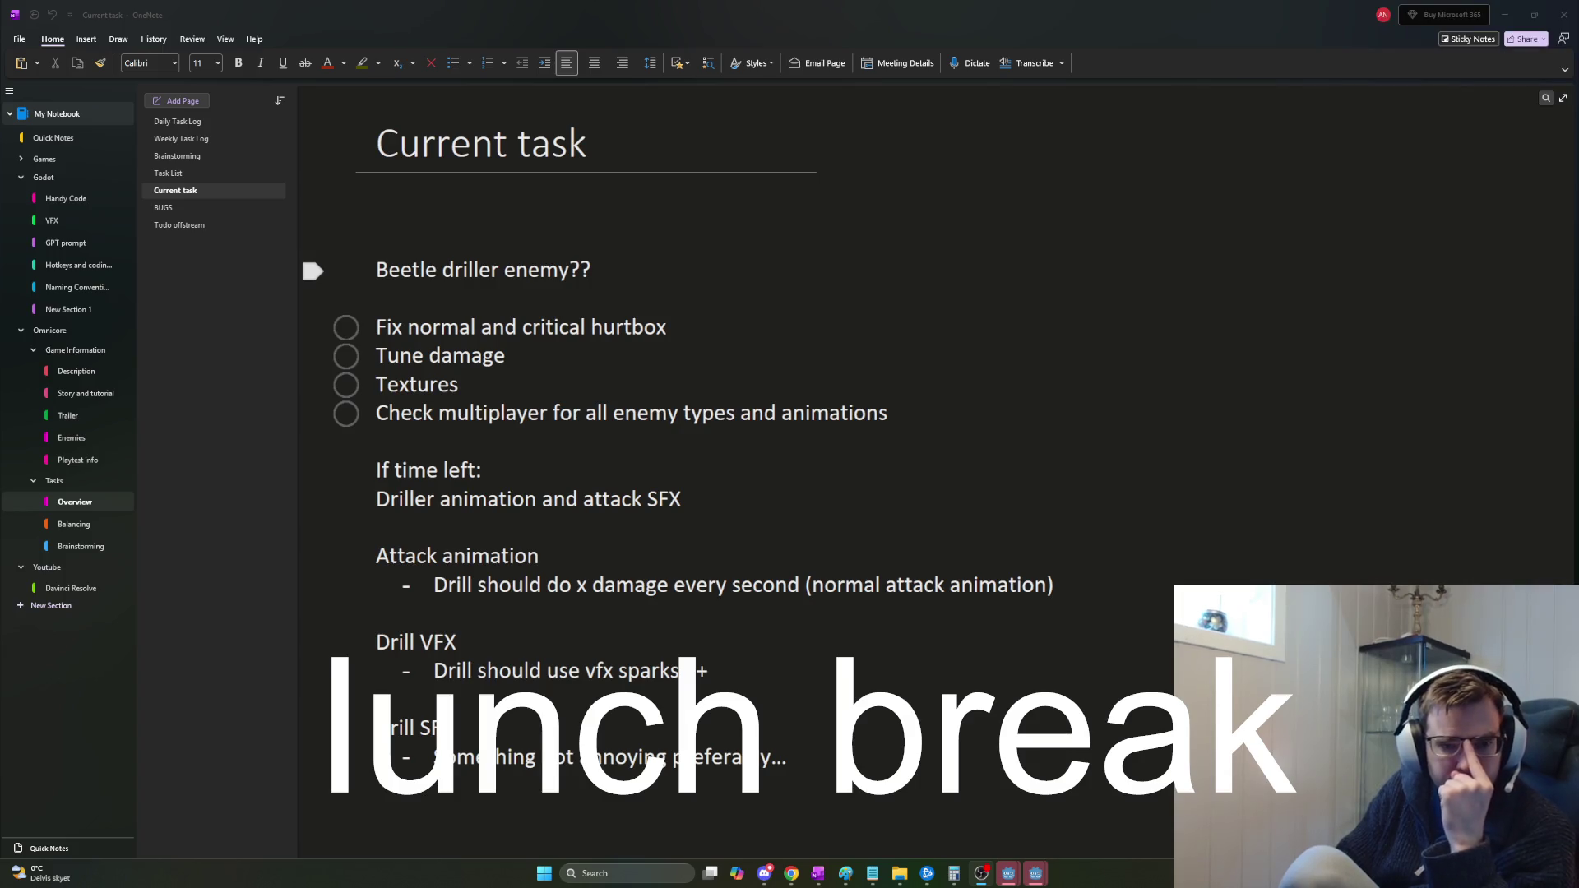
From the Current task note, switch windows to bring up the Omnicore (DEBUG) game window.
{"action": "left_click", "coordinate": [1000, 412]}
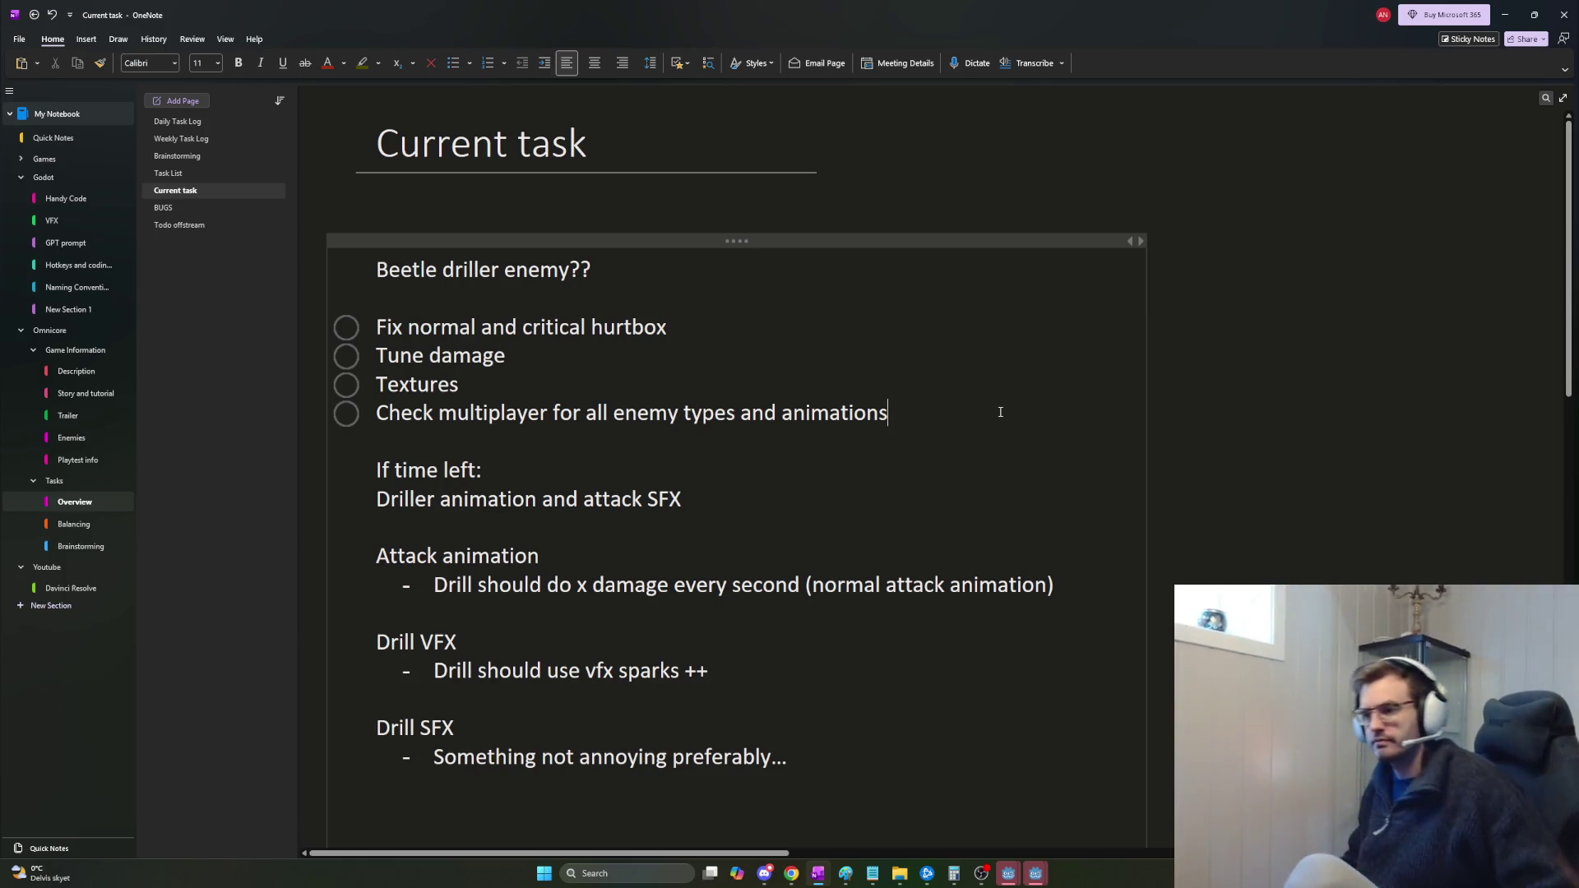
{"action": "key", "text": "alt+Tab"}
{"action": "key", "text": "alt+Tab"}
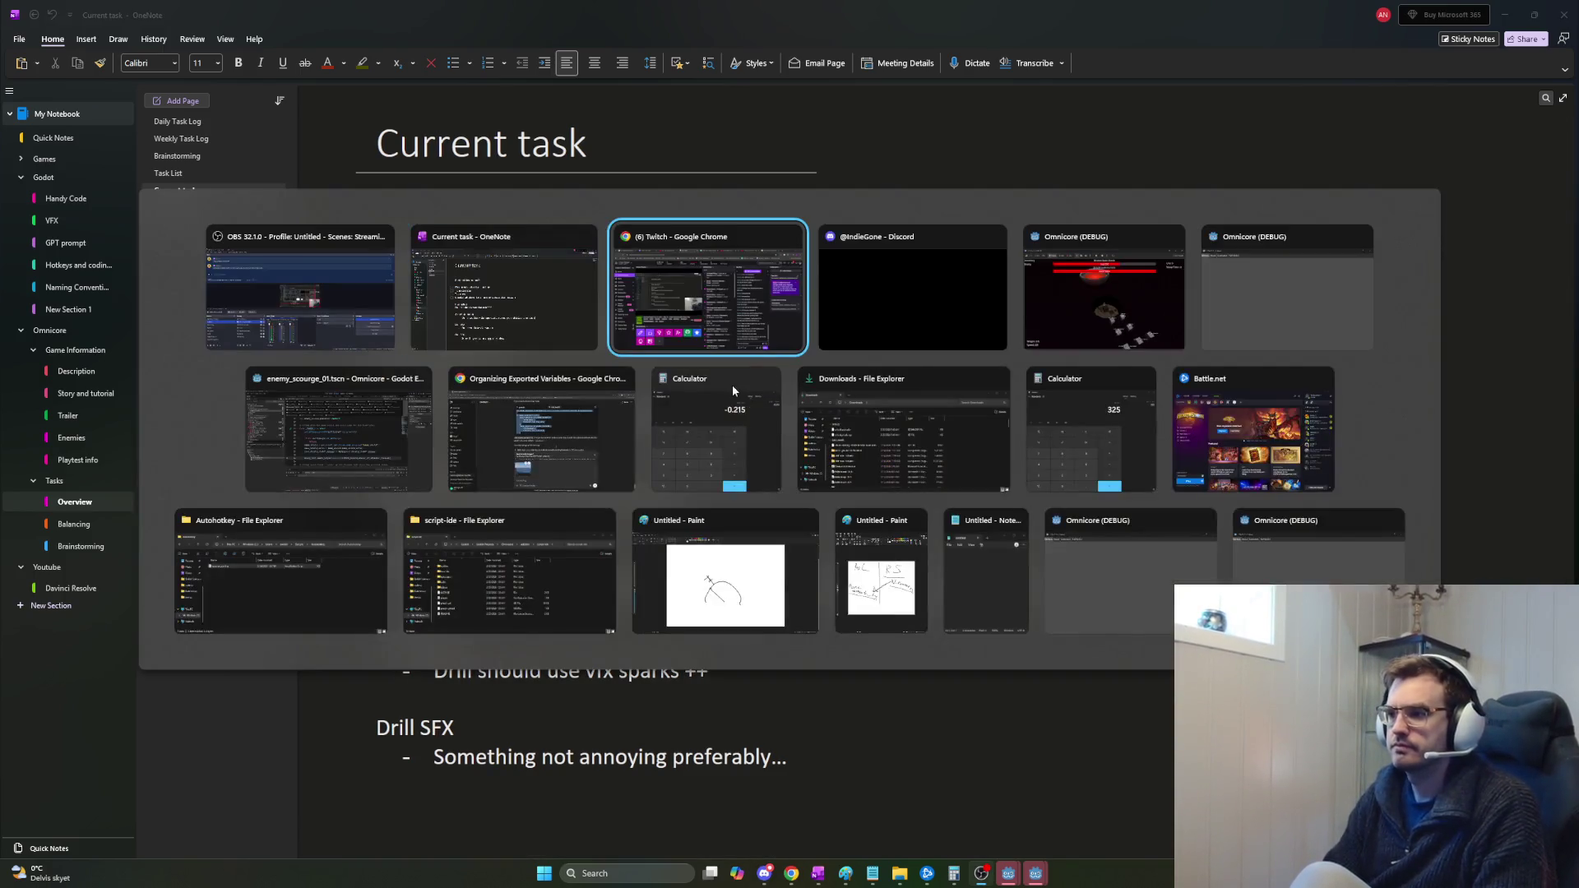
{"action": "key", "text": "alt+shift+Tab"}
{"action": "key", "text": "alt+Tab"}
{"action": "key", "text": "alt+Tab"}
{"action": "key", "text": "alt+Tab"}
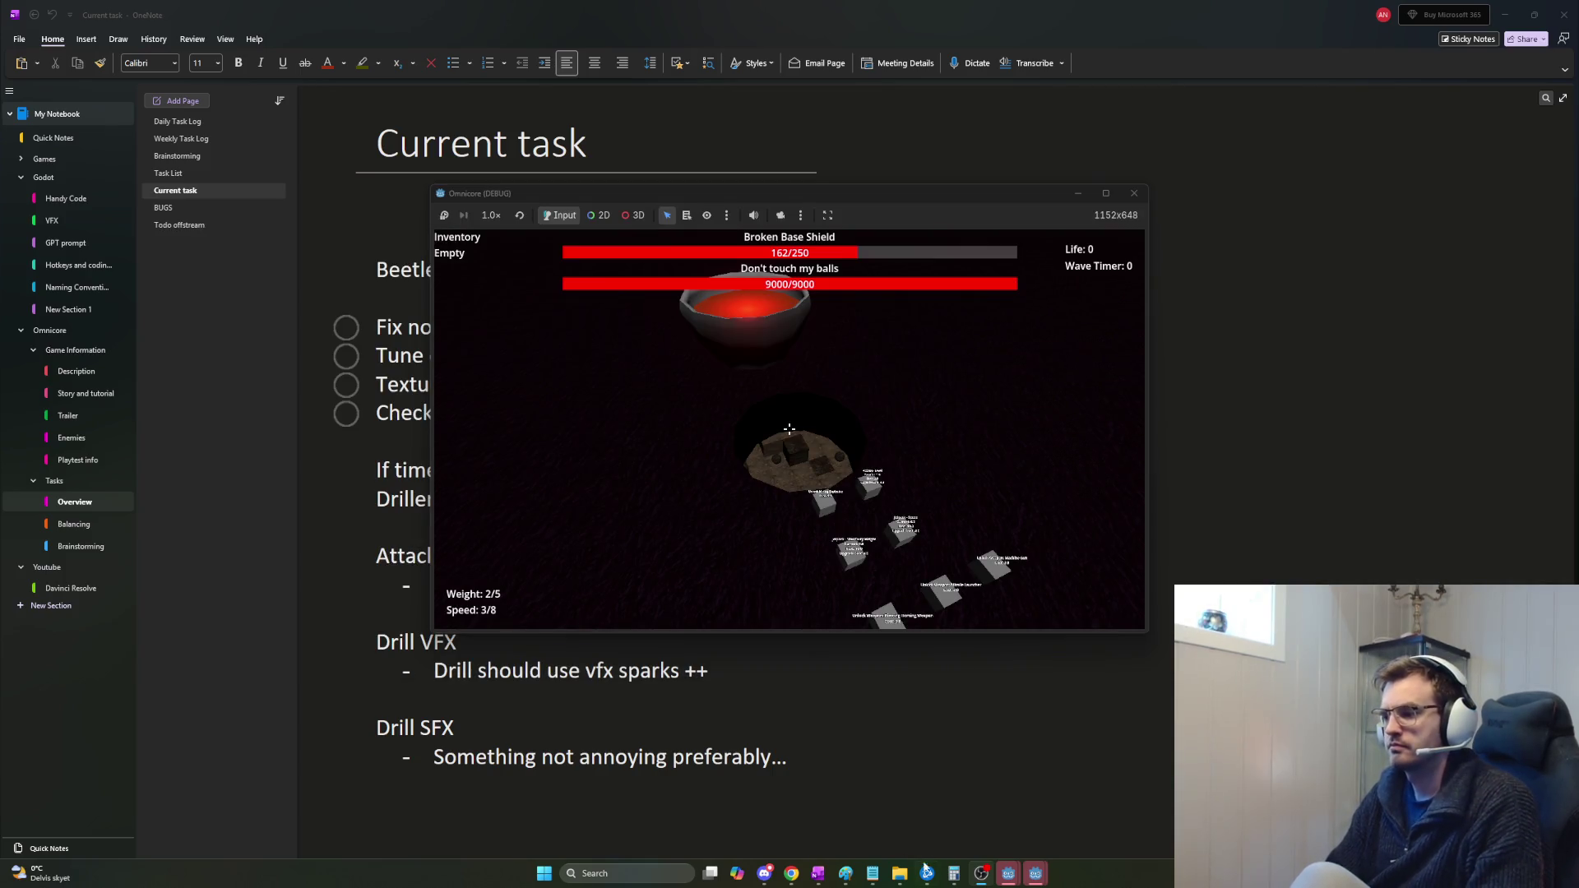
Stop the running debug game in Godot and switch to the enemy_basic_01 scene tab.
{"action": "mouse_move", "coordinate": [1008, 874]}
{"action": "left_click", "coordinate": [946, 815]}
{"action": "left_click", "coordinate": [988, 544]}
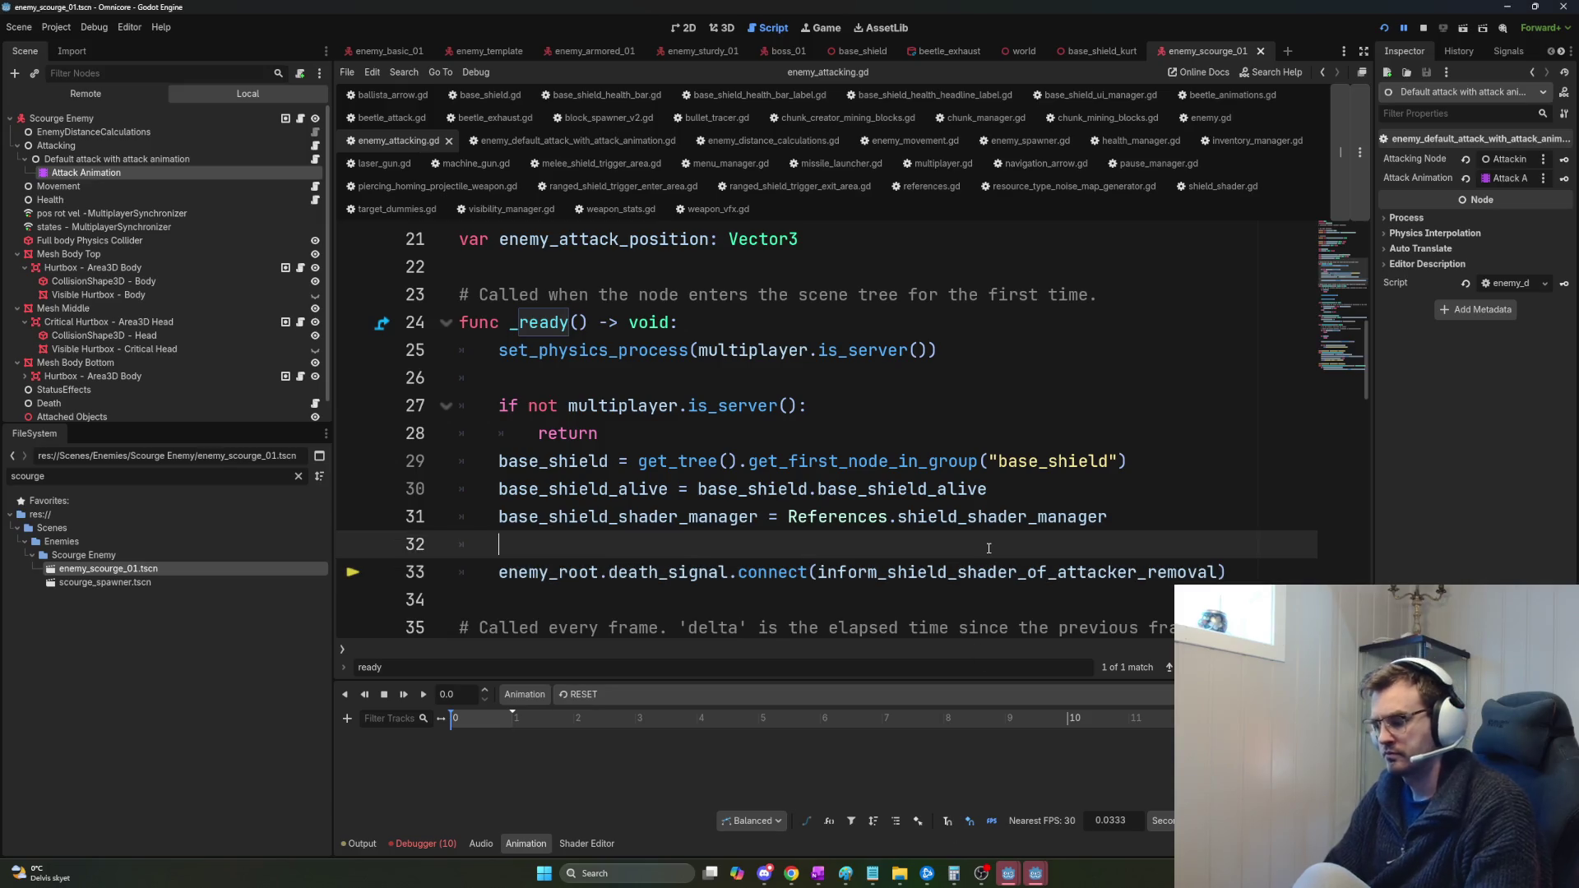
{"action": "key", "text": "F8"}
{"action": "left_click", "coordinate": [386, 51]}
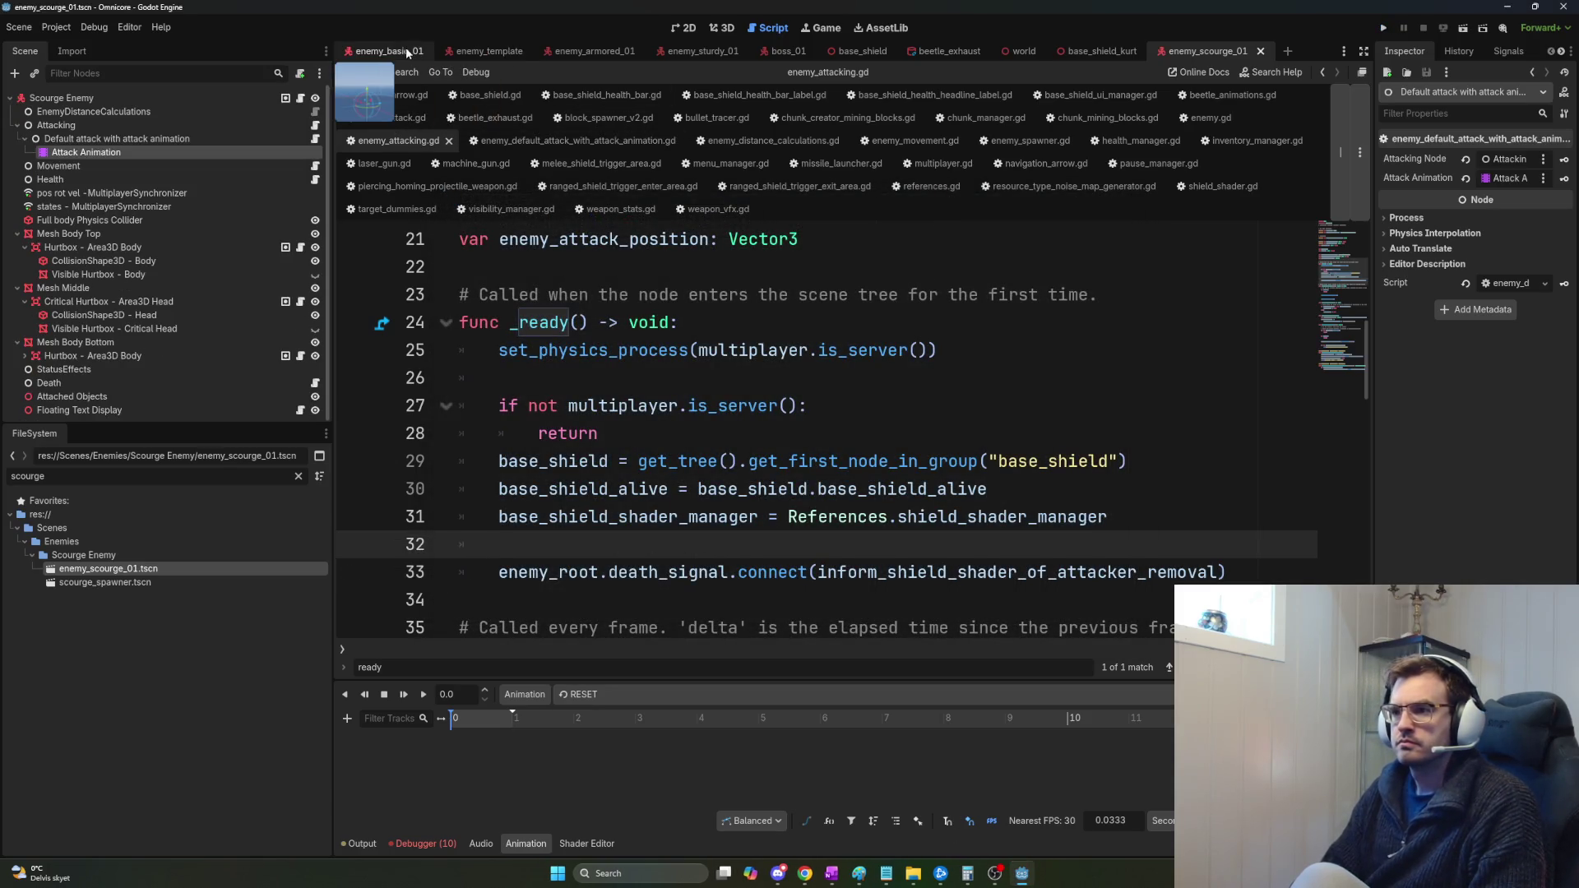
{"action": "left_click", "coordinate": [194, 152]}
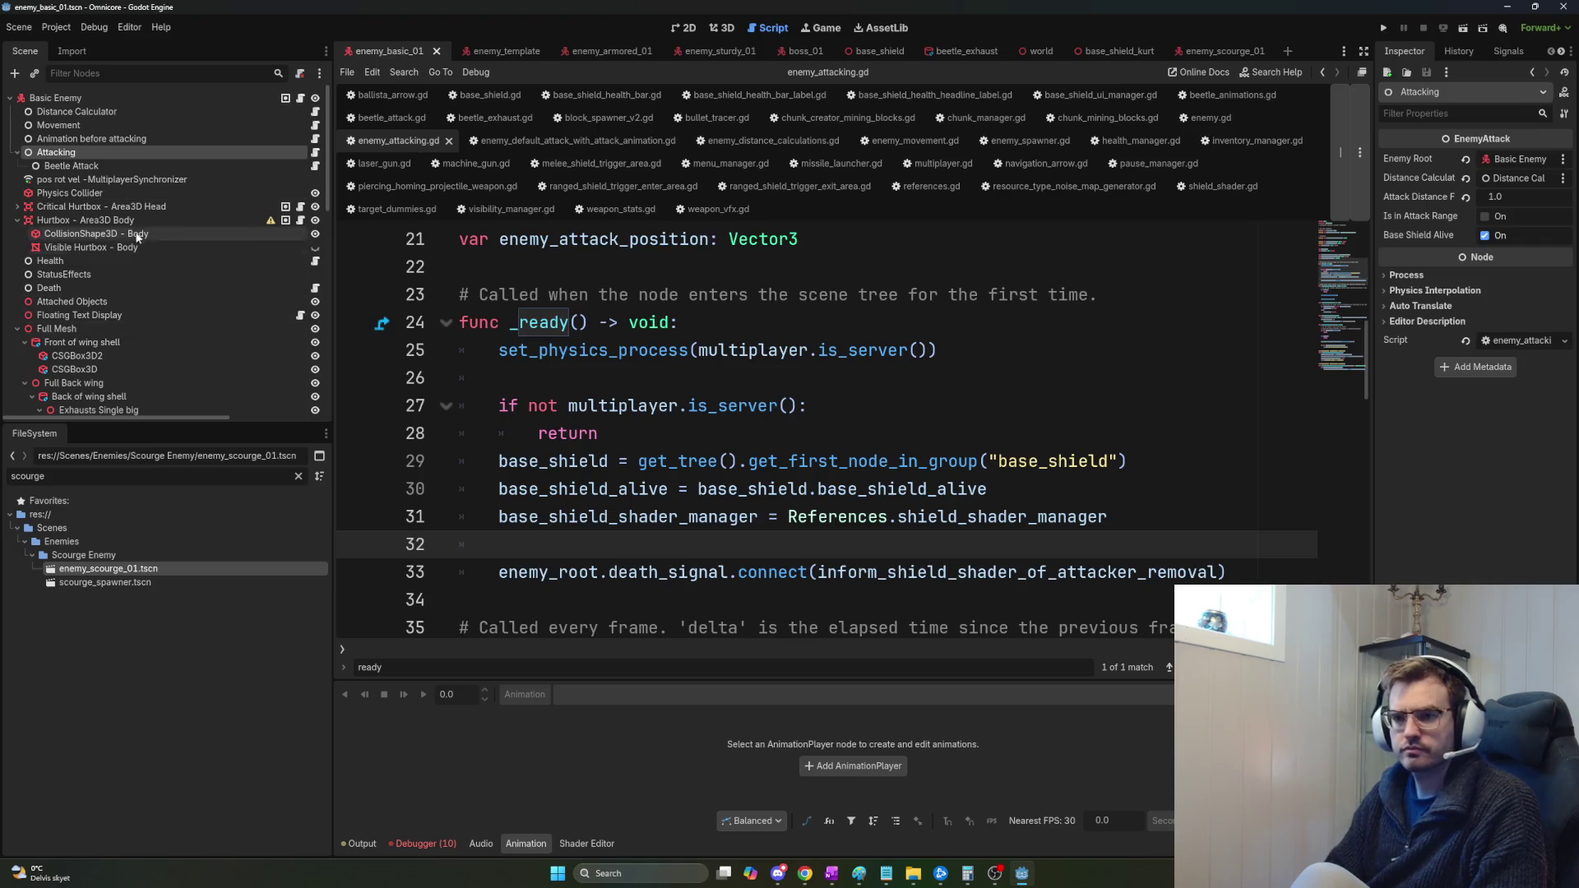
Collapse the Full Mesh and body Hurtbox nodes and review the Attacking and Beetle Attack nodes.
{"action": "left_click", "coordinate": [124, 206]}
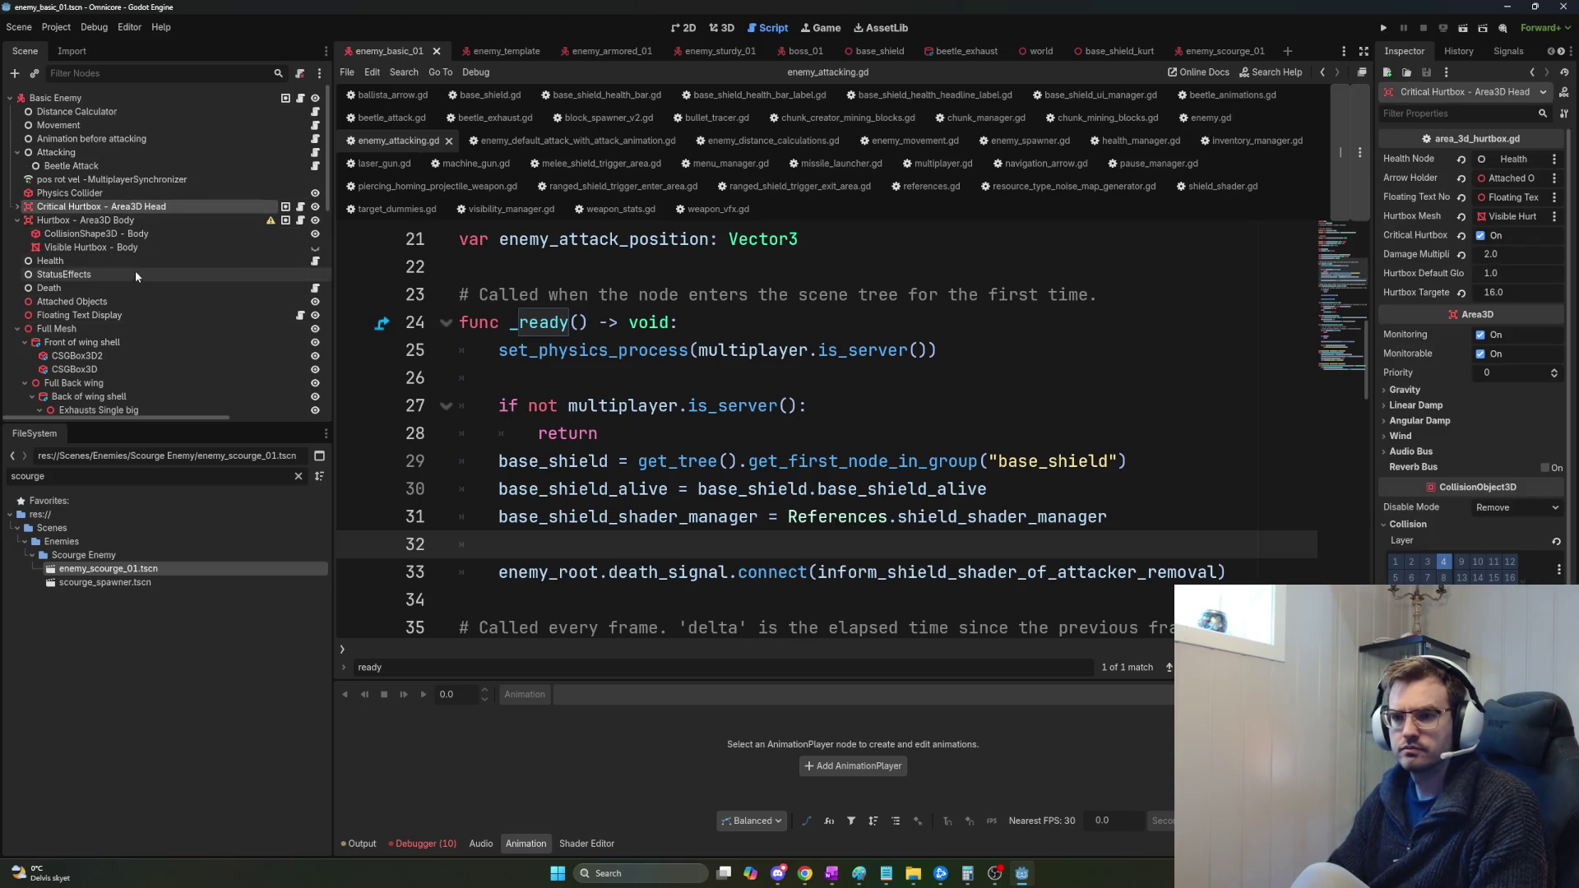
{"action": "left_click", "coordinate": [17, 328]}
{"action": "left_click", "coordinate": [17, 219]}
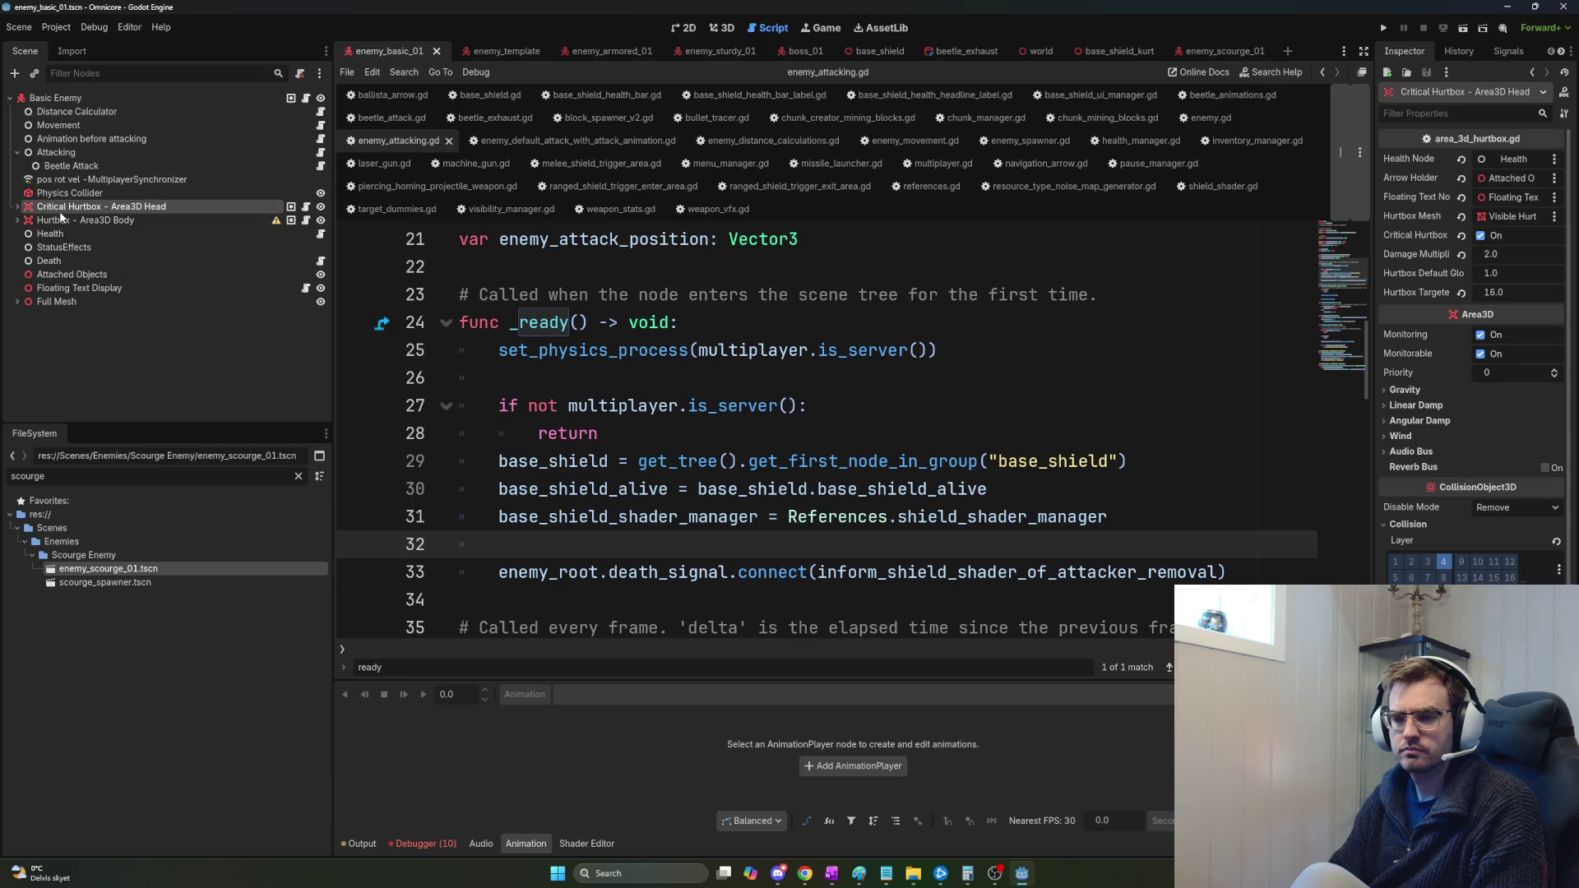
{"action": "left_click", "coordinate": [57, 153]}
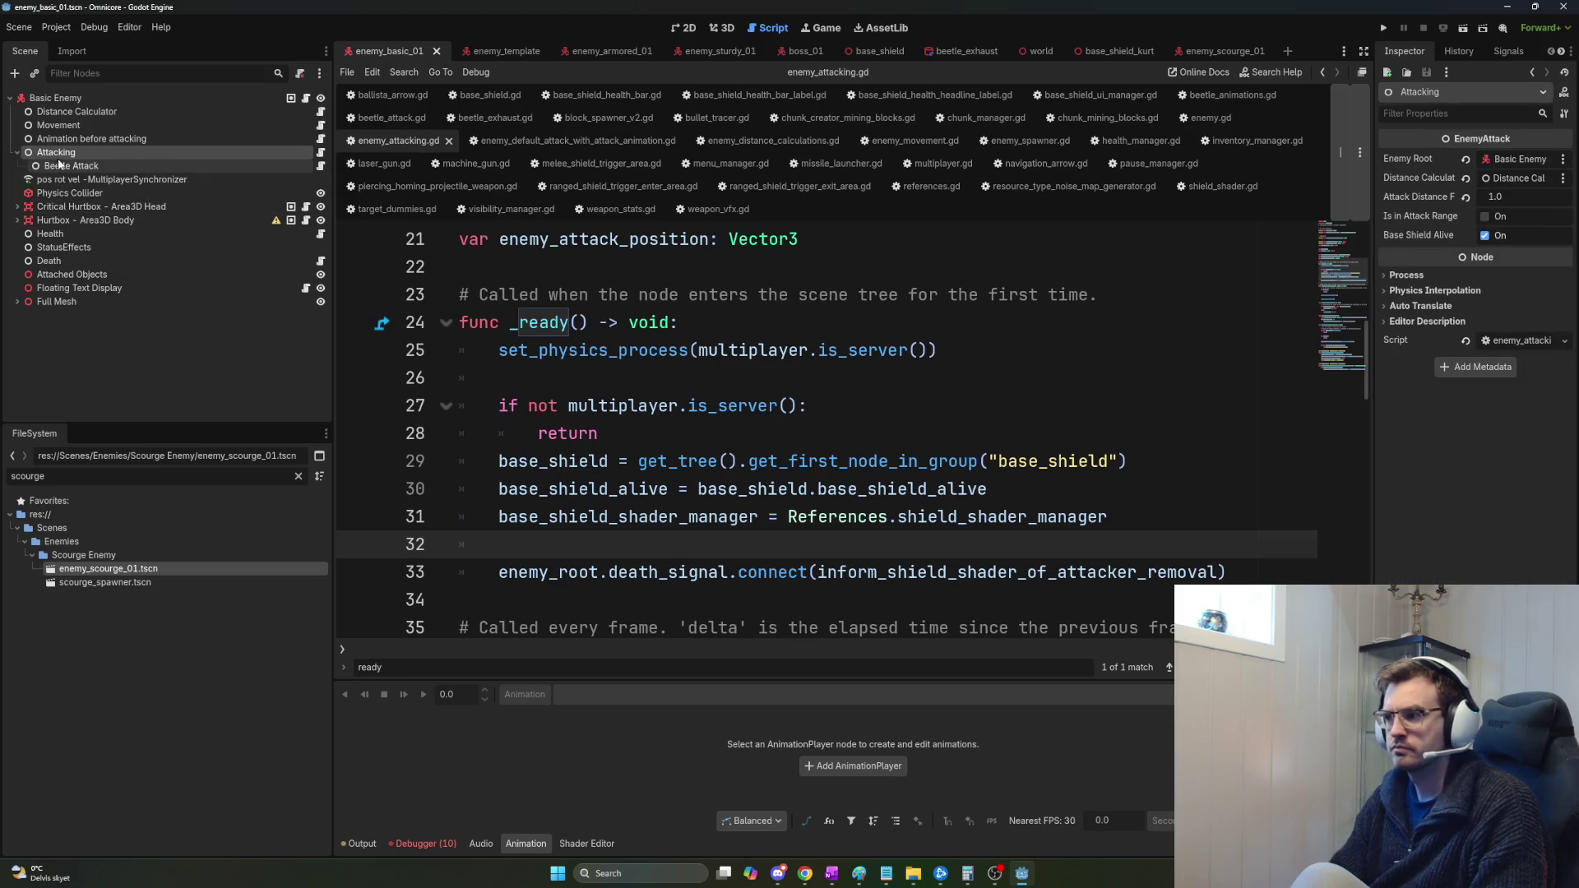
{"action": "left_click", "coordinate": [59, 165]}
{"action": "left_click", "coordinate": [56, 153]}
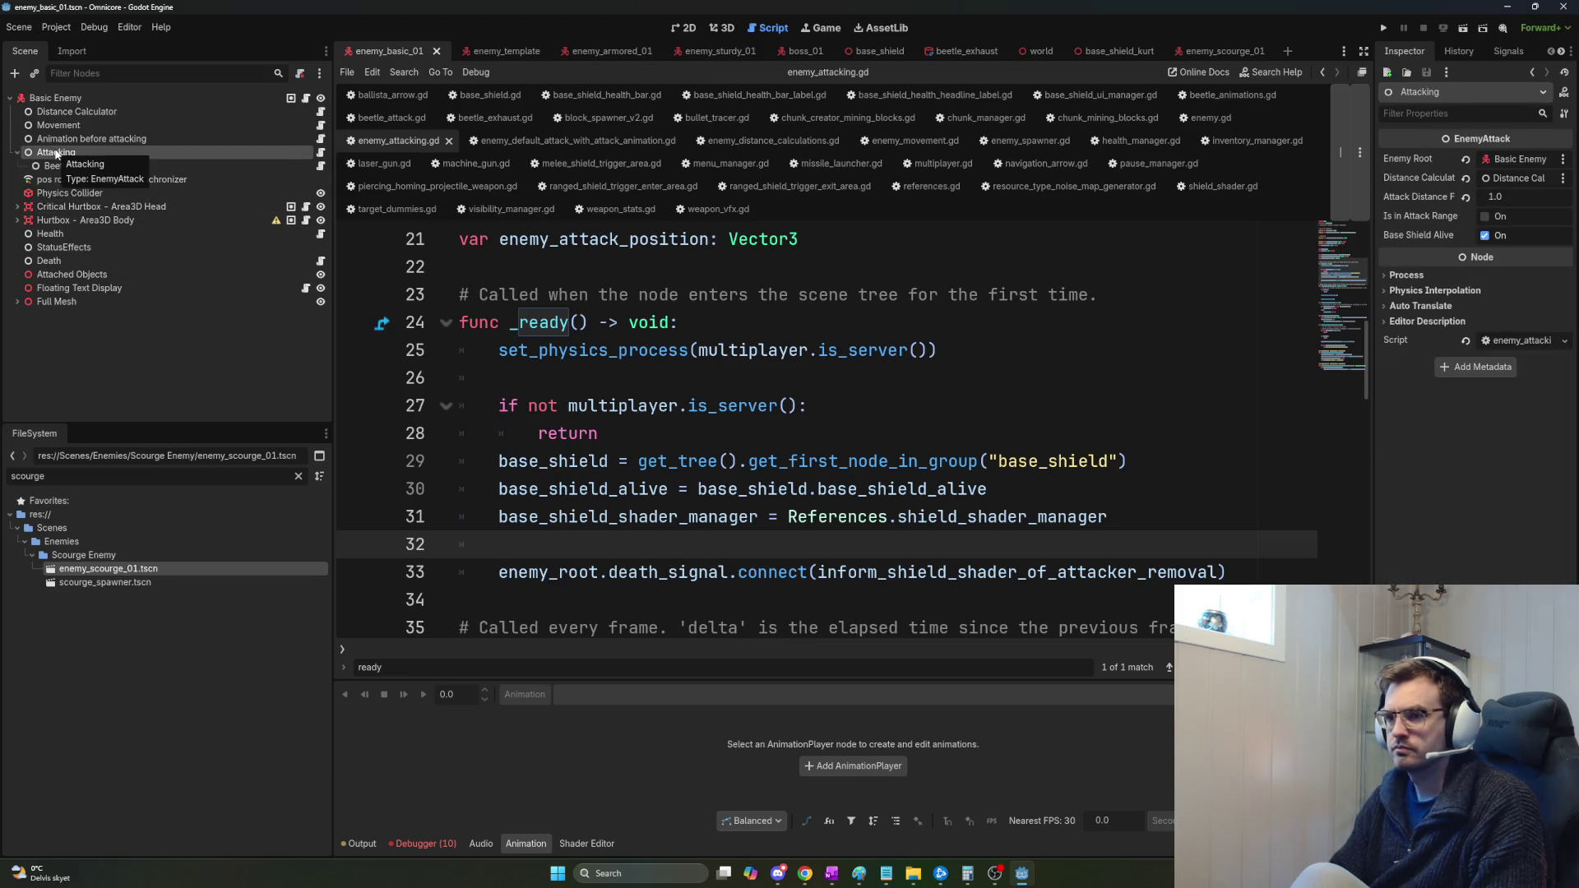
{"action": "left_click", "coordinate": [70, 211]}
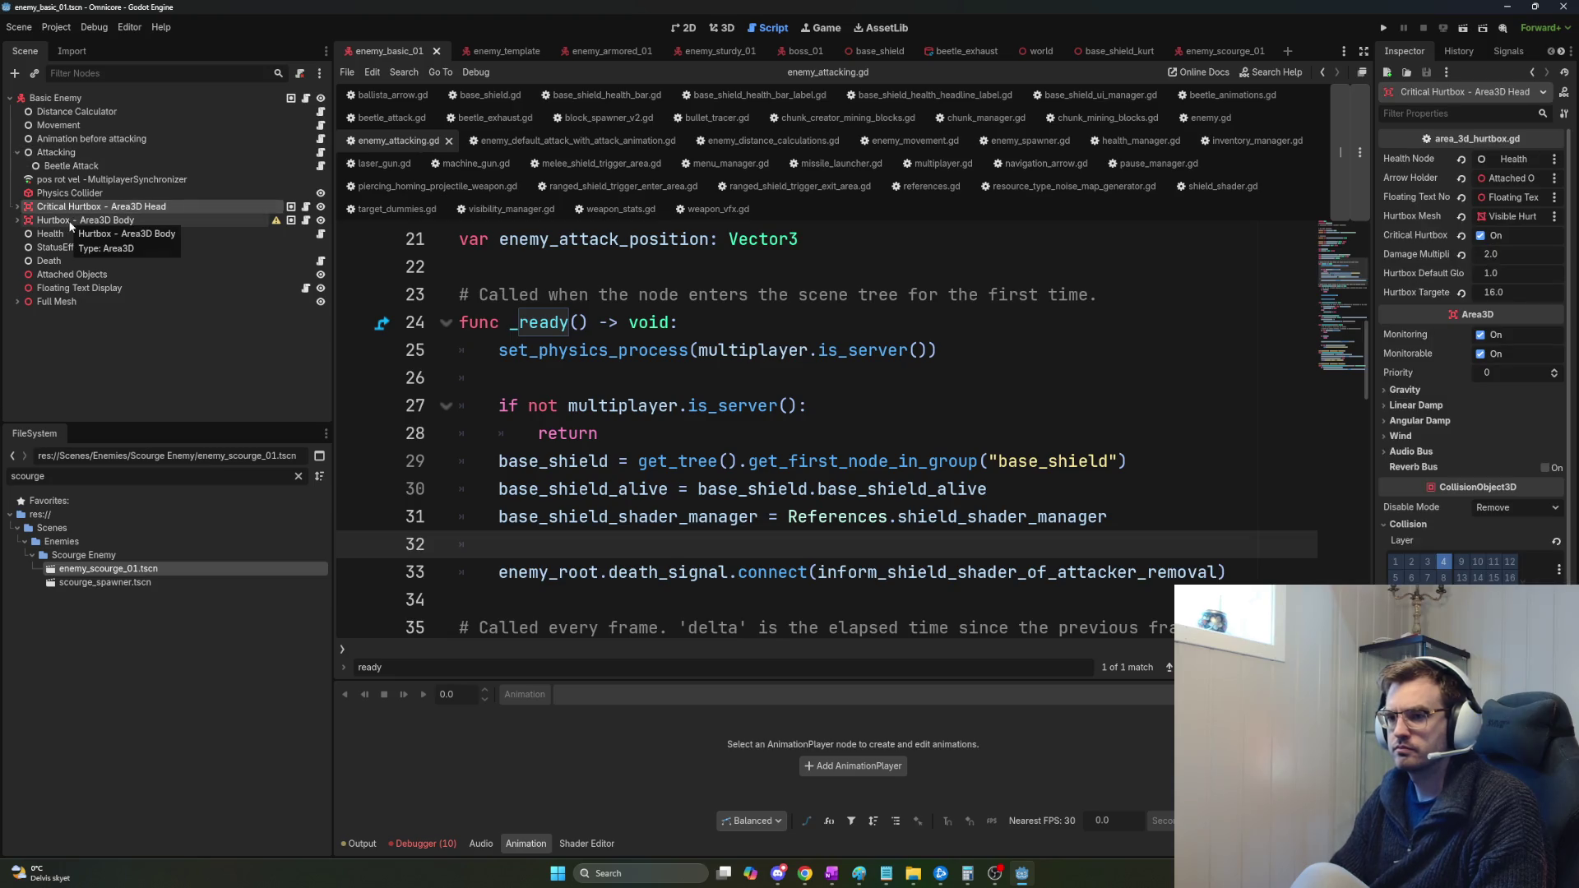
Collapse the mesh part groups under Full Mesh, select Critical Hurtbox, and view the beetle in 3D.
{"action": "left_click", "coordinate": [18, 302]}
{"action": "left_click", "coordinate": [23, 316]}
{"action": "left_click", "coordinate": [25, 329]}
{"action": "left_click", "coordinate": [25, 342]}
{"action": "left_click", "coordinate": [25, 357]}
{"action": "left_click", "coordinate": [26, 369]}
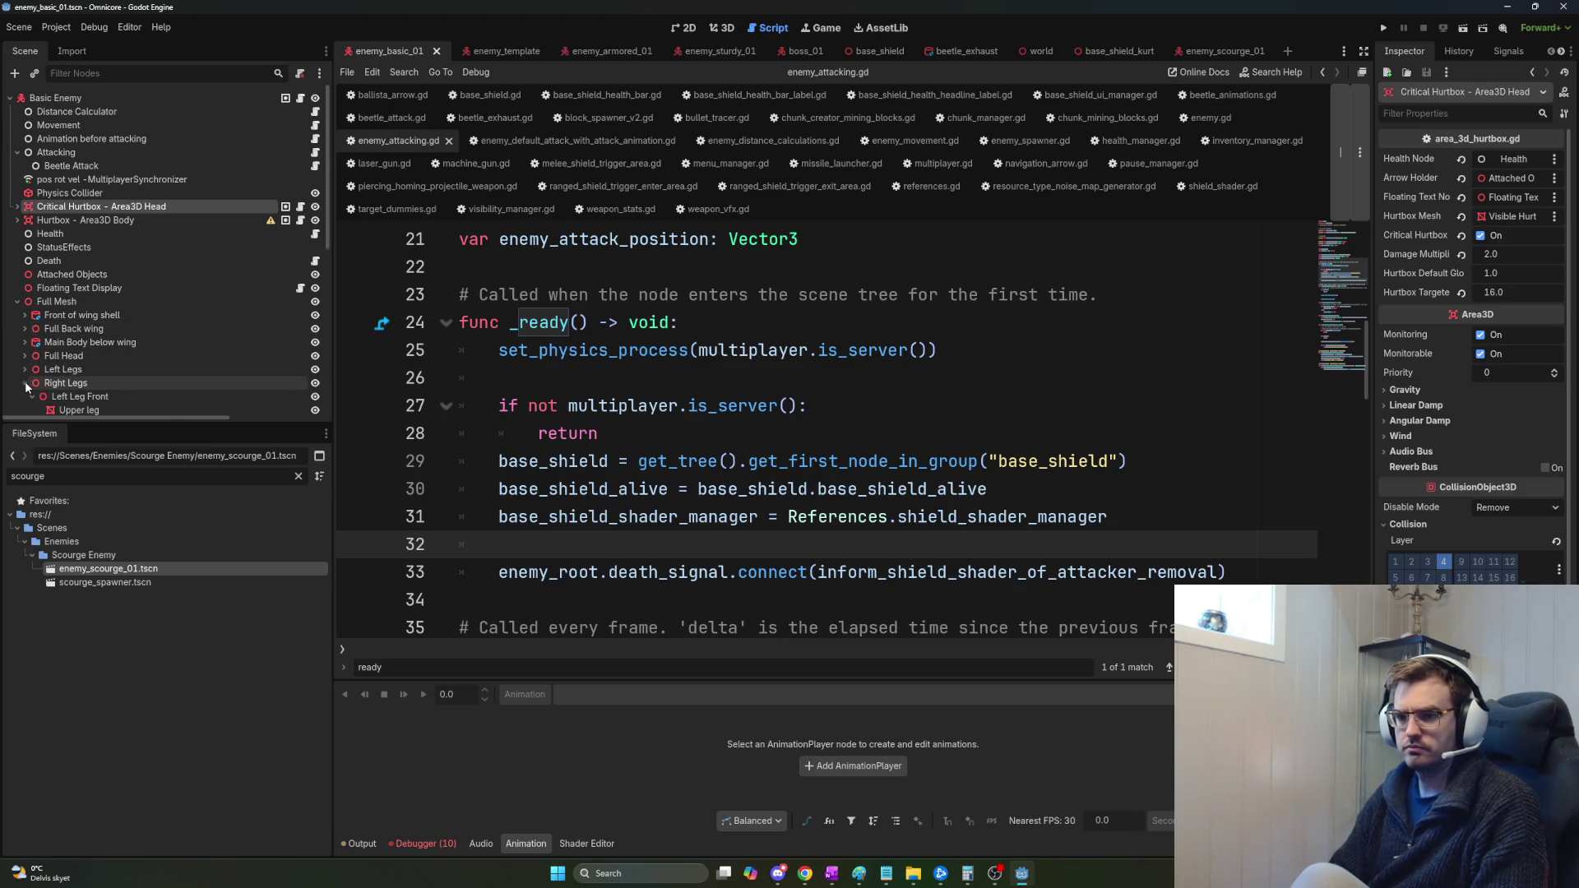
{"action": "left_click", "coordinate": [25, 384]}
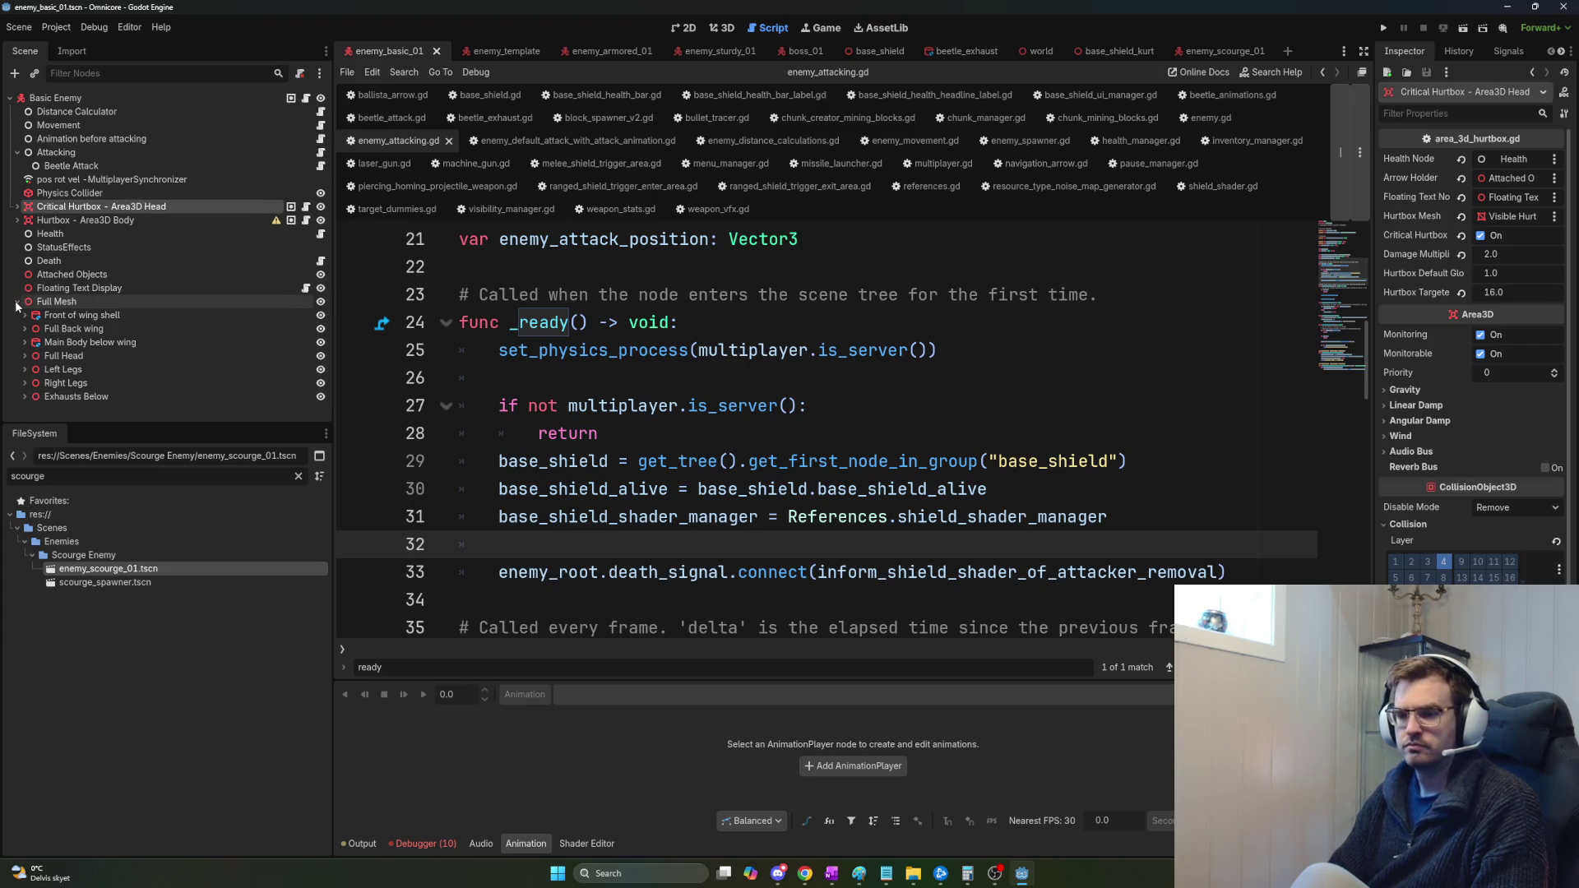
{"action": "double_click", "coordinate": [63, 207]}
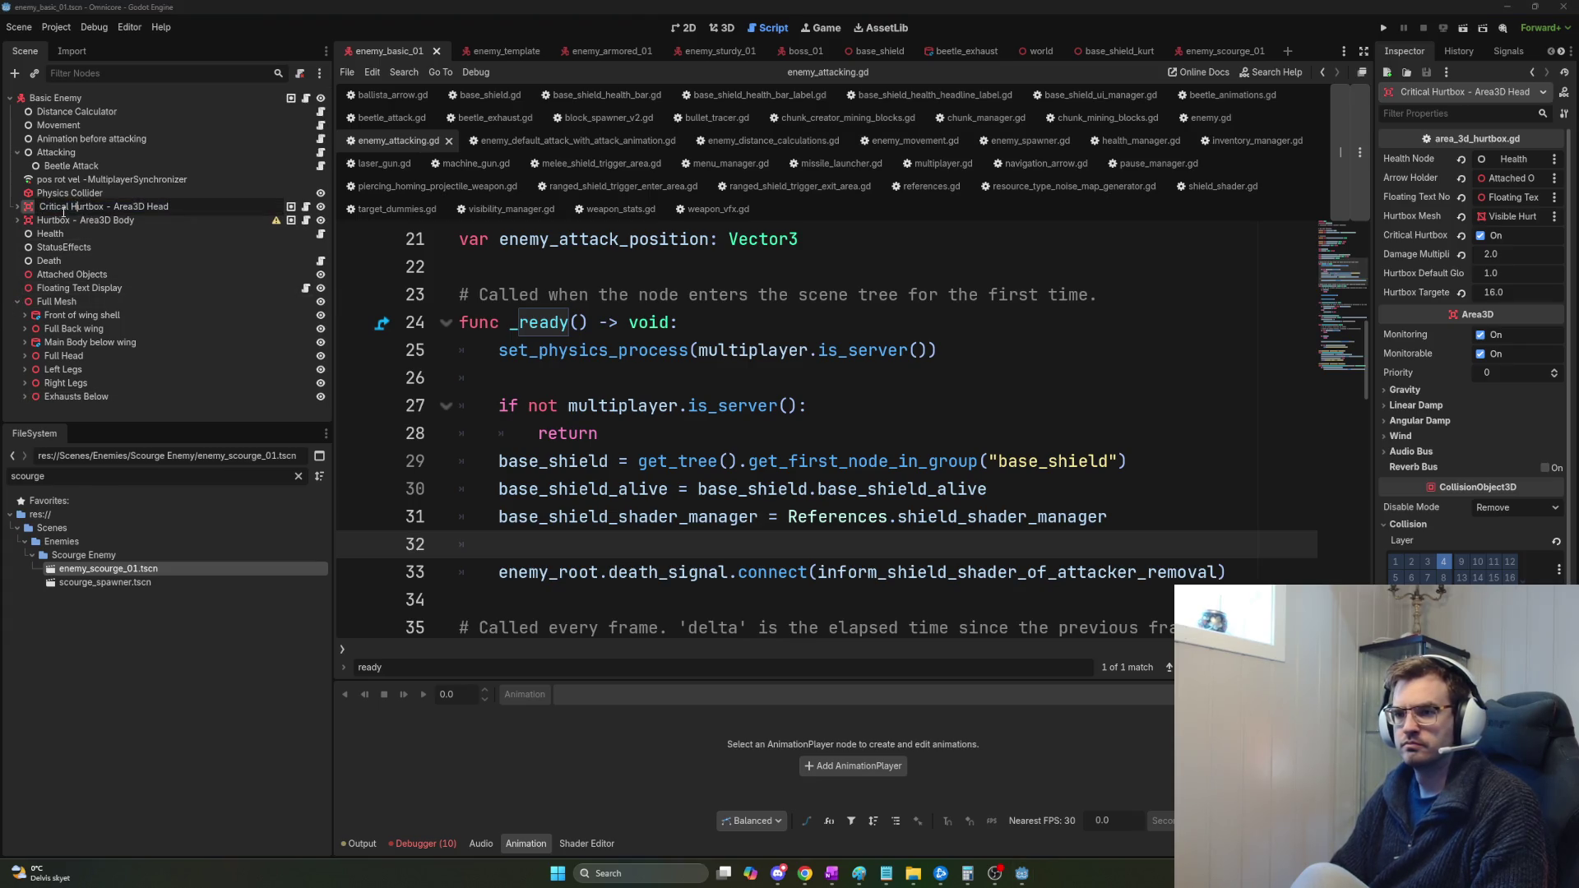
{"action": "key", "text": "Escape"}
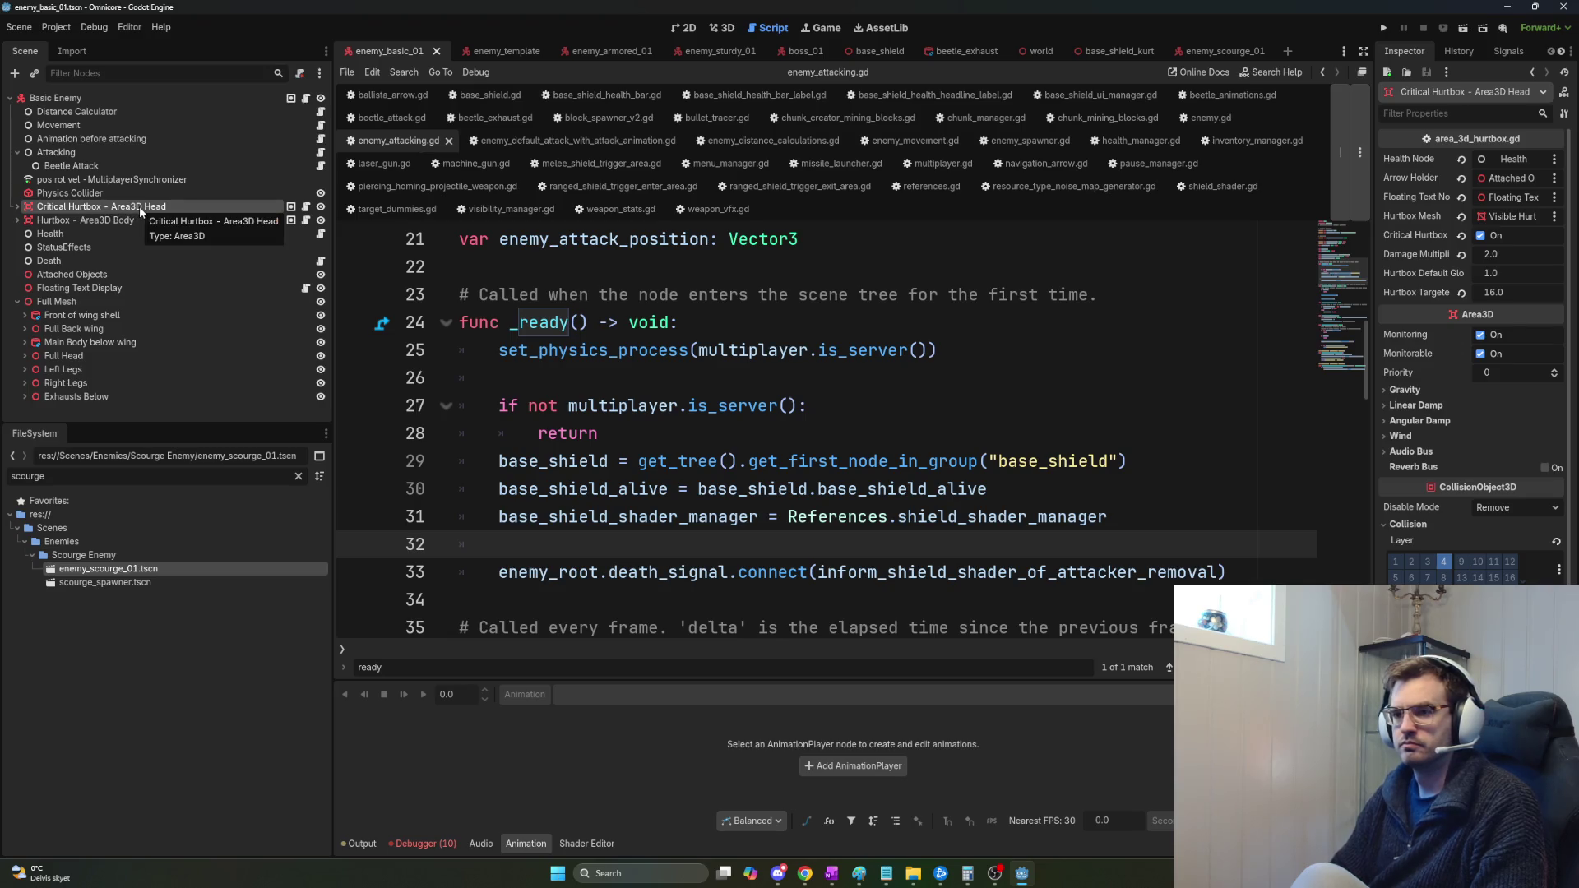
{"action": "left_click", "coordinate": [721, 29]}
{"action": "scroll", "coordinate": [920, 305], "scroll_direction": "up", "scroll_amount": 5}
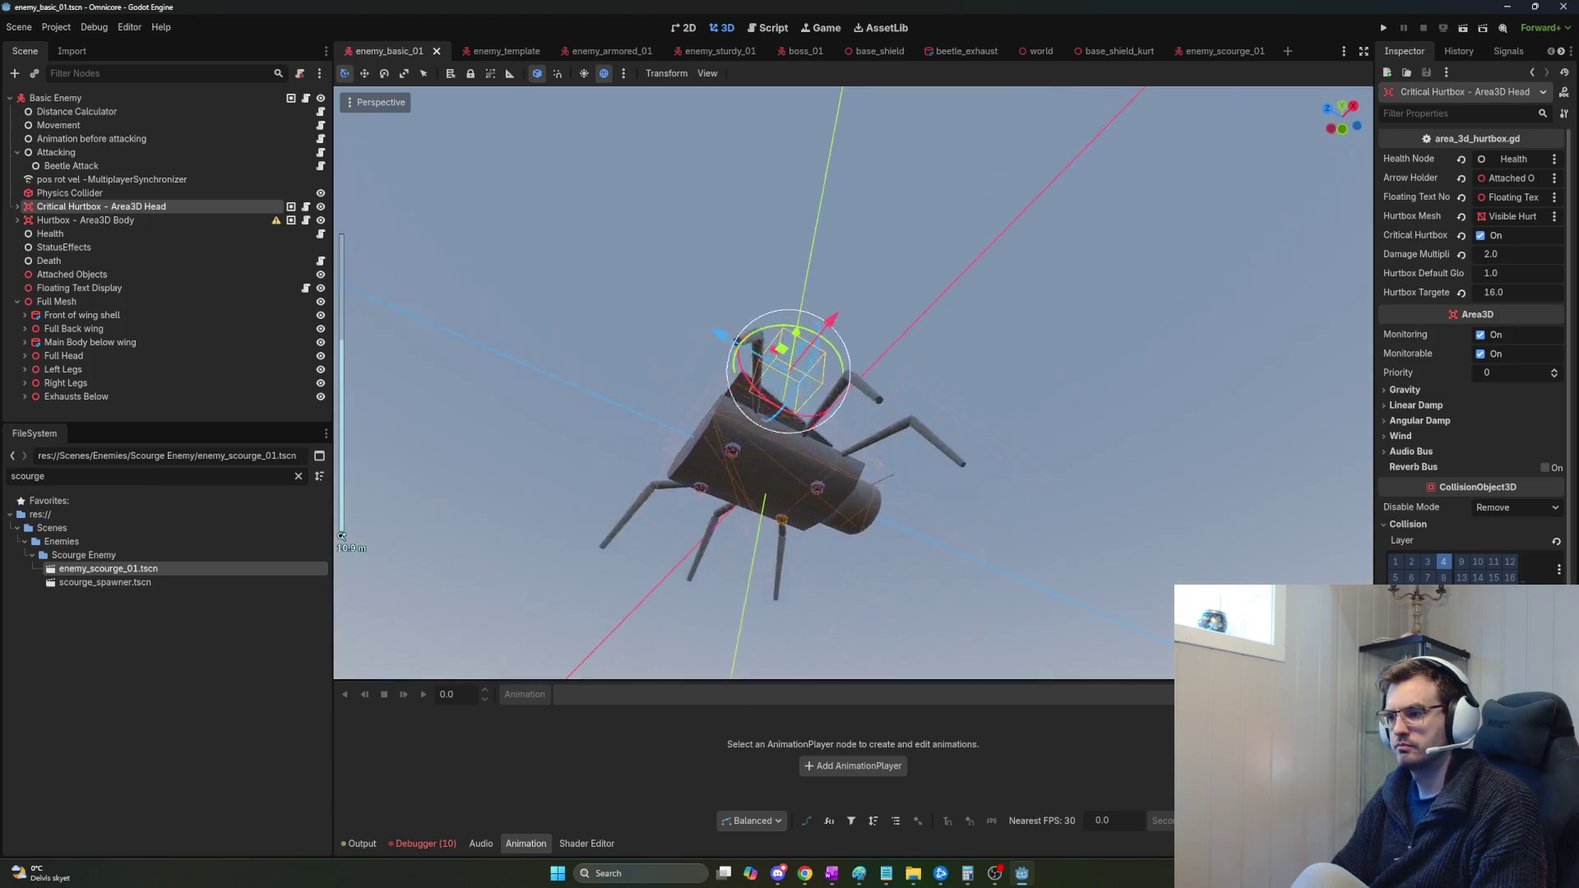
Fly the camera around the beetle and drag the head hurtbox onto its head.
{"action": "key", "text": "w"}
{"action": "key", "text": "d"}
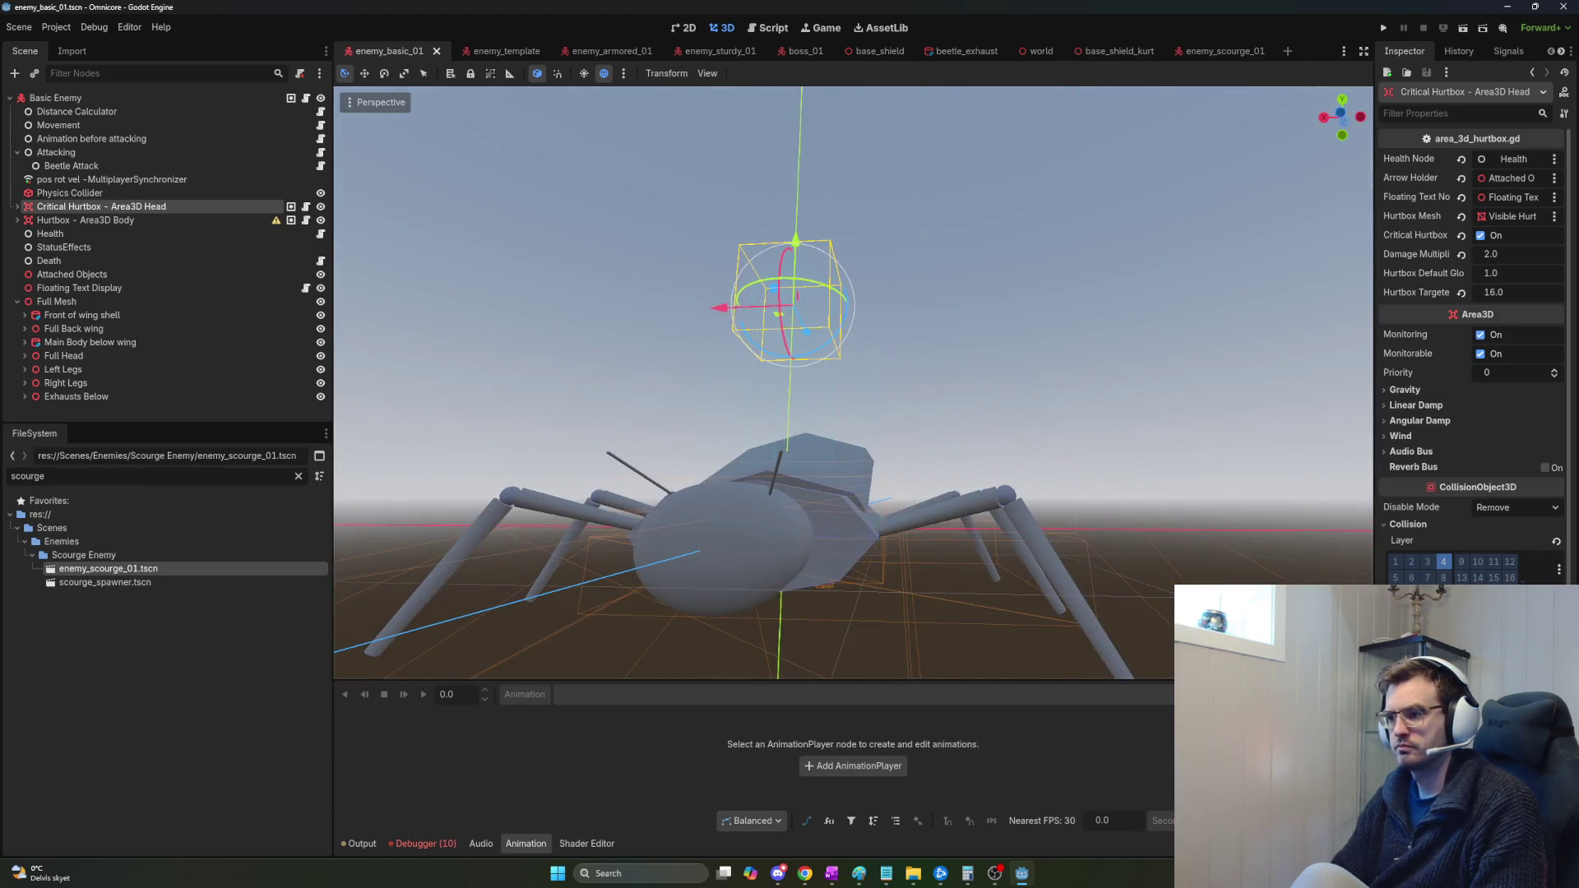
{"action": "mouse_move", "coordinate": [804, 235]}
{"action": "left_mouse_down"}
{"action": "mouse_move", "coordinate": [790, 491]}
{"action": "mouse_move", "coordinate": [712, 582]}
{"action": "left_mouse_up"}
{"action": "key", "text": "w"}
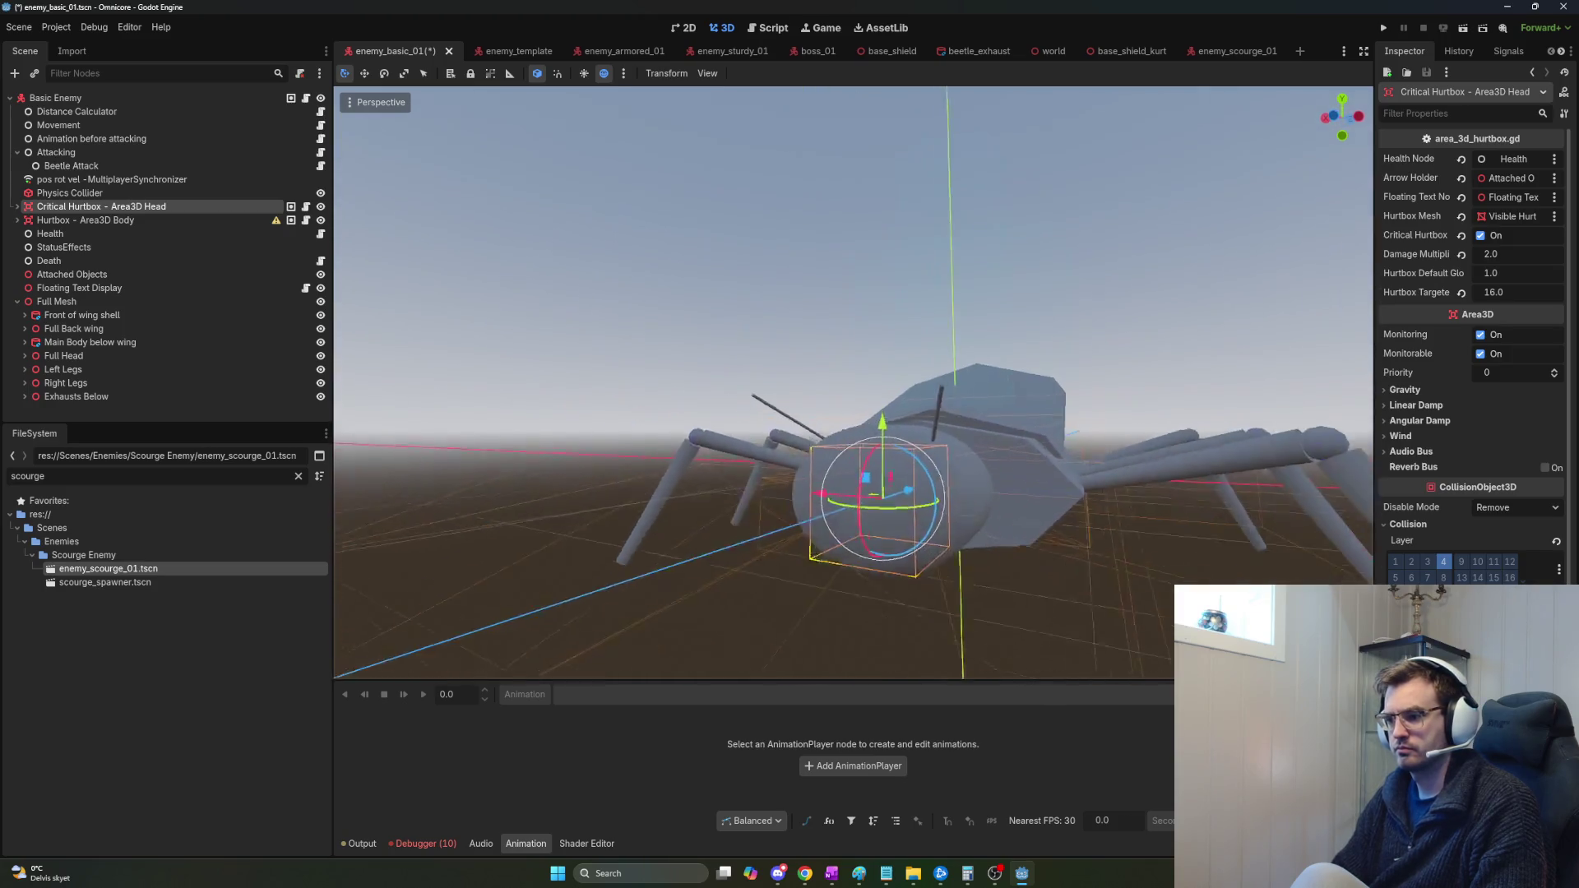
{"action": "key", "text": "s"}
{"action": "left_click_drag", "start_coordinate": [979, 429], "coordinate": [791, 429]}
Move Critical Hurtbox into the Full Head group, then undo the last two hurtbox moves.
{"action": "left_click", "coordinate": [25, 356]}
{"action": "left_click", "coordinate": [29, 356]}
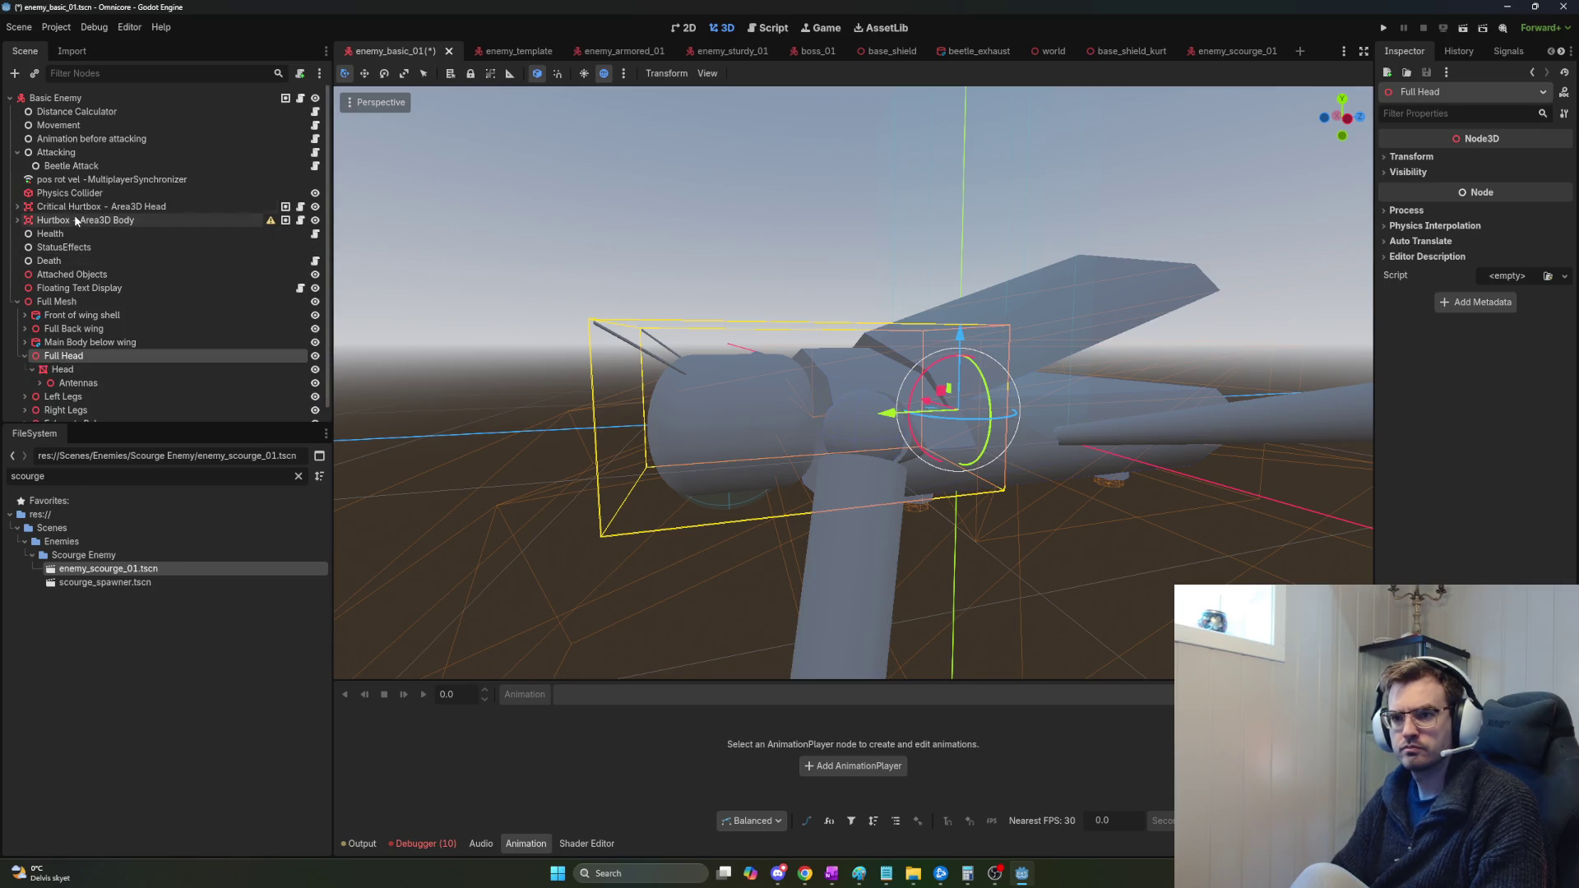
{"action": "left_click_drag", "start_coordinate": [74, 207], "coordinate": [56, 363]}
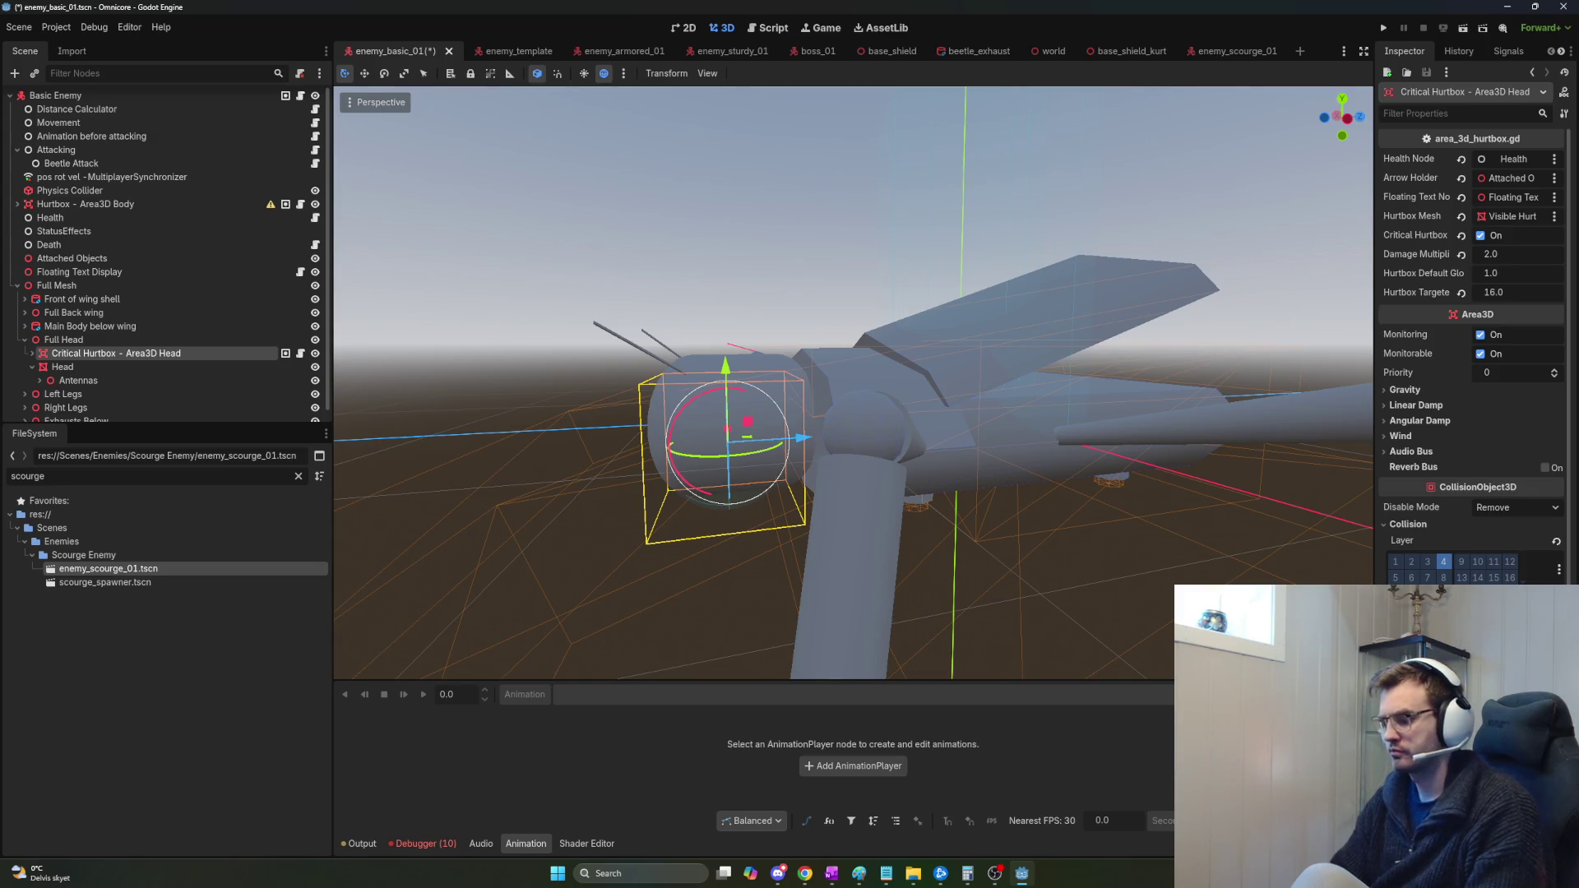
{"action": "scroll", "coordinate": [854, 383], "scroll_direction": "up", "scroll_amount": 1}
{"action": "scroll", "coordinate": [854, 383], "scroll_direction": "up", "scroll_amount": 1}
{"action": "left_click_drag", "start_coordinate": [1198, 542], "coordinate": [1182, 537]}
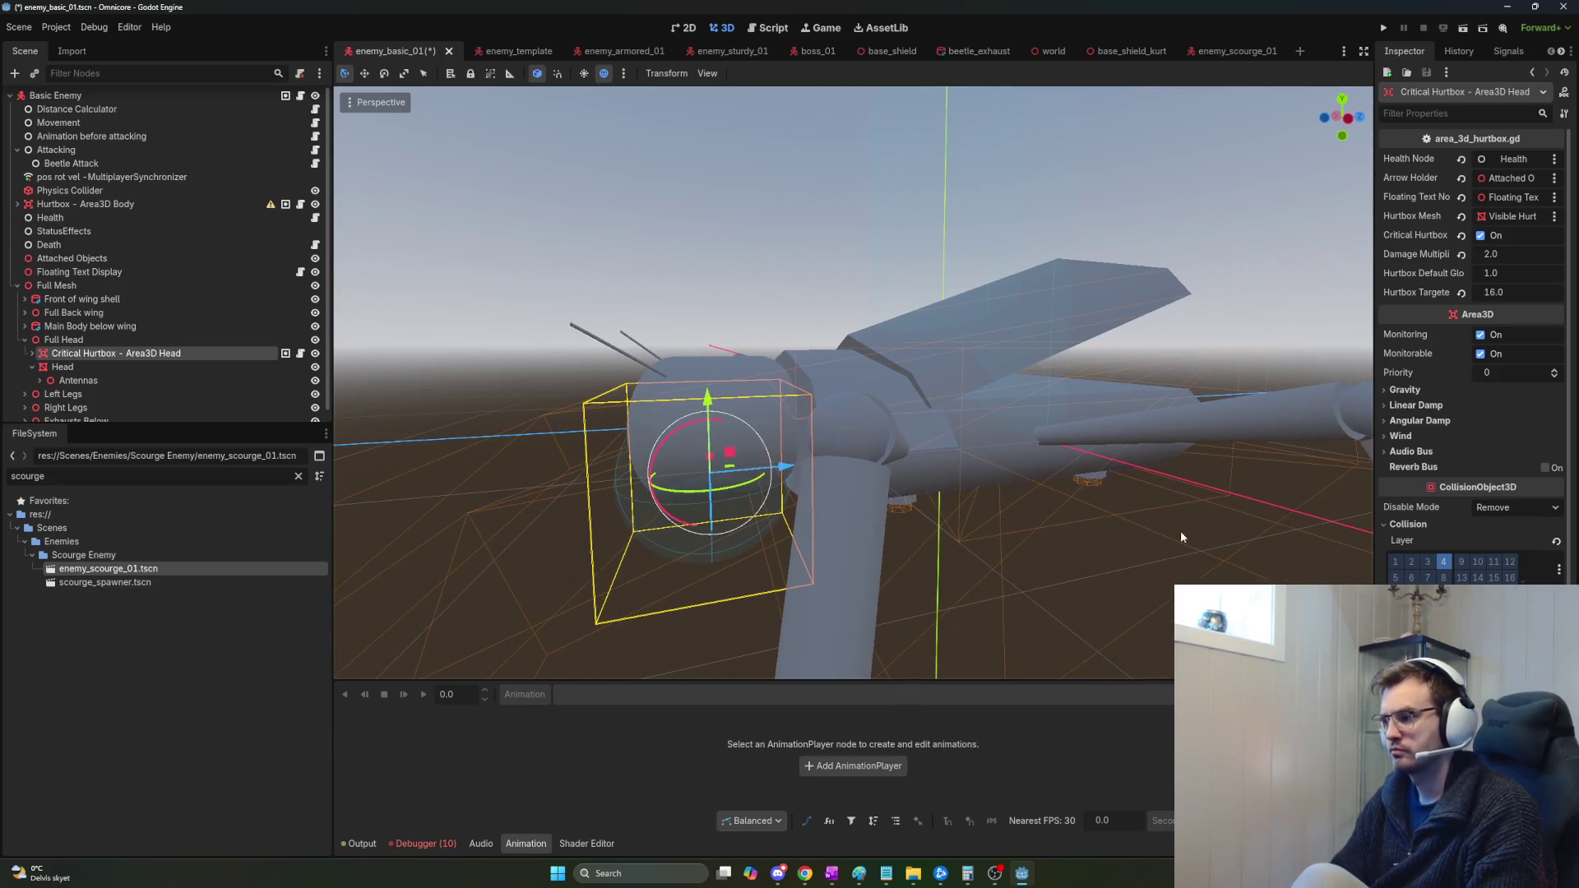
{"action": "key", "text": "ctrl+z"}
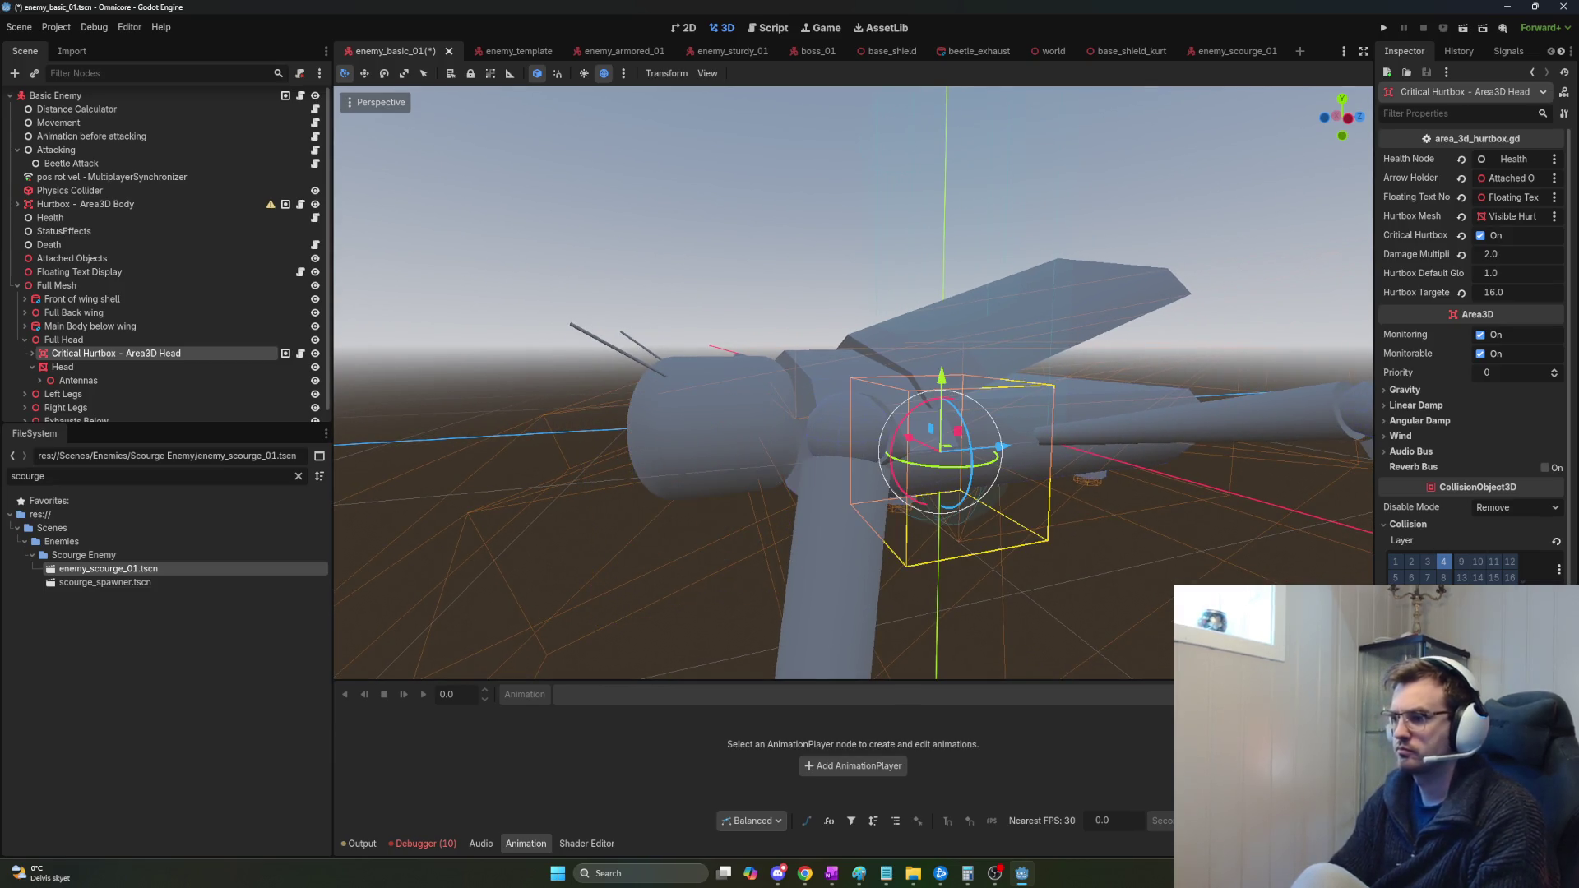
{"action": "key", "text": "ctrl+z"}
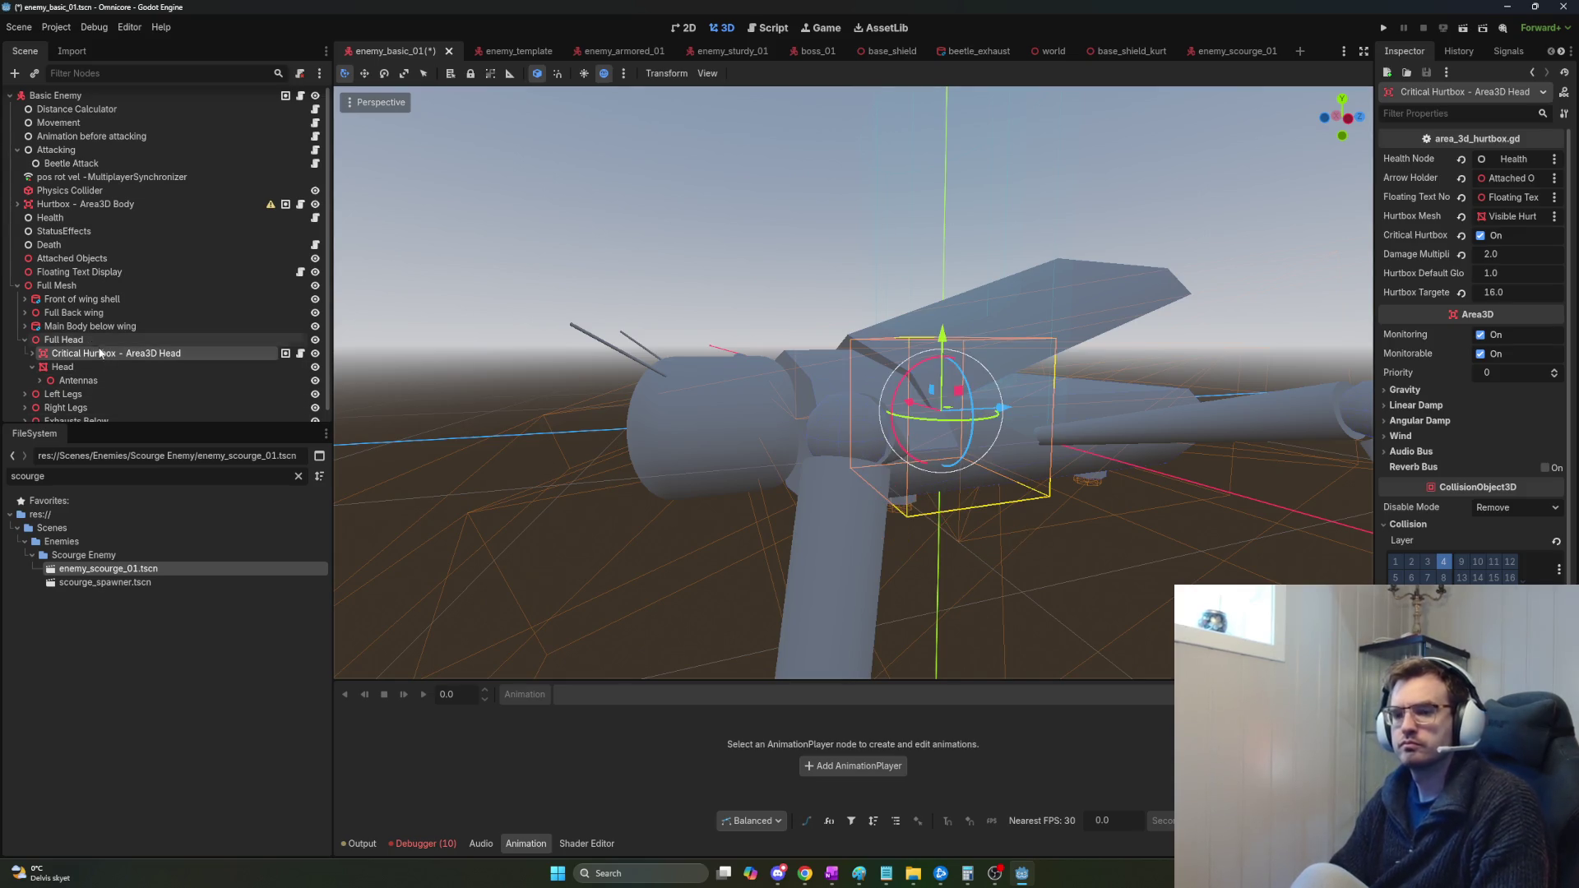
Slide the head hurtbox back onto the head and make it a child of Head.
{"action": "left_click", "coordinate": [72, 368]}
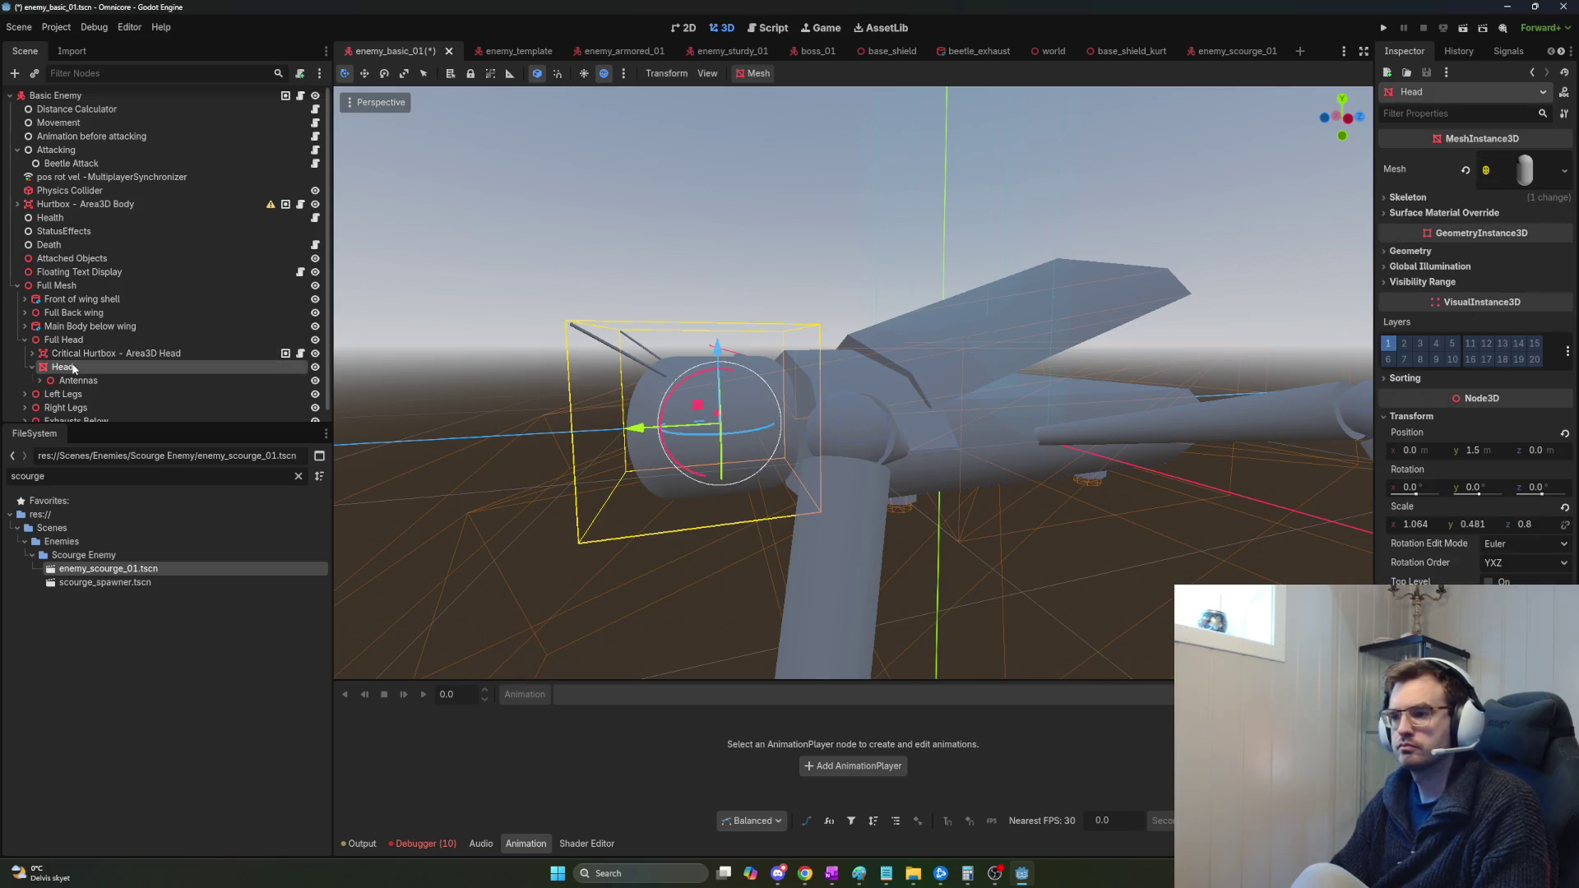
{"action": "left_click", "coordinate": [78, 355]}
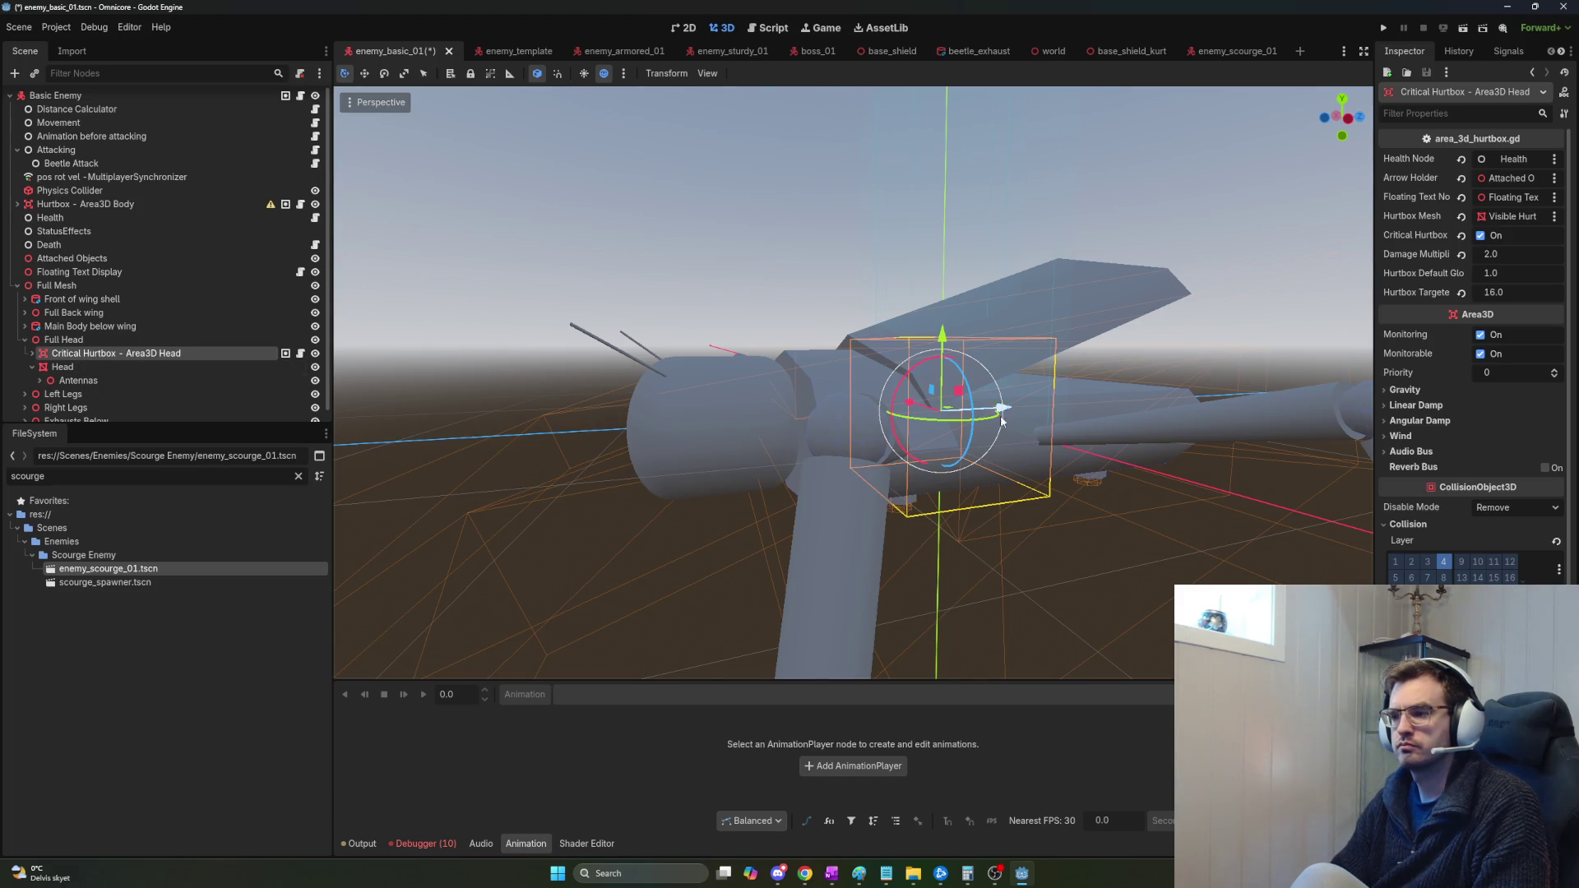
{"action": "left_click_drag", "start_coordinate": [992, 412], "coordinate": [749, 417]}
{"action": "left_click_drag", "start_coordinate": [175, 353], "coordinate": [175, 366]}
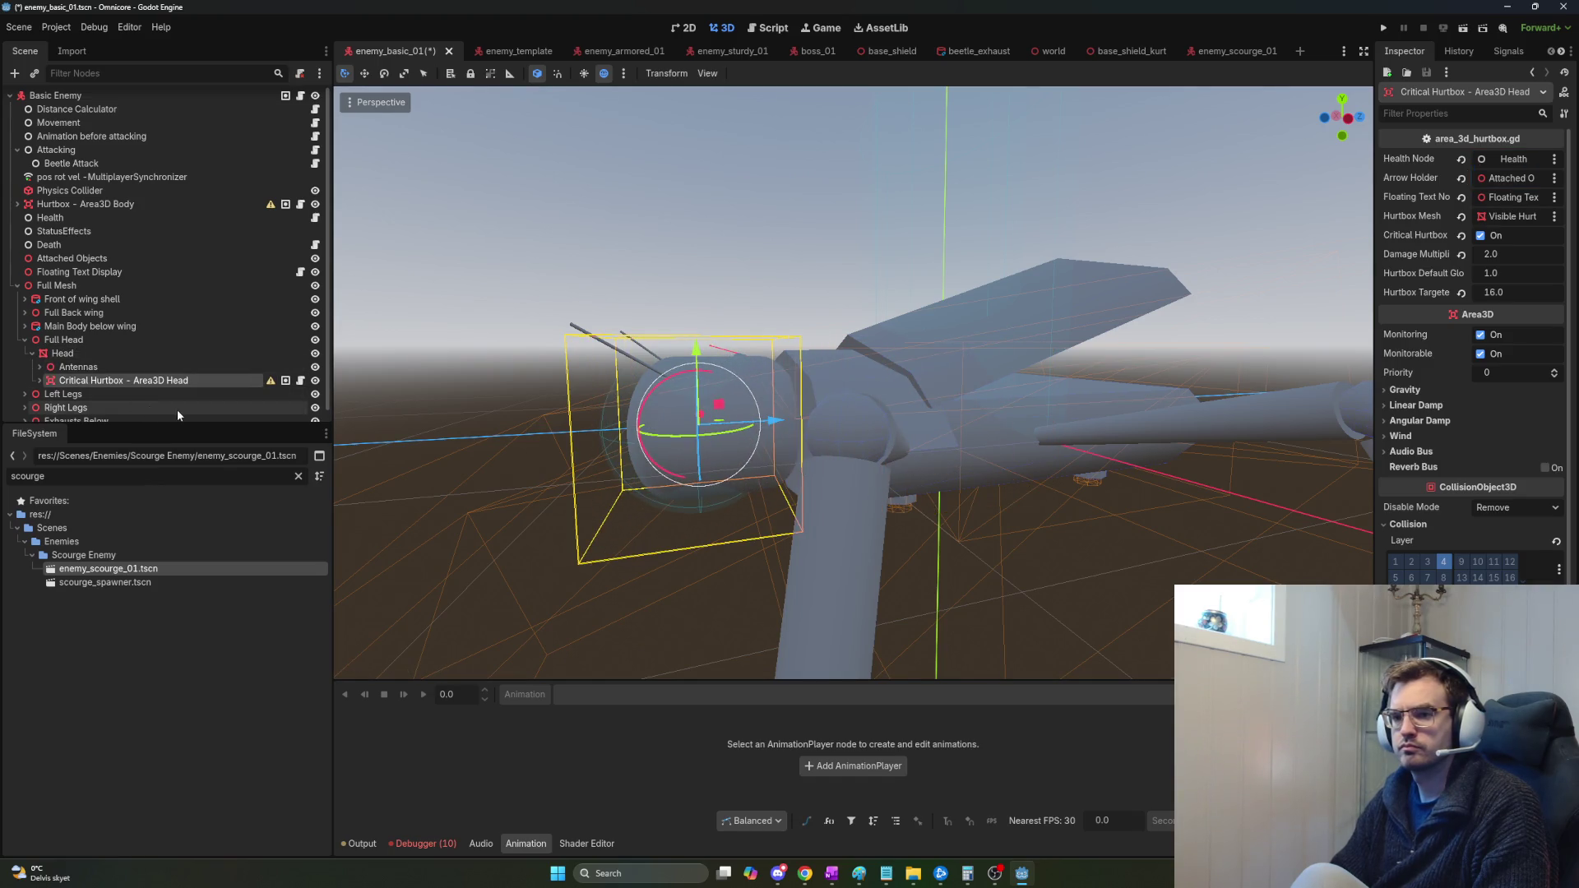
Orbit and zoom around the beetle's head to check the hurtbox from the side.
{"action": "mouse_move", "coordinate": [587, 454]}
{"action": "left_mouse_down"}
{"action": "mouse_move", "coordinate": [880, 415]}
{"action": "mouse_move", "coordinate": [848, 424]}
{"action": "mouse_move", "coordinate": [790, 362]}
{"action": "left_mouse_up"}
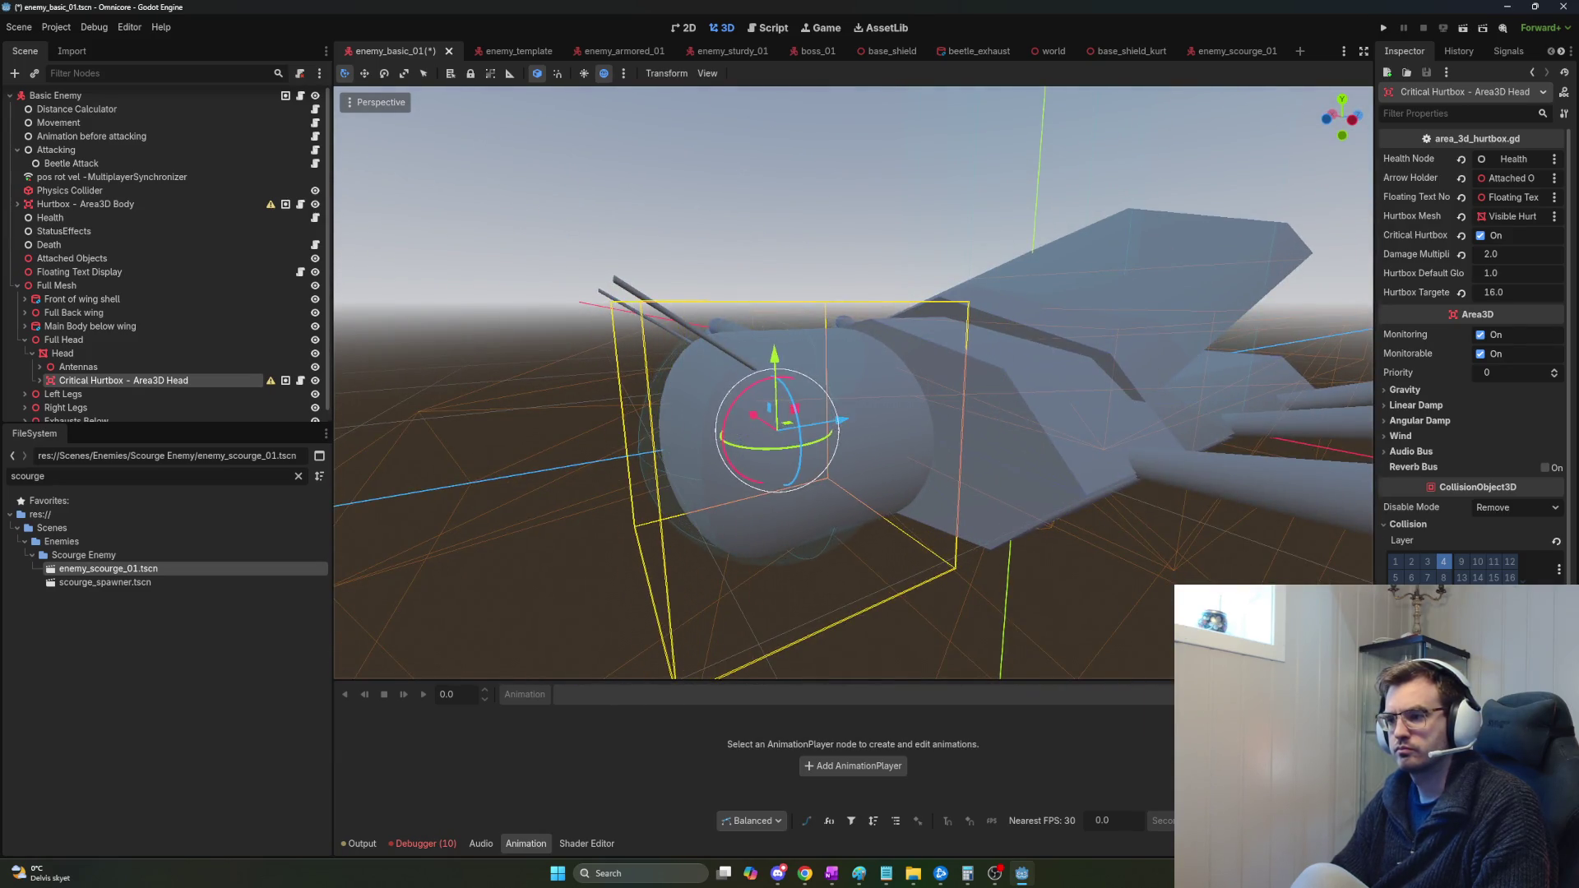
{"action": "scroll", "coordinate": [790, 361], "scroll_direction": "down", "scroll_amount": 5}
{"action": "scroll", "coordinate": [853, 383], "scroll_direction": "down", "scroll_amount": 5}
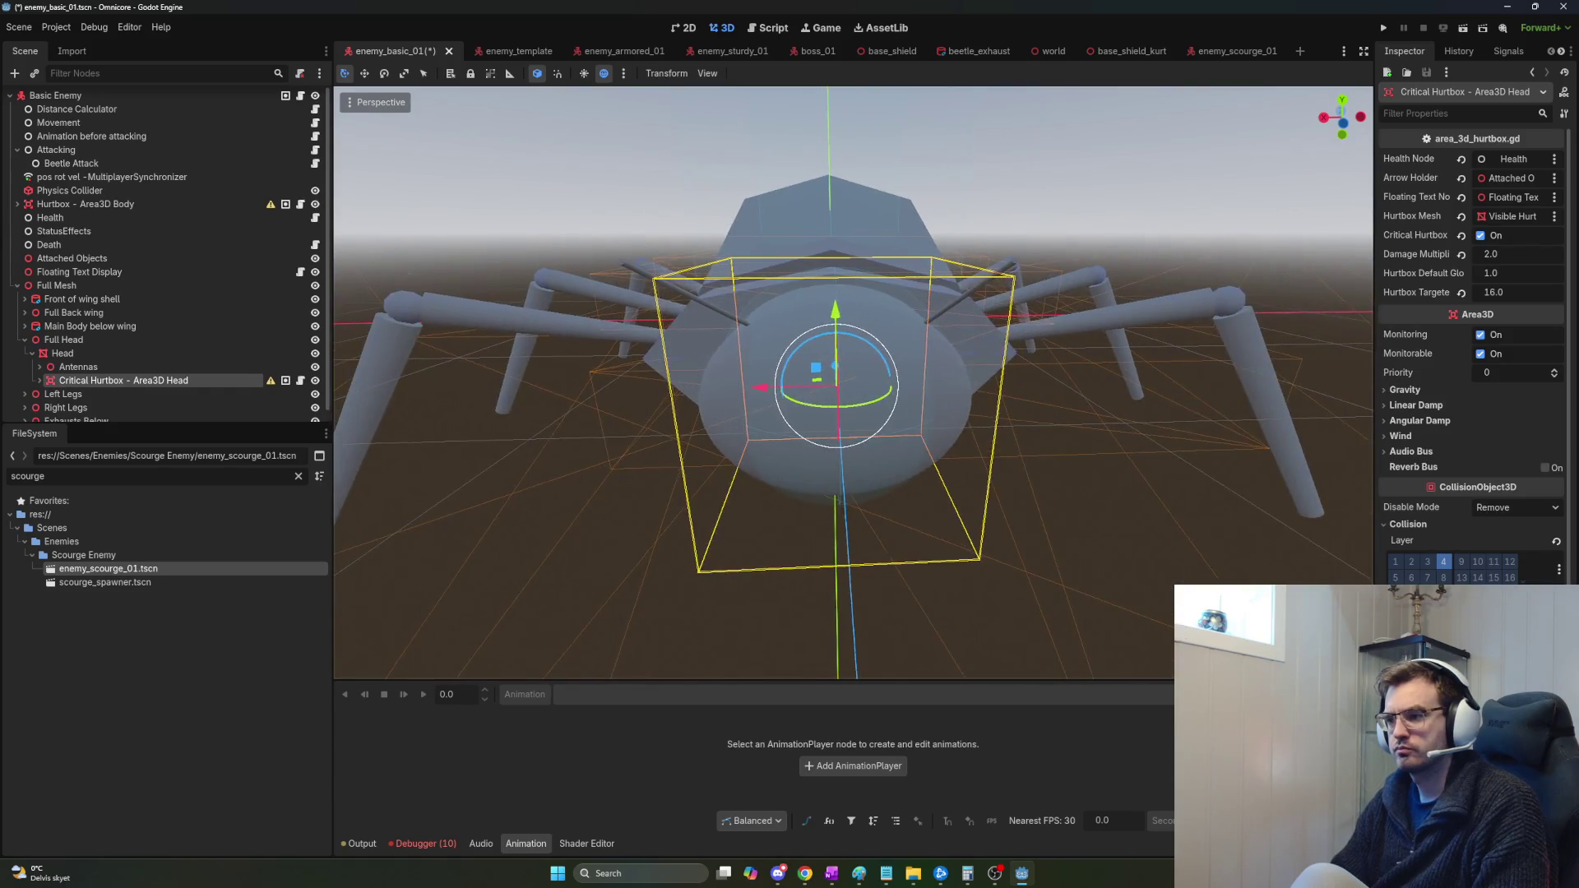
{"action": "left_click_drag", "start_coordinate": [853, 382], "coordinate": [674, 387]}
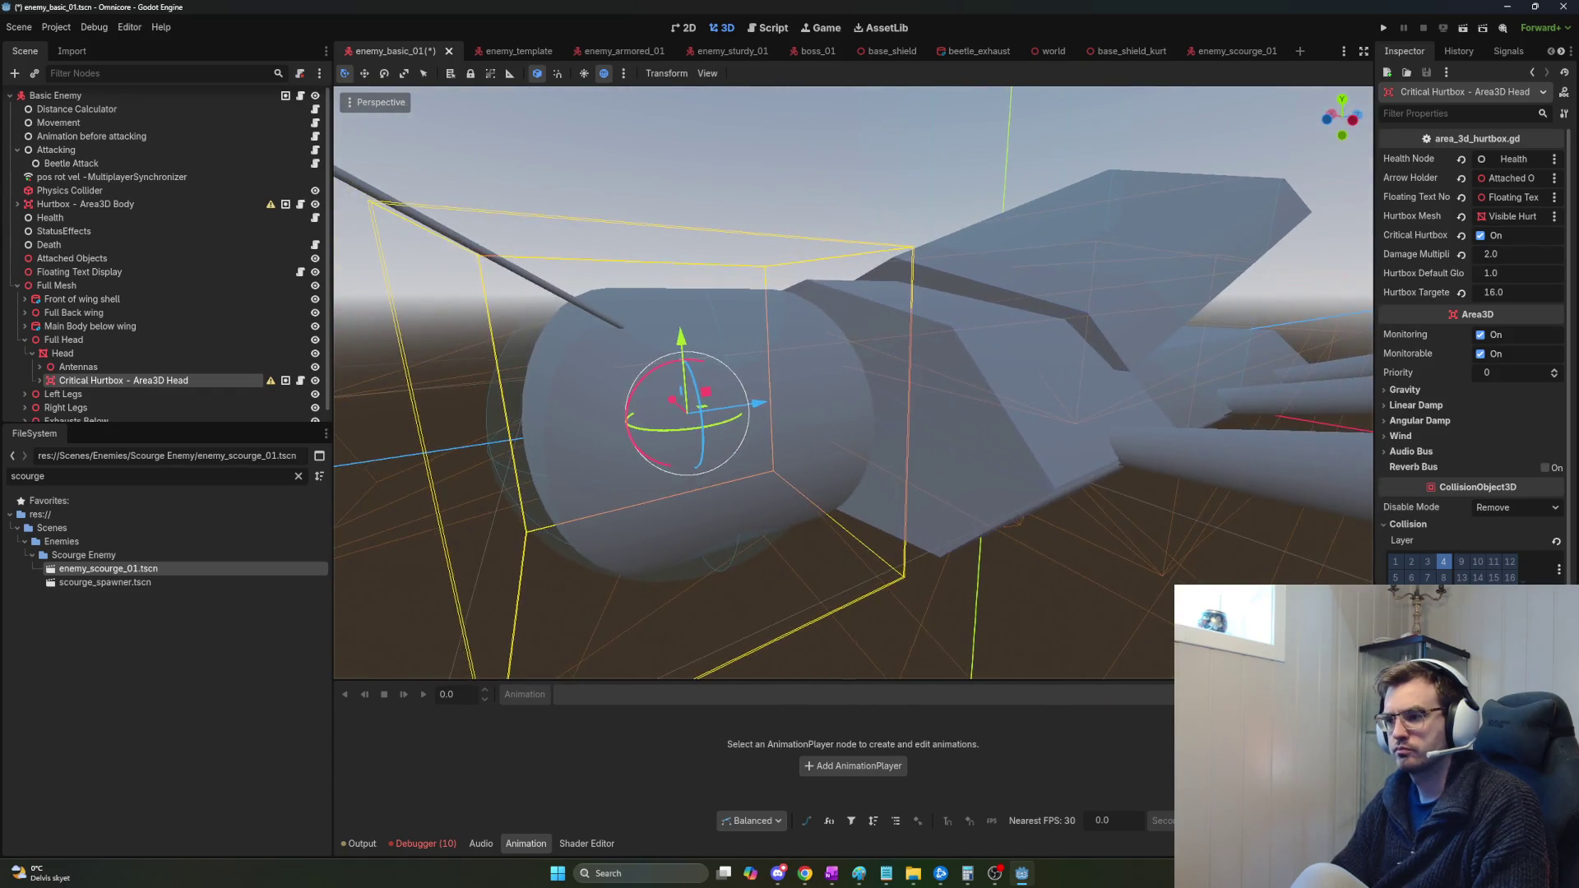
{"action": "scroll", "coordinate": [853, 383], "scroll_direction": "up", "scroll_amount": 4}
{"action": "scroll", "coordinate": [853, 382], "scroll_direction": "down", "scroll_amount": 5}
{"action": "left_click_drag", "start_coordinate": [853, 383], "coordinate": [675, 387]}
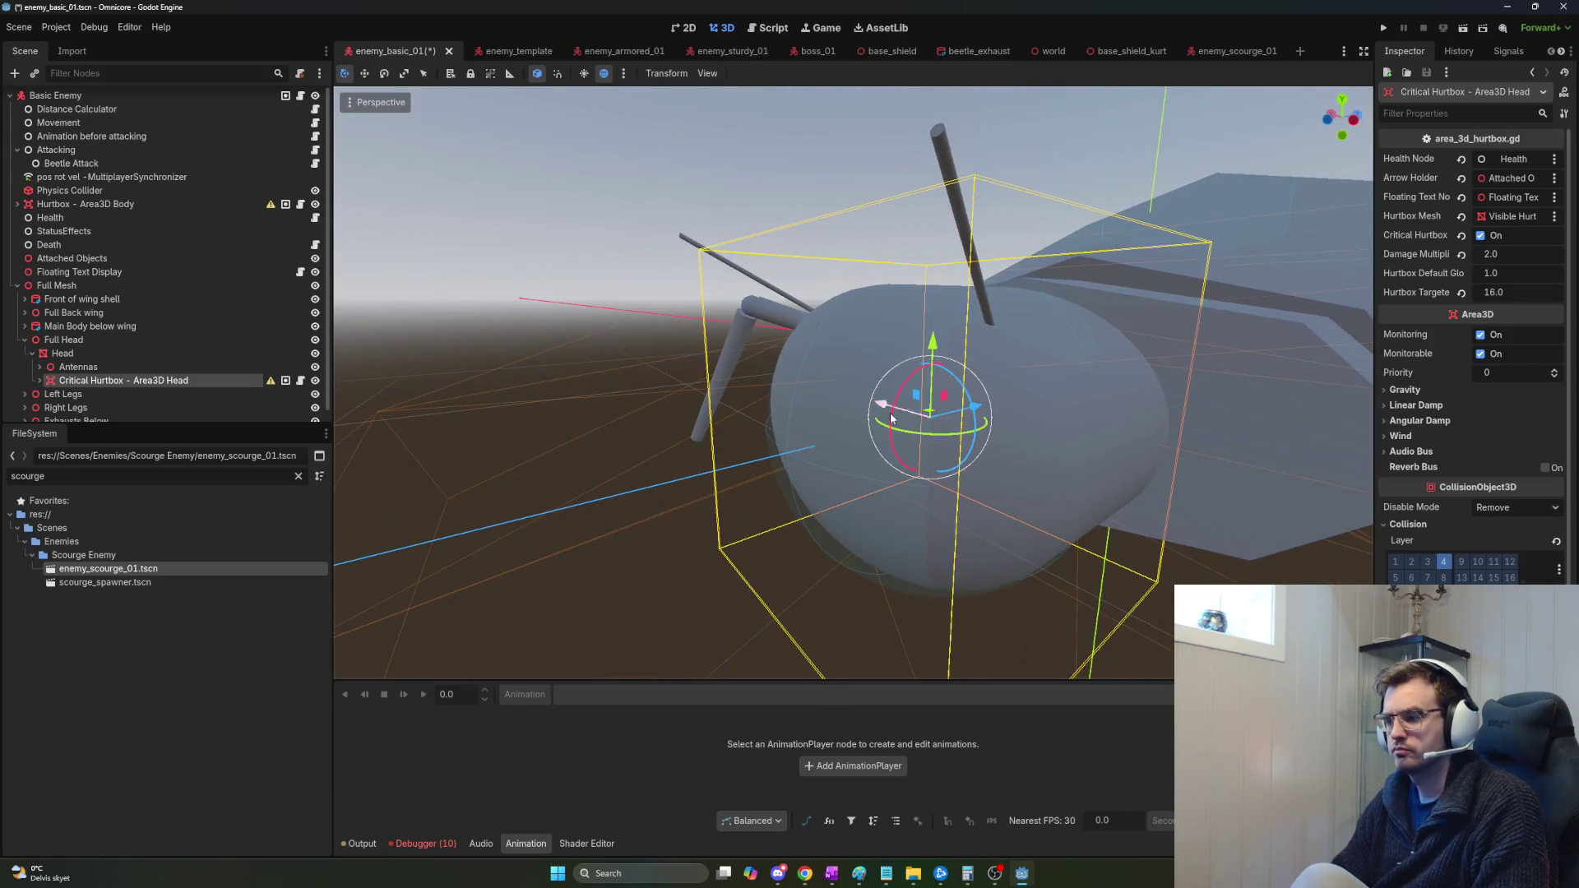
Switch to Scale mode and undo twice so the hurtbox sits under Full Head beside Head.
{"action": "key", "text": "r"}
{"action": "mouse_move", "coordinate": [970, 416]}
{"action": "left_mouse_down"}
{"action": "mouse_move", "coordinate": [793, 415]}
{"action": "mouse_move", "coordinate": [989, 431]}
{"action": "left_mouse_up"}
{"action": "key", "text": "ctrl+z"}
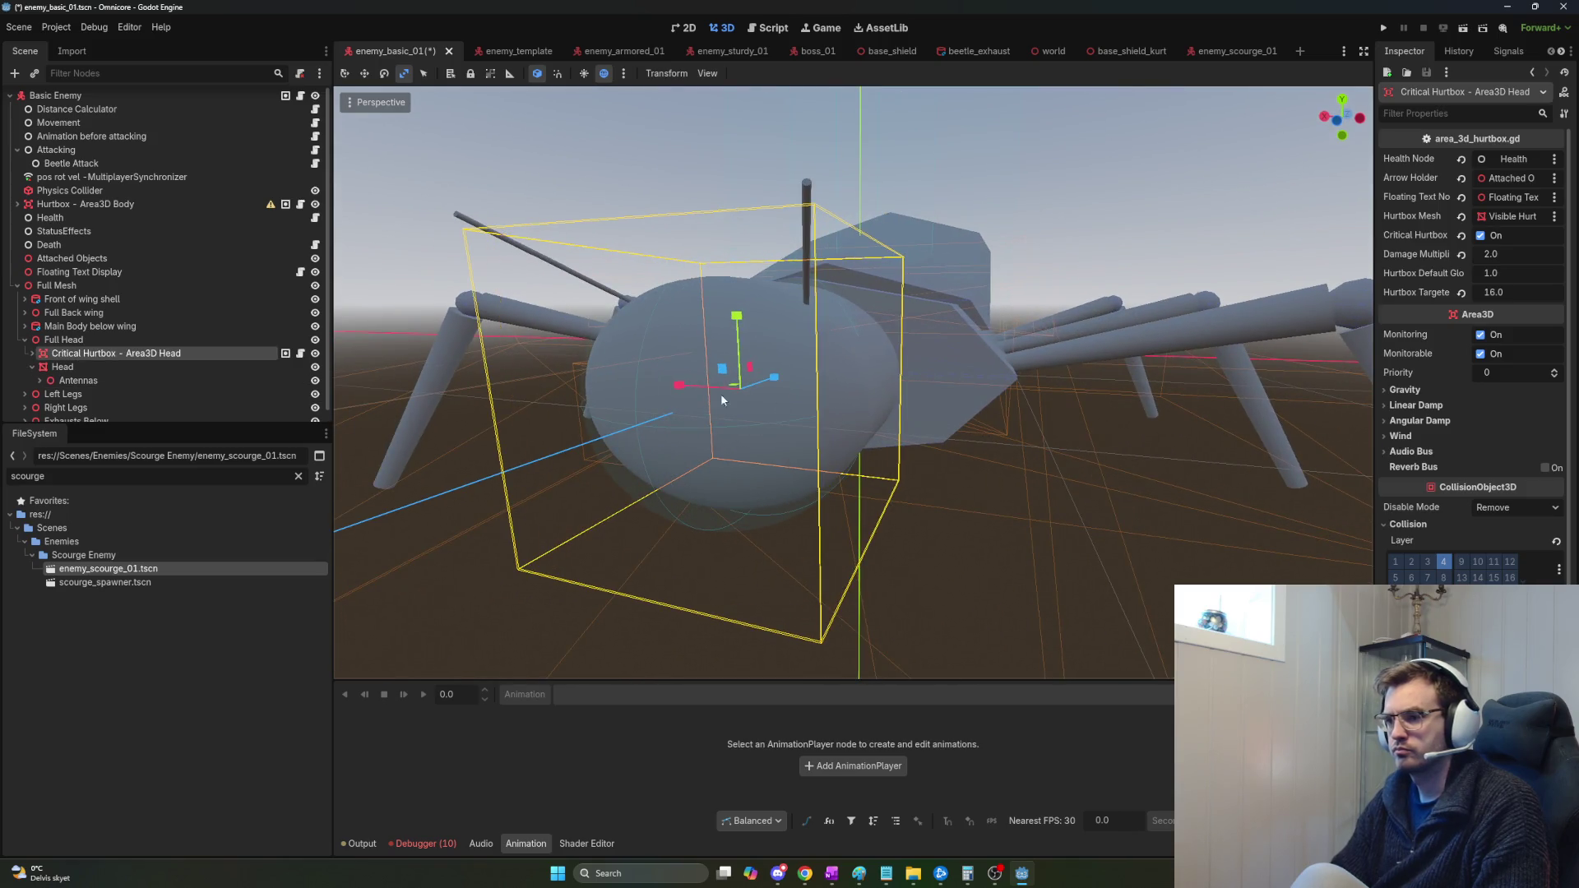
{"action": "key", "text": "ctrl+z"}
Inspect the Head mesh's capsule settings, then select the hurtbox's CollisionShape3D - Head.
{"action": "left_click", "coordinate": [200, 347]}
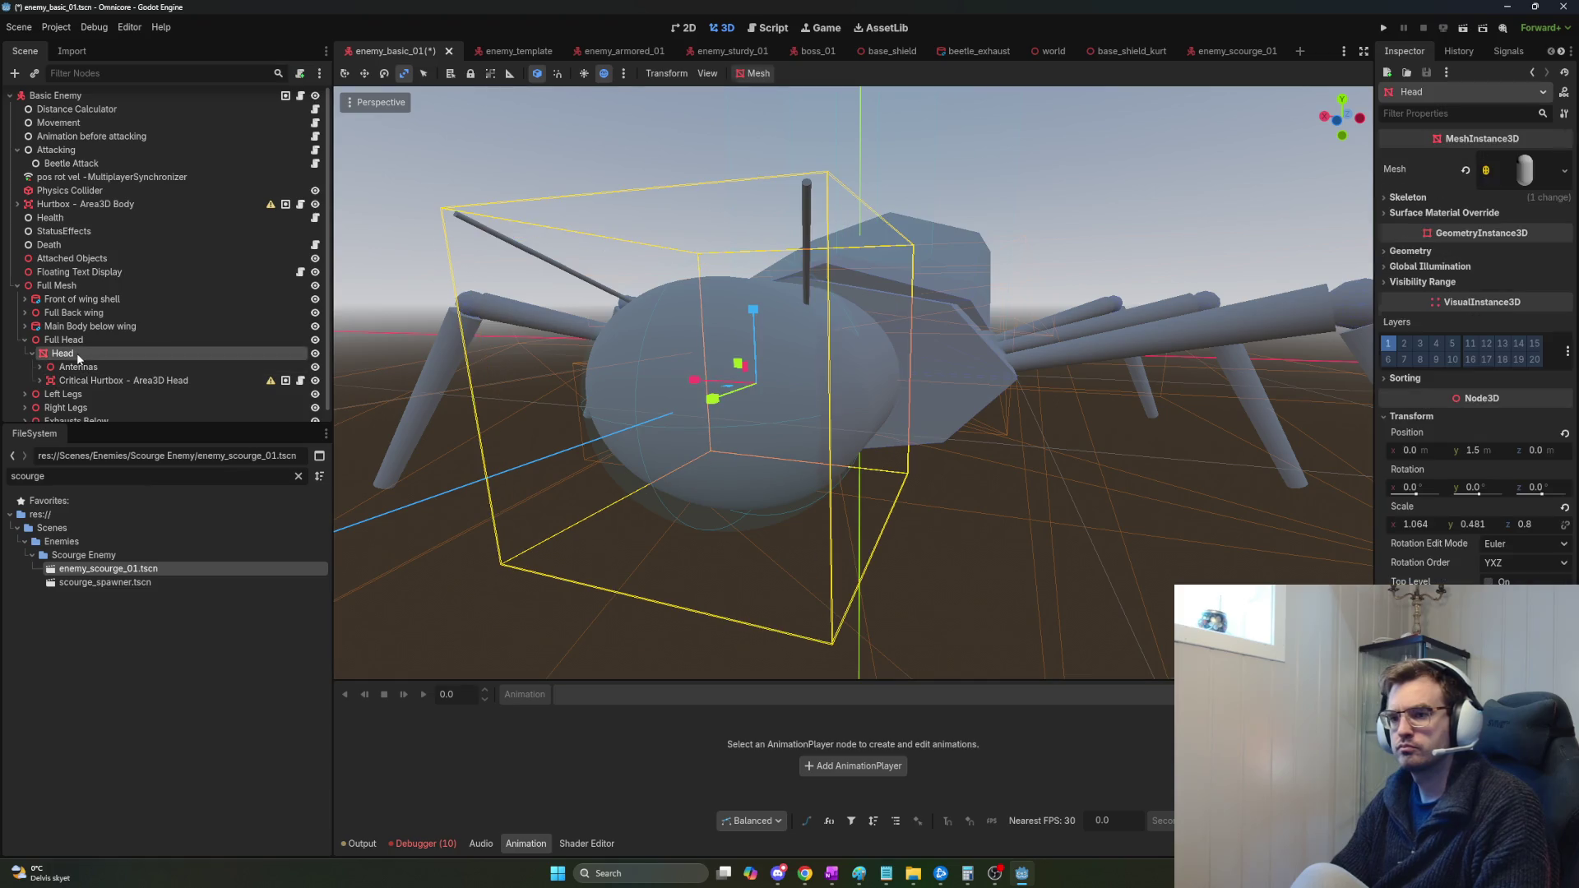
{"action": "left_click", "coordinate": [1526, 171]}
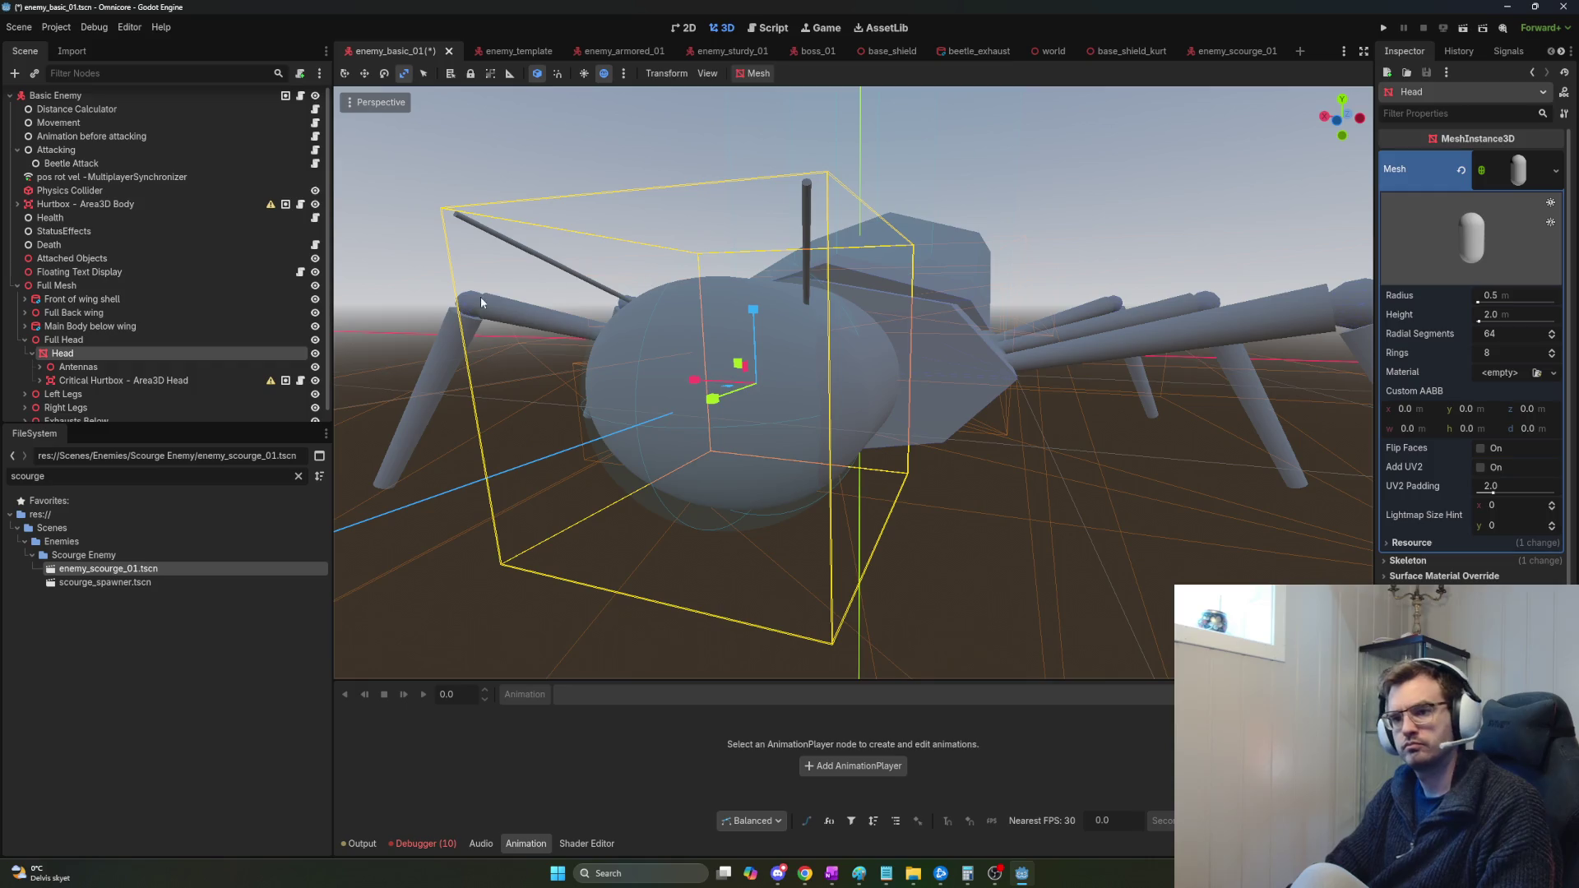
{"action": "left_click", "coordinate": [156, 380]}
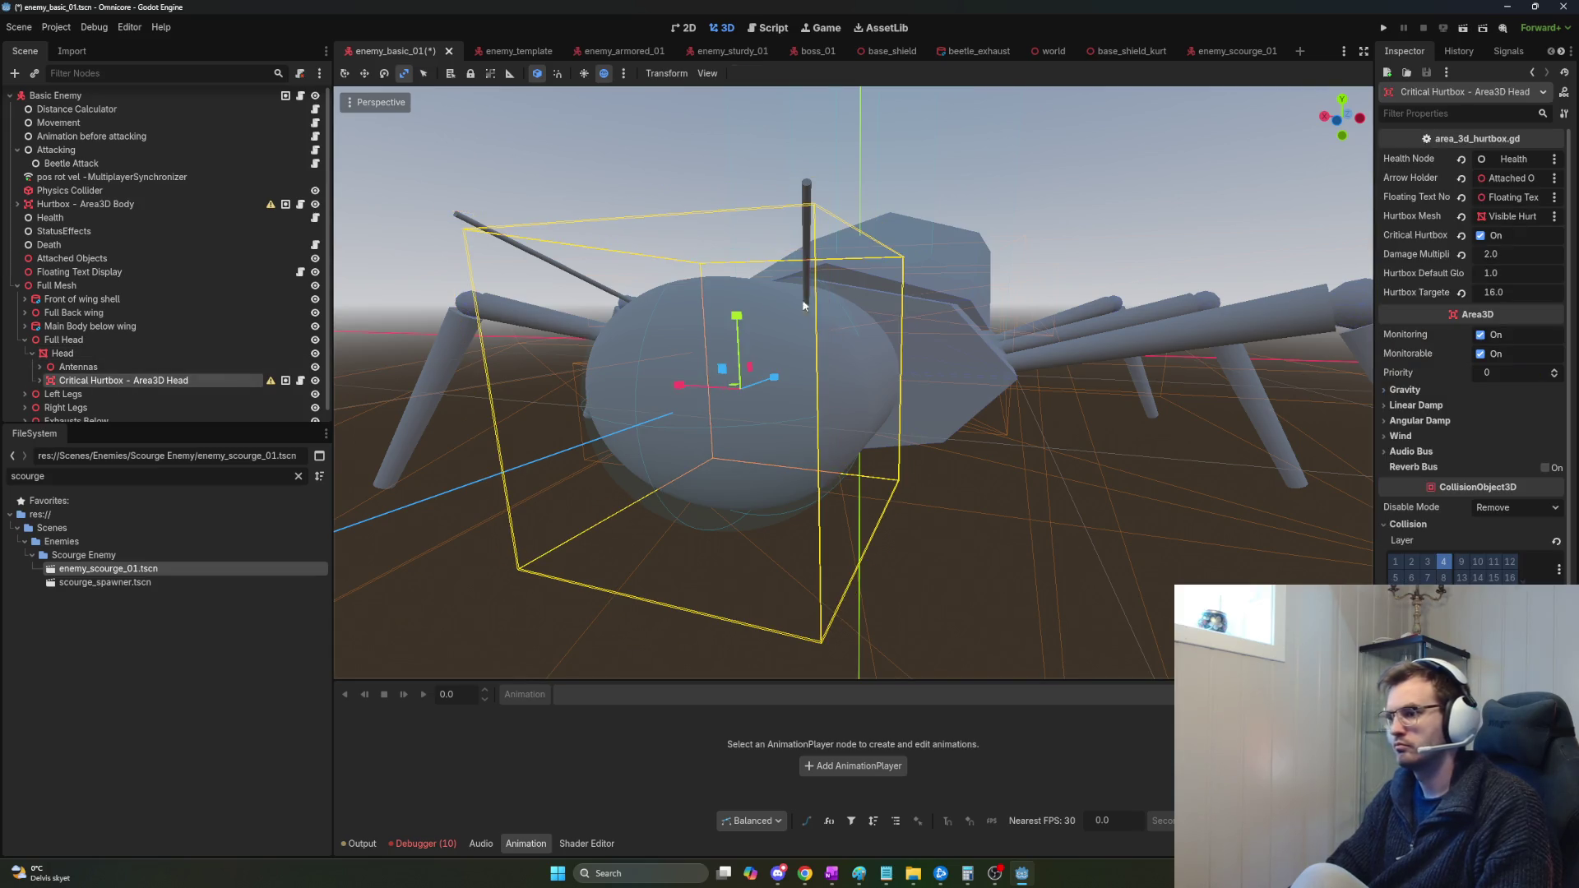
{"action": "left_click", "coordinate": [39, 380]}
{"action": "left_click", "coordinate": [118, 394]}
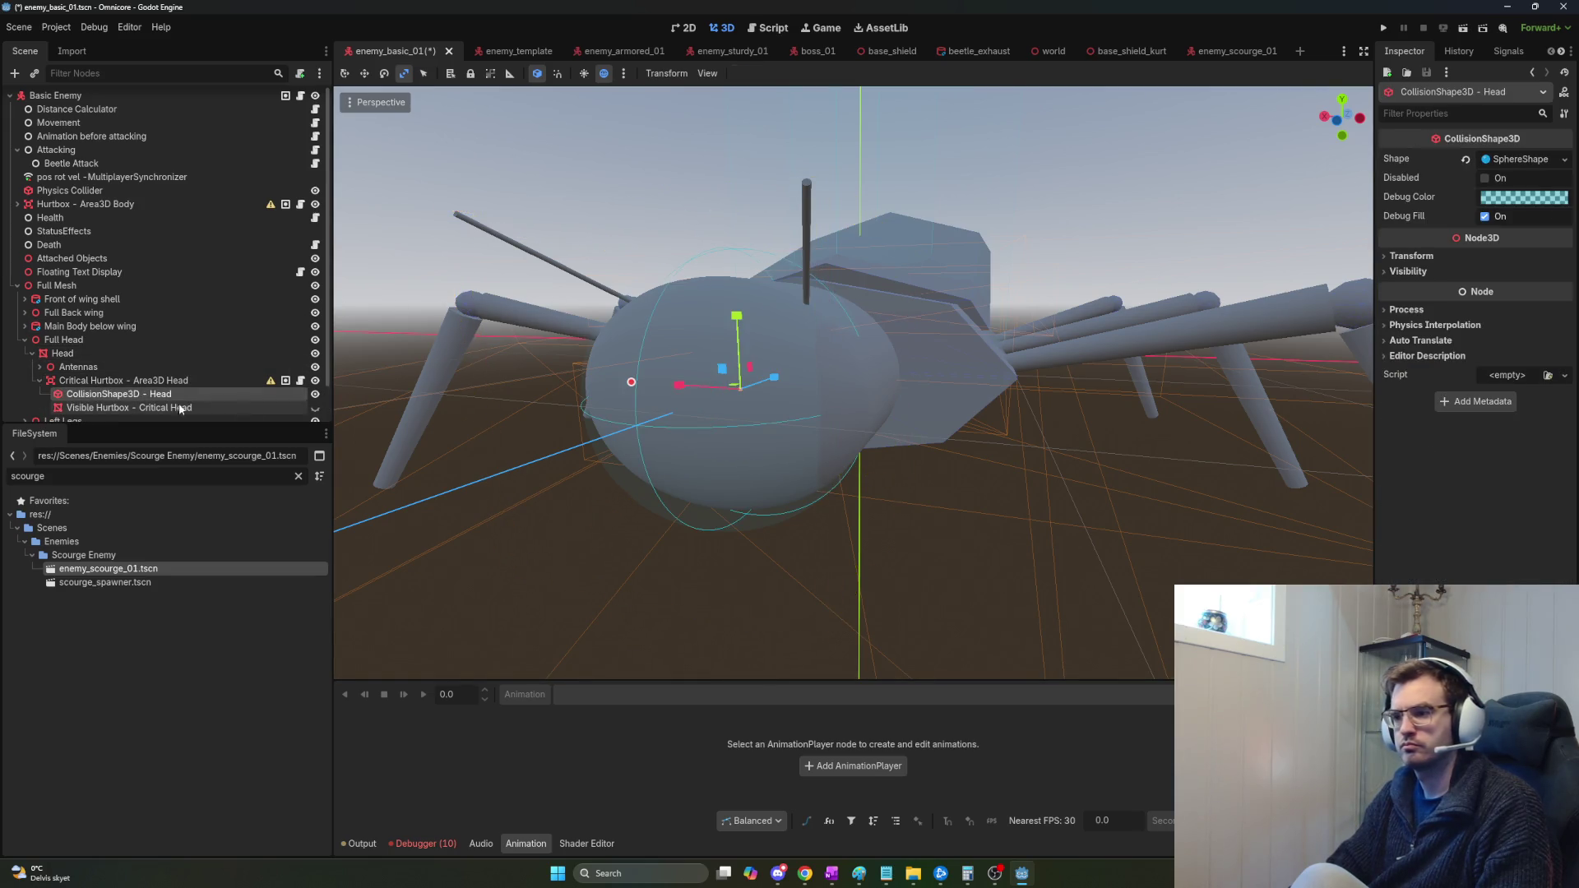
Replace the sphere collision shape with a New CylinderShape3D and review its size and transform.
{"action": "left_click", "coordinate": [1517, 160]}
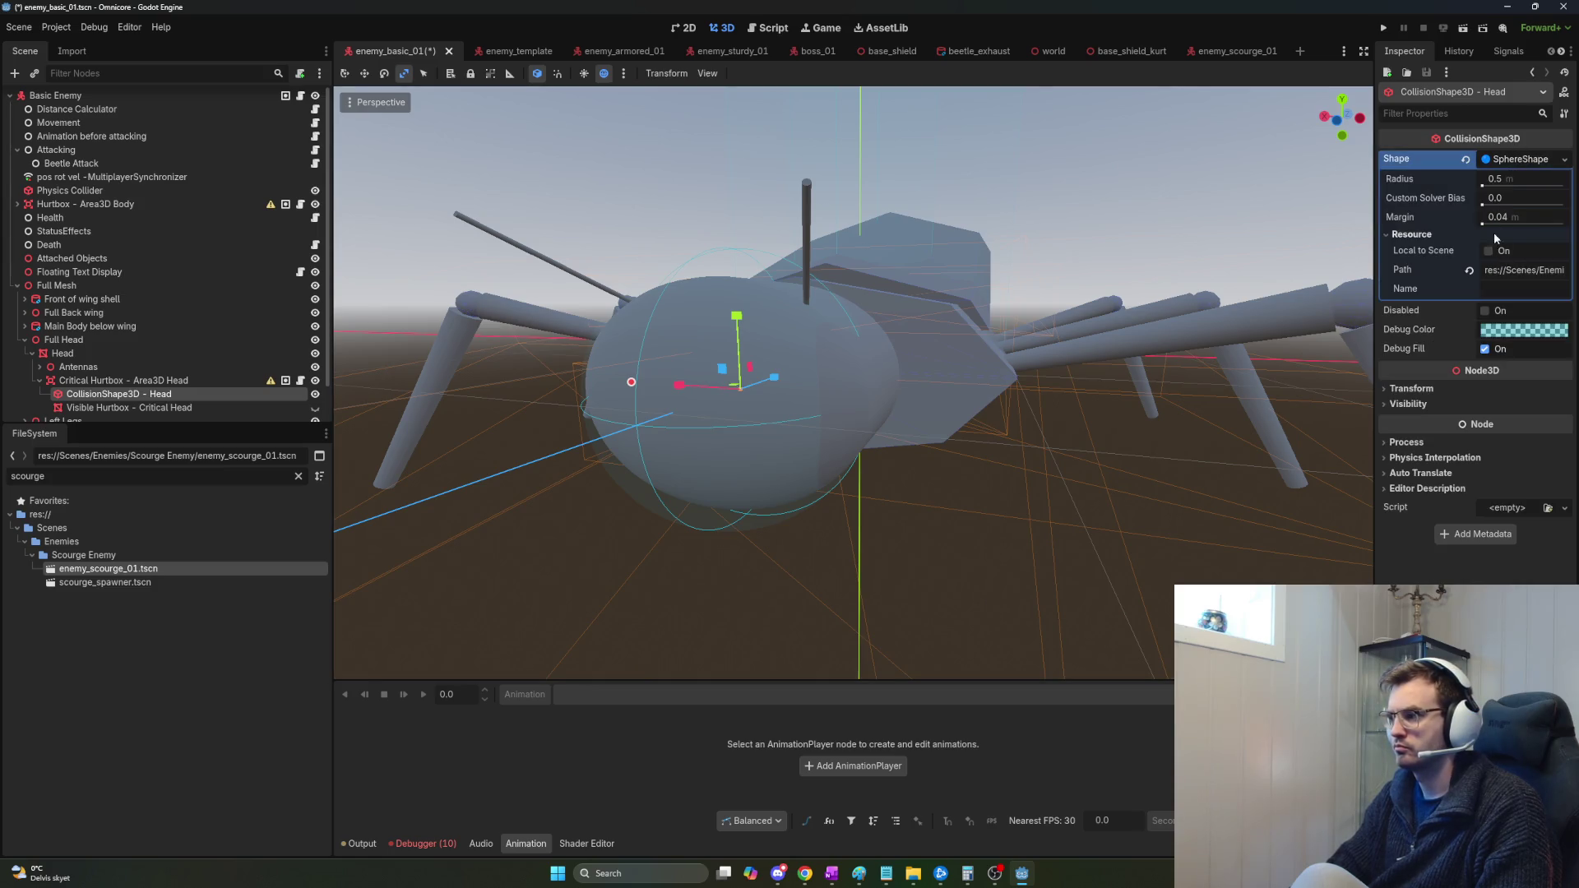
{"action": "left_click", "coordinate": [1542, 160]}
{"action": "left_click", "coordinate": [1542, 160]}
{"action": "left_click", "coordinate": [1564, 159]}
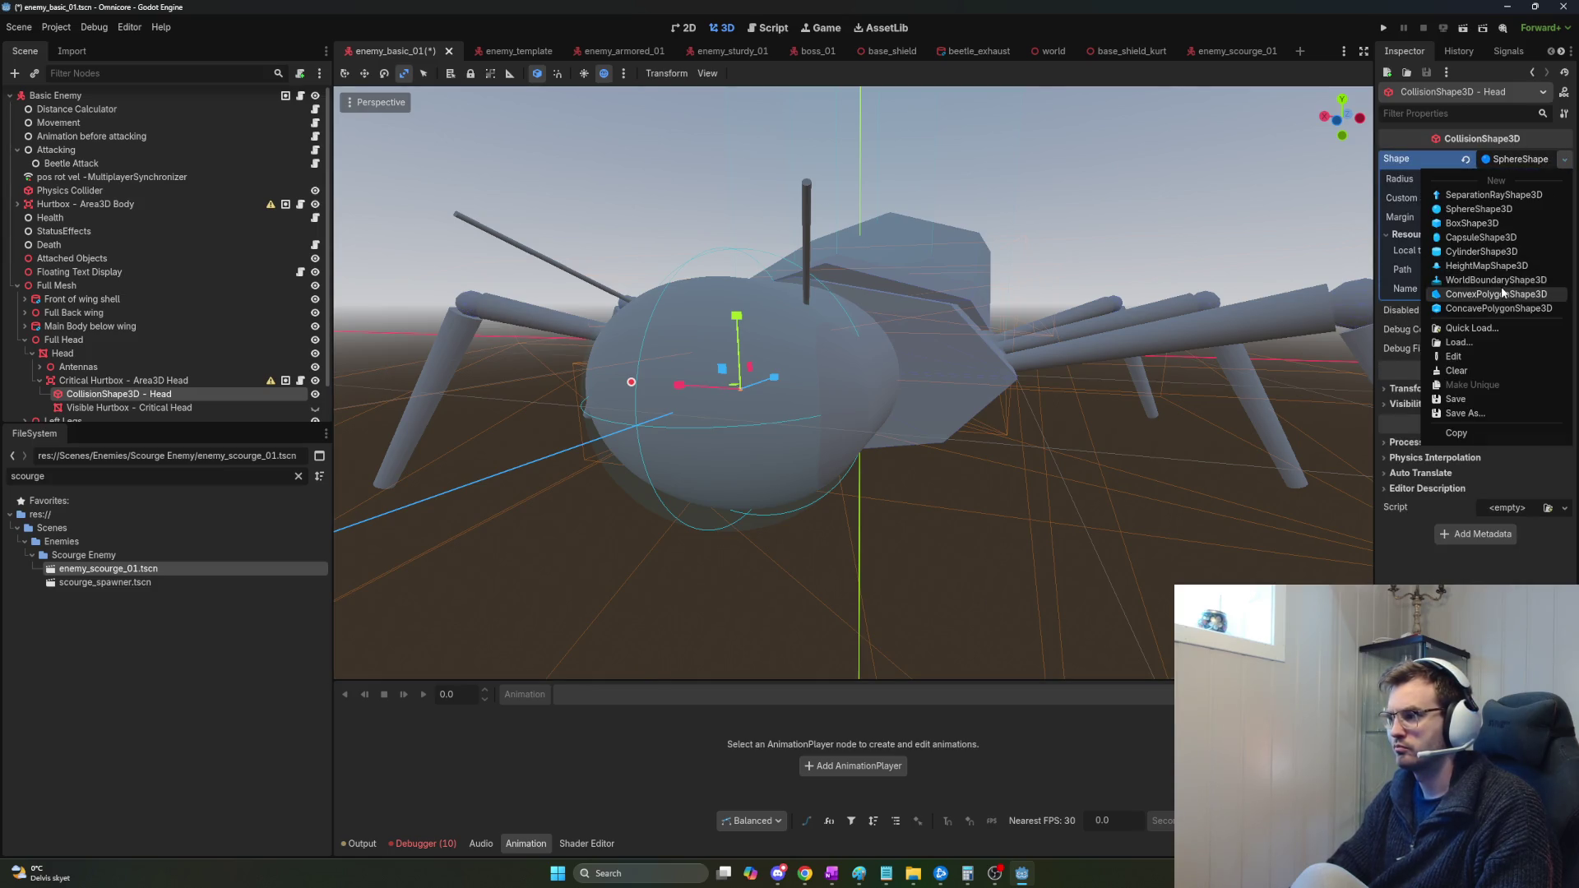
{"action": "left_click", "coordinate": [1527, 159]}
{"action": "right_click", "coordinate": [1528, 159]}
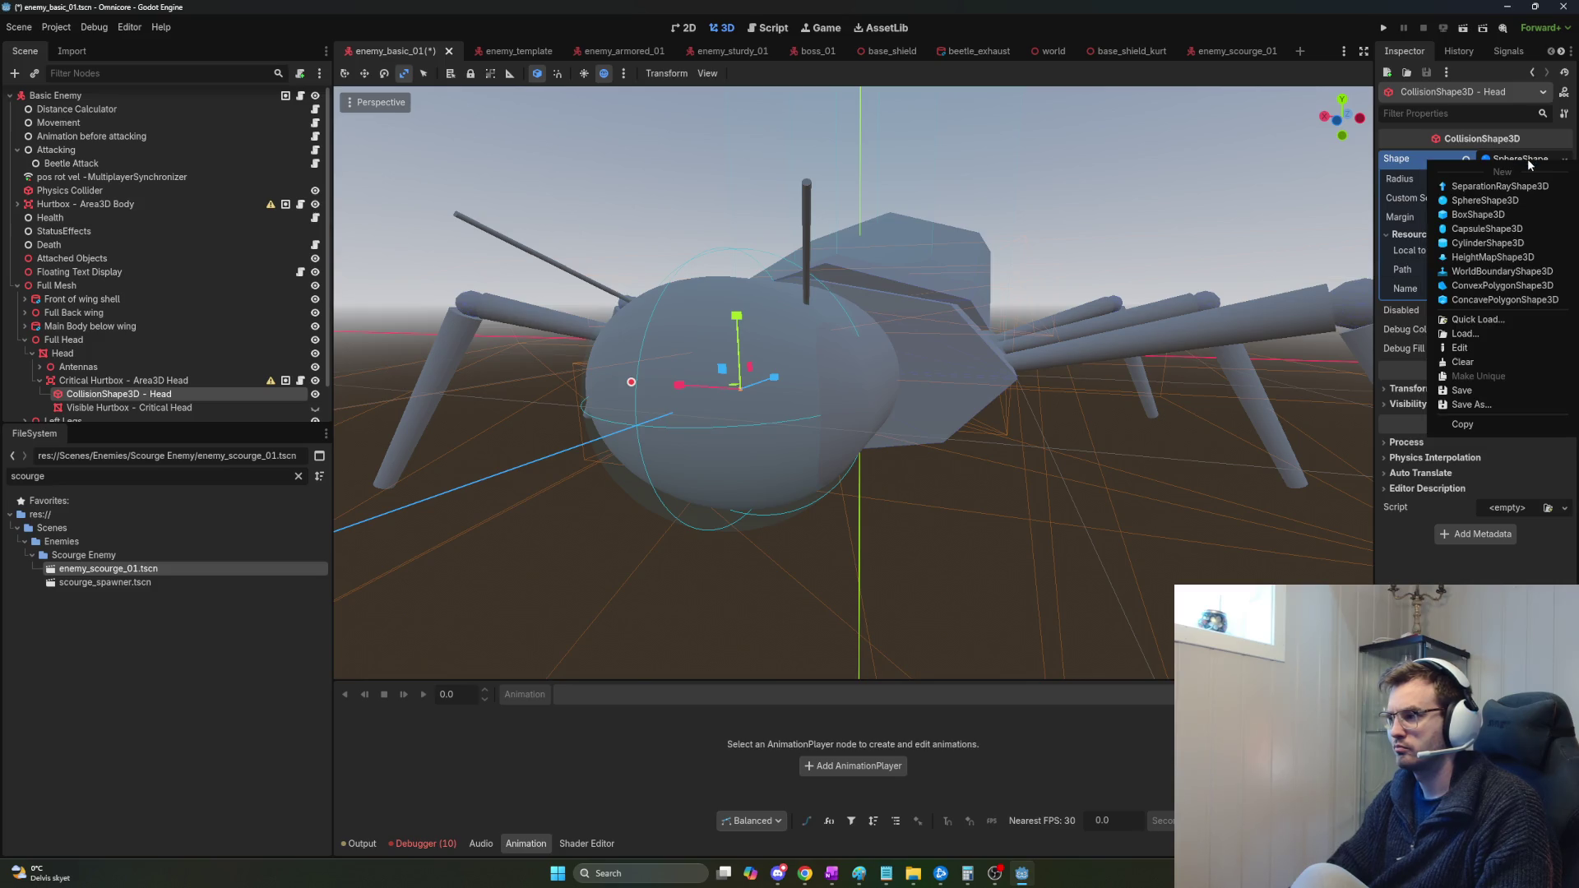
{"action": "left_click", "coordinate": [1552, 161]}
{"action": "left_click", "coordinate": [1522, 159]}
{"action": "left_click", "coordinate": [1565, 160]}
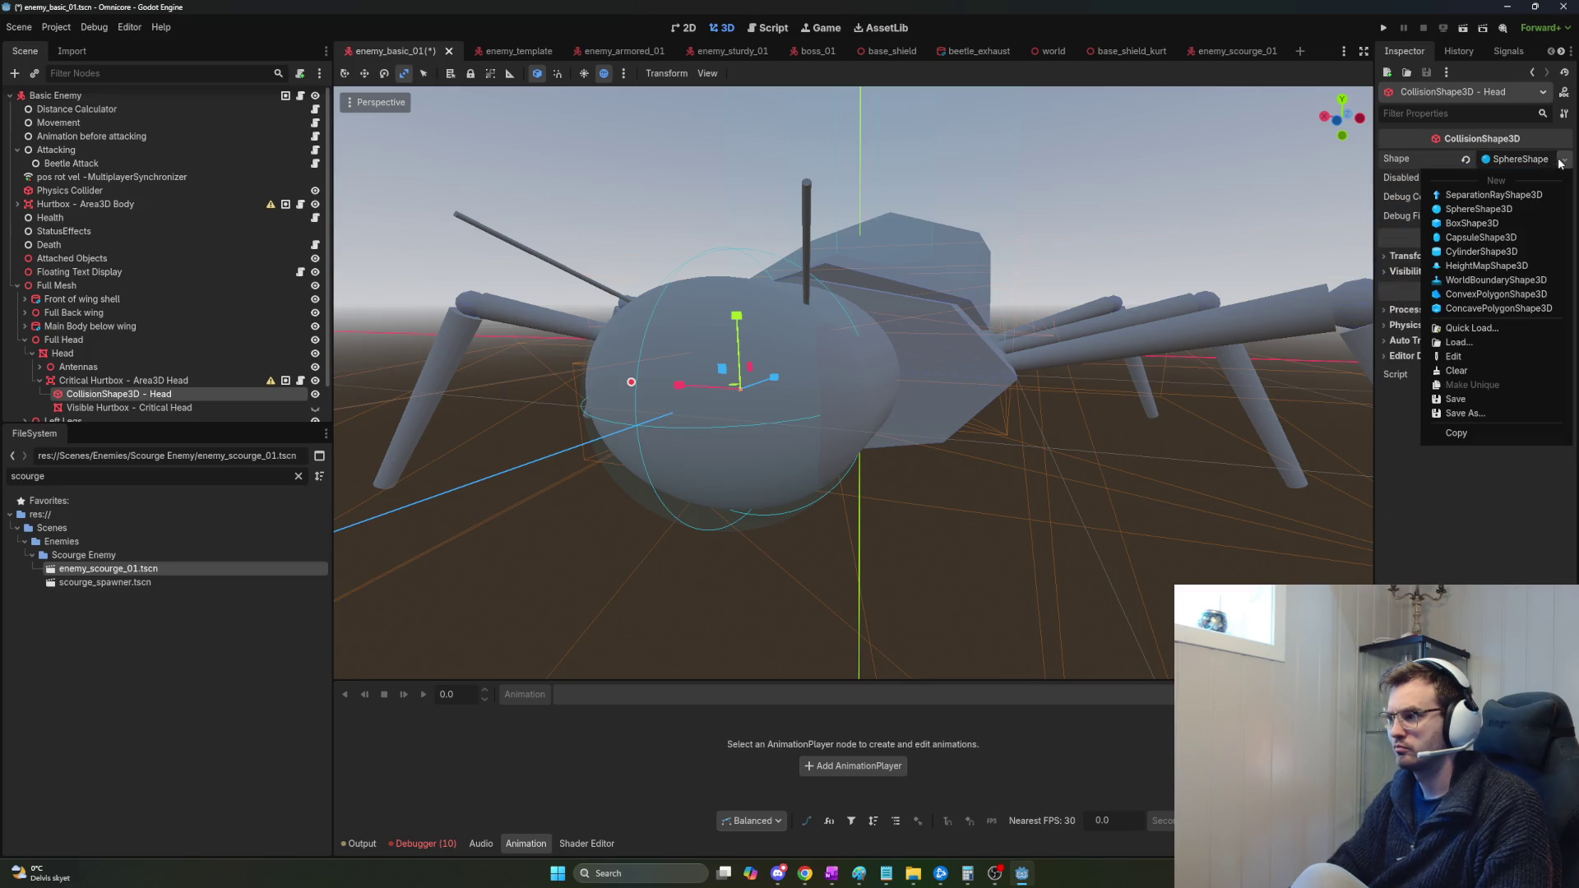
{"action": "left_click", "coordinate": [1494, 252]}
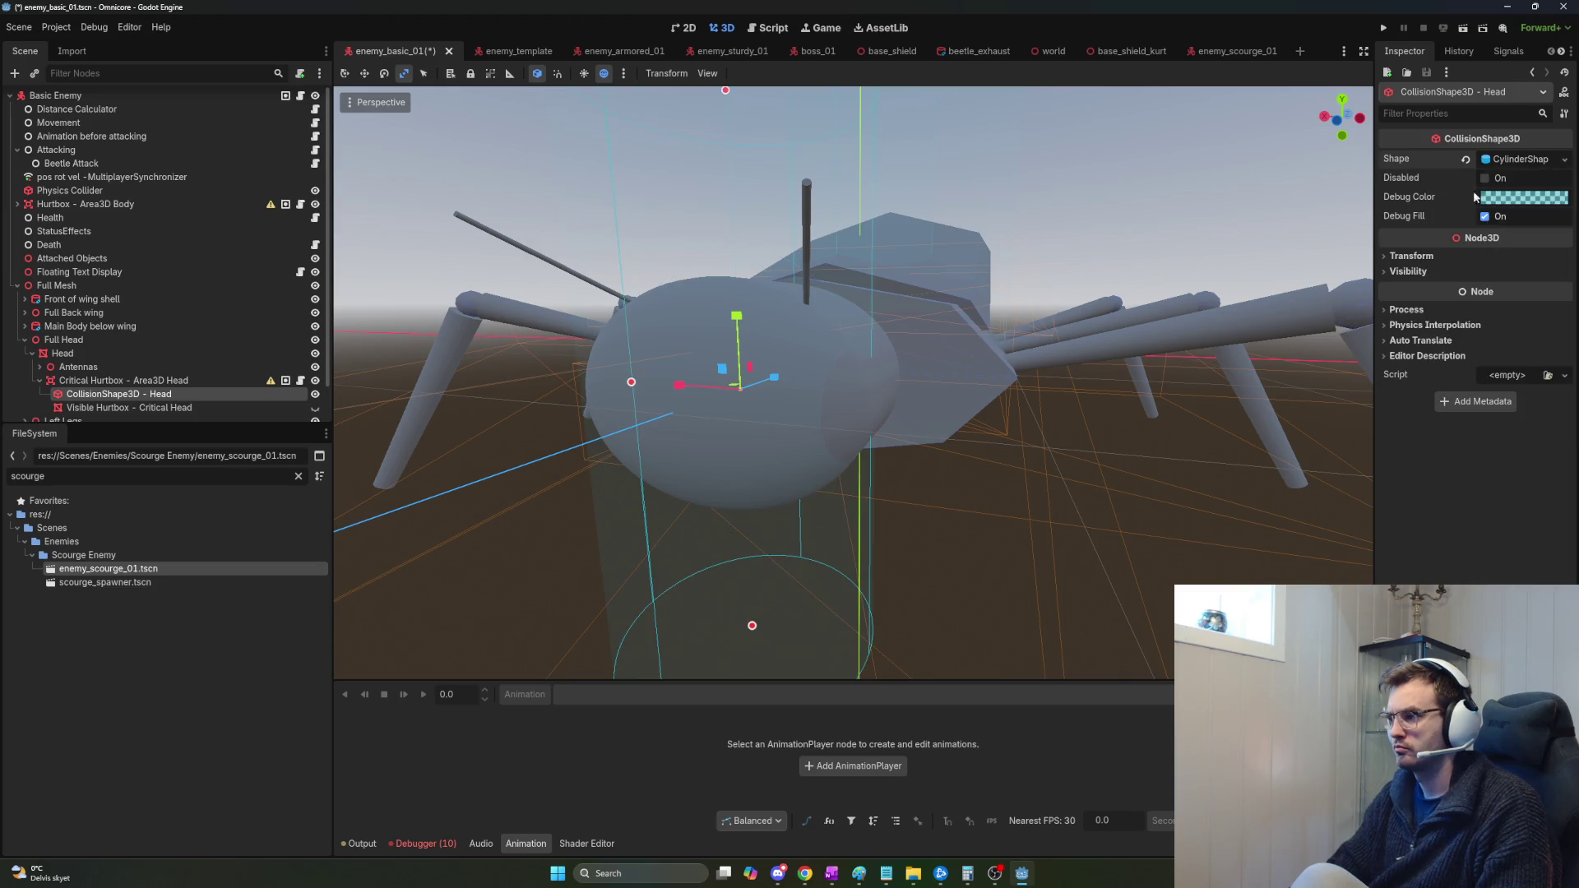
{"action": "left_click", "coordinate": [1512, 167]}
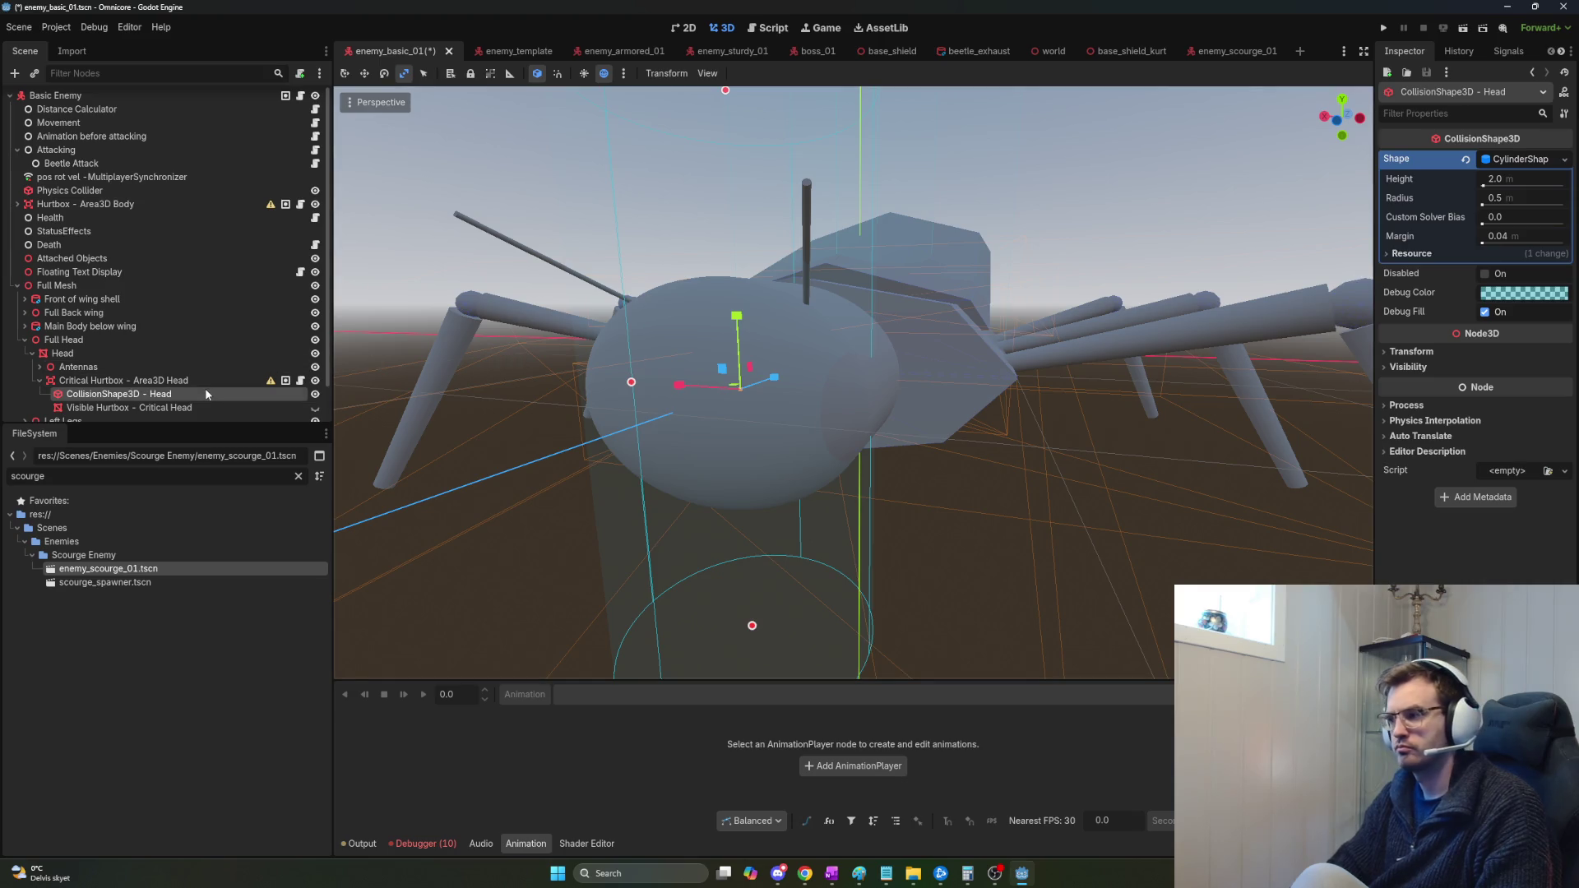
{"action": "left_click", "coordinate": [1392, 353]}
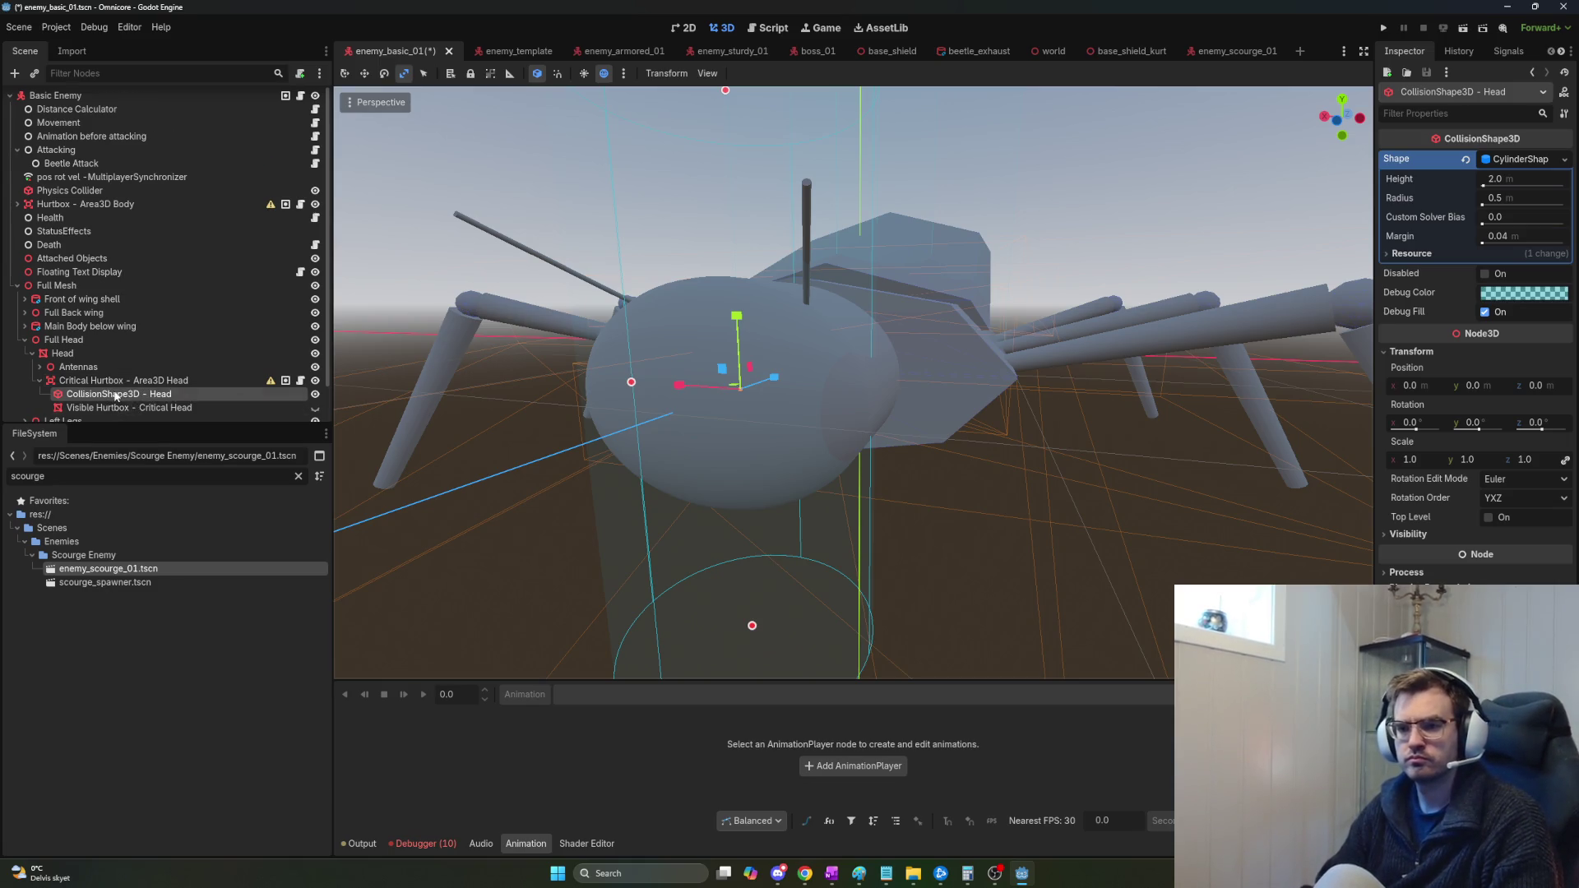
Nest Critical Hurtbox as Head's first child and compare Head, Full Head and hurtbox positions.
{"action": "scroll", "coordinate": [113, 365], "scroll_direction": "down", "scroll_amount": 1}
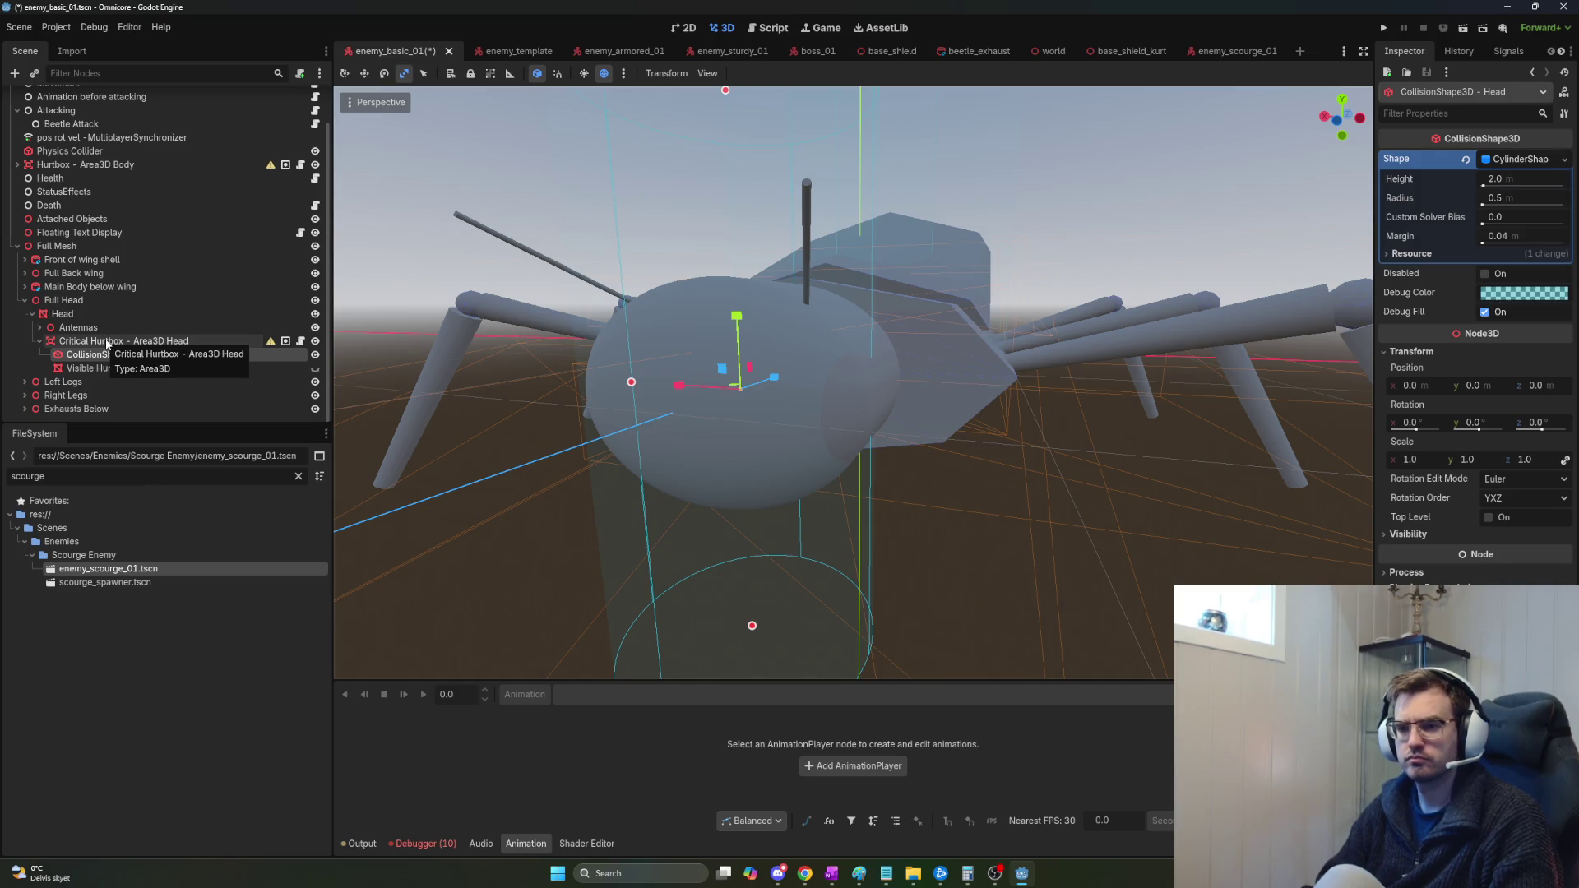
{"action": "left_click_drag", "start_coordinate": [83, 346], "coordinate": [71, 321]}
{"action": "left_click", "coordinate": [69, 314]}
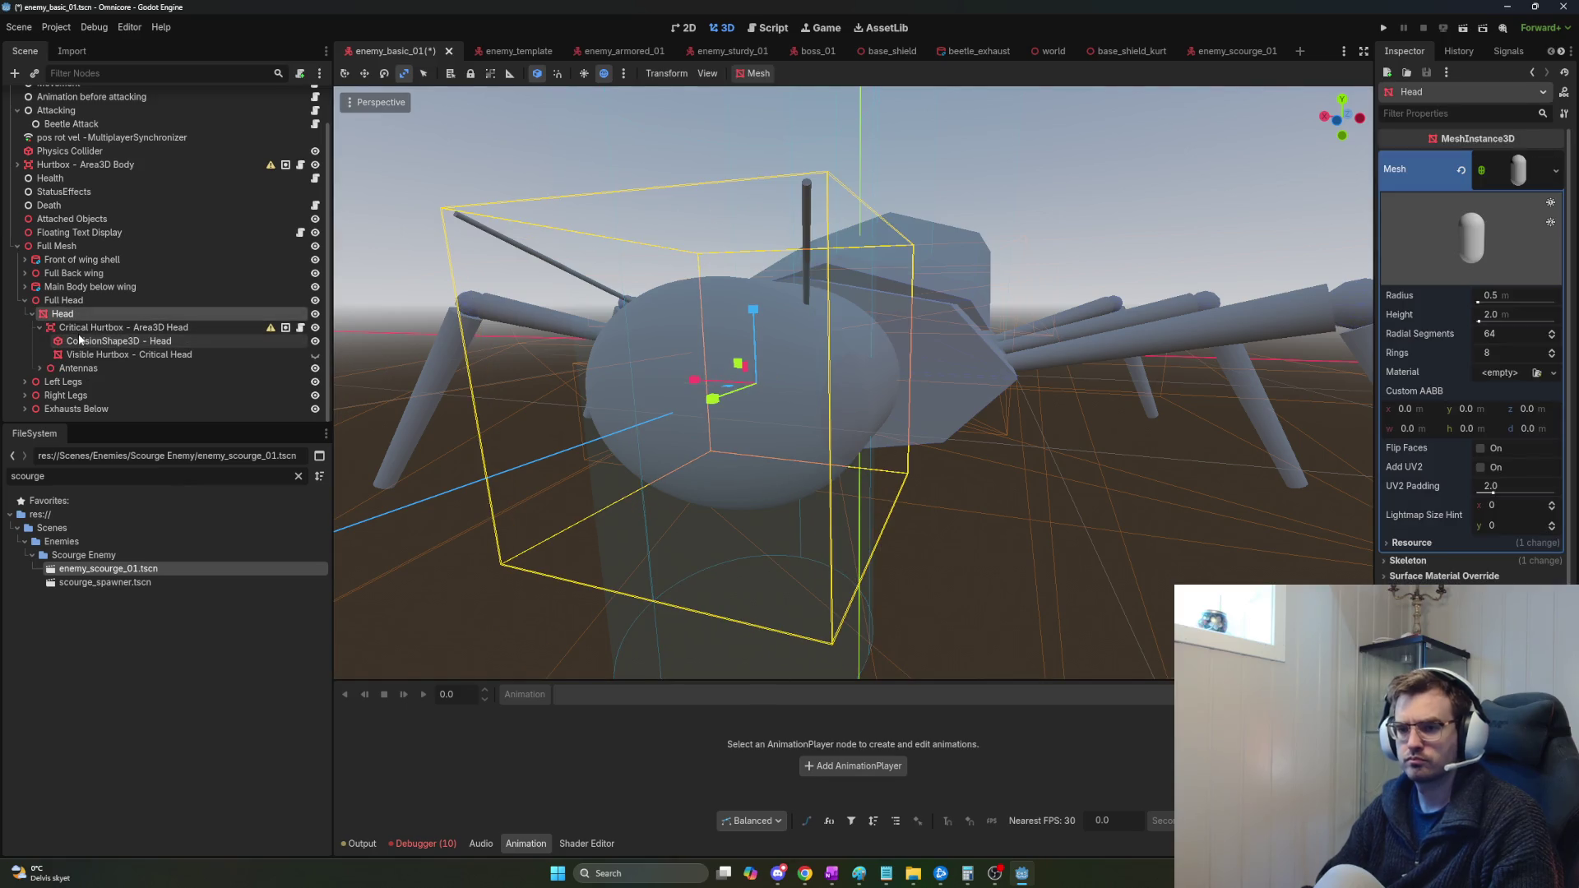
{"action": "scroll", "coordinate": [1513, 526], "scroll_direction": "down", "scroll_amount": 4}
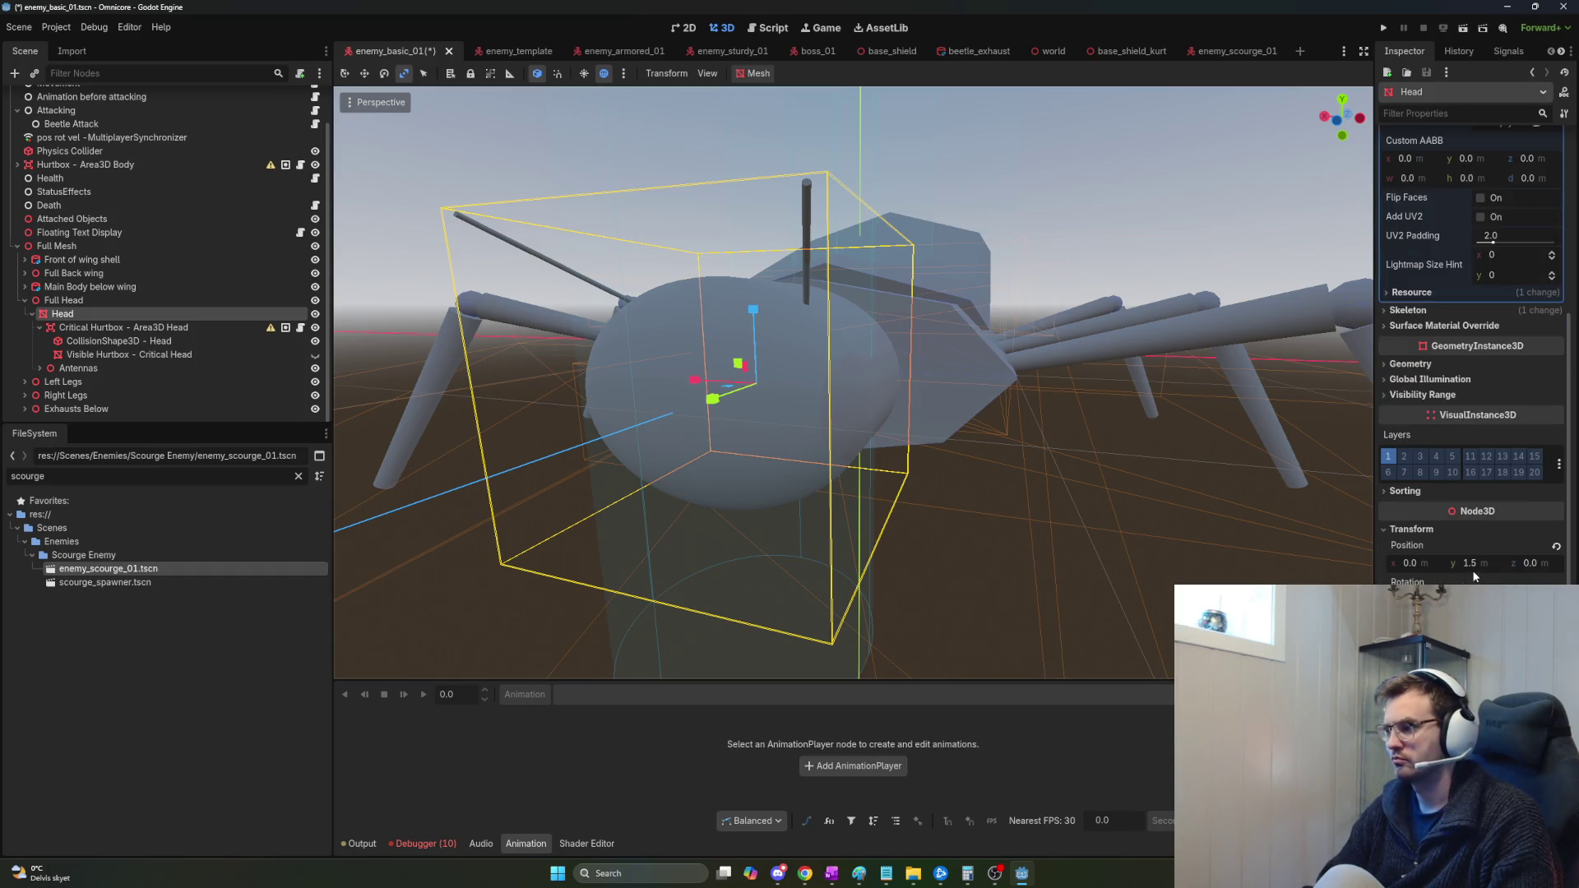
{"action": "left_click", "coordinate": [1474, 564]}
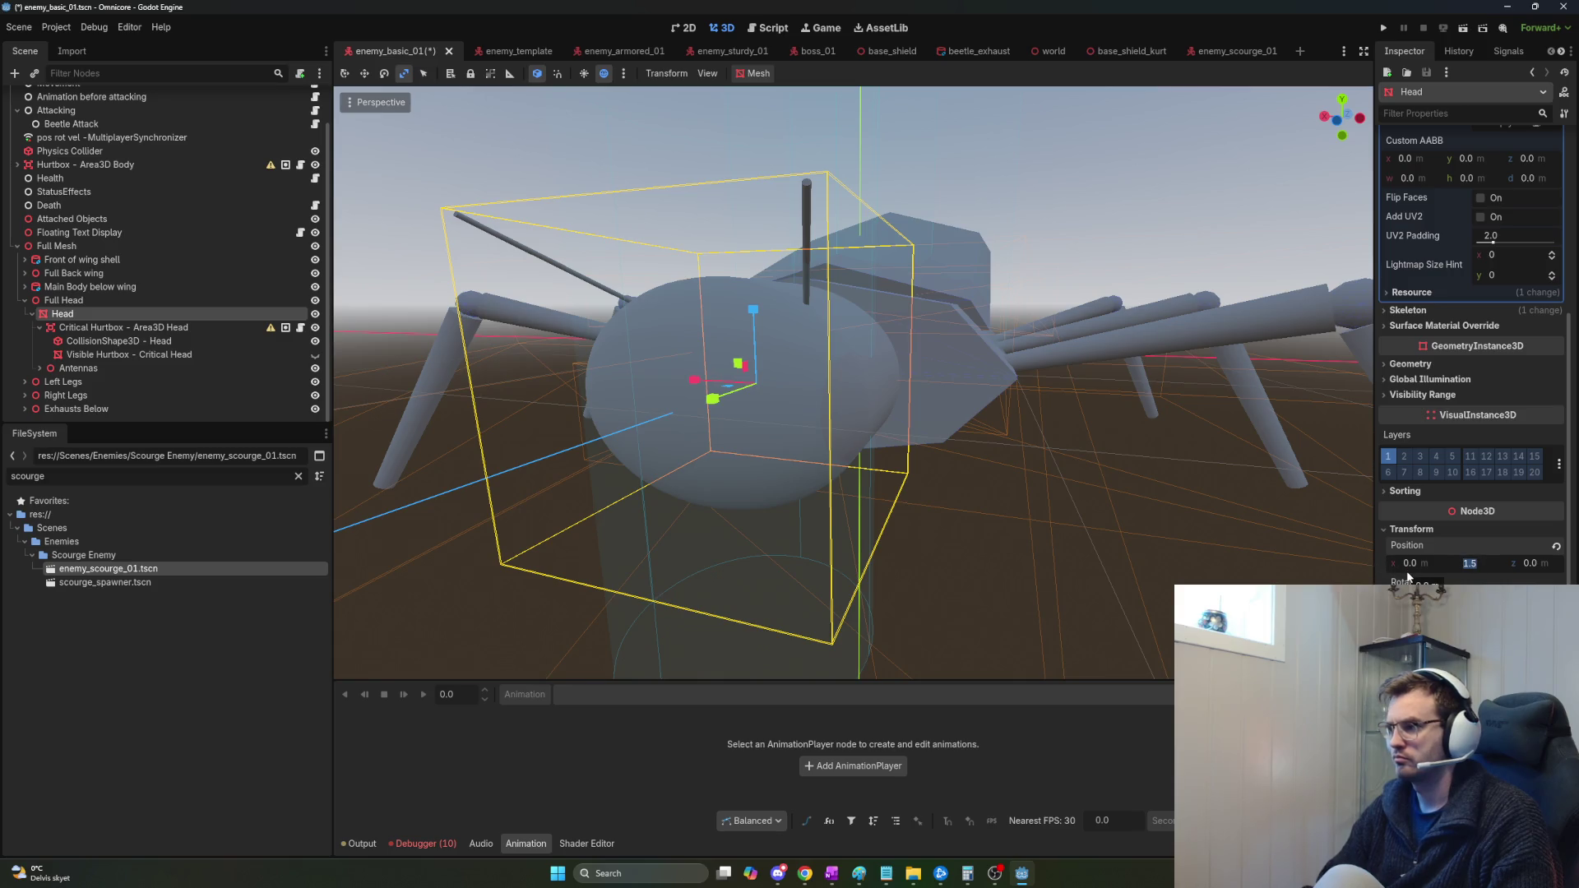
{"action": "left_click", "coordinate": [115, 299]}
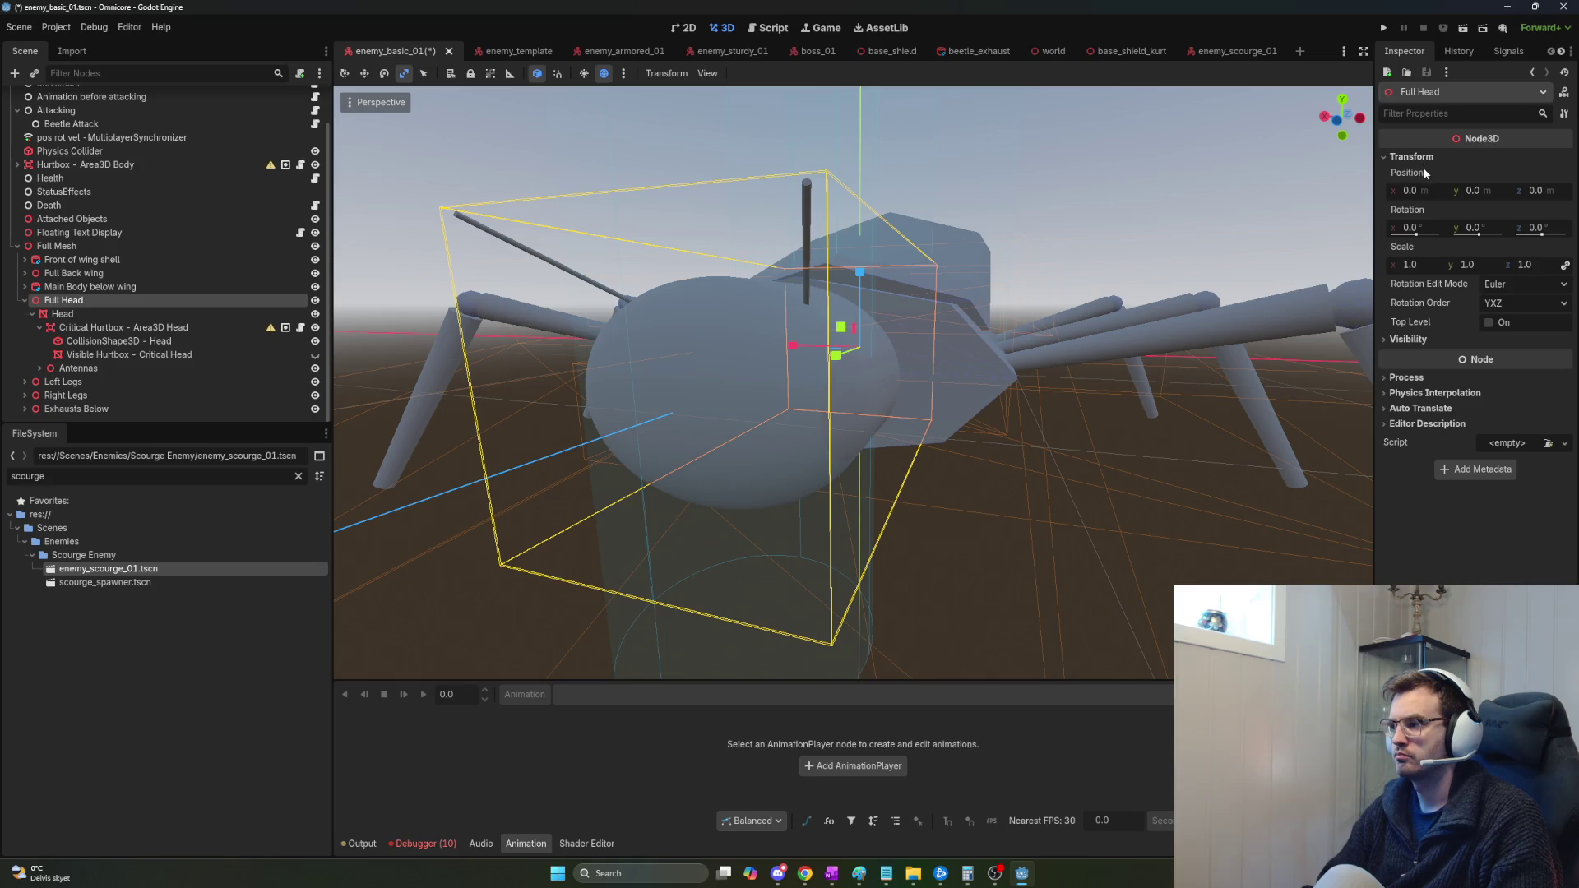
{"action": "key", "text": "w"}
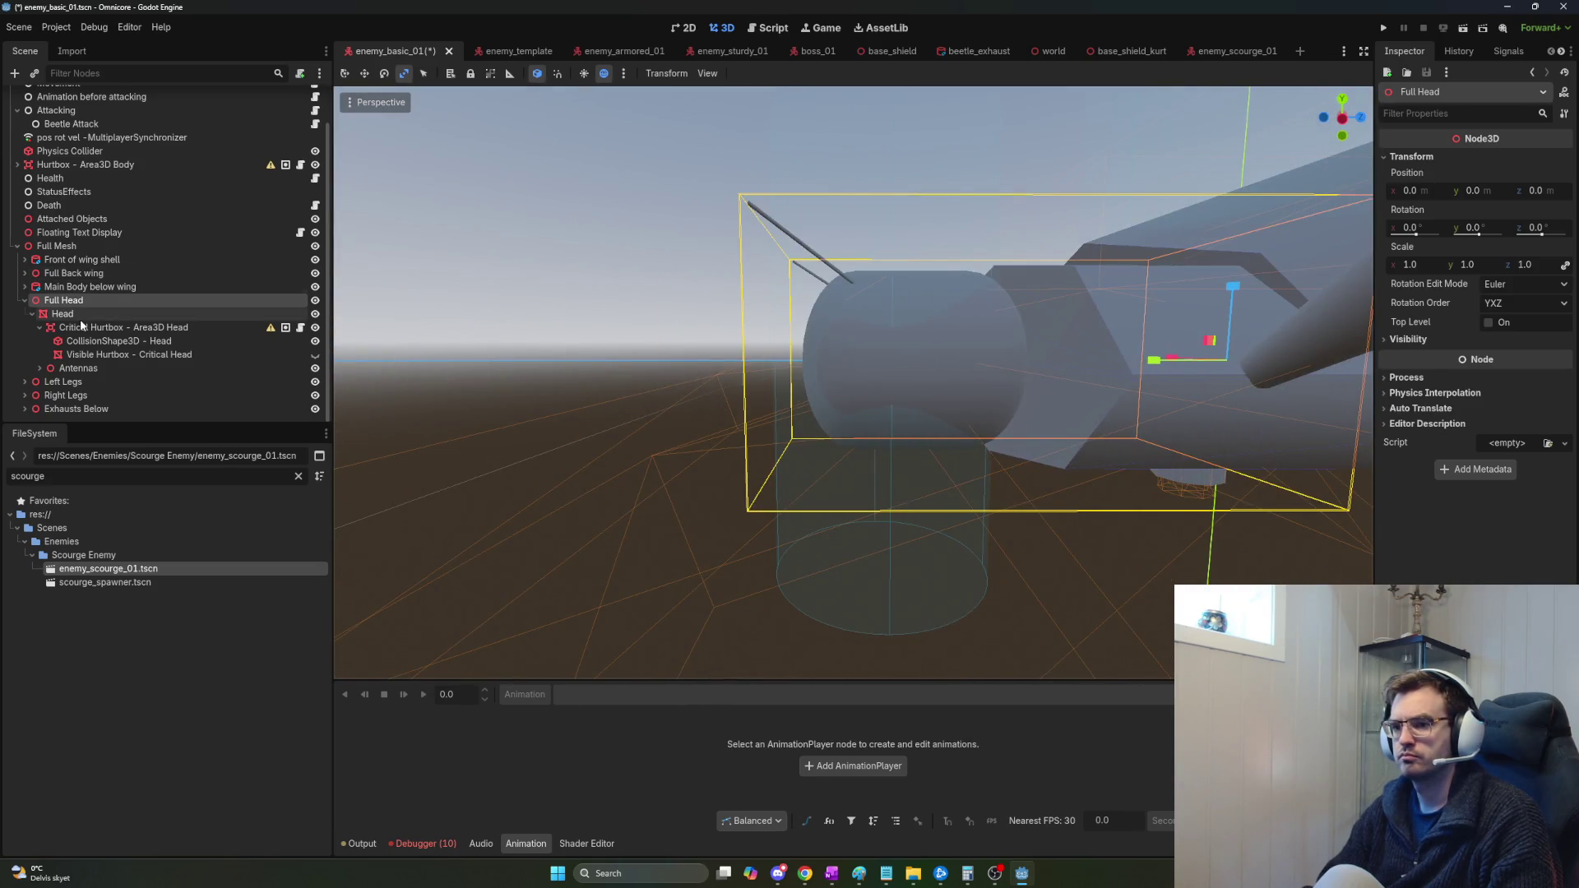
{"action": "left_click", "coordinate": [81, 320]}
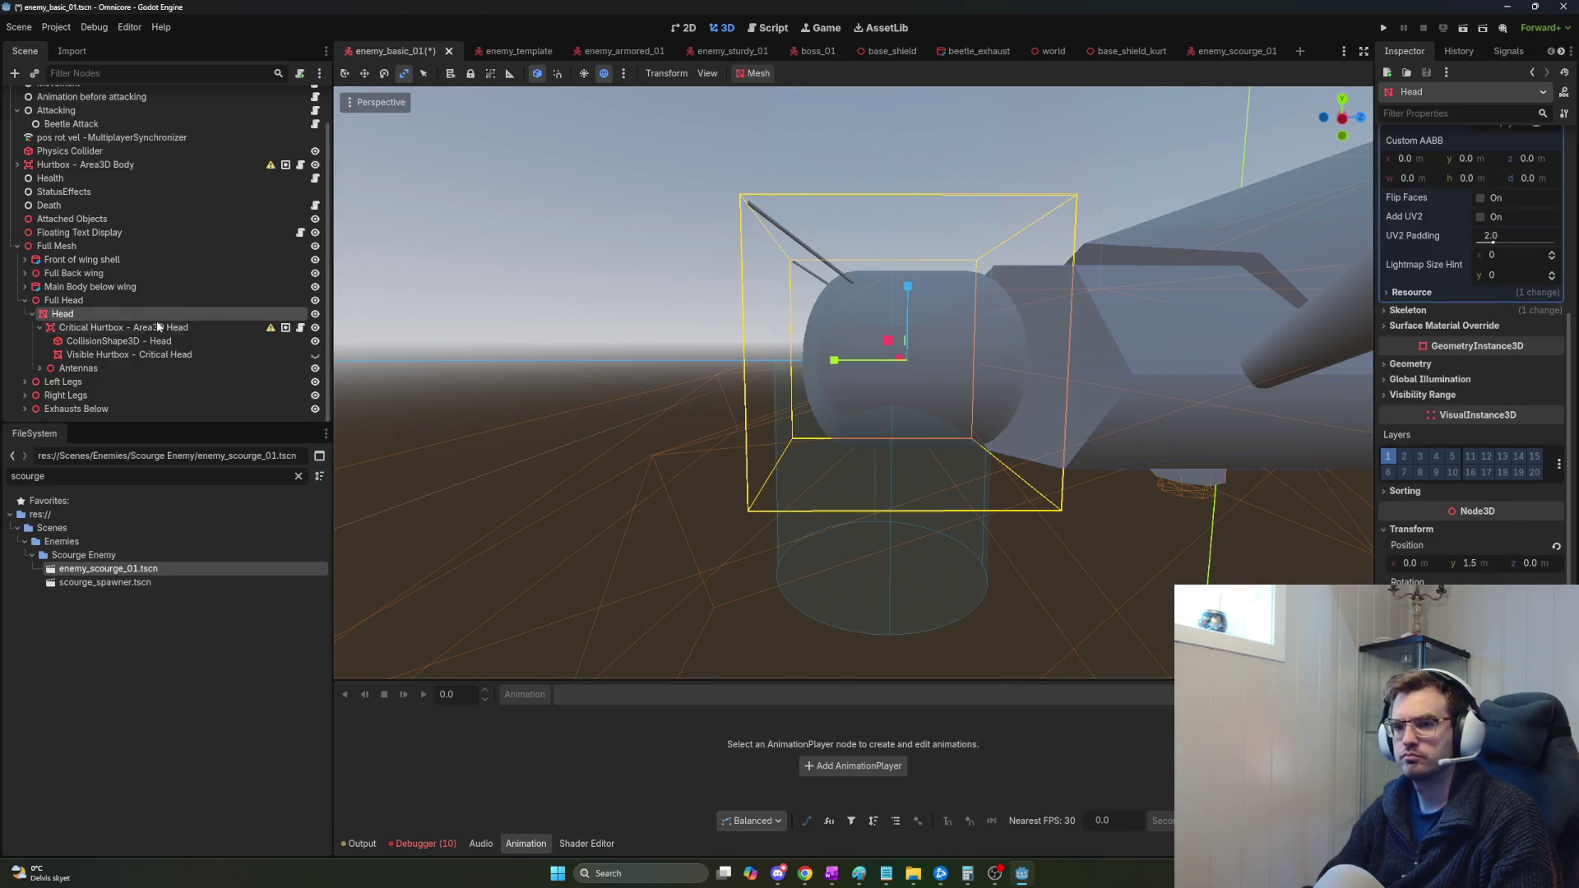
{"action": "left_click", "coordinate": [129, 329]}
{"action": "scroll", "coordinate": [1497, 444], "scroll_direction": "down", "scroll_amount": 3}
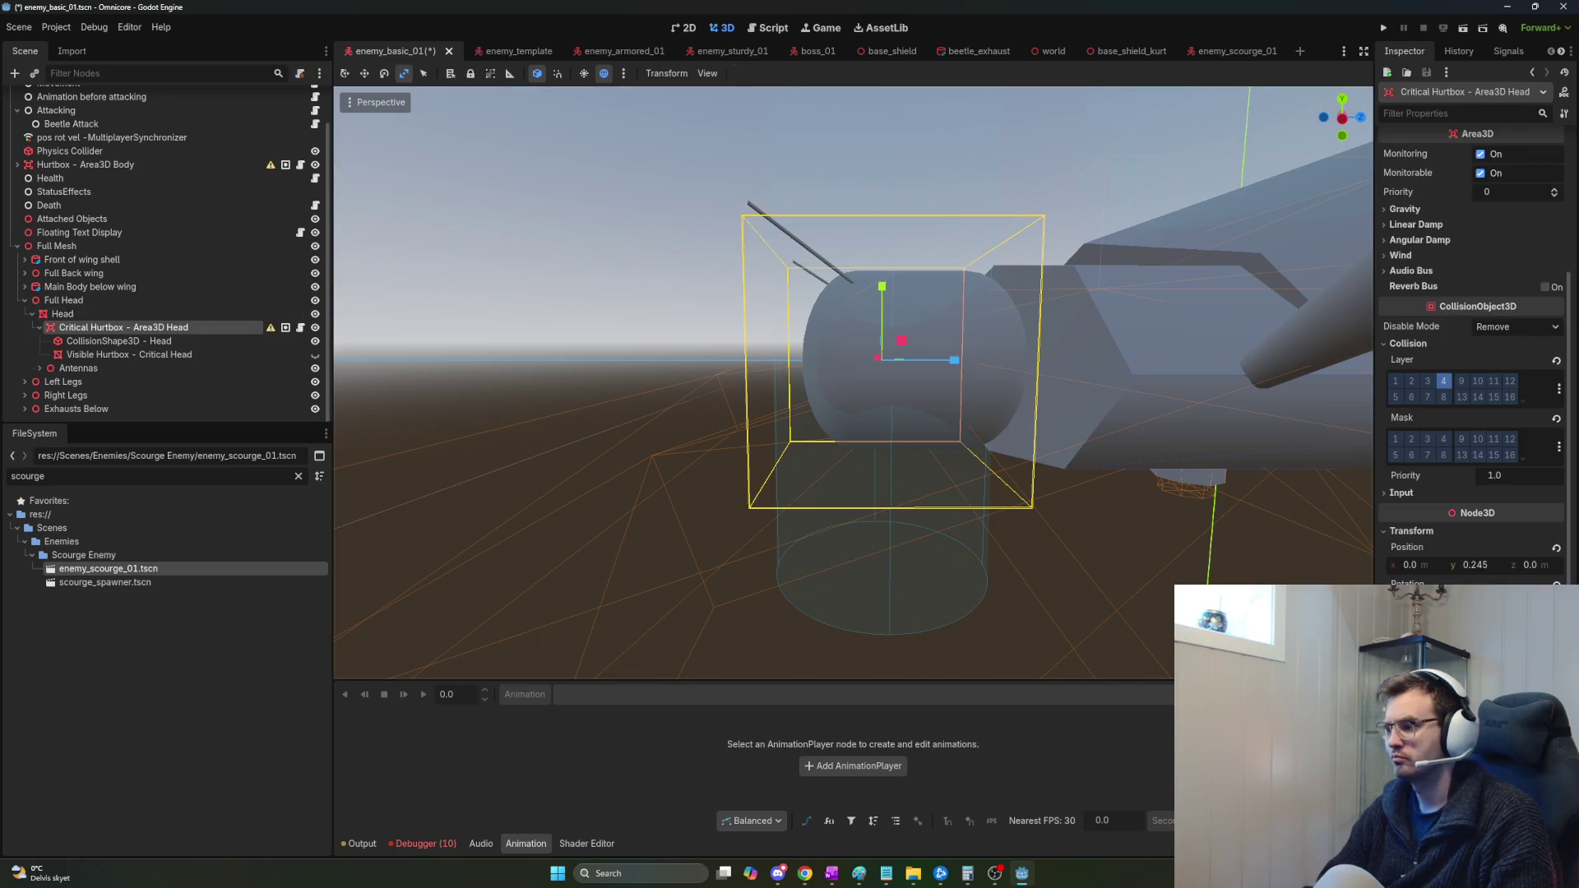
Set the Critical Hurtbox Position Y to 1.5, rotate it about 90°, and compare it with Head.
{"action": "left_click", "coordinate": [1485, 567]}
{"action": "type", "text": "1.5"}
{"action": "key", "text": "Return"}
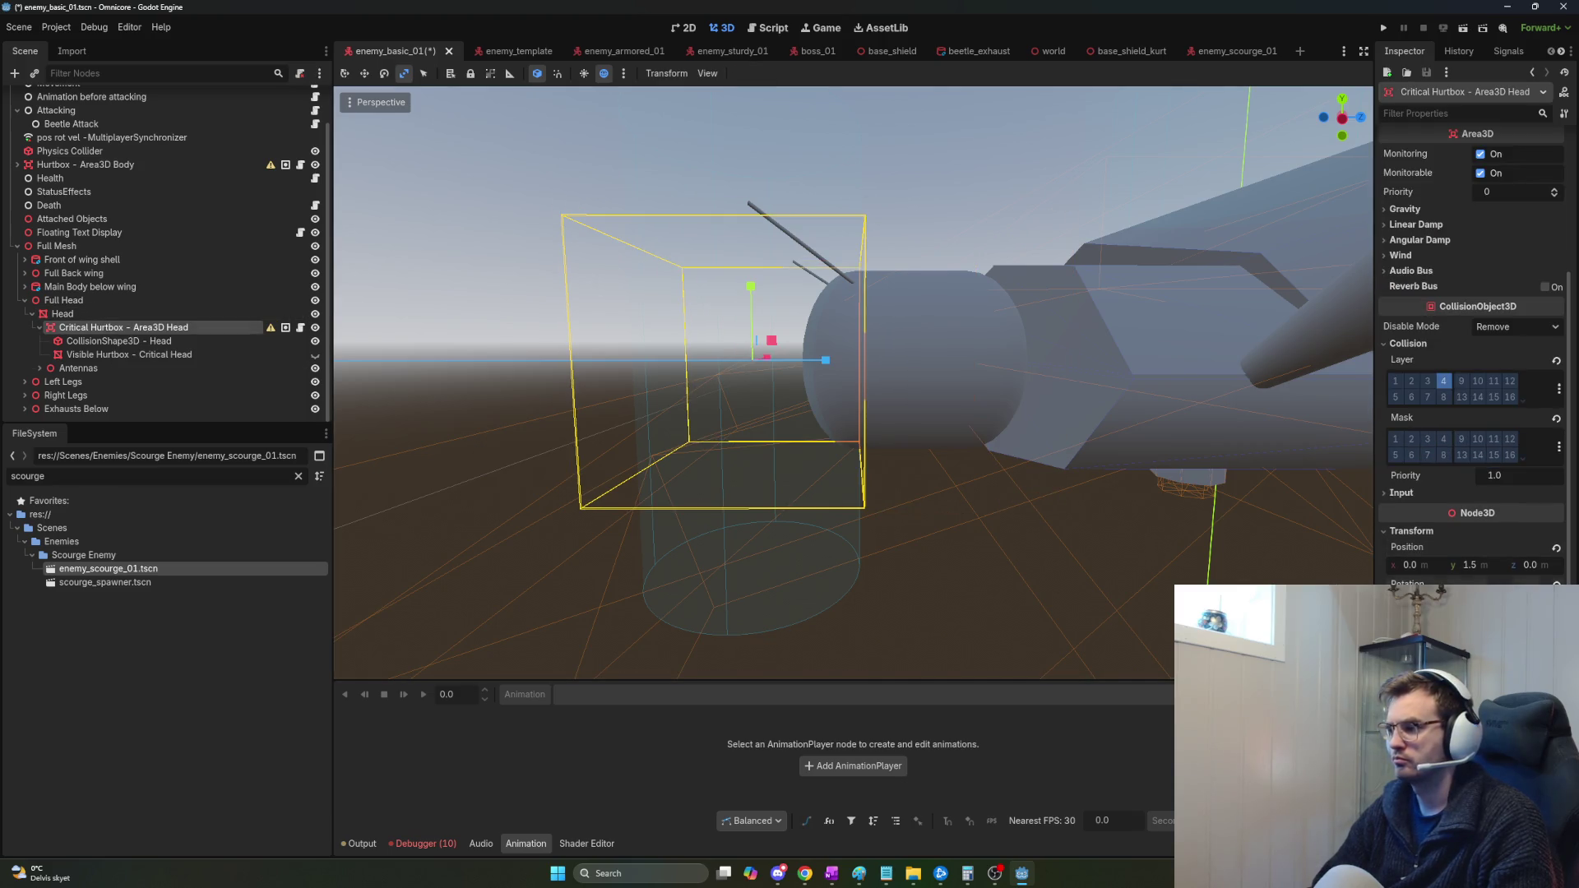
{"action": "key", "text": "Return"}
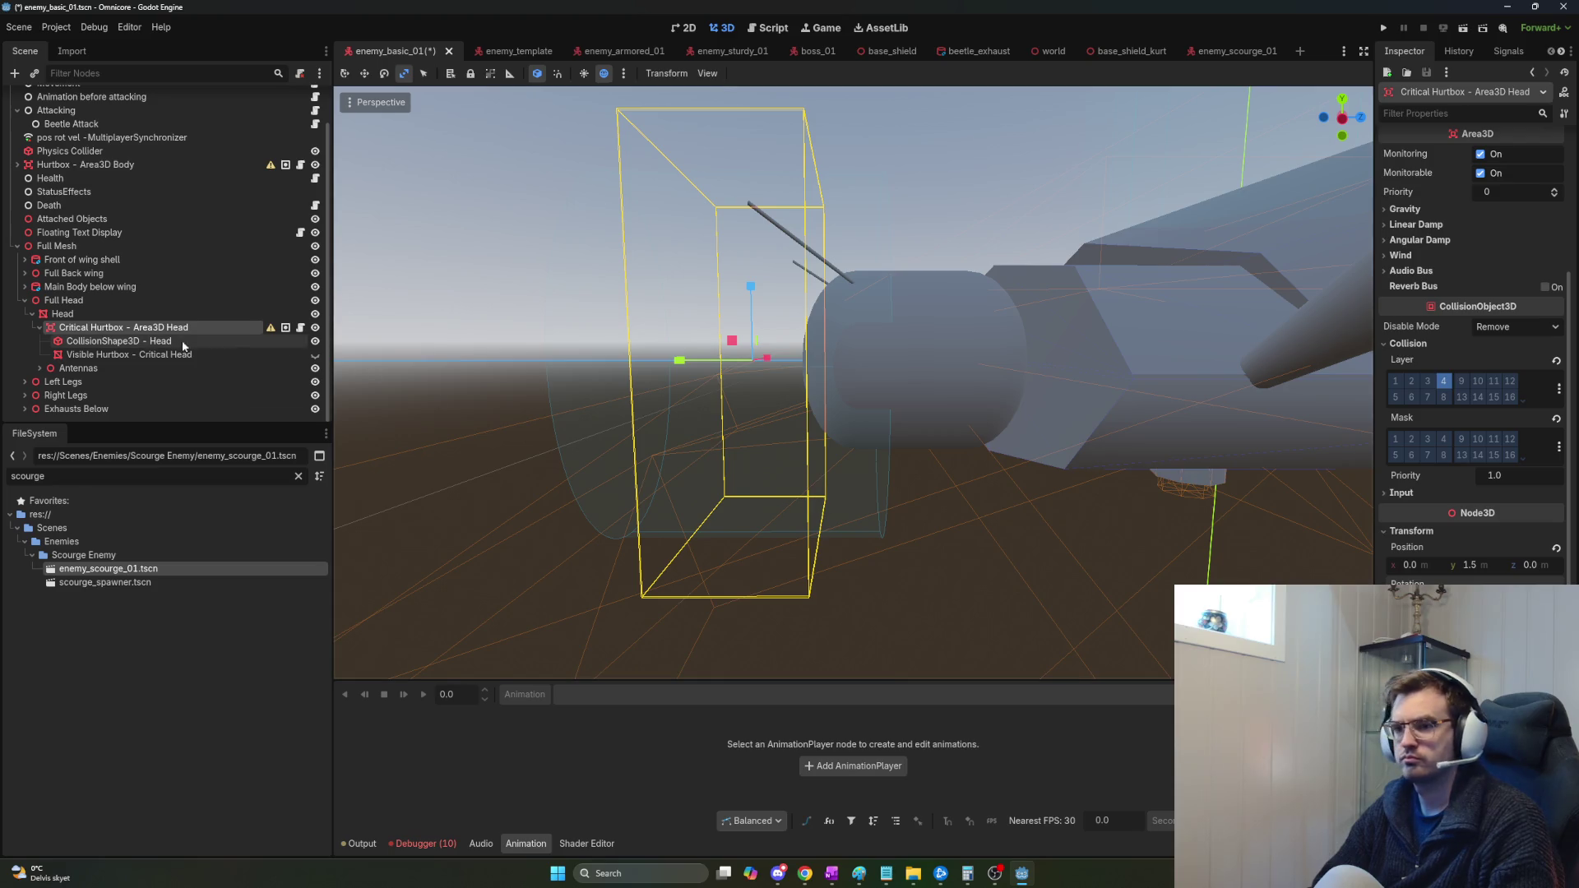
{"action": "left_click", "coordinate": [82, 315]}
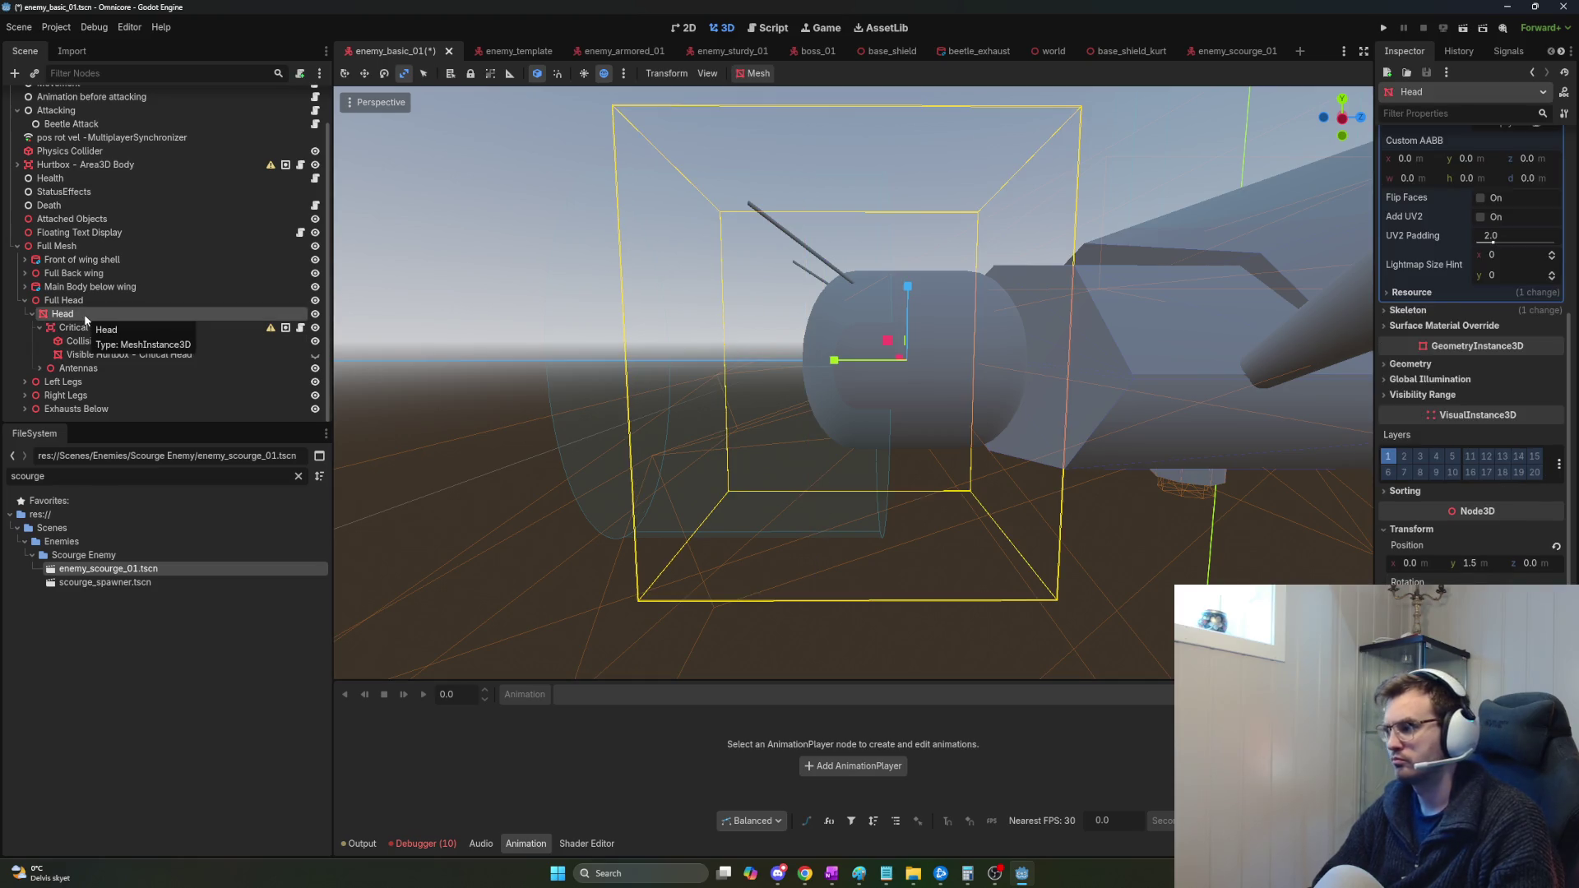
{"action": "left_click", "coordinate": [83, 327]}
{"action": "left_click", "coordinate": [82, 311]}
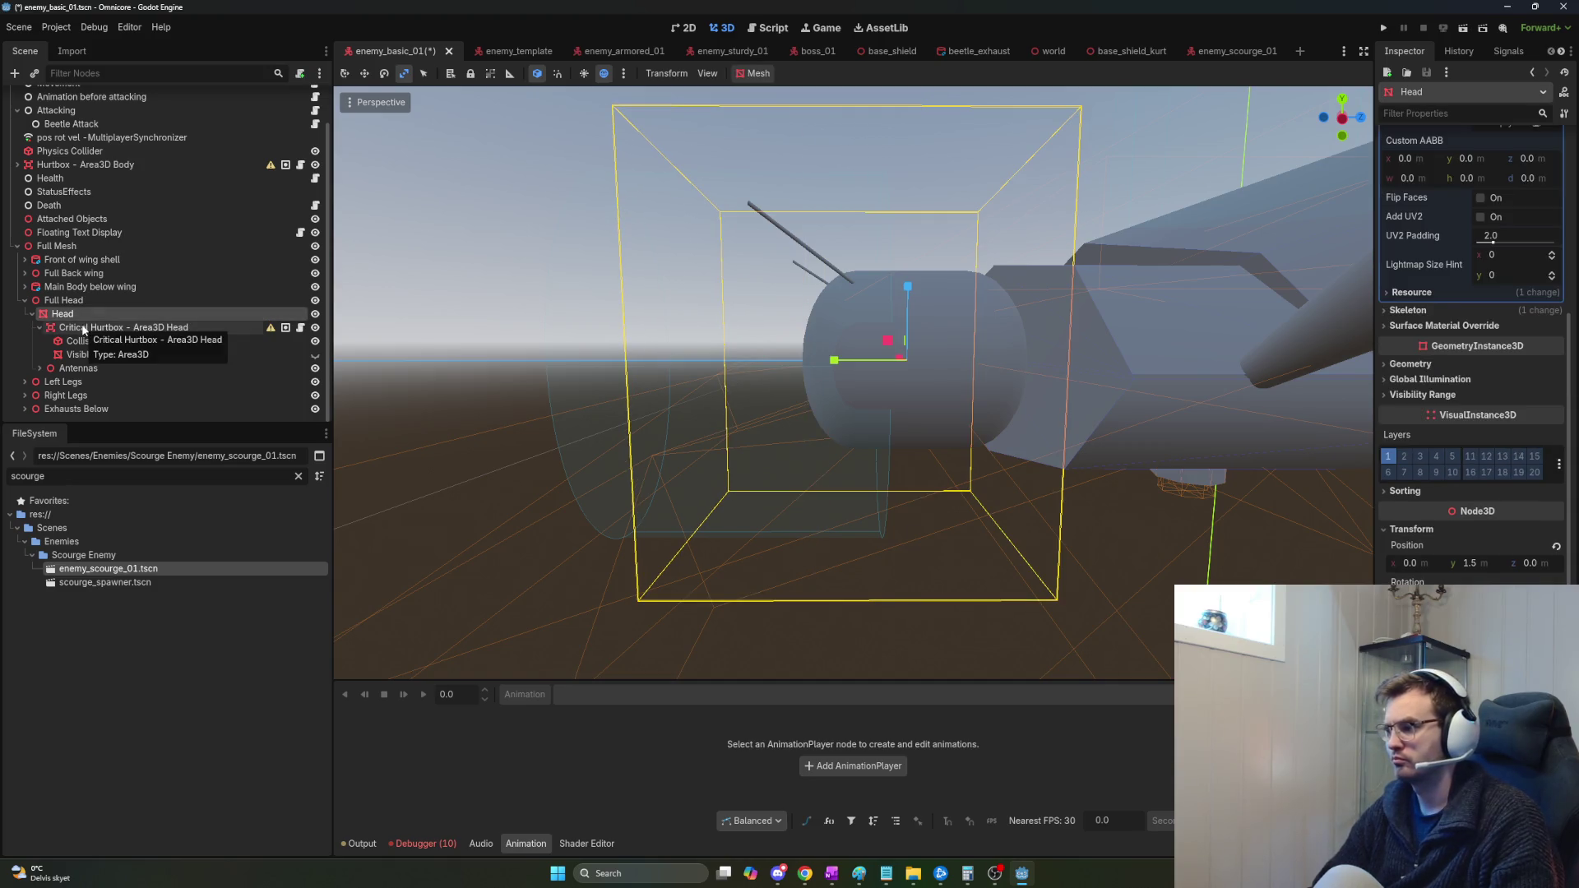
{"action": "left_click", "coordinate": [83, 329]}
Move Critical Hurtbox out of Head under Full Head and compare its placement with the Head mesh.
{"action": "left_click_drag", "start_coordinate": [82, 327], "coordinate": [81, 309]}
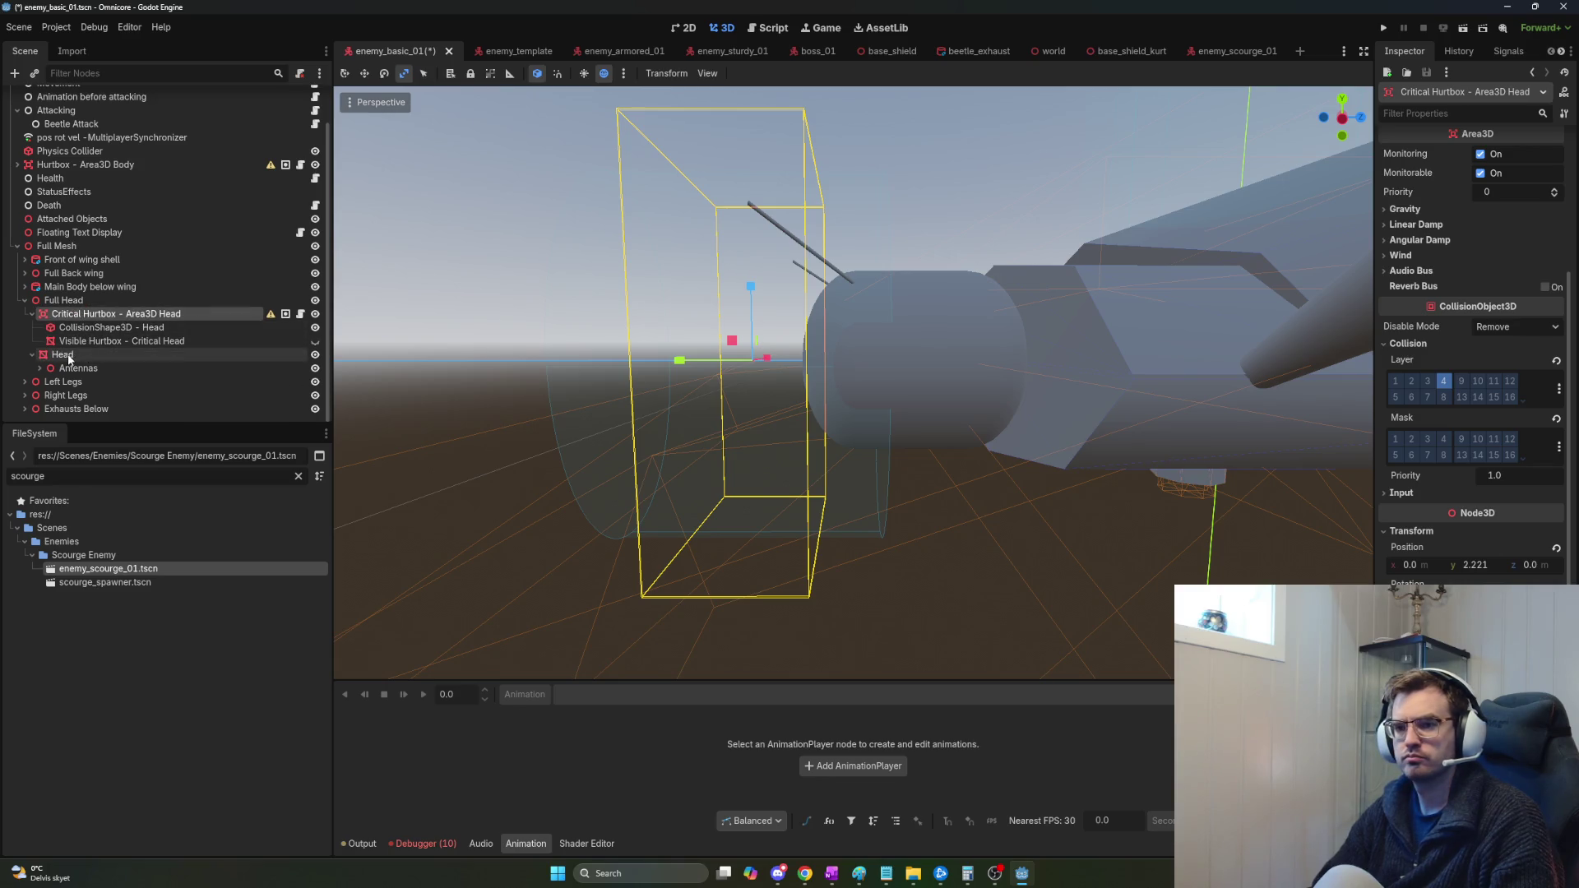
{"action": "left_click", "coordinate": [62, 356]}
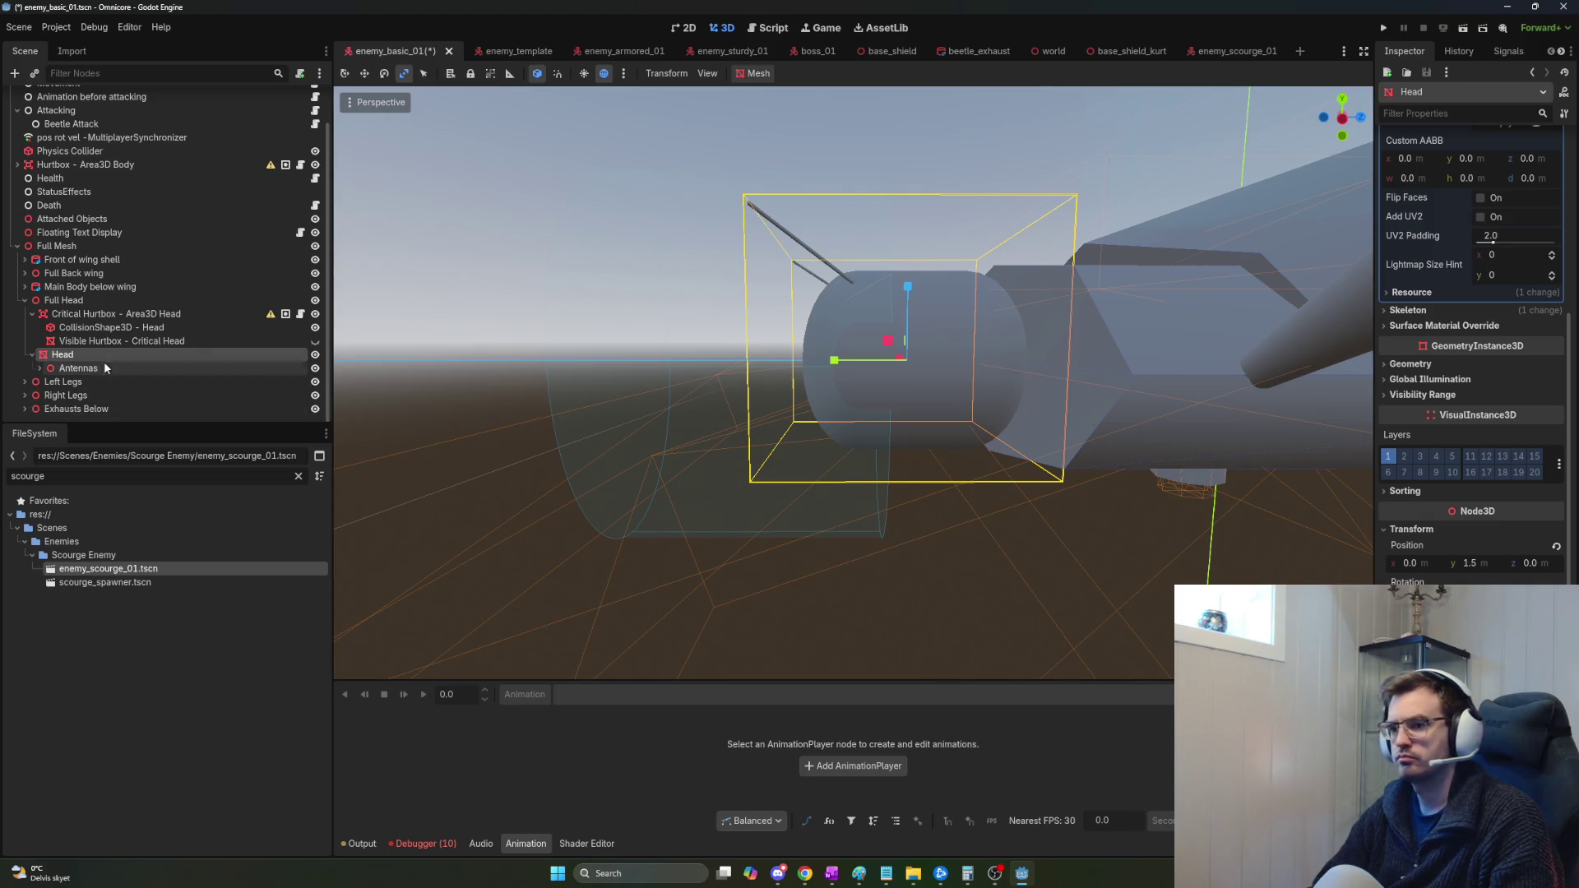
{"action": "left_click", "coordinate": [140, 314]}
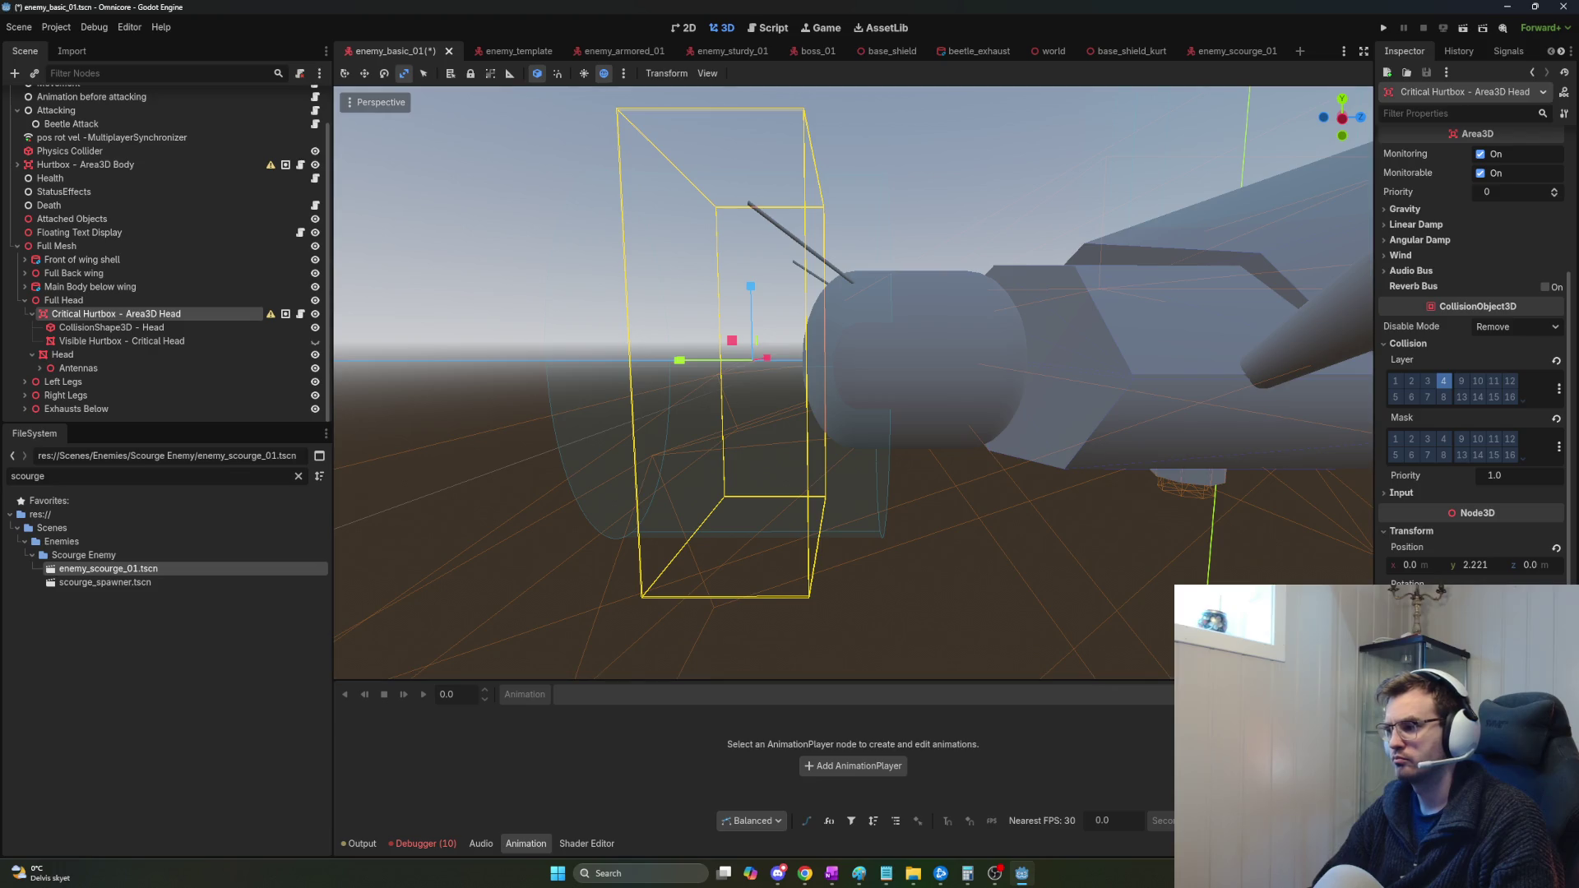
{"action": "left_click", "coordinate": [63, 355]}
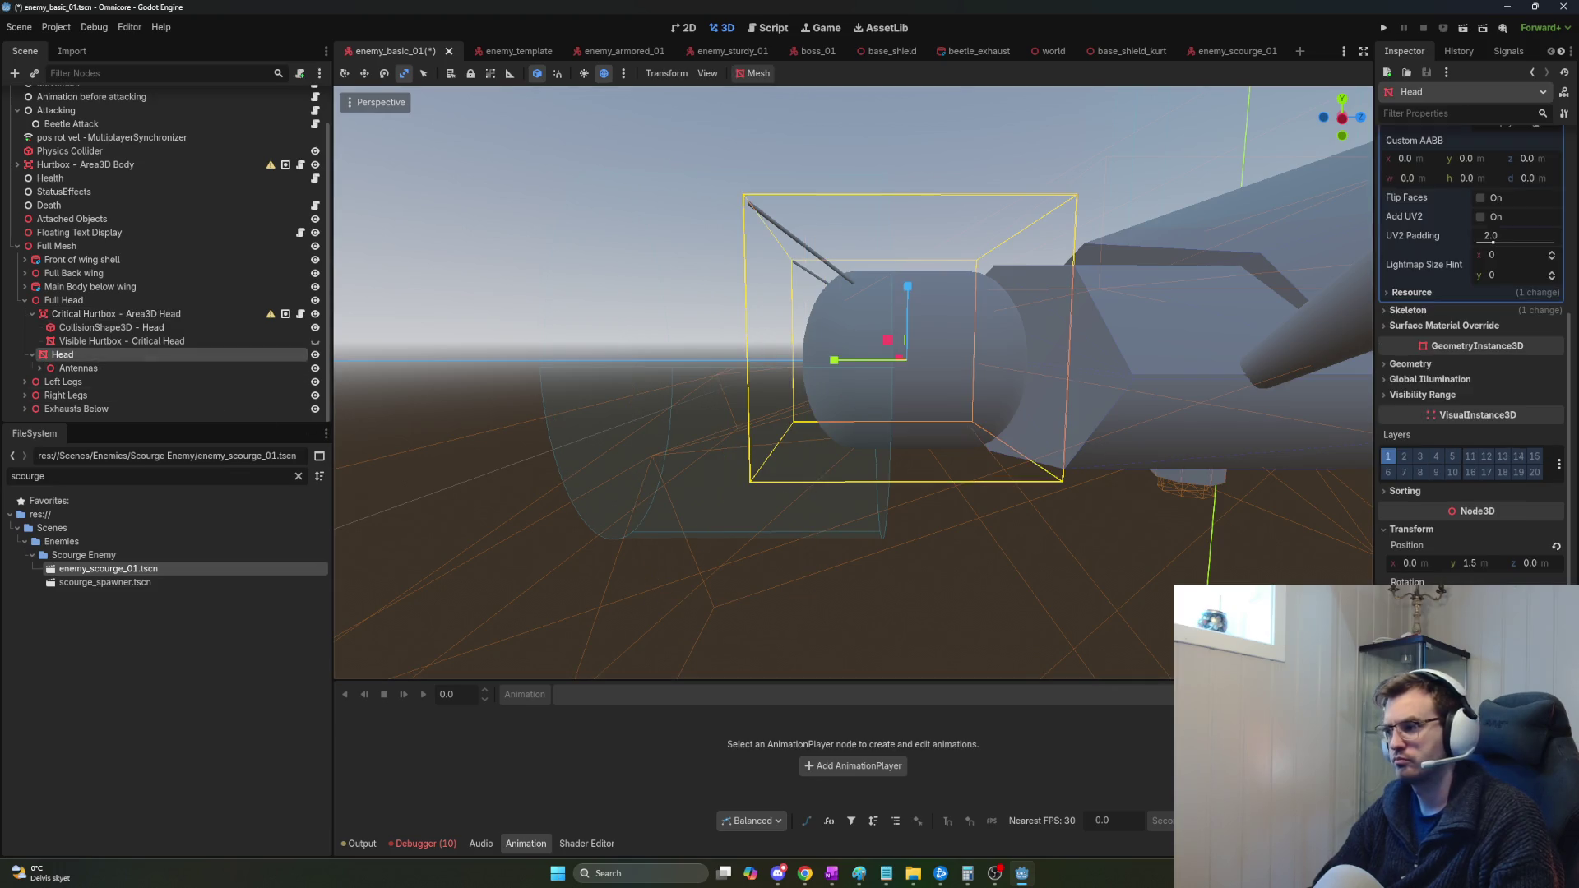
{"action": "left_click", "coordinate": [230, 316]}
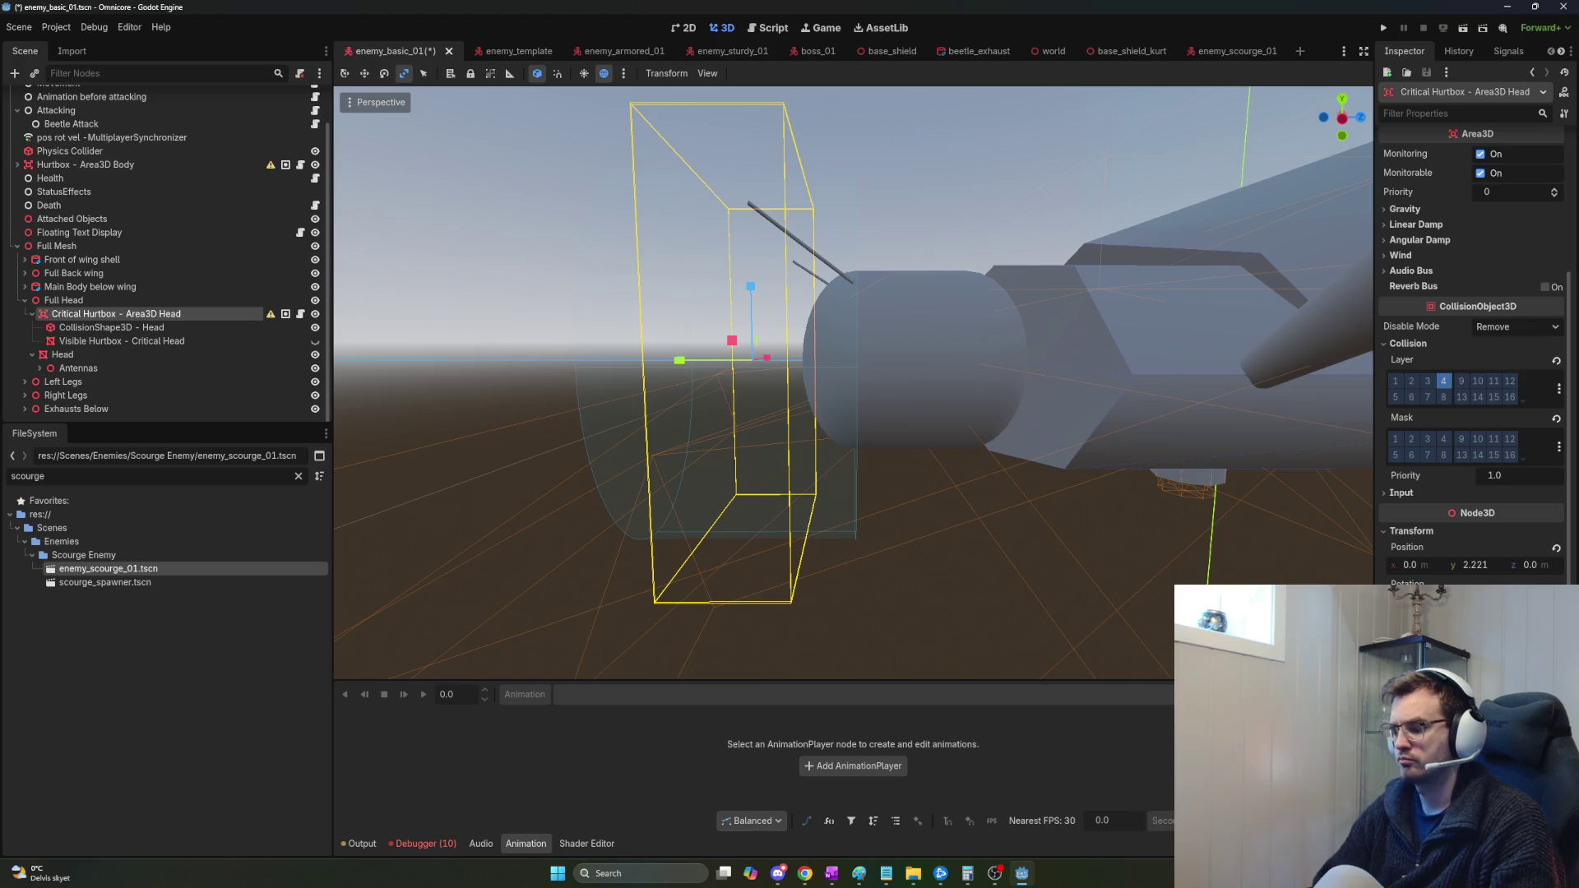
{"action": "left_click_drag", "start_coordinate": [974, 362], "coordinate": [1209, 378]}
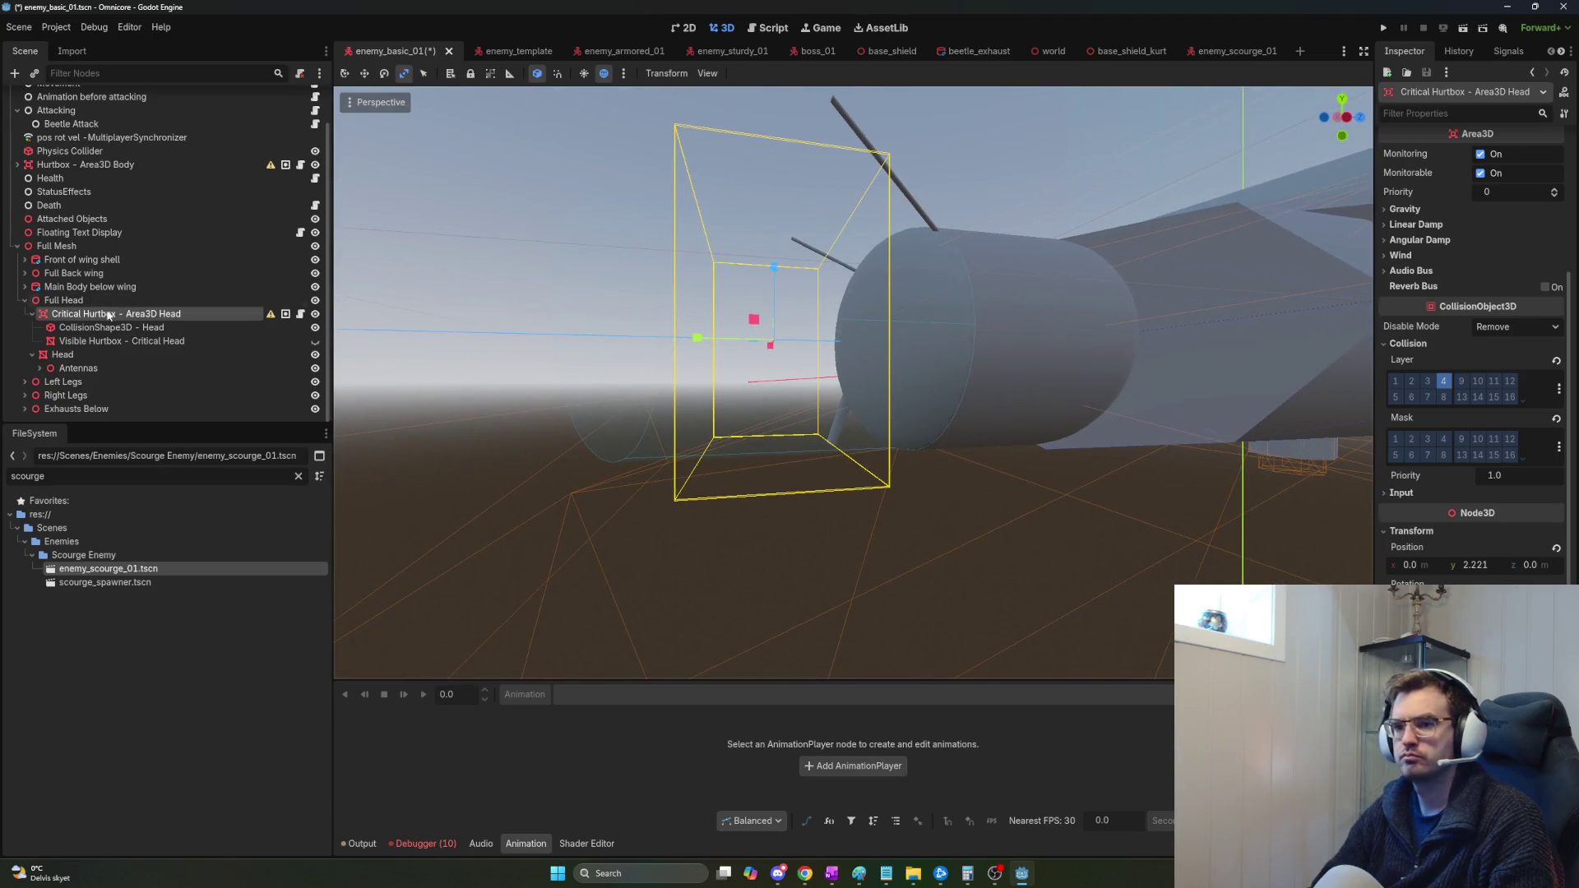
{"action": "left_click", "coordinate": [74, 354]}
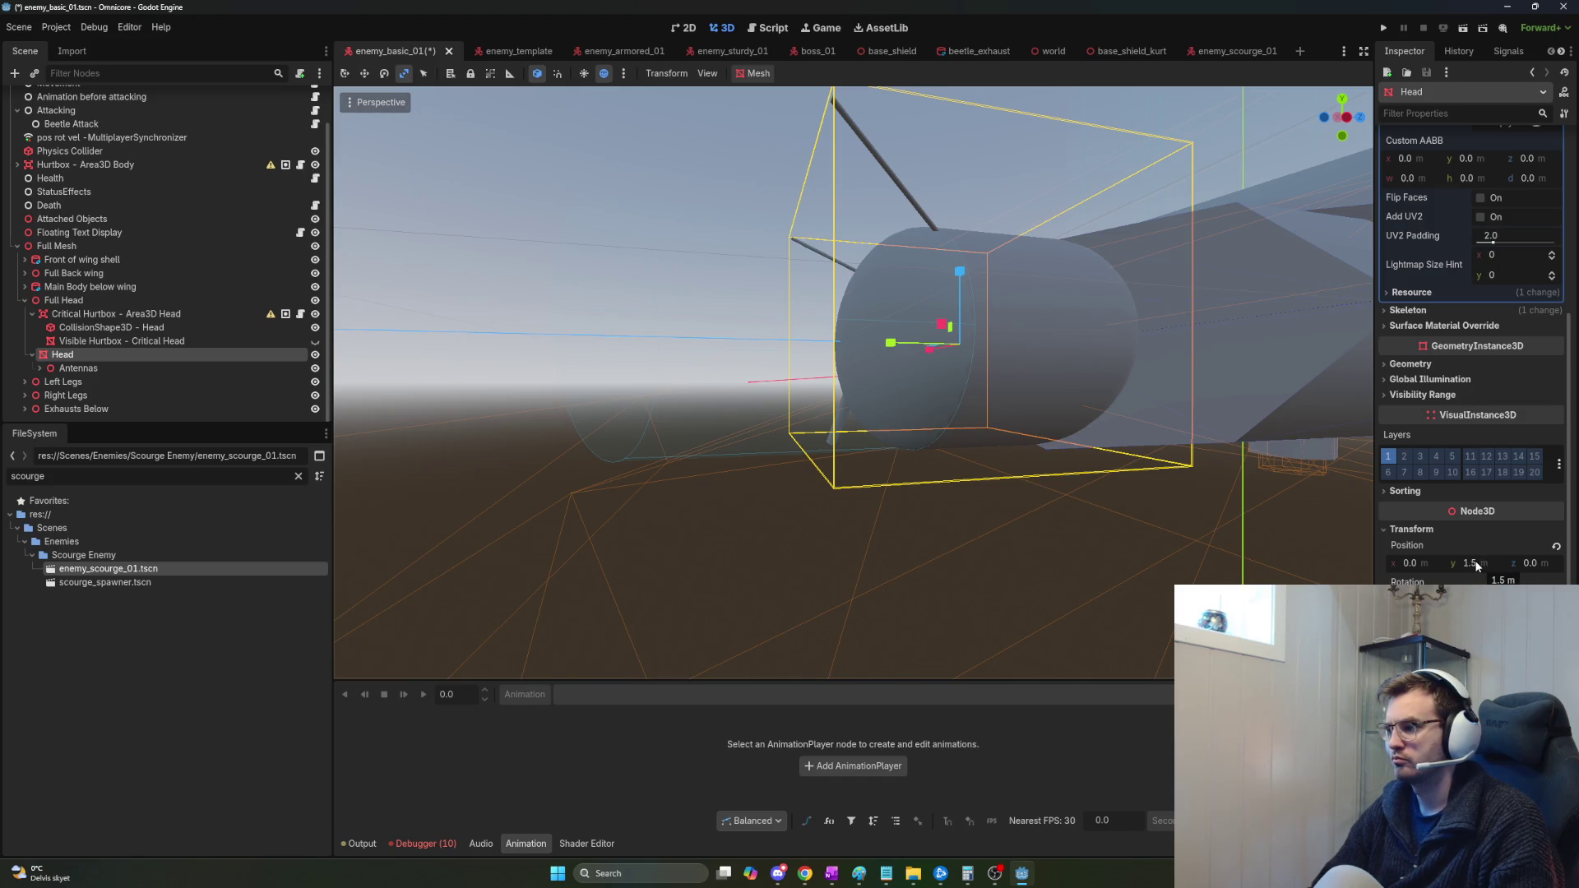
Set Critical Hurtbox - Area3D Head's Position Y to 1.5 and frame it in view.
{"action": "left_click", "coordinate": [148, 316]}
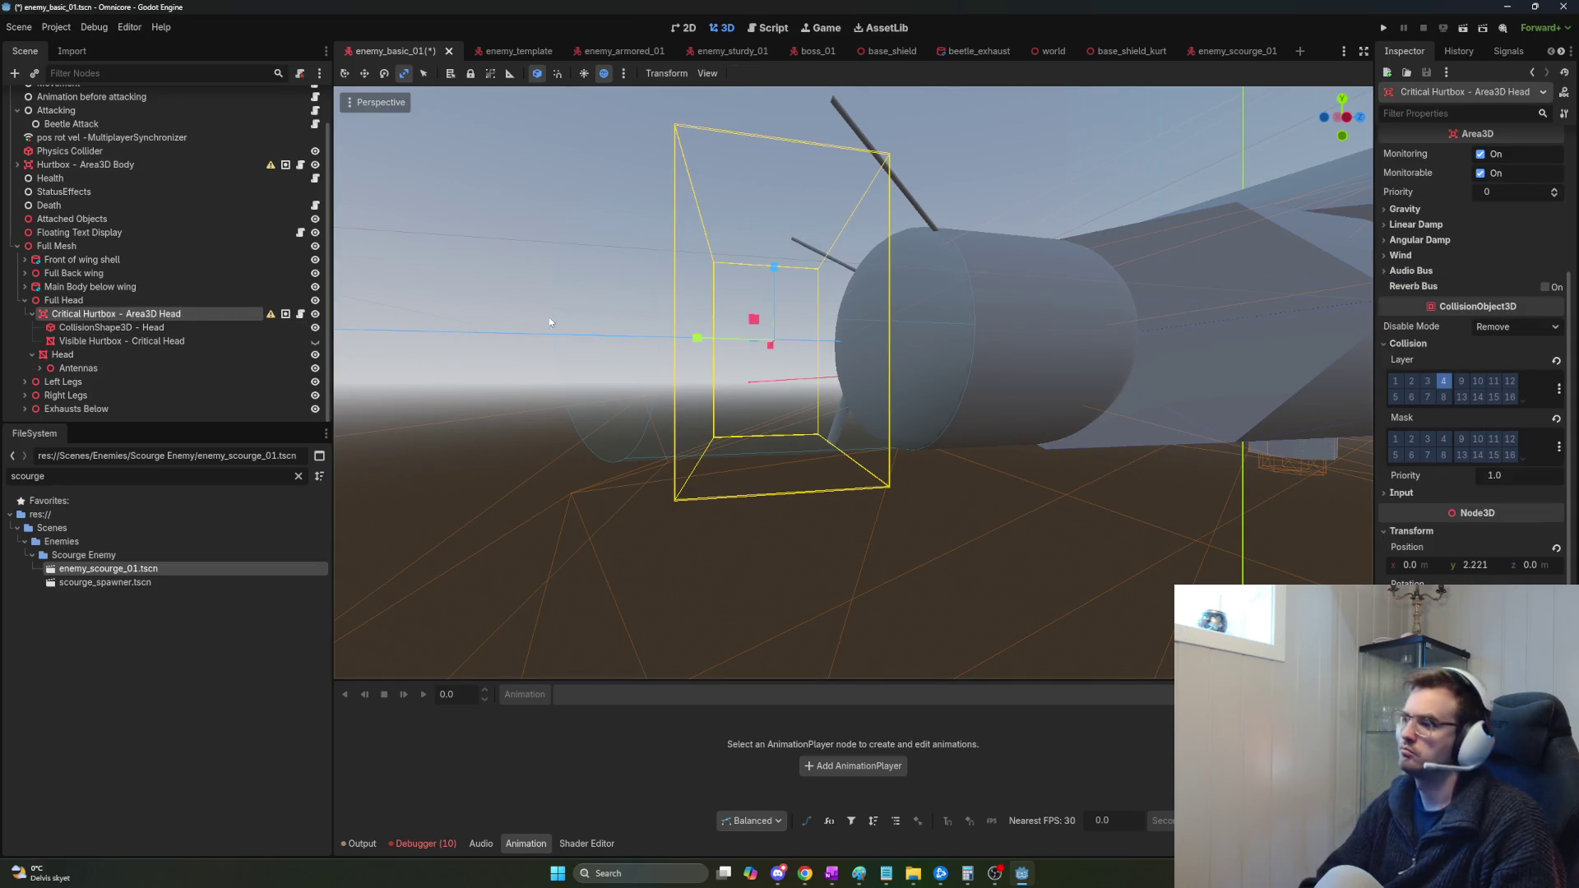
{"action": "left_click", "coordinate": [1490, 564]}
{"action": "type", "text": "1.5"}
{"action": "key", "text": "Return"}
{"action": "key", "text": "f"}
{"action": "scroll", "coordinate": [1155, 341], "scroll_direction": "down", "scroll_amount": 8}
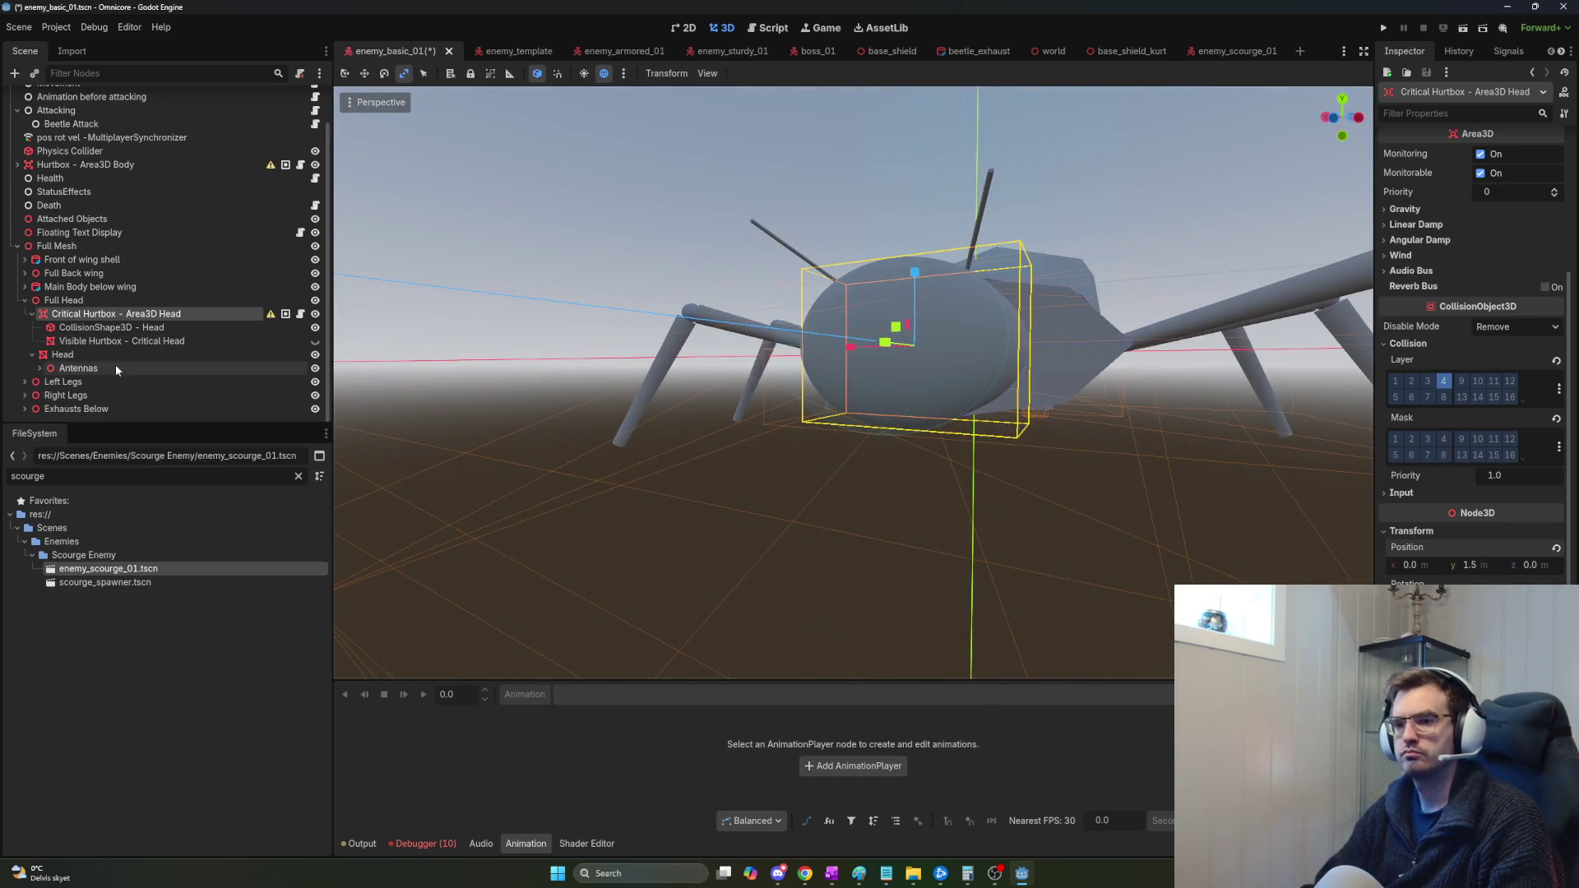
Make the Visible Hurtbox mesh unique, clear the sphere, and assign a New CapsuleMesh.
{"action": "left_click", "coordinate": [124, 341]}
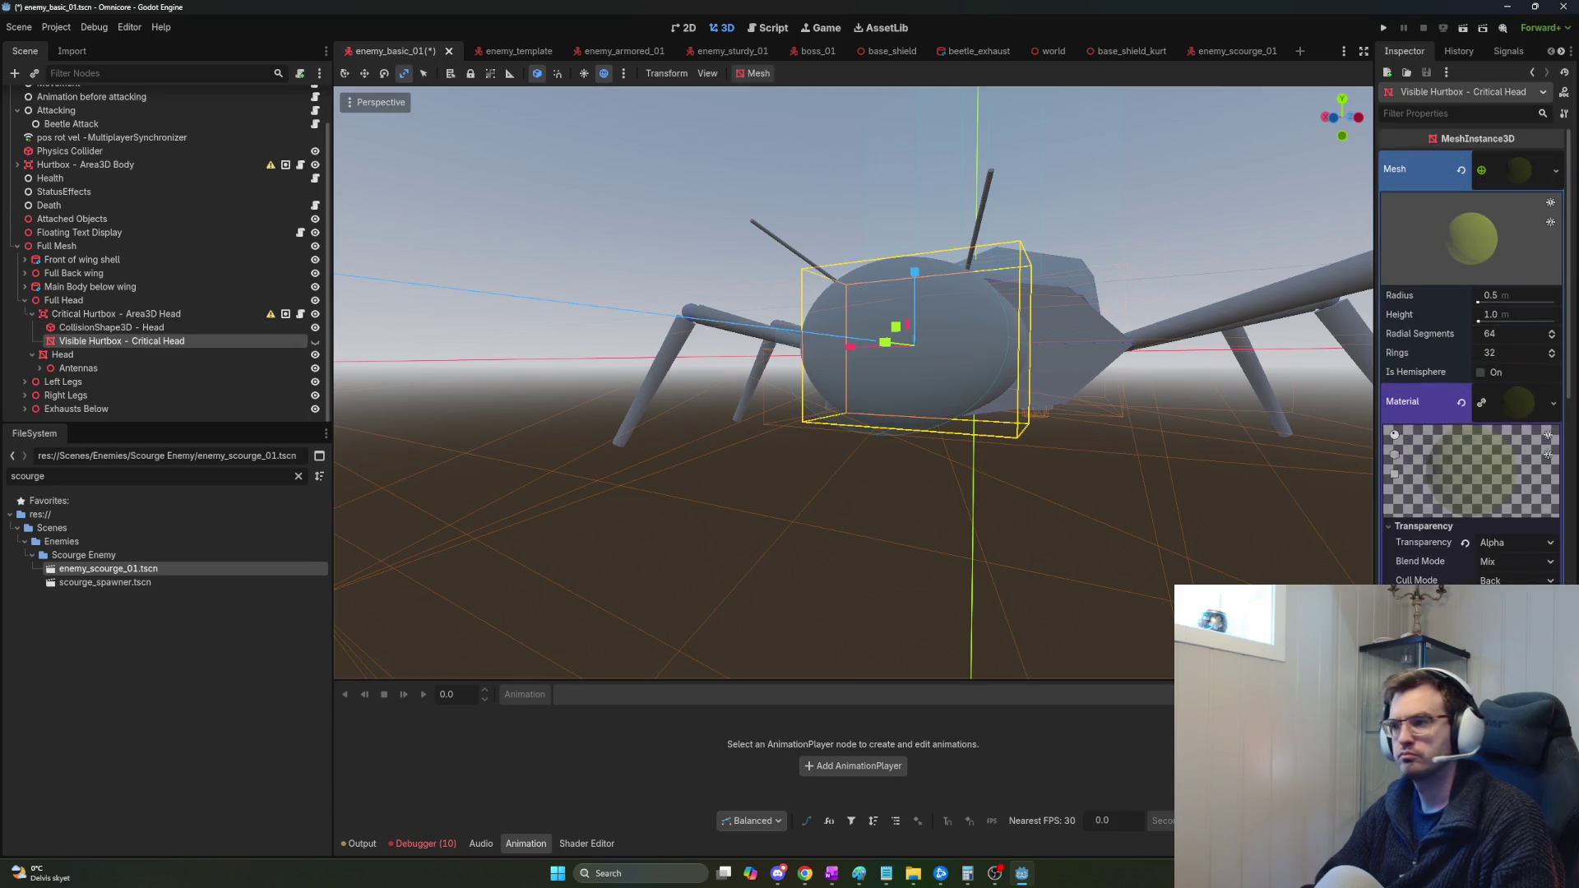
{"action": "right_click", "coordinate": [1518, 172]}
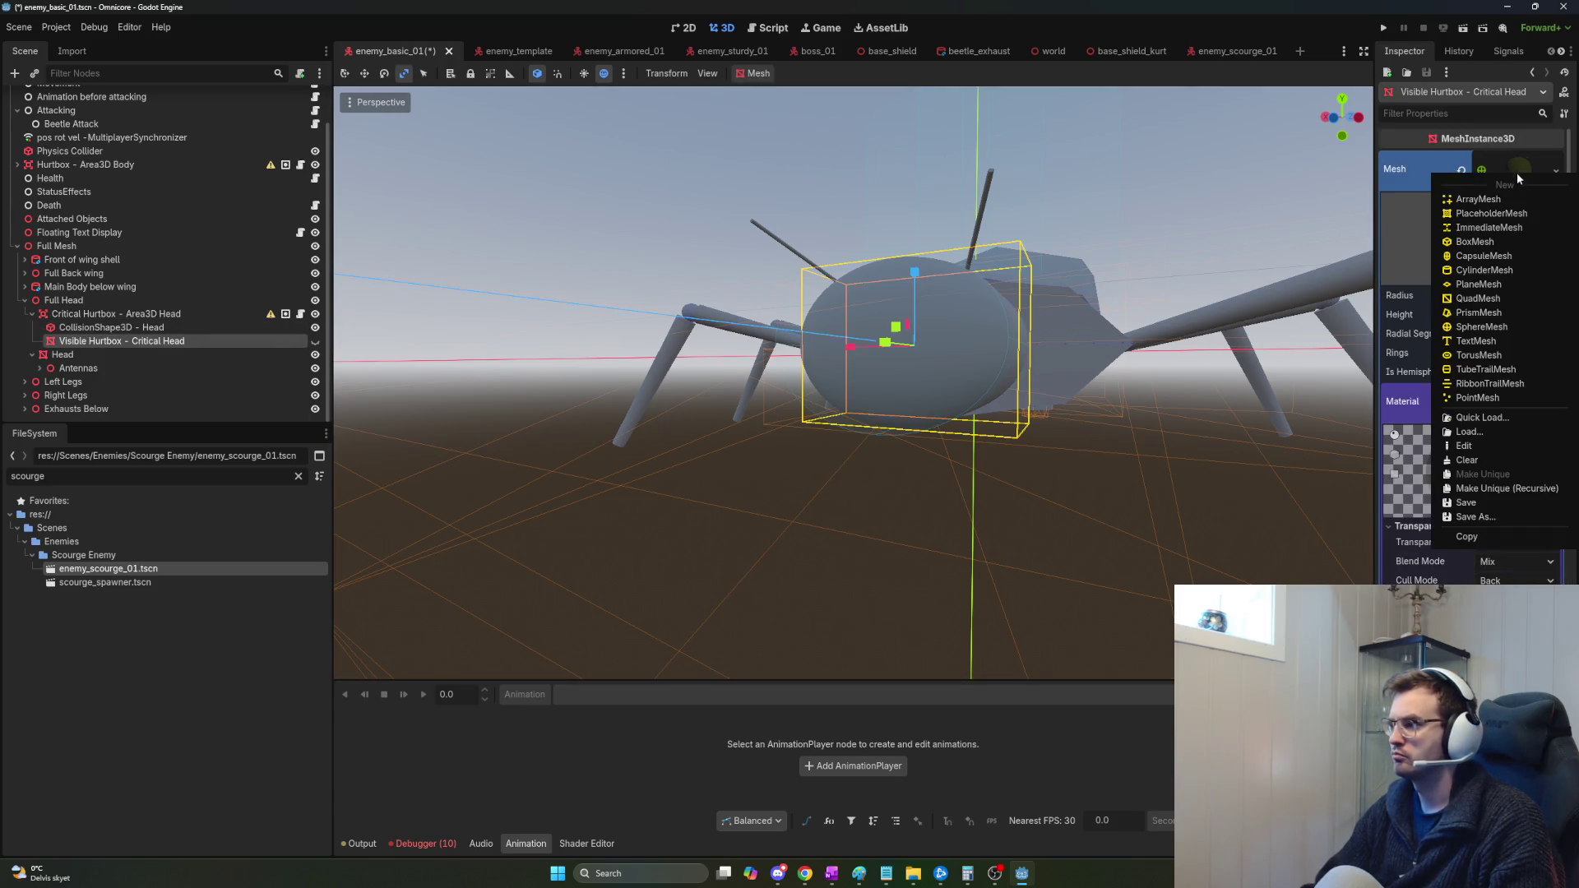
{"action": "left_click", "coordinate": [1497, 487]}
{"action": "left_click", "coordinate": [746, 545]}
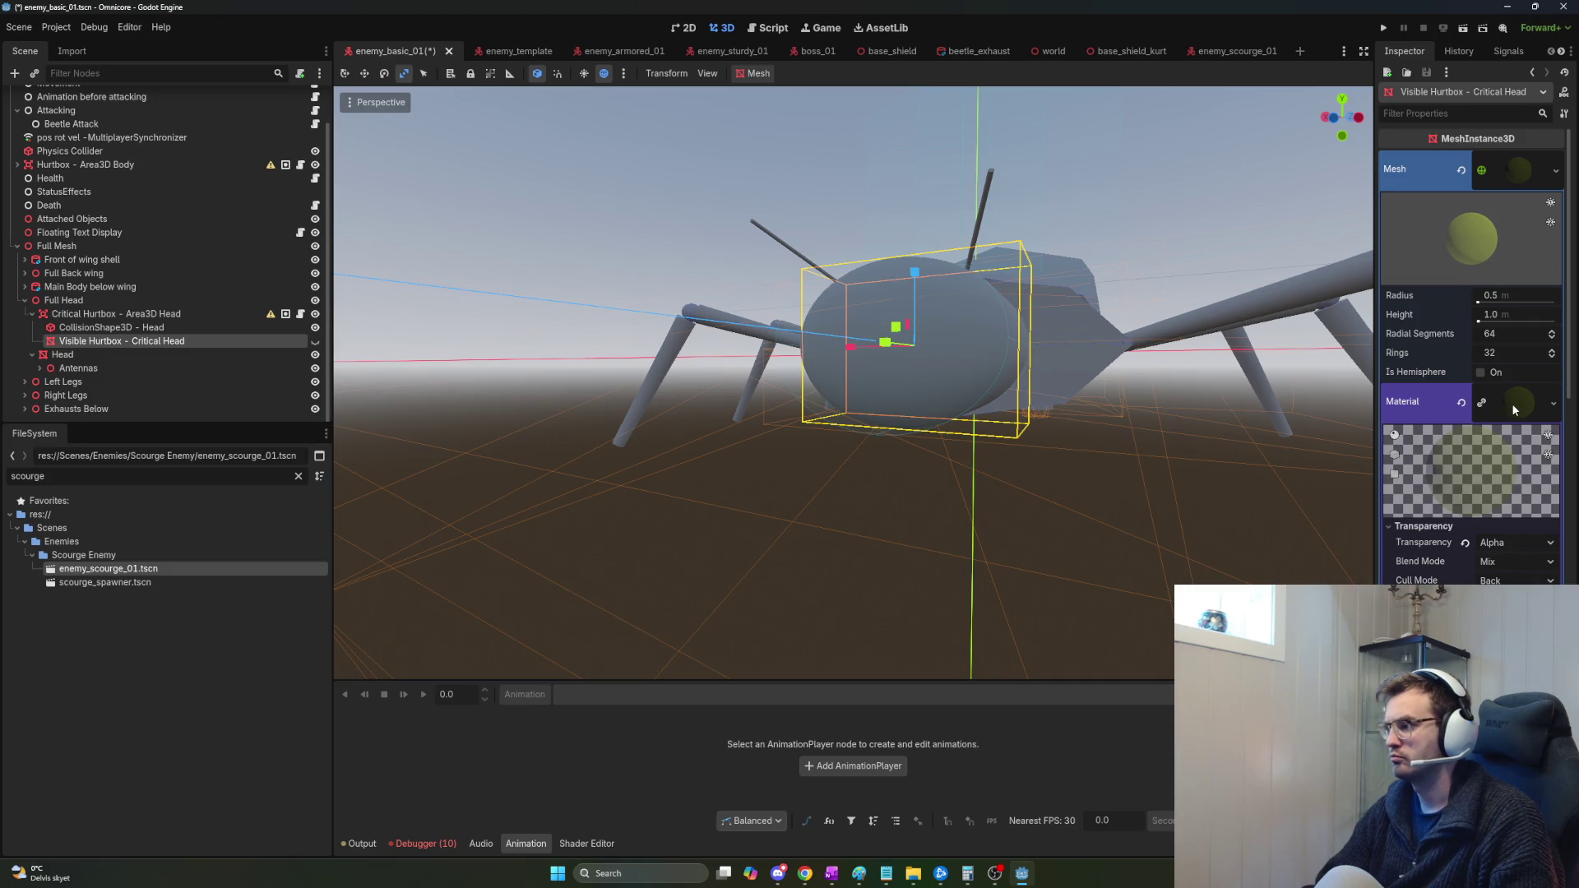
{"action": "left_click", "coordinate": [1462, 170]}
{"action": "left_click", "coordinate": [1518, 159]}
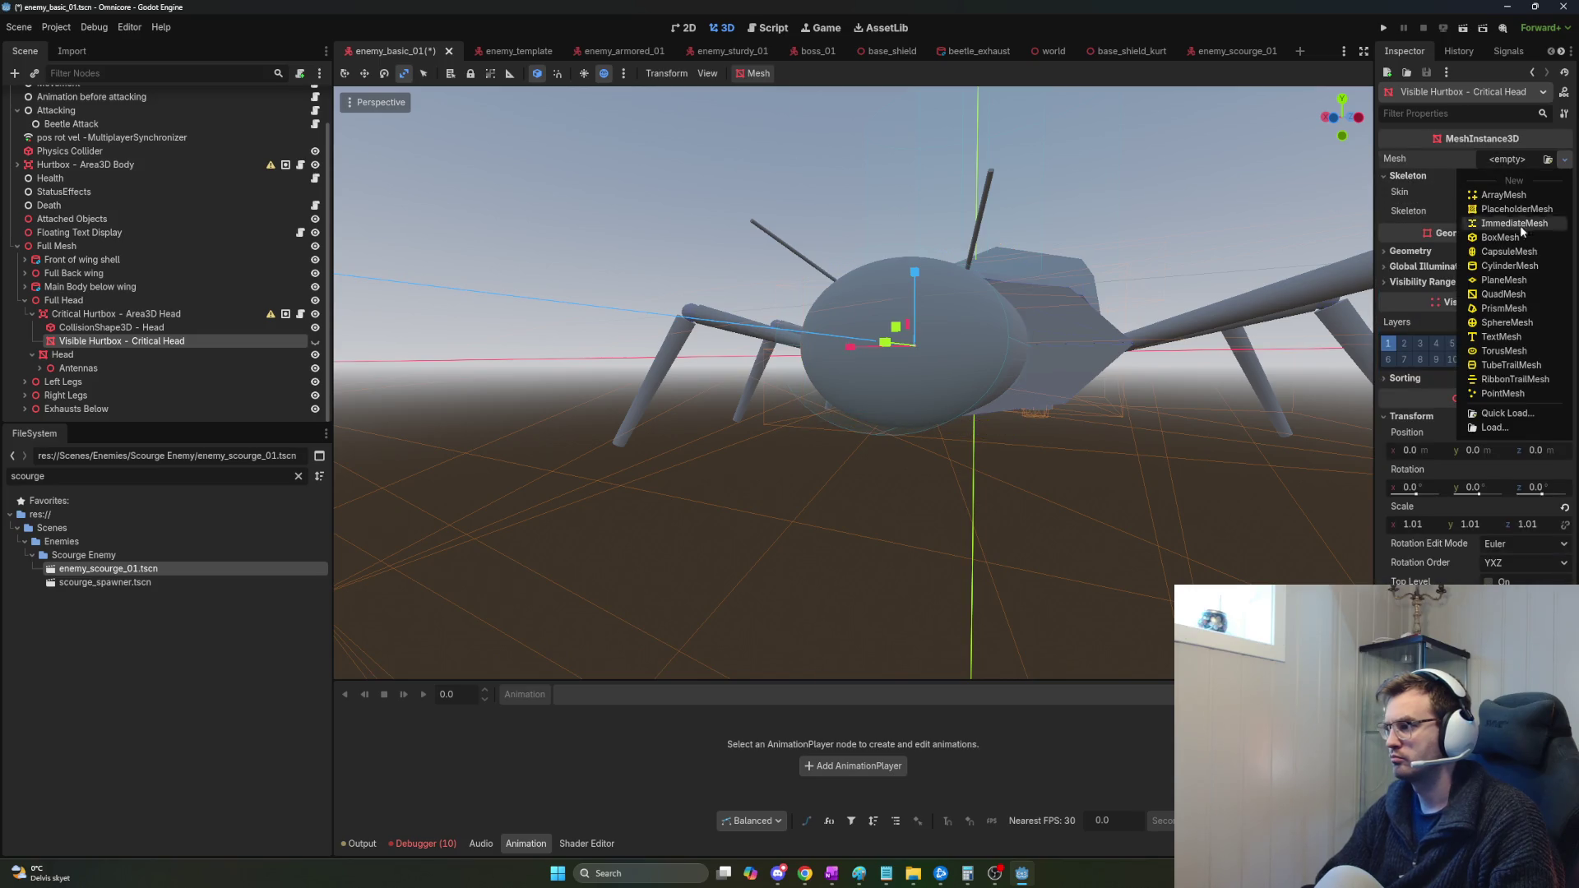
{"action": "left_click", "coordinate": [1503, 257]}
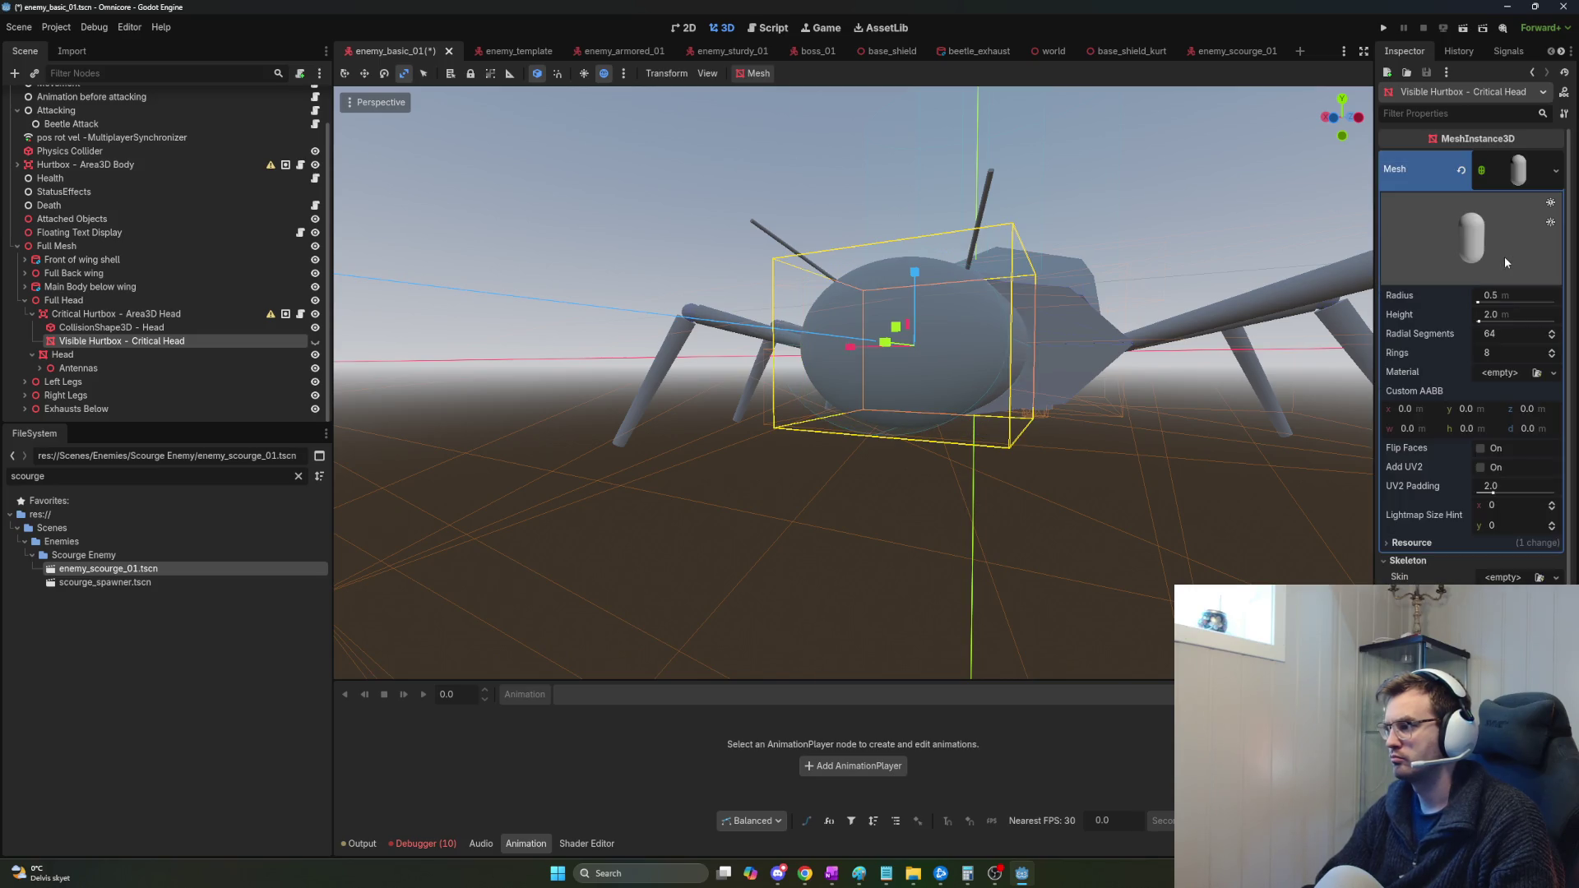
{"action": "left_click", "coordinate": [1518, 173]}
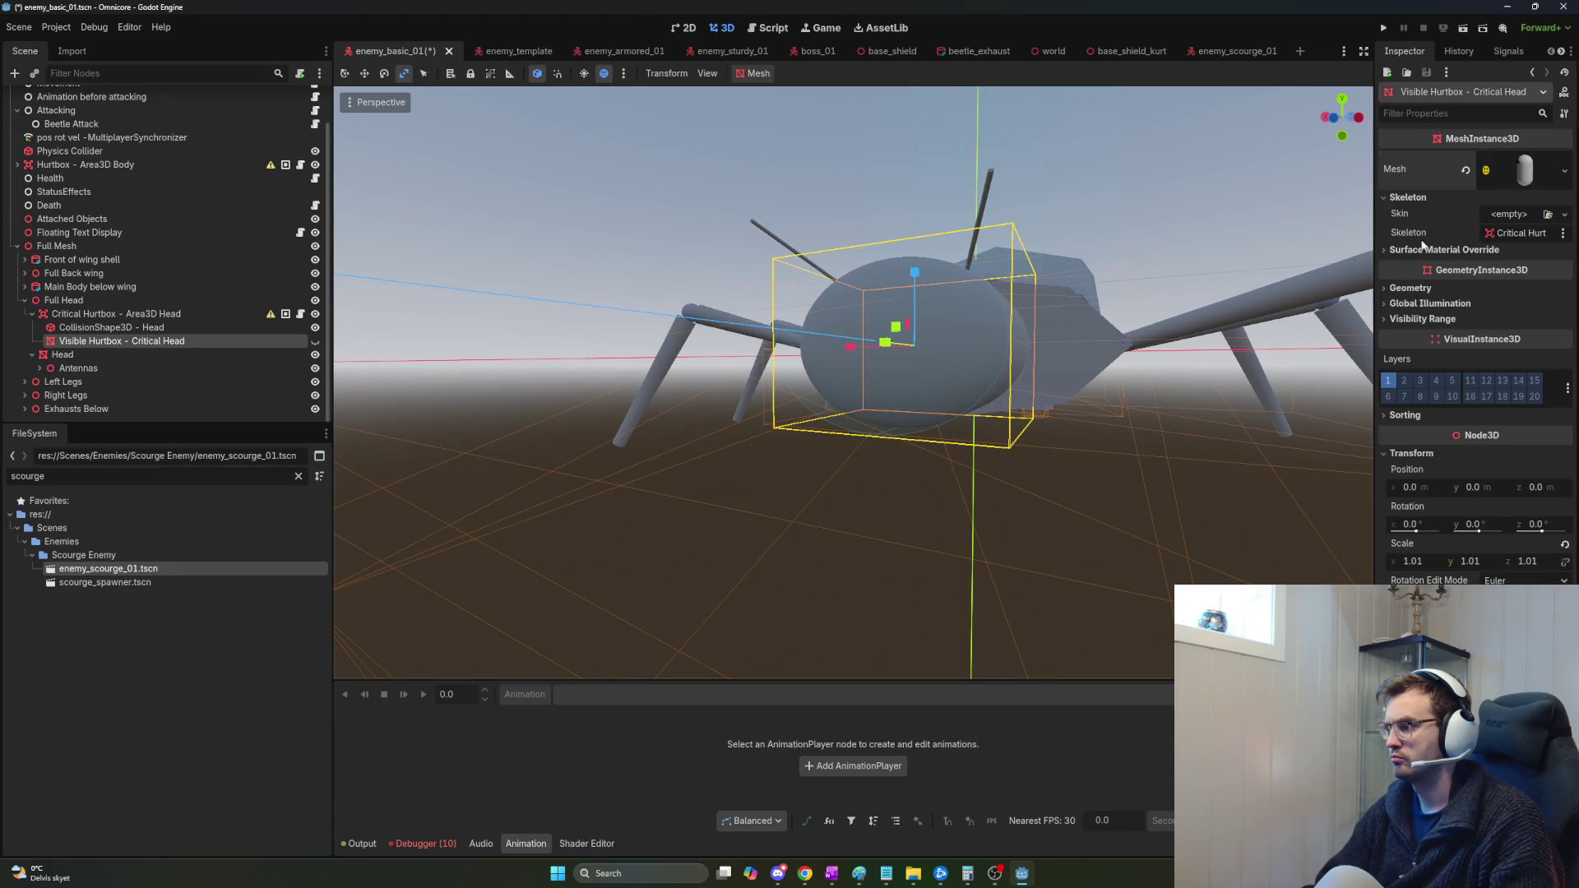
{"action": "left_click", "coordinate": [1523, 170]}
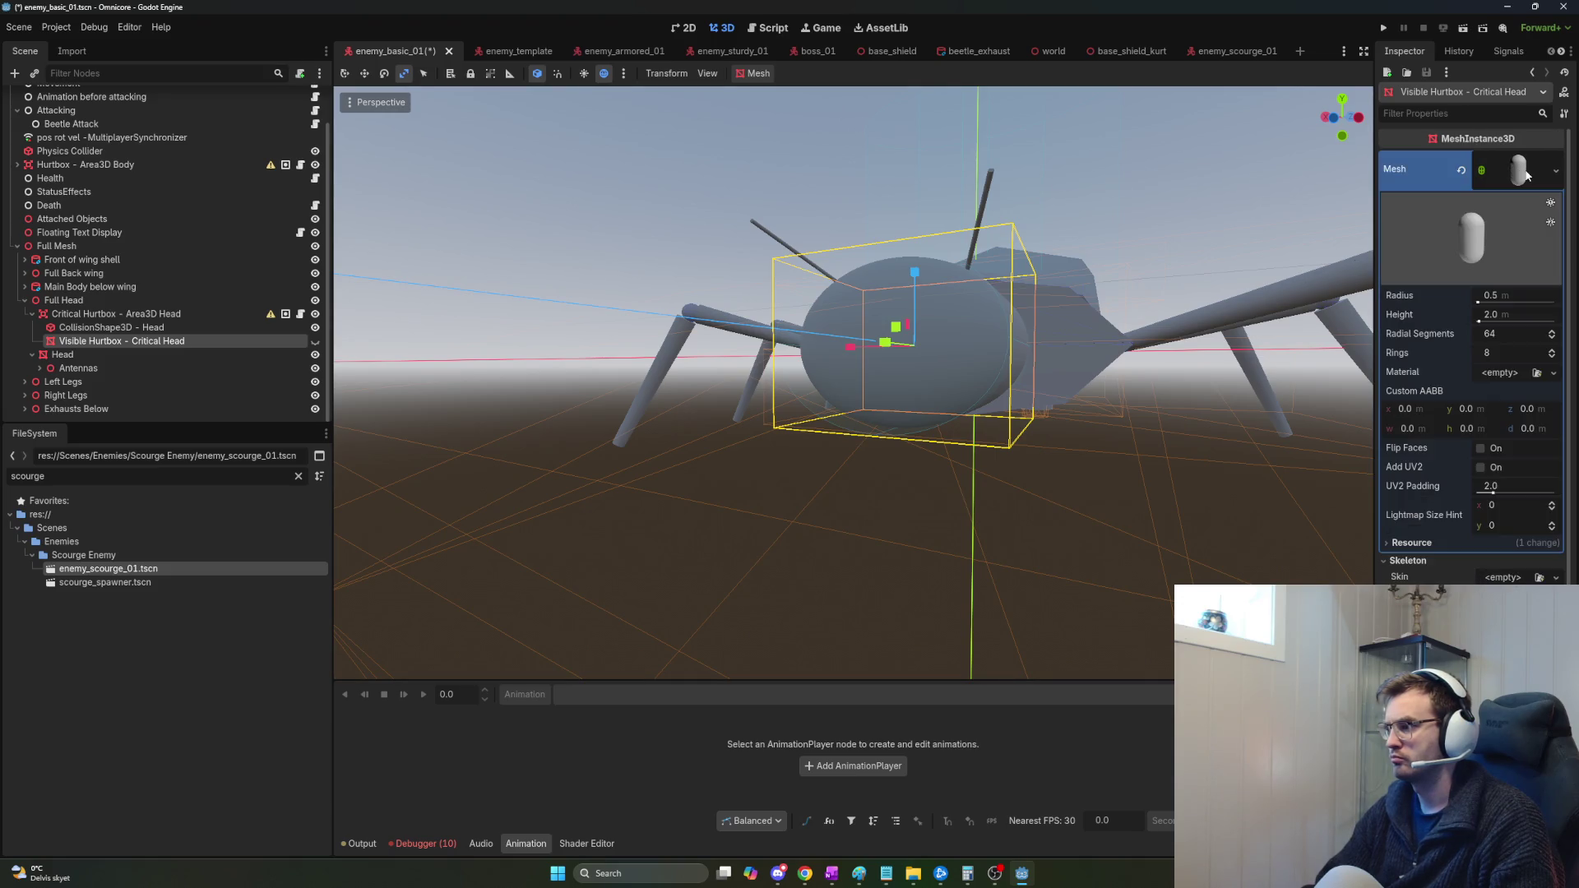
Compare the collision shape, Critical Hurtbox, Full Head and Head node transforms.
{"action": "left_click", "coordinate": [131, 327]}
{"action": "left_click", "coordinate": [136, 315]}
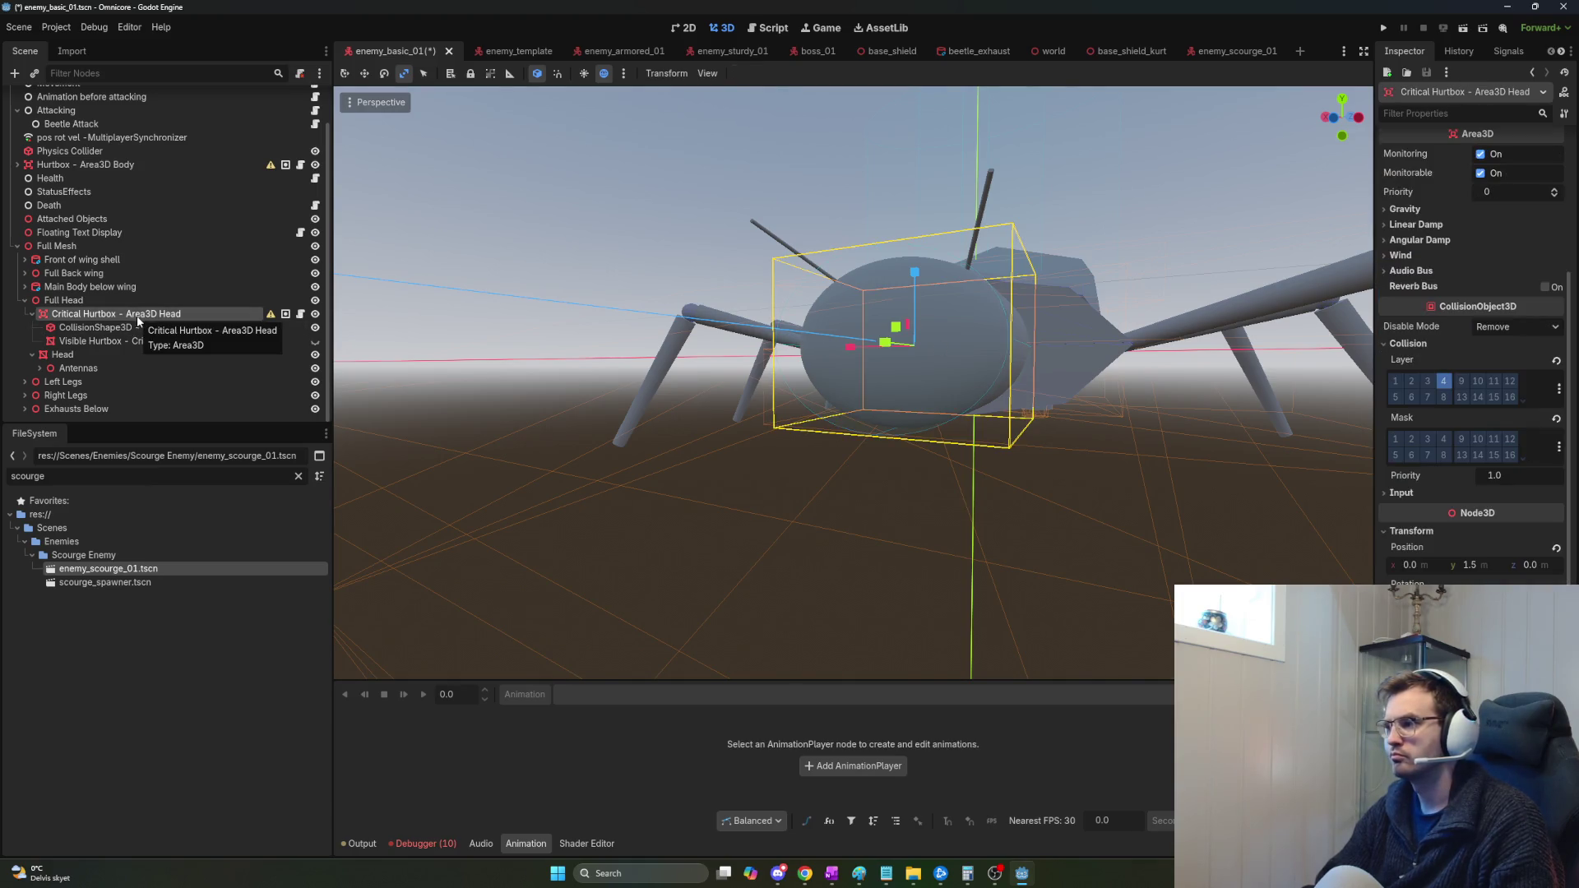
{"action": "left_click", "coordinate": [74, 300]}
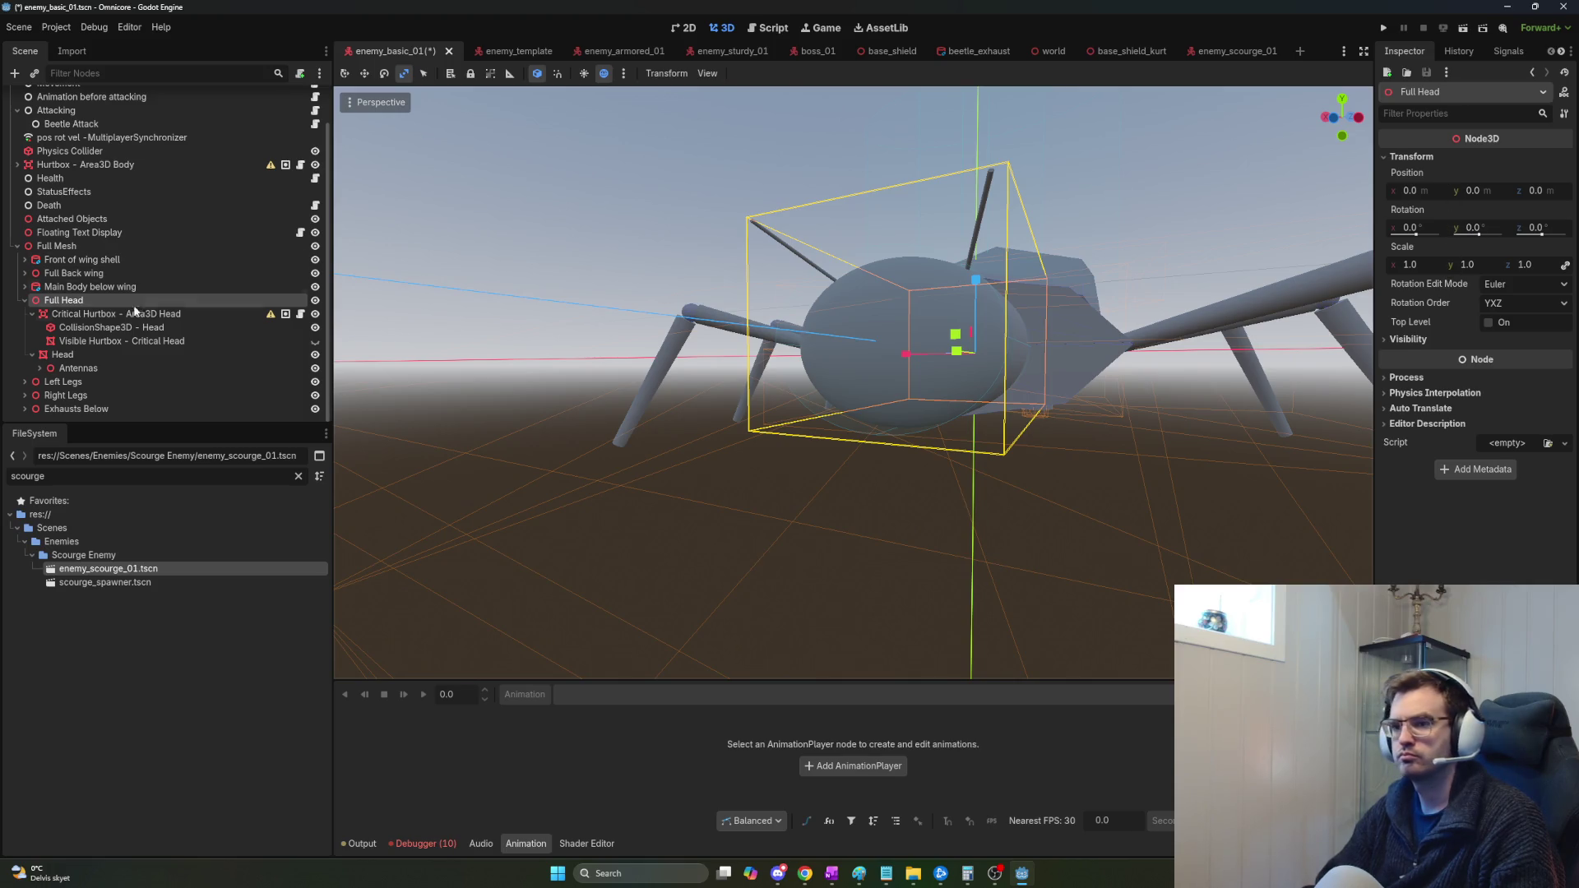
{"action": "left_click", "coordinate": [79, 356]}
{"action": "scroll", "coordinate": [1503, 175], "scroll_direction": "up", "scroll_amount": 4}
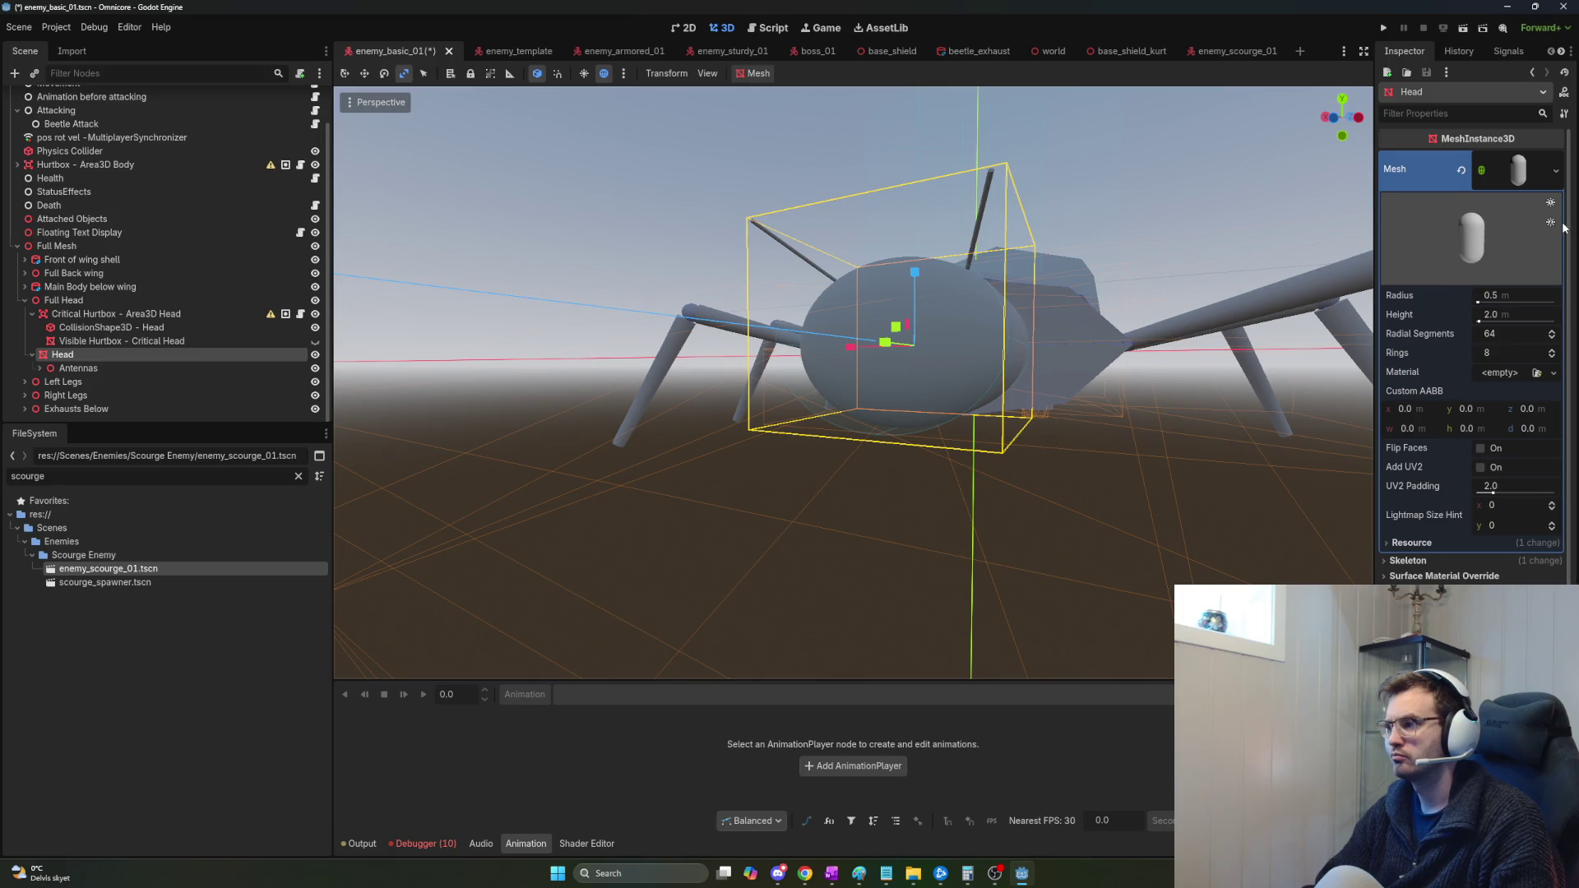
{"action": "left_click", "coordinate": [1532, 170]}
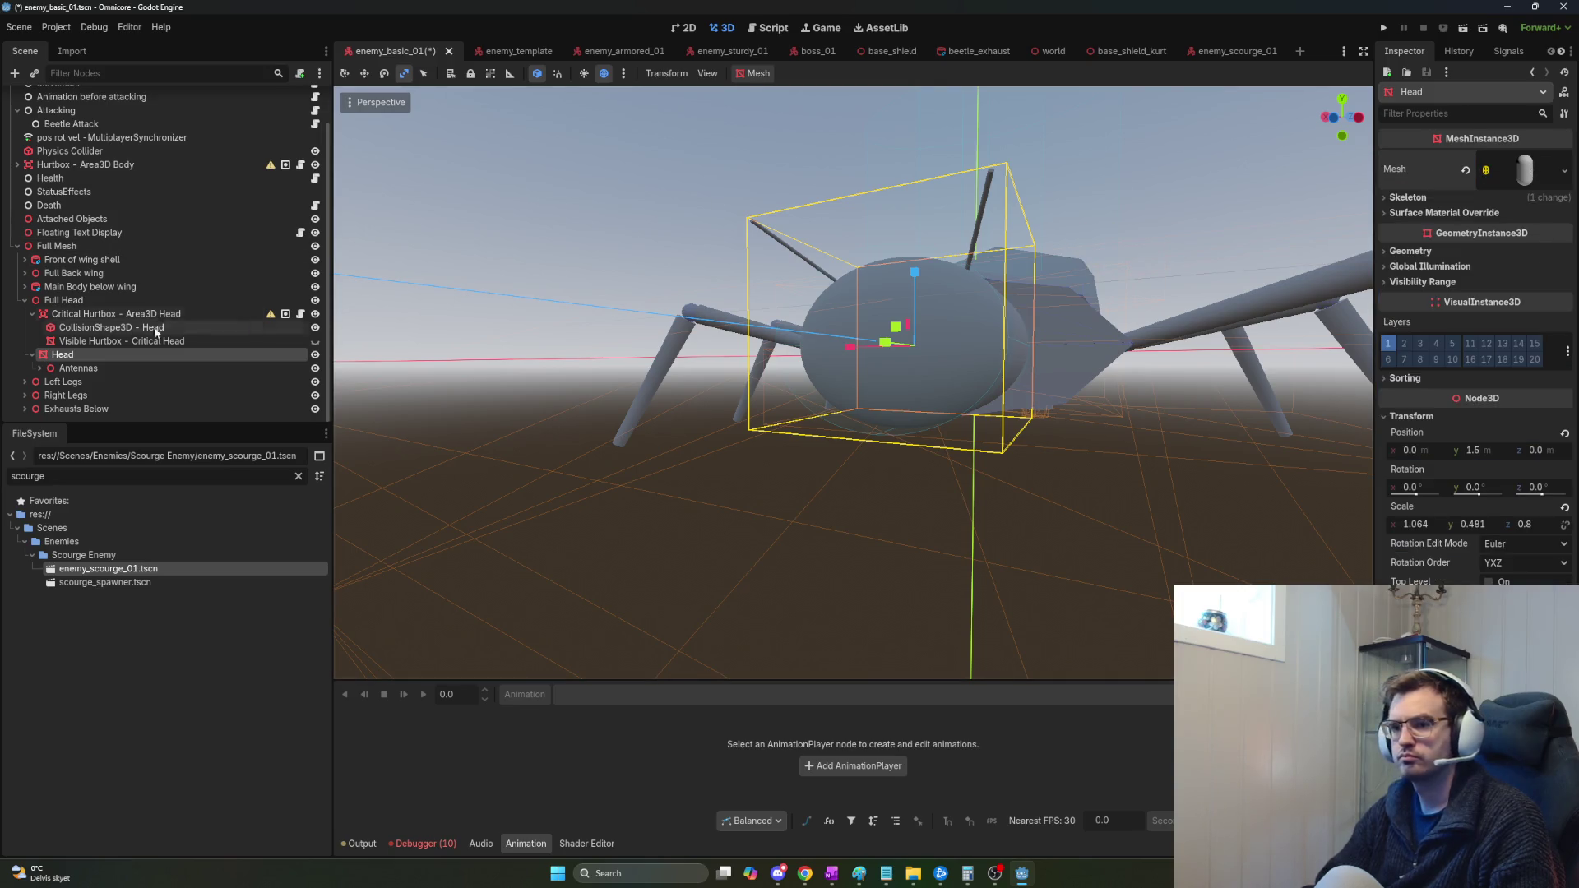
{"action": "left_click", "coordinate": [94, 318]}
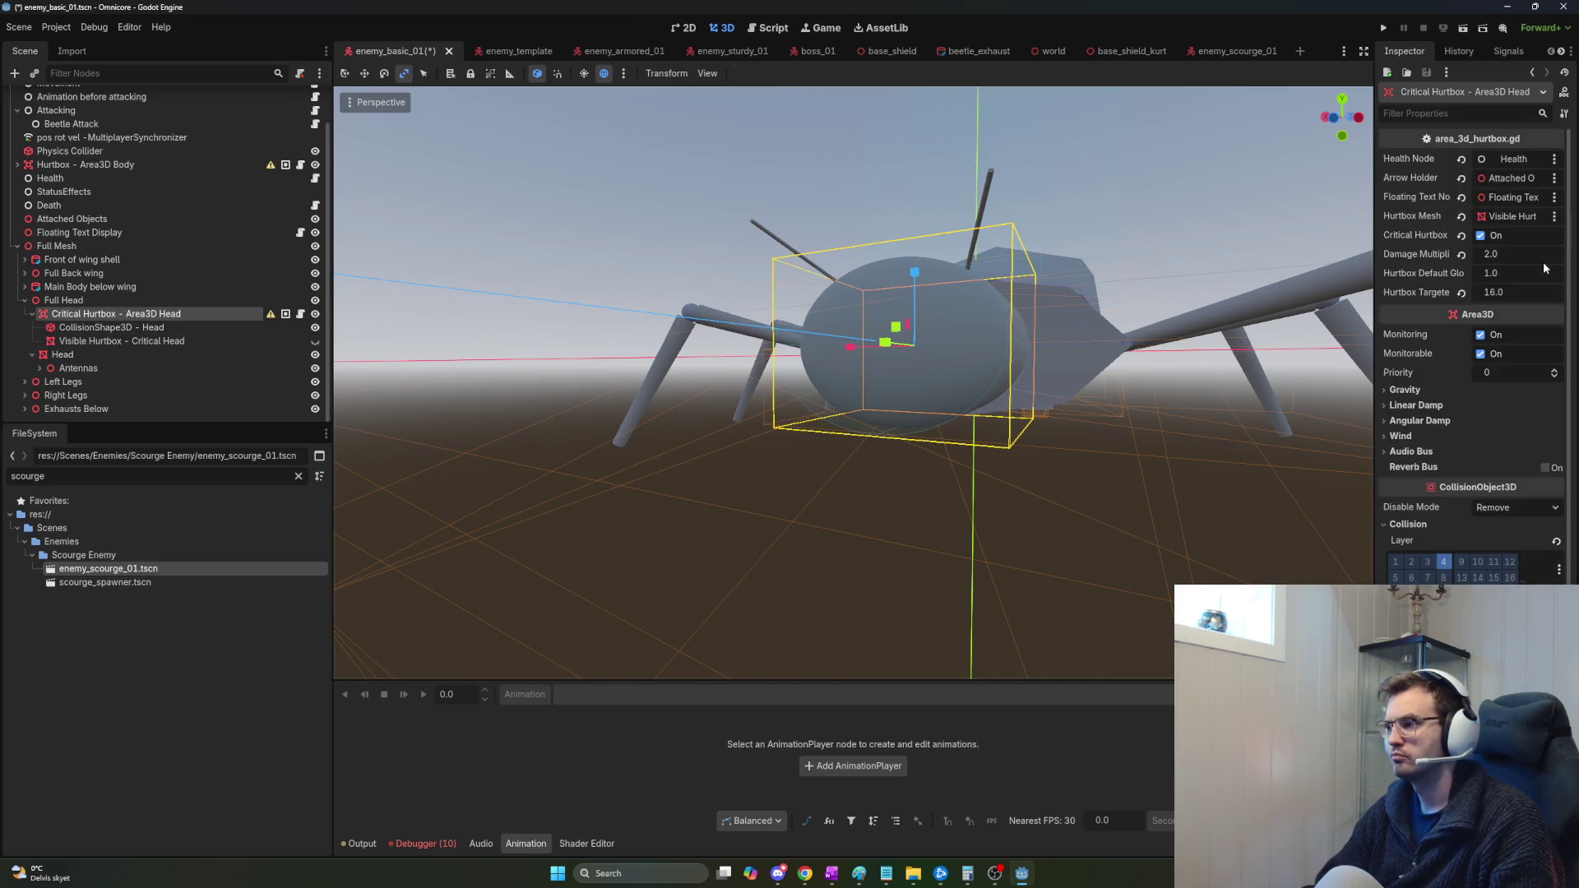
Change CollisionShape3D - Head's shape to a New CapsuleShape3D and frame it.
{"action": "left_click", "coordinate": [79, 328]}
{"action": "left_click", "coordinate": [1520, 159]}
{"action": "left_click", "coordinate": [1520, 159]}
{"action": "left_click", "coordinate": [1565, 159]}
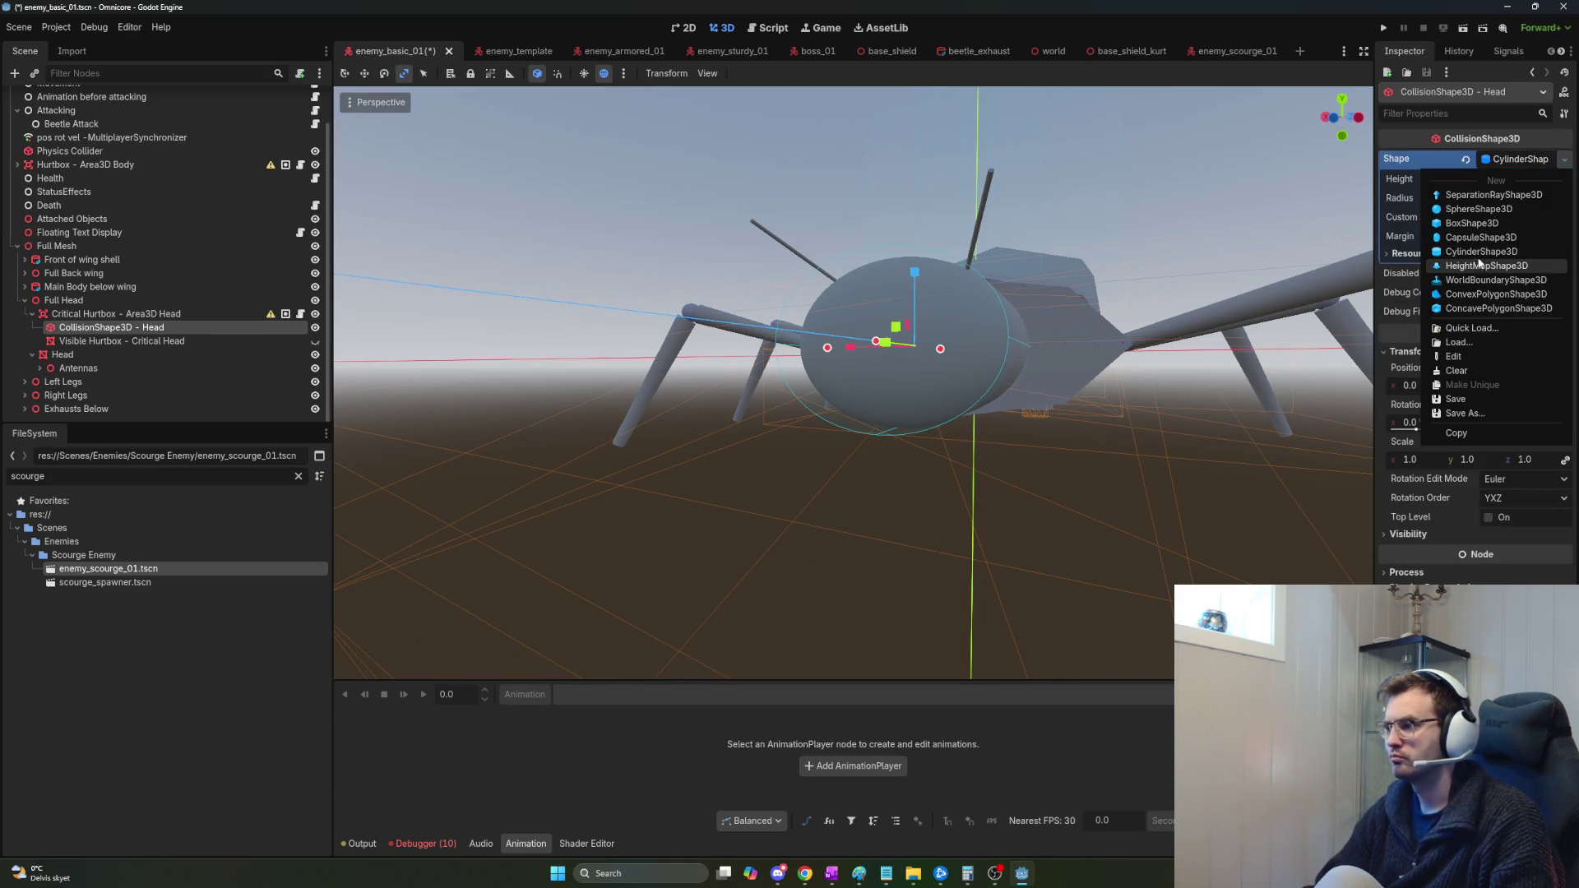
{"action": "left_click", "coordinate": [1481, 238]}
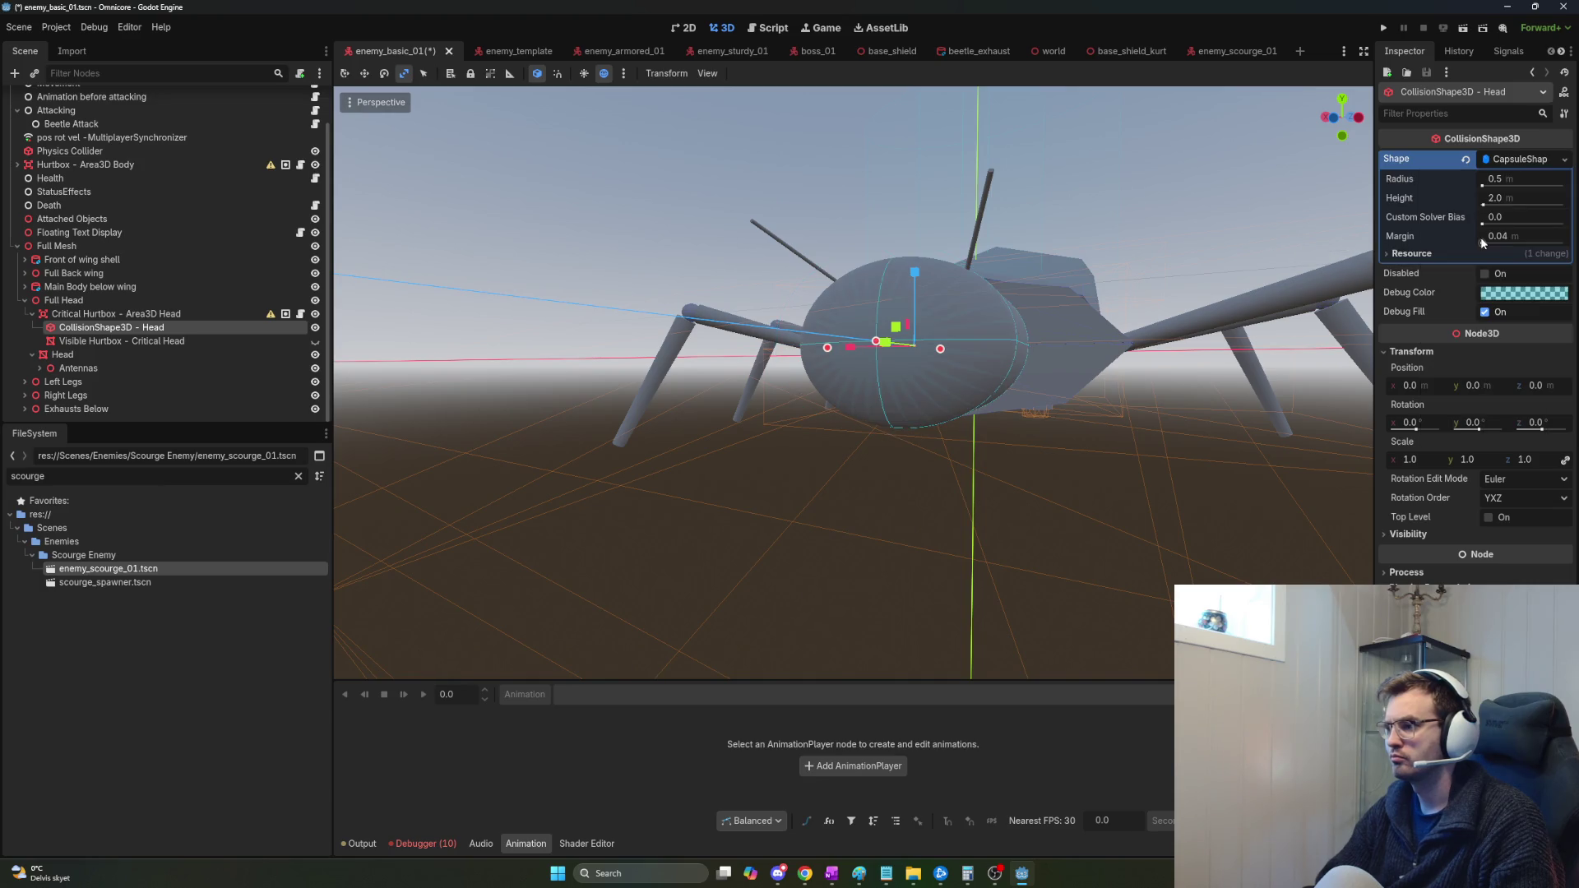
{"action": "key", "text": "f"}
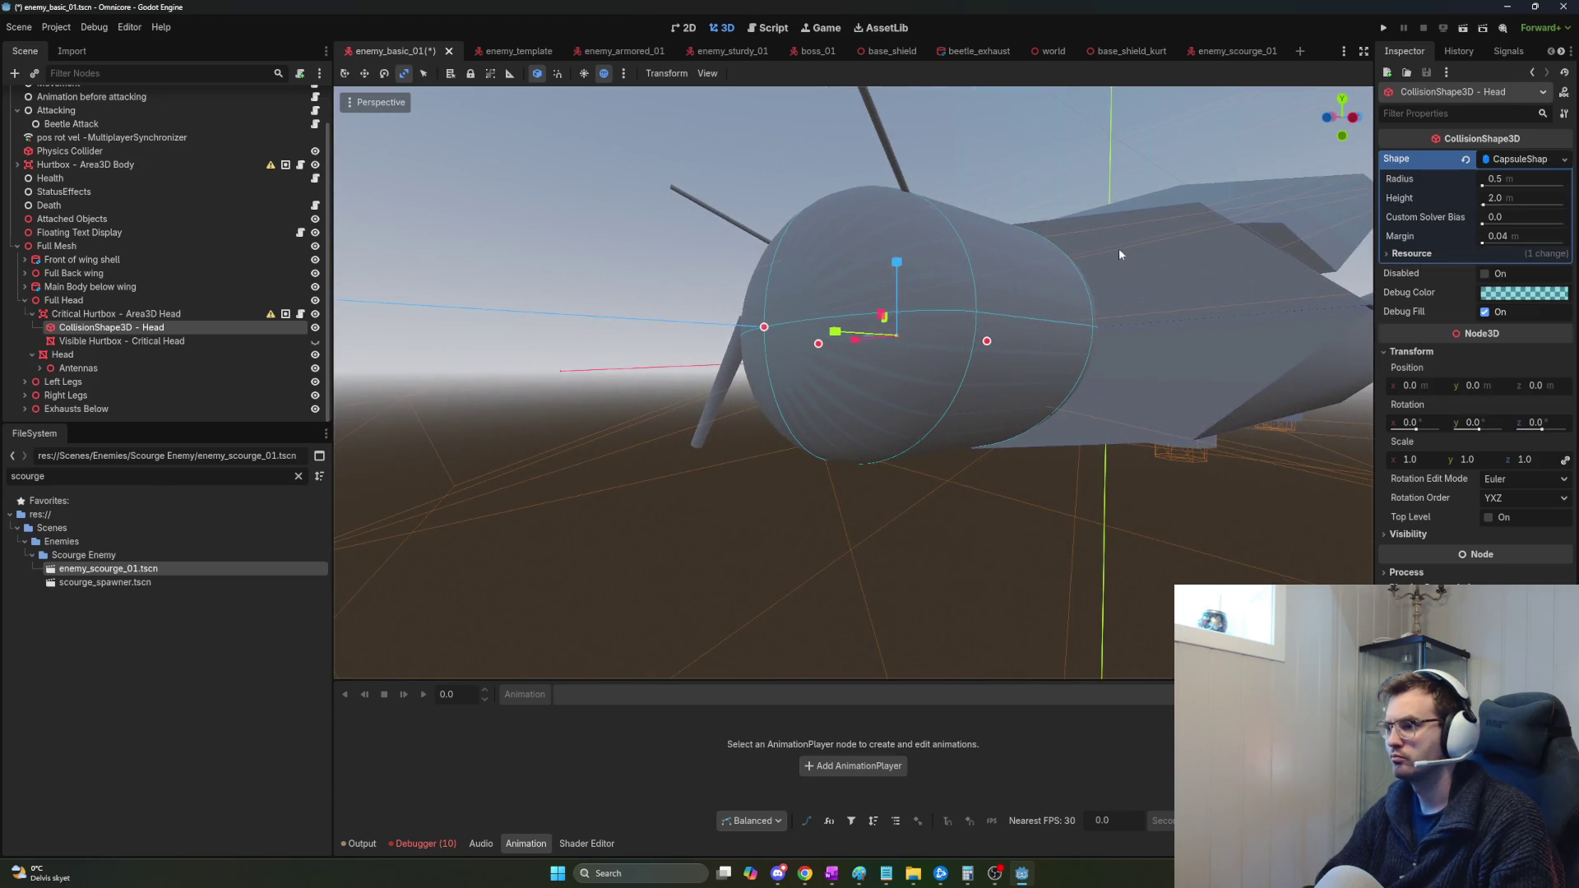
Reassign a CapsuleMesh to Visible Hurtbox - Critical Head and view it side-on.
{"action": "left_click", "coordinate": [125, 342]}
{"action": "left_click", "coordinate": [1555, 171]}
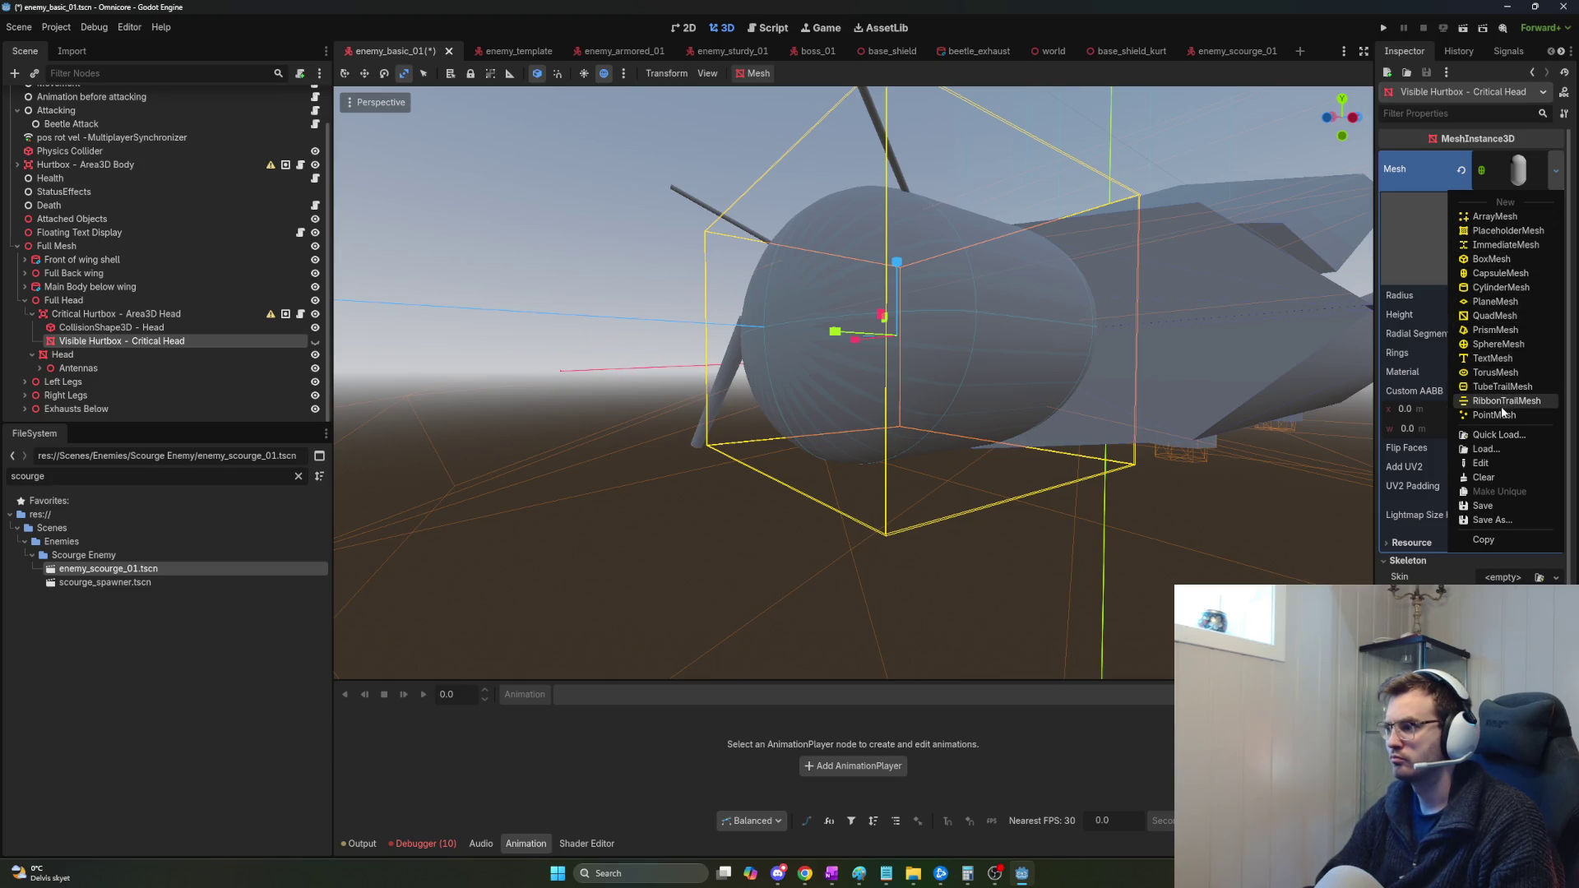
{"action": "left_click", "coordinate": [1502, 274]}
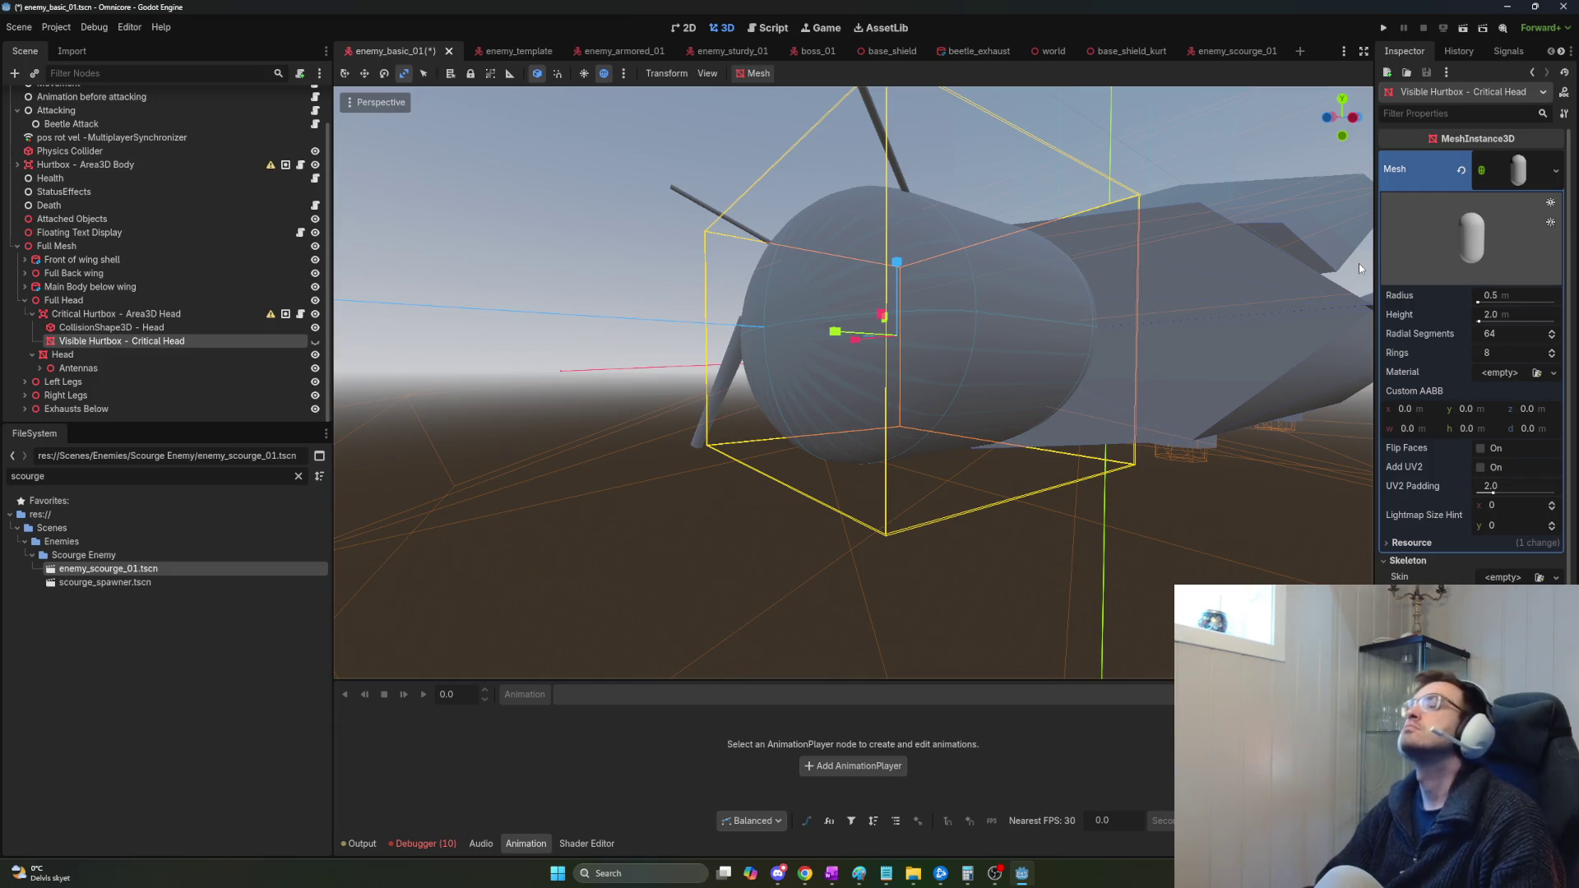
{"action": "scroll", "coordinate": [1176, 241], "scroll_direction": "up", "scroll_amount": 5}
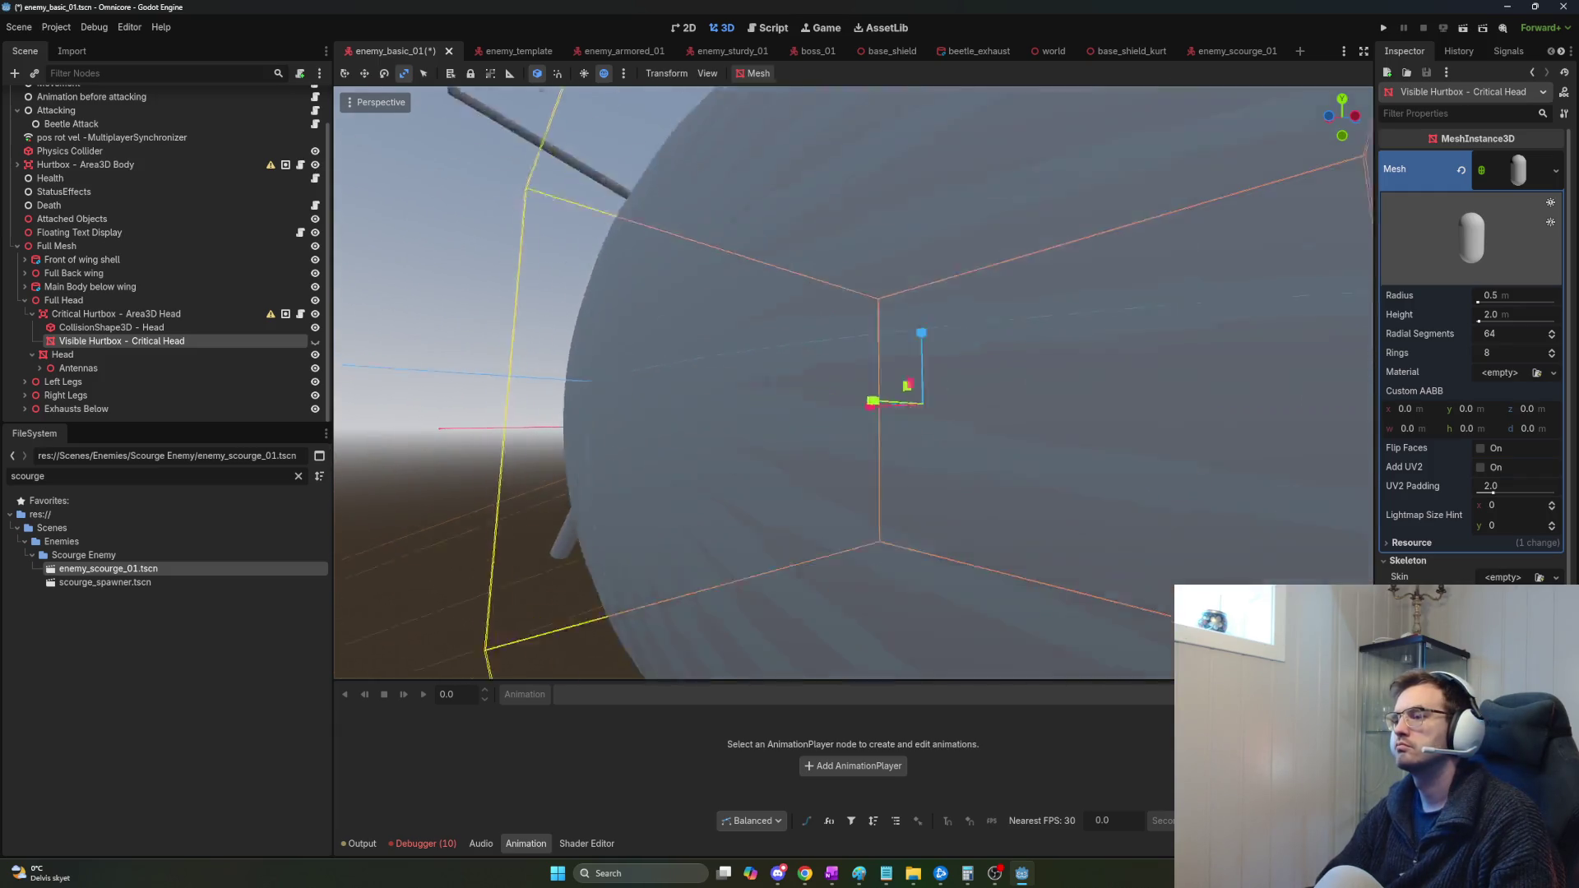
{"action": "scroll", "coordinate": [1176, 241], "scroll_direction": "down", "scroll_amount": 5}
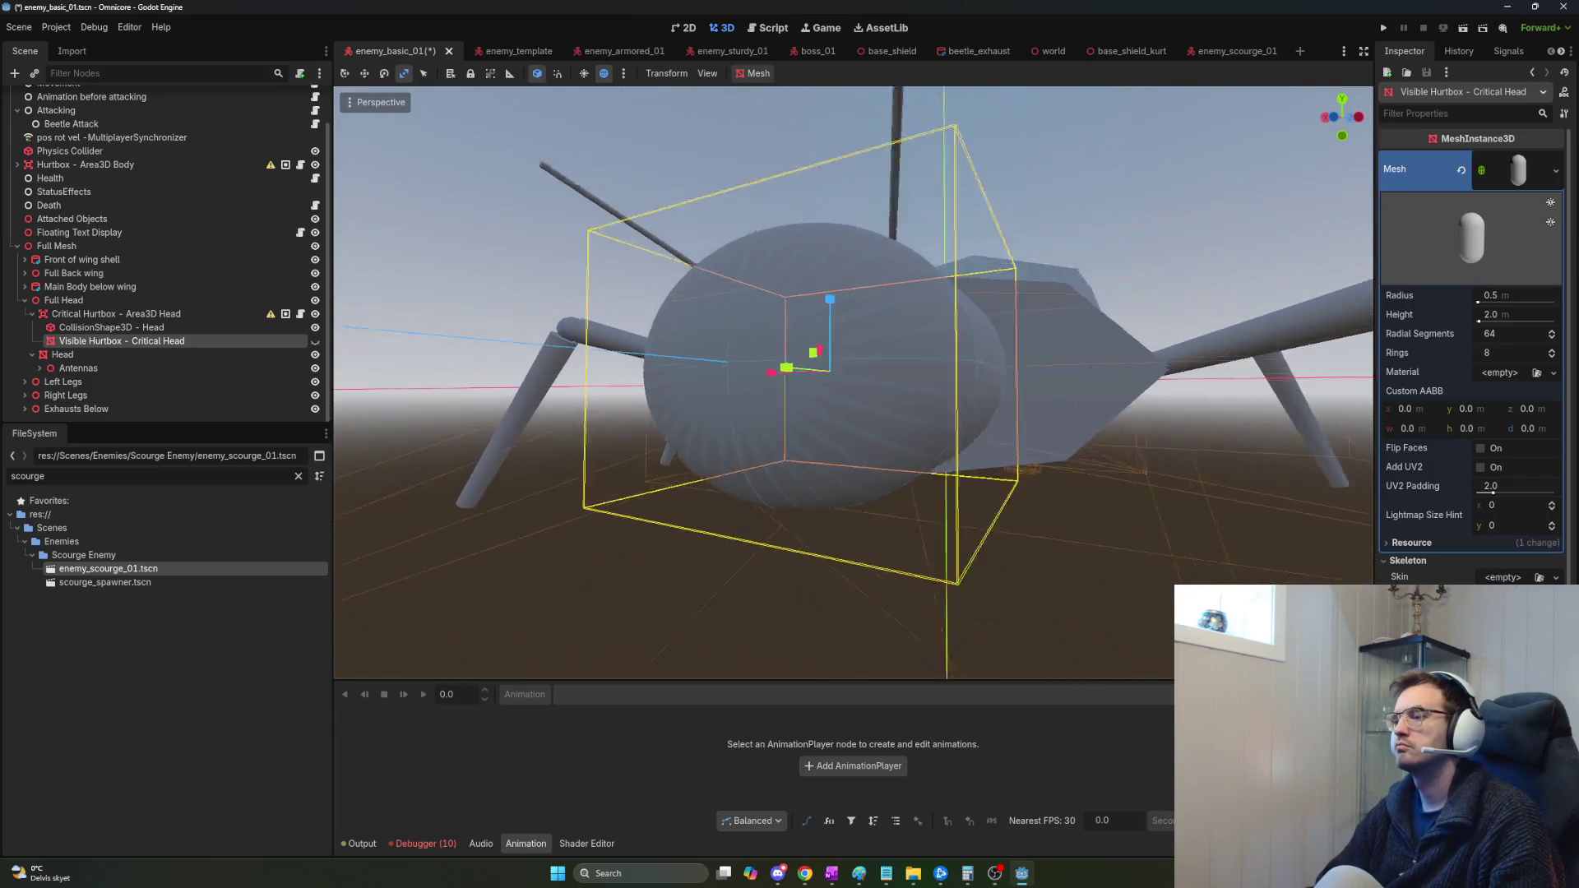
{"action": "mouse_move", "coordinate": [855, 379]}
{"action": "left_mouse_down"}
{"action": "mouse_move", "coordinate": [823, 378]}
{"action": "mouse_move", "coordinate": [864, 379]}
{"action": "left_mouse_up"}
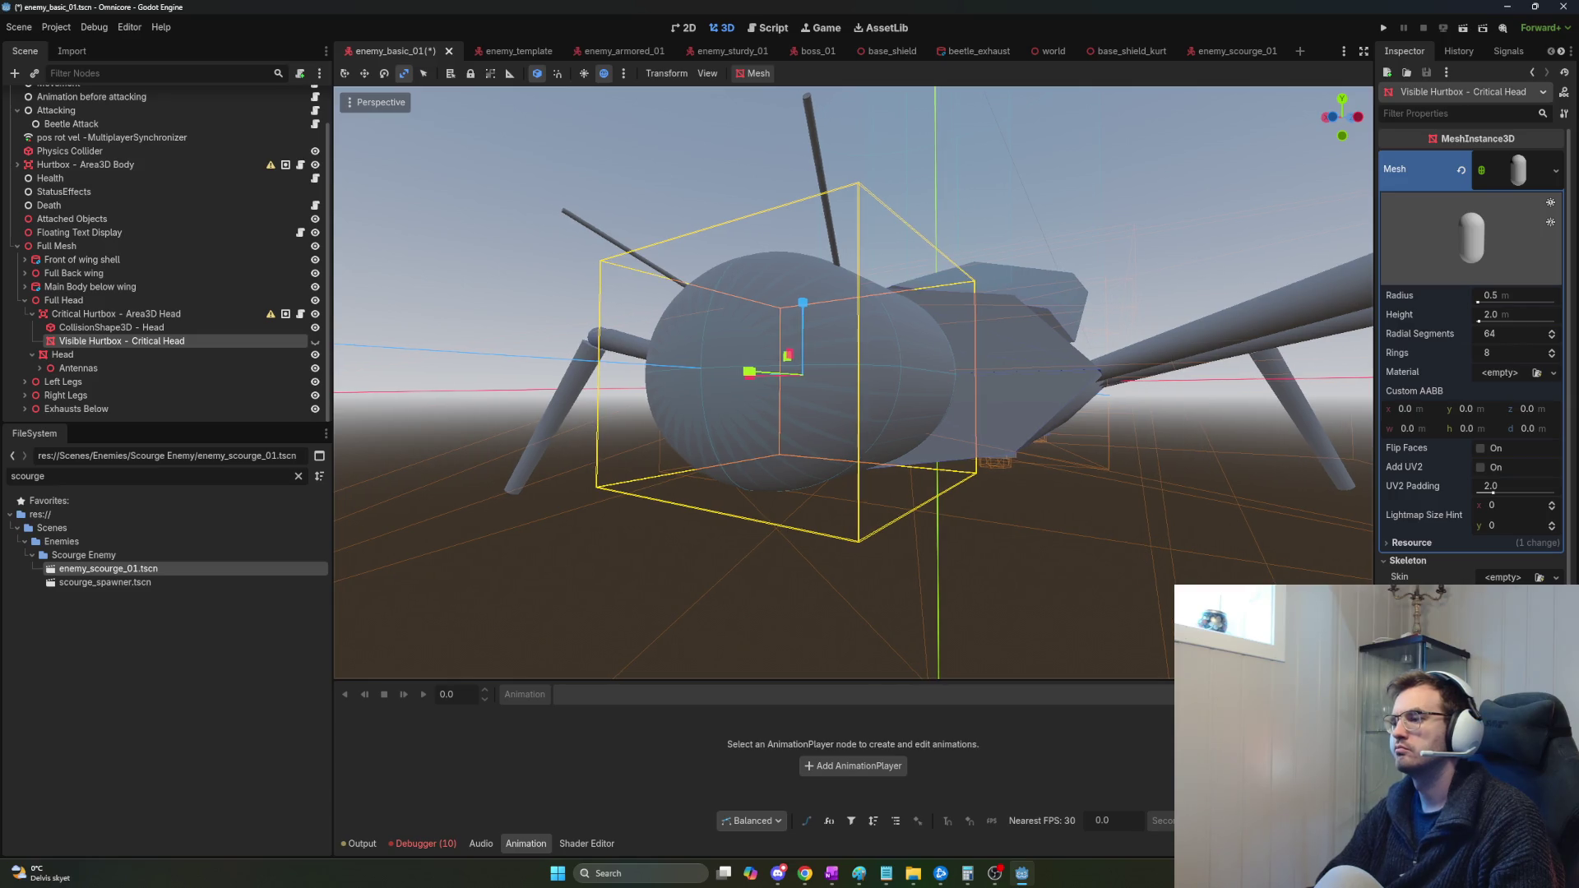
With the Move tool, try shifting the head capsule along Z, then undo the move.
{"action": "left_click_drag", "start_coordinate": [864, 378], "coordinate": [865, 380]}
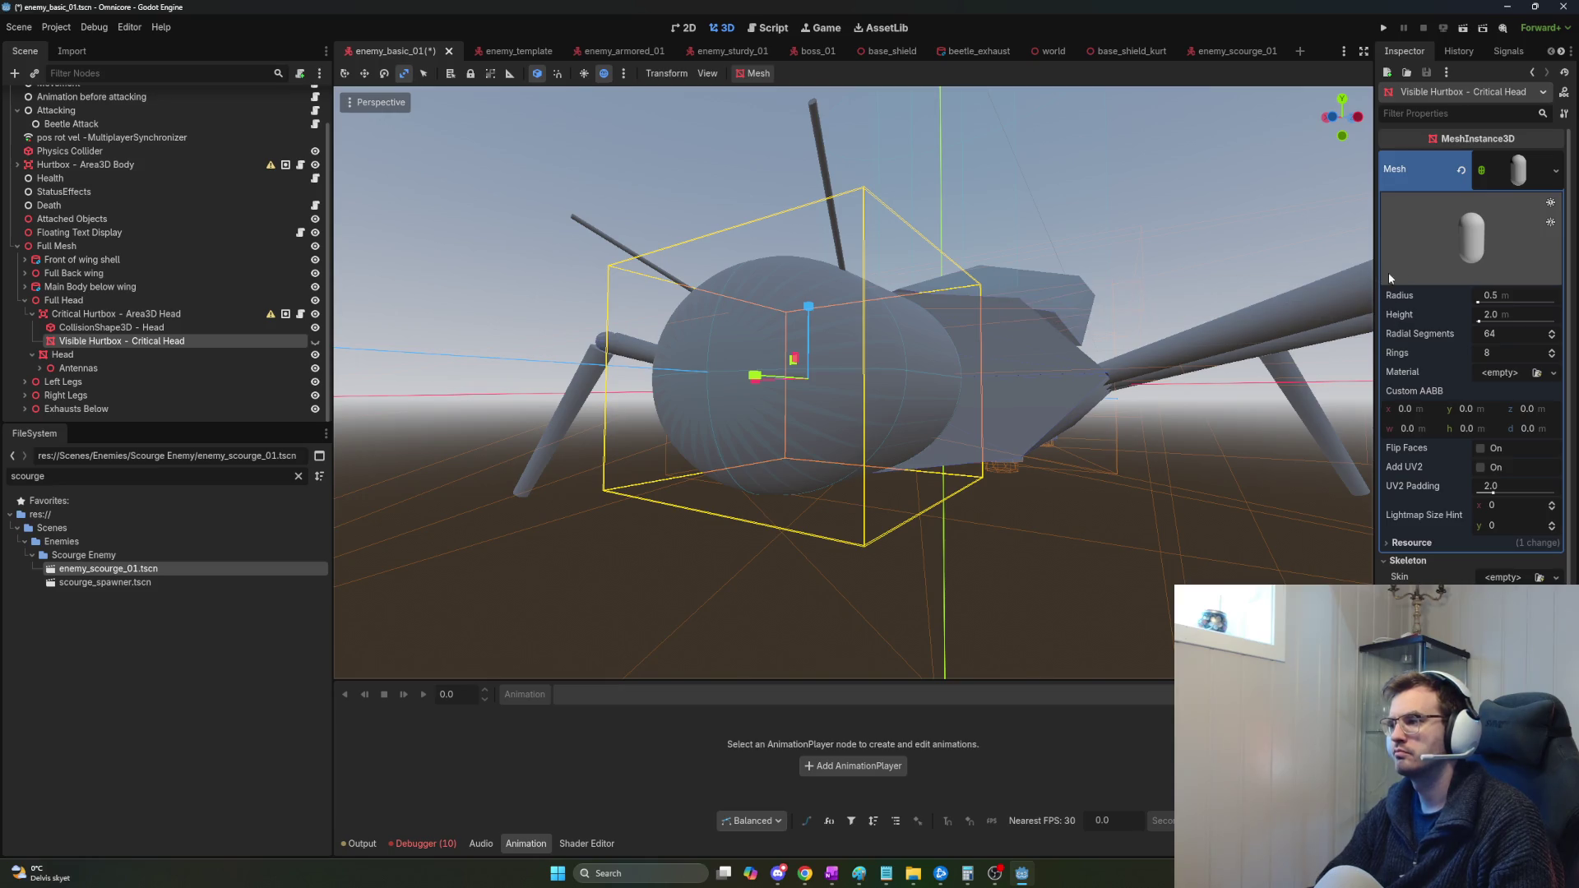
{"action": "key", "text": "w"}
{"action": "left_click", "coordinate": [1519, 173]}
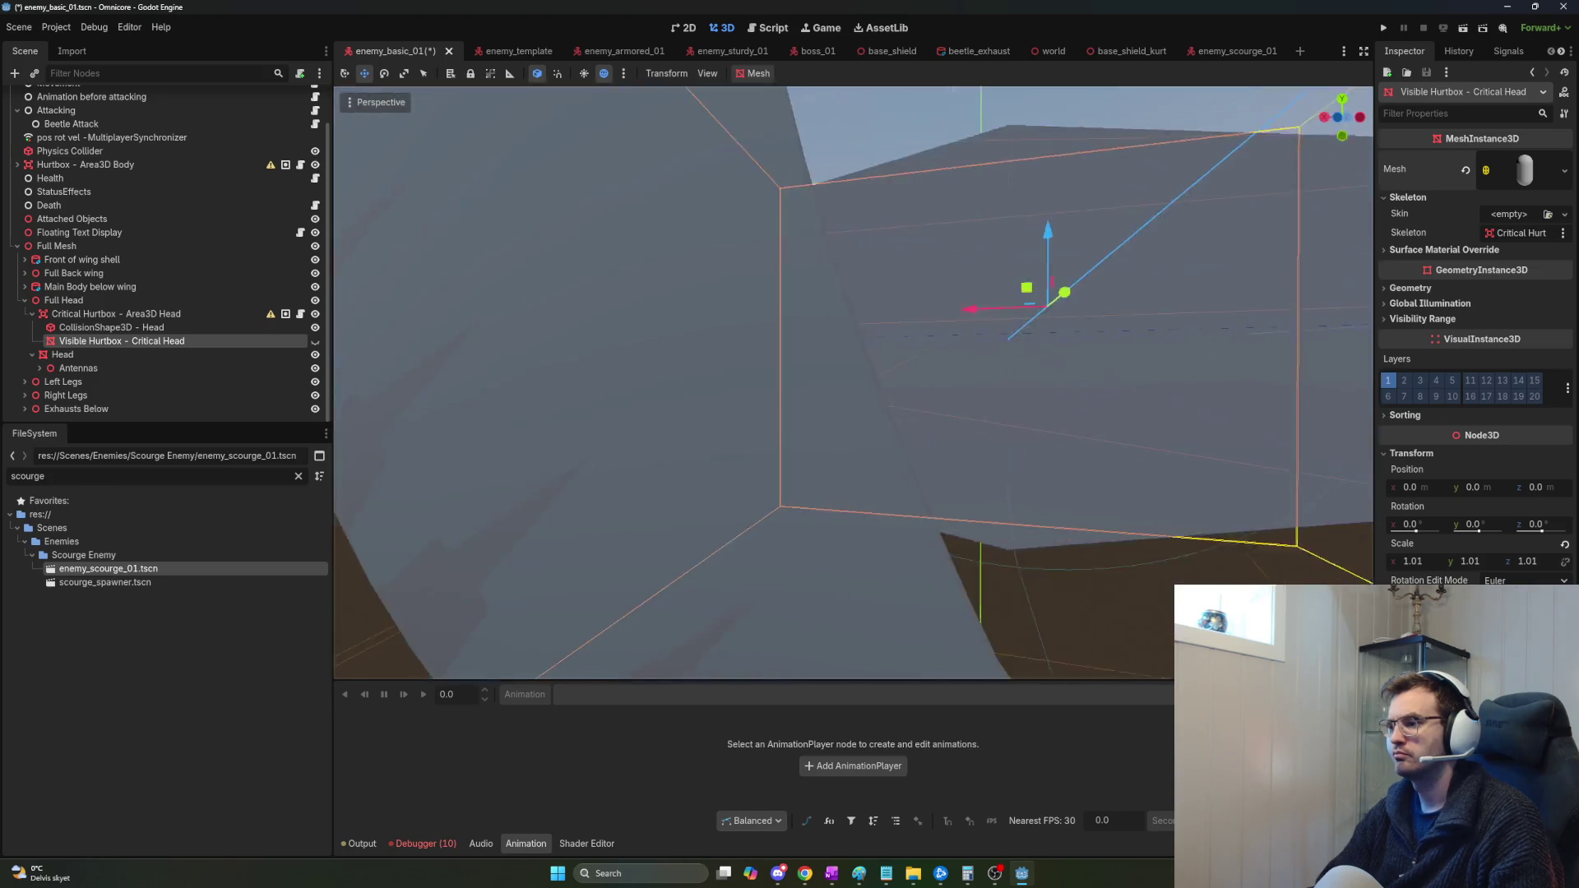
{"action": "left_click_drag", "start_coordinate": [799, 372], "coordinate": [904, 387]}
{"action": "key", "text": "ctrl+z"}
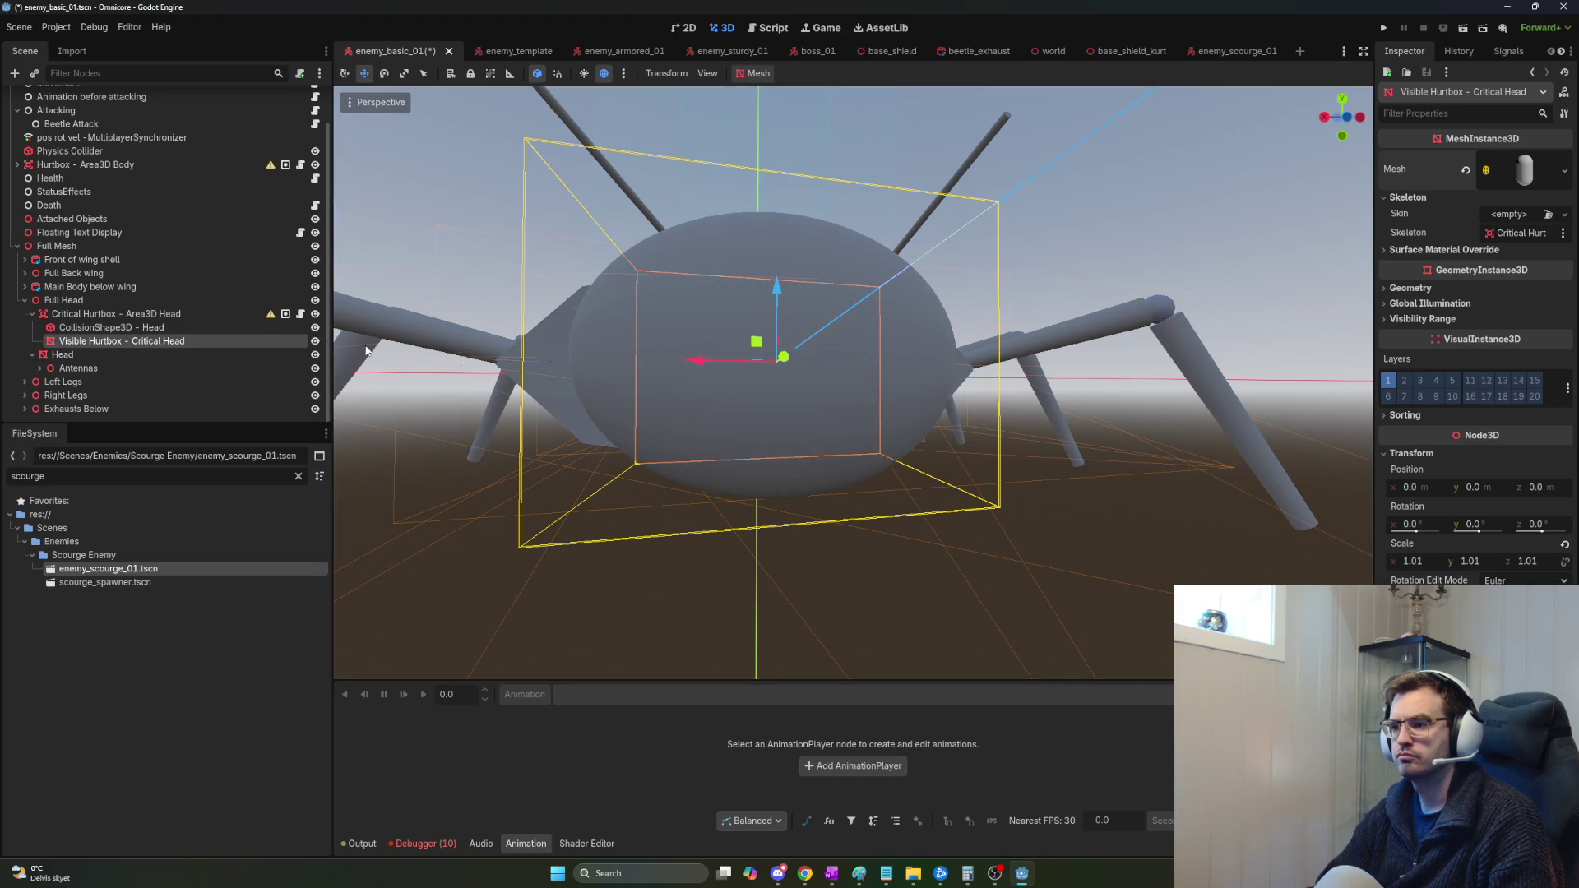
Try raising the capsule, undo it, and hide Visible Hurtbox - Critical Head.
{"action": "left_click_drag", "start_coordinate": [781, 358], "coordinate": [916, 332]}
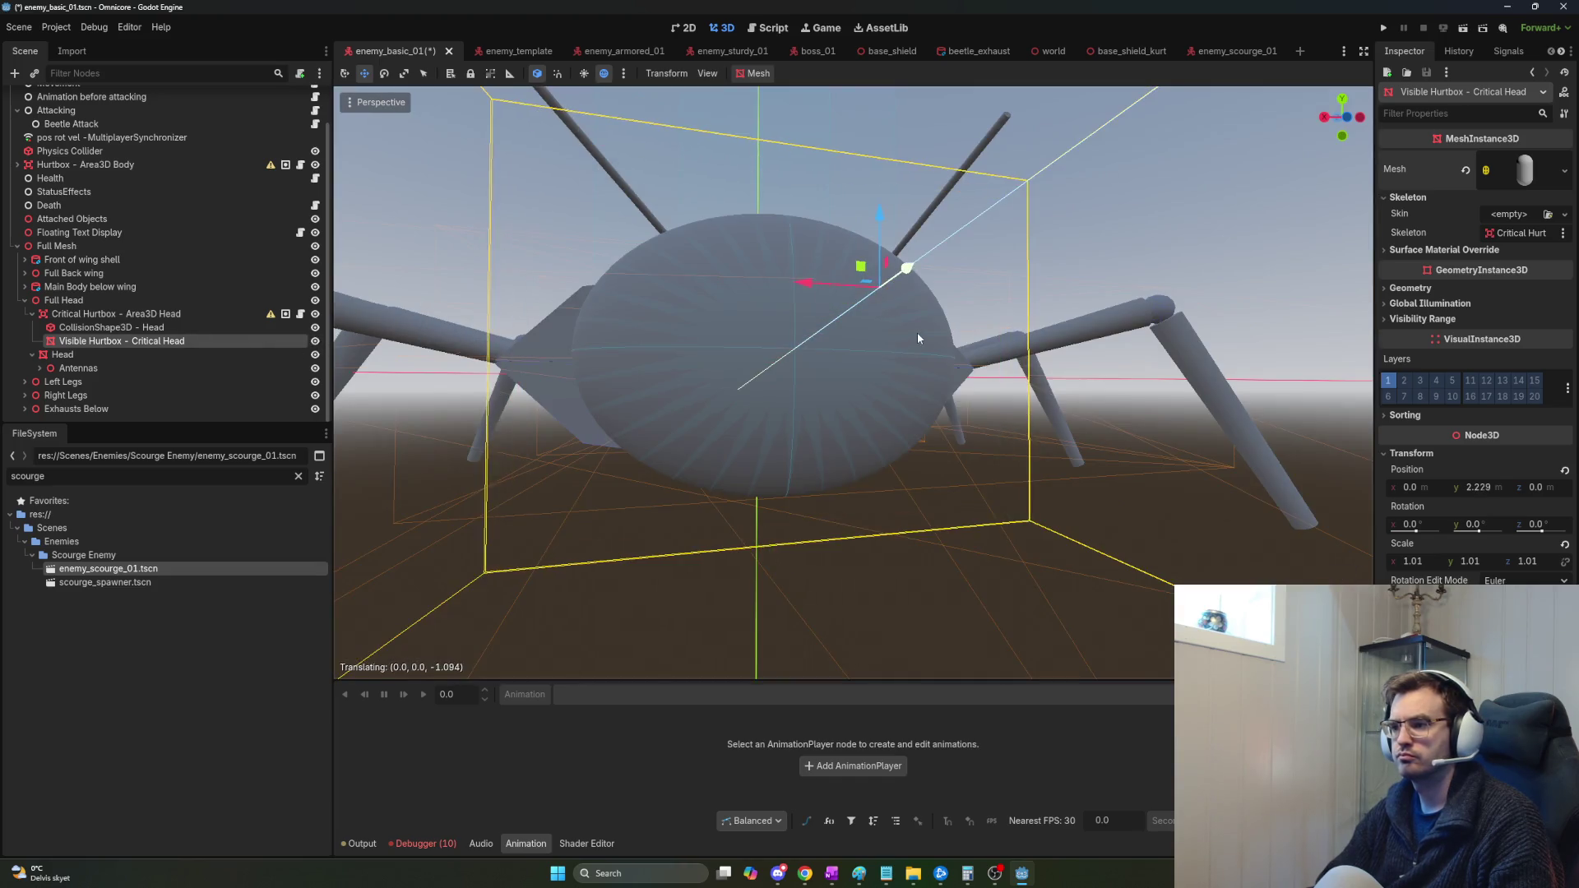
{"action": "scroll", "coordinate": [838, 339], "scroll_direction": "up", "scroll_amount": 5}
{"action": "scroll", "coordinate": [871, 348], "scroll_direction": "up", "scroll_amount": 4}
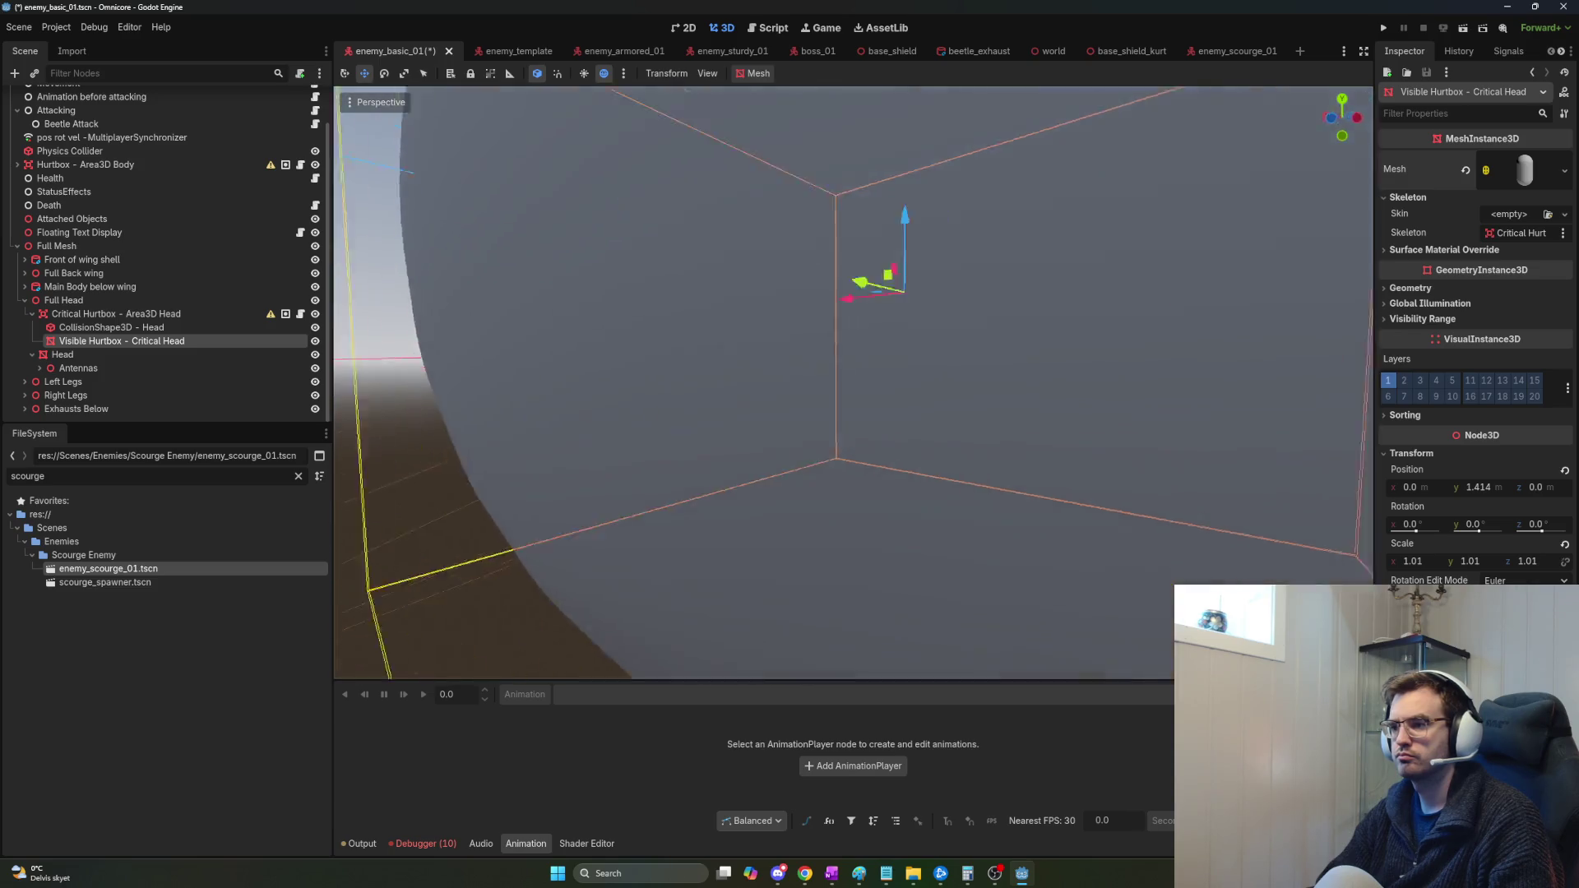
{"action": "key", "text": "ctrl+z"}
{"action": "scroll", "coordinate": [870, 347], "scroll_direction": "down", "scroll_amount": 9}
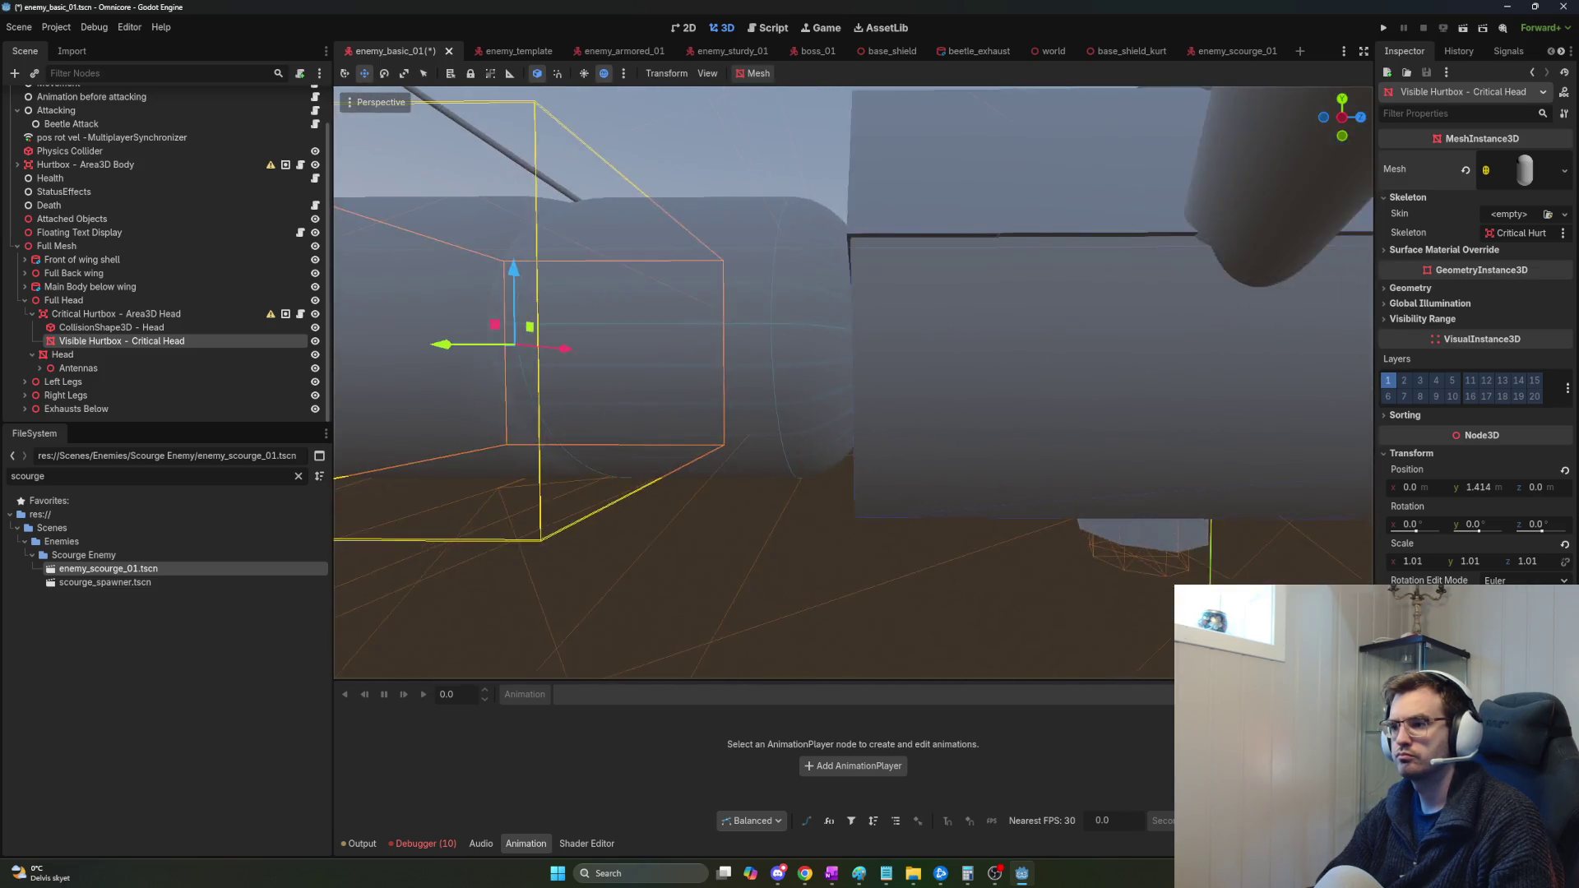
{"action": "left_click", "coordinate": [315, 342]}
Filter the FileSystem dock by 'material', then change the filter to 'hurtbox'.
{"action": "double_click", "coordinate": [130, 475]}
{"action": "type", "text": "materia"}
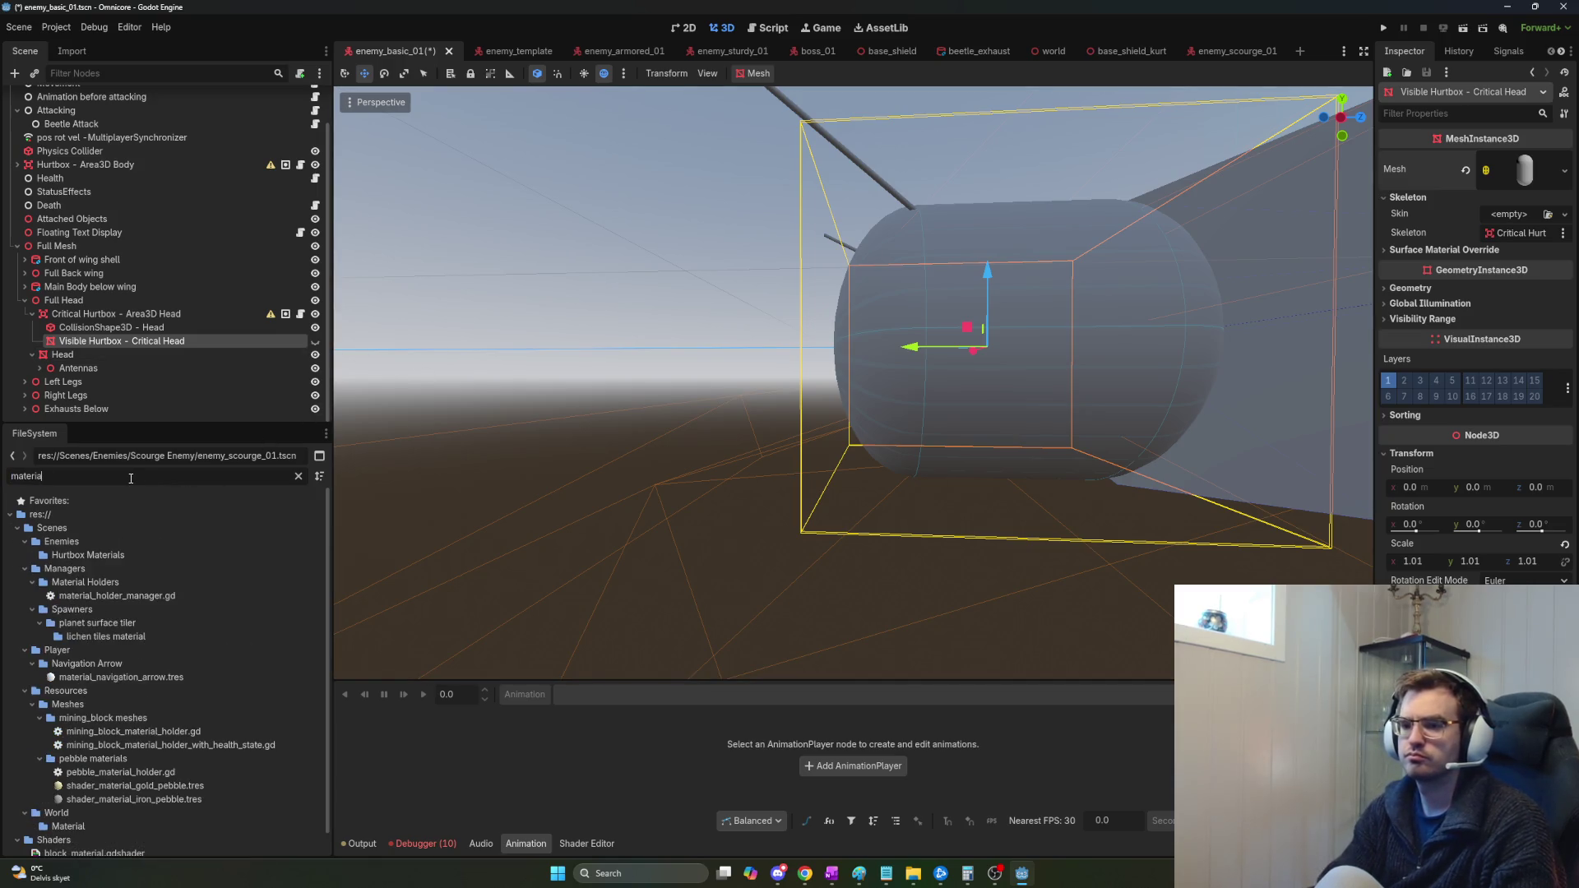
{"action": "type", "text": "l"}
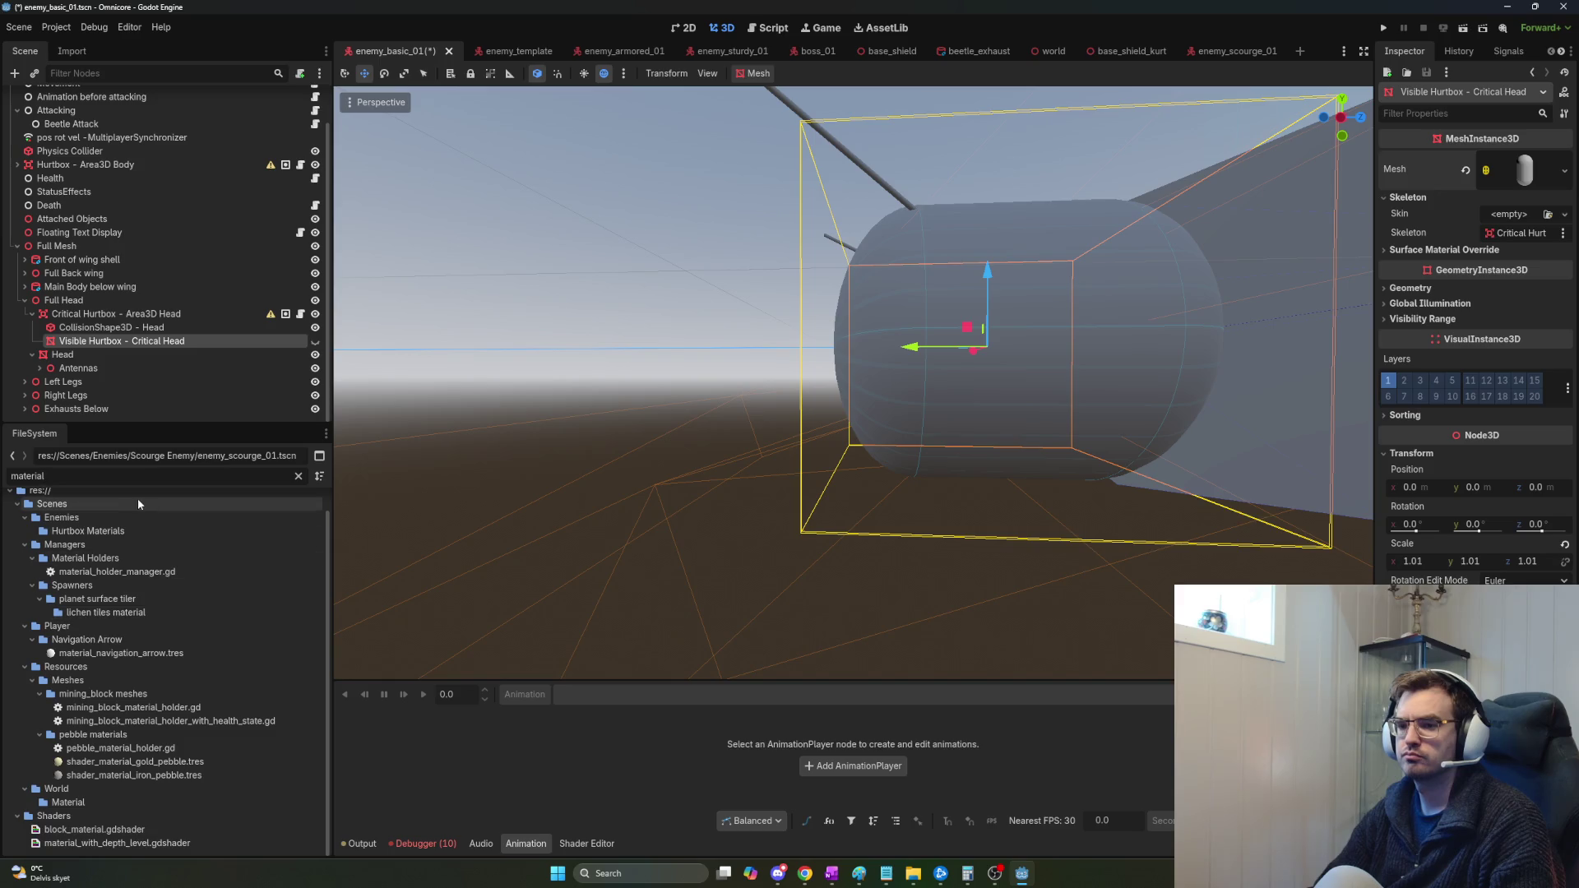
{"action": "double_click", "coordinate": [156, 482]}
{"action": "type", "text": "hurtbox"}
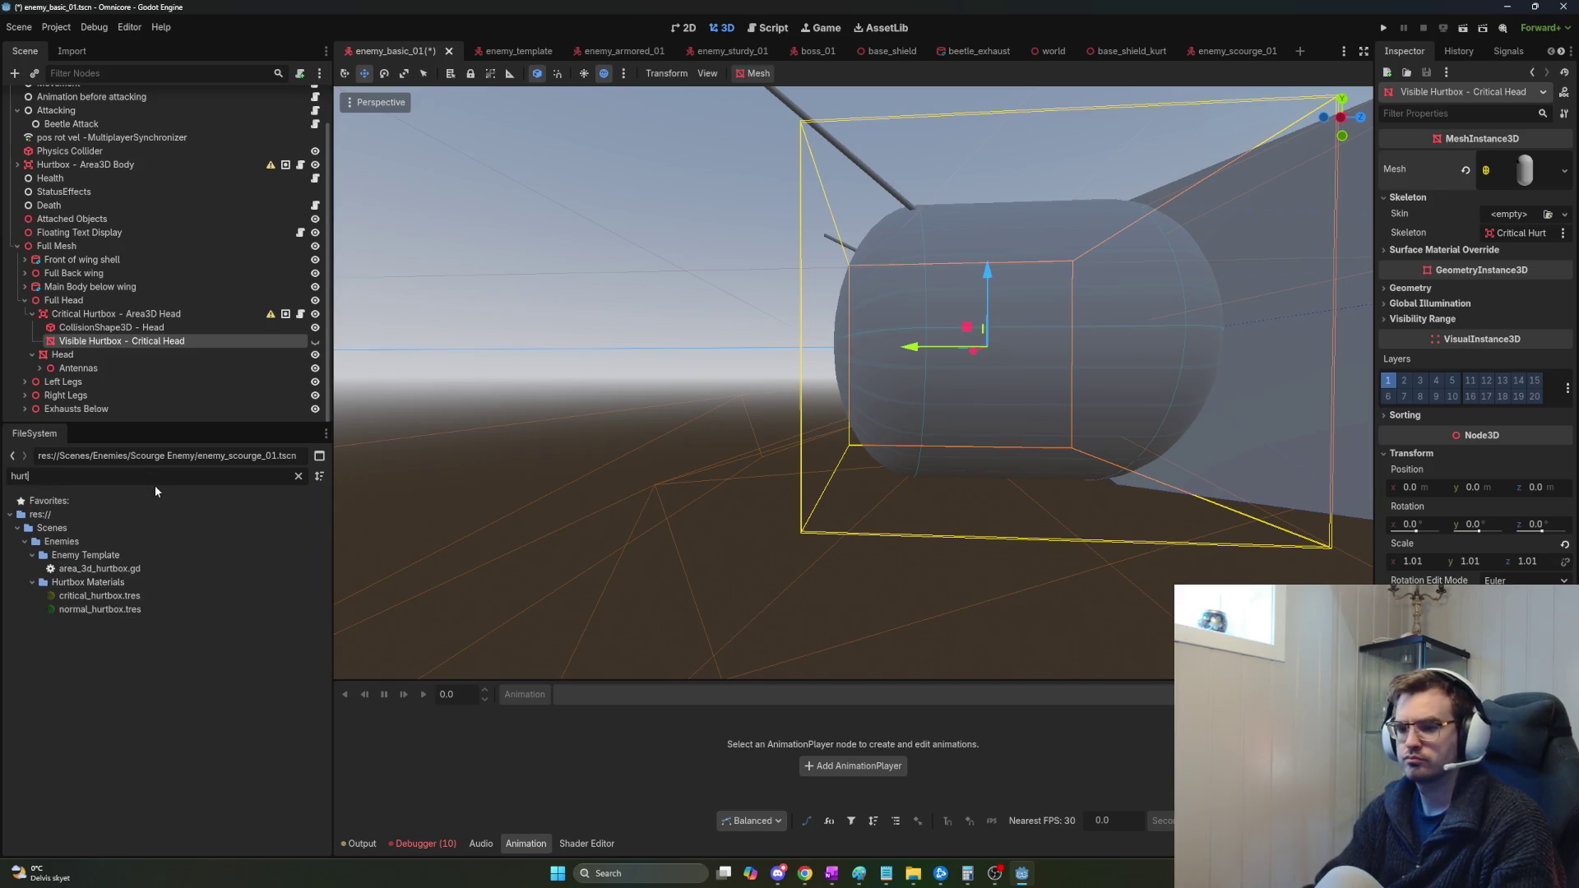
Assign critical_hurtbox.tres to the capsule mesh's Material slot and collapse Full Head.
{"action": "mouse_move", "coordinate": [115, 597]}
{"action": "left_mouse_down"}
{"action": "mouse_move", "coordinate": [189, 598]}
{"action": "mouse_move", "coordinate": [1502, 247]}
{"action": "mouse_move", "coordinate": [1520, 186]}
{"action": "left_mouse_up"}
{"action": "left_click", "coordinate": [1520, 187]}
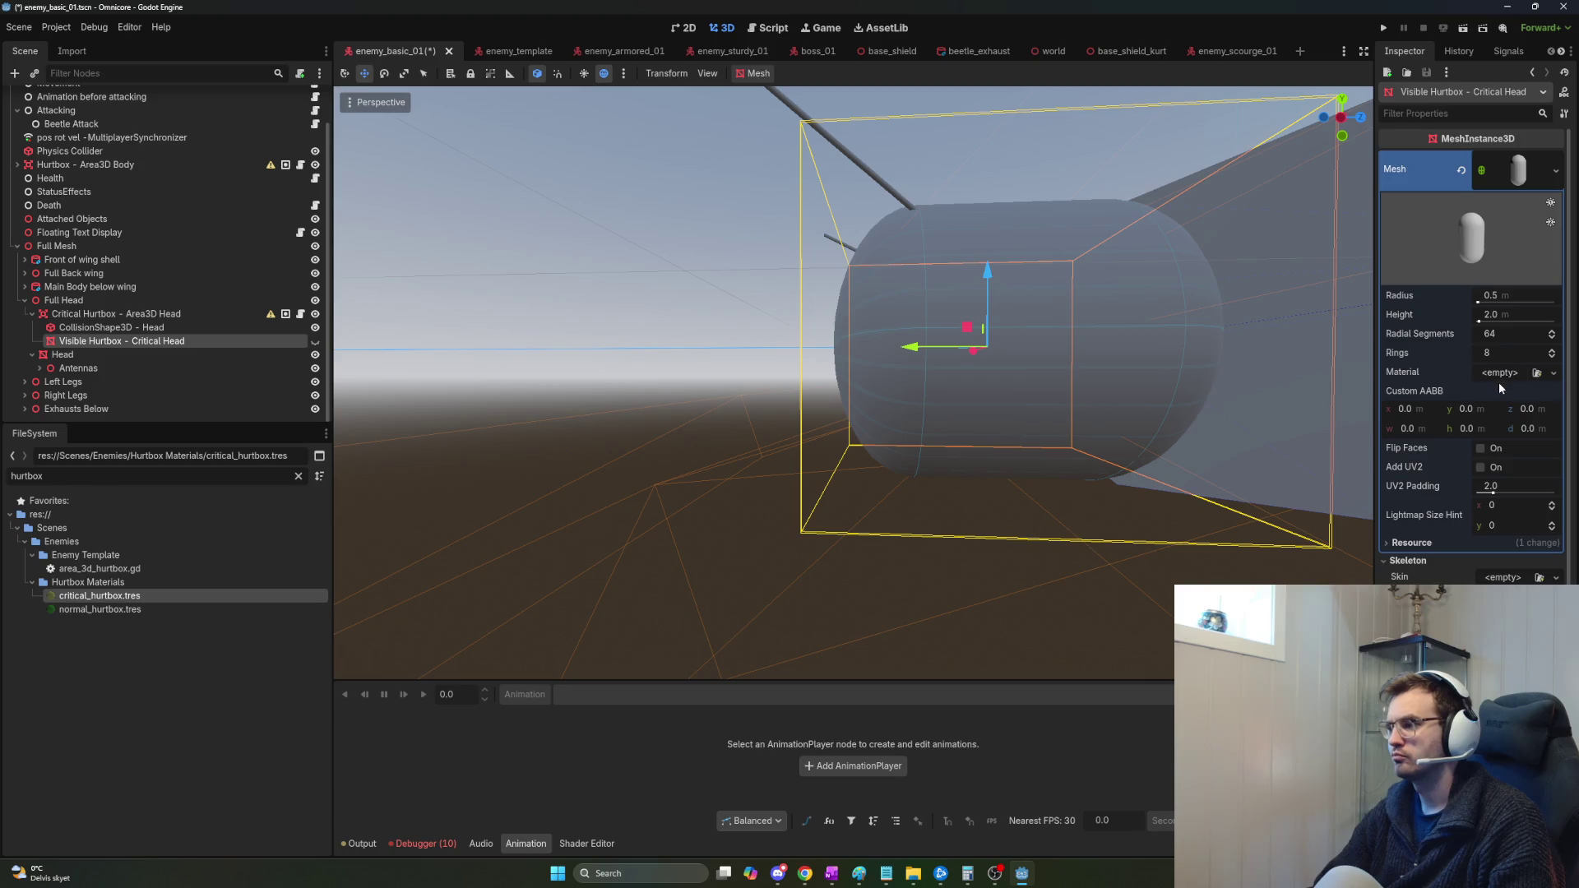
{"action": "left_click_drag", "start_coordinate": [103, 596], "coordinate": [1495, 384]}
{"action": "left_click_drag", "start_coordinate": [726, 402], "coordinate": [806, 402]}
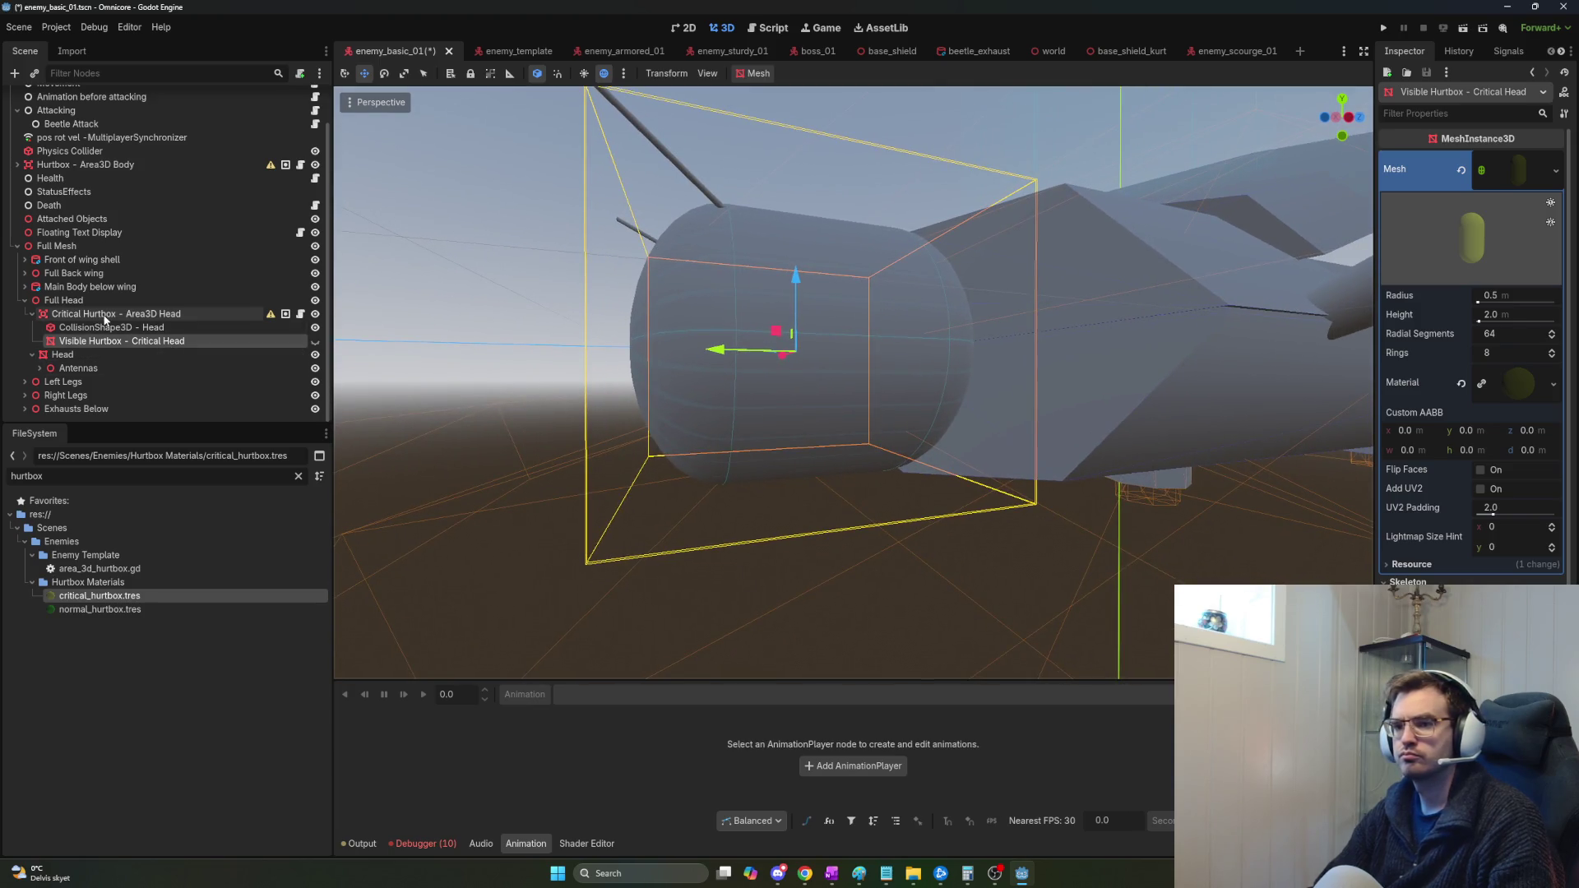
{"action": "left_click", "coordinate": [30, 301]}
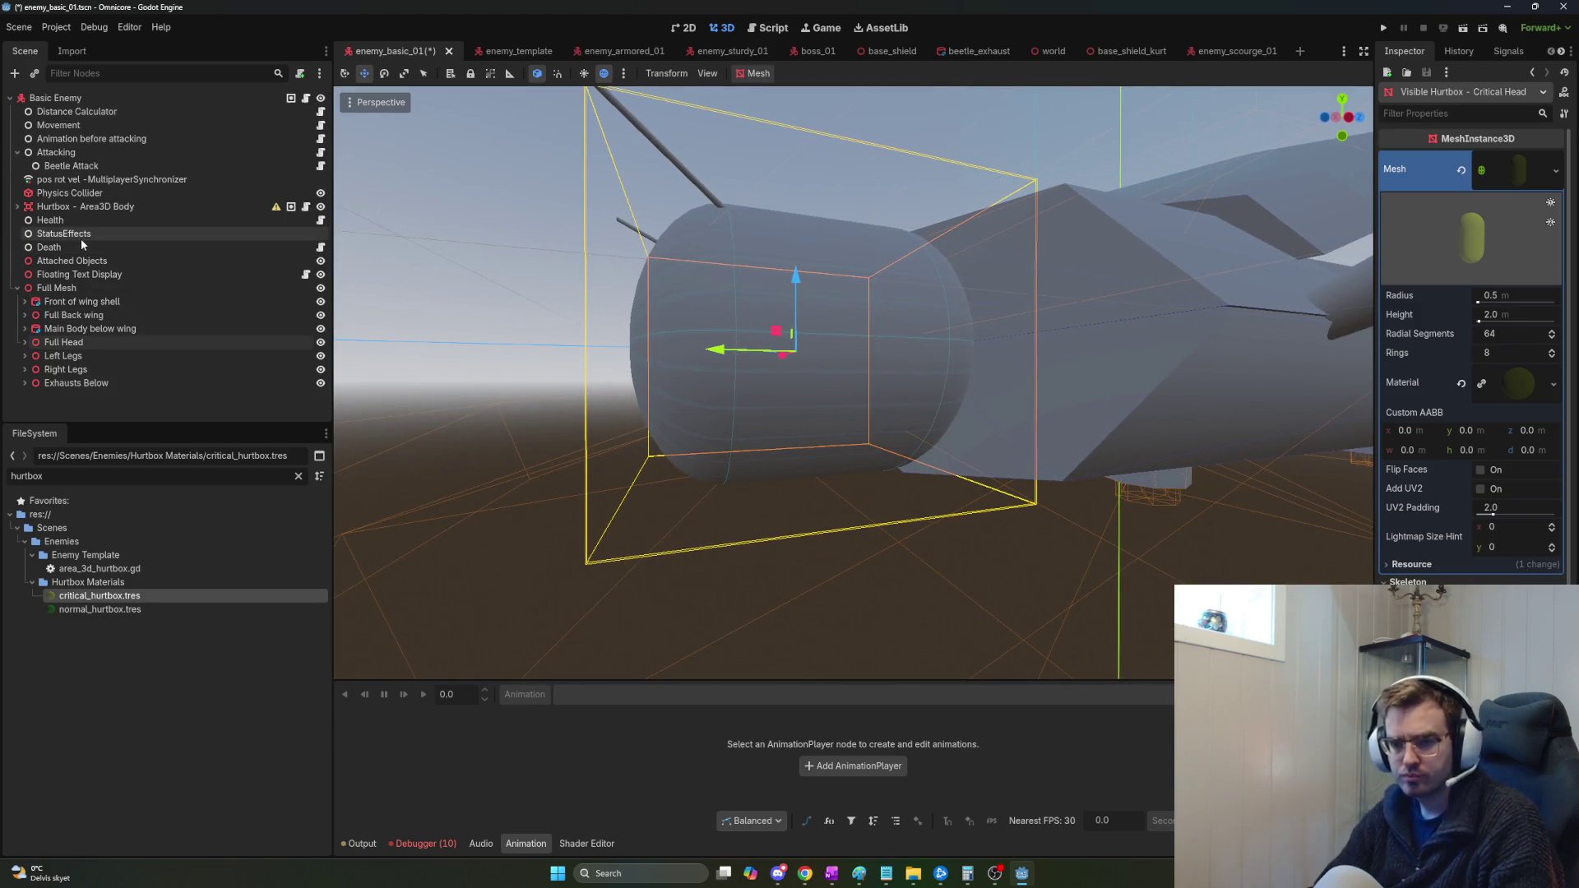
Frame the body hurtbox and inspect the Main Body below wing mesh and its subtraction box.
{"action": "left_click", "coordinate": [70, 208]}
{"action": "key", "text": "f"}
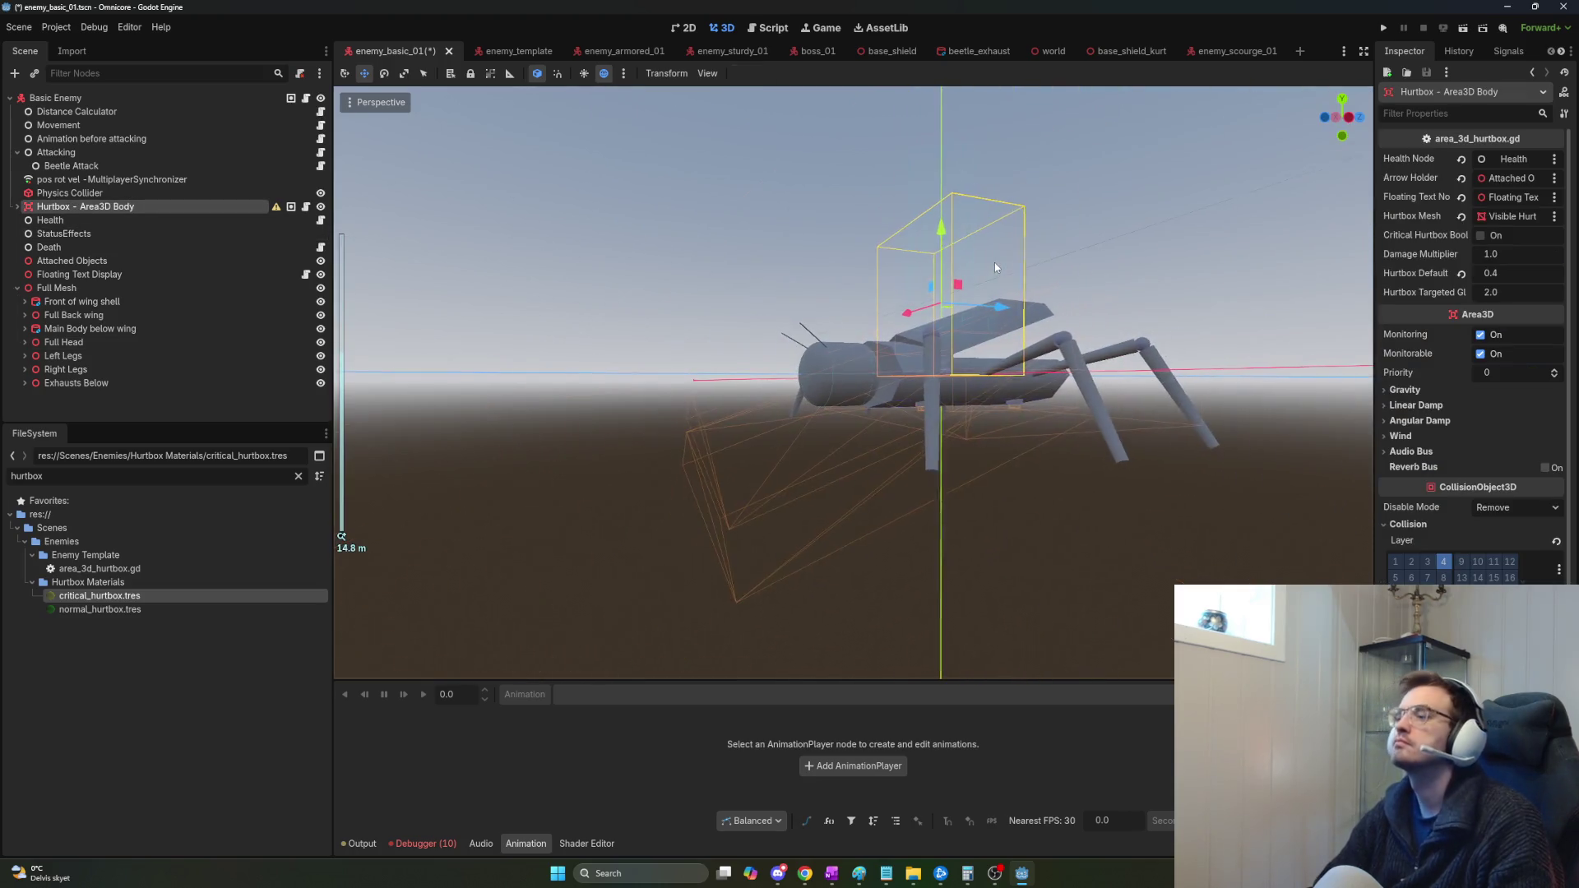
{"action": "scroll", "coordinate": [994, 263], "scroll_direction": "up", "scroll_amount": 5}
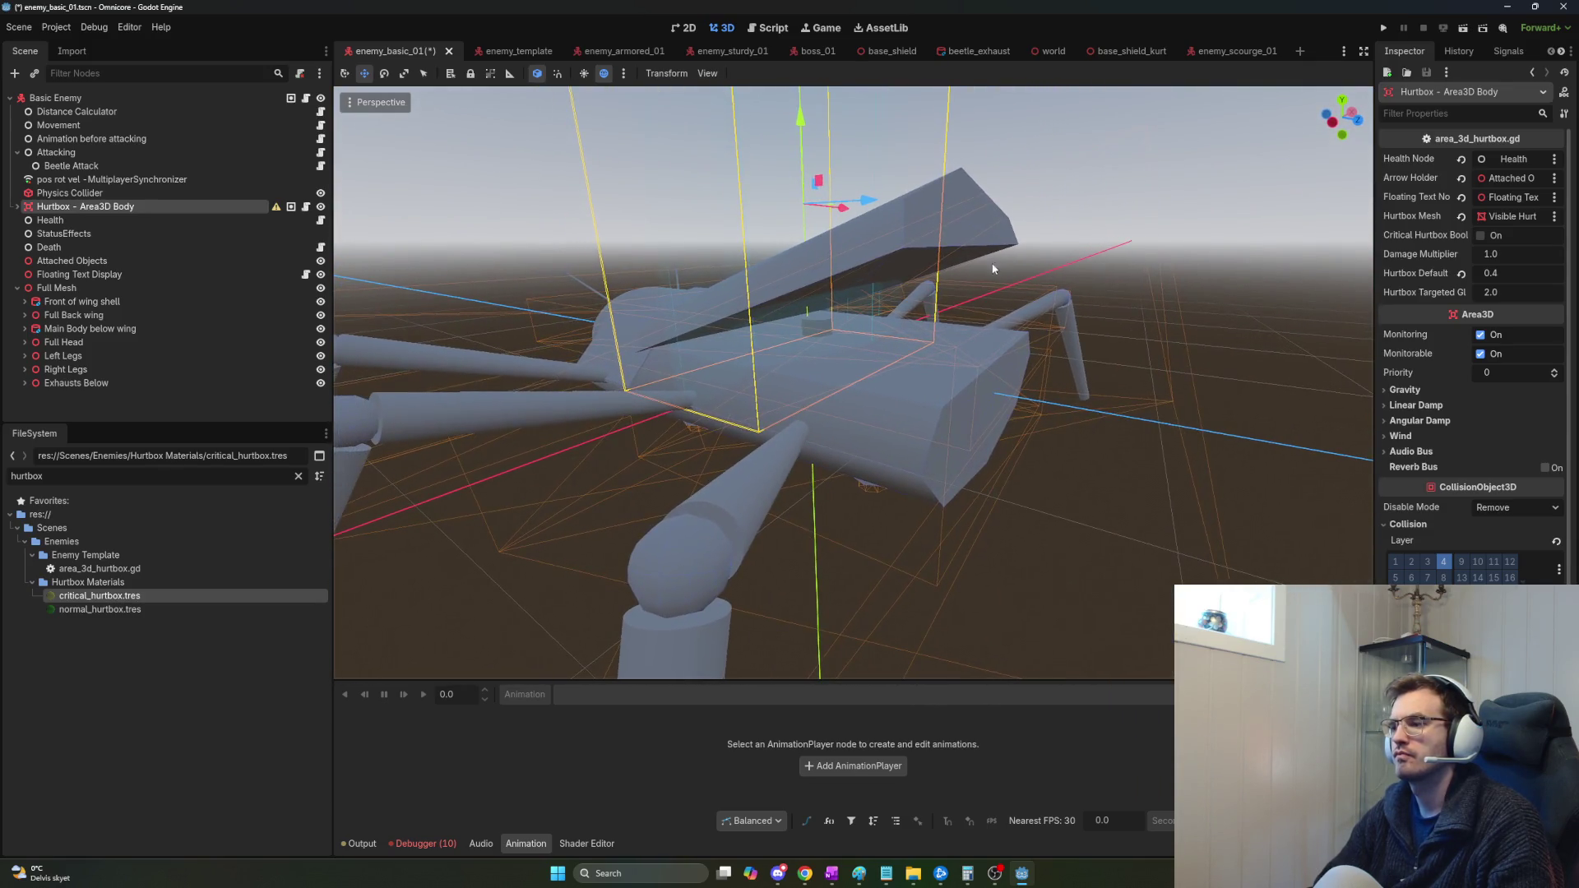
{"action": "left_click", "coordinate": [927, 434]}
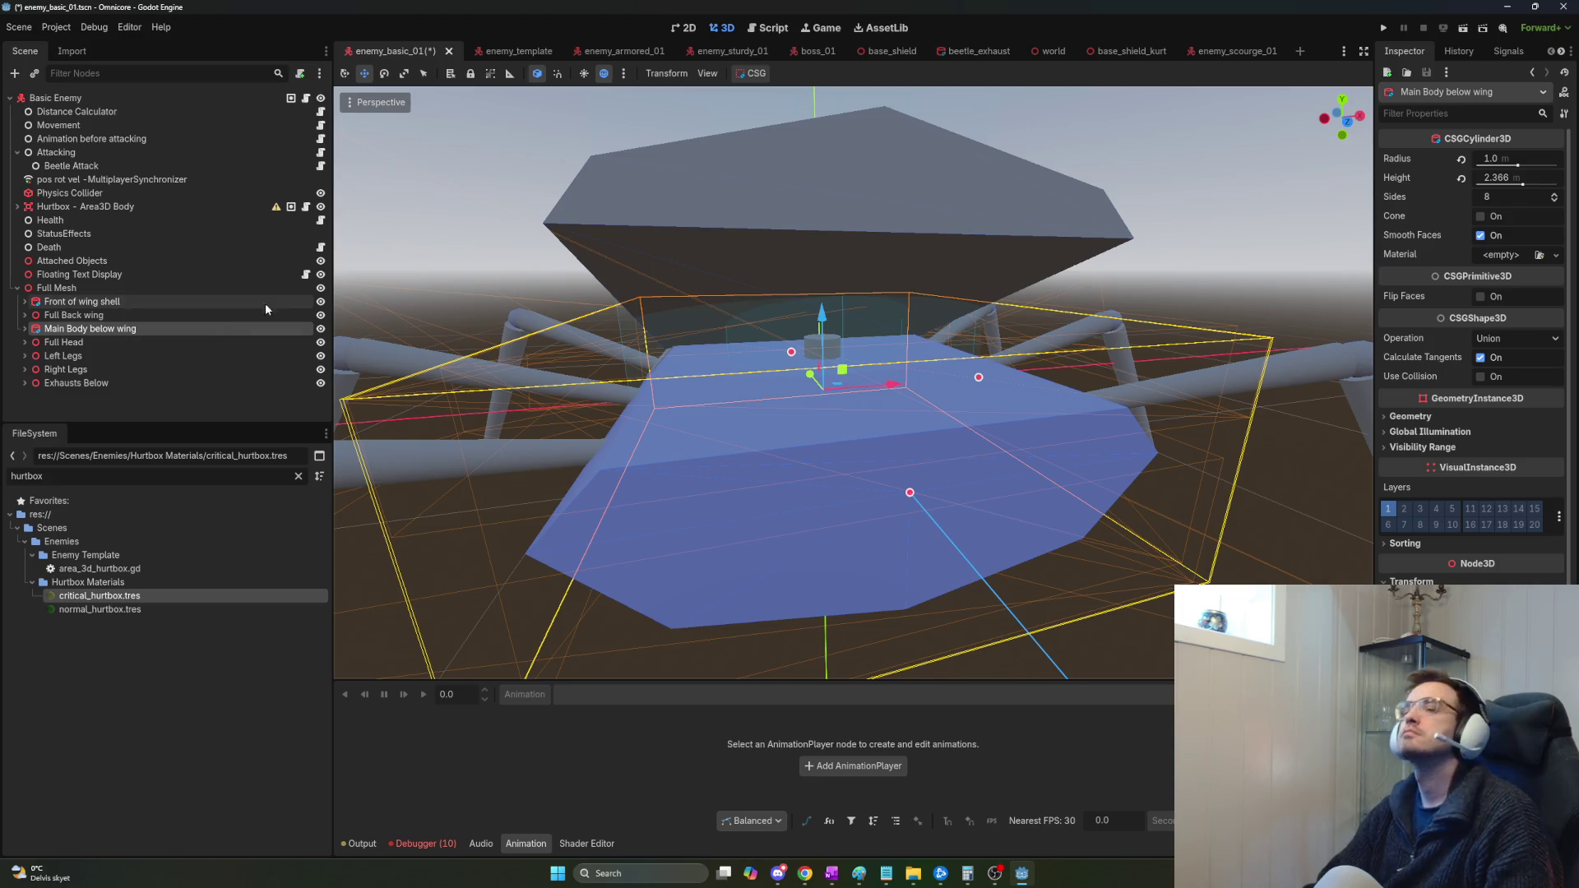
{"action": "mouse_move", "coordinate": [729, 279]}
{"action": "left_mouse_down"}
{"action": "mouse_move", "coordinate": [683, 288]}
{"action": "mouse_move", "coordinate": [786, 275]}
{"action": "left_mouse_up"}
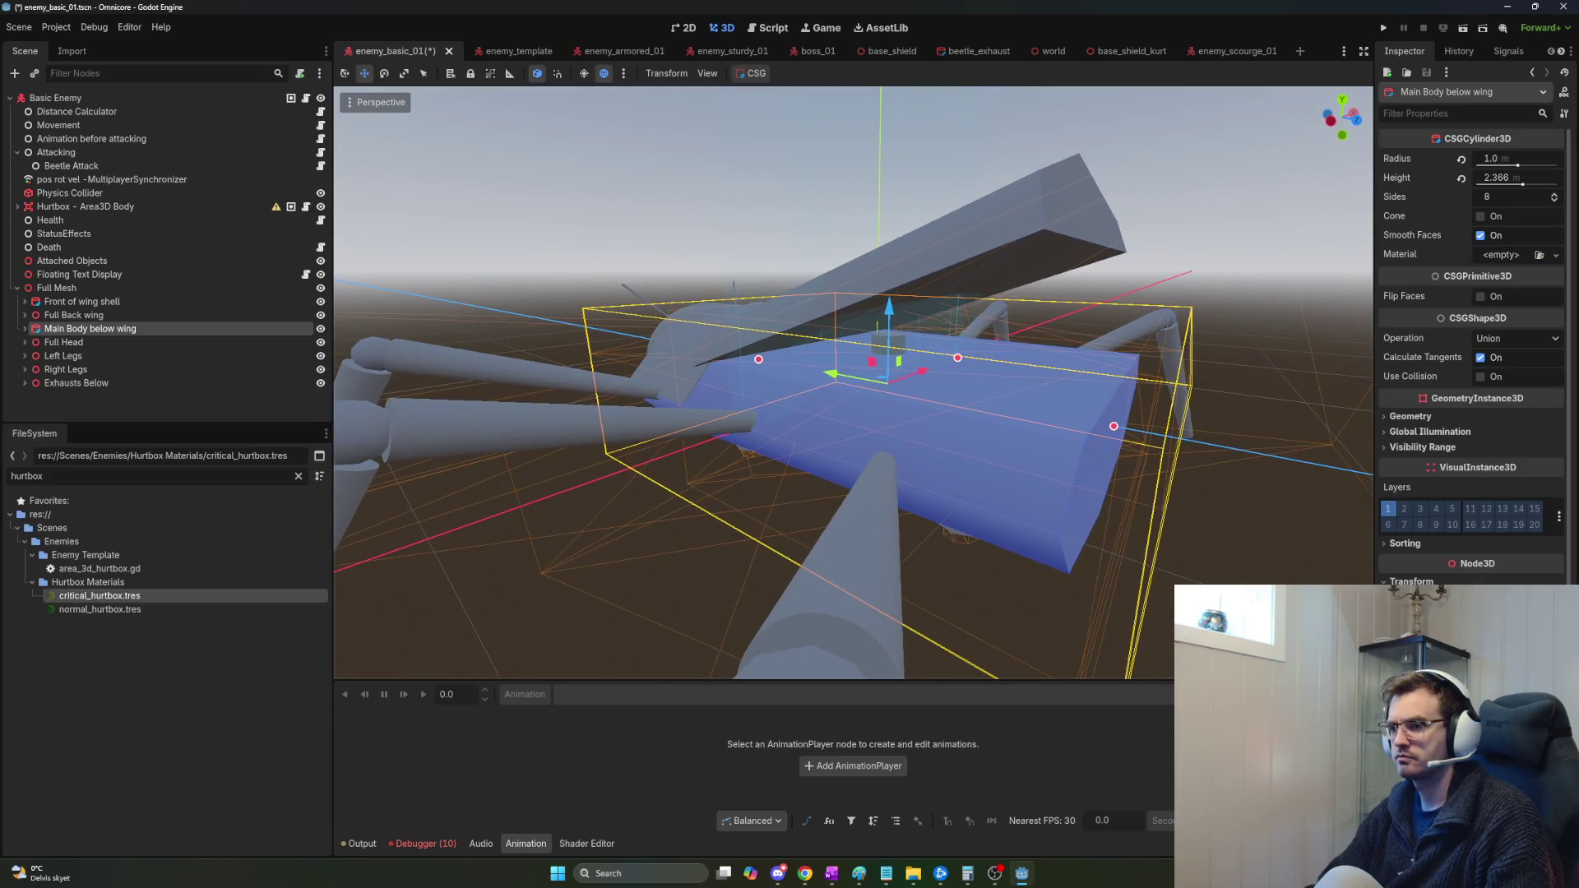
{"action": "left_click", "coordinate": [897, 340]}
{"action": "left_click", "coordinate": [643, 576]}
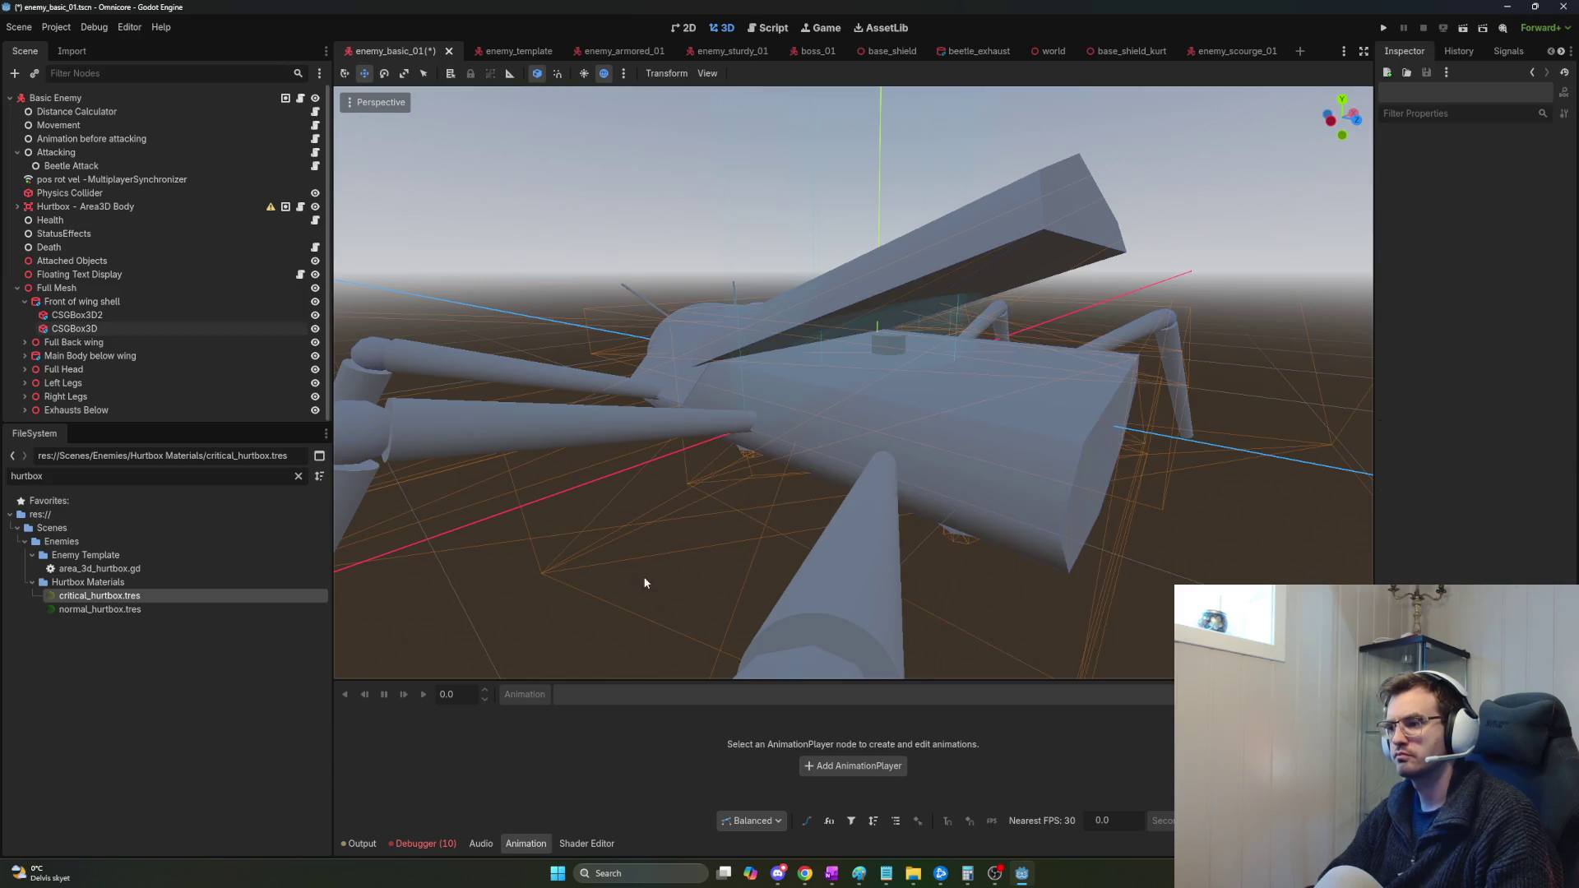
{"action": "left_click", "coordinate": [888, 337]}
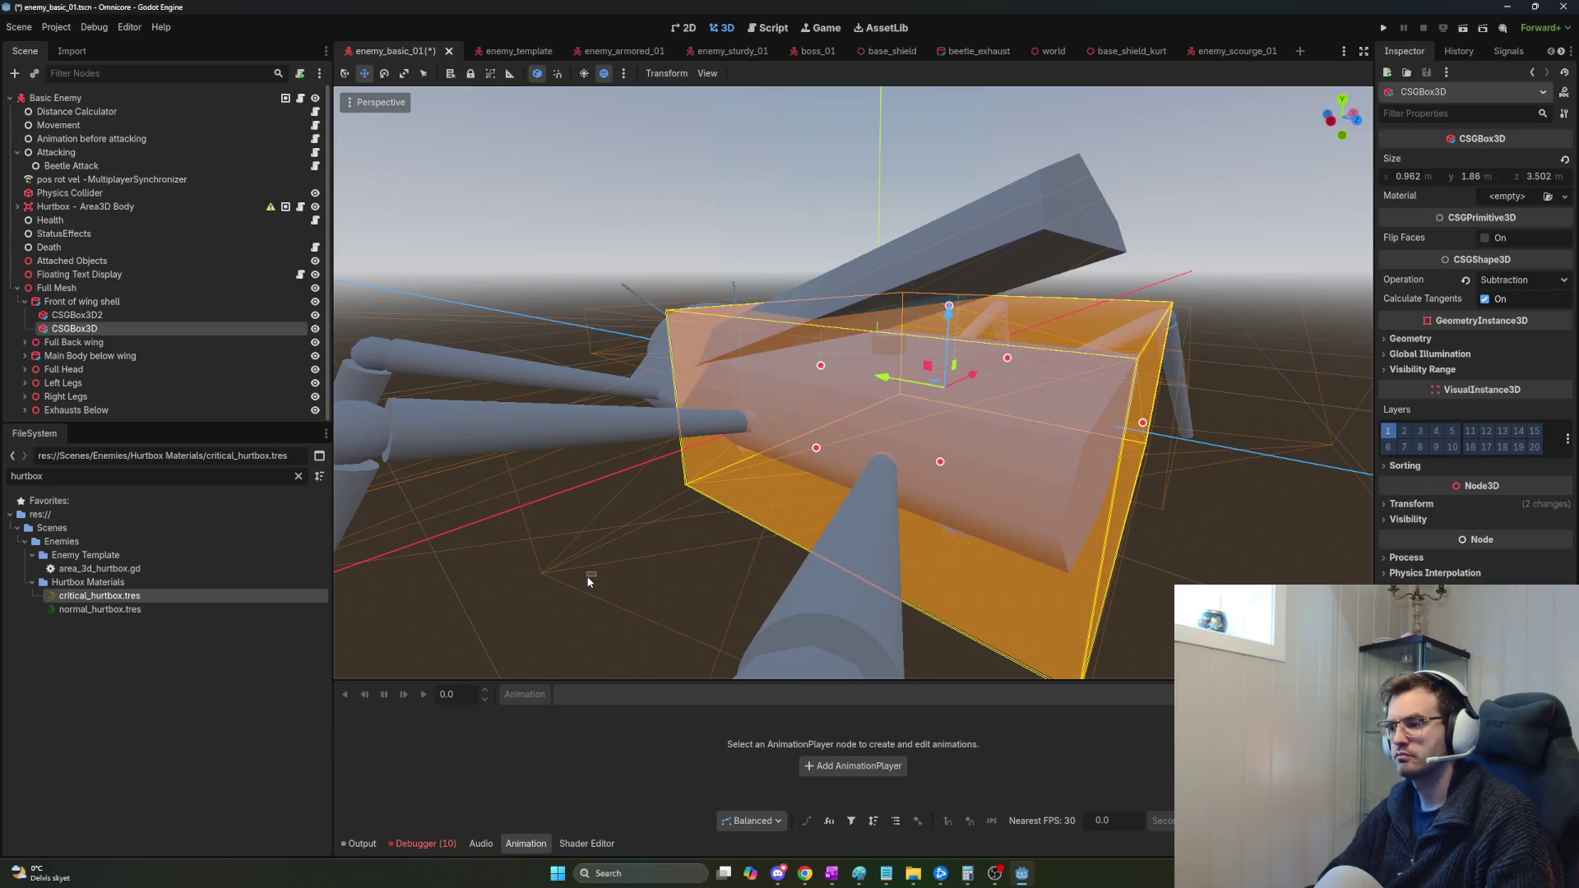
{"action": "left_click", "coordinate": [587, 576]}
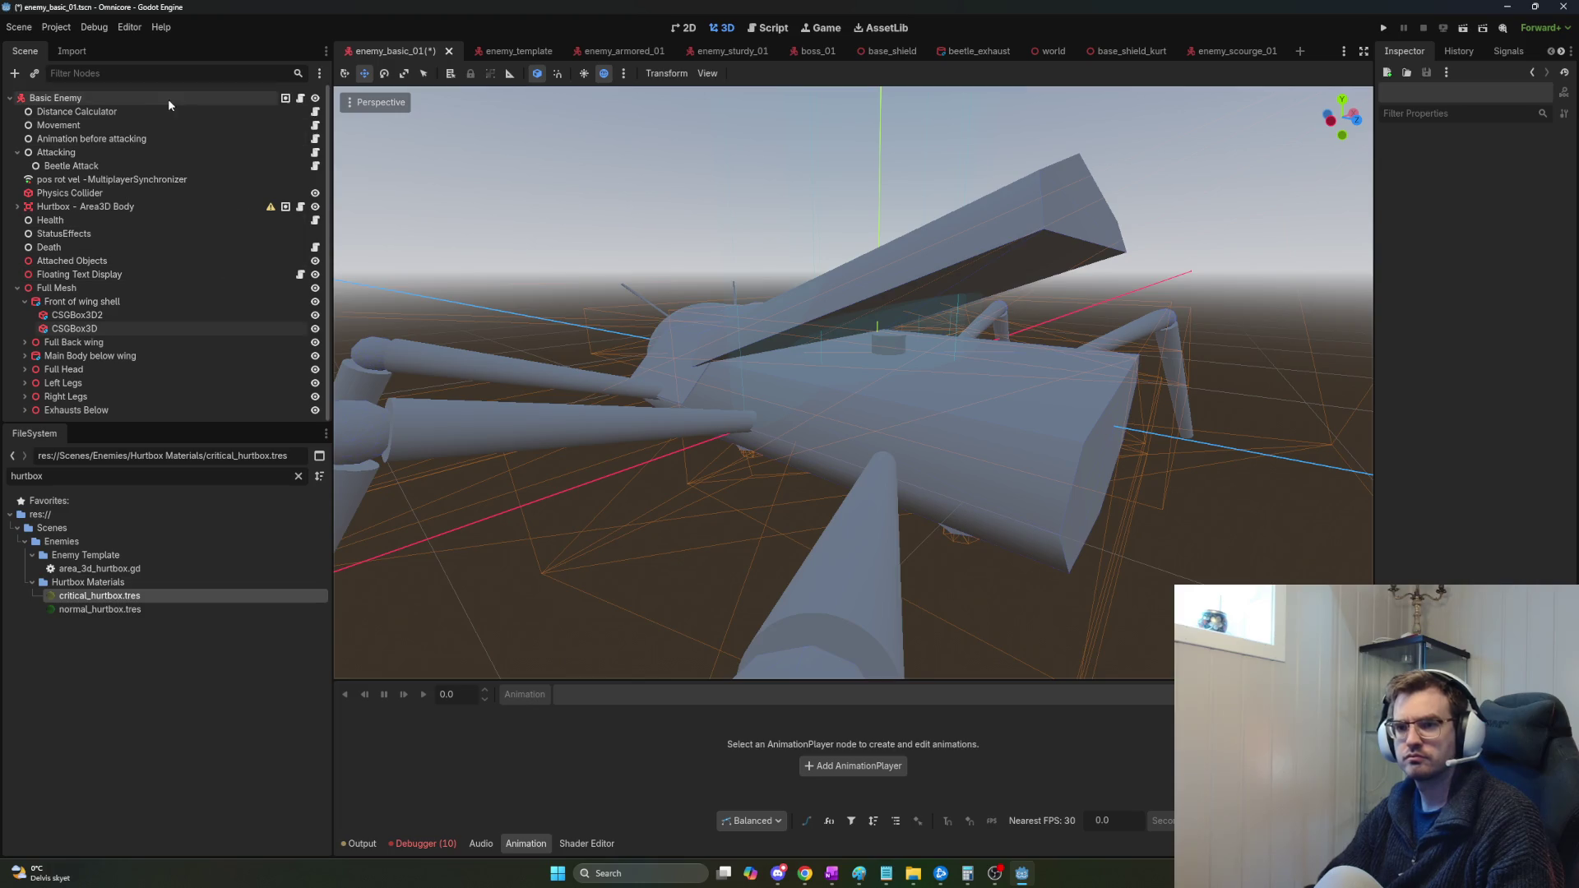
Clear the node filter, reparent Hurtbox - Area3D Body under Main Body below wing, and select CollisionShape3D - Body.
{"action": "type", "text": "drill"}
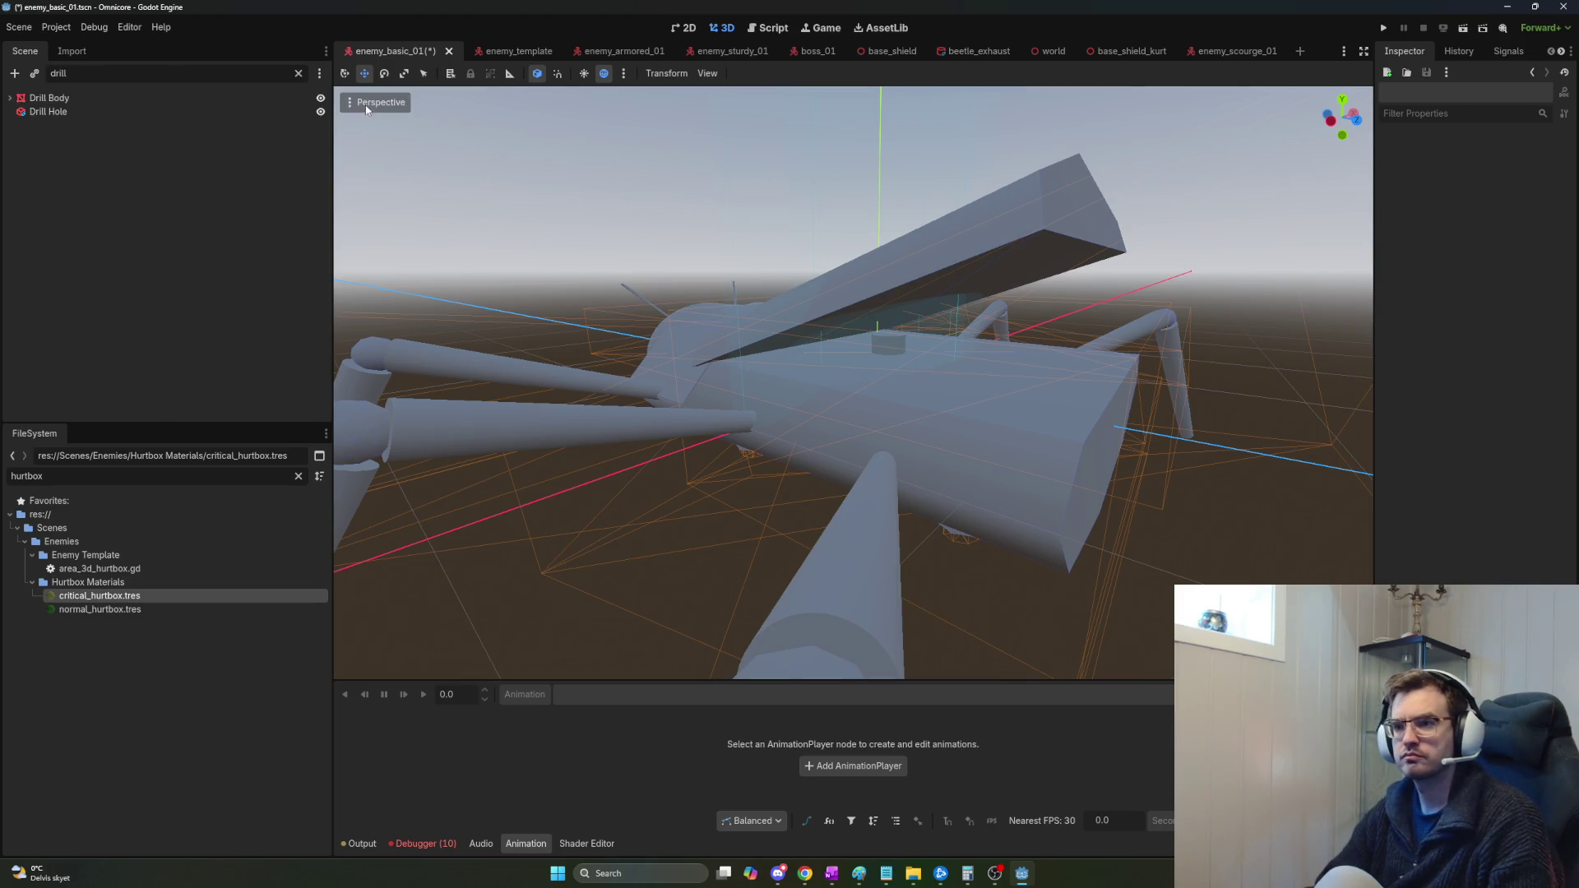
{"action": "key", "text": "ctrl+a"}
{"action": "key", "text": "BackSpace"}
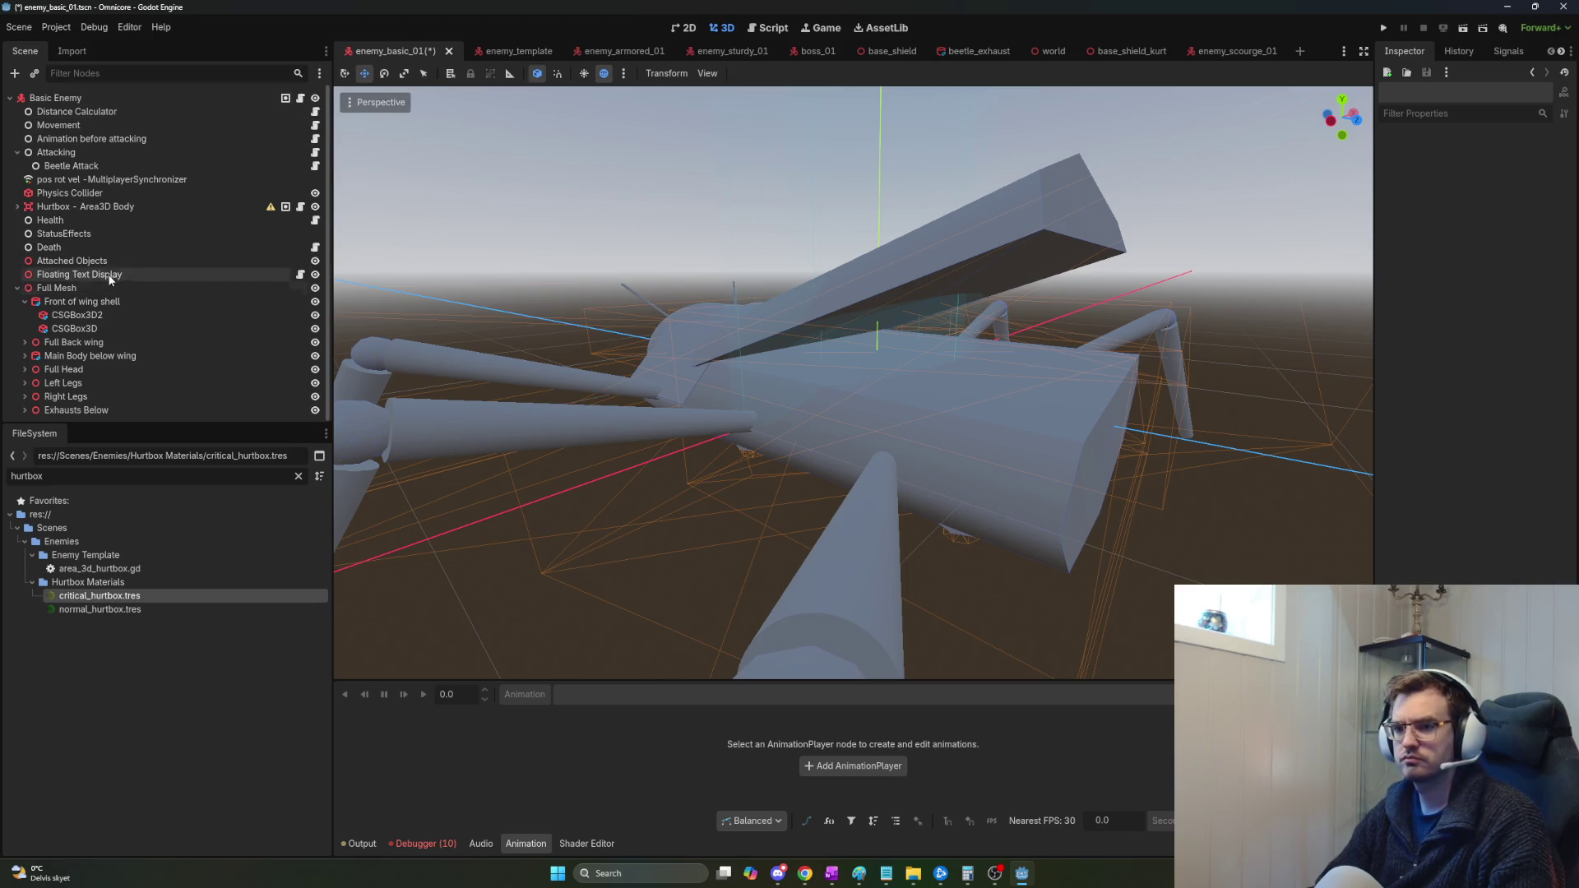
{"action": "left_click", "coordinate": [99, 207]}
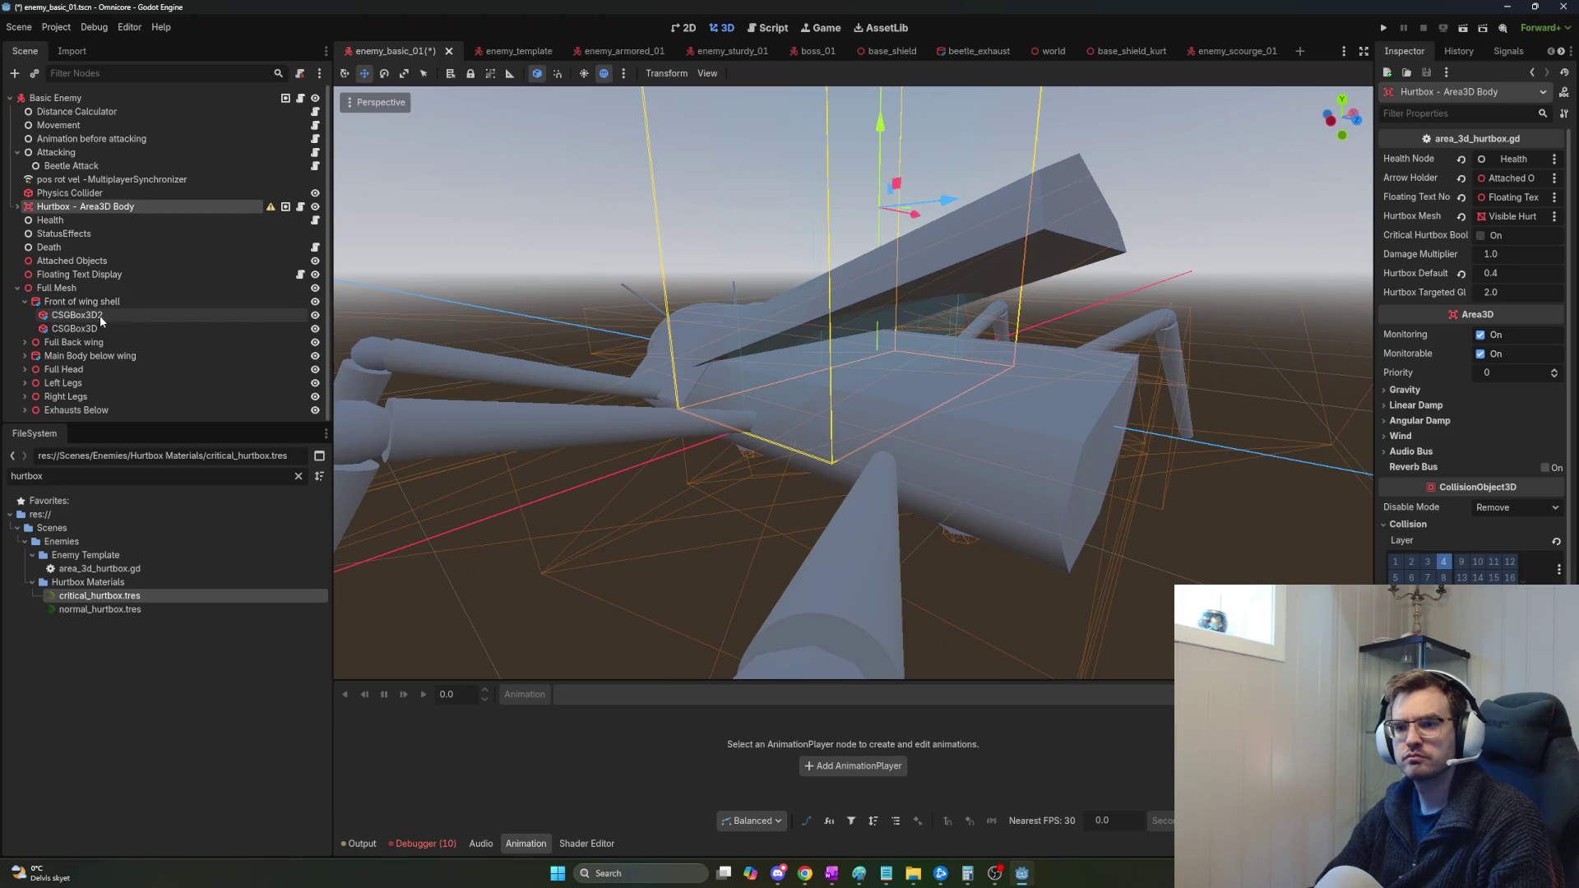
{"action": "mouse_move", "coordinate": [129, 317]}
{"action": "left_mouse_down"}
{"action": "mouse_move", "coordinate": [118, 365]}
{"action": "mouse_move", "coordinate": [100, 305]}
{"action": "left_mouse_up"}
{"action": "left_click_drag", "start_coordinate": [113, 401], "coordinate": [106, 361]}
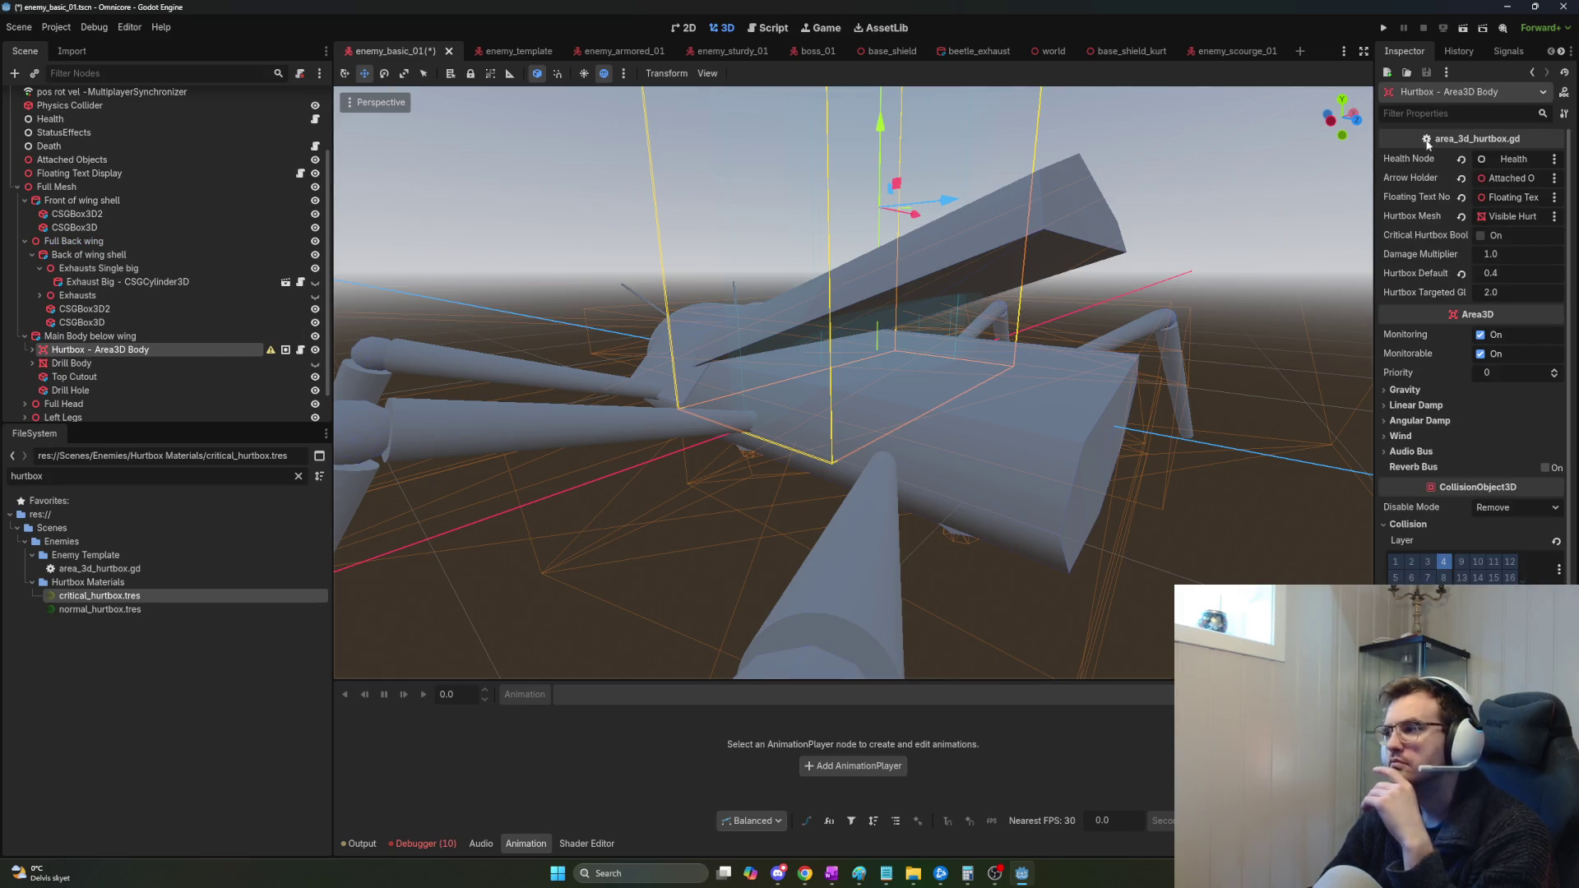
{"action": "left_click", "coordinate": [82, 363]}
{"action": "left_click", "coordinate": [102, 349]}
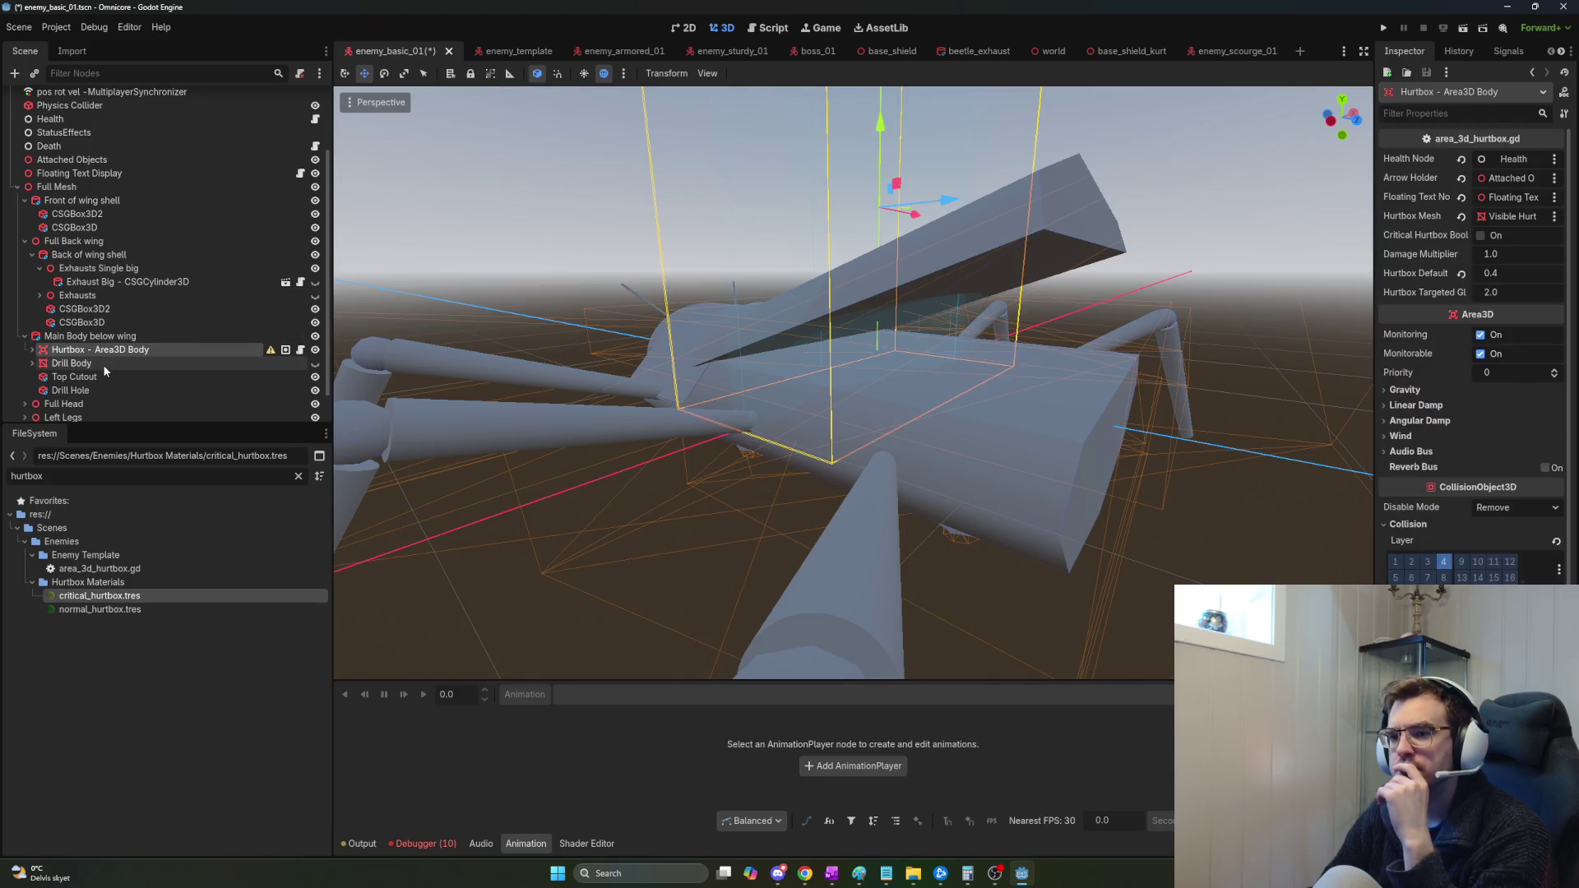
{"action": "left_click", "coordinate": [82, 363]}
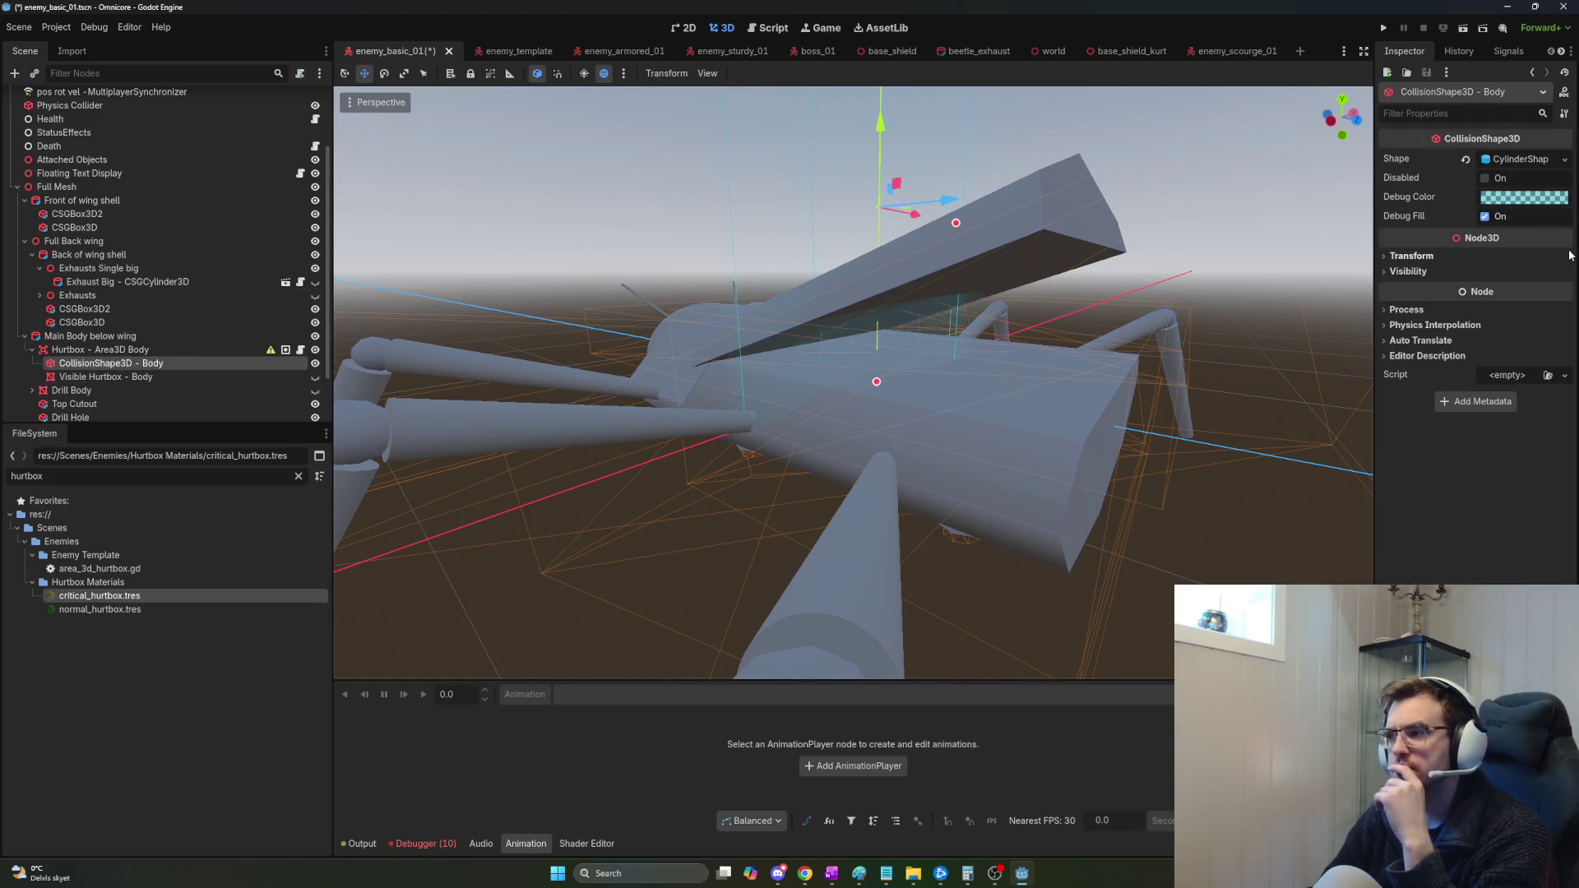
Set the body collision cylinder's X rotation to 90°.
{"action": "left_click", "coordinate": [1513, 159]}
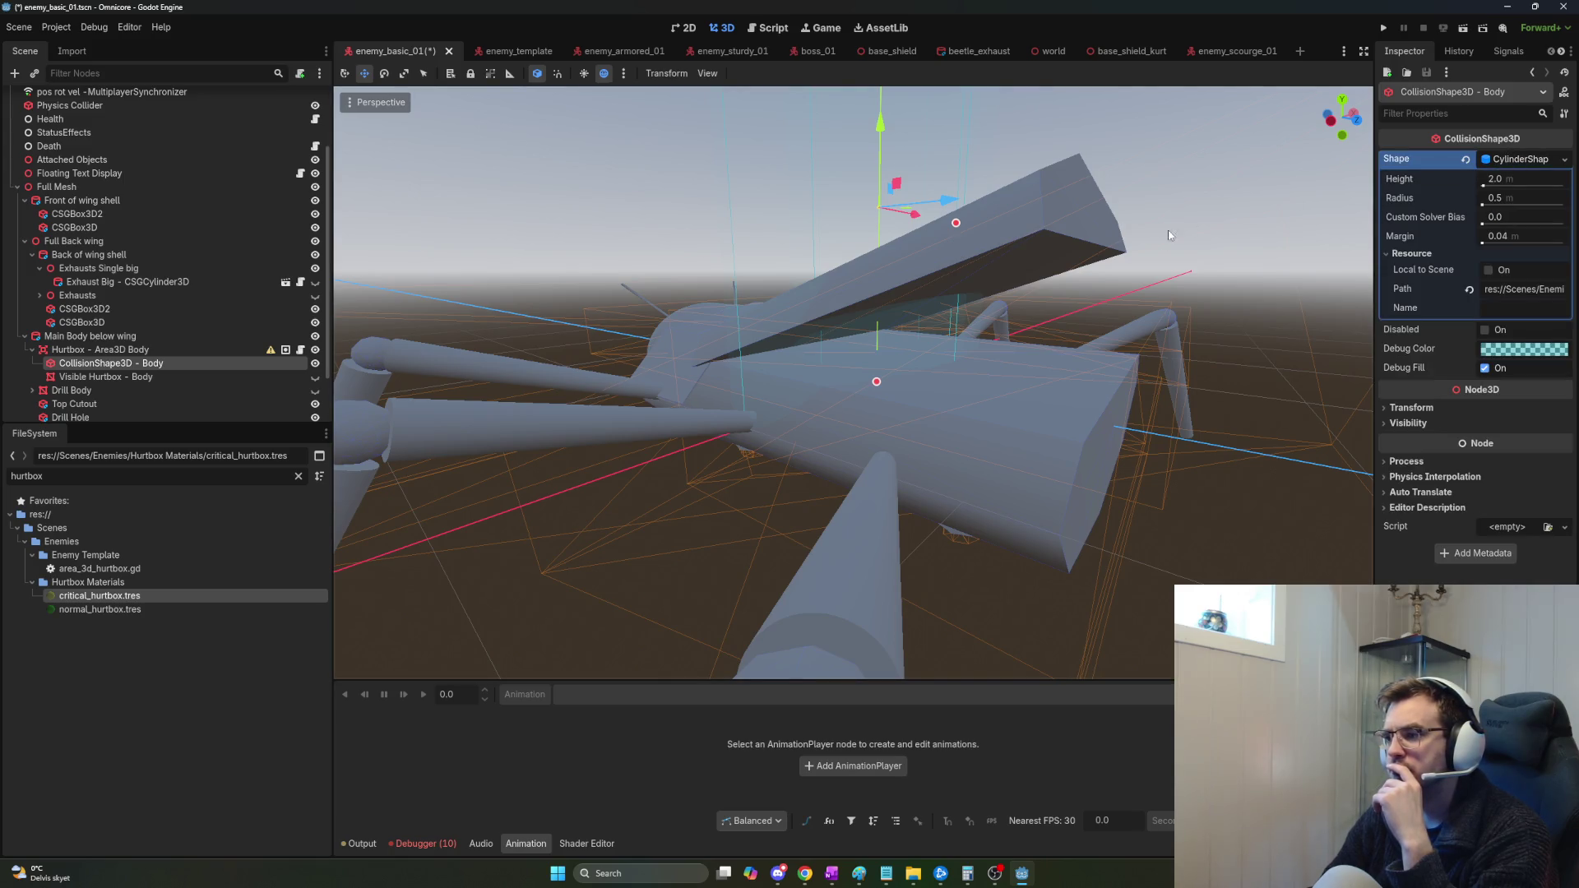
{"action": "left_click", "coordinate": [1407, 410]}
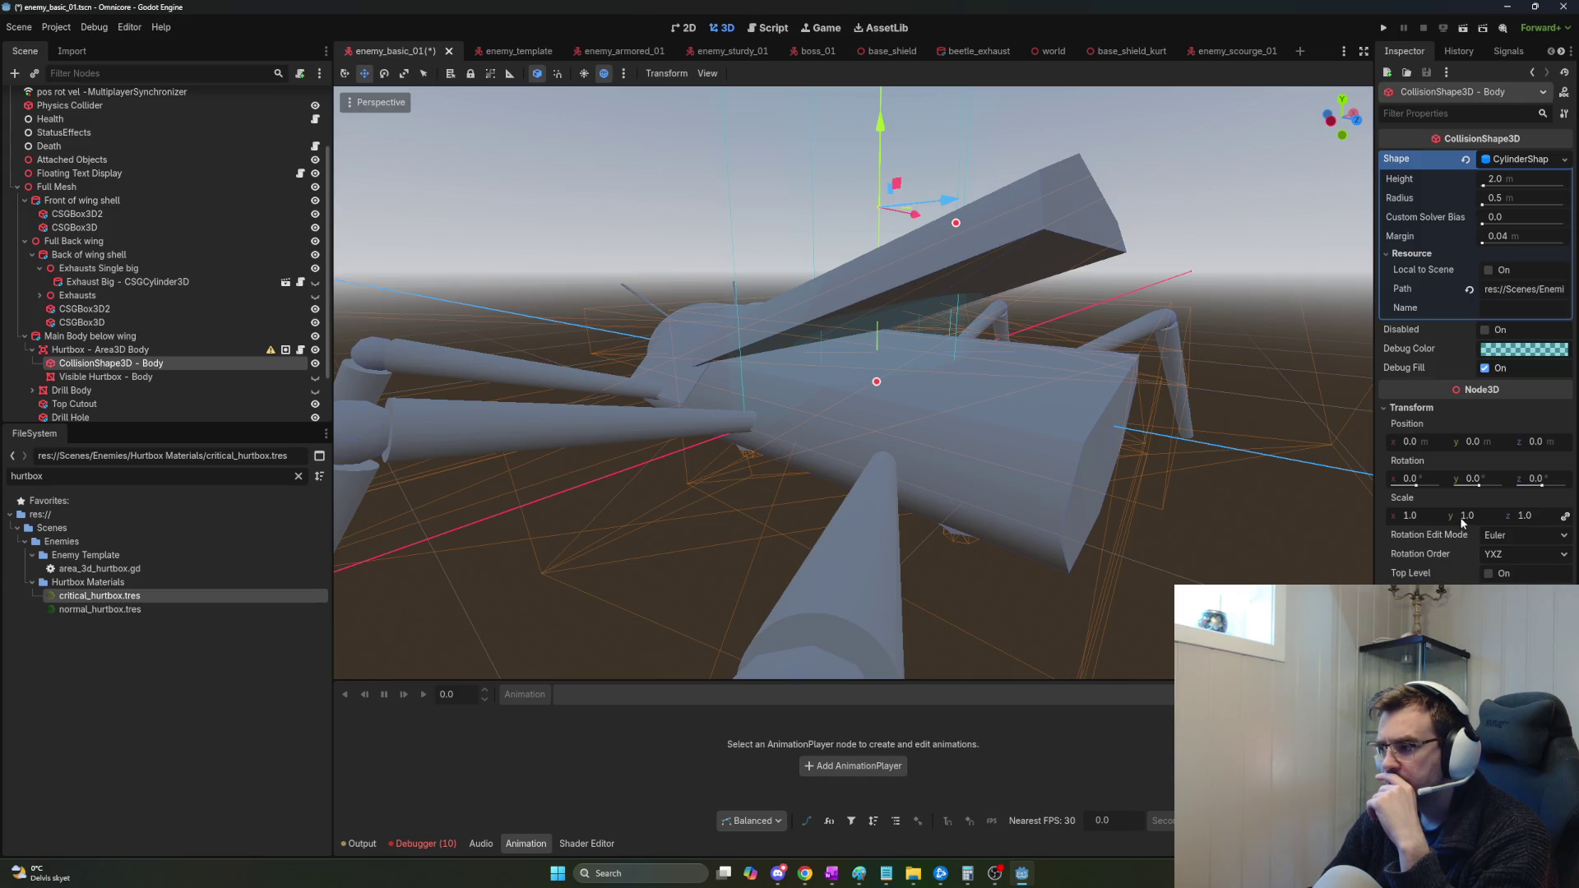
{"action": "left_click", "coordinate": [1424, 479]}
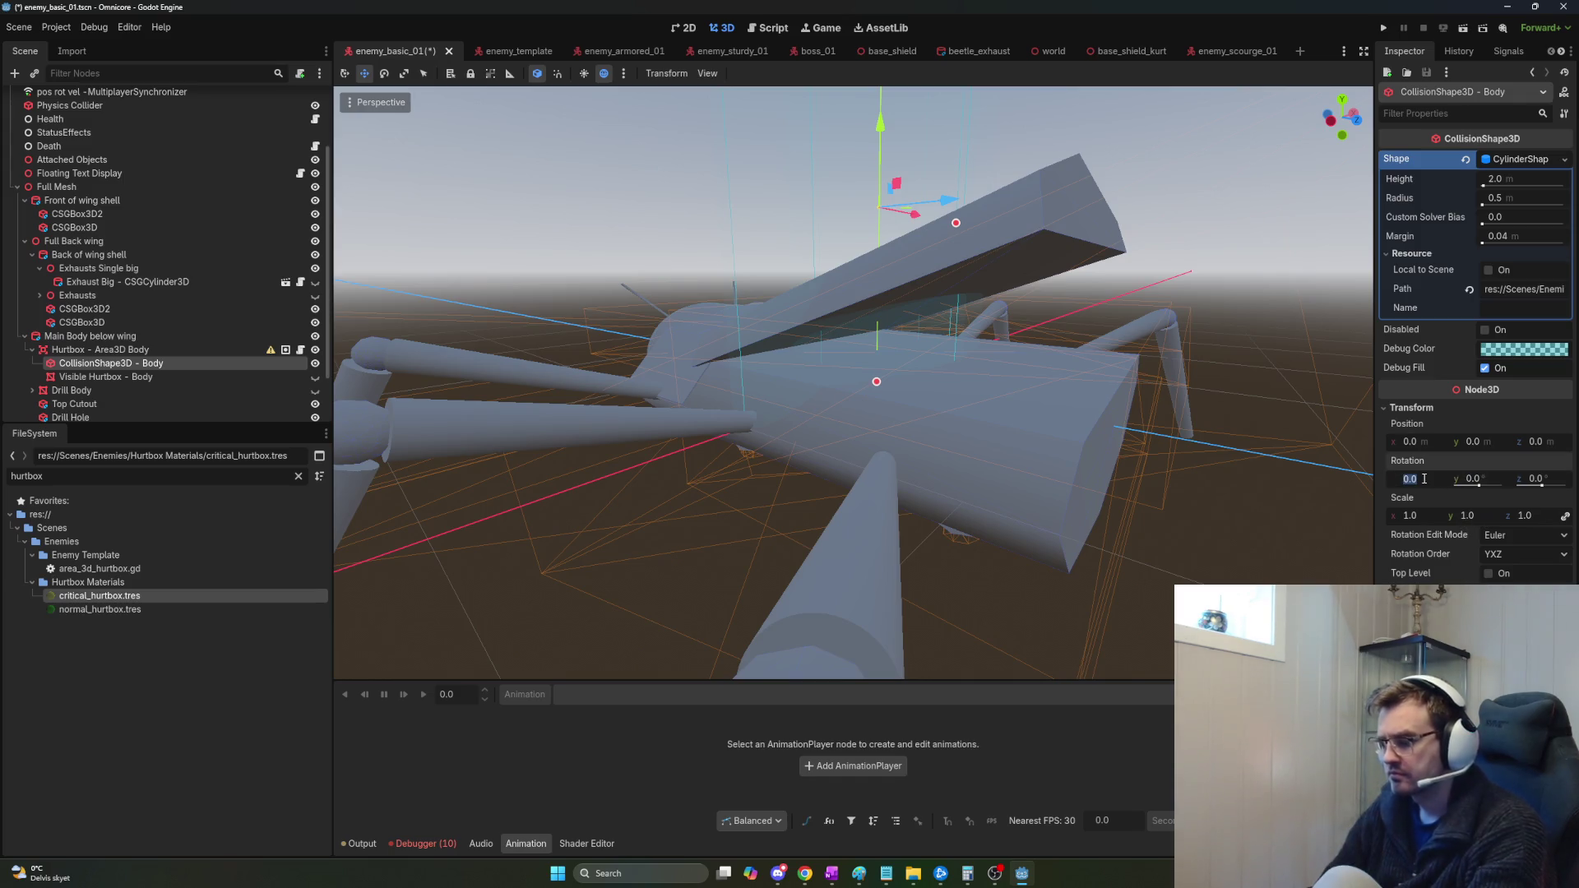
{"action": "type", "text": "90"}
{"action": "key", "text": "Return"}
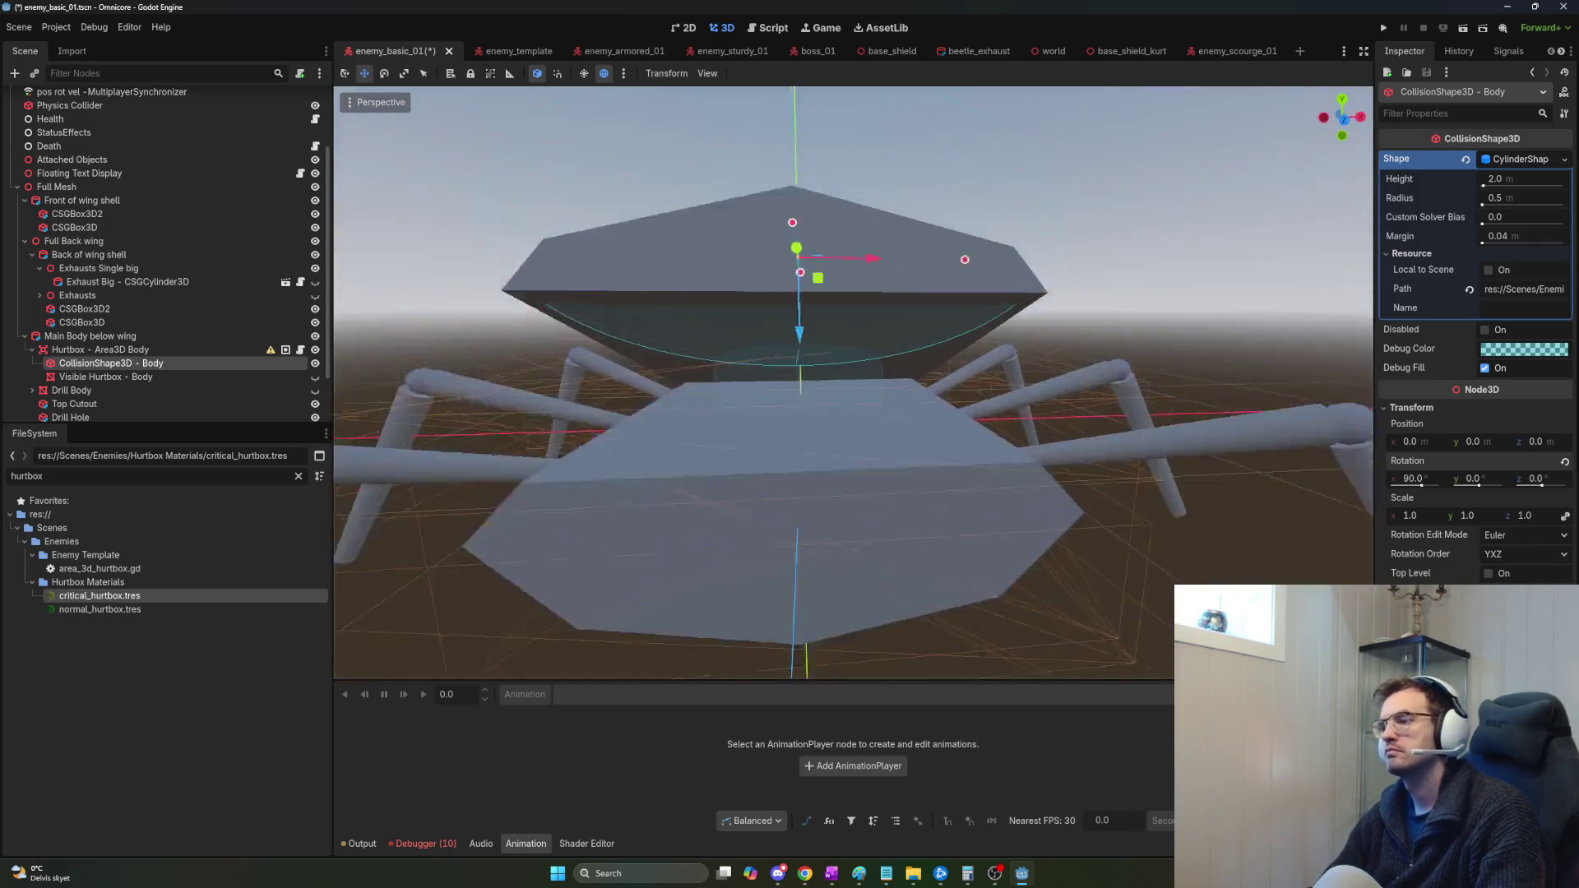
{"action": "scroll", "coordinate": [853, 383], "scroll_direction": "down", "scroll_amount": 2}
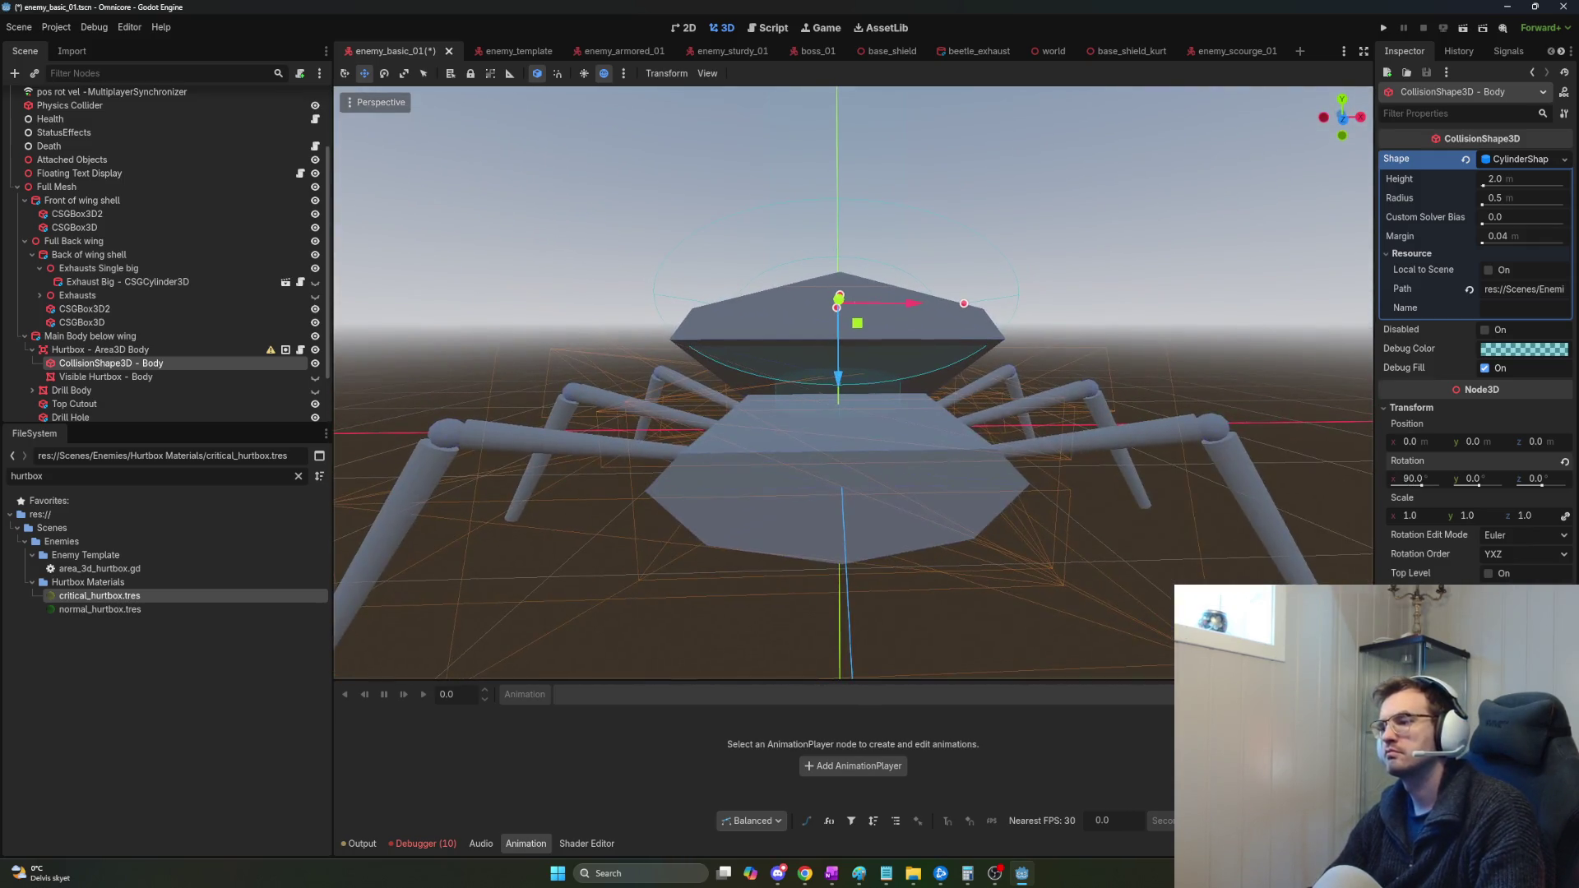
Lower the cylinder into the beetle's main body to Y -1.086 and stretch its height to 2.392.
{"action": "left_click_drag", "start_coordinate": [856, 379], "coordinate": [1034, 257]}
{"action": "left_click_drag", "start_coordinate": [922, 319], "coordinate": [926, 449]}
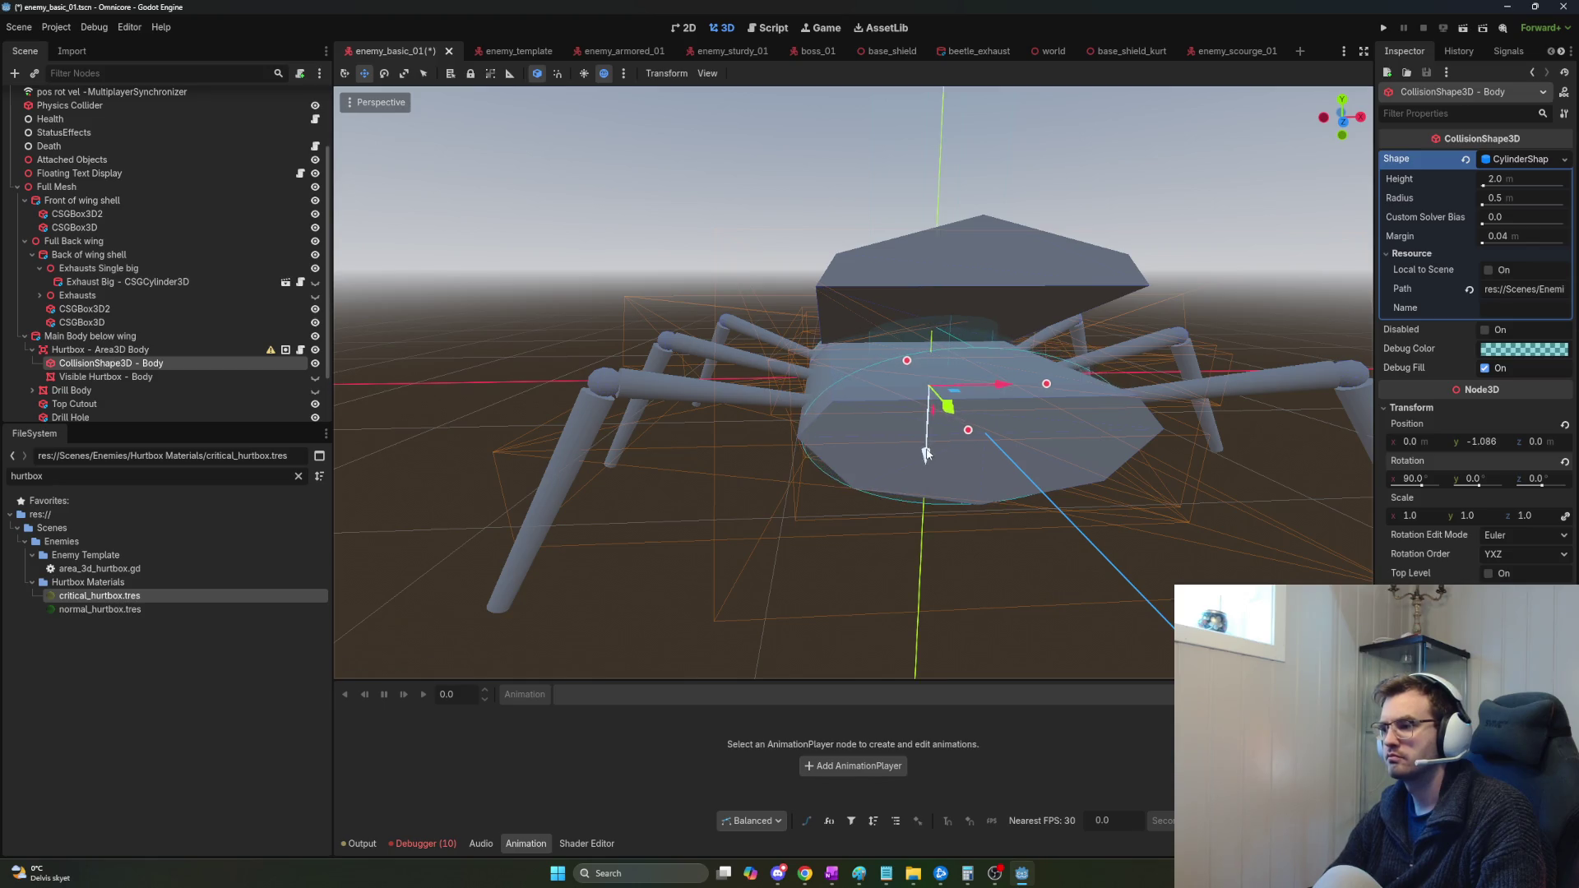
{"action": "scroll", "coordinate": [926, 452], "scroll_direction": "up", "scroll_amount": 6}
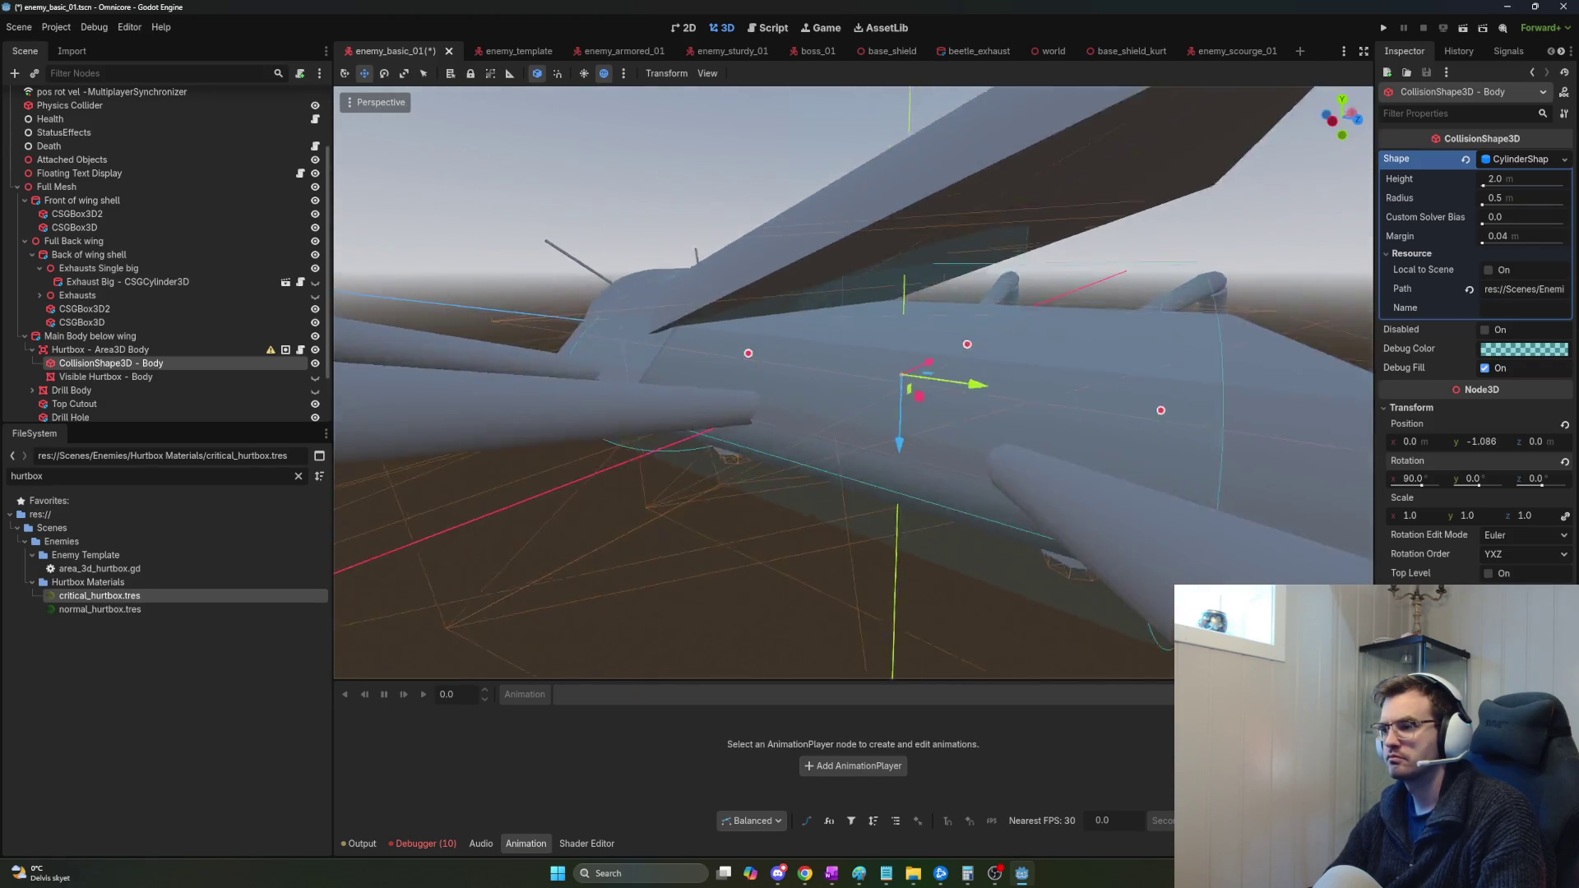
{"action": "scroll", "coordinate": [853, 384], "scroll_direction": "down", "scroll_amount": 5}
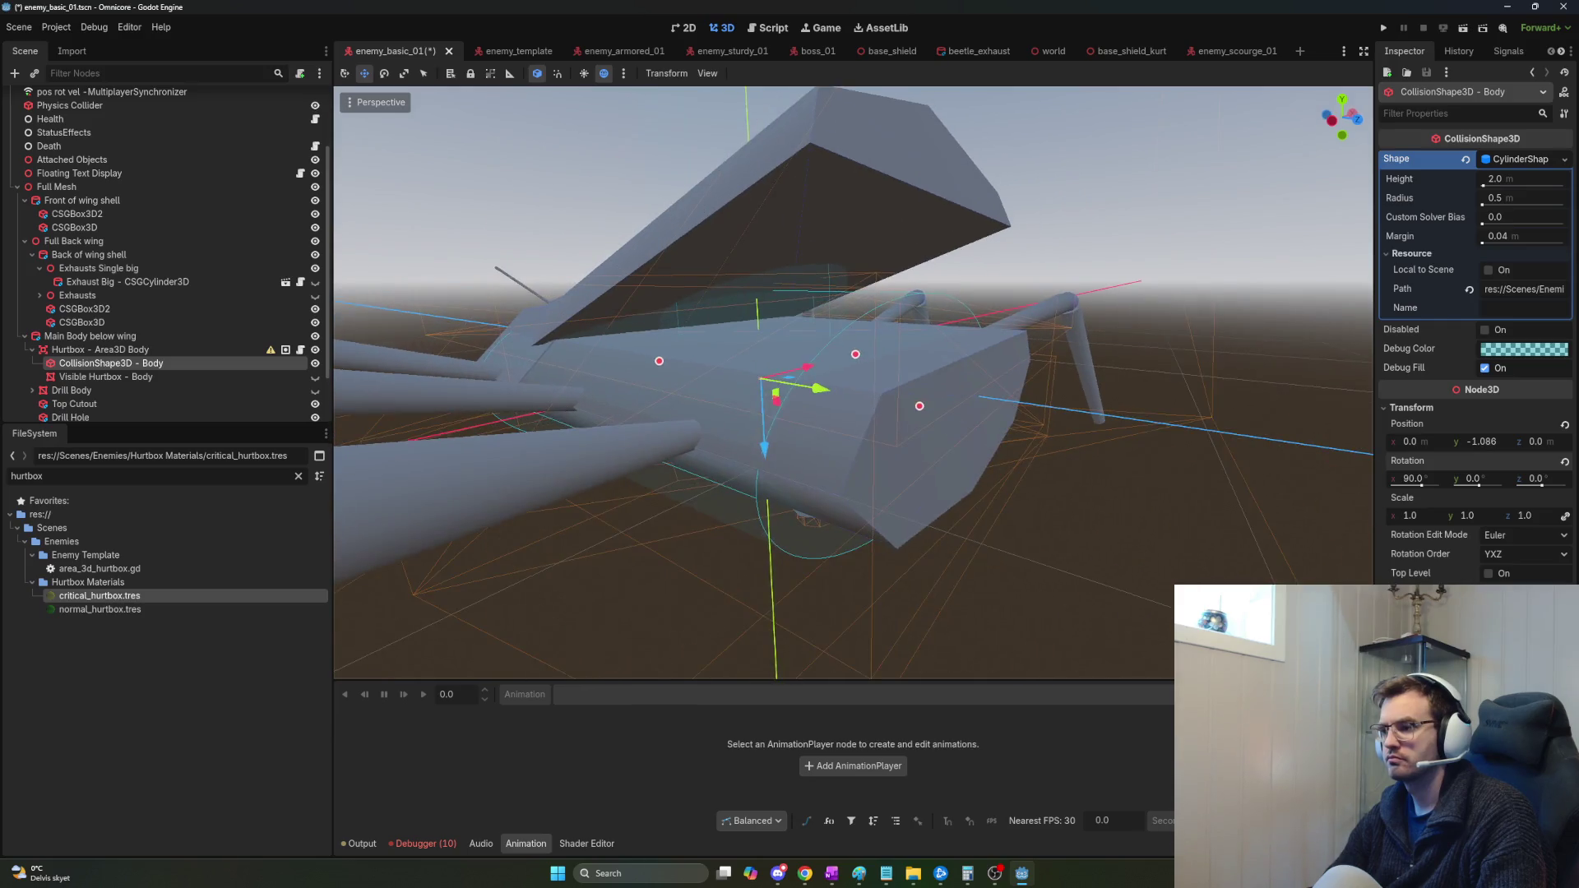
{"action": "mouse_move", "coordinate": [941, 426]}
{"action": "left_mouse_down"}
{"action": "mouse_move", "coordinate": [985, 437]}
{"action": "mouse_move", "coordinate": [913, 414]}
{"action": "left_mouse_up"}
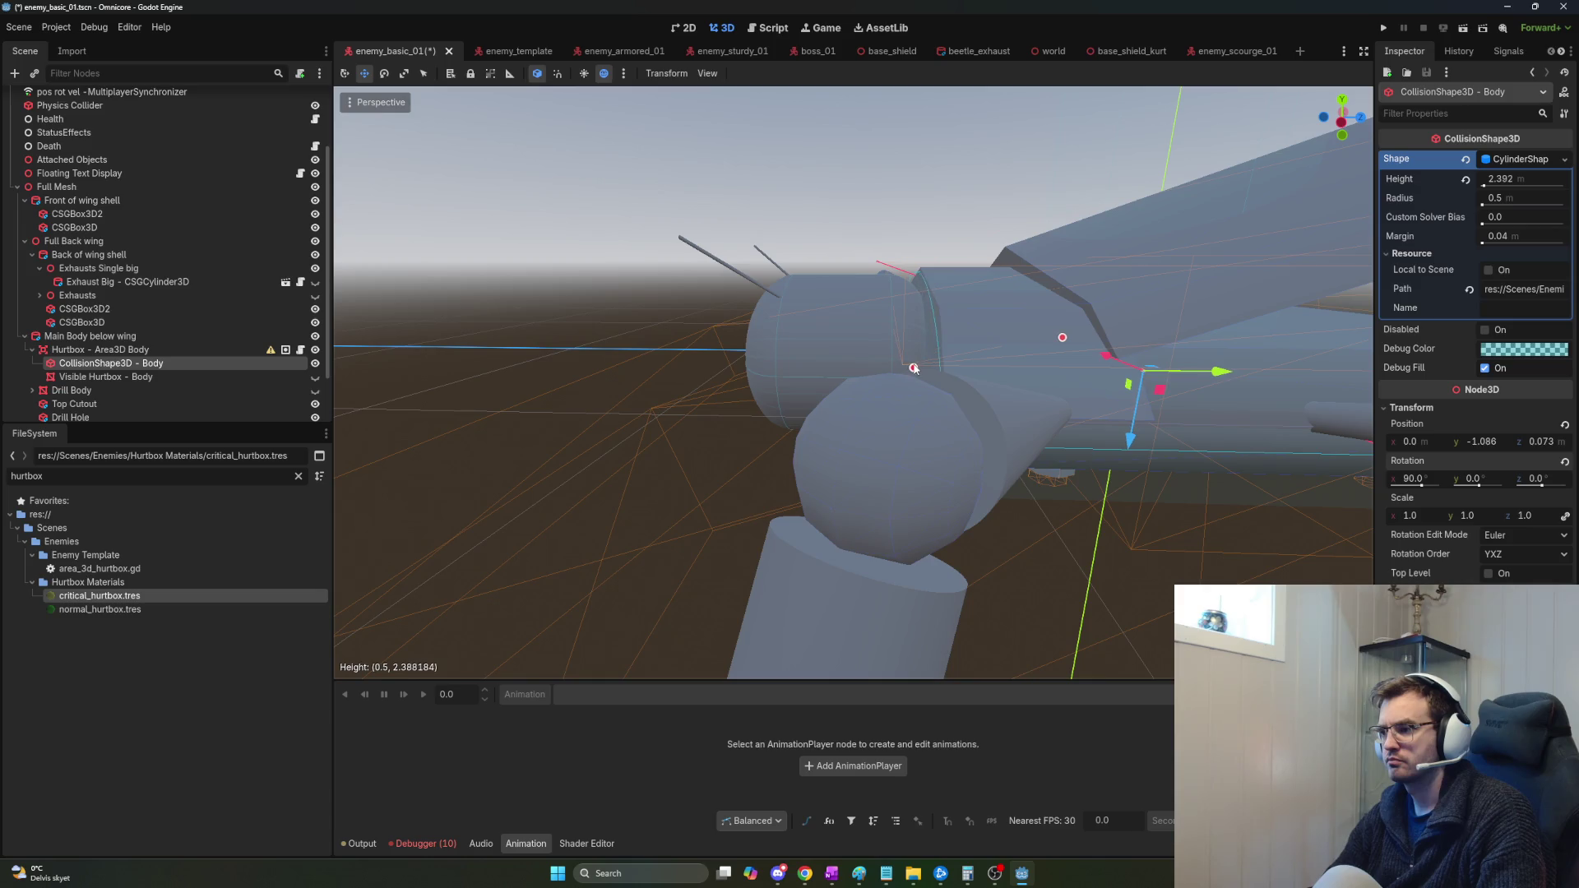
Widen the body cylinder slightly to radius 0.508 and set its Y position to -1.0.
{"action": "mouse_move", "coordinate": [915, 367]}
{"action": "left_mouse_down"}
{"action": "mouse_move", "coordinate": [885, 326]}
{"action": "mouse_move", "coordinate": [780, 286]}
{"action": "mouse_move", "coordinate": [1113, 367]}
{"action": "left_mouse_up"}
{"action": "scroll", "coordinate": [921, 377], "scroll_direction": "up", "scroll_amount": 6}
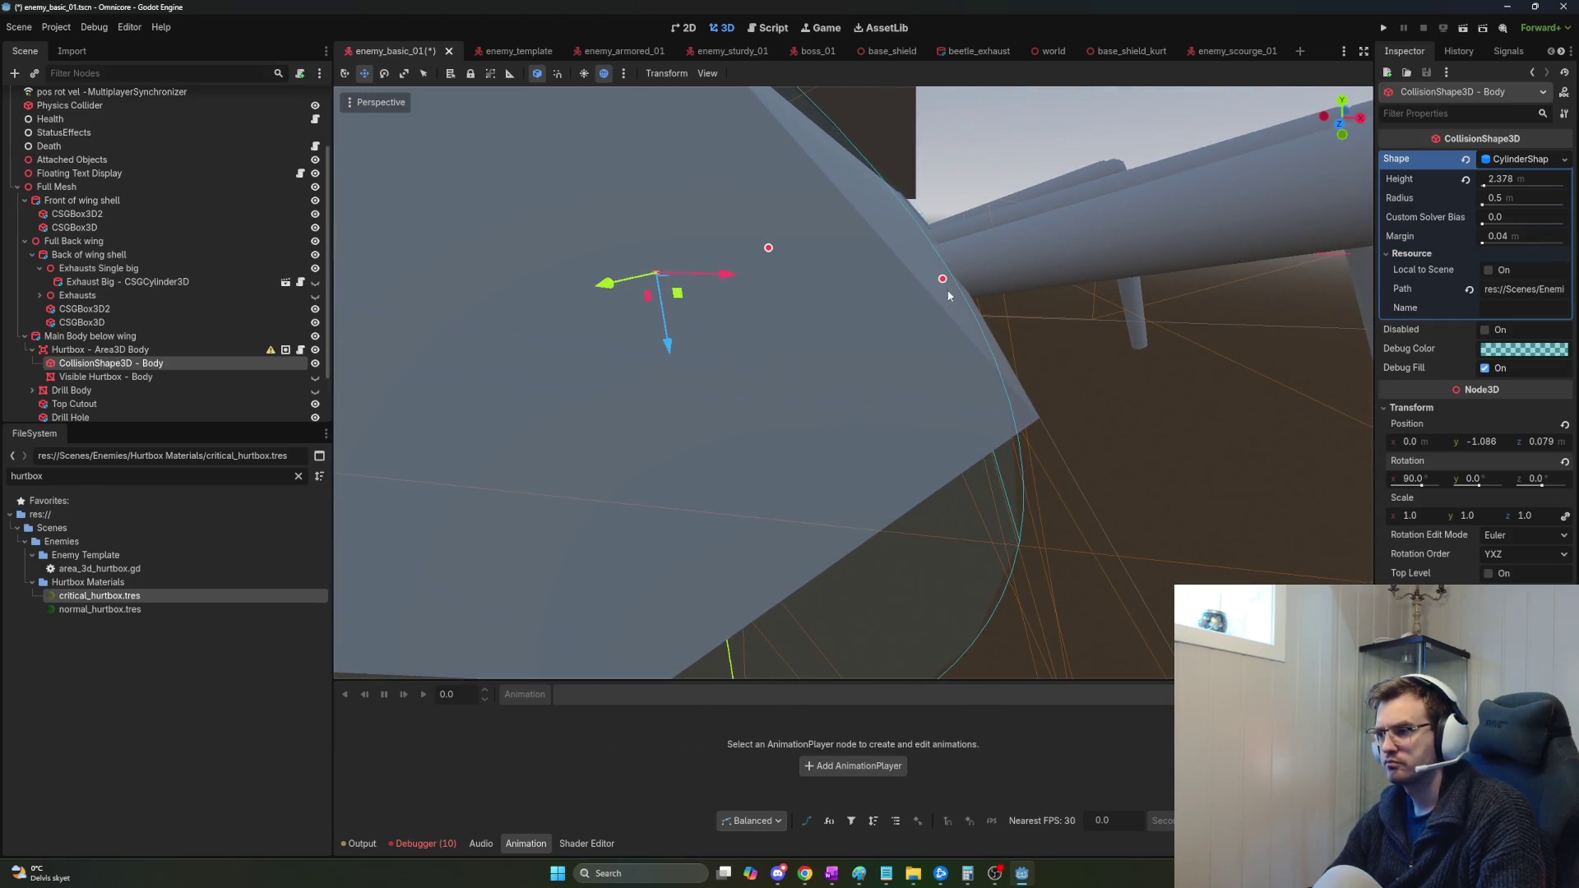
{"action": "left_click_drag", "start_coordinate": [943, 280], "coordinate": [658, 292]}
{"action": "scroll", "coordinate": [854, 384], "scroll_direction": "down", "scroll_amount": 5}
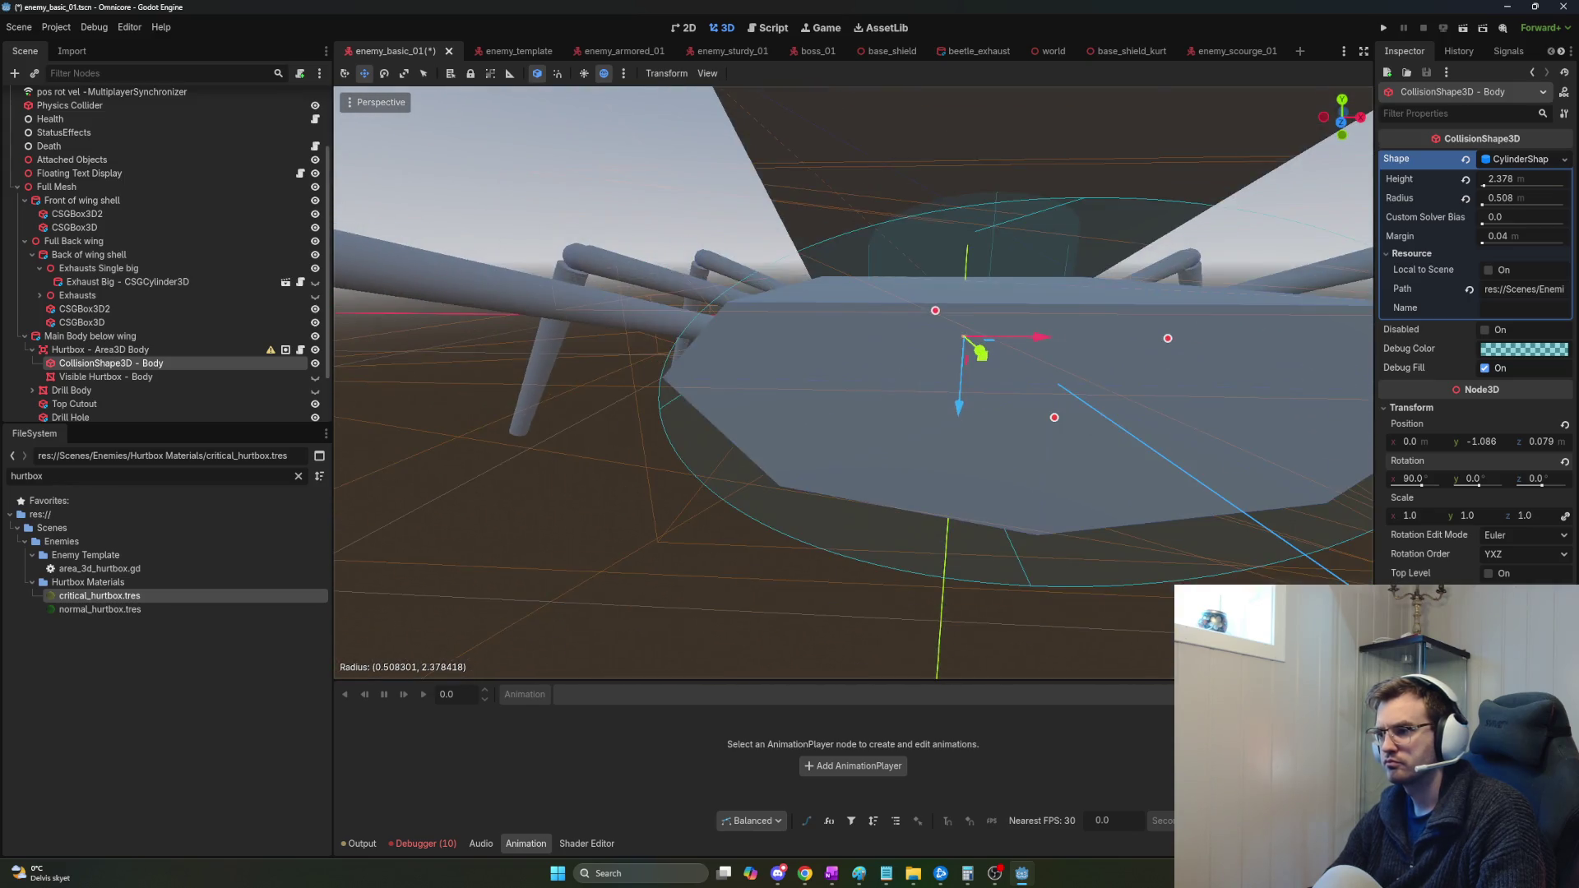
{"action": "scroll", "coordinate": [854, 383], "scroll_direction": "up", "scroll_amount": 2}
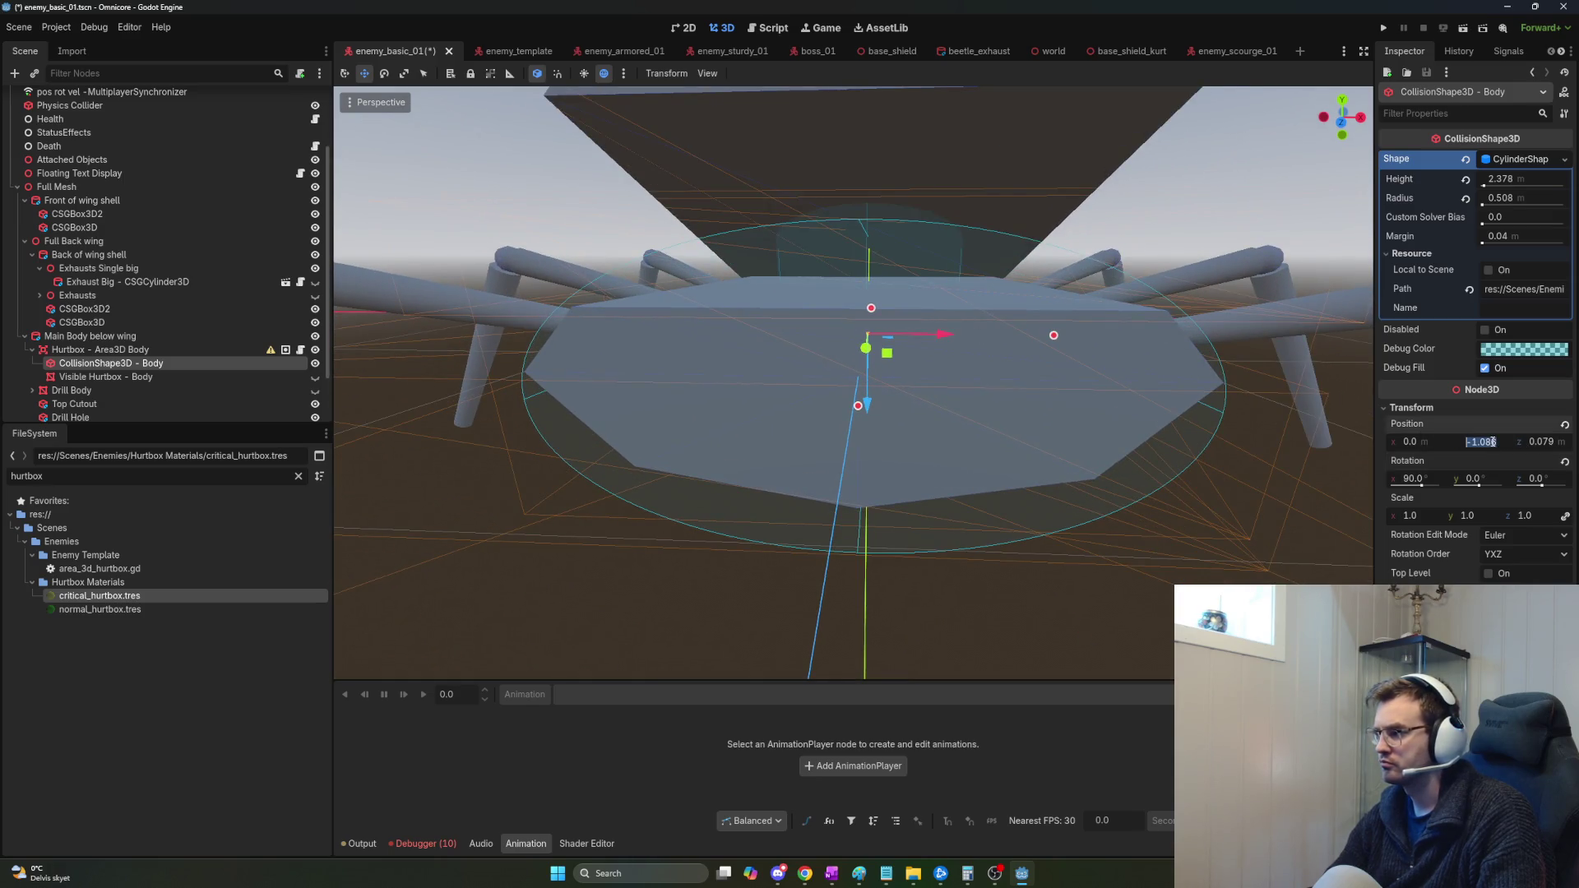
{"action": "type", "text": "-1"}
{"action": "key", "text": "Return"}
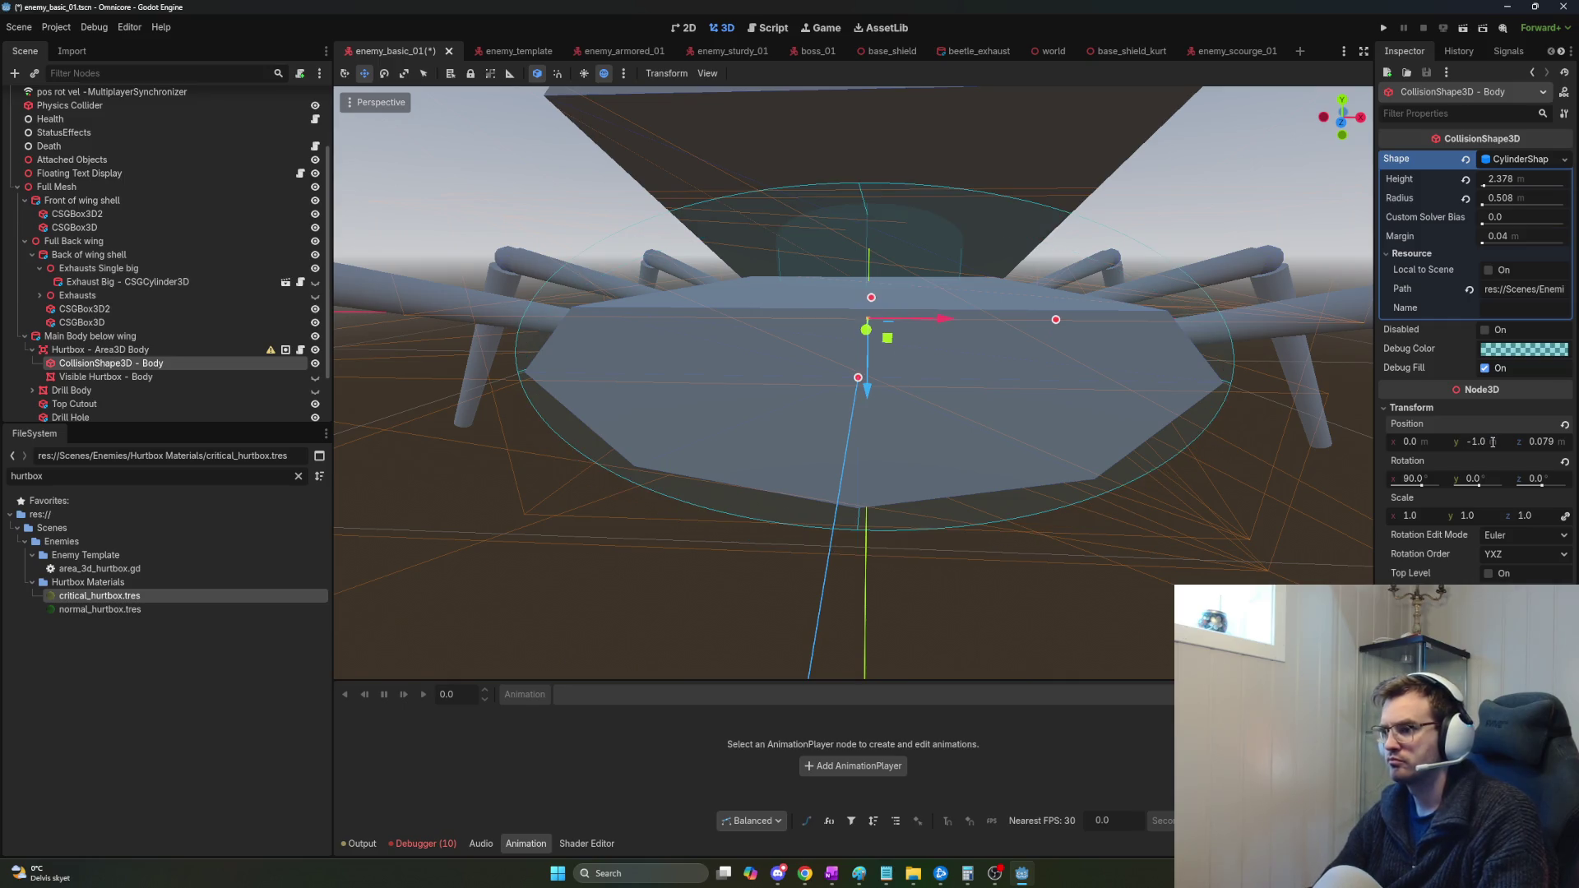
{"action": "key", "text": "Return"}
Shift the cylinder slightly forward to Z 0.072 and lengthen it to height 2.415.
{"action": "mouse_move", "coordinate": [854, 384]}
{"action": "left_mouse_down"}
{"action": "mouse_move", "coordinate": [395, 423]}
{"action": "mouse_move", "coordinate": [1320, 431]}
{"action": "left_mouse_up"}
{"action": "left_click_drag", "start_coordinate": [989, 346], "coordinate": [989, 348]}
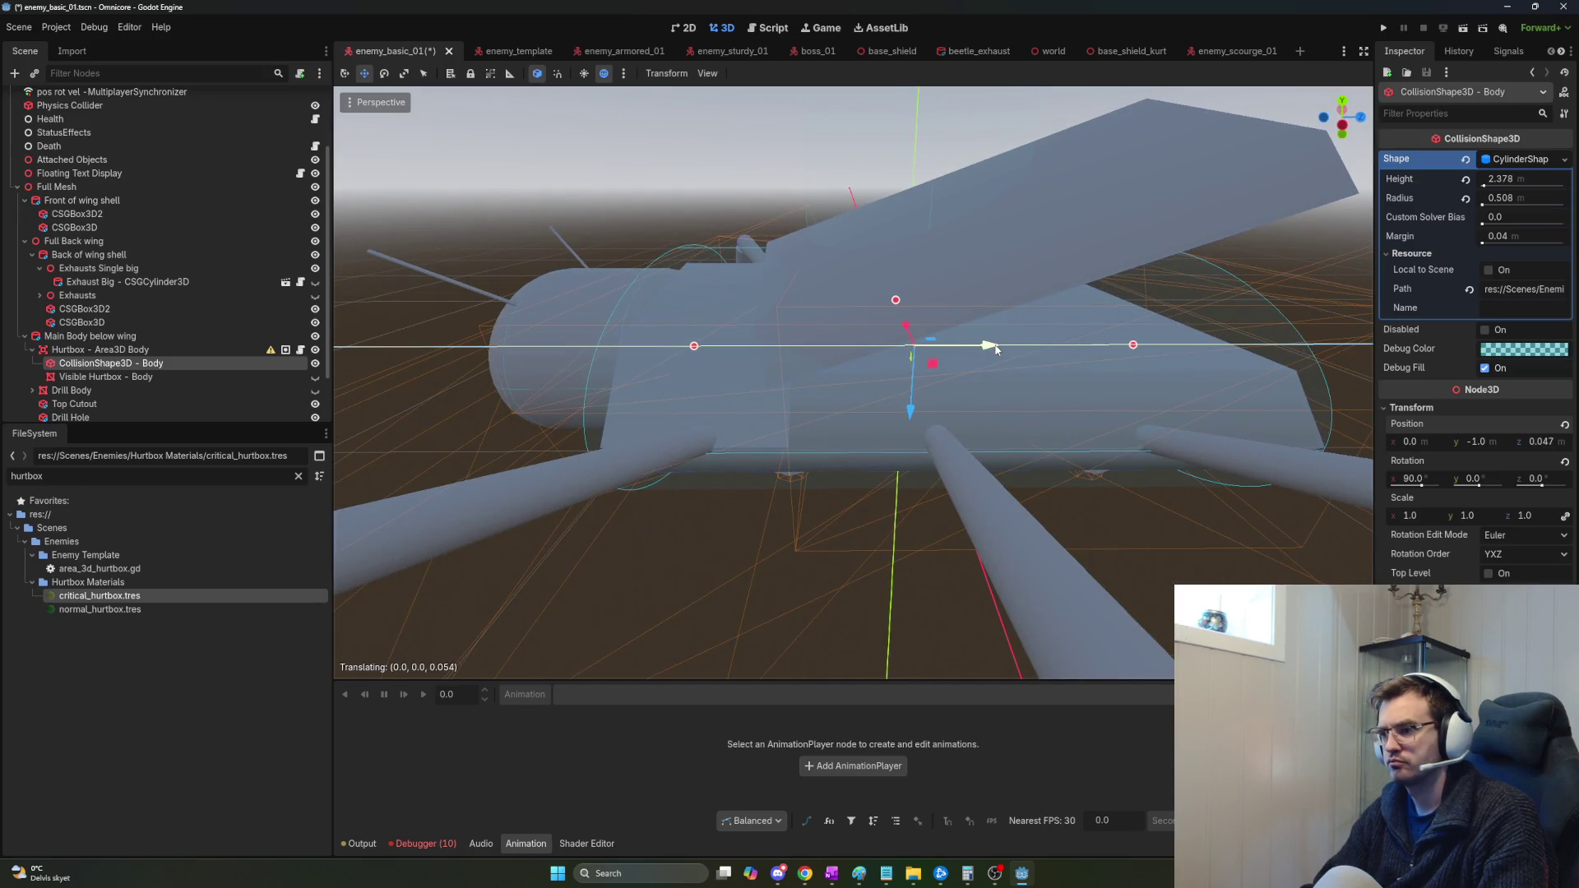
{"action": "left_click_drag", "start_coordinate": [1077, 385], "coordinate": [1061, 305]}
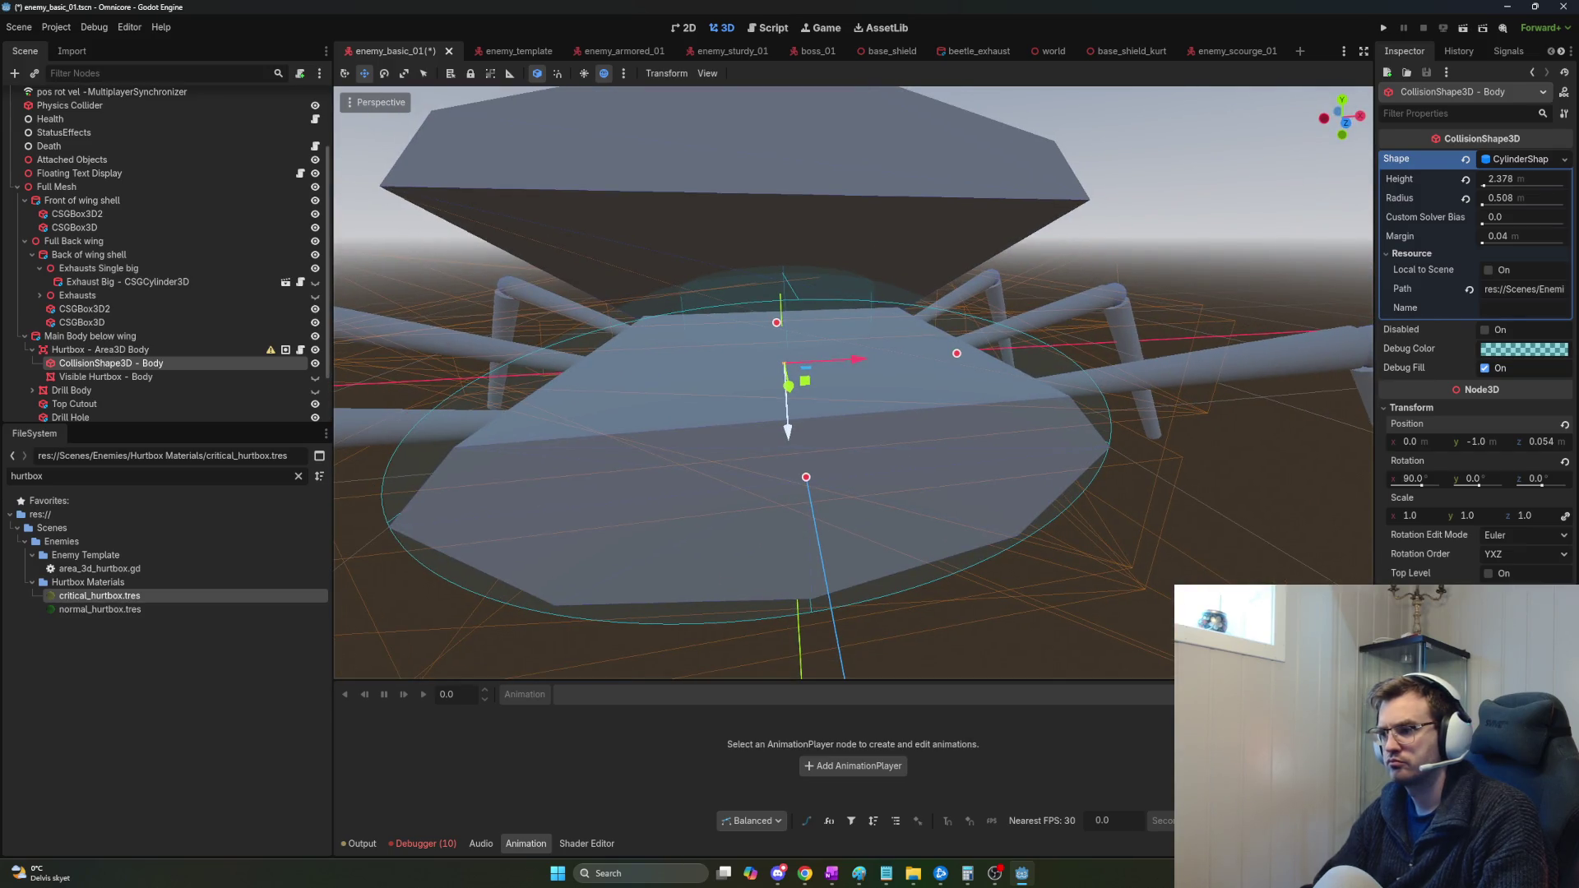
{"action": "key", "text": "KP_1"}
{"action": "mouse_move", "coordinate": [856, 382]}
{"action": "left_mouse_down"}
{"action": "mouse_move", "coordinate": [789, 357]}
{"action": "mouse_move", "coordinate": [543, 481]}
{"action": "left_mouse_up"}
{"action": "left_click_drag", "start_coordinate": [1078, 384], "coordinate": [1078, 384]}
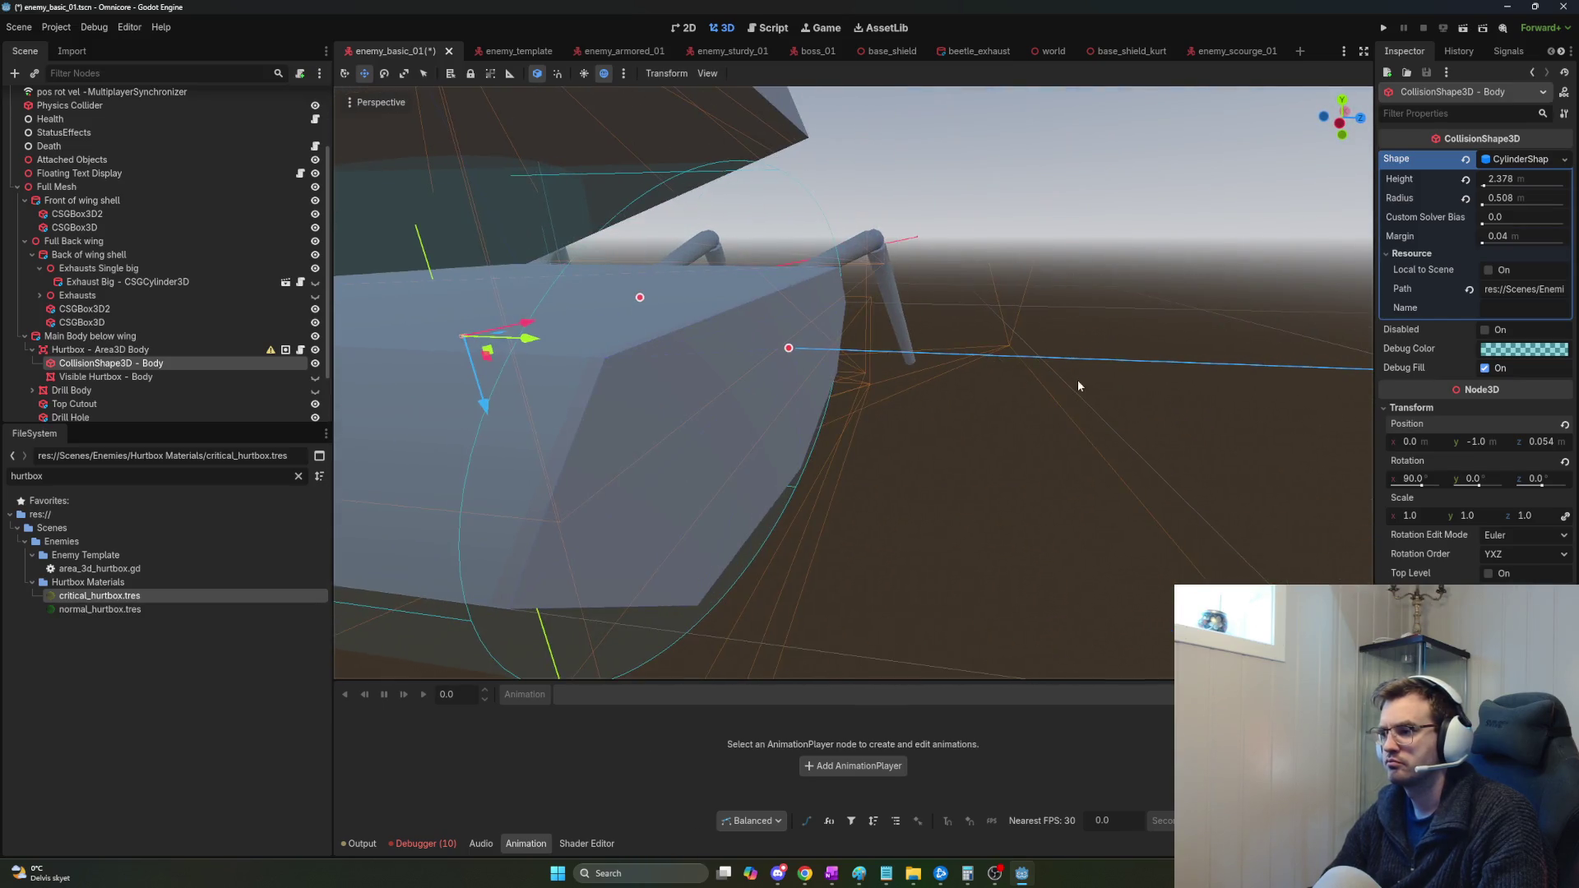
{"action": "left_click_drag", "start_coordinate": [788, 352], "coordinate": [804, 345]}
{"action": "key", "text": "s"}
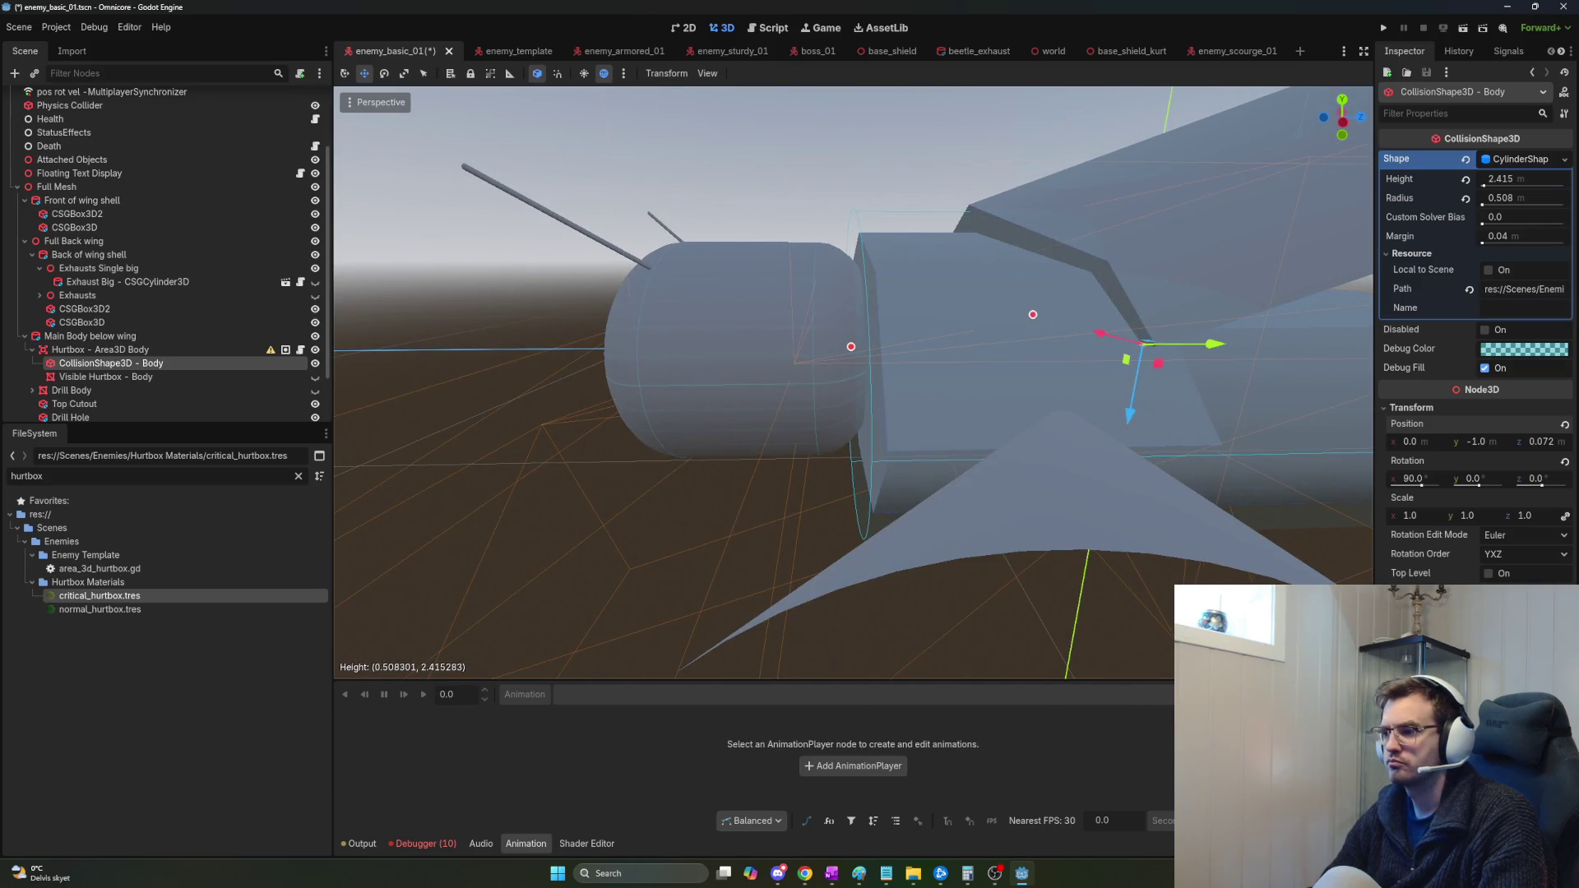
{"action": "left_click", "coordinate": [645, 328]}
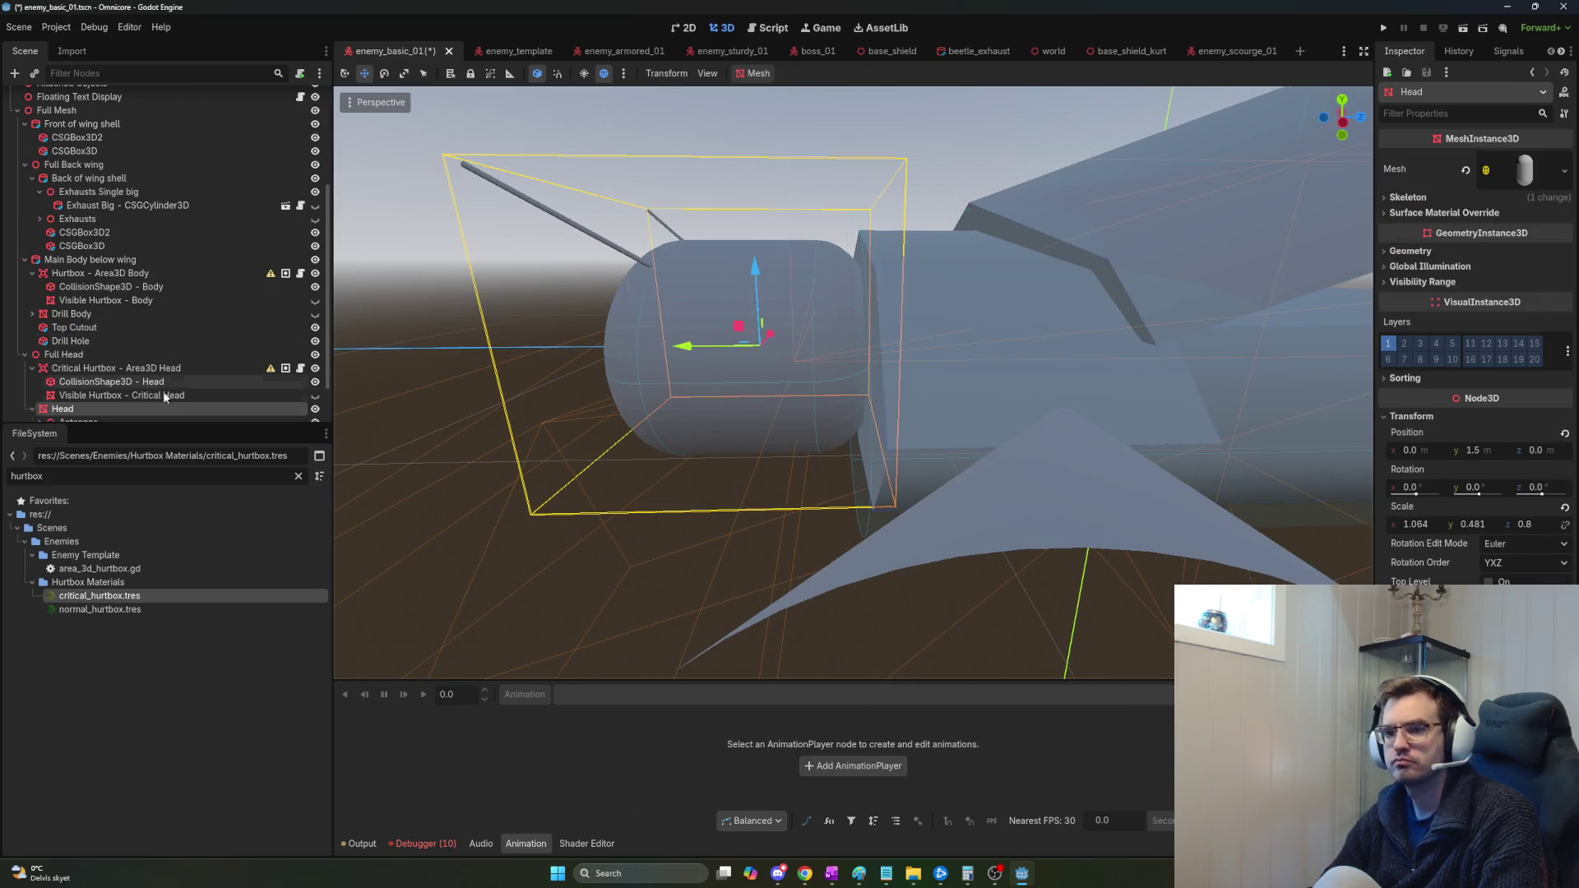
Select Visible Hurtbox - Critical Head and check the head collision shape's properties.
{"action": "left_click", "coordinate": [135, 396]}
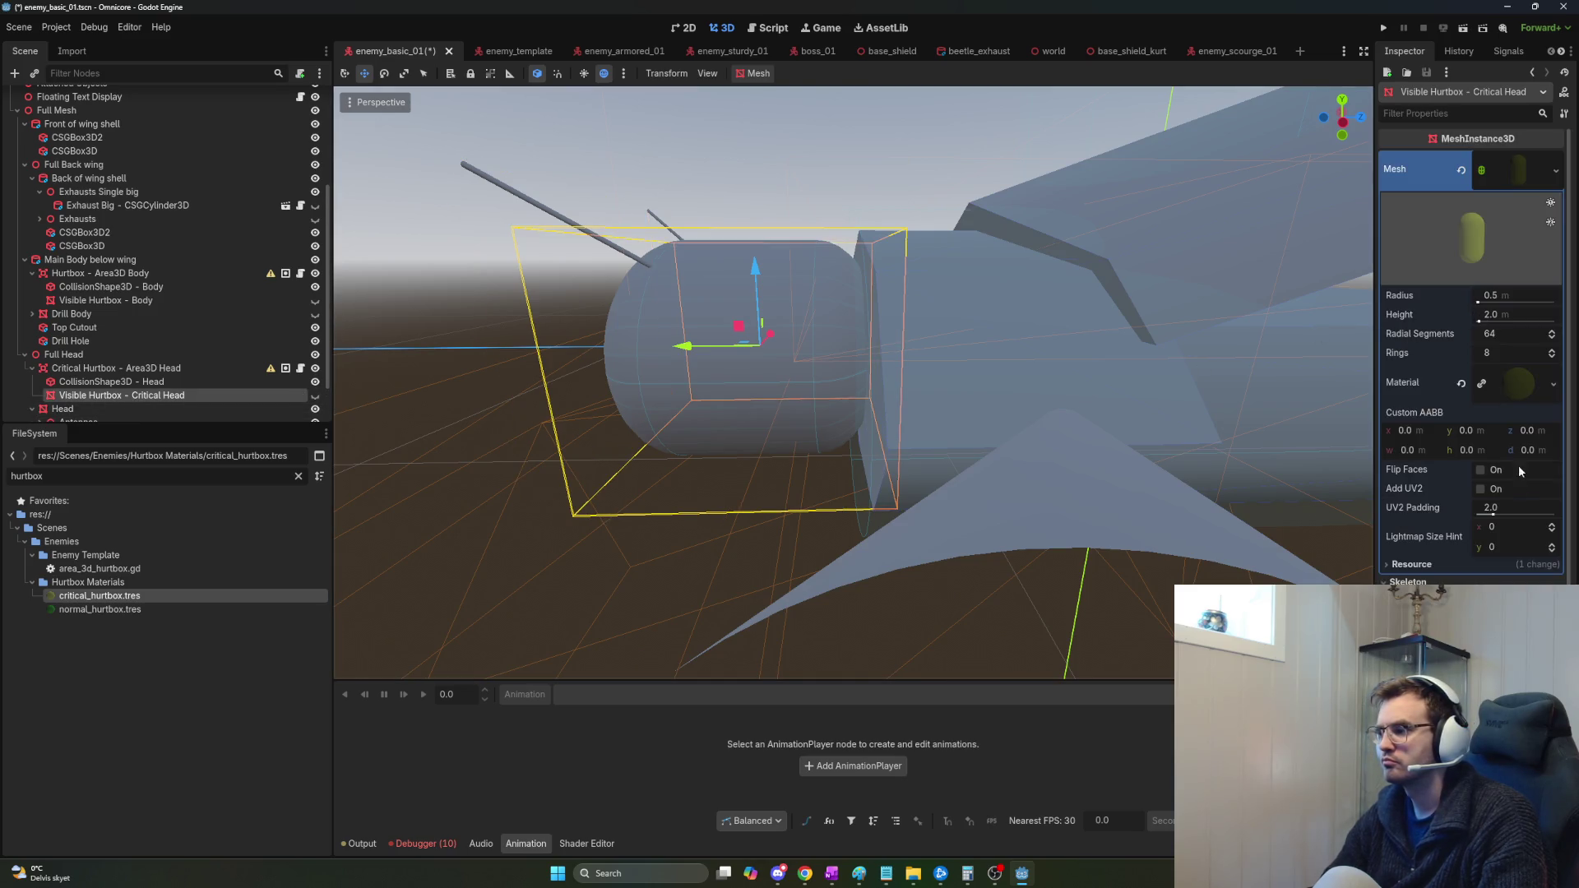
{"action": "scroll", "coordinate": [1518, 466], "scroll_direction": "down", "scroll_amount": 3}
{"action": "left_click_drag", "start_coordinate": [1119, 568], "coordinate": [551, 498]}
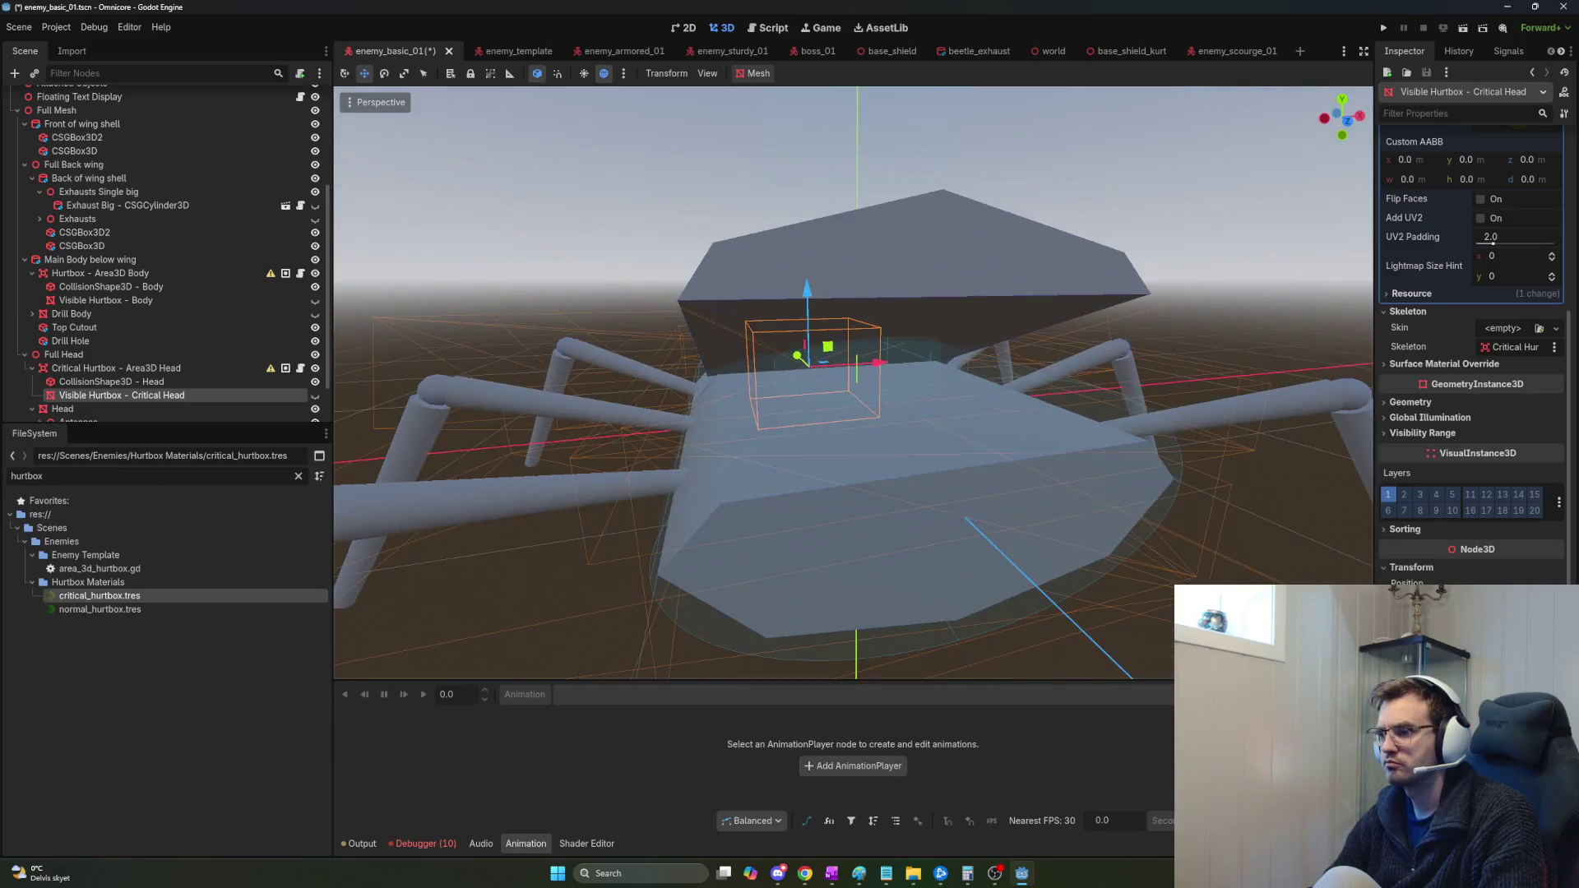
{"action": "left_click", "coordinate": [206, 384]}
{"action": "left_click", "coordinate": [145, 396]}
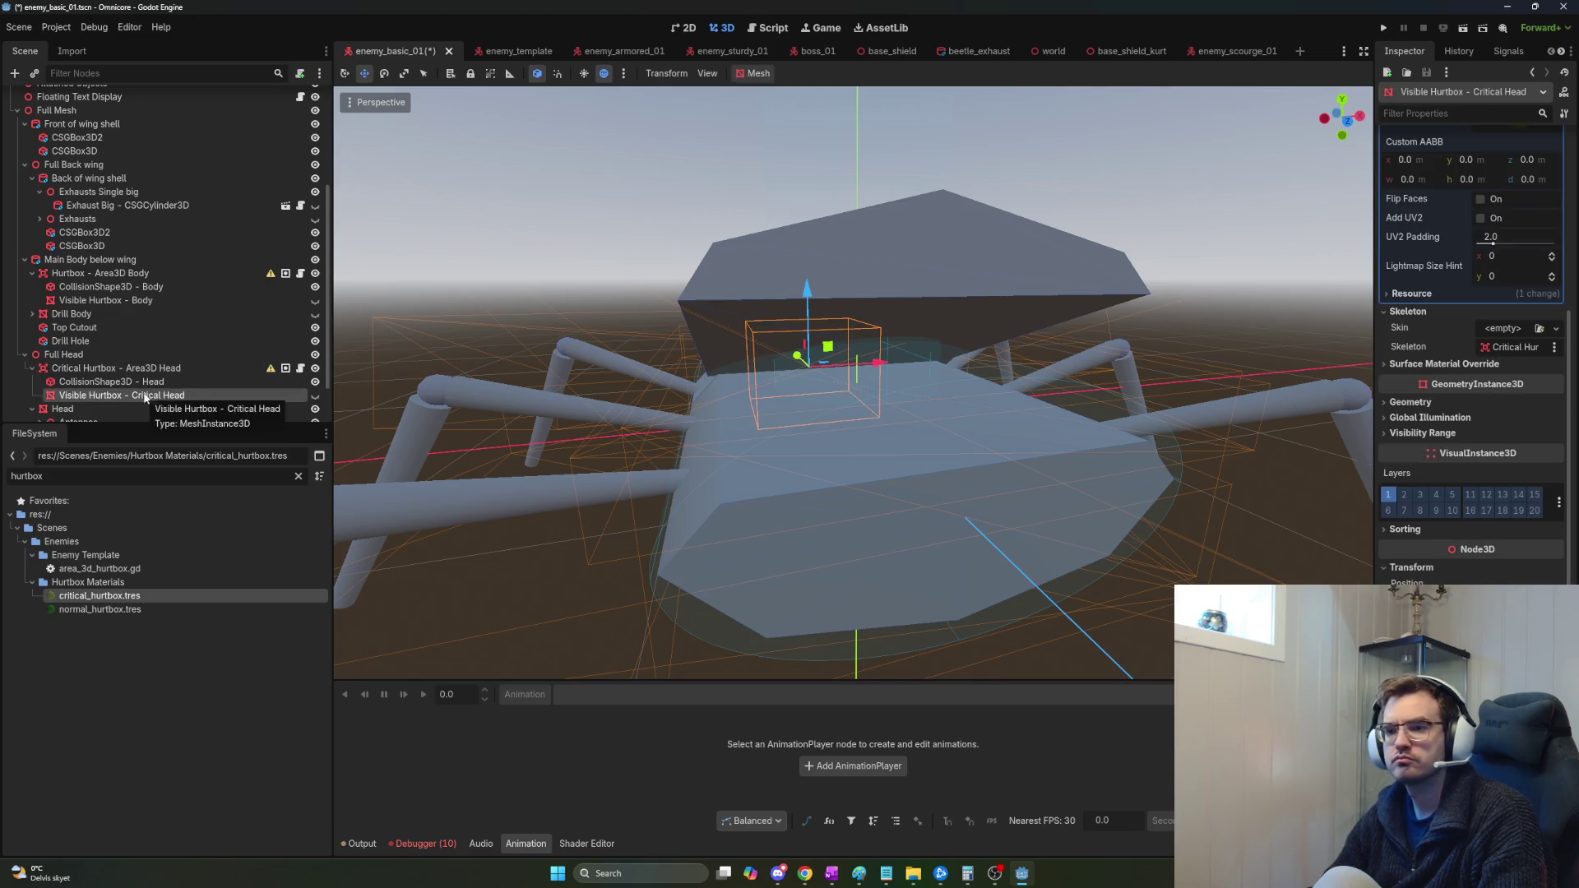
Move both the head and body hurtbox Area3D nodes directly under Basic Enemy and collapse them.
{"action": "left_click_drag", "start_coordinate": [127, 368], "coordinate": [93, 129]}
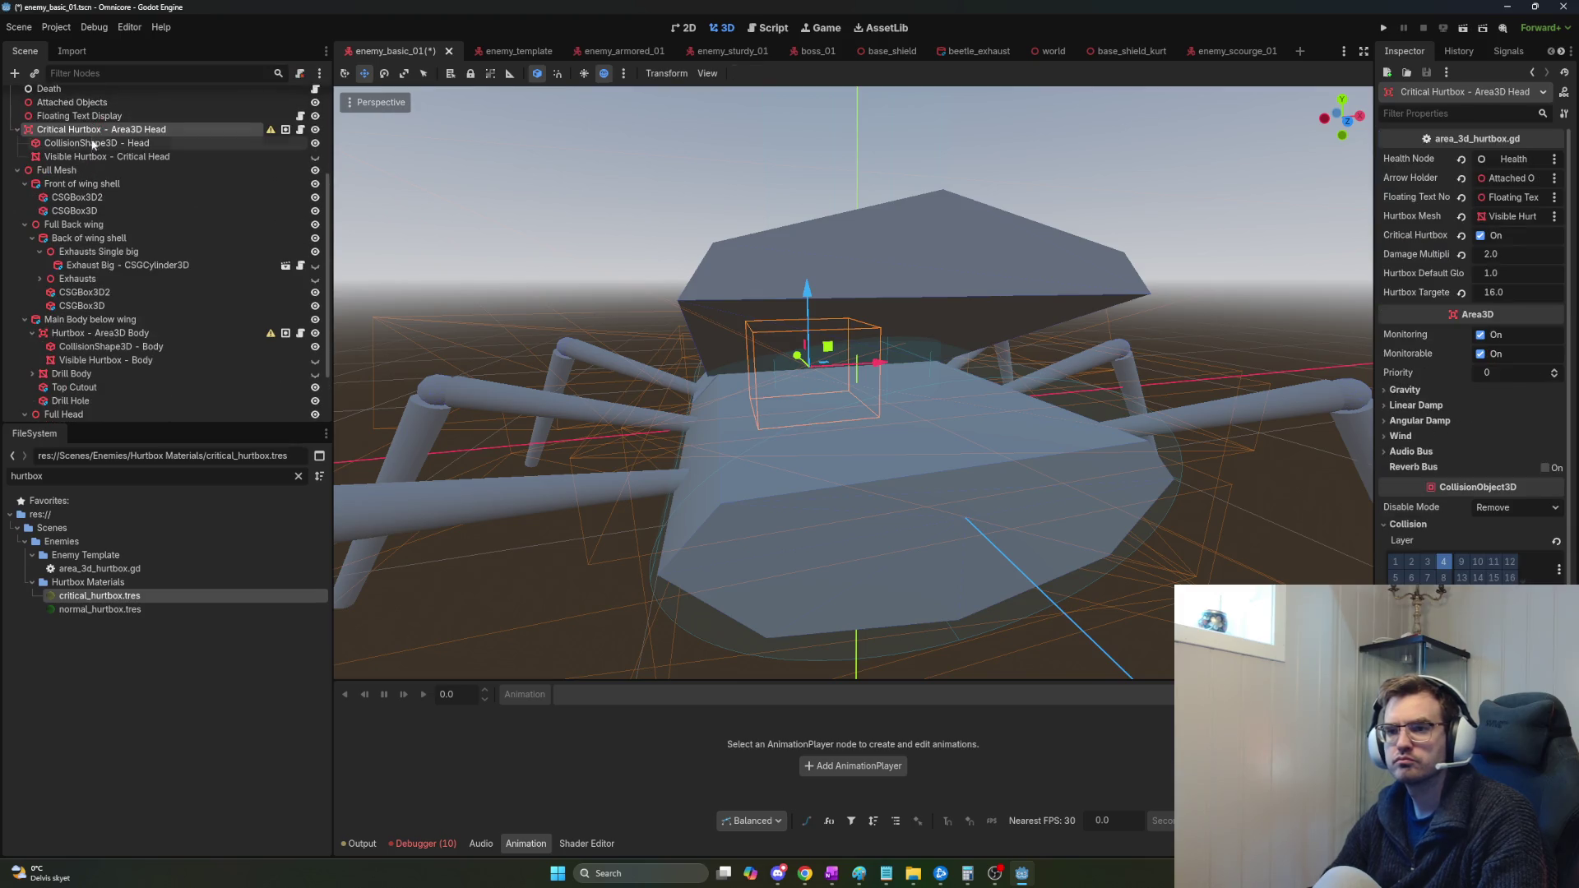
{"action": "left_click", "coordinate": [17, 129]}
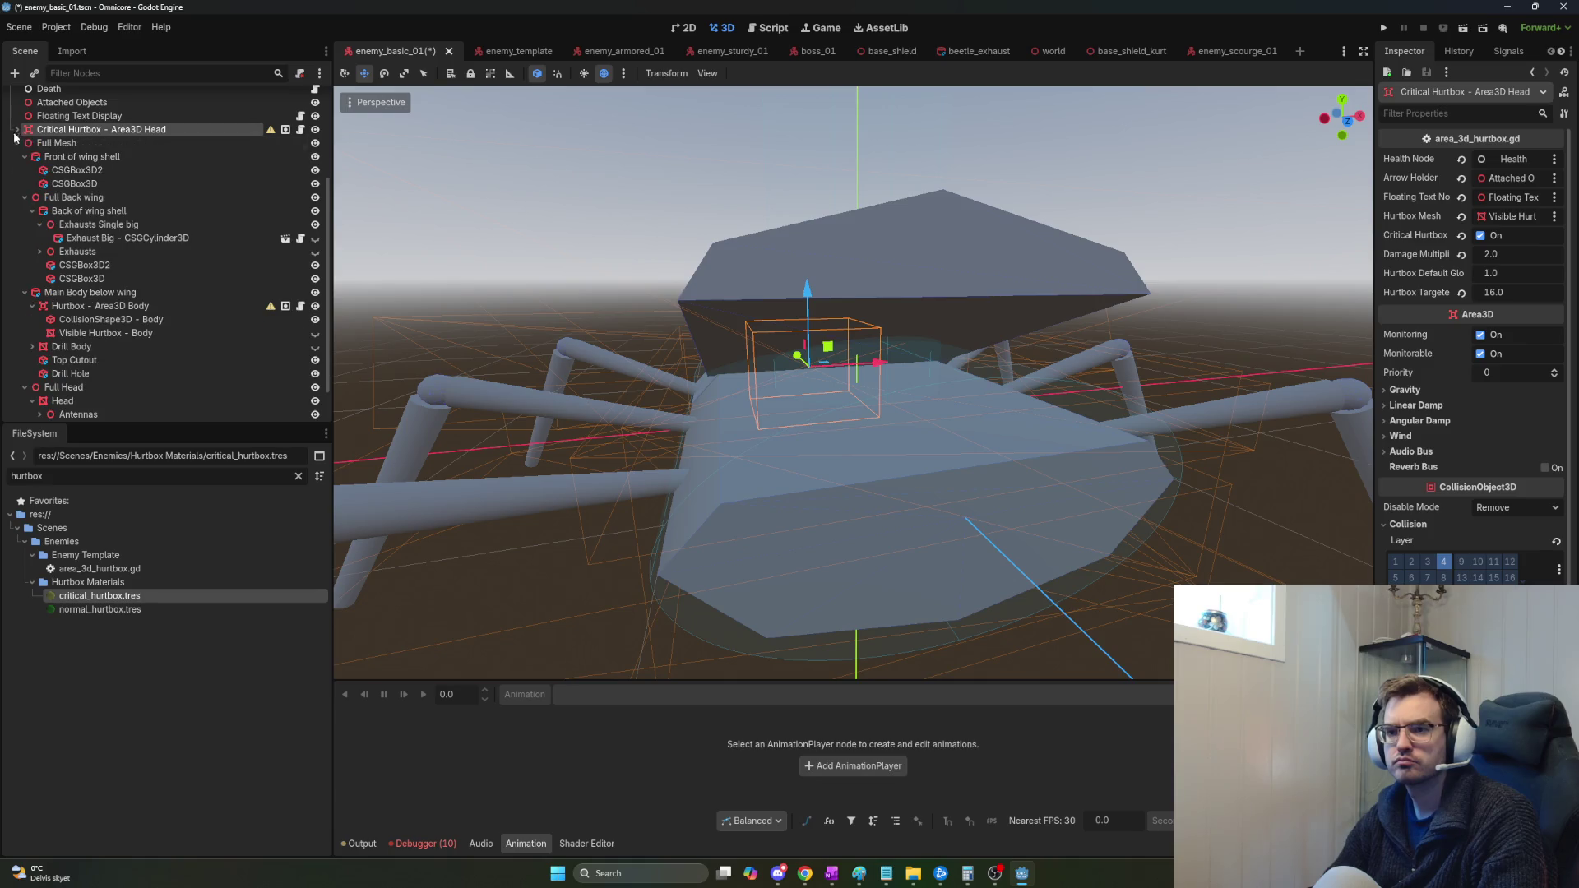
{"action": "left_click_drag", "start_coordinate": [79, 311], "coordinate": [66, 129]}
{"action": "double_click", "coordinate": [24, 145]}
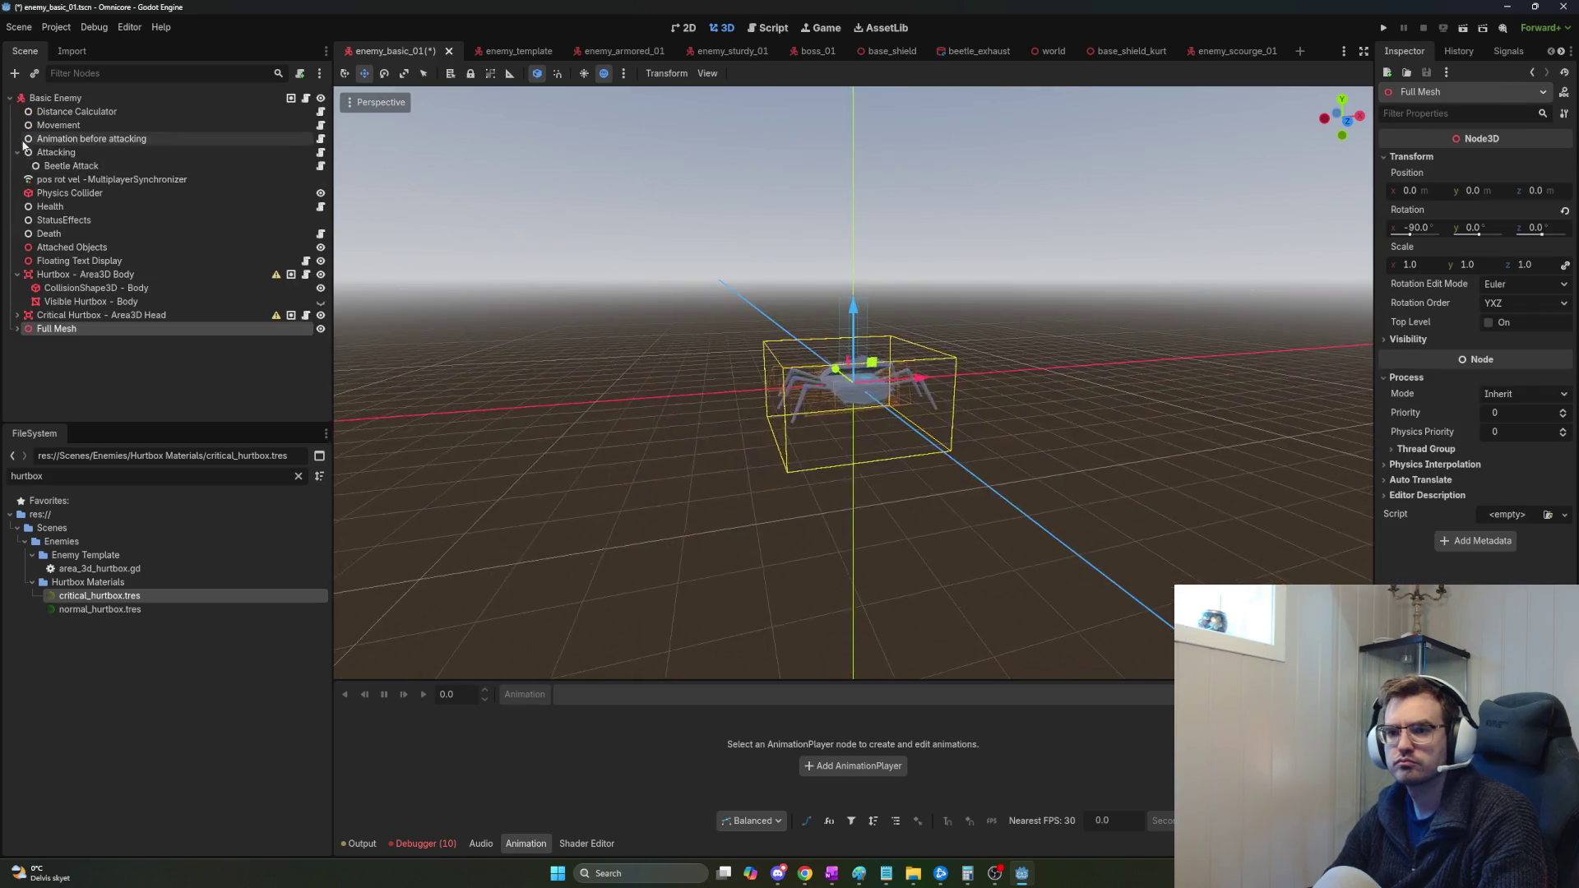
{"action": "left_click", "coordinate": [17, 274]}
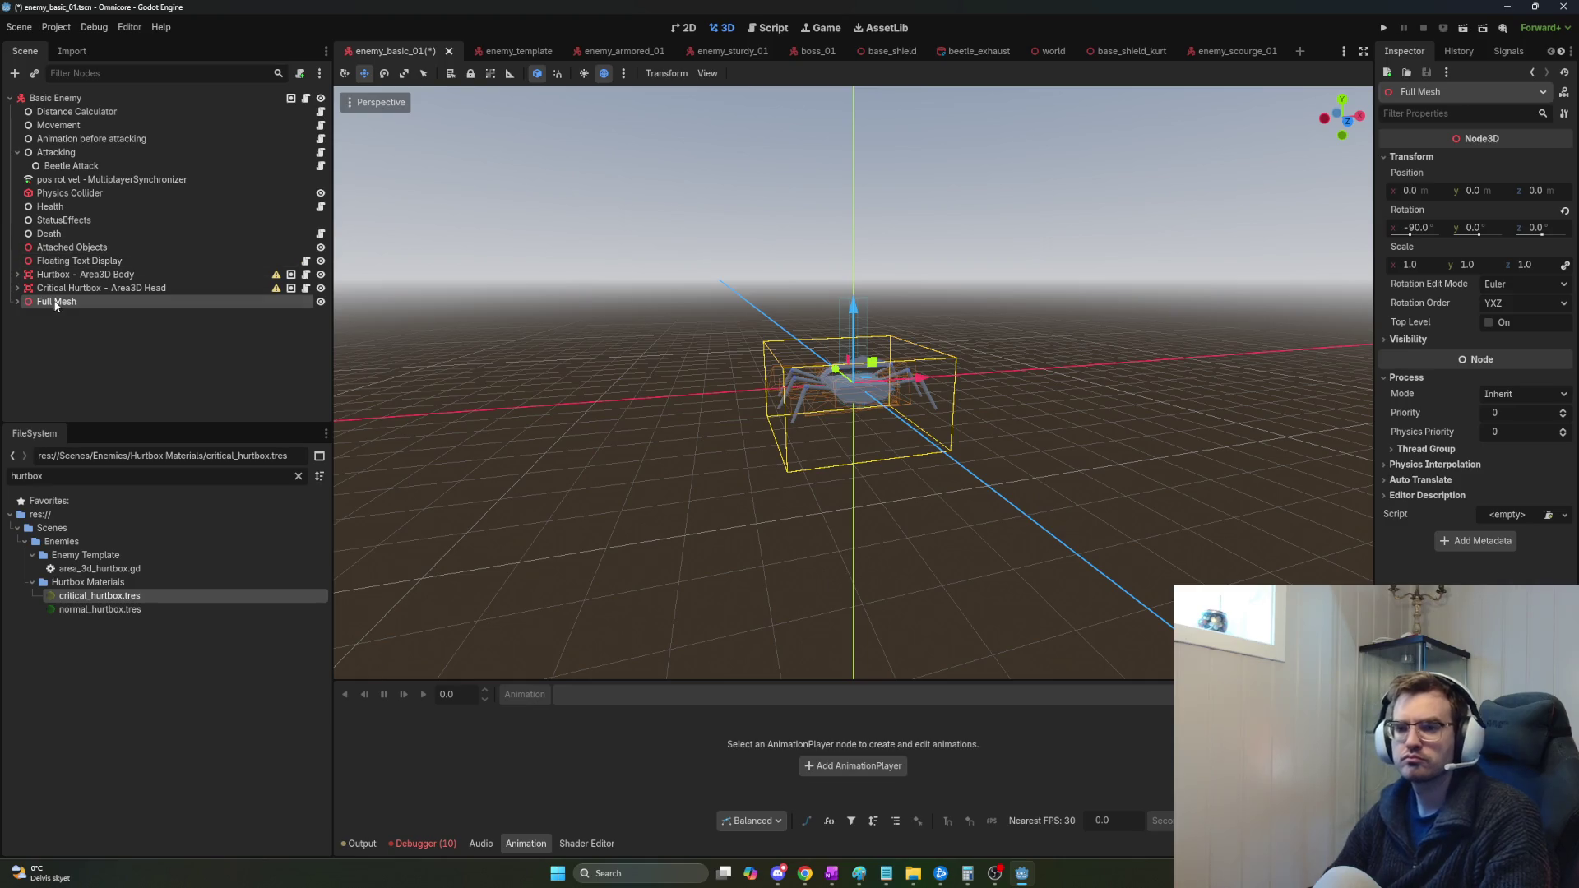
{"action": "left_click", "coordinate": [56, 332]}
{"action": "key", "text": "ctrl+a"}
Add a Node3D and place both hurtbox Area3D nodes under it.
{"action": "type", "text": "n0ode"}
{"action": "key", "text": "BackSpace"}
{"action": "key", "text": "BackSpace"}
{"action": "key", "text": "BackSpace"}
{"action": "key", "text": "BackSpace"}
{"action": "type", "text": "ode3d"}
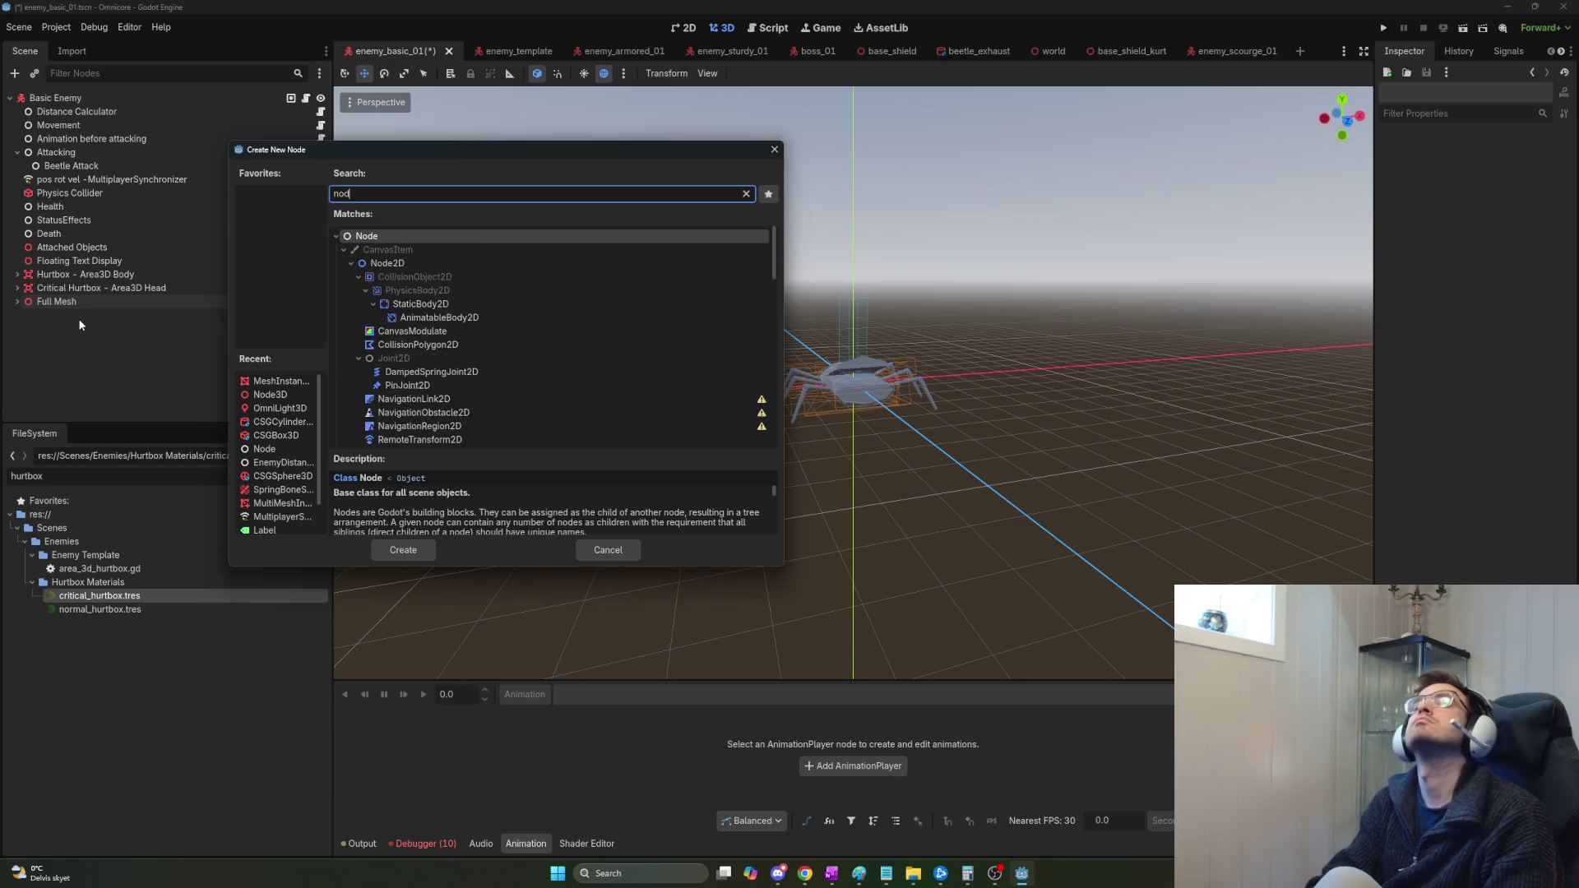
{"action": "key", "text": "Return"}
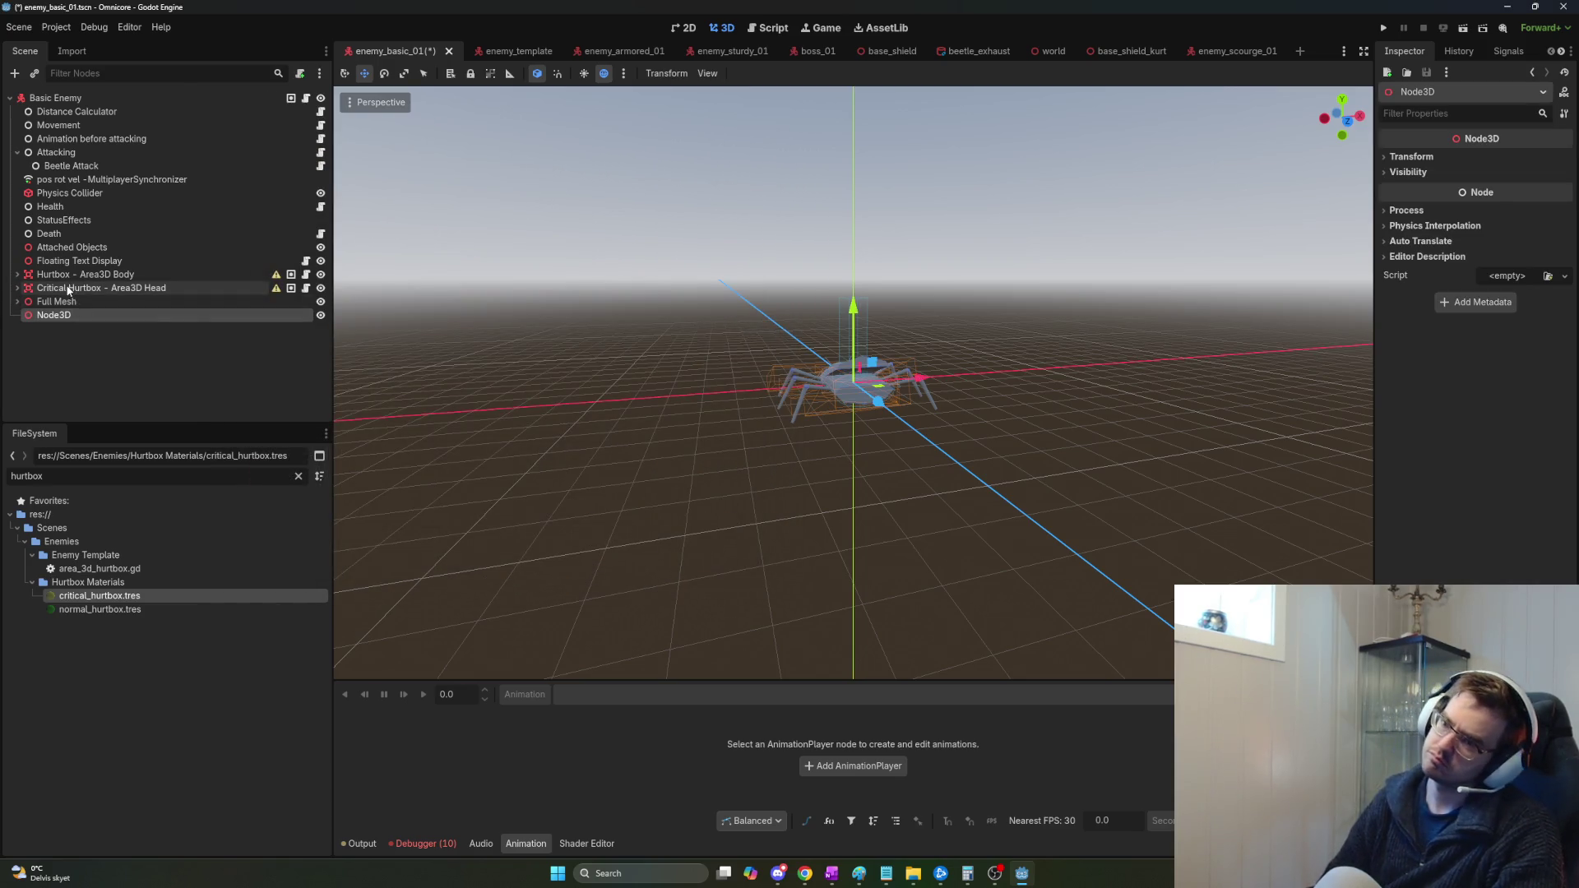
{"action": "left_click", "coordinate": [74, 287]}
{"action": "left_click", "coordinate": [63, 278], "text": "shift"}
{"action": "left_click_drag", "start_coordinate": [58, 296], "coordinate": [64, 288]}
Rename the new node 'Hurtboxes - Node3D', then save and run the game with F5.
{"action": "left_click", "coordinate": [64, 288]}
{"action": "left_click", "coordinate": [64, 287]}
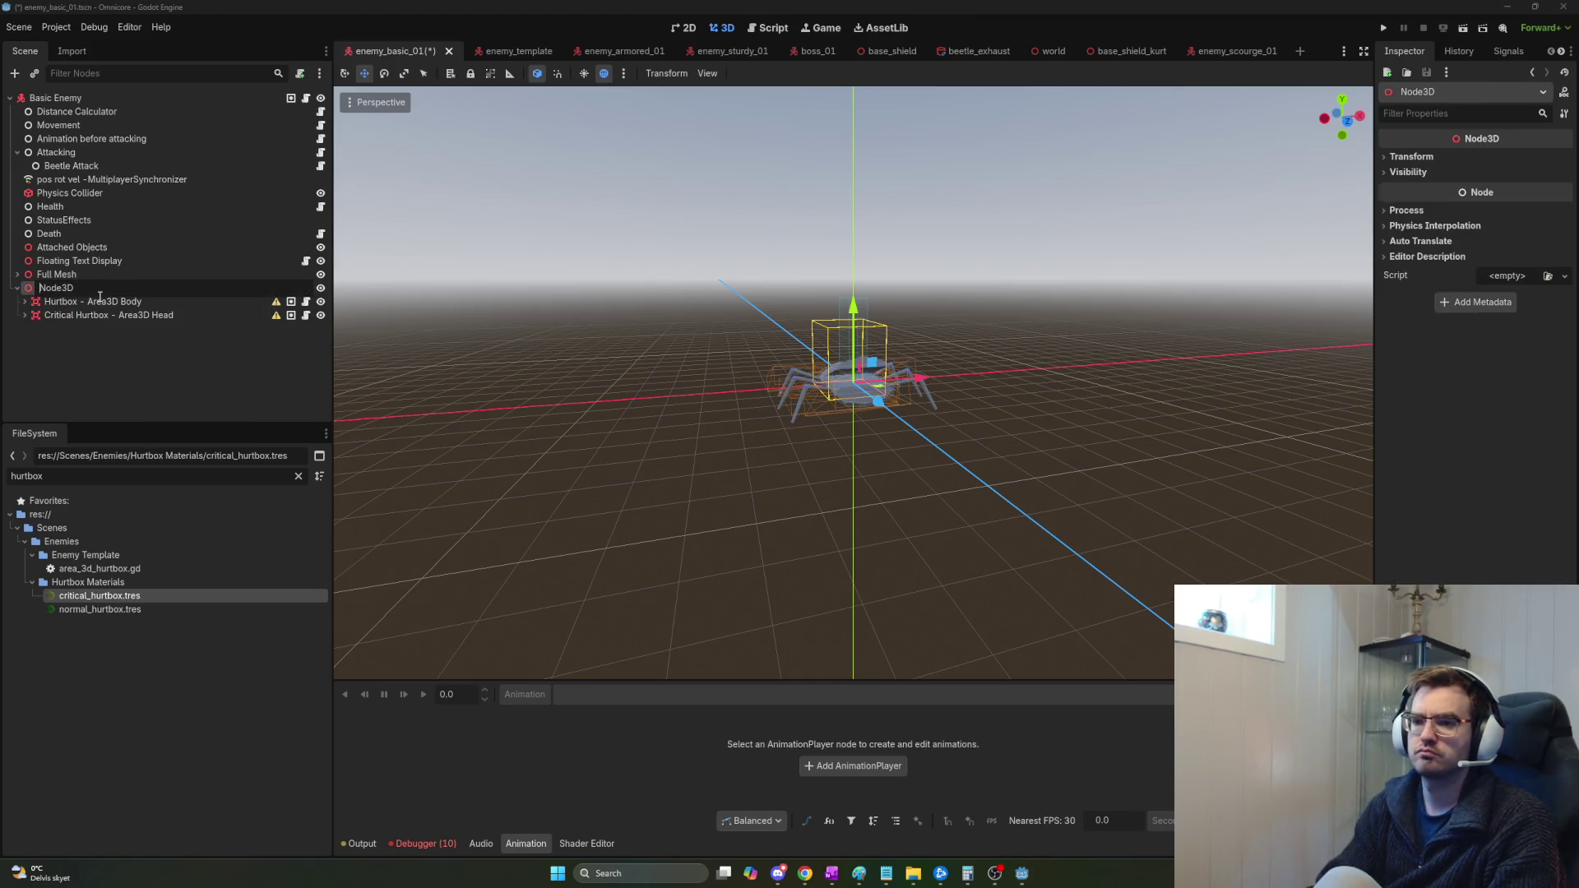
{"action": "type", "text": "Hurtboxes -"}
{"action": "key", "text": "Return"}
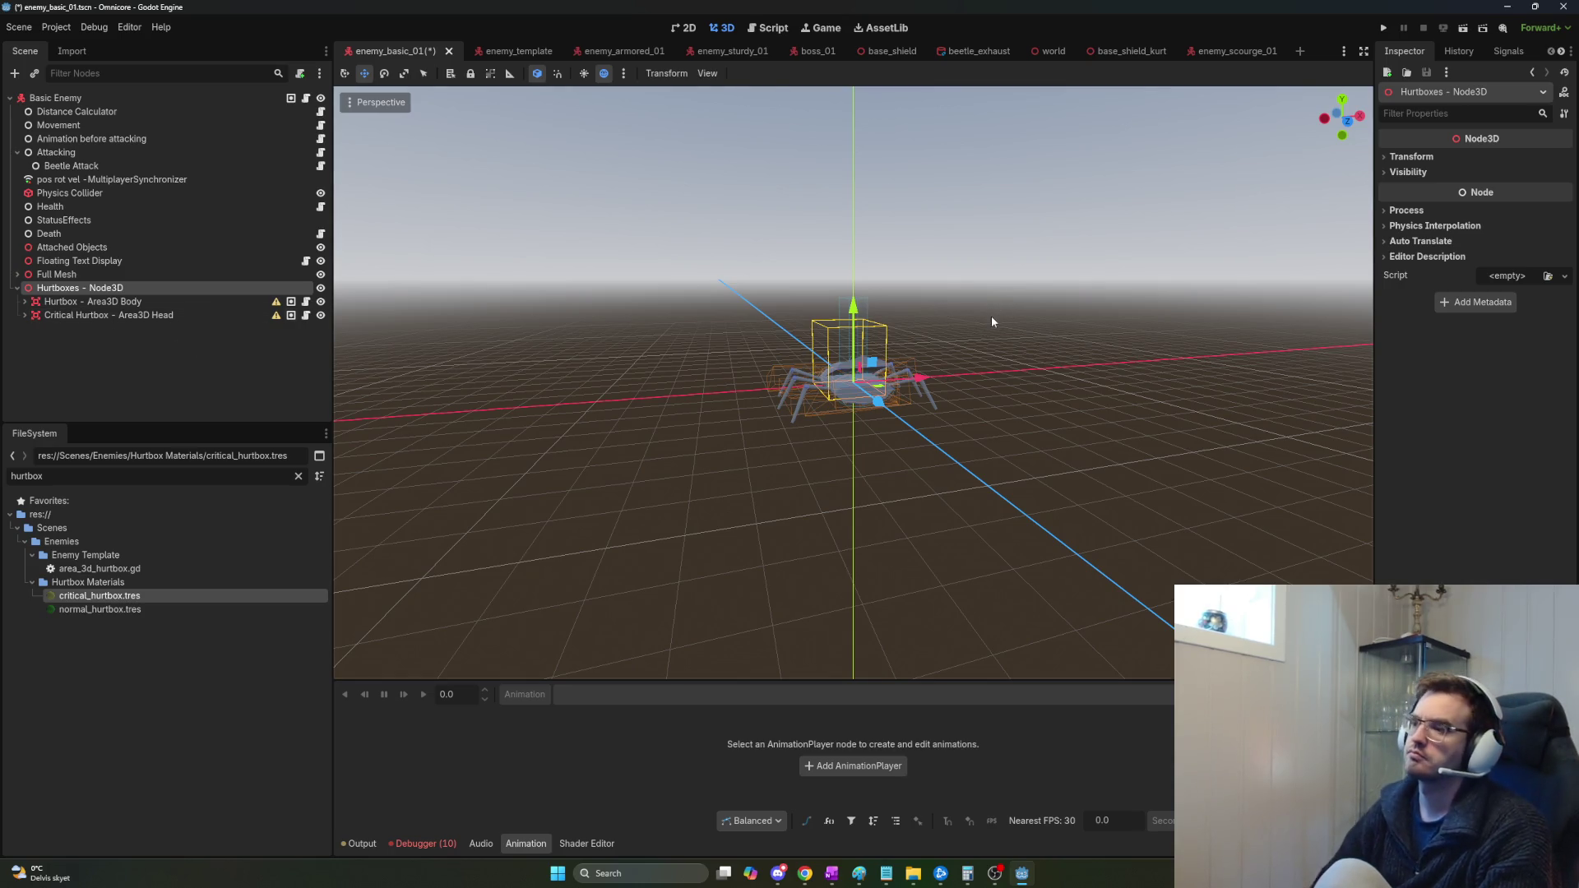
{"action": "key", "text": "F5"}
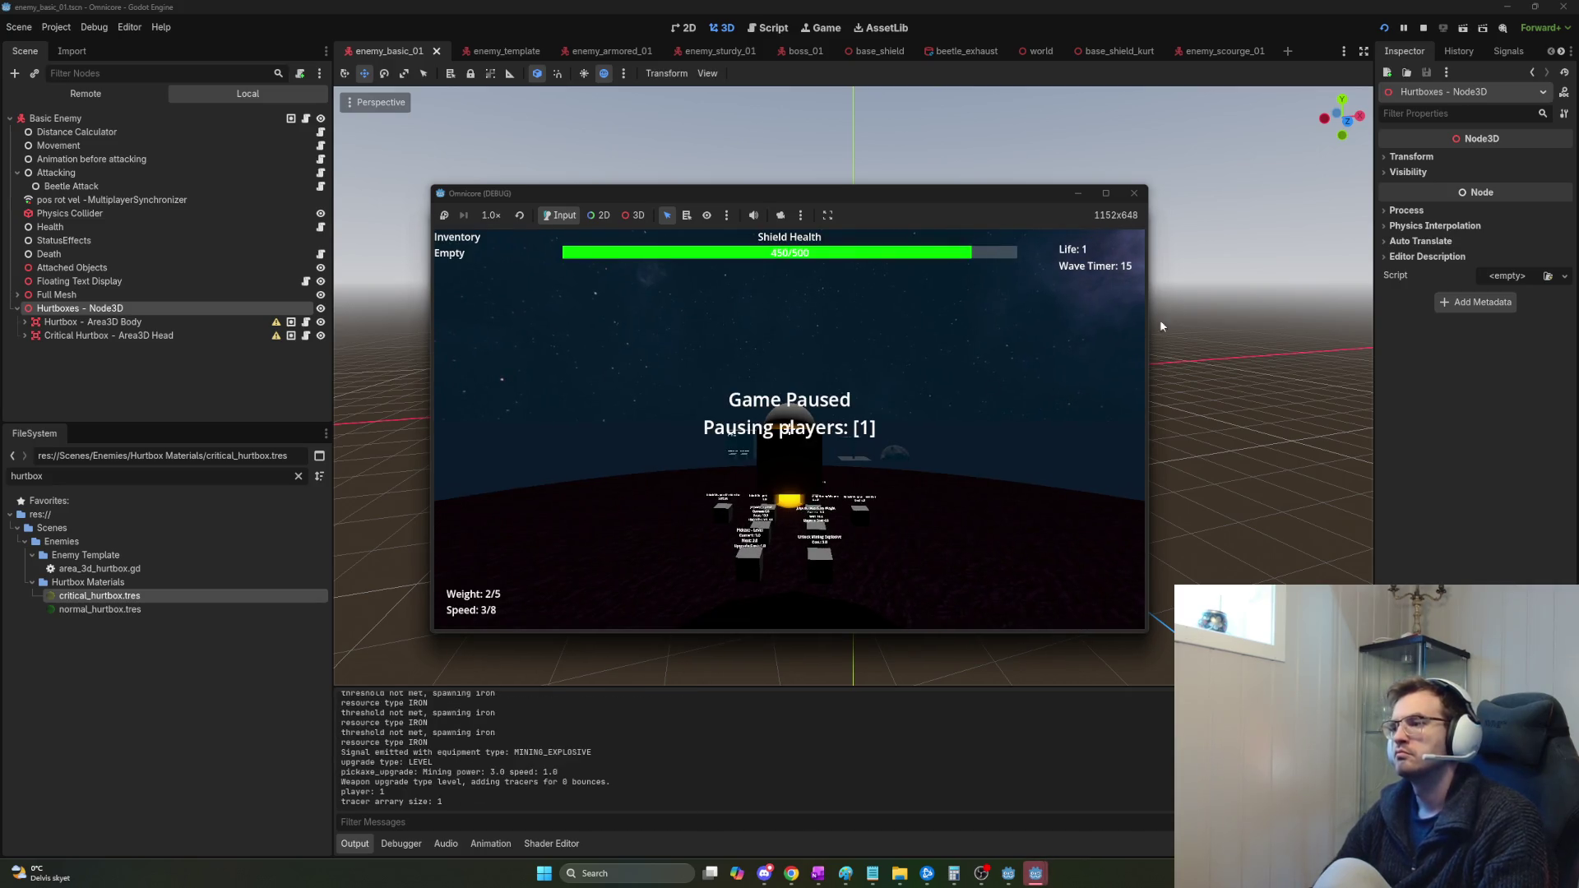
Maximise the game window, unlock the Machine Gun and upgrade it several levels.
{"action": "left_click", "coordinate": [1106, 193]}
{"action": "left_click", "coordinate": [952, 337]}
{"action": "key", "text": "w"}
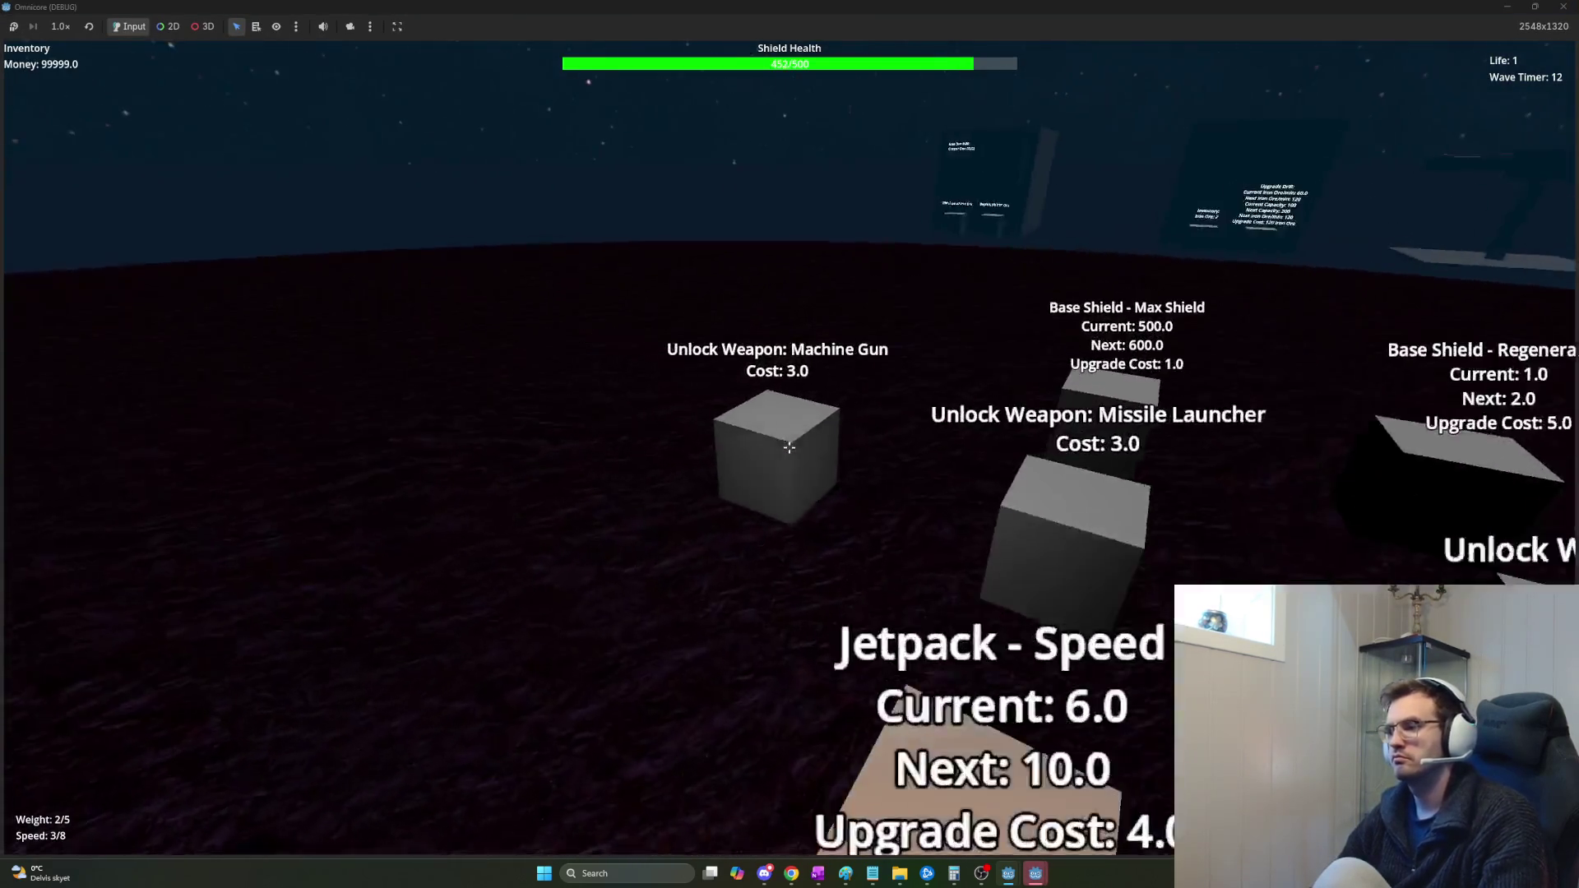
{"action": "key", "text": "e"}
{"action": "key", "text": "e"}
{"action": "key", "text": "e"}
{"action": "key", "text": "e"}
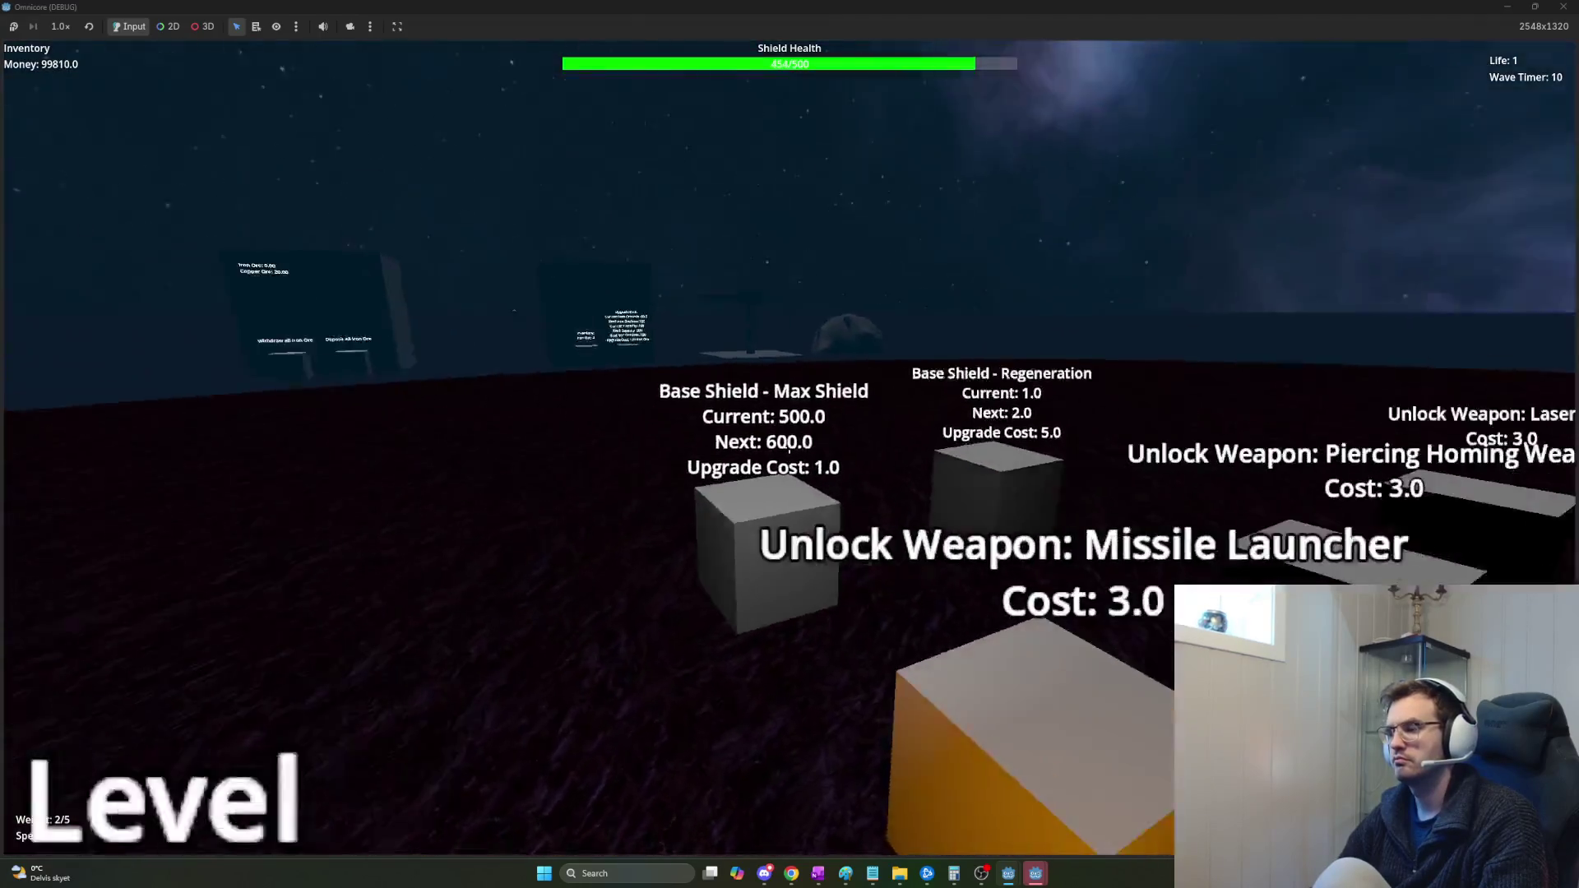
{"action": "key", "text": "s"}
{"action": "key", "text": "w"}
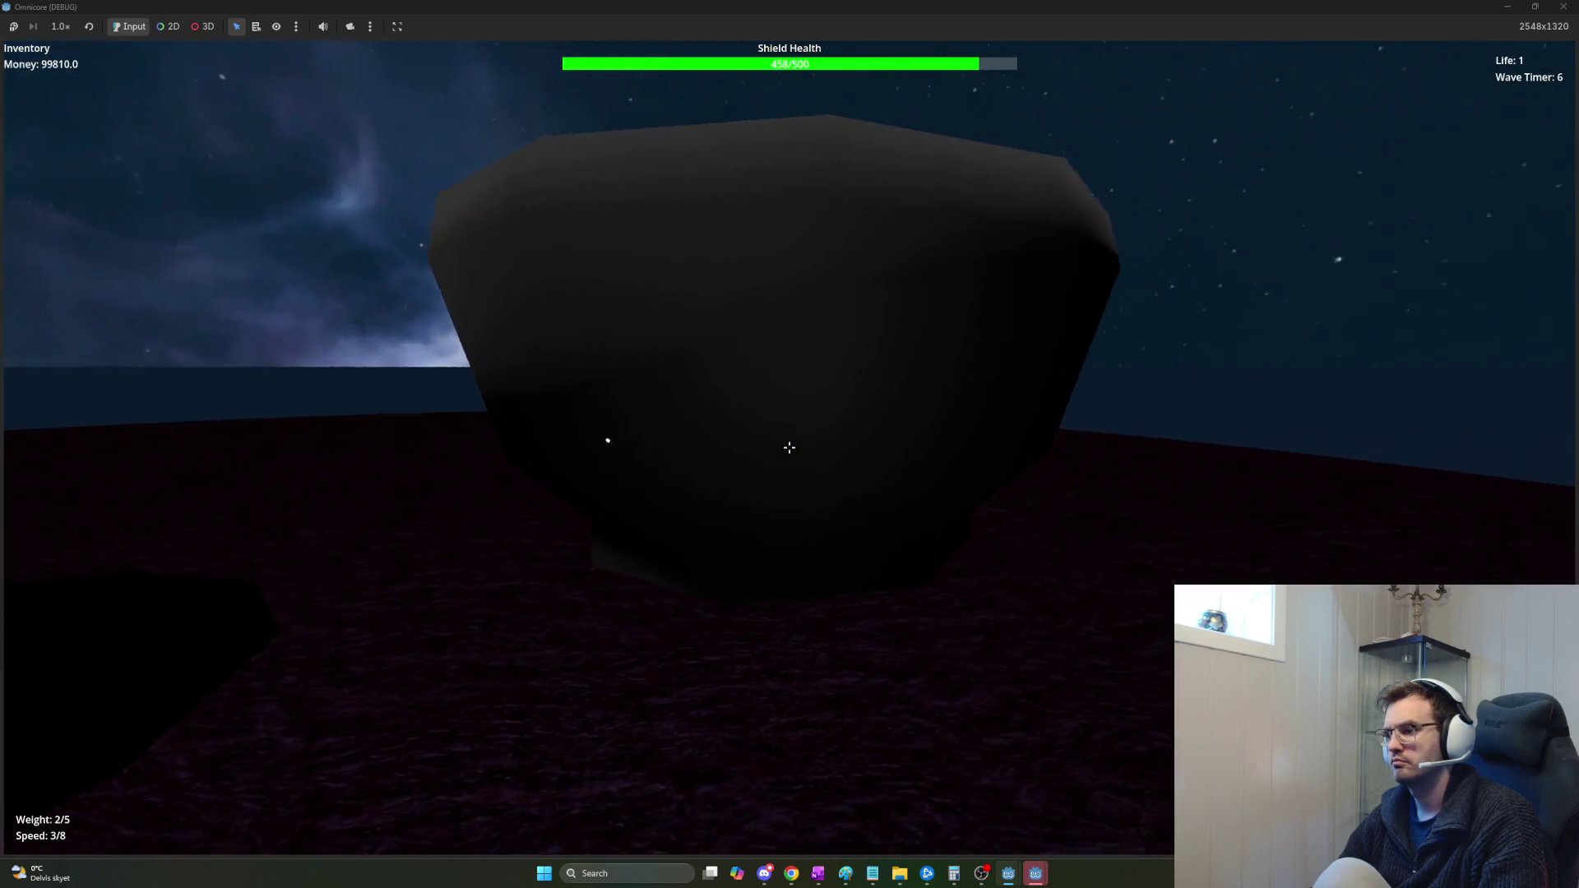
Shoot the beetle enemies down to 0 health, then stop the debug run with F8.
{"action": "left_click", "coordinate": [789, 448]}
{"action": "key", "text": "space"}
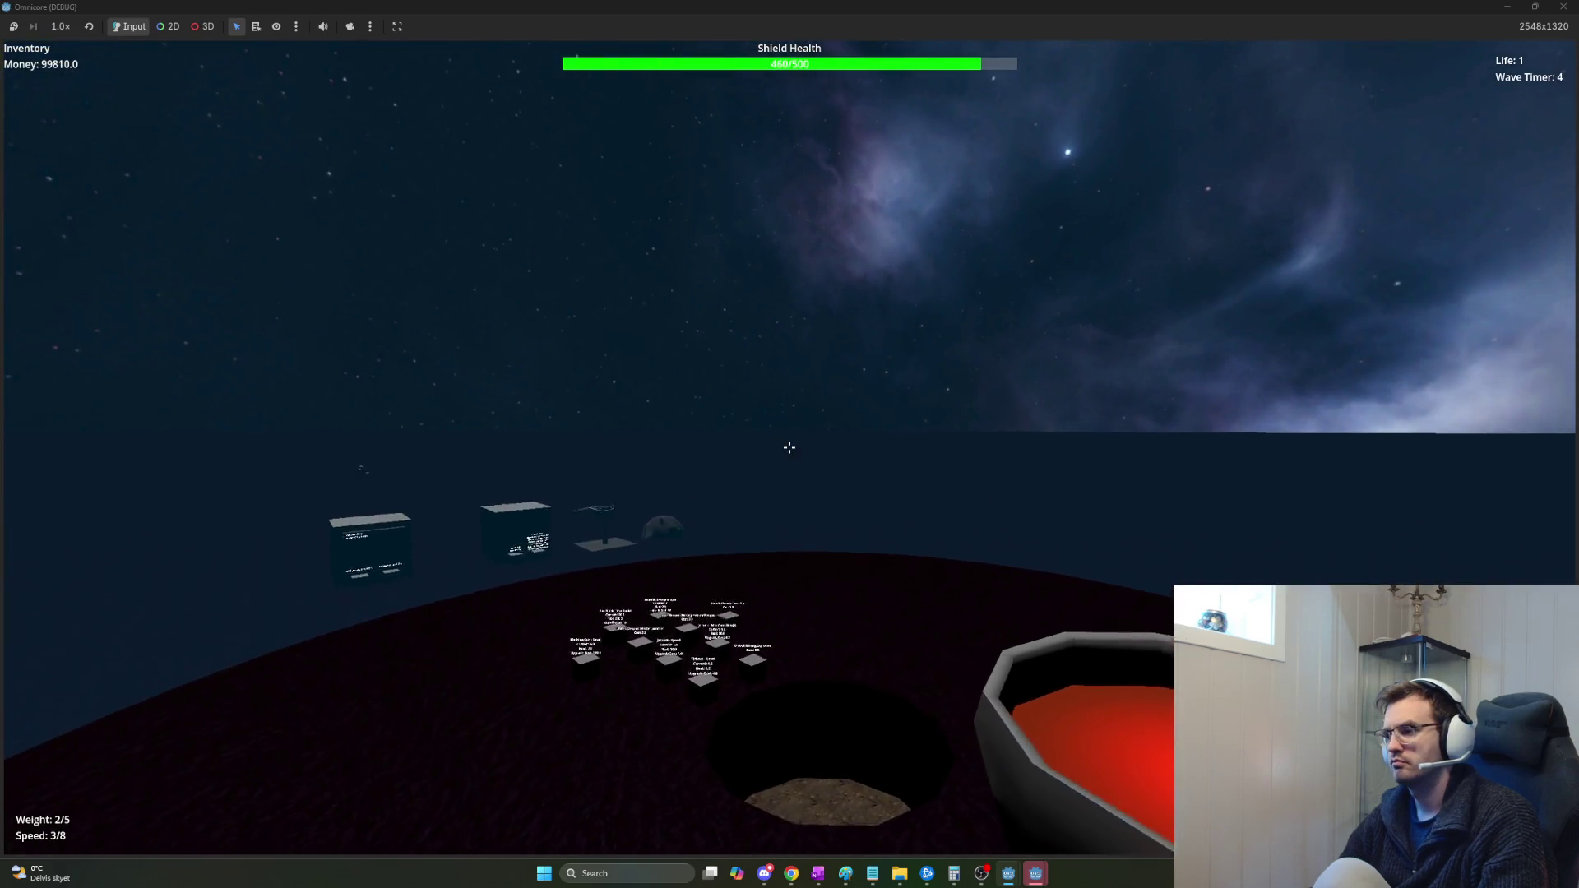
{"action": "key", "text": "s"}
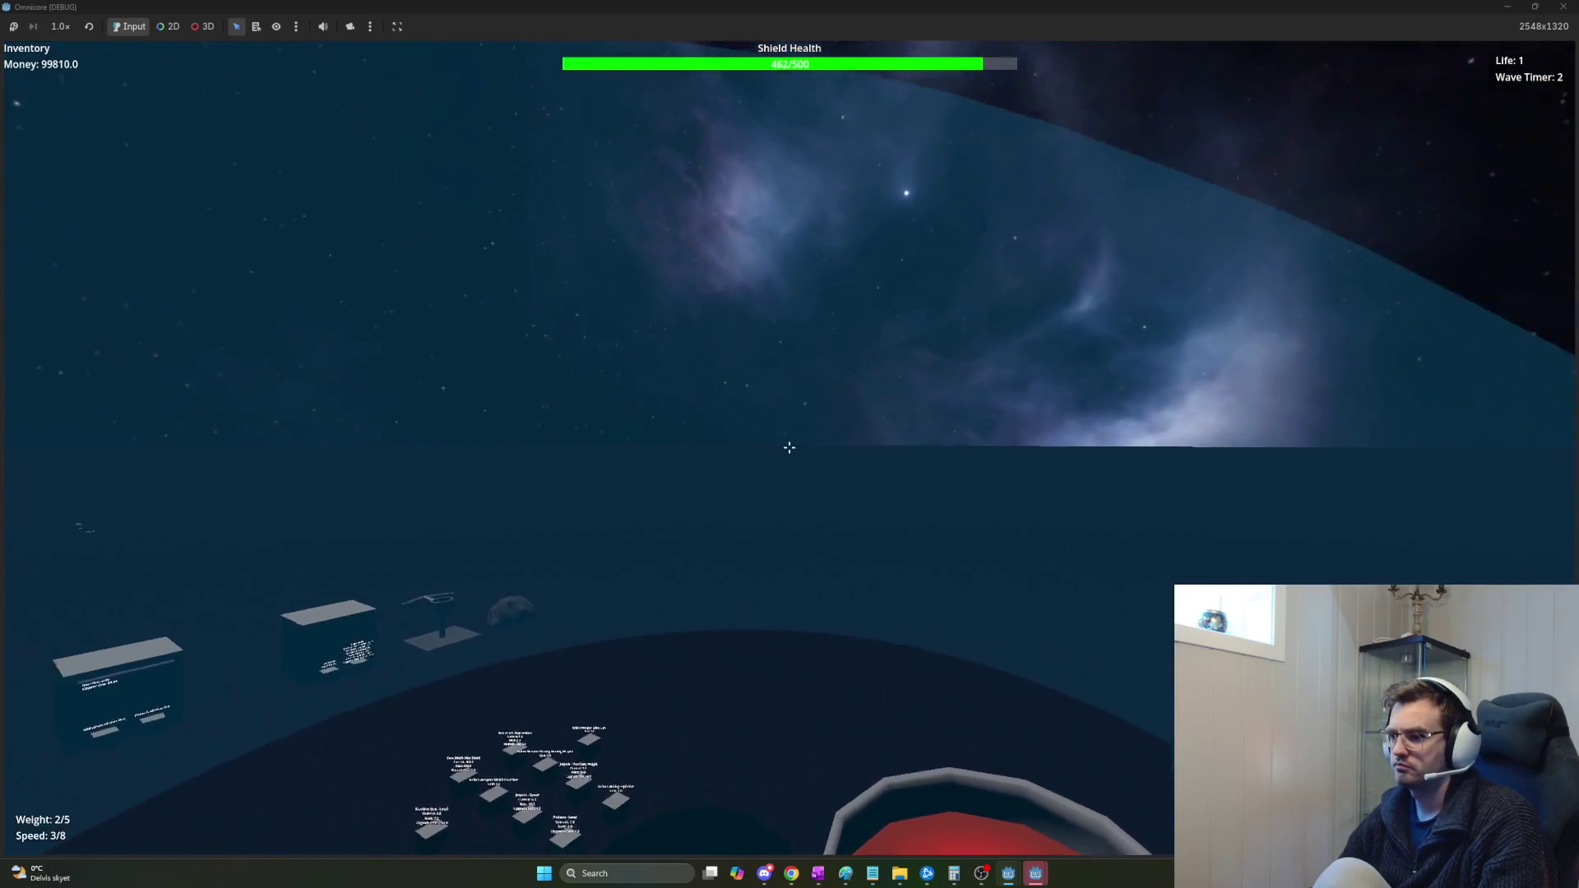
{"action": "key", "text": "w"}
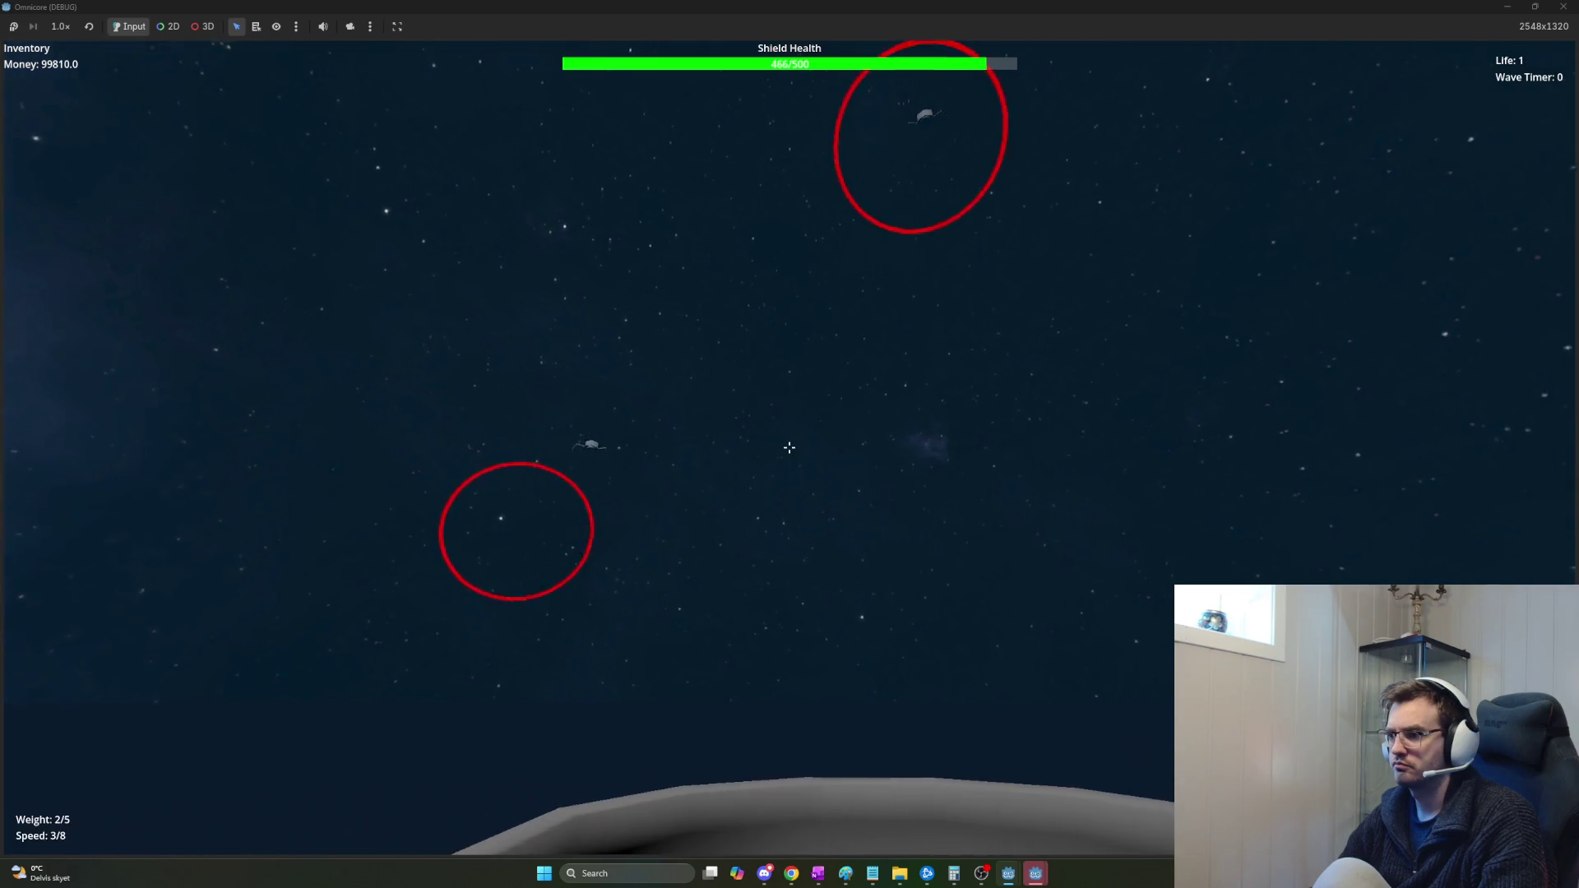
{"action": "left_click", "coordinate": [789, 447]}
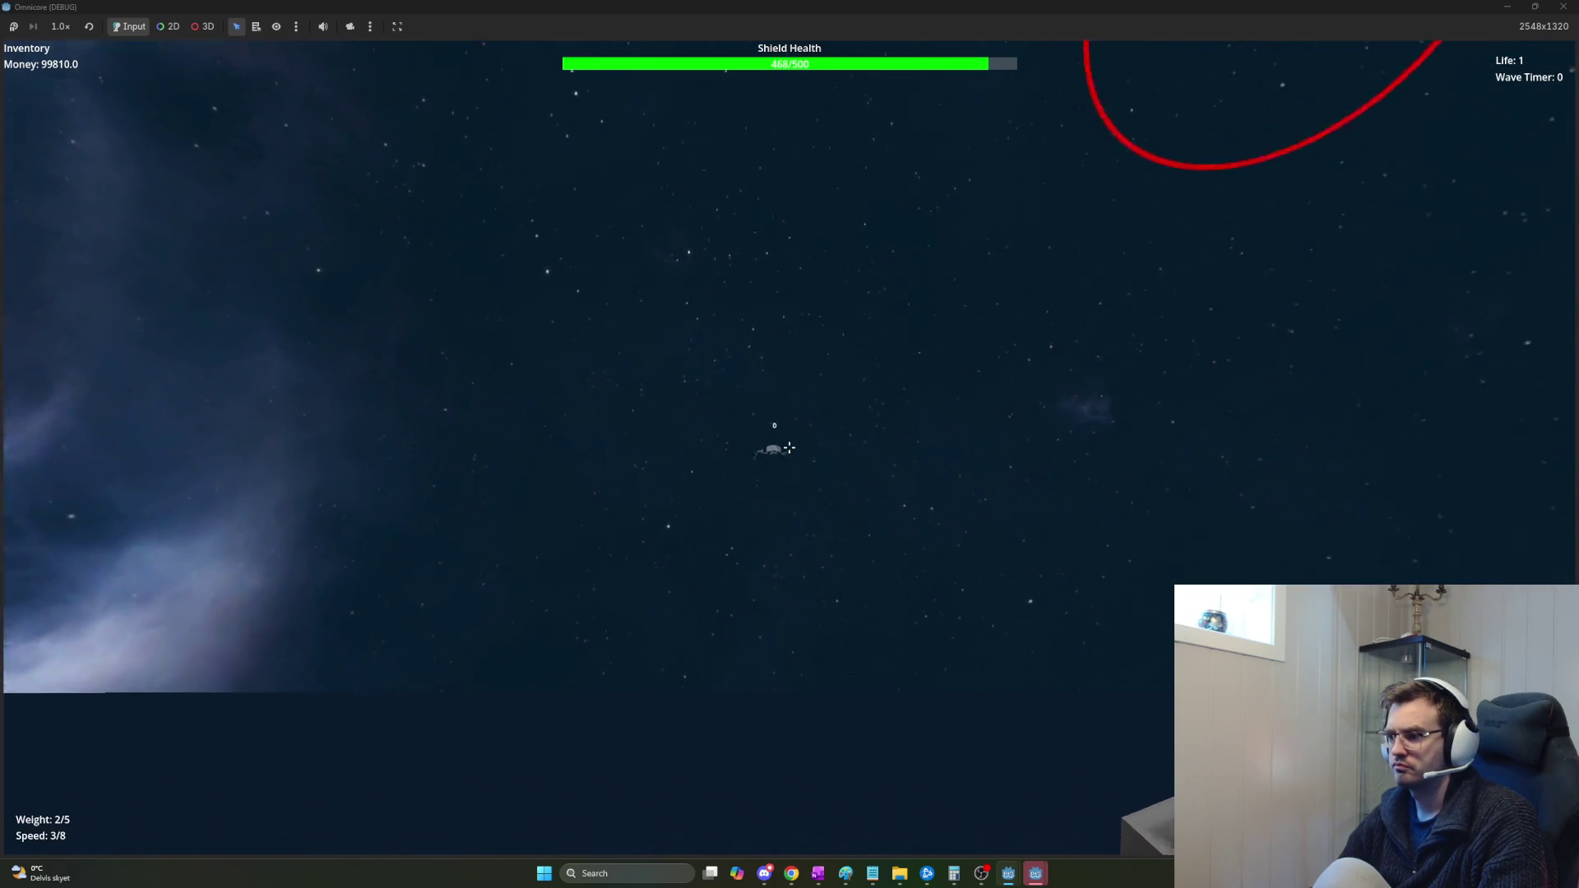
{"action": "left_click", "coordinate": [790, 447]}
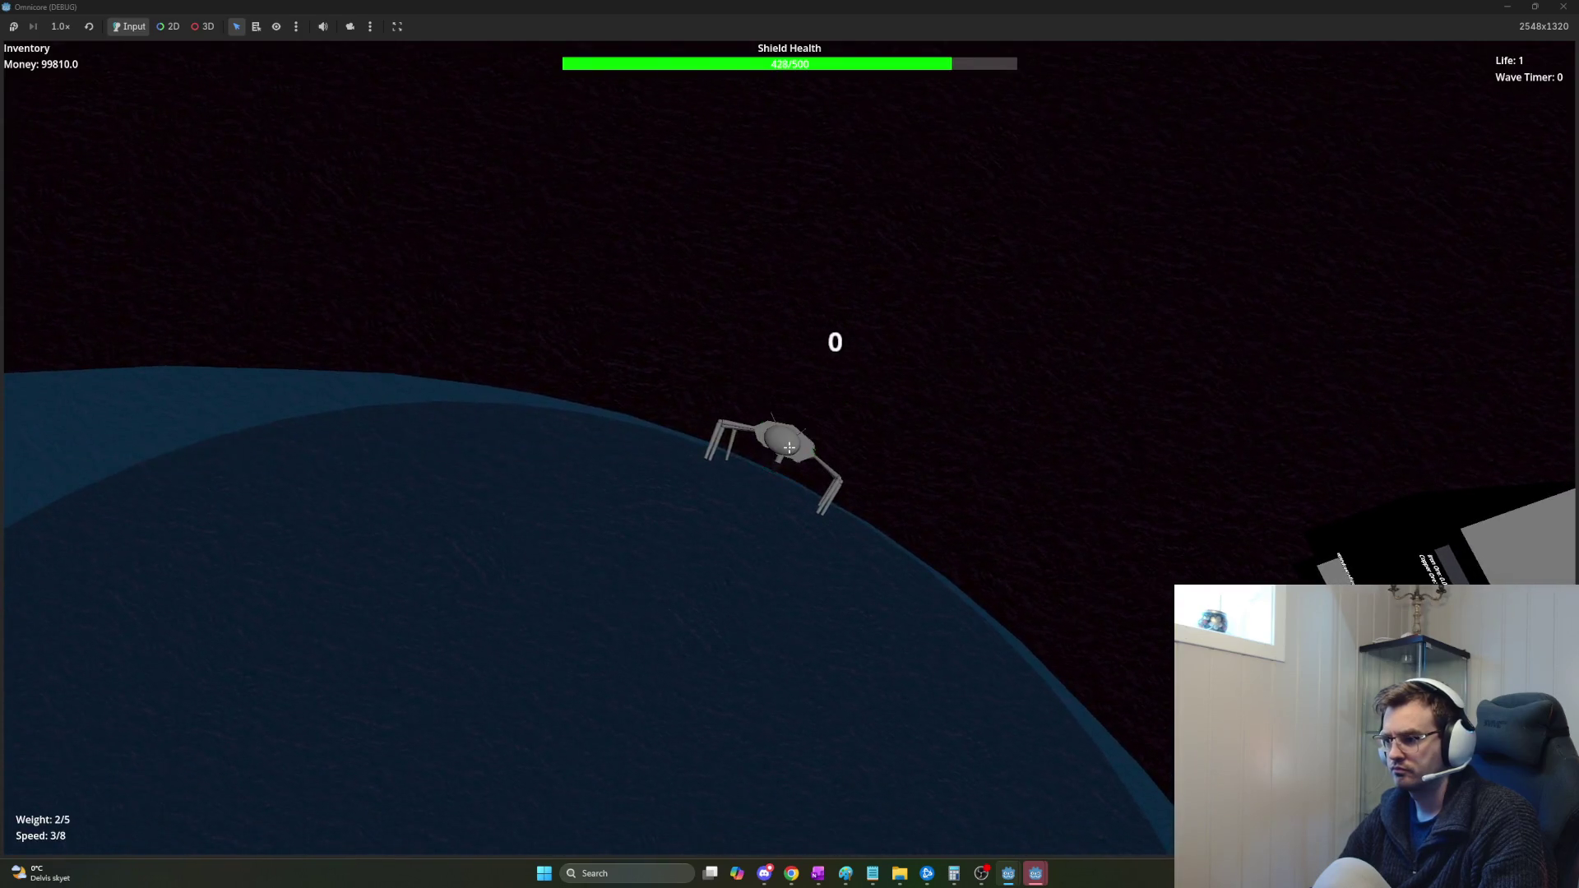
{"action": "key", "text": "F8"}
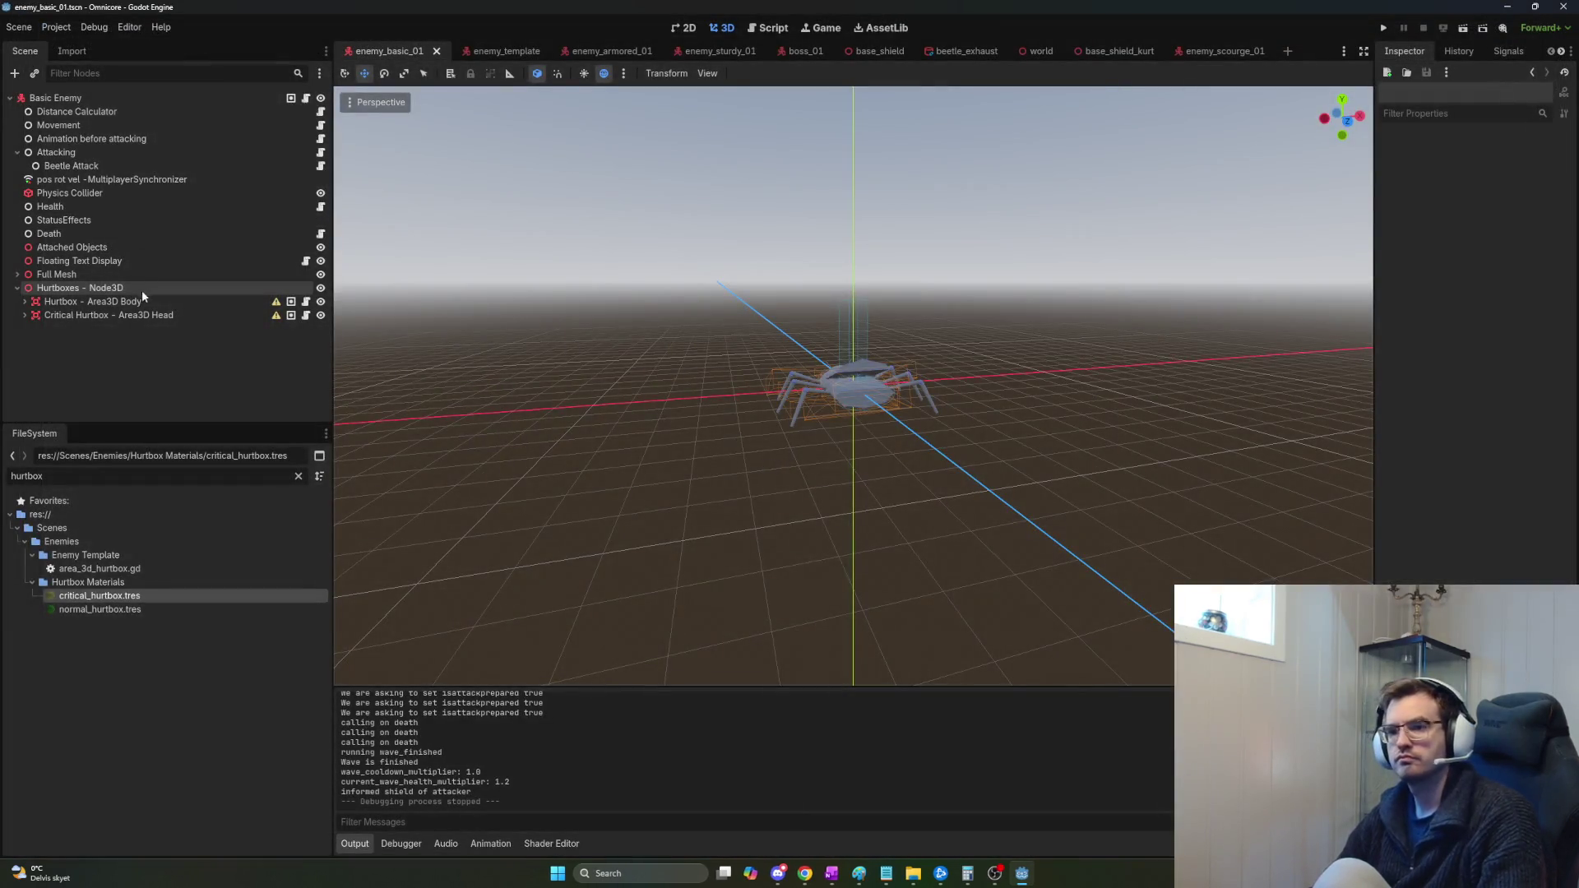
Compare the properties of CollisionShape3D - Body with those of Visible Hurtbox - Body.
{"action": "left_click", "coordinate": [143, 302]}
{"action": "left_click", "coordinate": [125, 315]}
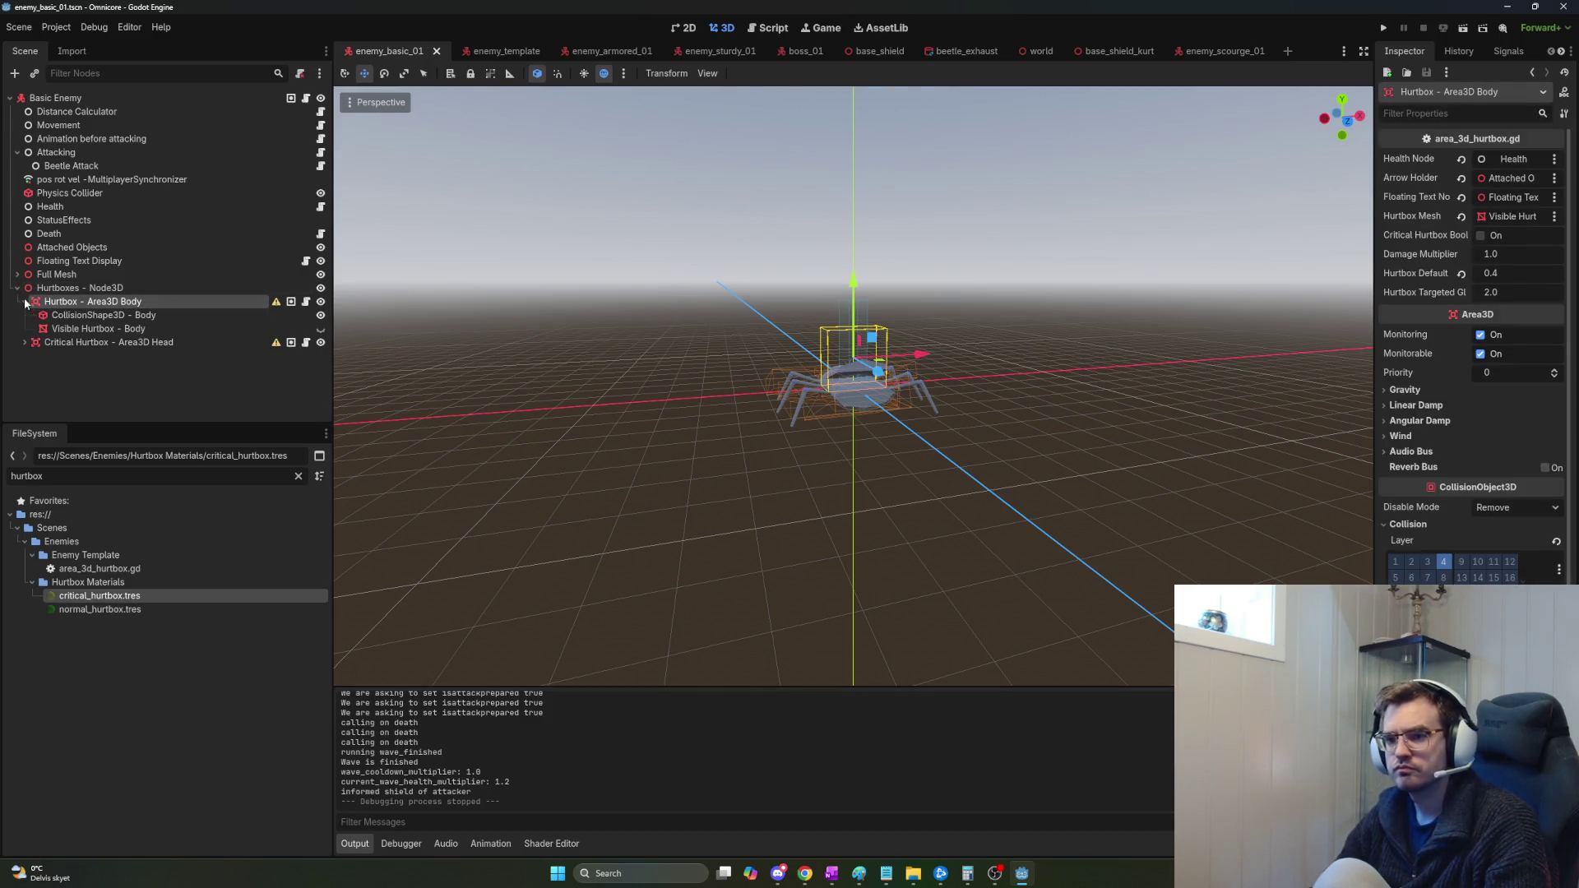
{"action": "left_click", "coordinate": [915, 396]}
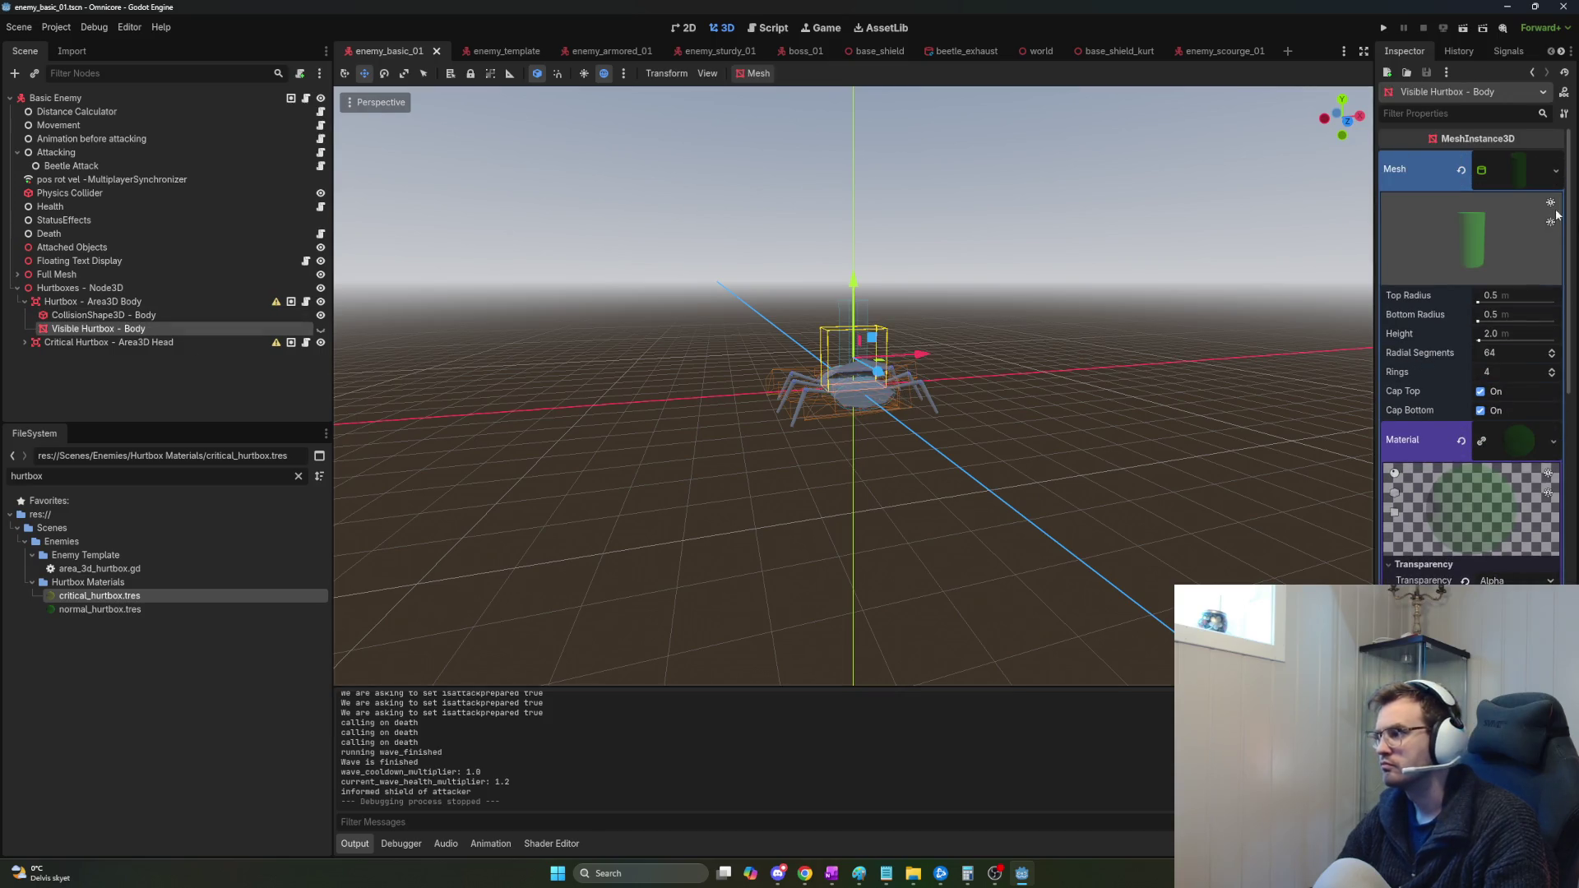
{"action": "left_click", "coordinate": [177, 315]}
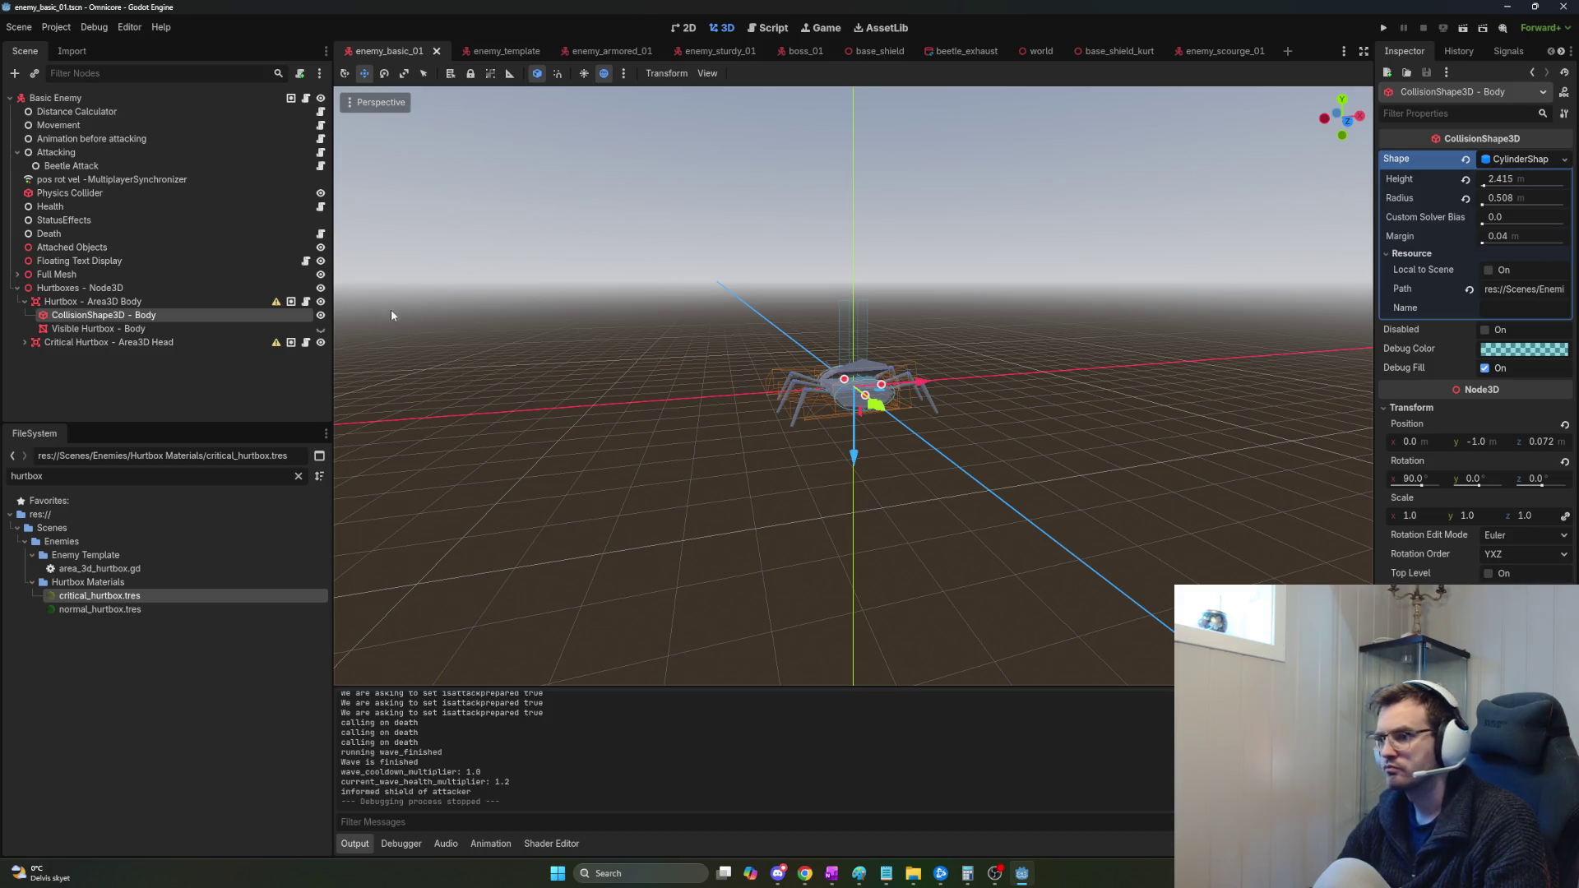
{"action": "left_click", "coordinate": [204, 326]}
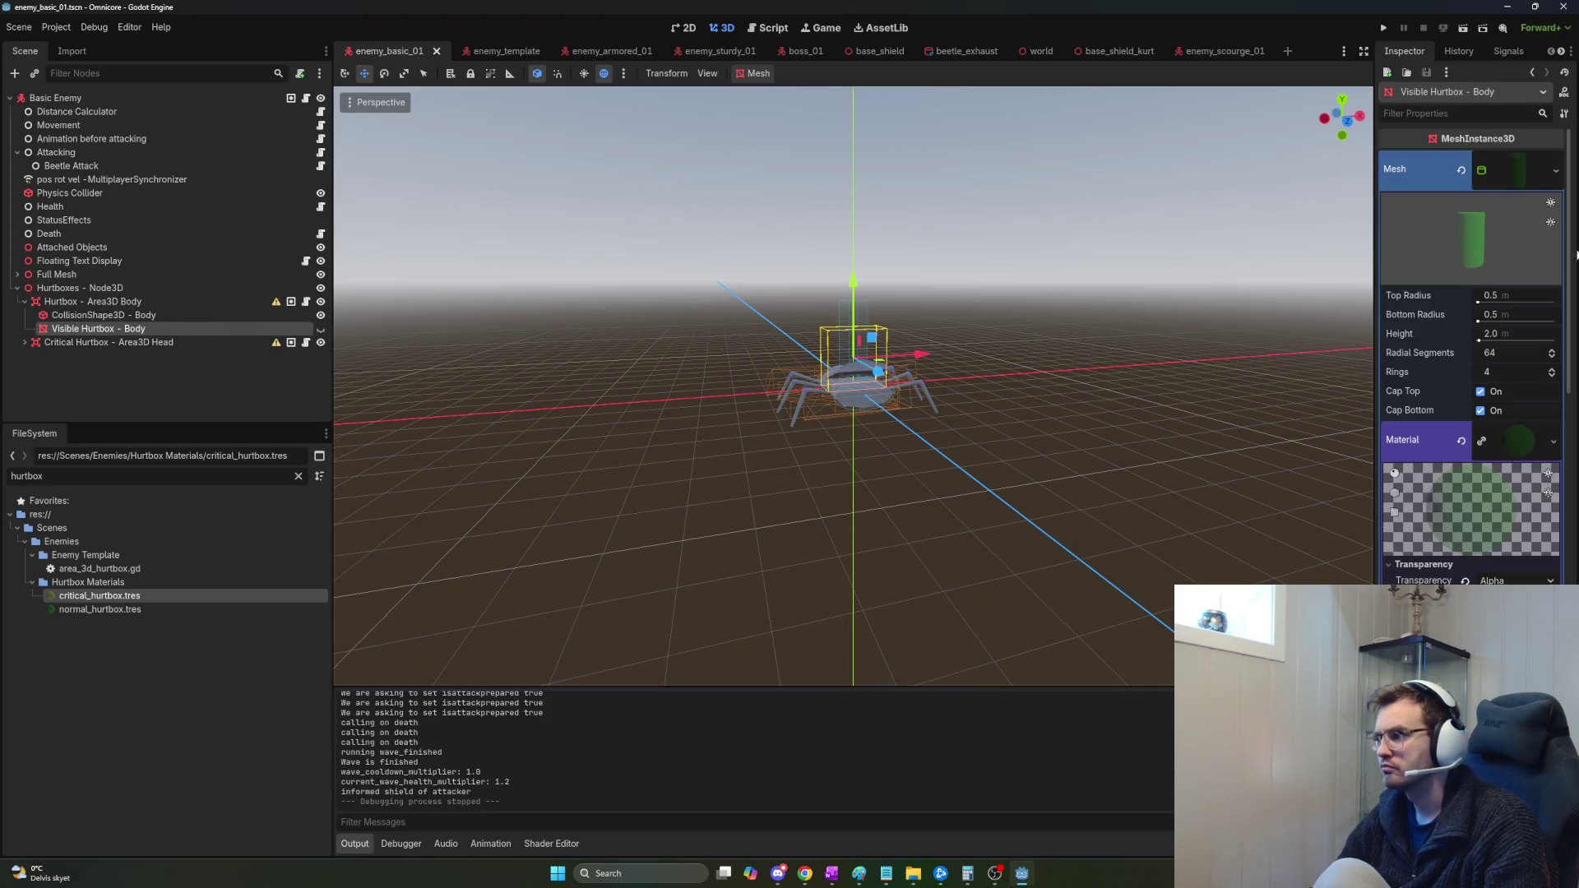
{"action": "left_click", "coordinate": [167, 320]}
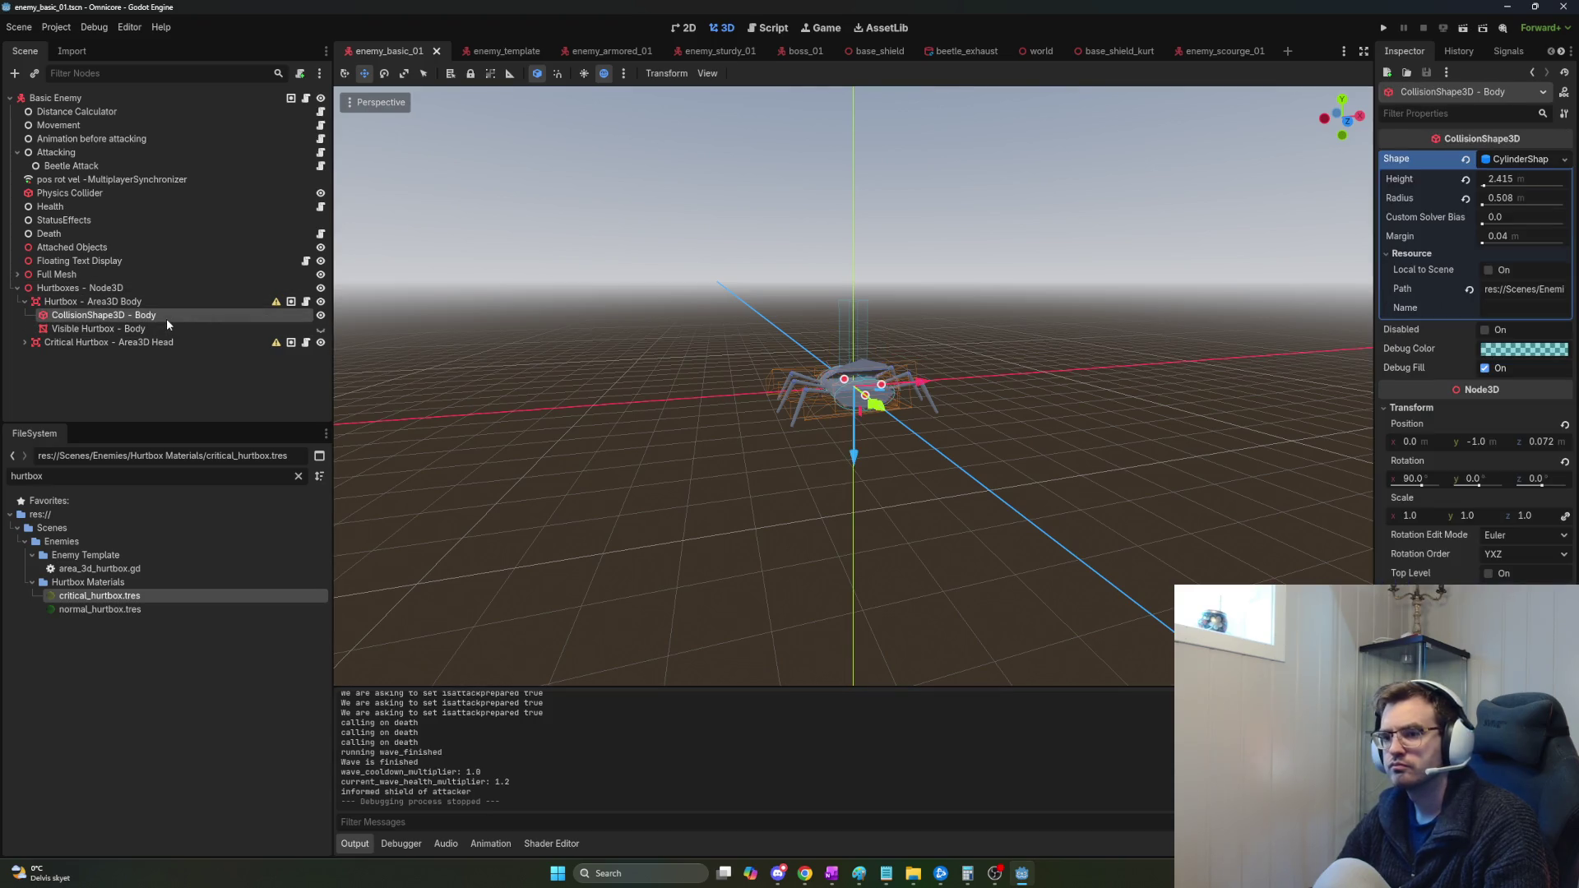
{"action": "left_click", "coordinate": [70, 328]}
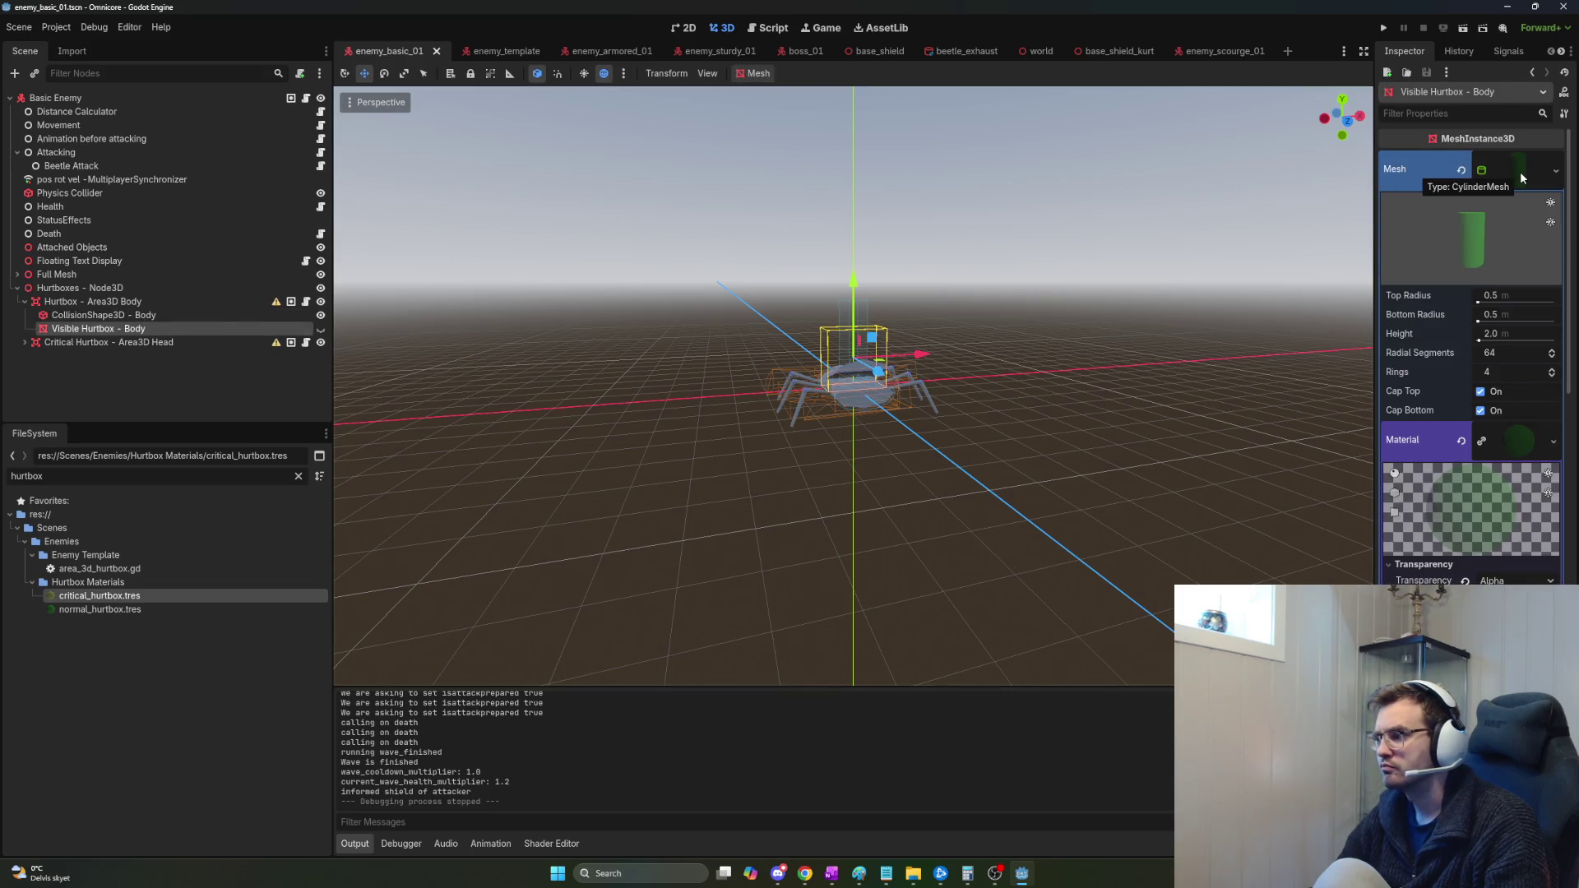
Check the visible body hurtbox's X position and bring up its Mesh property options.
{"action": "scroll", "coordinate": [1495, 575], "scroll_direction": "down", "scroll_amount": 10}
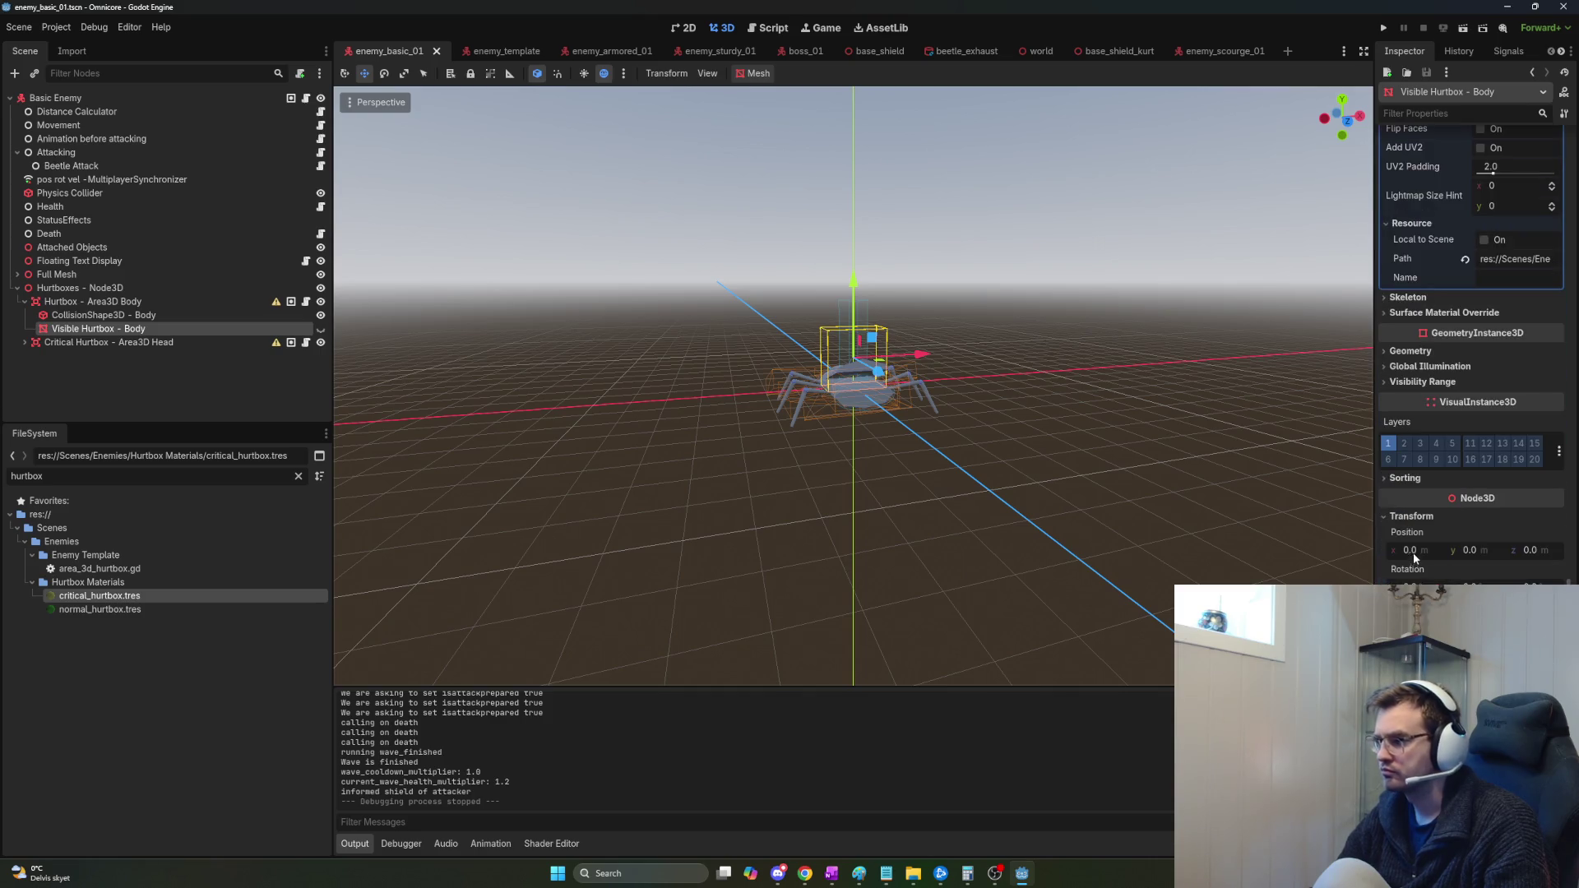
{"action": "left_click", "coordinate": [1429, 551]}
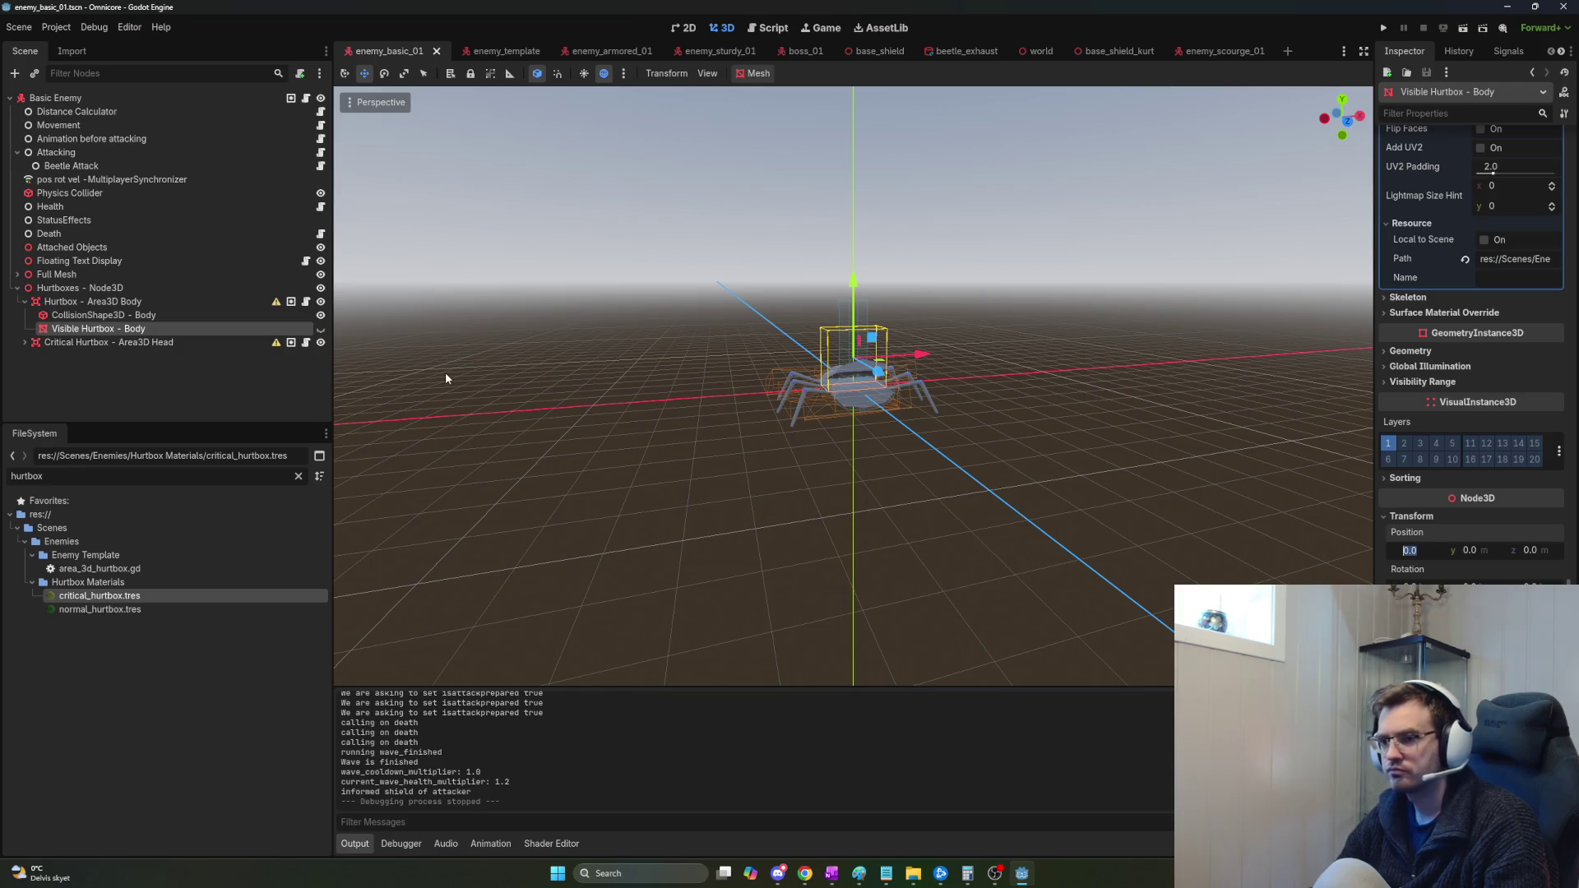
{"action": "left_click", "coordinate": [111, 330]}
{"action": "scroll", "coordinate": [1530, 183], "scroll_direction": "up", "scroll_amount": 10}
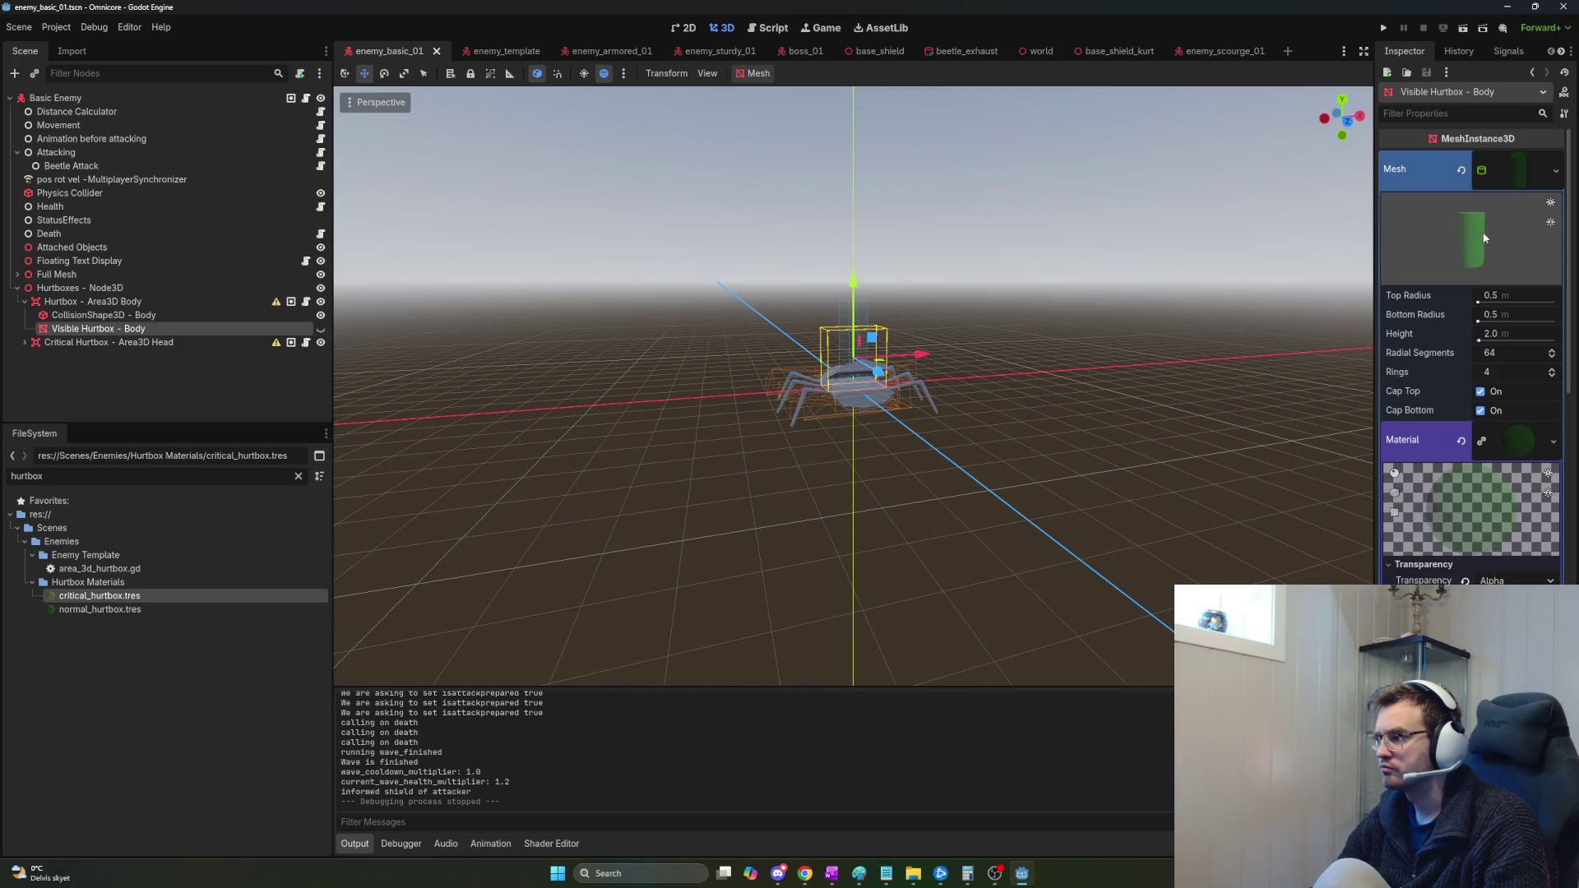
{"action": "right_click", "coordinate": [1521, 160]}
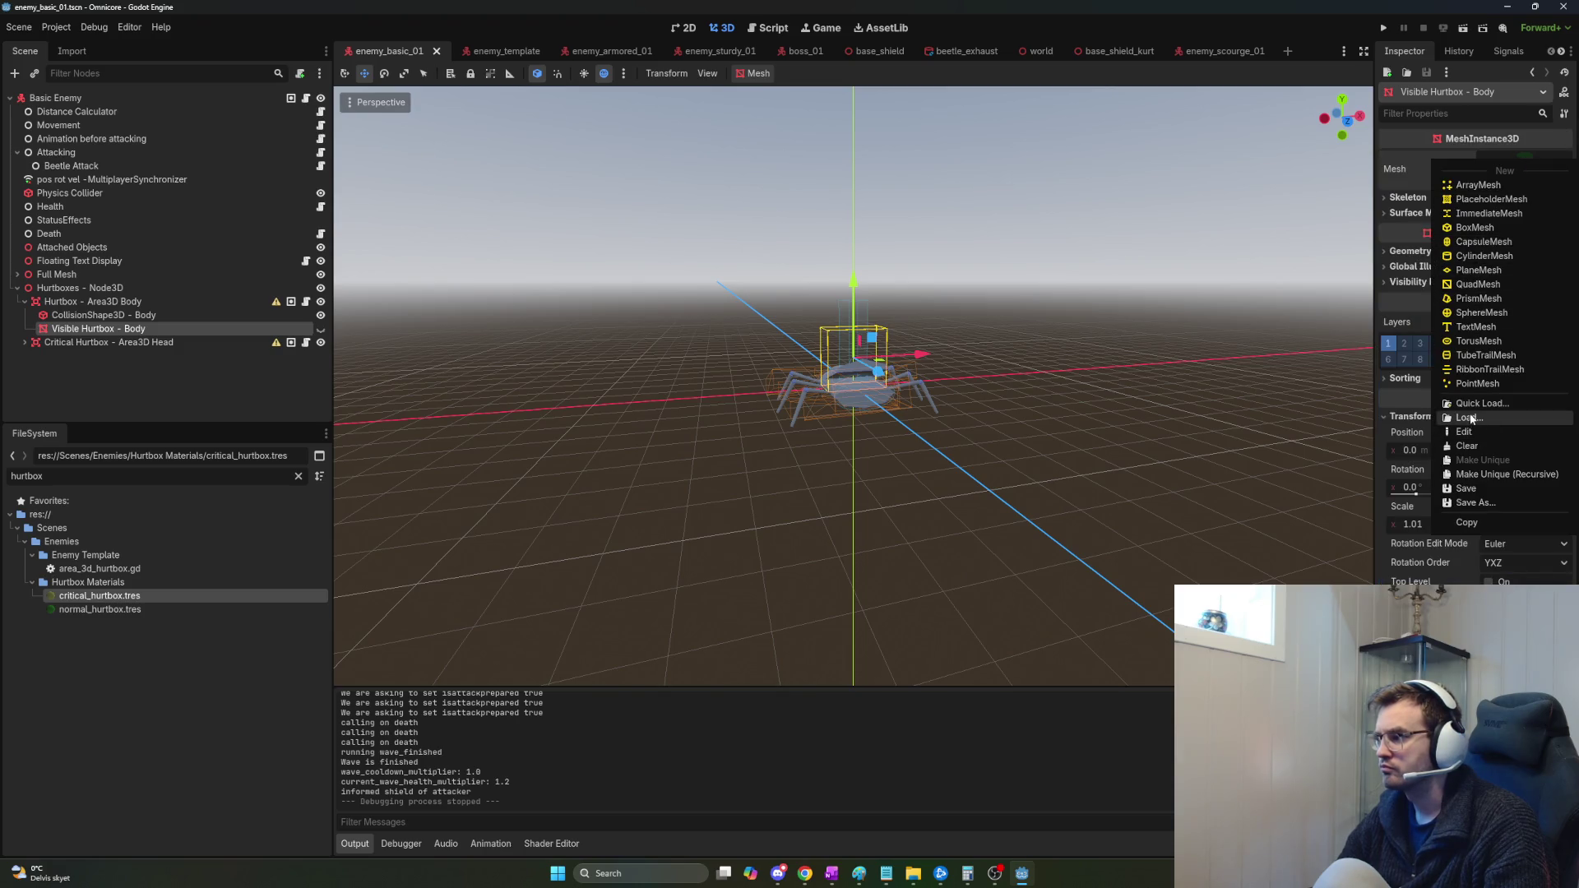
Clear the cylinder mesh, nest Visible Hurtbox - Body under CollisionShape3D - Body, and give it a New Mesh.
{"action": "left_click", "coordinate": [1466, 446]}
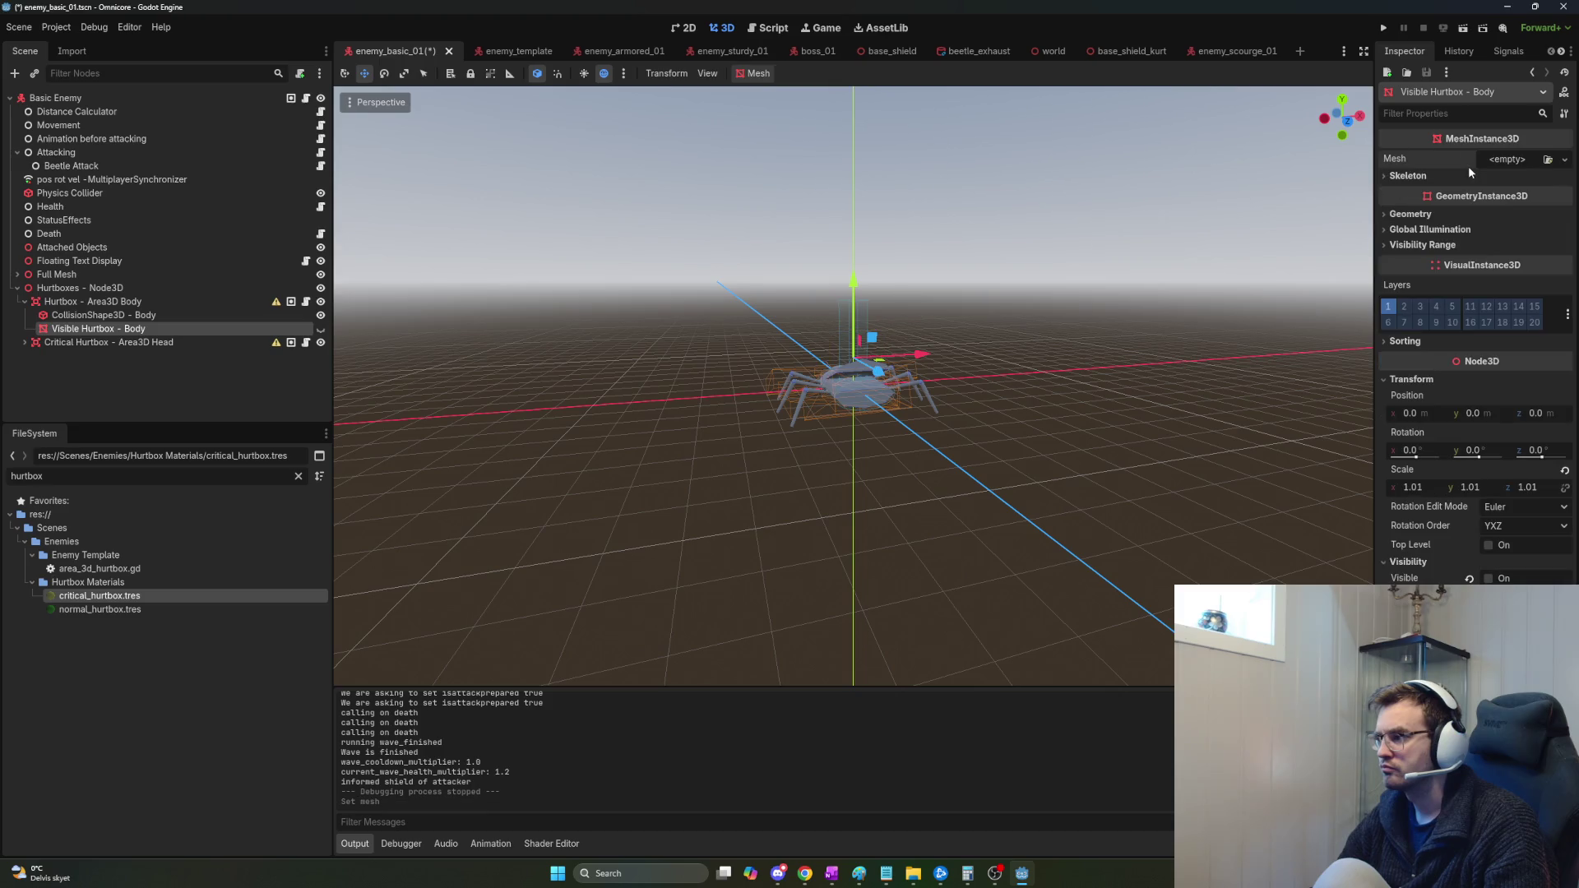
{"action": "left_click_drag", "start_coordinate": [136, 329], "coordinate": [144, 315]}
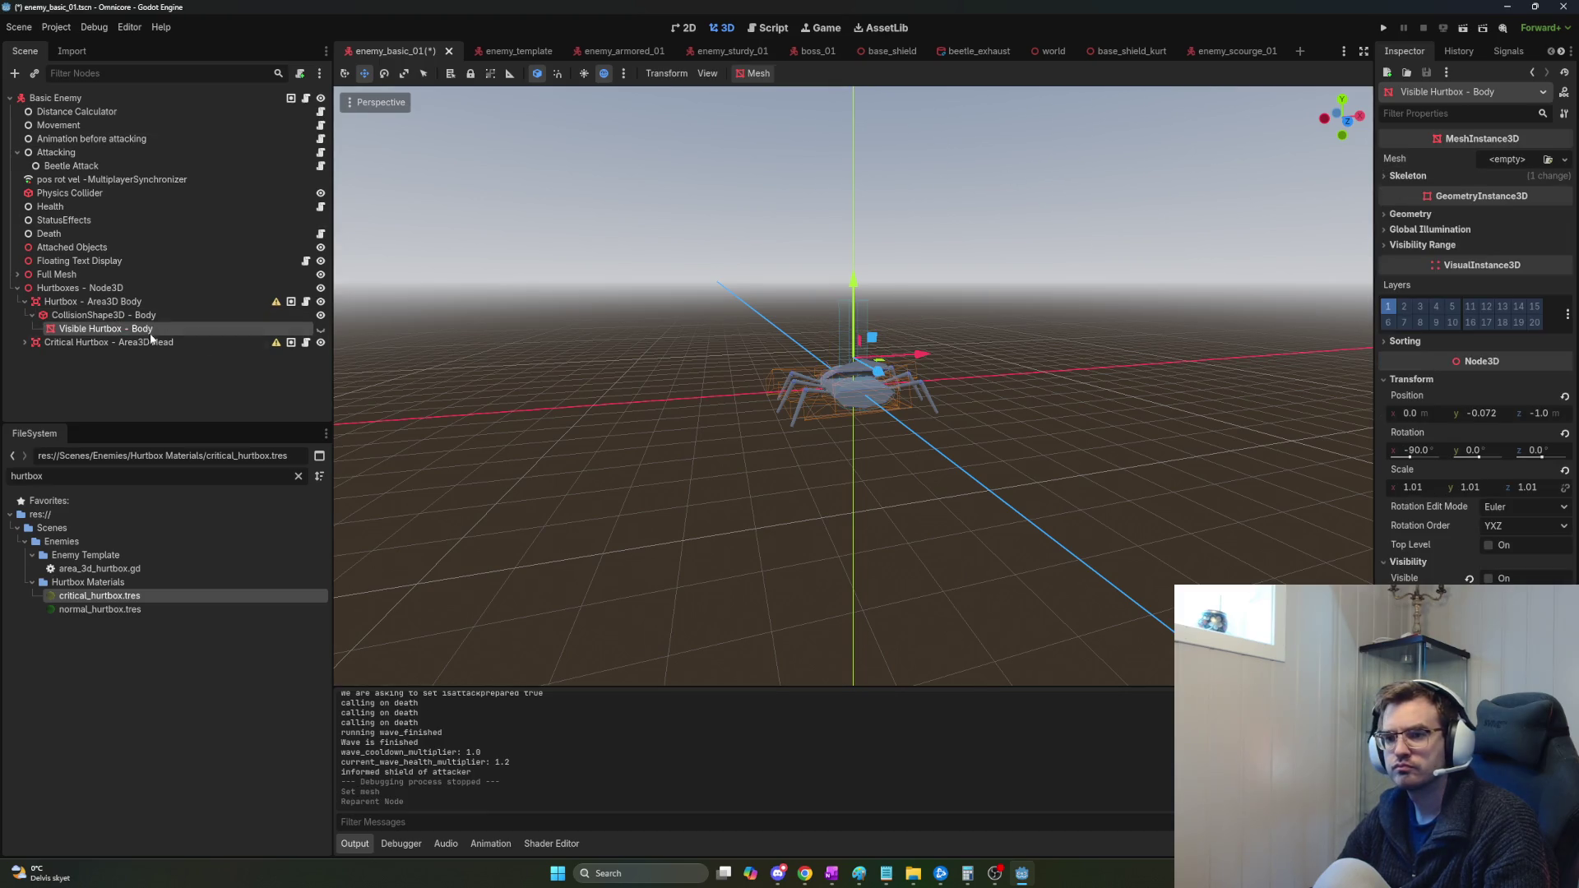
{"action": "left_click", "coordinate": [1526, 157]}
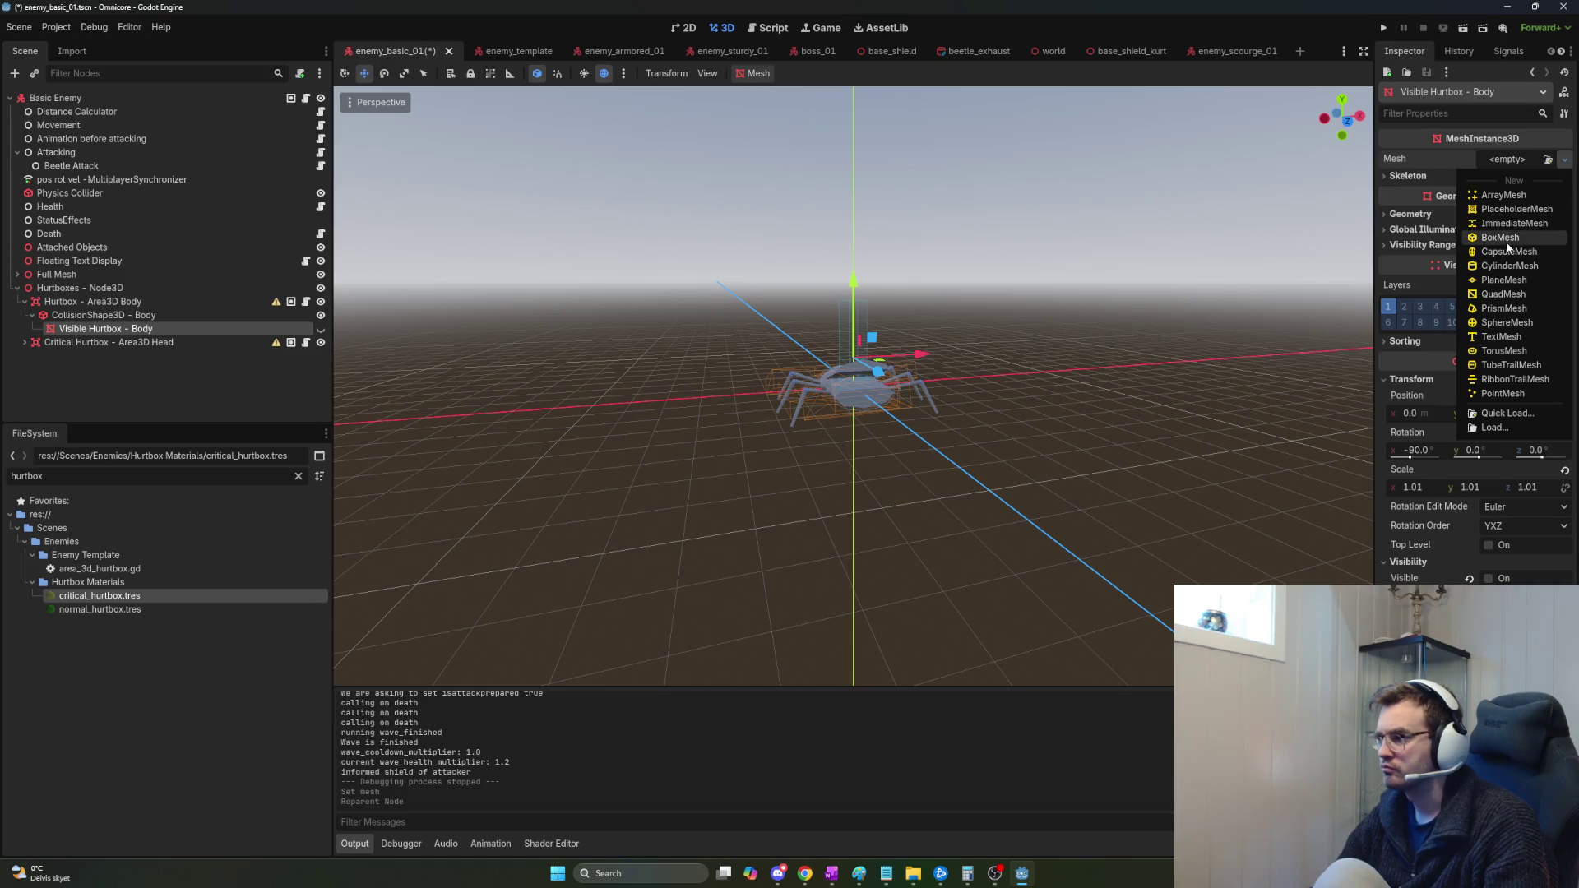
{"action": "left_click", "coordinate": [1509, 265]}
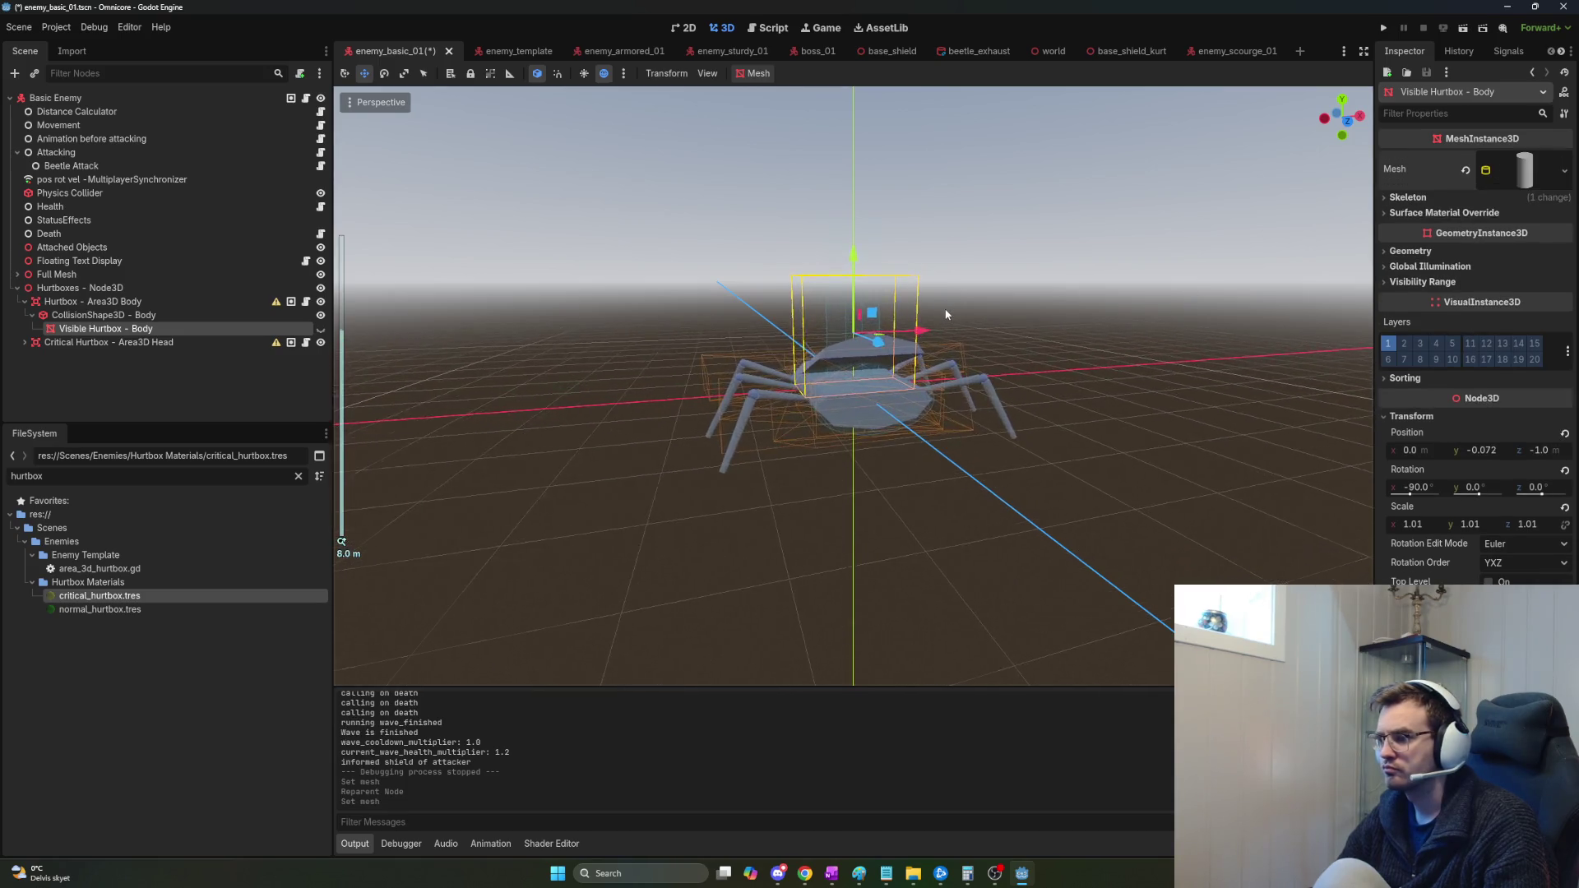
{"action": "scroll", "coordinate": [948, 311], "scroll_direction": "down", "scroll_amount": 3}
{"action": "scroll", "coordinate": [962, 313], "scroll_direction": "up", "scroll_amount": 2}
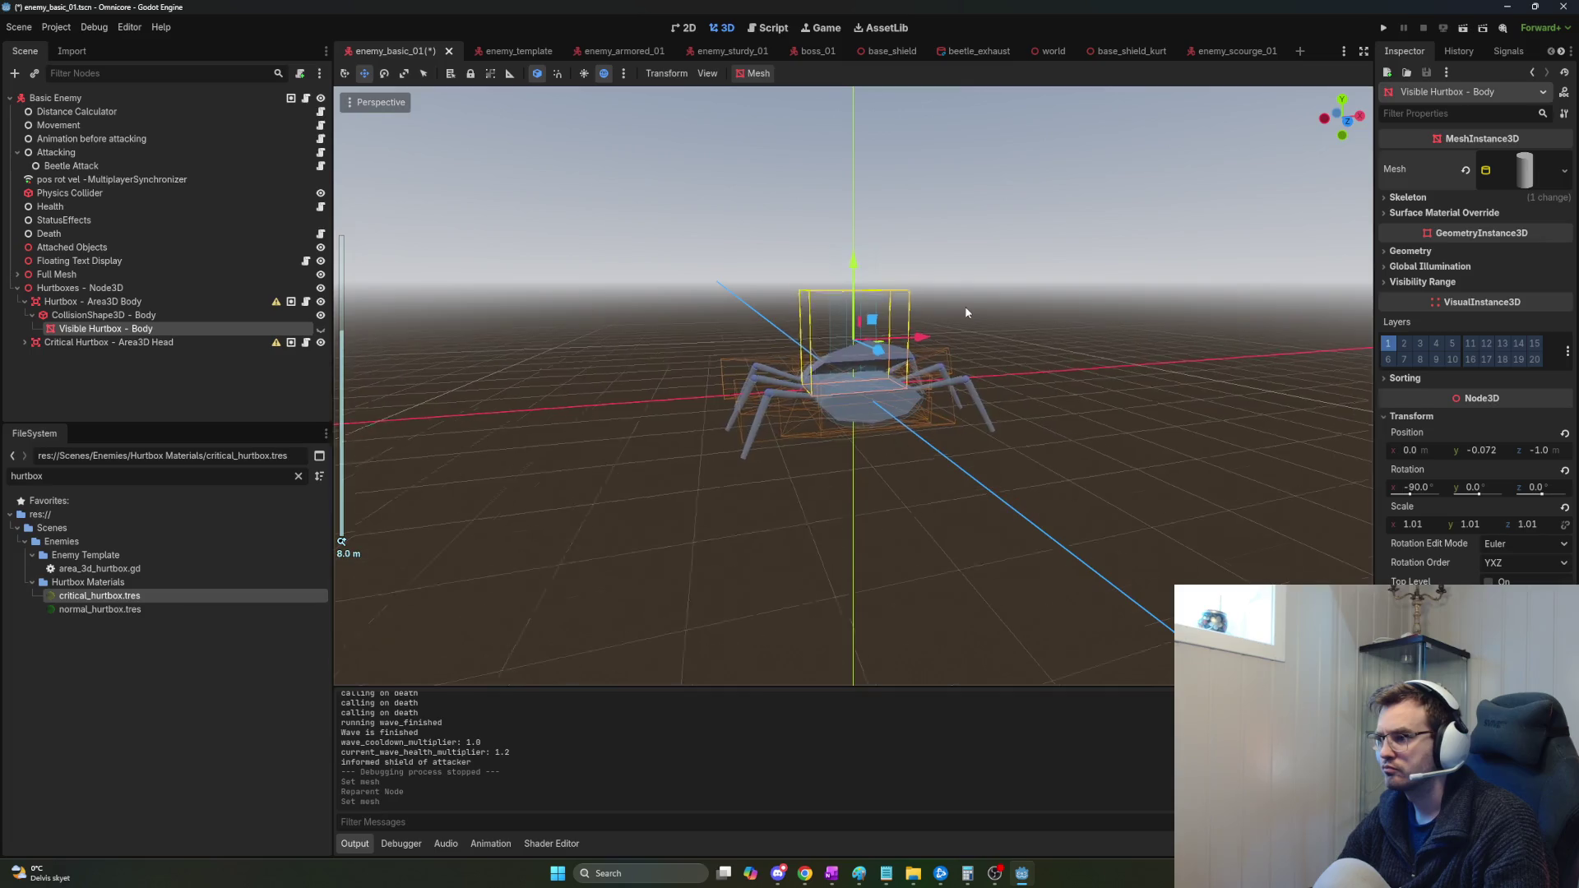
{"action": "scroll", "coordinate": [966, 313], "scroll_direction": "up", "scroll_amount": 5}
{"action": "mouse_move", "coordinate": [966, 313]}
{"action": "left_mouse_down"}
{"action": "mouse_move", "coordinate": [814, 321]}
{"action": "mouse_move", "coordinate": [1034, 348]}
{"action": "left_mouse_up"}
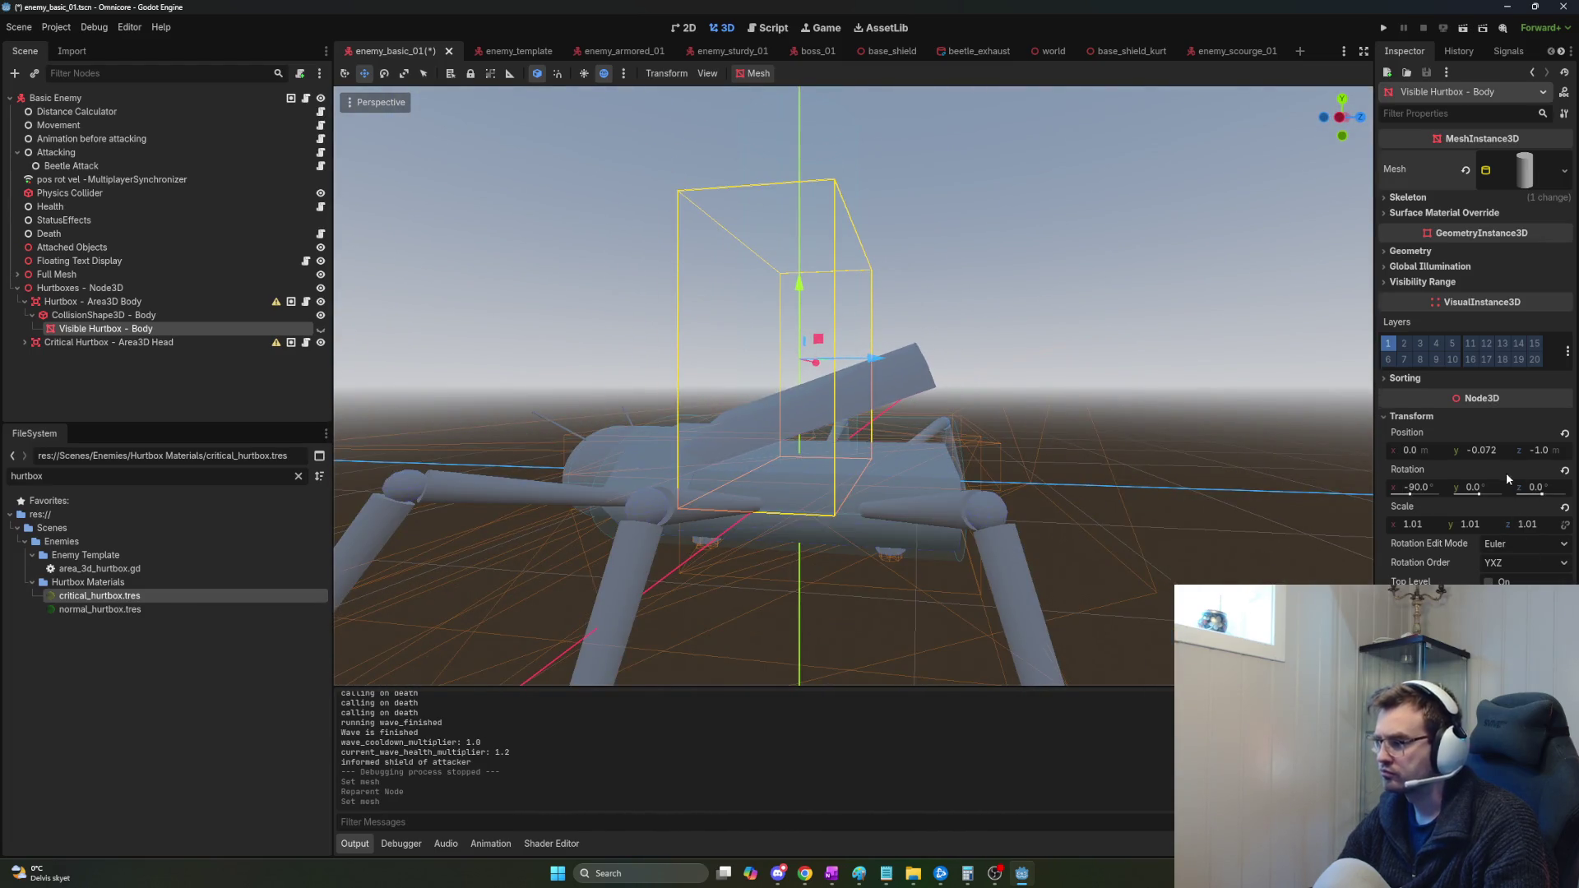
Set the visible hurtbox's X rotation to 0 and offset it along Z to -0.182.
{"action": "left_click", "coordinate": [1428, 486]}
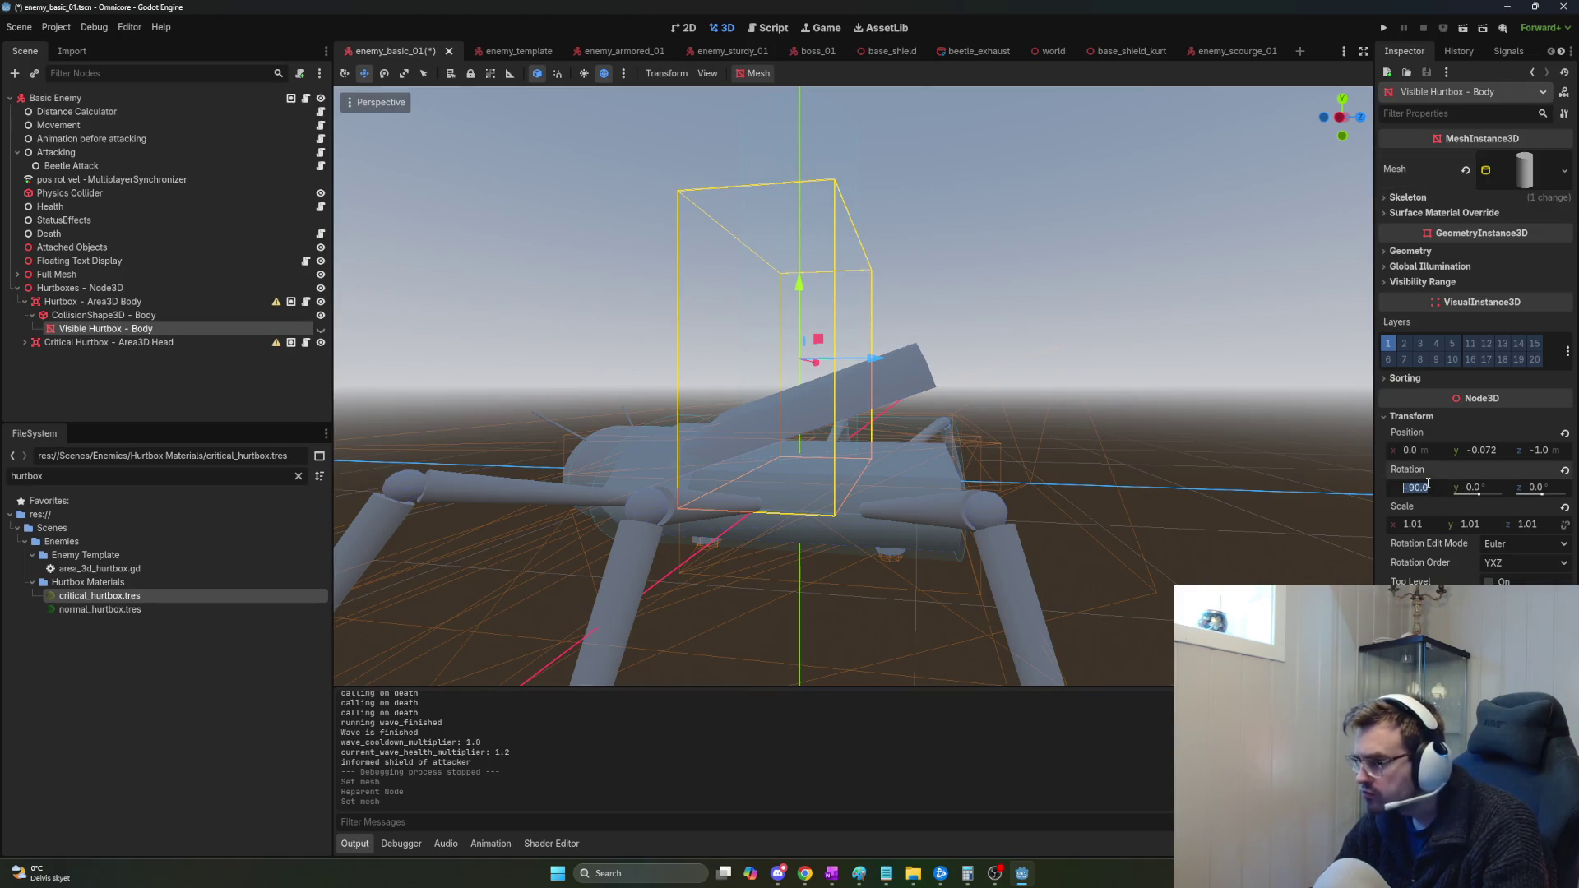
{"action": "type", "text": "0"}
{"action": "key", "text": "Return"}
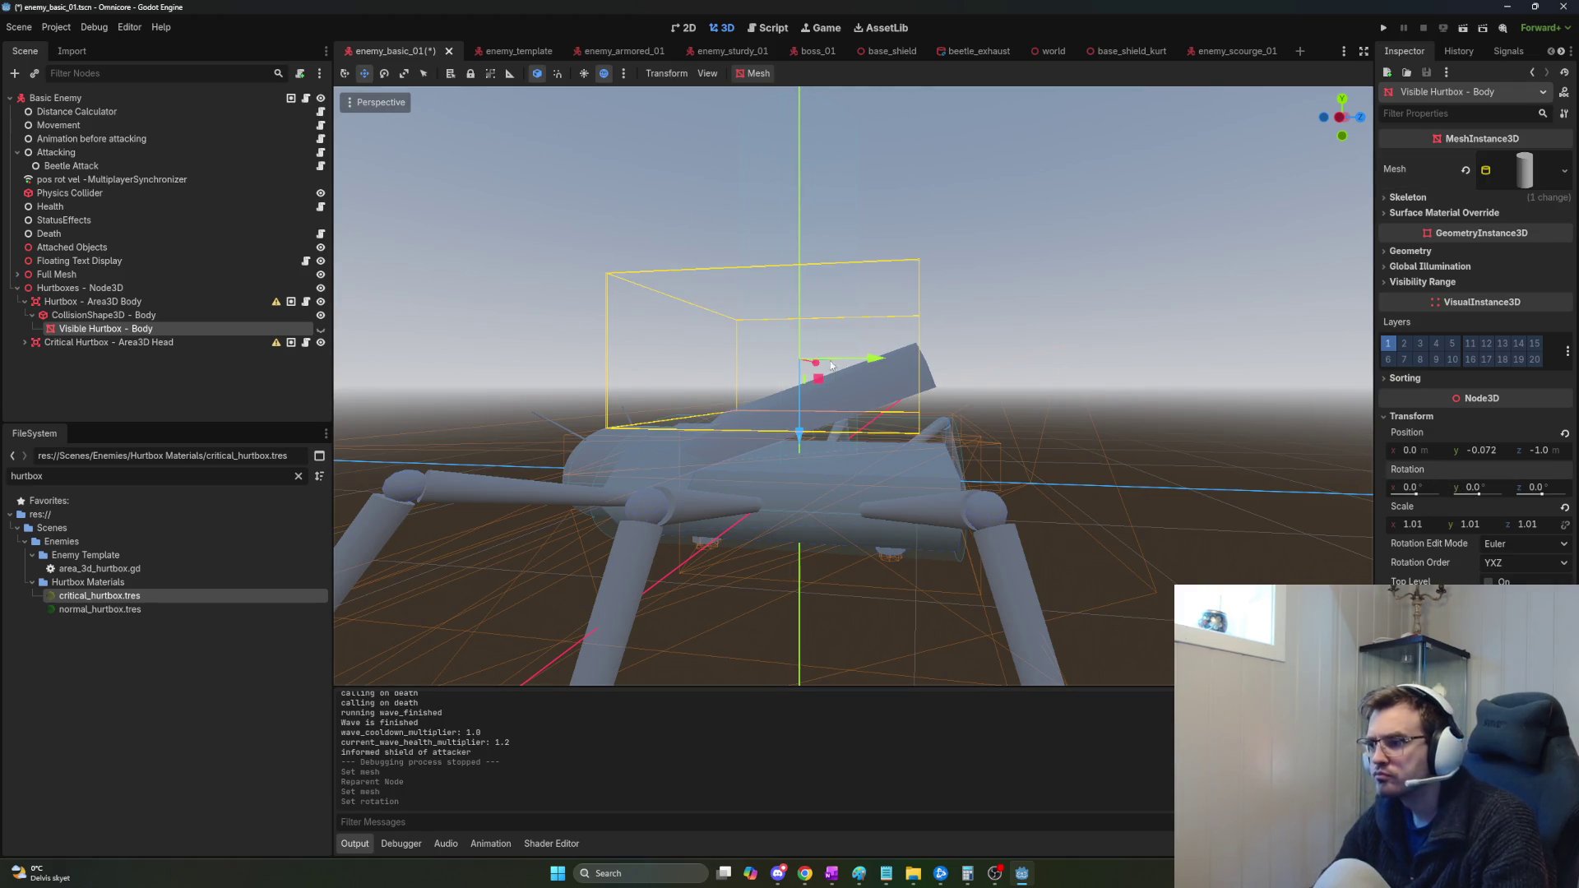
{"action": "mouse_move", "coordinate": [803, 439]}
{"action": "left_mouse_down"}
{"action": "mouse_move", "coordinate": [804, 554]}
{"action": "mouse_move", "coordinate": [802, 530]}
{"action": "left_mouse_up"}
{"action": "scroll", "coordinate": [876, 509], "scroll_direction": "up", "scroll_amount": 6}
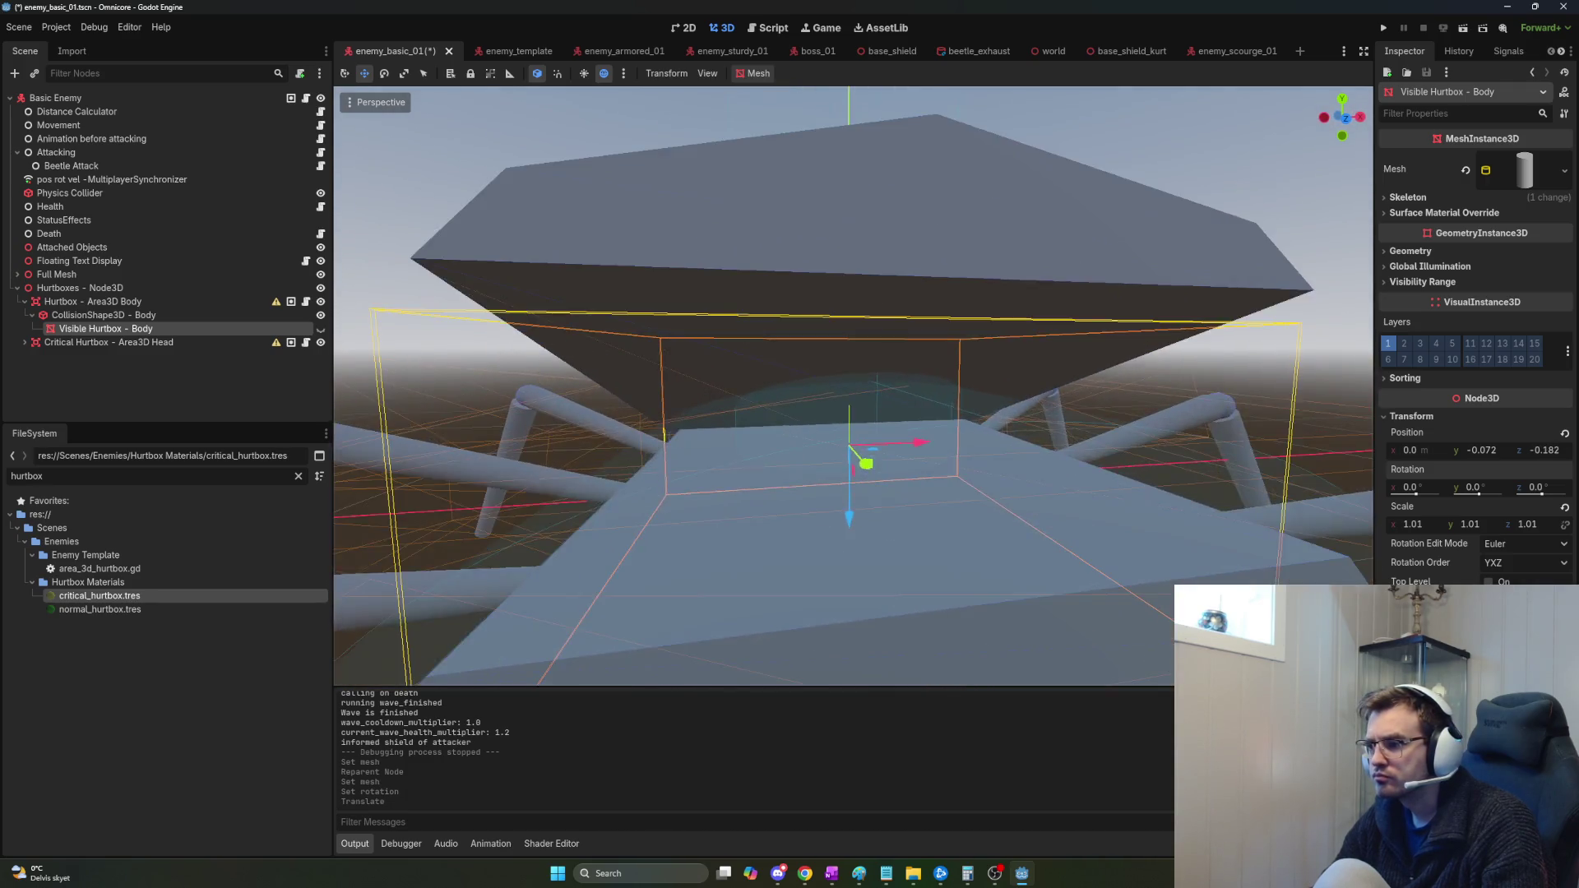
{"action": "left_click_drag", "start_coordinate": [846, 520], "coordinate": [855, 90]}
{"action": "key", "text": "f"}
{"action": "scroll", "coordinate": [853, 385], "scroll_direction": "down", "scroll_amount": 5}
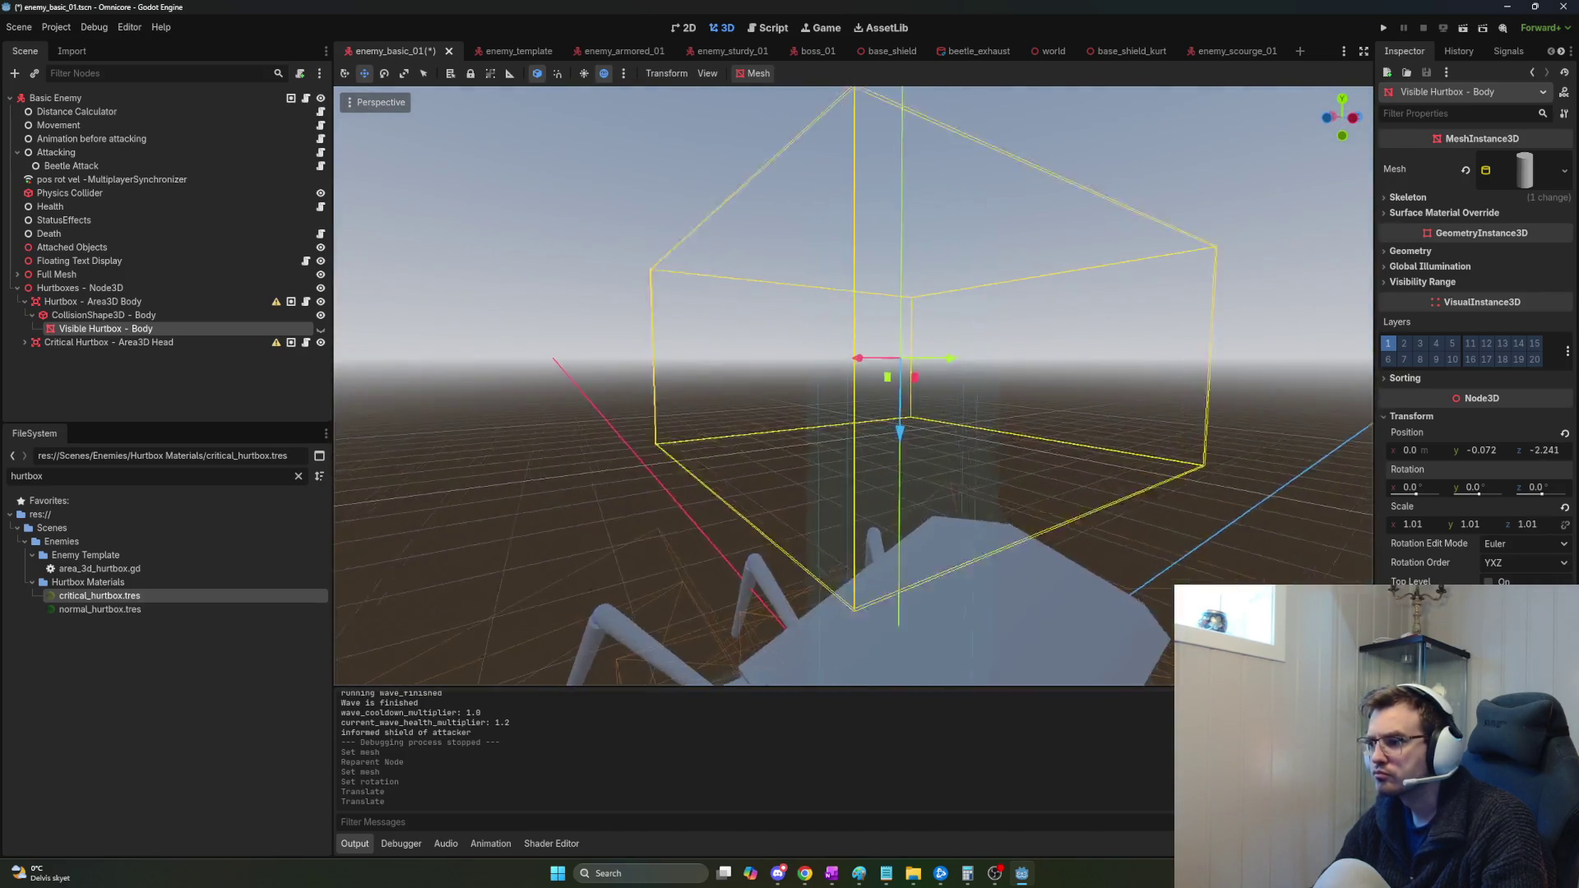
{"action": "scroll", "coordinate": [852, 386], "scroll_direction": "up", "scroll_amount": 3}
{"action": "scroll", "coordinate": [898, 145], "scroll_direction": "down", "scroll_amount": 3}
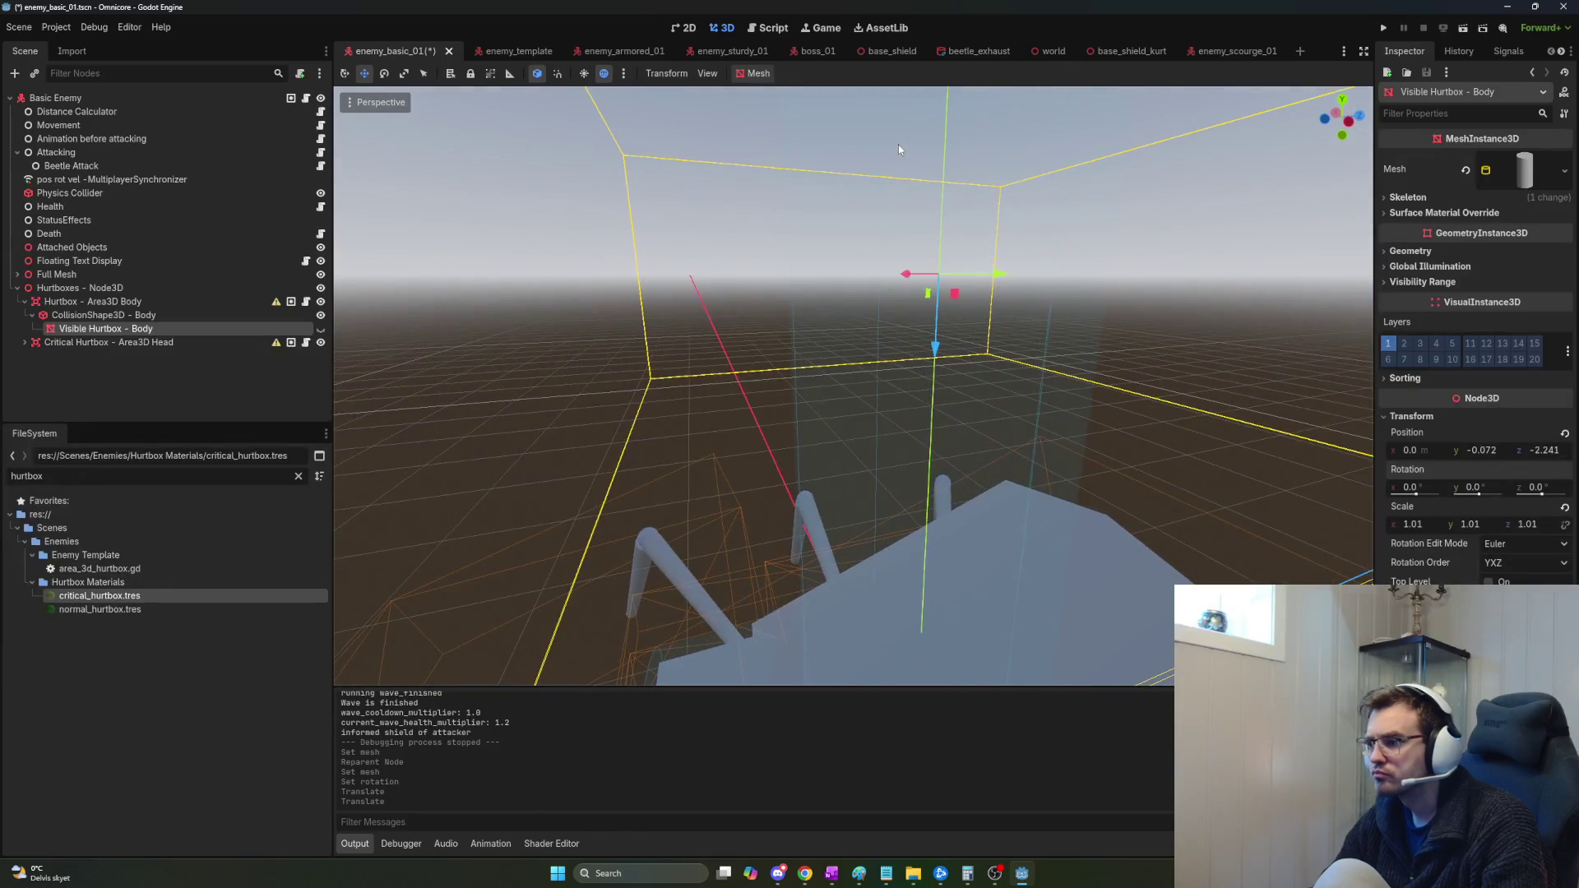
{"action": "key", "text": "ctrl+z"}
{"action": "key", "text": "ctrl+z"}
{"action": "key", "text": "ctrl+z"}
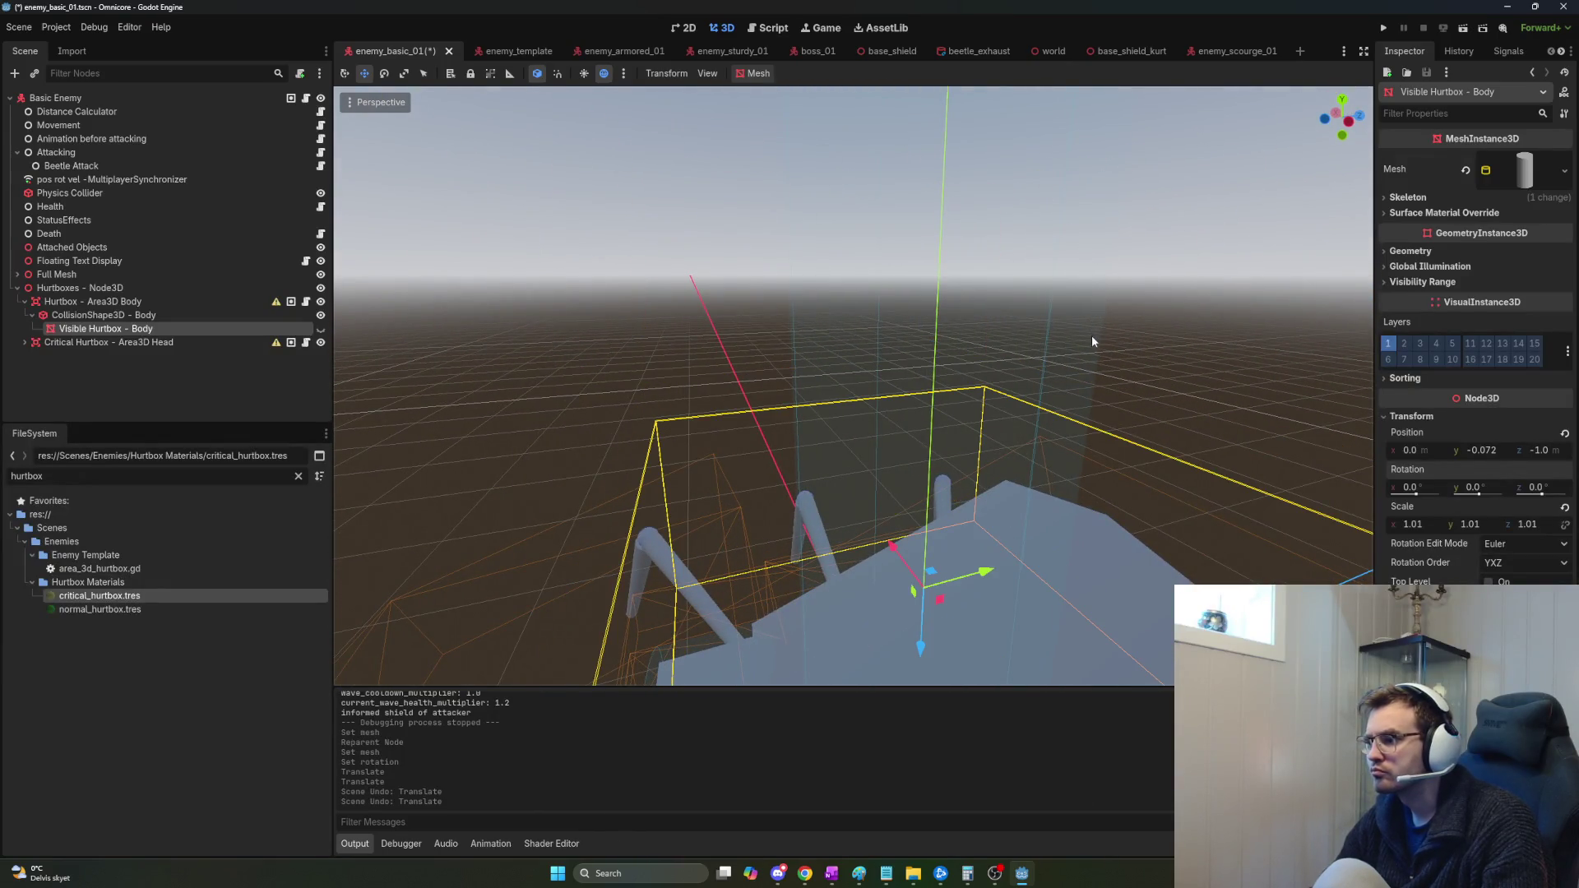
{"action": "key", "text": "ctrl+z"}
{"action": "key", "text": "ctrl+shift+z"}
{"action": "key", "text": "ctrl+shift+z"}
{"action": "key", "text": "ctrl+shift+z"}
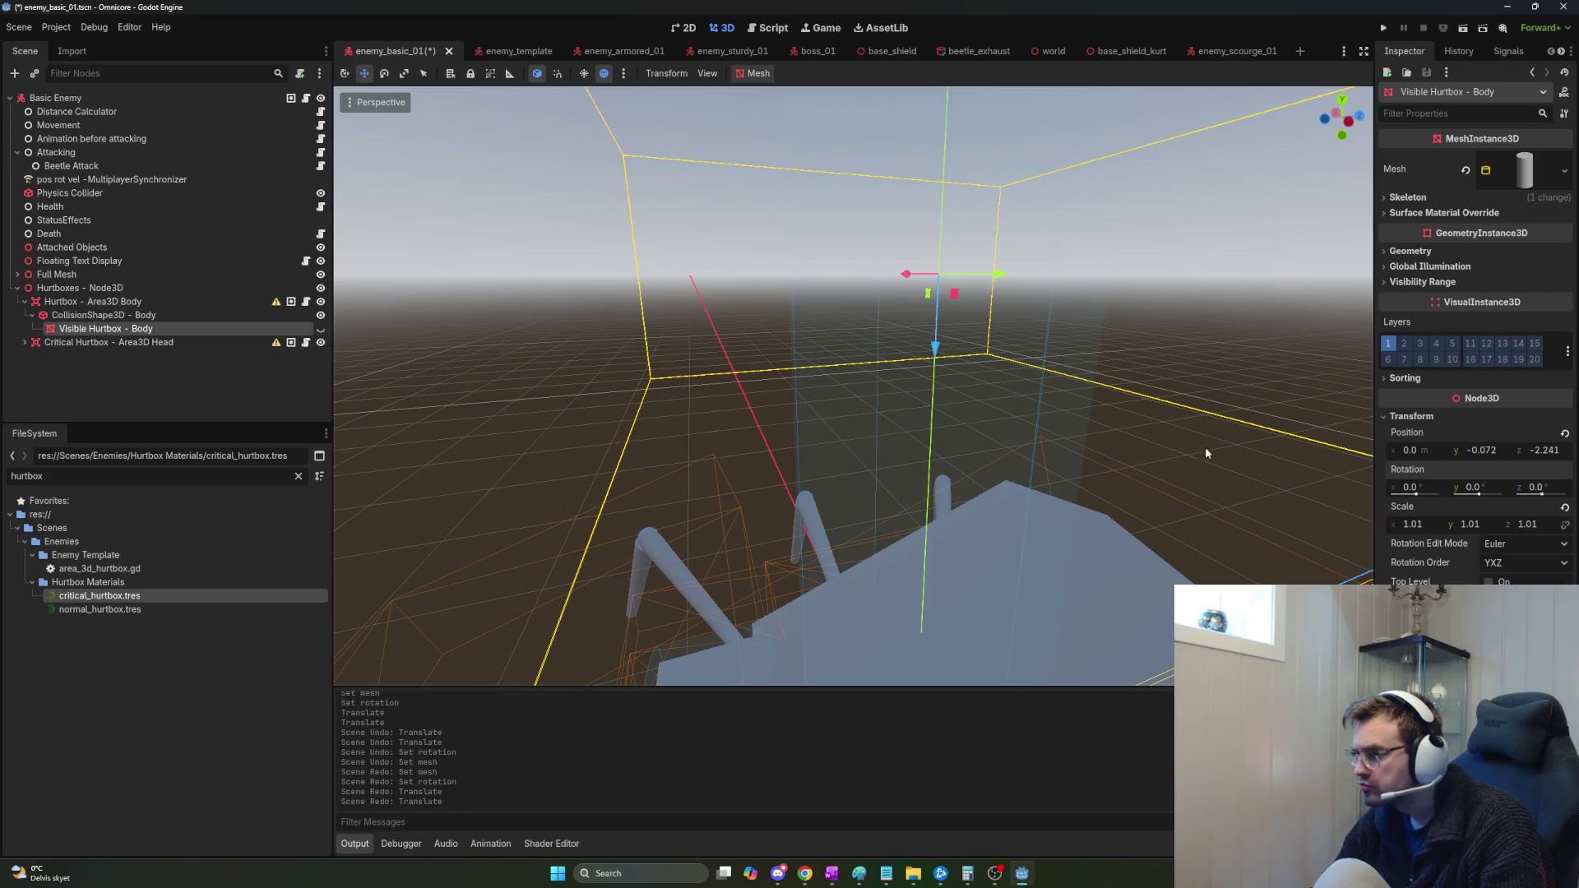
{"action": "key", "text": "ctrl+z"}
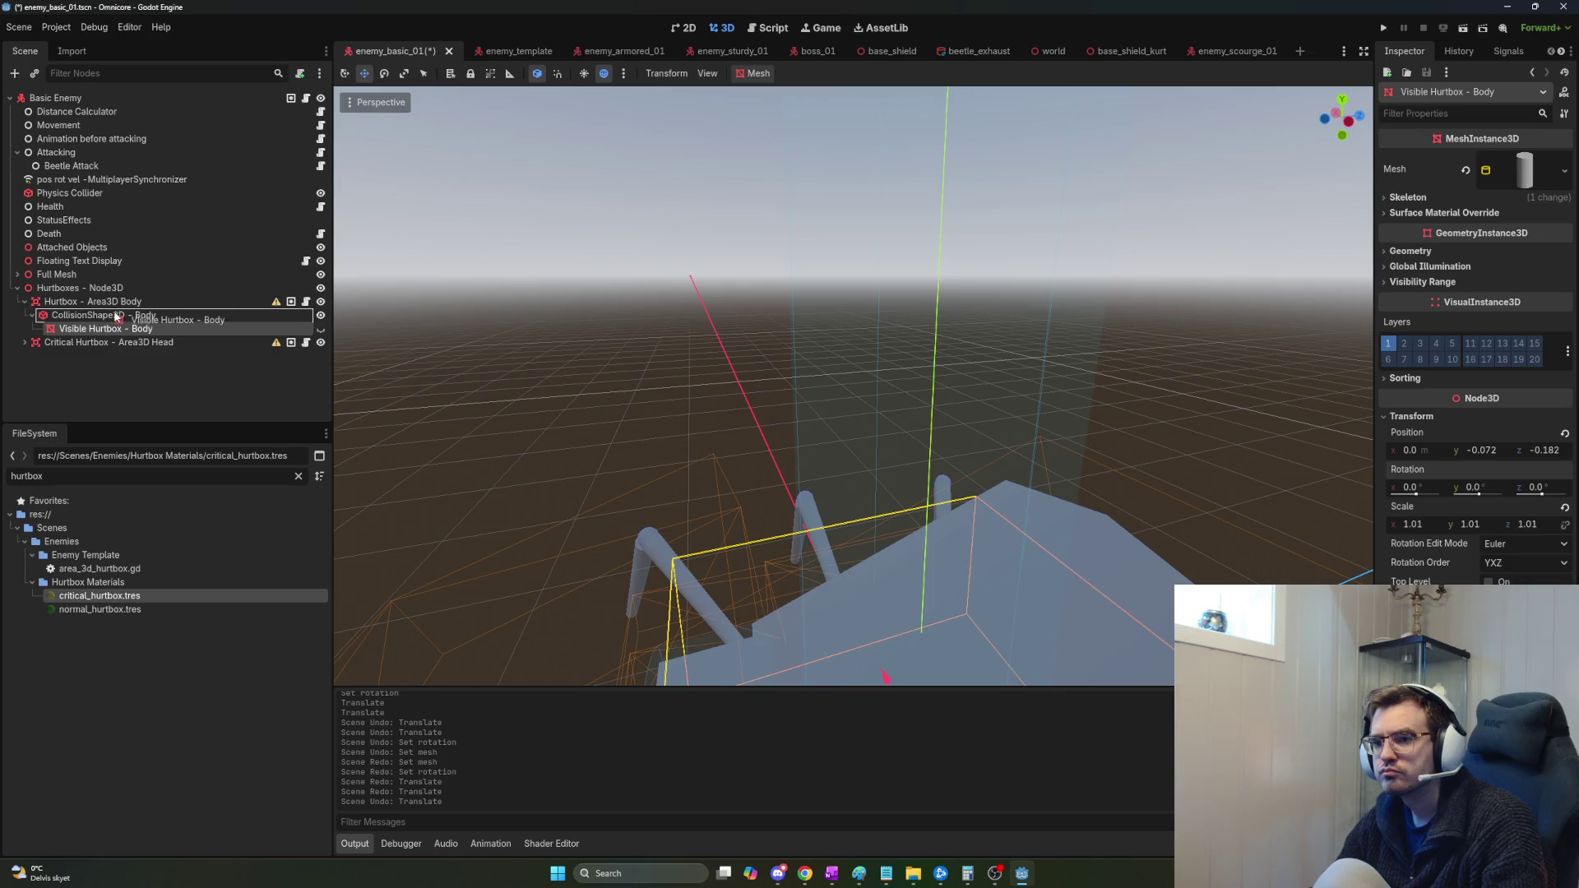
Show the visible body hurtbox again after undoing the interim visibility toggles.
{"action": "key", "text": "f"}
{"action": "left_click", "coordinate": [320, 329]}
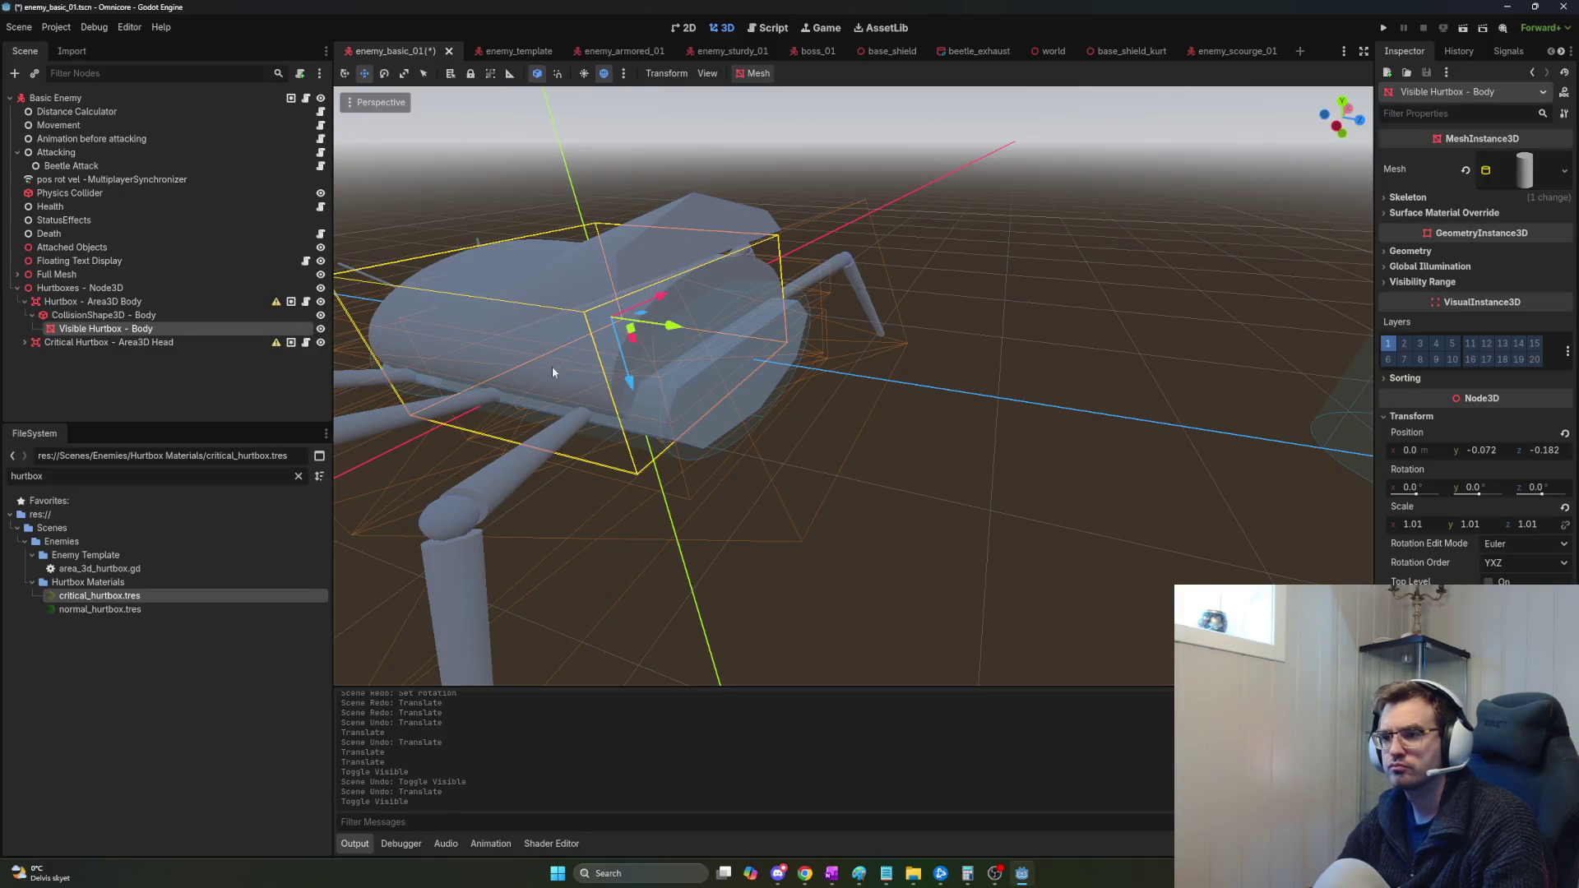
{"action": "key", "text": "ctrl+z"}
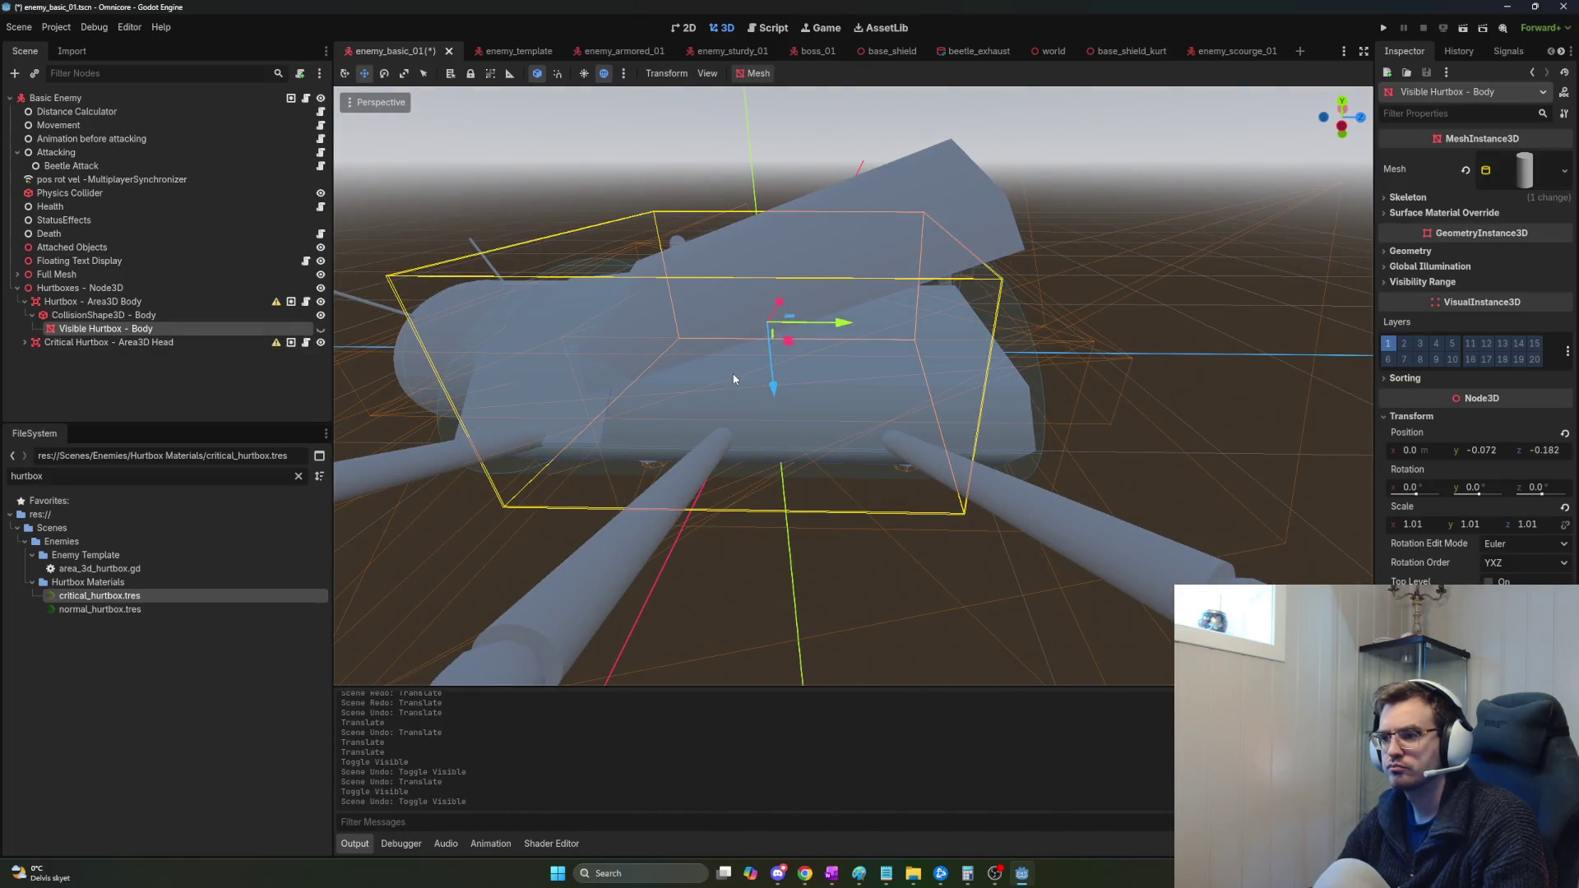
{"action": "left_click", "coordinate": [320, 330]}
{"action": "key", "text": "ctrl+z"}
{"action": "key", "text": "ctrl+z"}
{"action": "key", "text": "ctrl+z"}
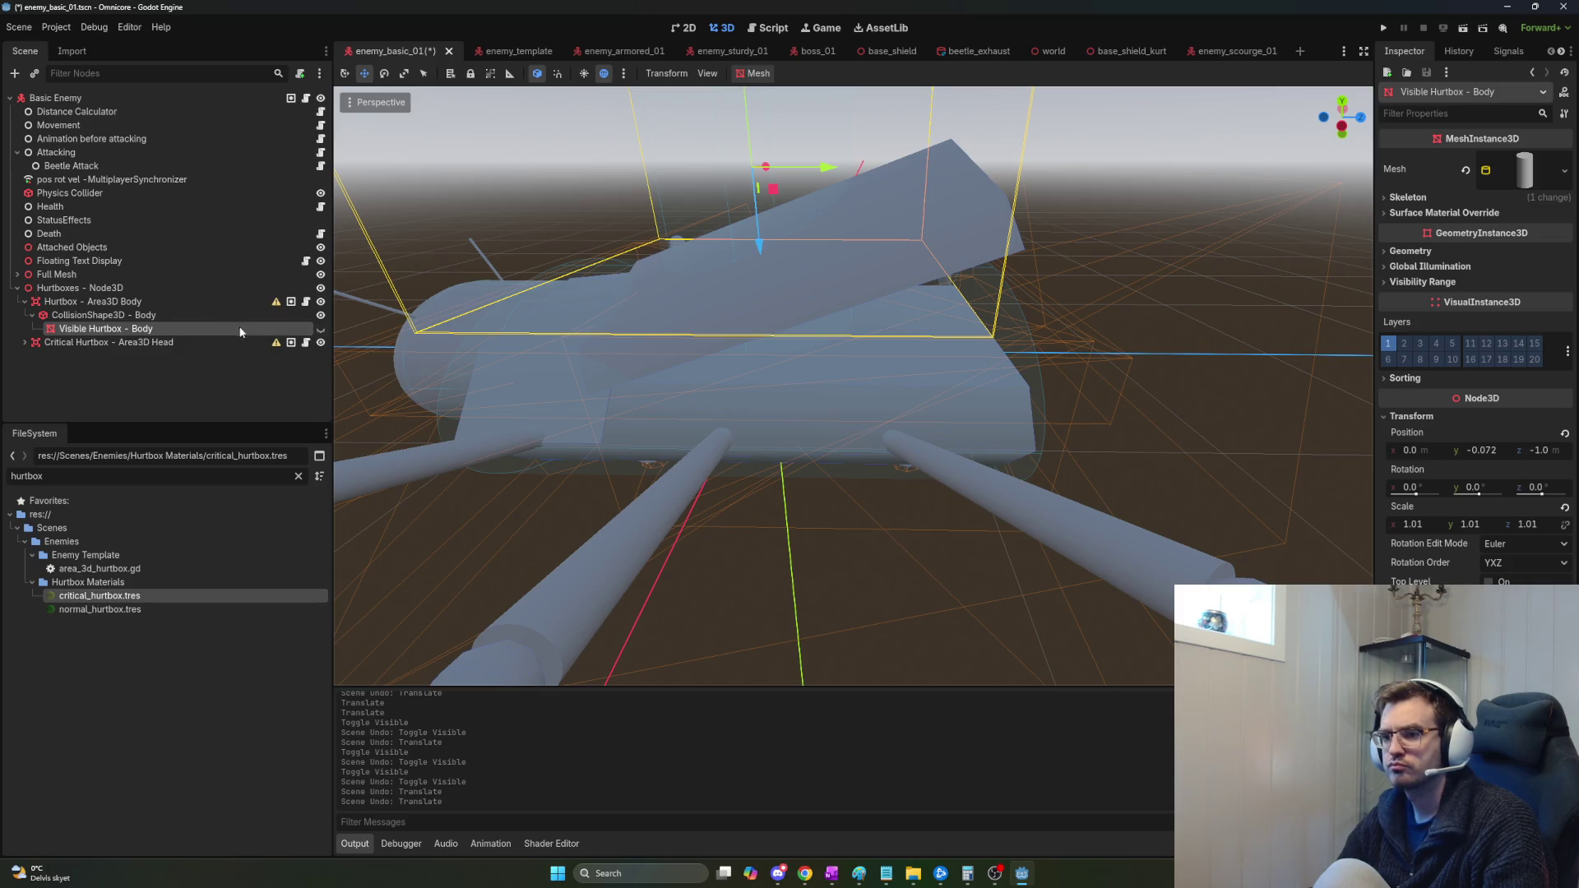
{"action": "left_click", "coordinate": [320, 330]}
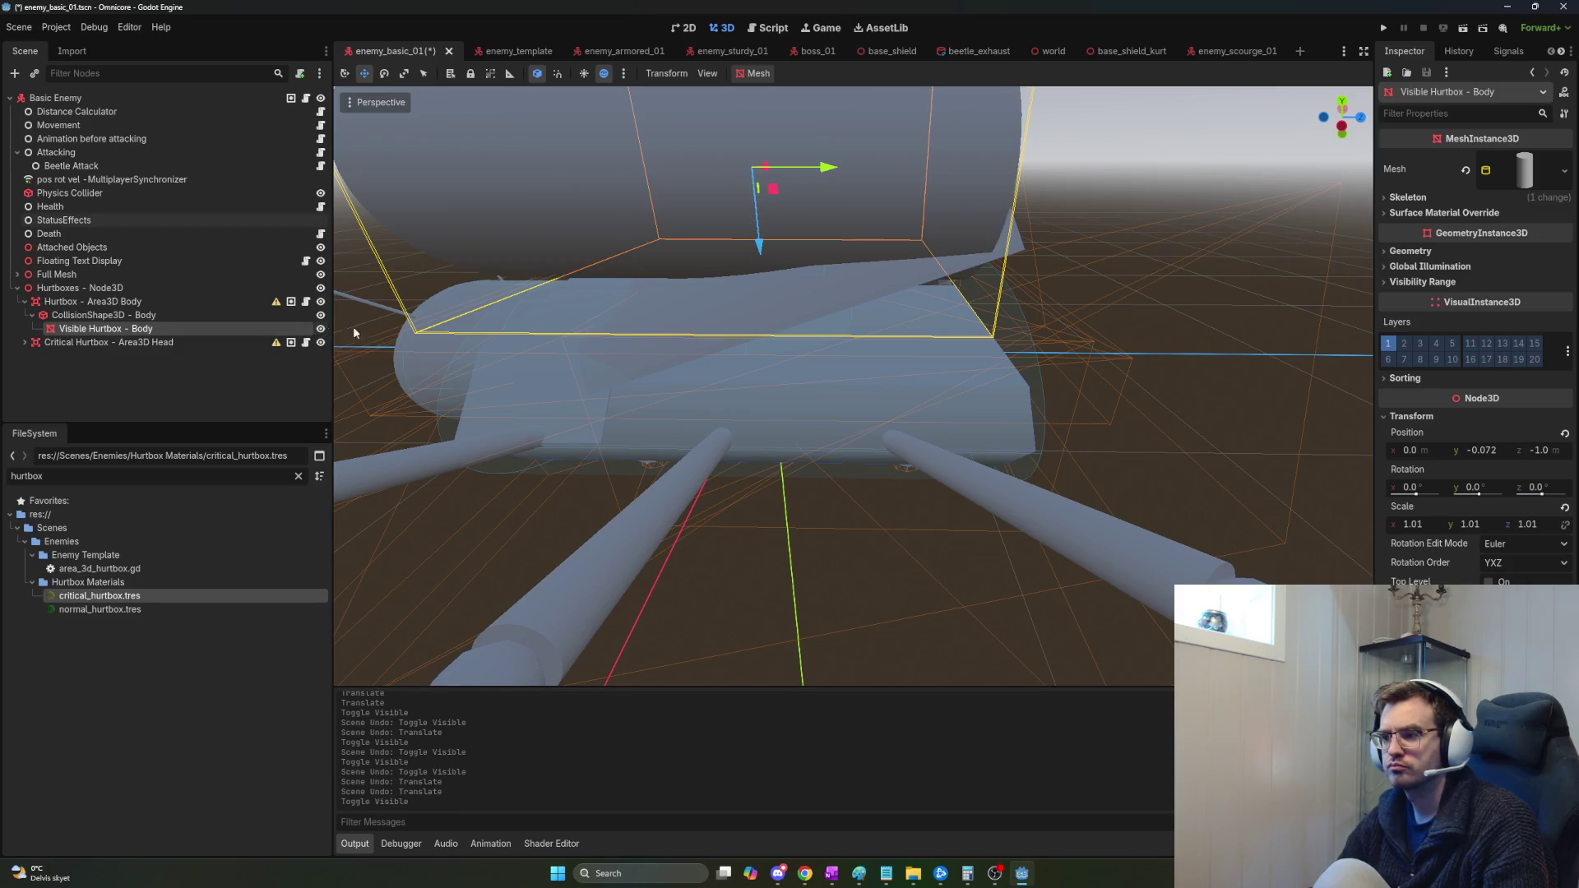
Drag the hurtbox down along Y and clear its Mesh property.
{"action": "key", "text": "f"}
{"action": "left_click_drag", "start_coordinate": [914, 397], "coordinate": [909, 518]}
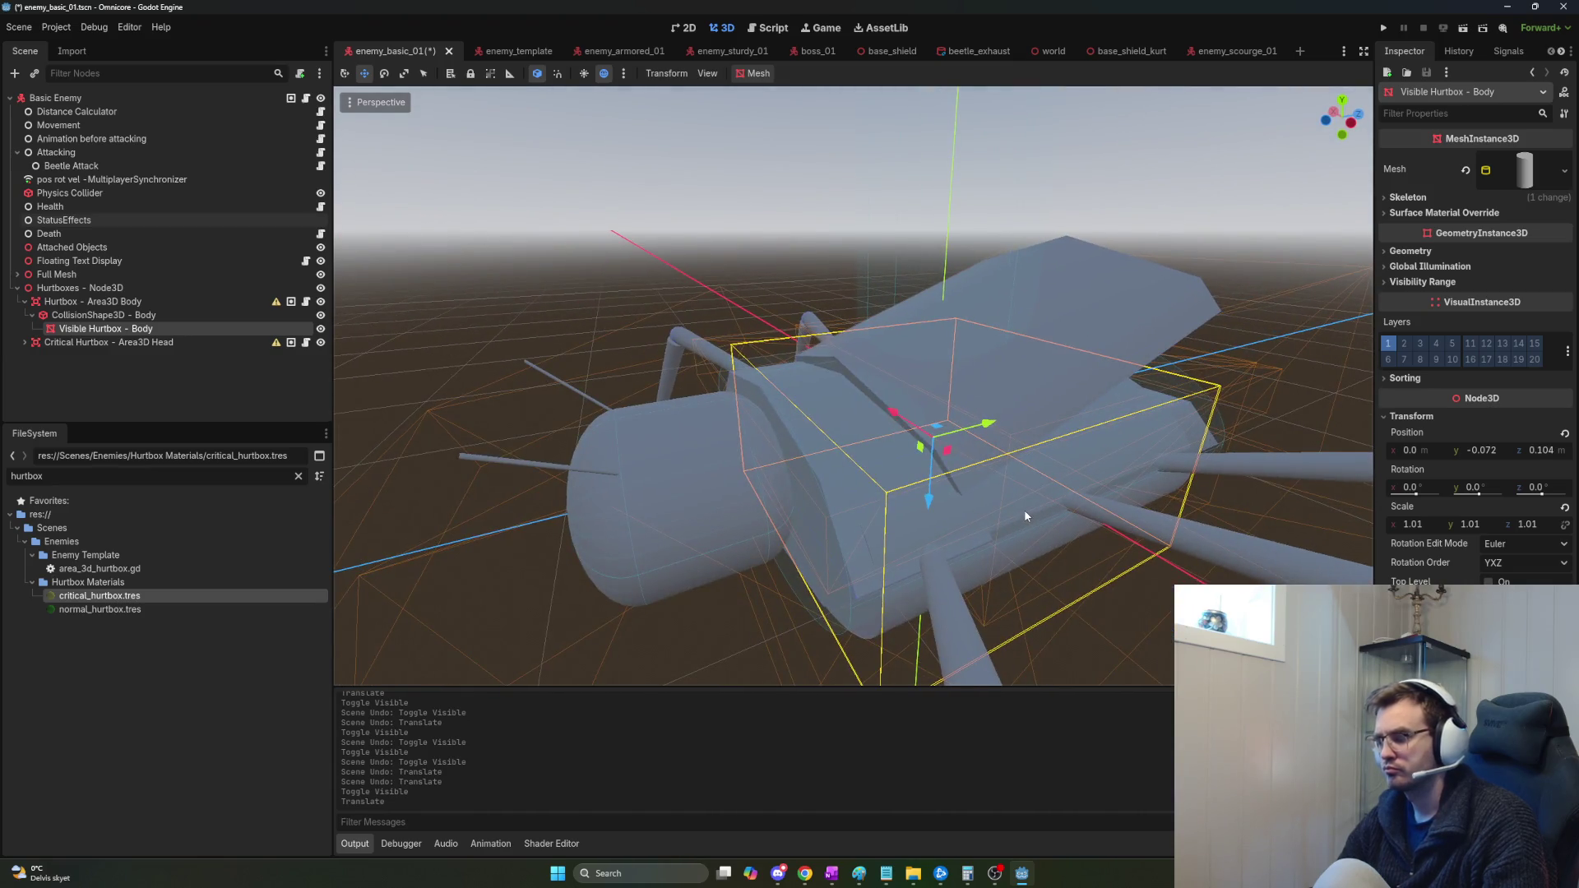
{"action": "left_click", "coordinate": [1465, 169]}
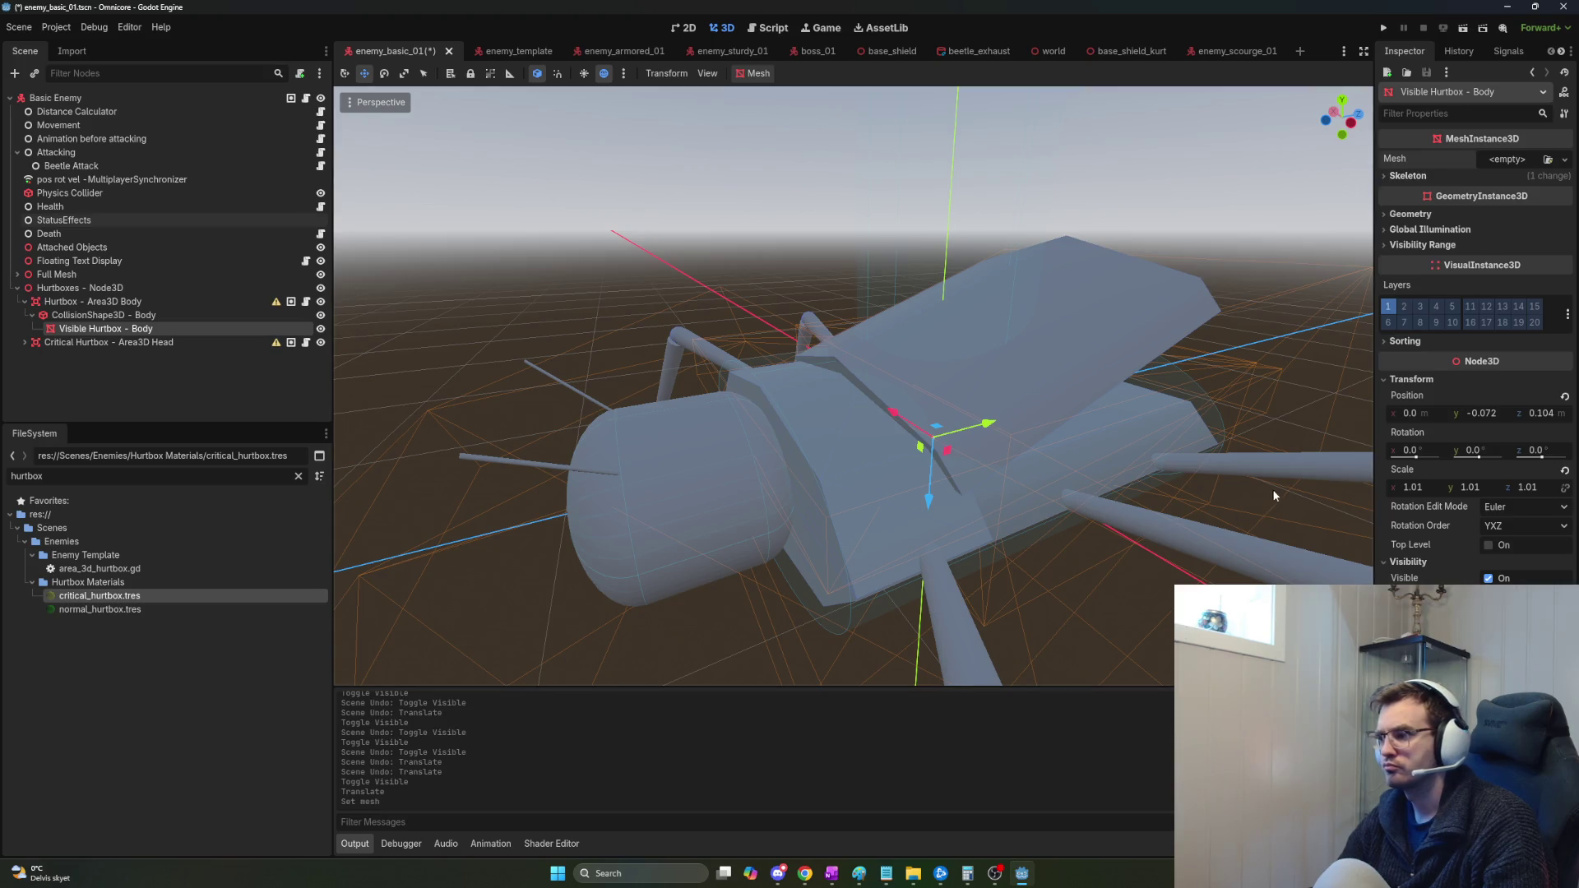
{"action": "left_click", "coordinate": [1503, 416]}
Set the hurtbox Y position to 0 and assign it a new CylinderMesh.
{"action": "type", "text": "0"}
{"action": "key", "text": "Return"}
{"action": "type", "text": "0"}
{"action": "key", "text": "Return"}
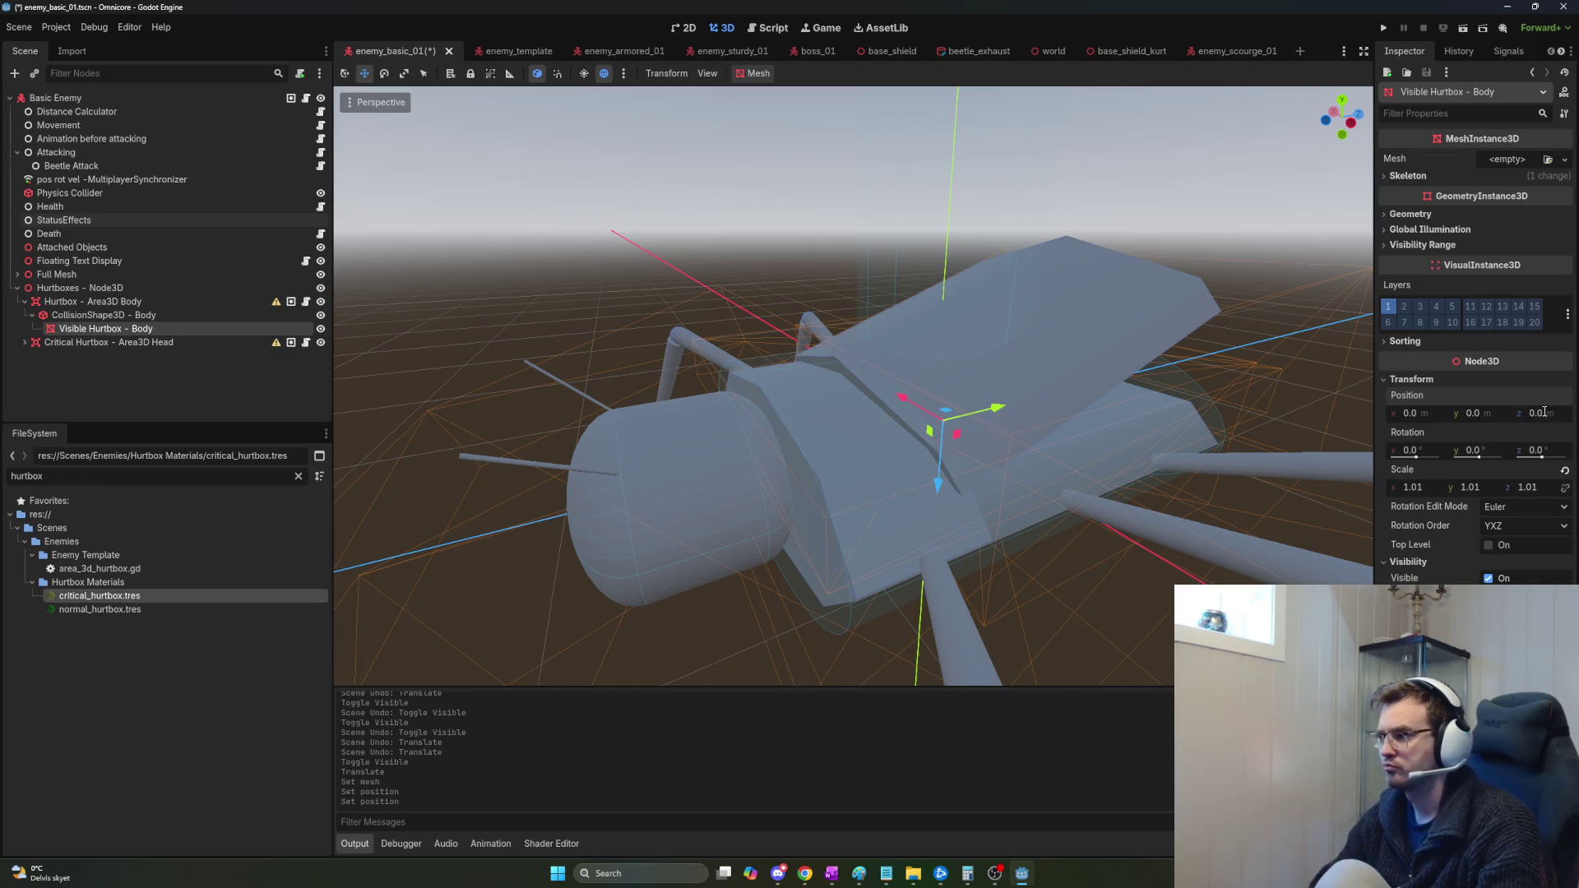
{"action": "left_click", "coordinate": [1565, 159]}
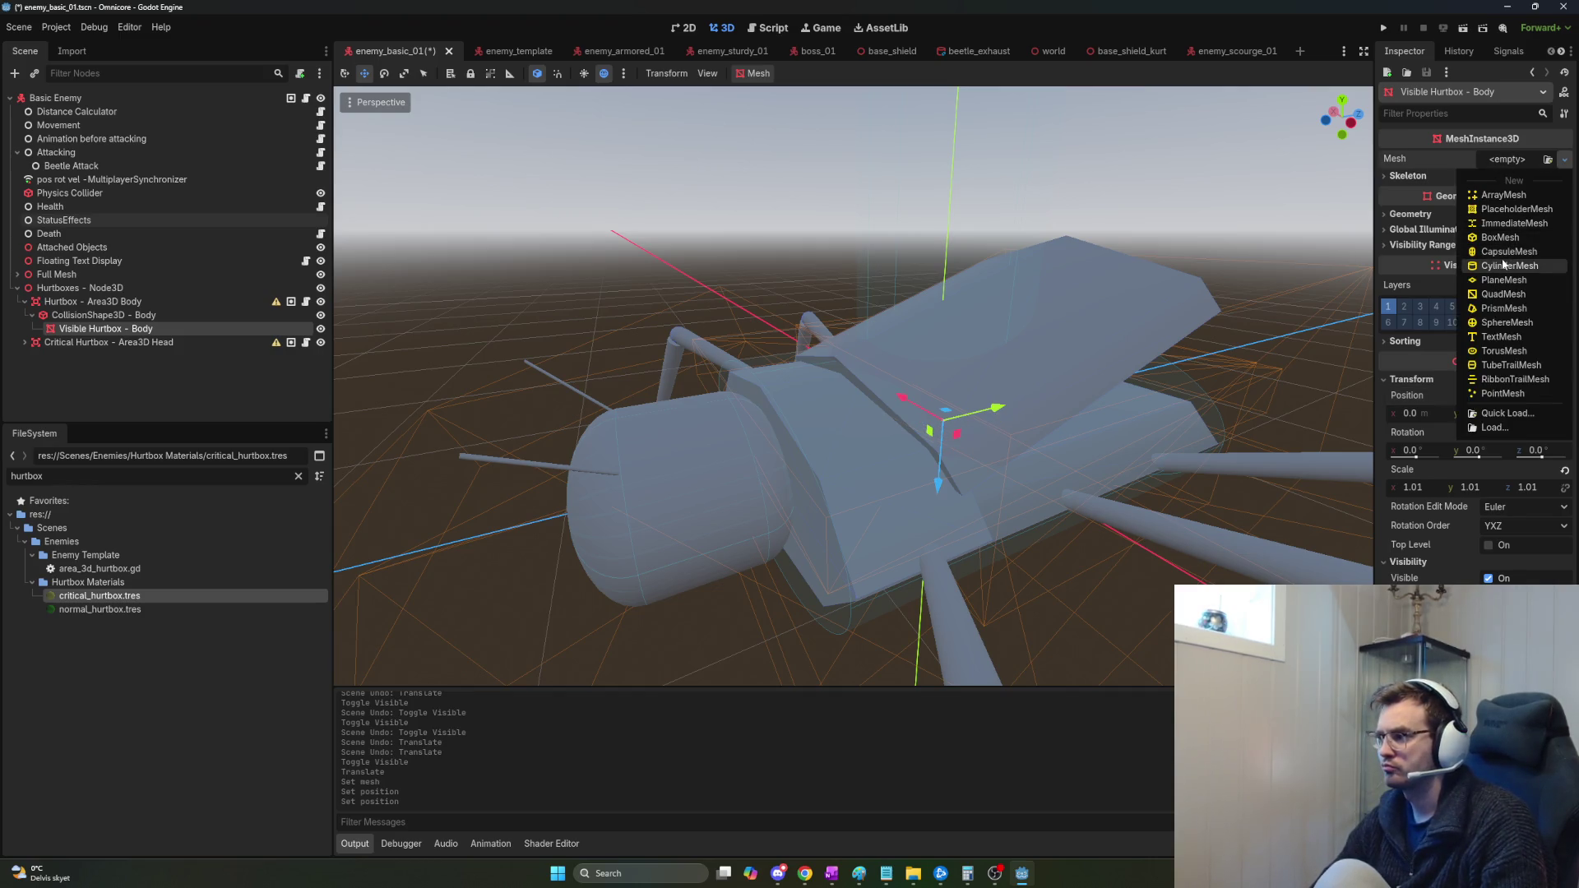
{"action": "left_click", "coordinate": [1507, 264]}
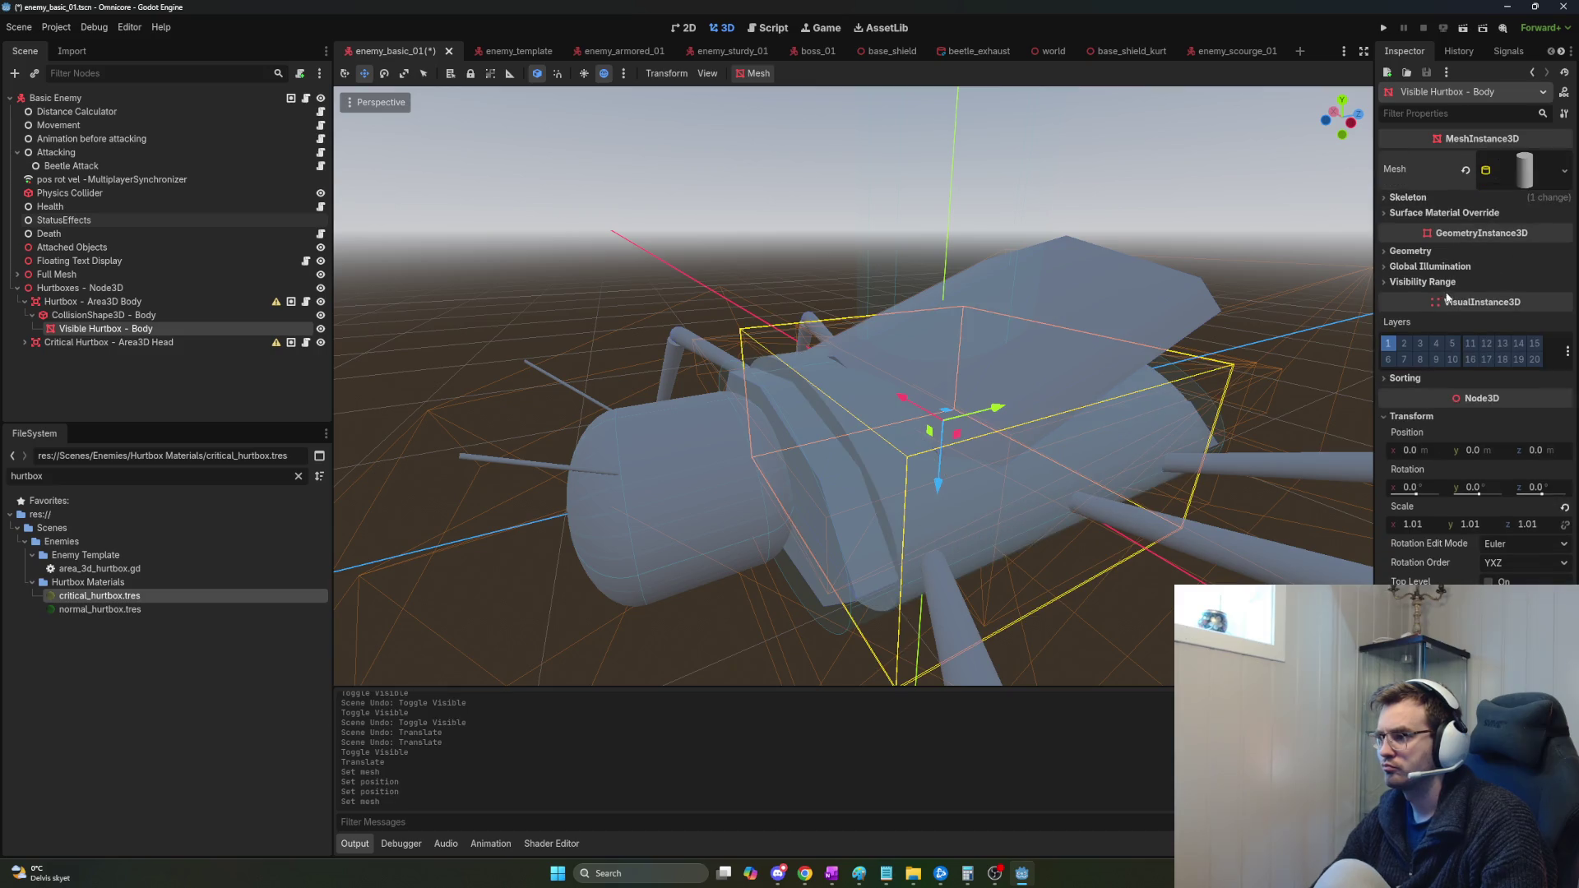
Select CollisionShape3D - Body so its cylinder shape settings appear.
{"action": "scroll", "coordinate": [1147, 421], "scroll_direction": "up", "scroll_amount": 5}
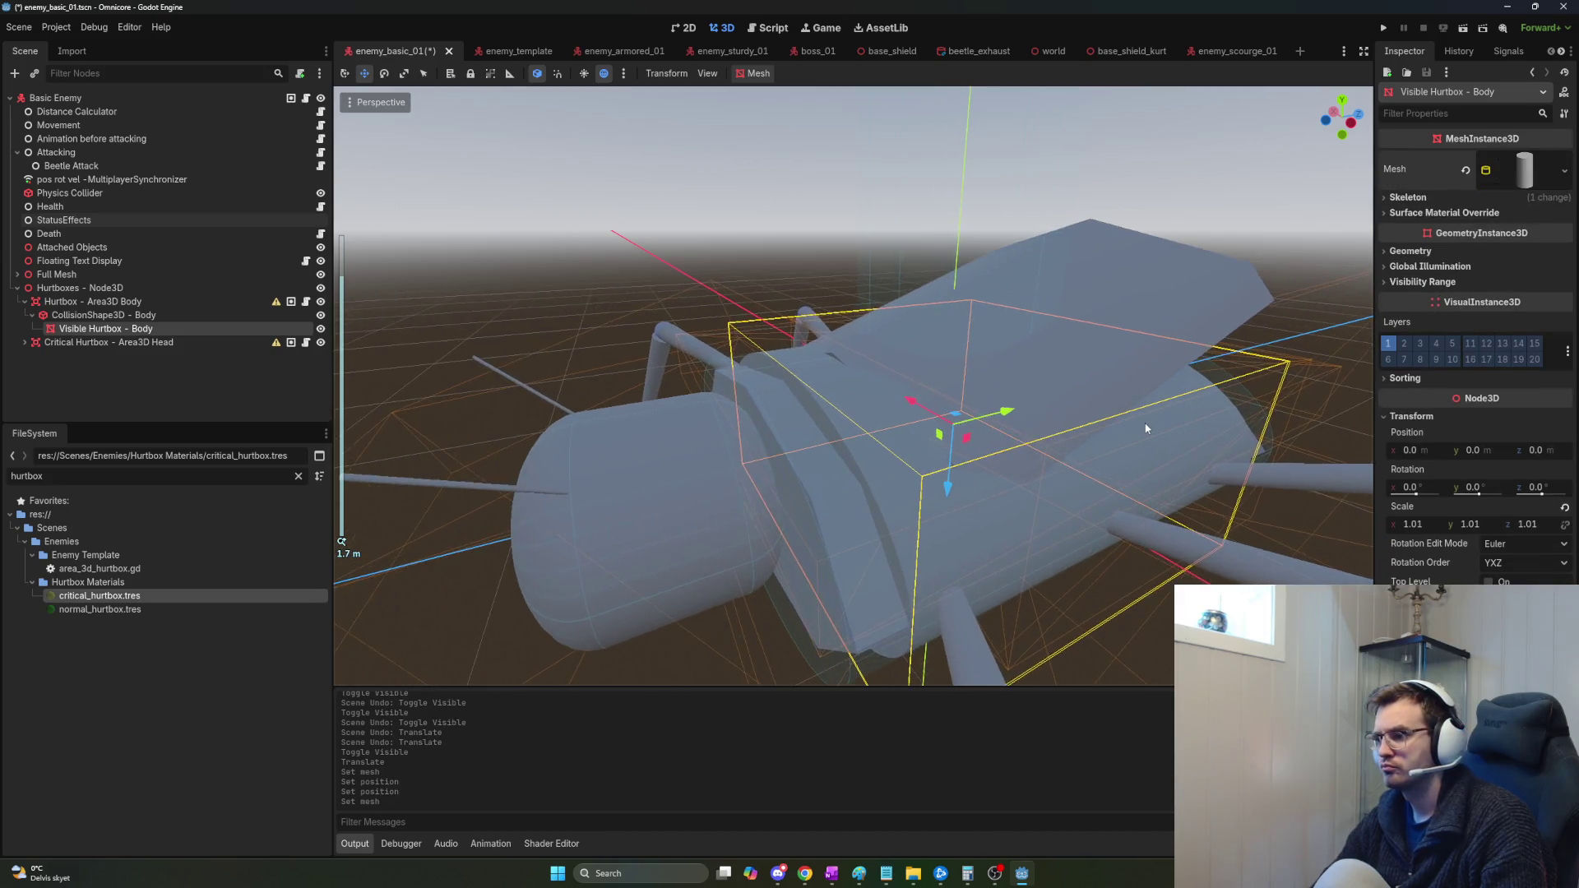
{"action": "mouse_move", "coordinate": [342, 541]}
{"action": "left_mouse_down"}
{"action": "mouse_move", "coordinate": [460, 494]}
{"action": "mouse_move", "coordinate": [428, 510]}
{"action": "left_mouse_up"}
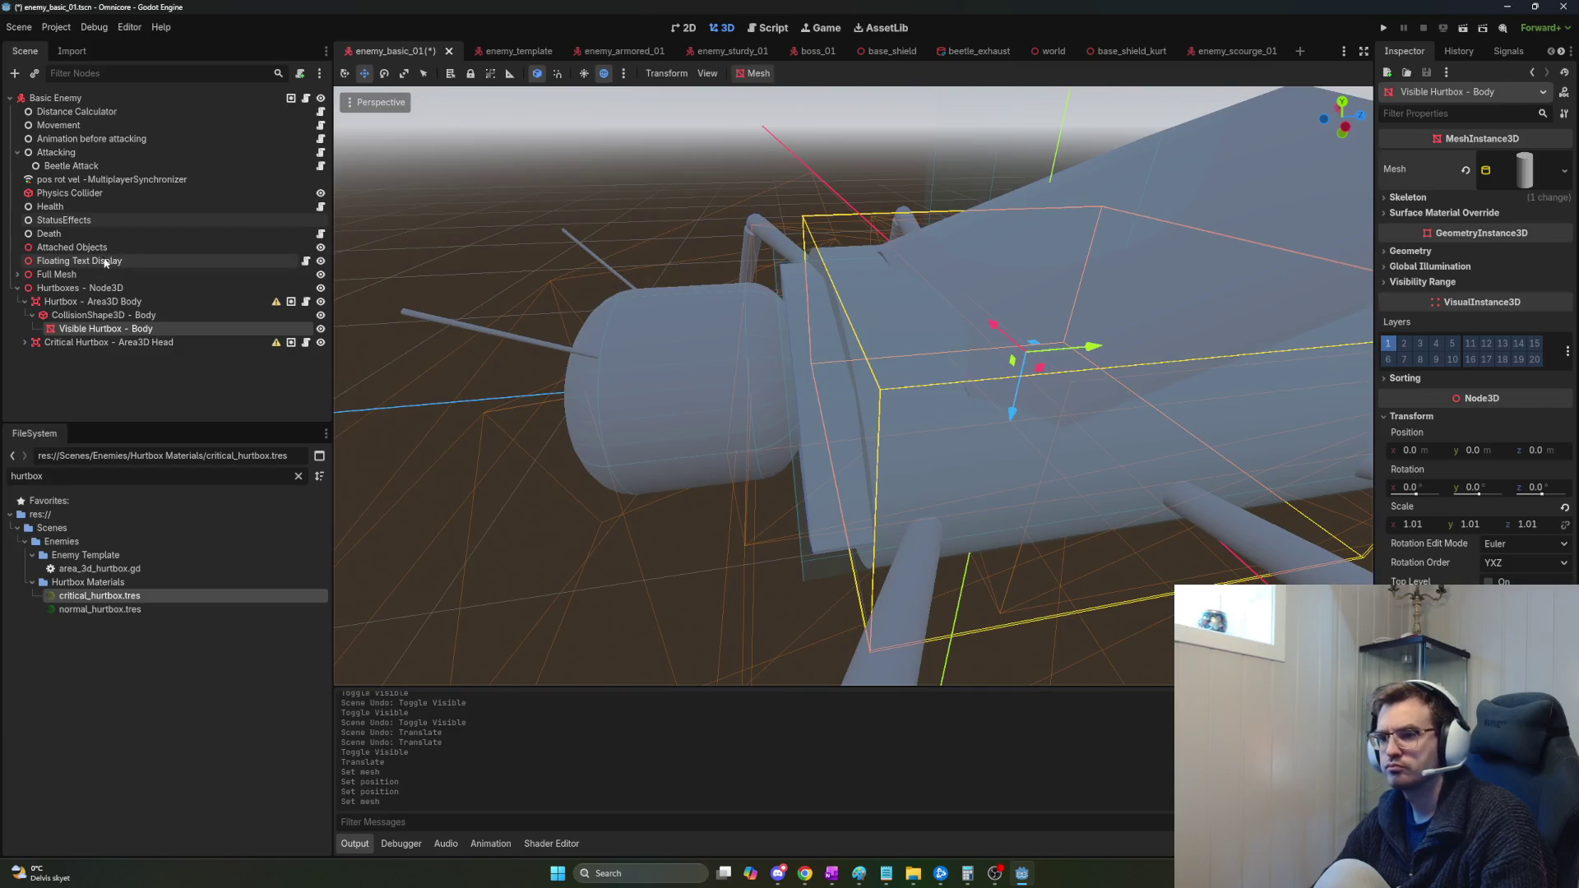
{"action": "left_click", "coordinate": [104, 316]}
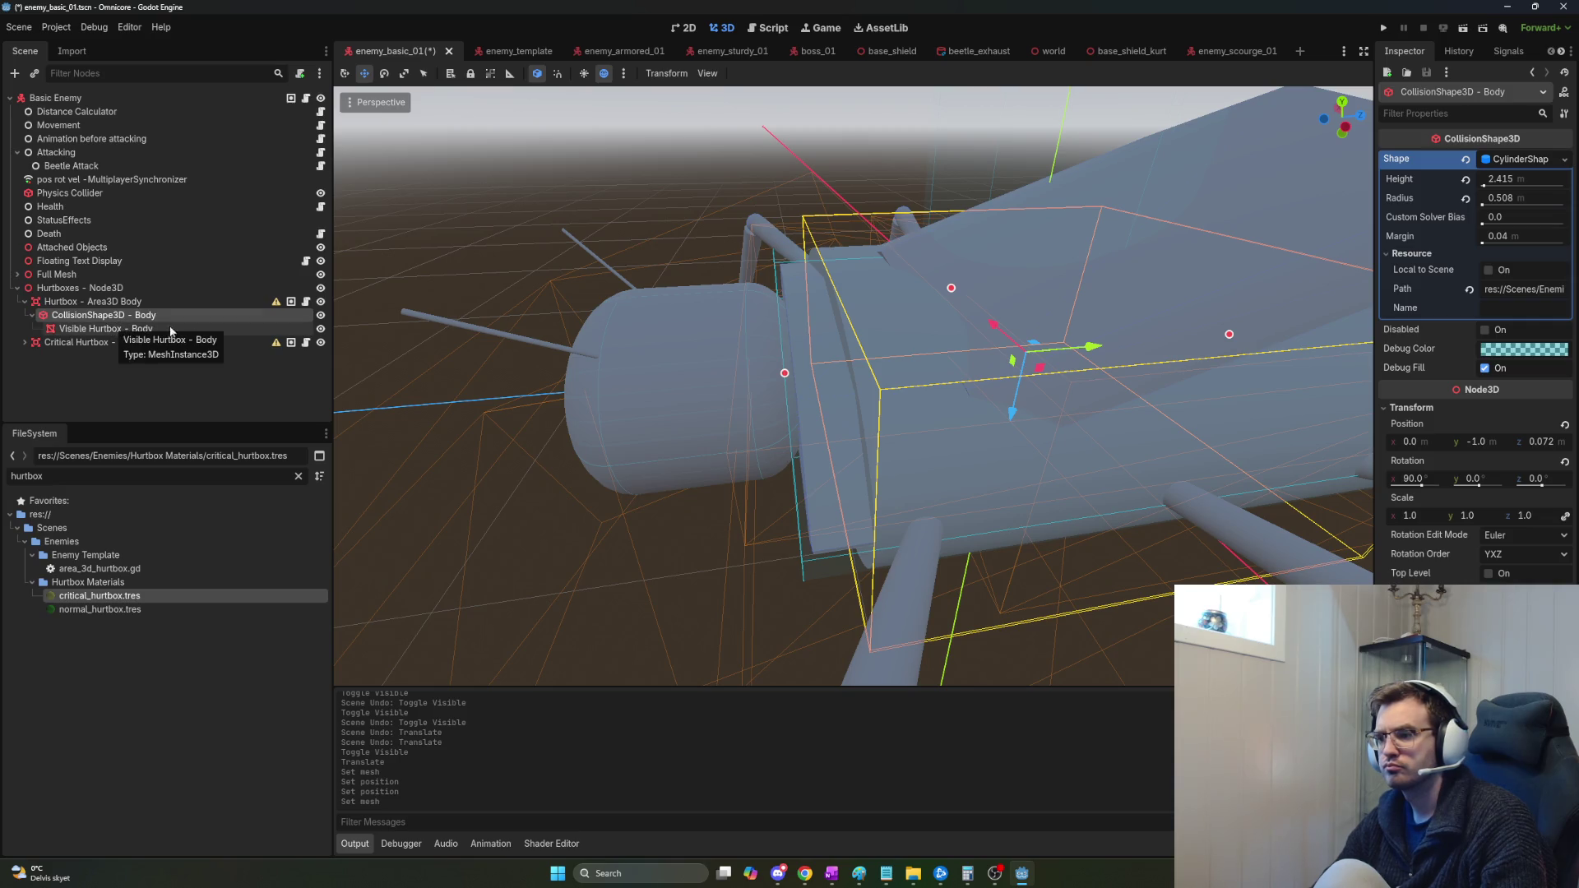
Reparent Visible Hurtbox - Body directly under Hurtbox - Area3D Body.
{"action": "left_click_drag", "start_coordinate": [124, 328], "coordinate": [131, 309]}
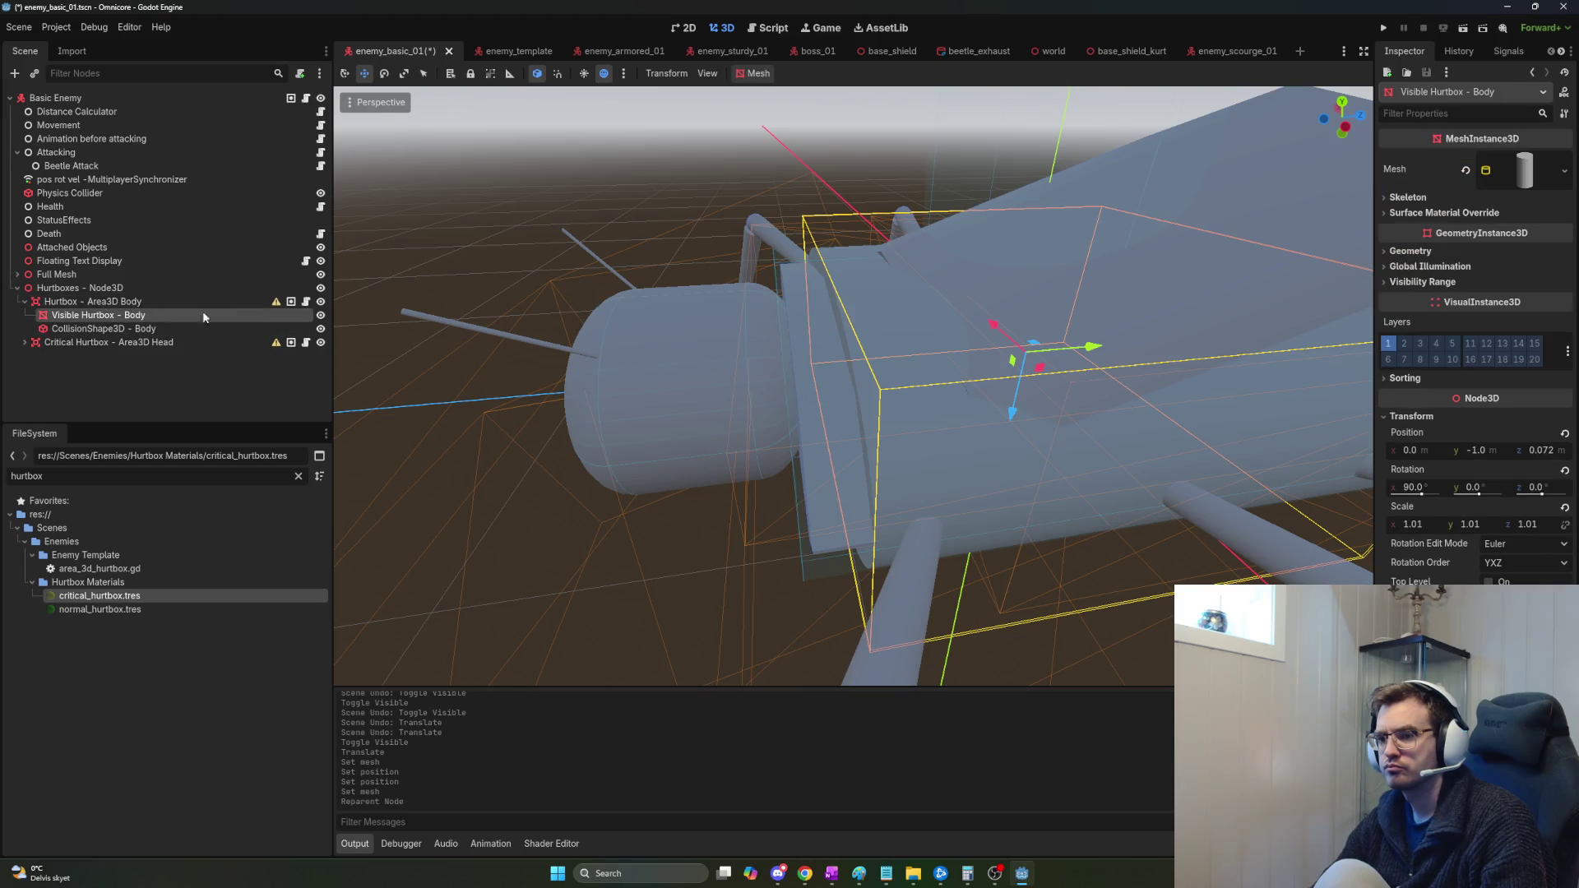
{"action": "mouse_move", "coordinate": [277, 306]}
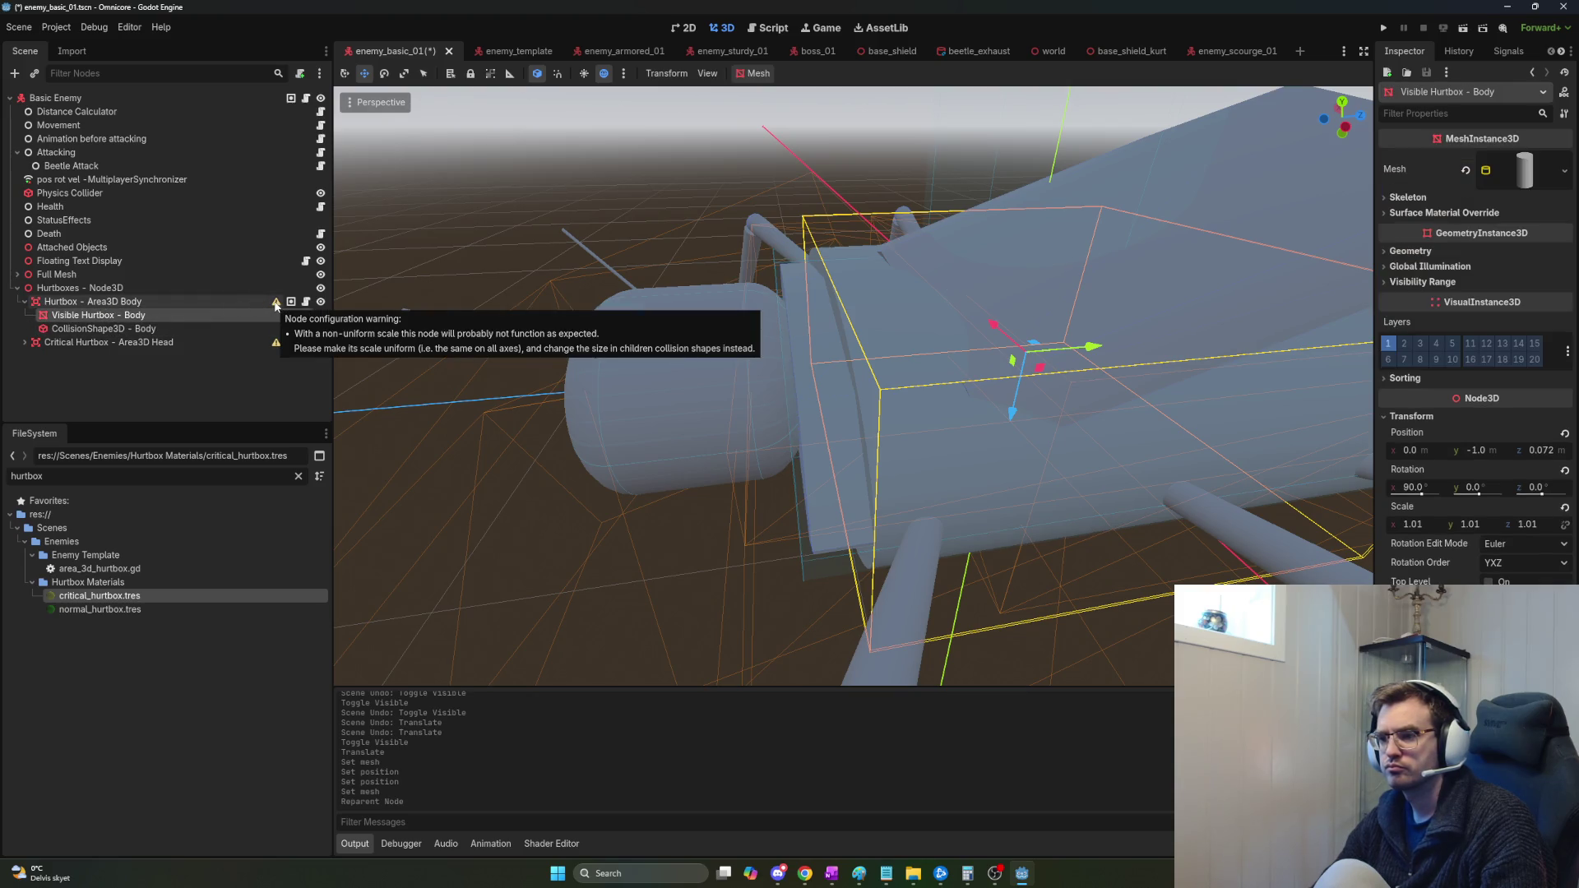
{"action": "left_click", "coordinate": [145, 330]}
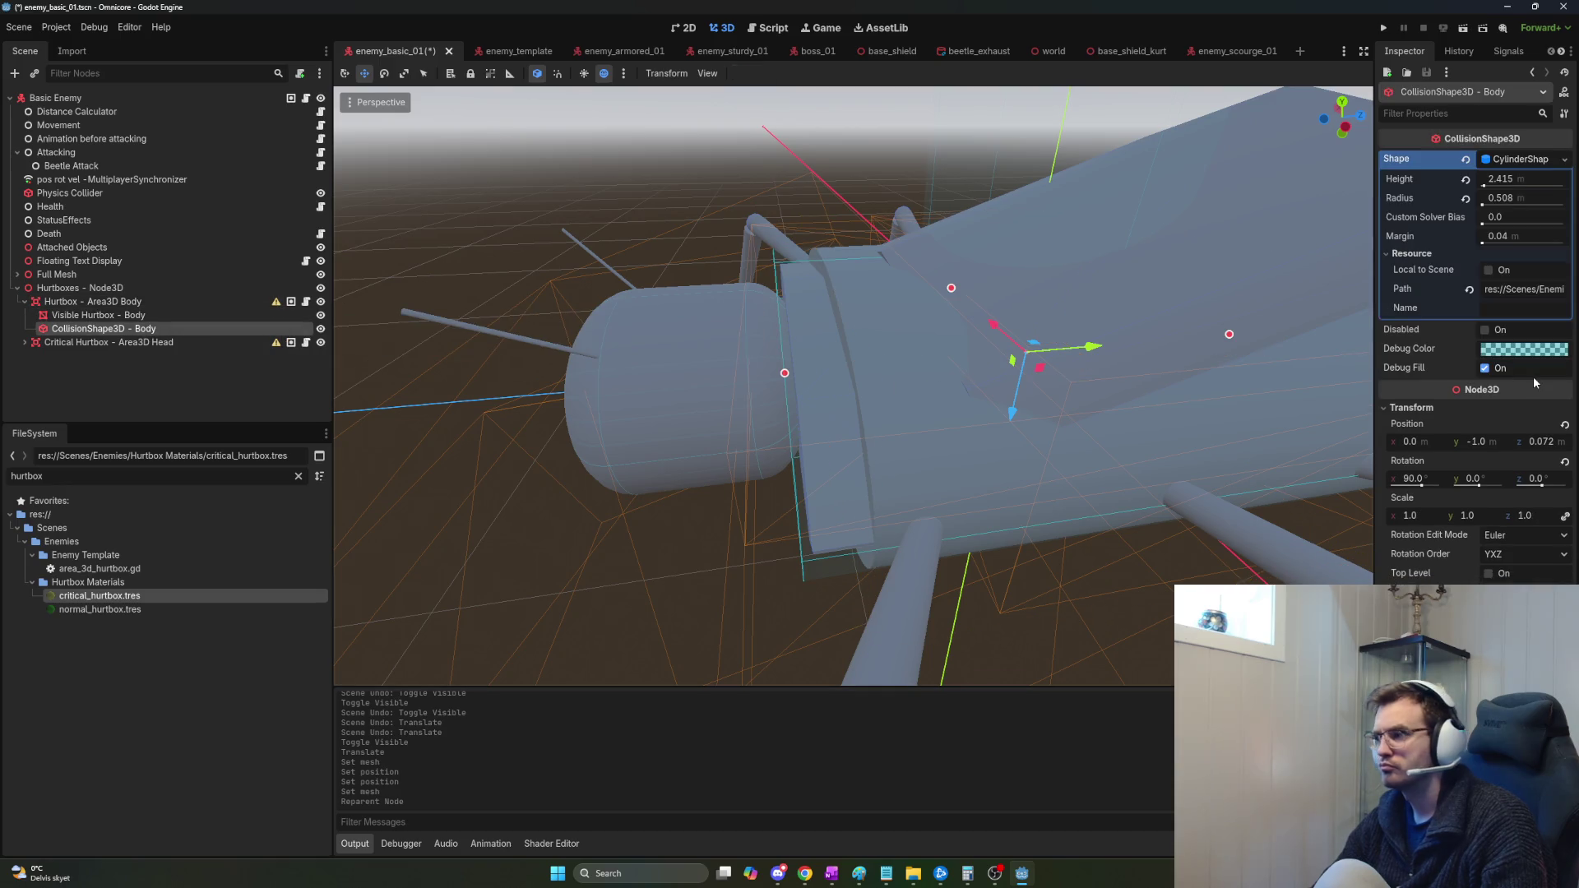
Set the body collision cylinder to height 2 and radius 0.5.
{"action": "type", "text": "2"}
{"action": "key", "text": "Return"}
{"action": "left_click", "coordinate": [1519, 195]}
{"action": "type", "text": "5"}
{"action": "key", "text": "Return"}
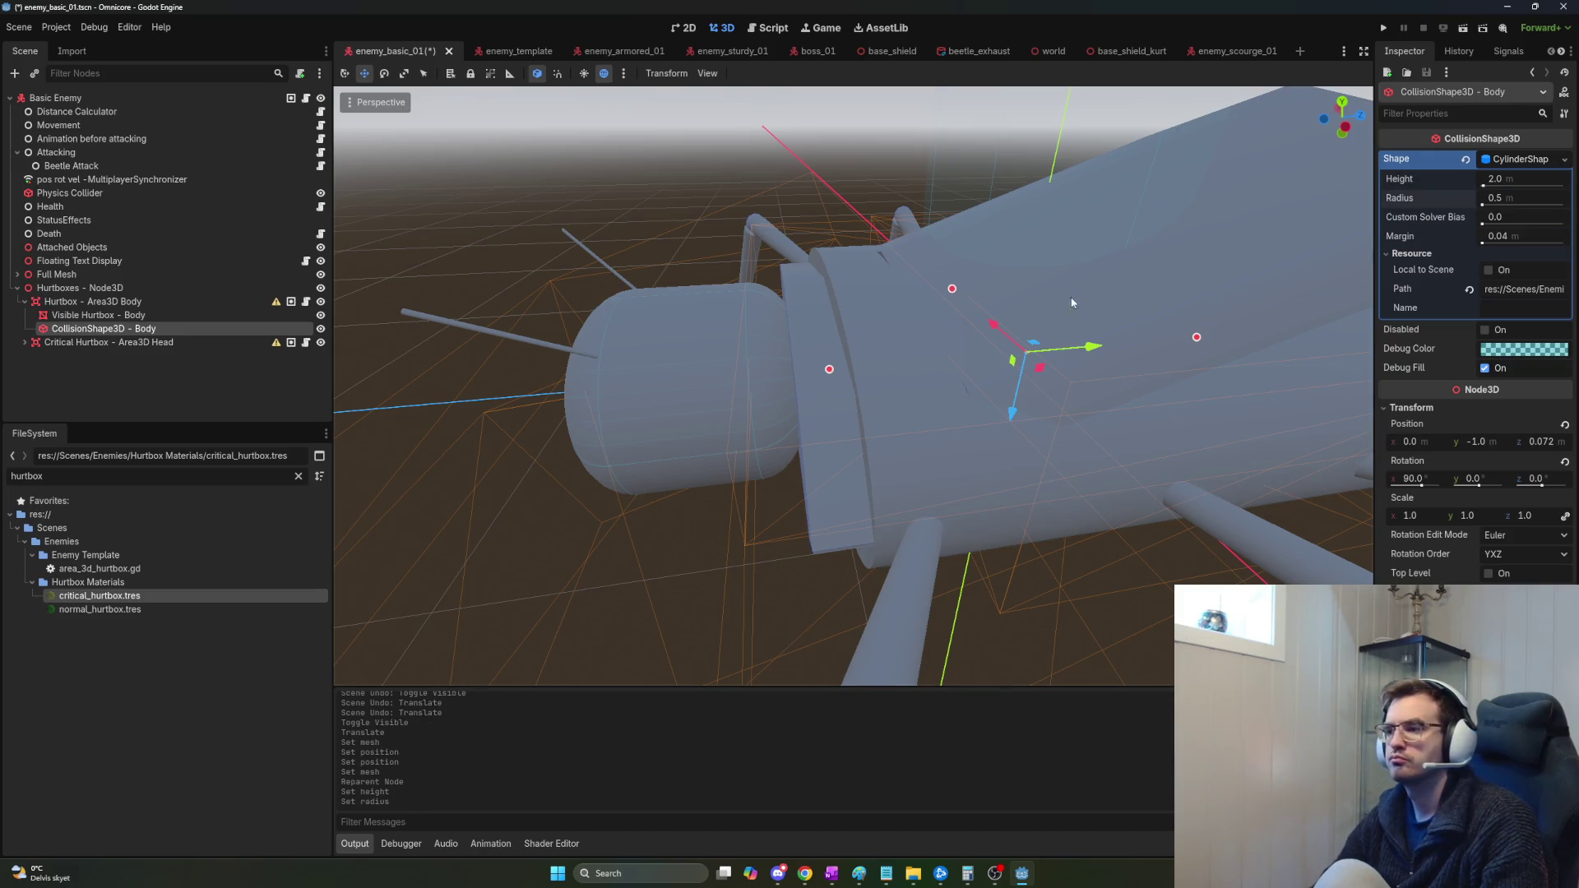
Nudge the collision cylinder along its length, undoing a trial stretch.
{"action": "key", "text": "f"}
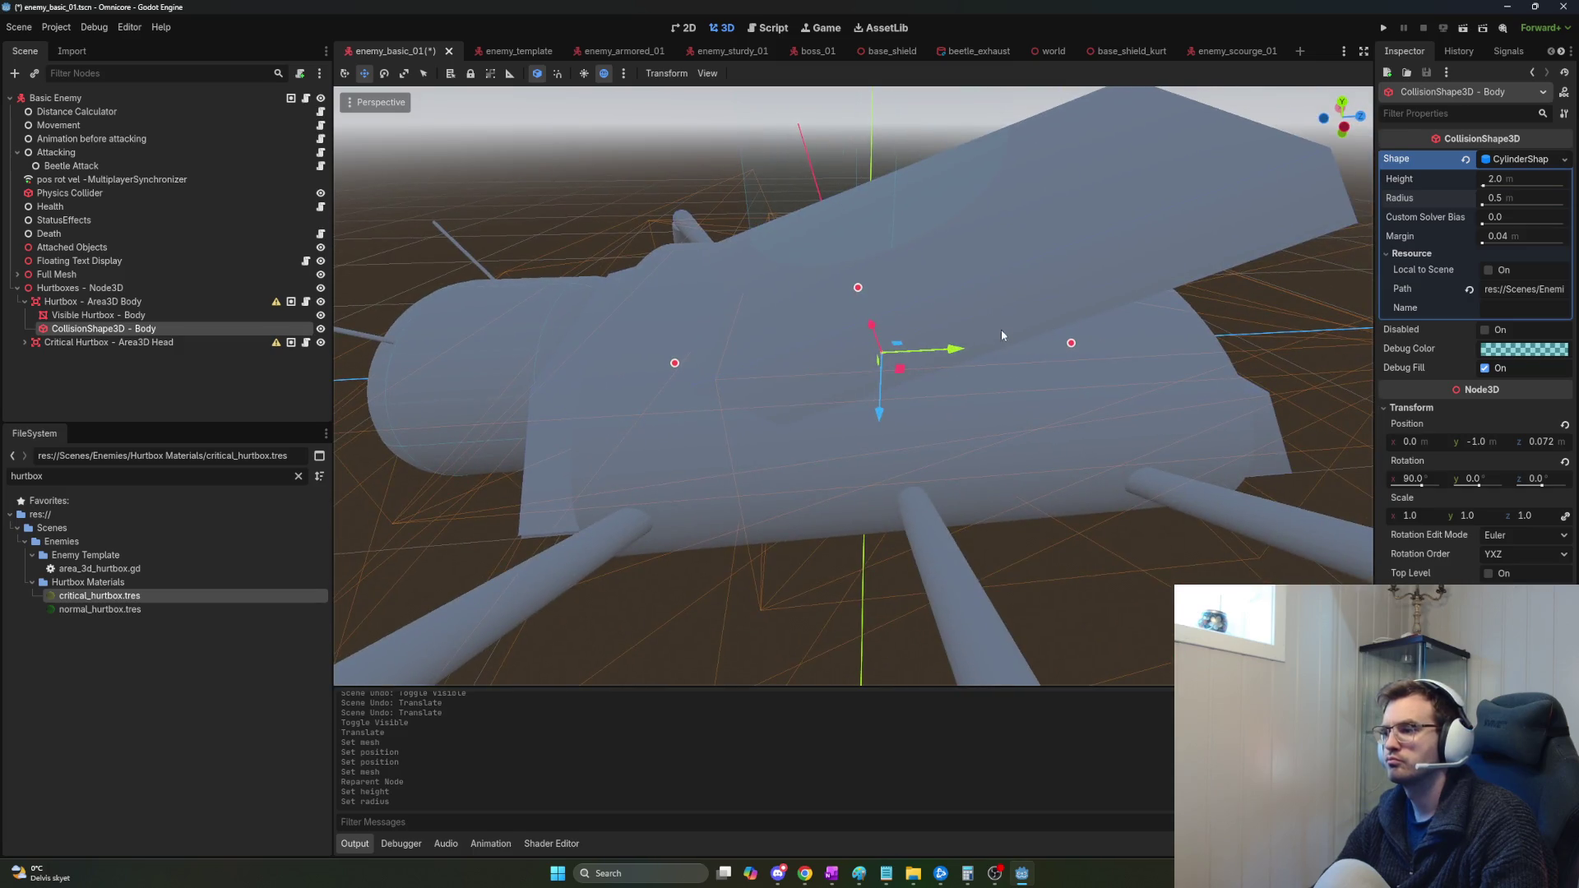
{"action": "mouse_move", "coordinate": [958, 348]}
{"action": "left_mouse_down"}
{"action": "mouse_move", "coordinate": [906, 348]}
{"action": "mouse_move", "coordinate": [1007, 346]}
{"action": "mouse_move", "coordinate": [946, 348]}
{"action": "left_mouse_up"}
{"action": "left_click_drag", "start_coordinate": [952, 348], "coordinate": [966, 348]}
{"action": "key", "text": "r"}
{"action": "key", "text": "ctrl+z"}
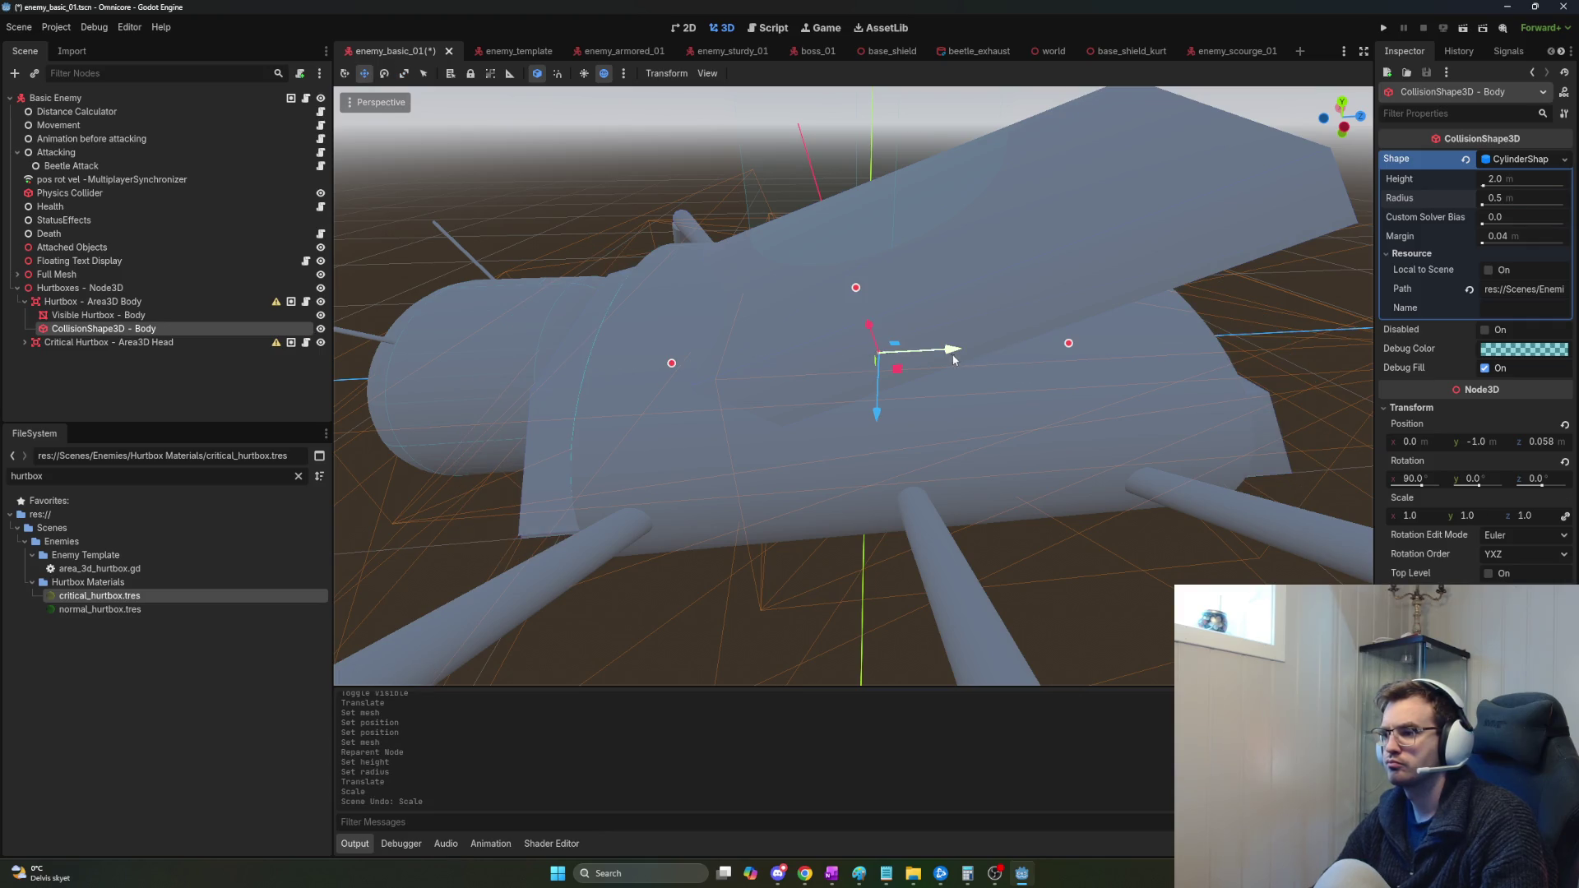
{"action": "mouse_move", "coordinate": [951, 352]}
{"action": "left_mouse_down"}
{"action": "mouse_move", "coordinate": [931, 357]}
{"action": "mouse_move", "coordinate": [989, 349]}
{"action": "mouse_move", "coordinate": [946, 355]}
{"action": "left_mouse_up"}
Try a cylinder height of 3, then revert it to 2.
{"action": "left_click", "coordinate": [1511, 180]}
{"action": "type", "text": "3"}
{"action": "key", "text": "Return"}
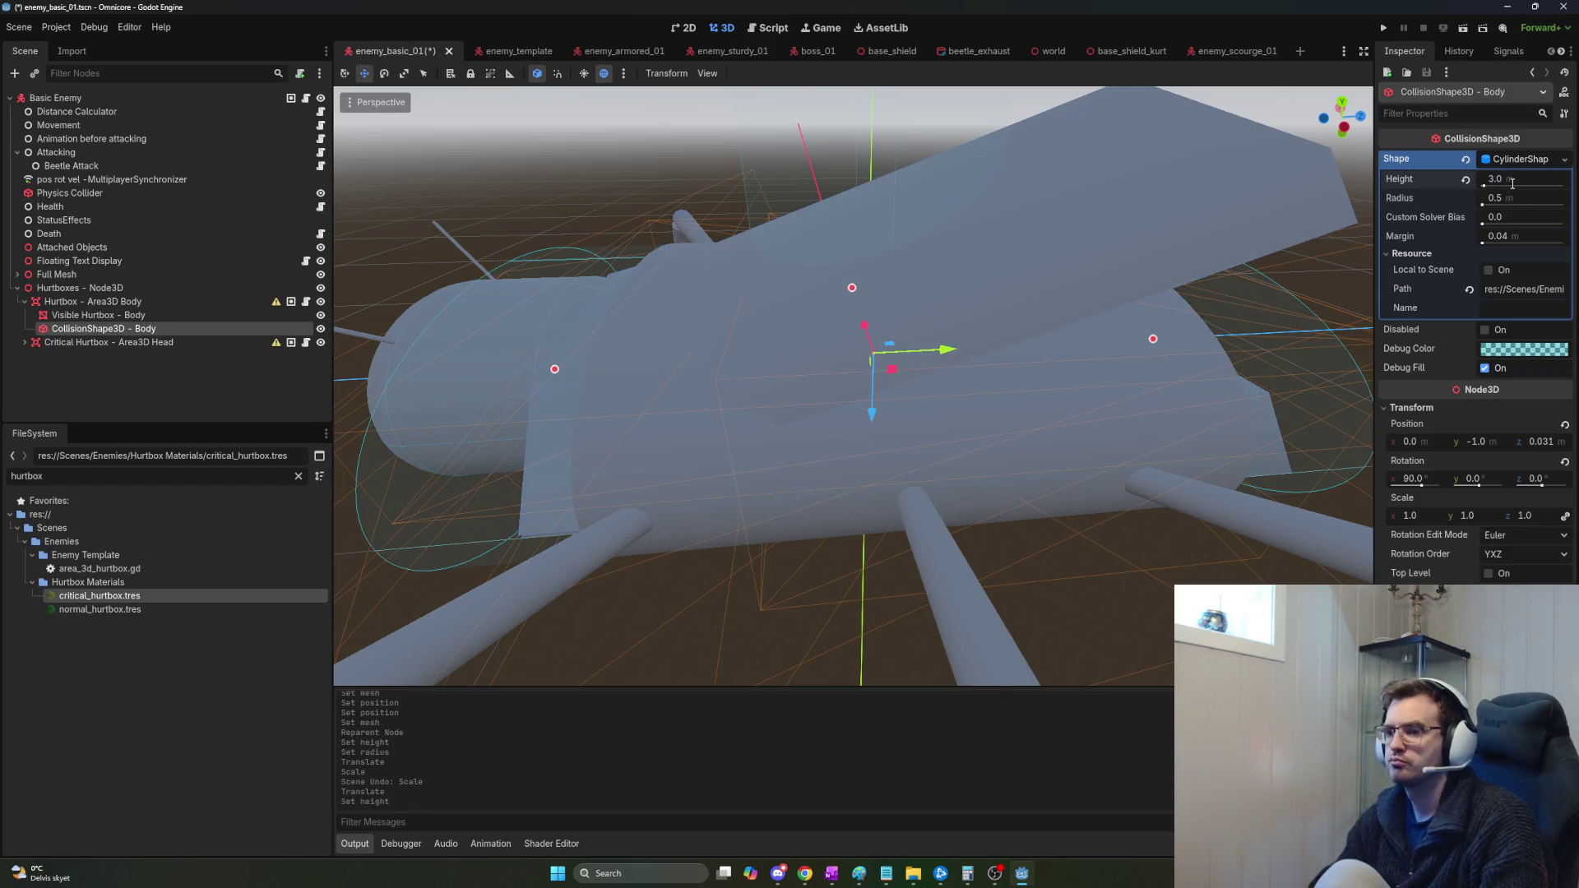
{"action": "key", "text": "ctrl+z"}
{"action": "mouse_move", "coordinate": [275, 304]}
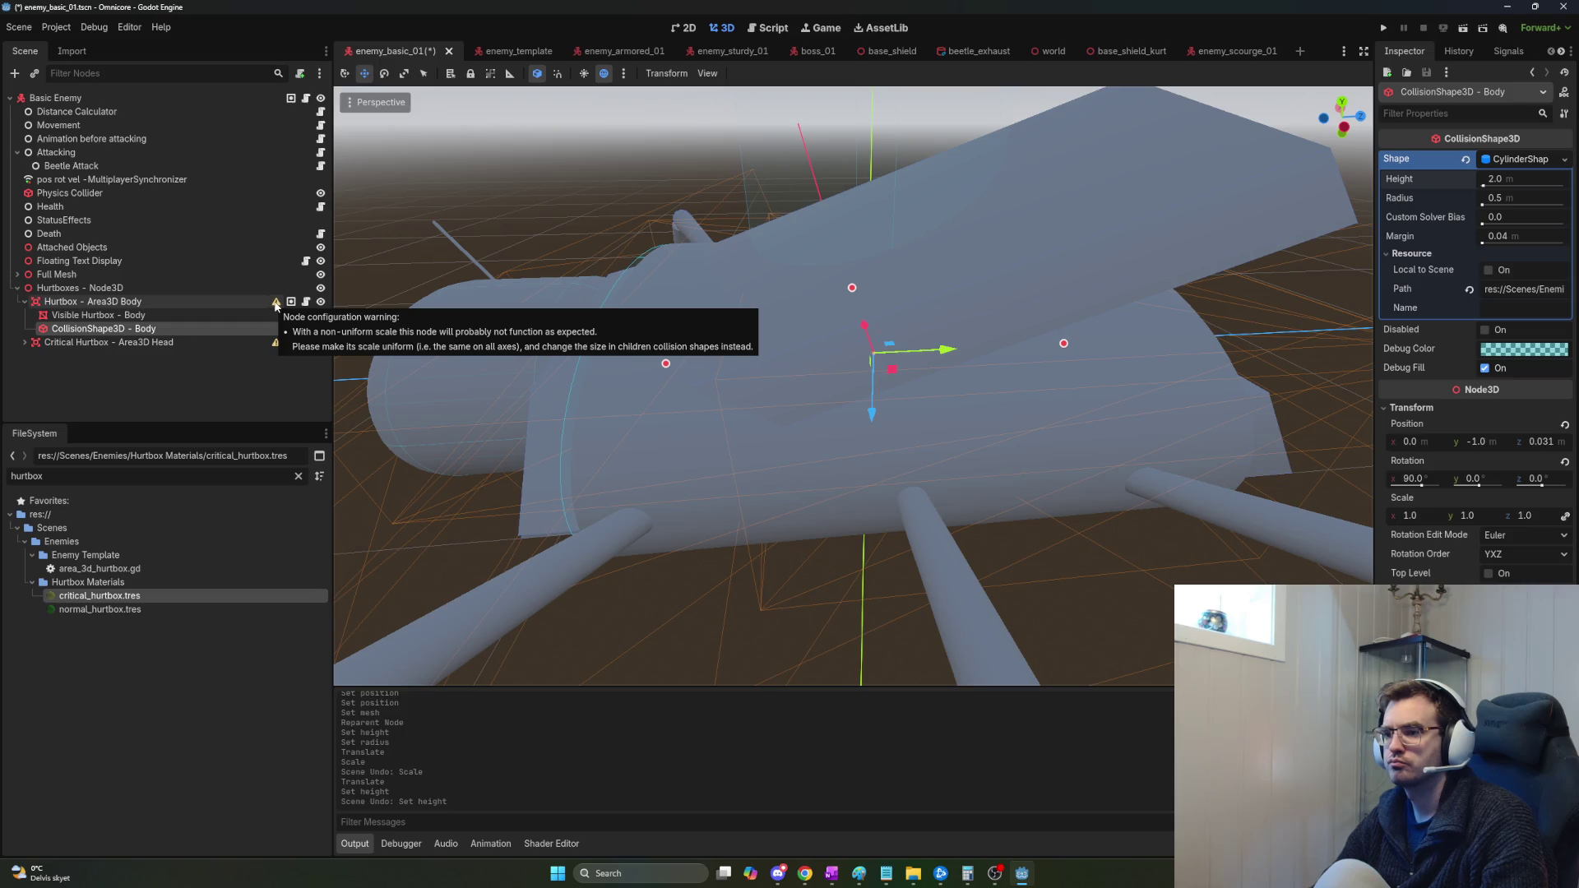
{"action": "left_click", "coordinate": [193, 343]}
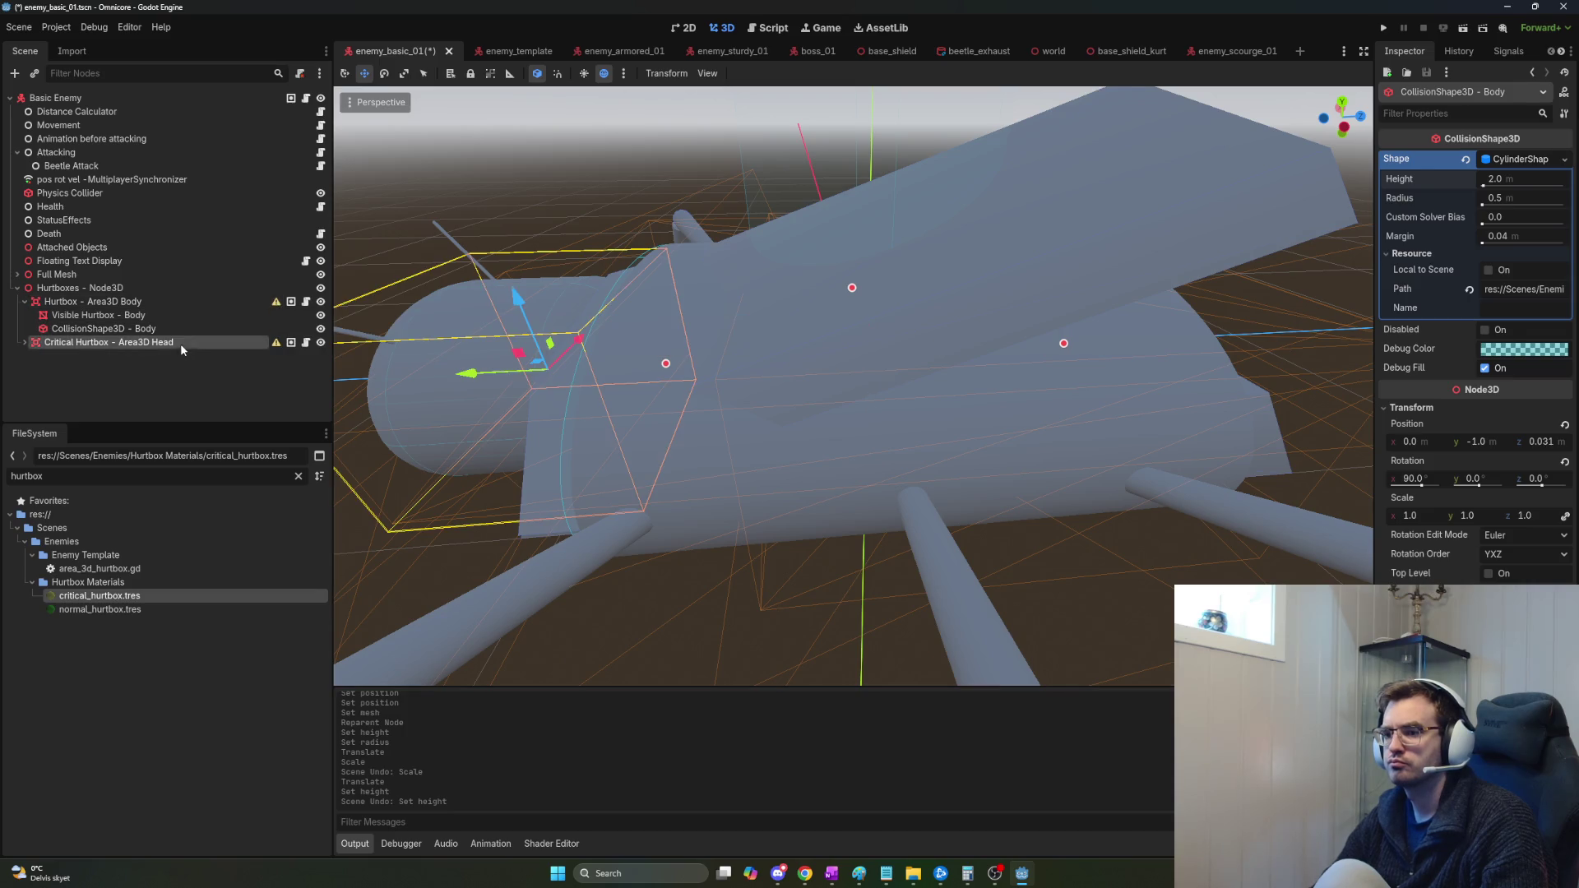
Filter the Inspector by 'scale' and set Critical Hurtbox - Area3D Head scale to 1, 1, 1.
{"action": "left_click", "coordinate": [25, 343]}
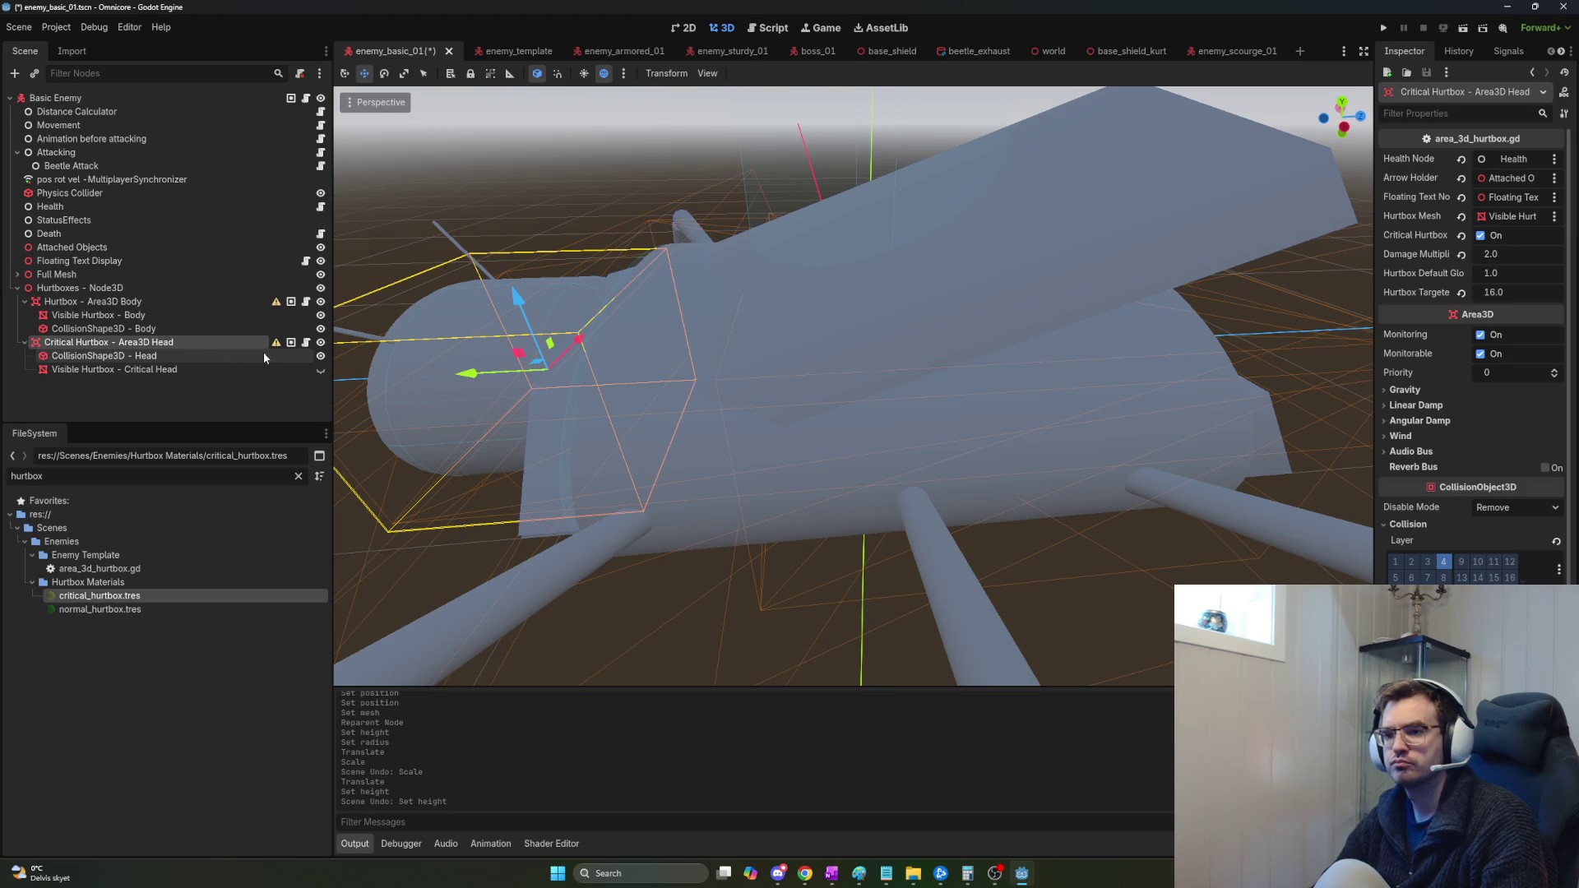
{"action": "mouse_move", "coordinate": [272, 346]}
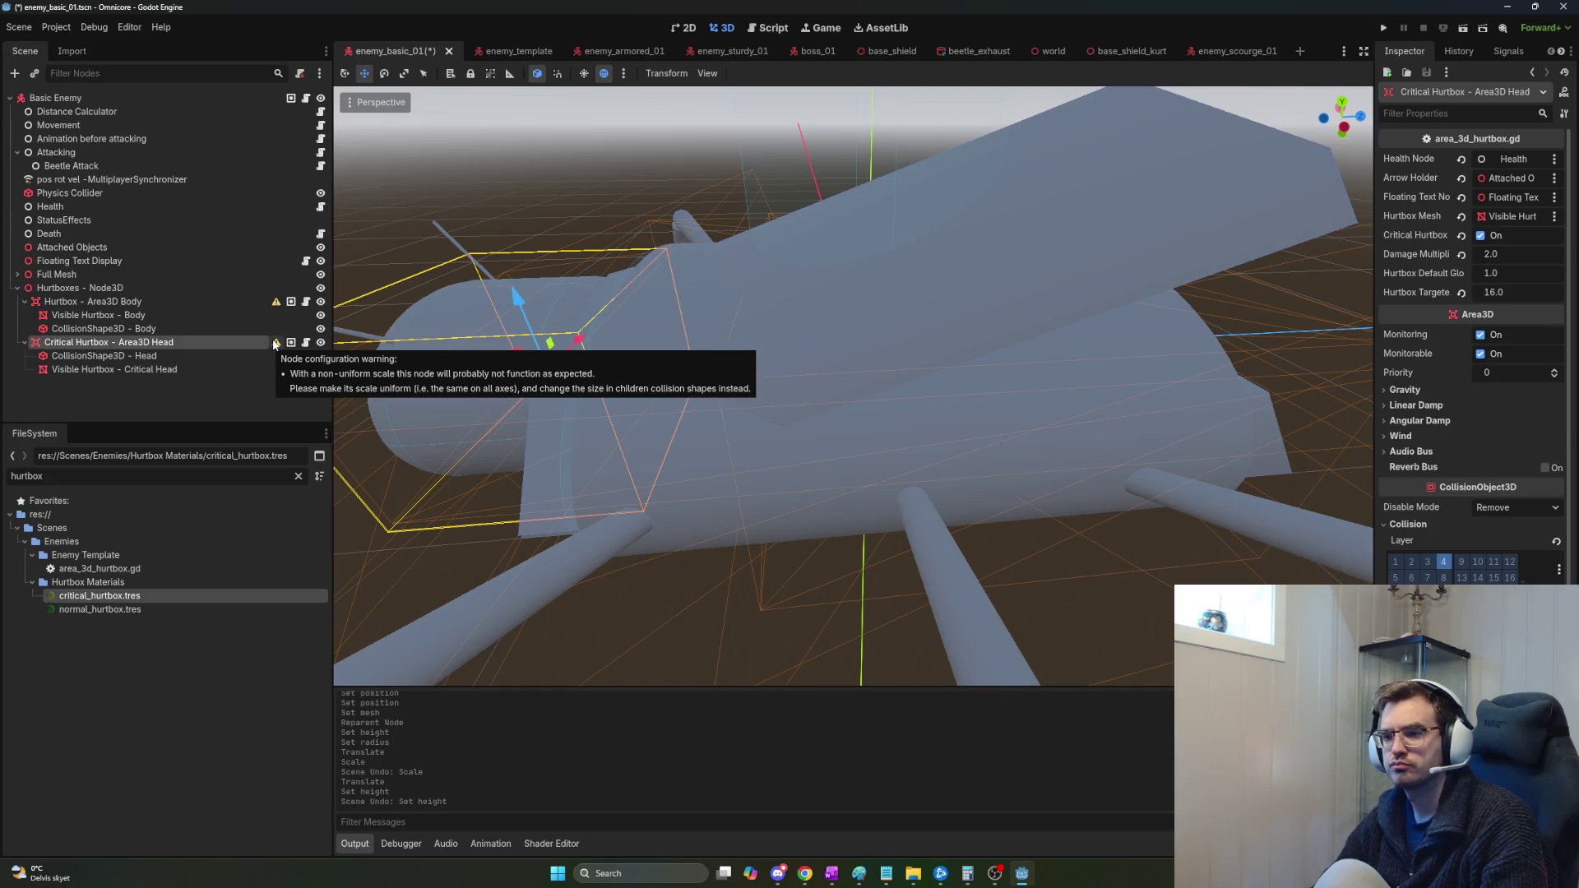
{"action": "left_click", "coordinate": [177, 368]}
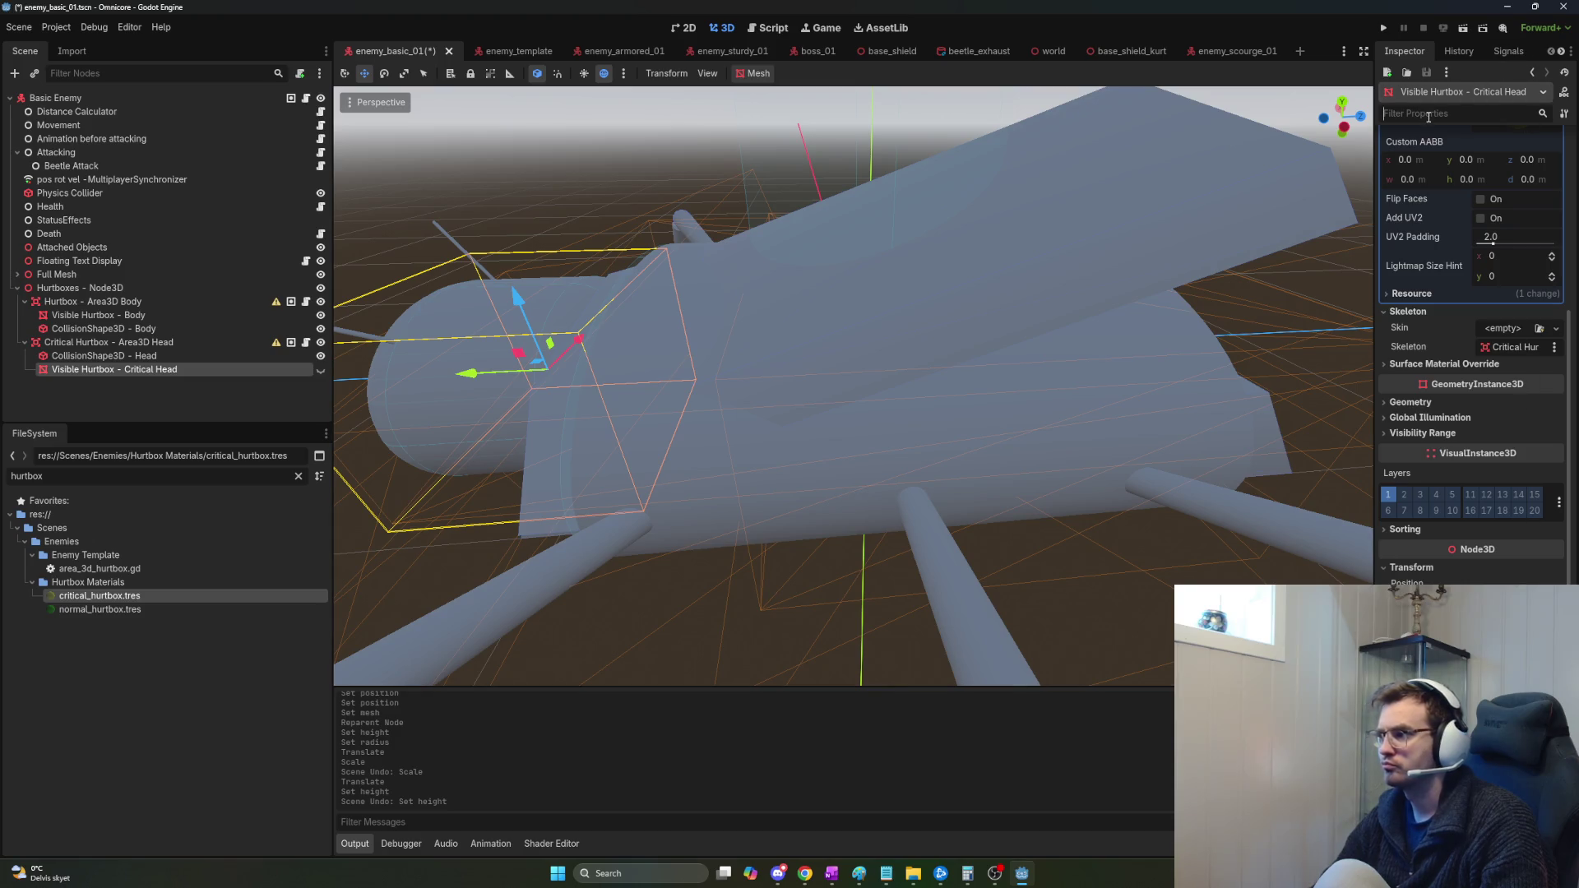
{"action": "type", "text": "scale"}
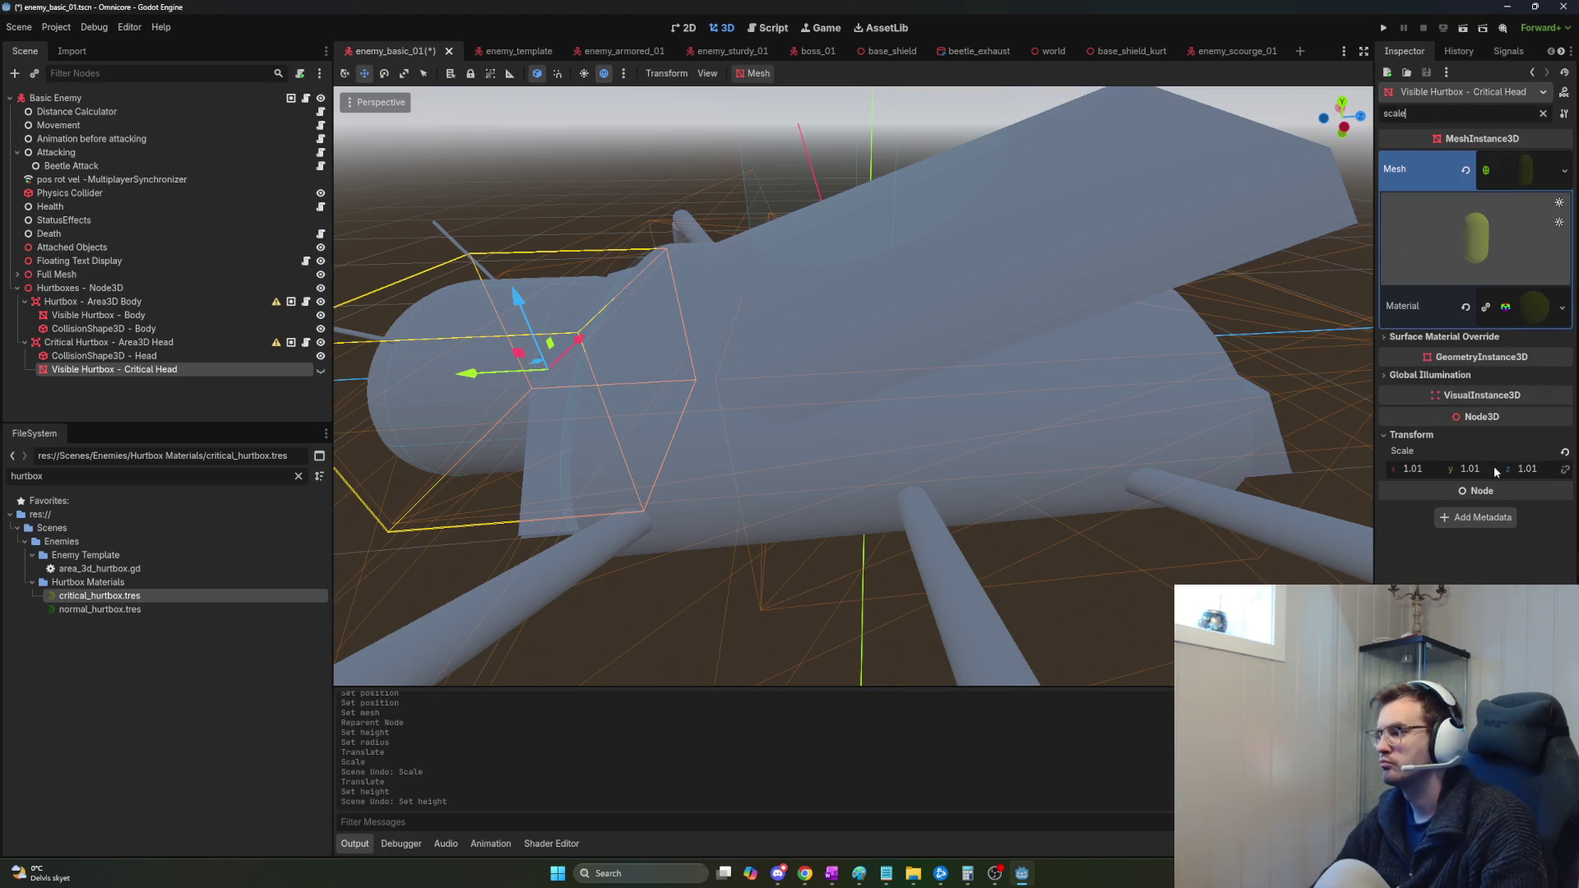
{"action": "left_click", "coordinate": [107, 341]}
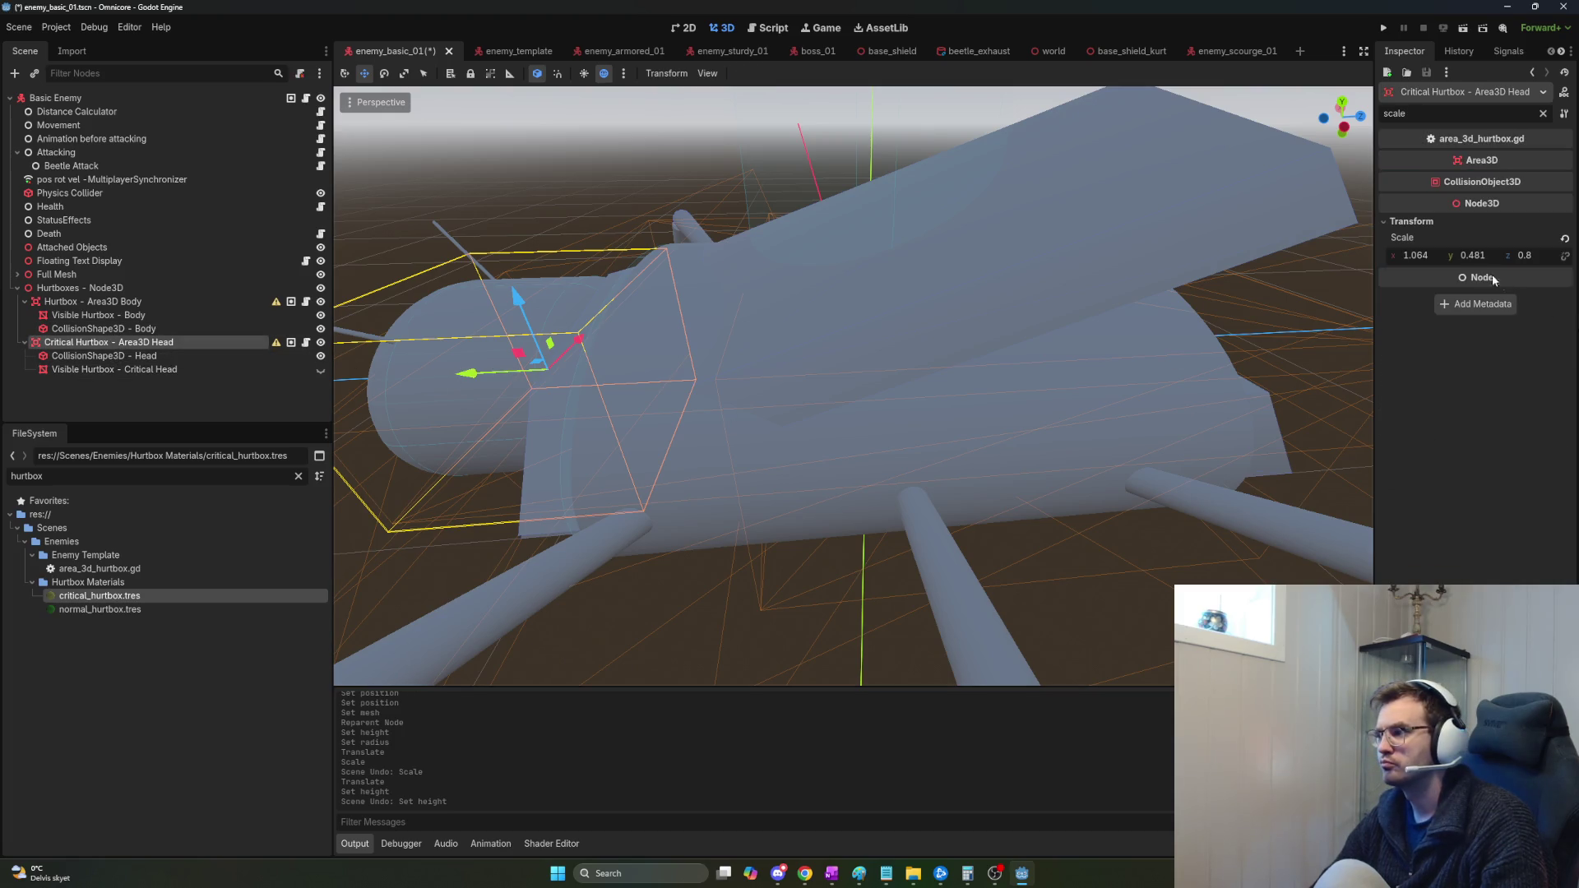
{"action": "type", "text": "1"}
{"action": "key", "text": "Tab"}
{"action": "type", "text": "1"}
{"action": "key", "text": "Tab"}
{"action": "key", "text": "Return"}
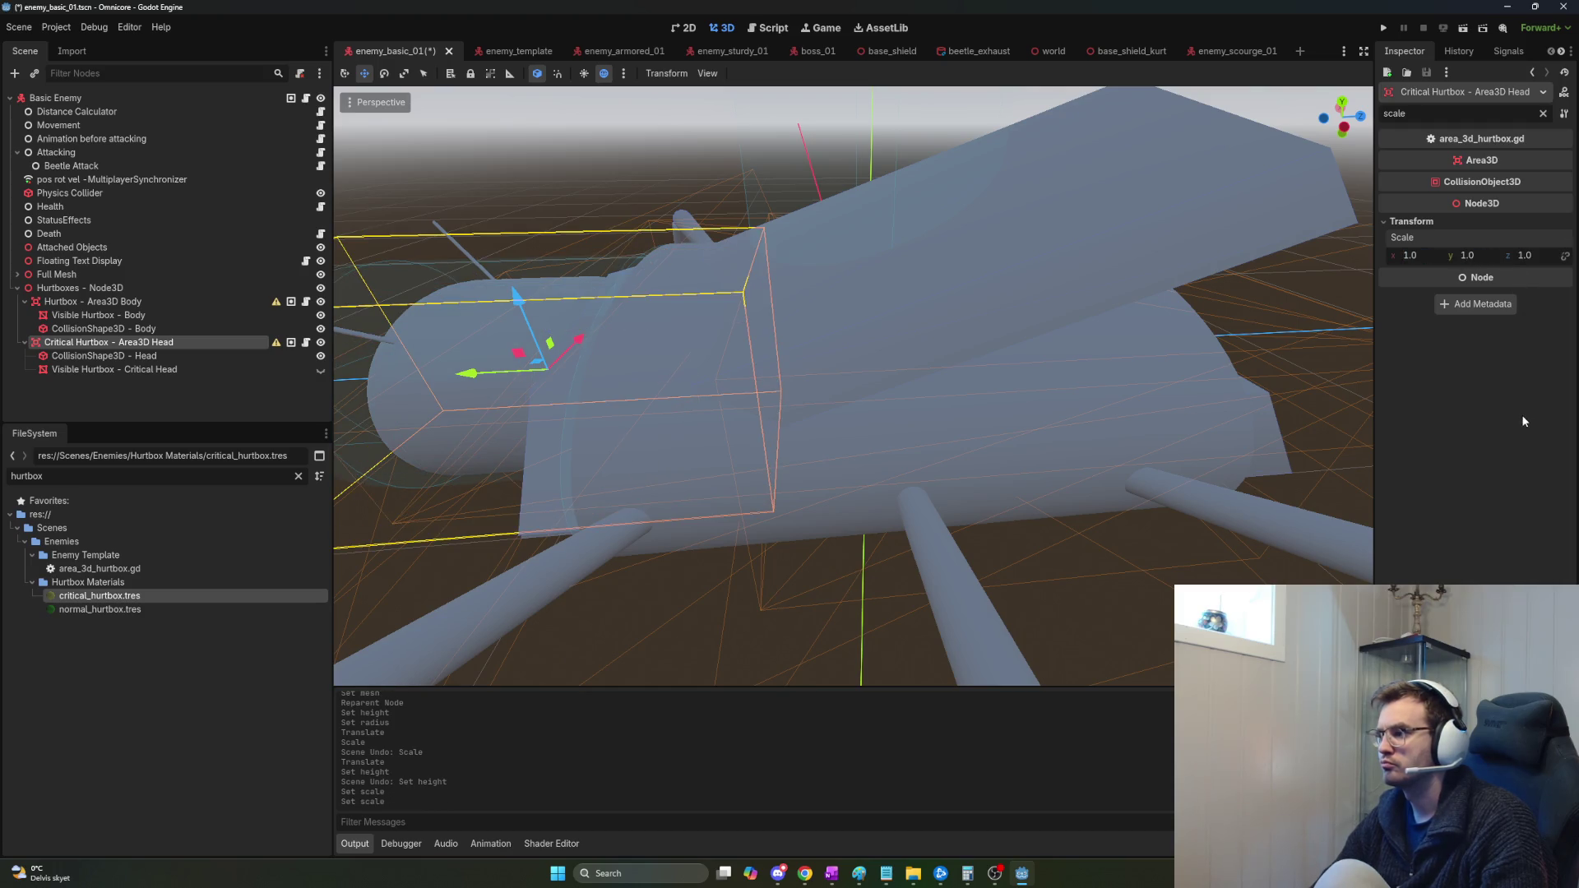
Set Hurtbox - Area3D Body scale to 1.
{"action": "left_click", "coordinate": [113, 301]}
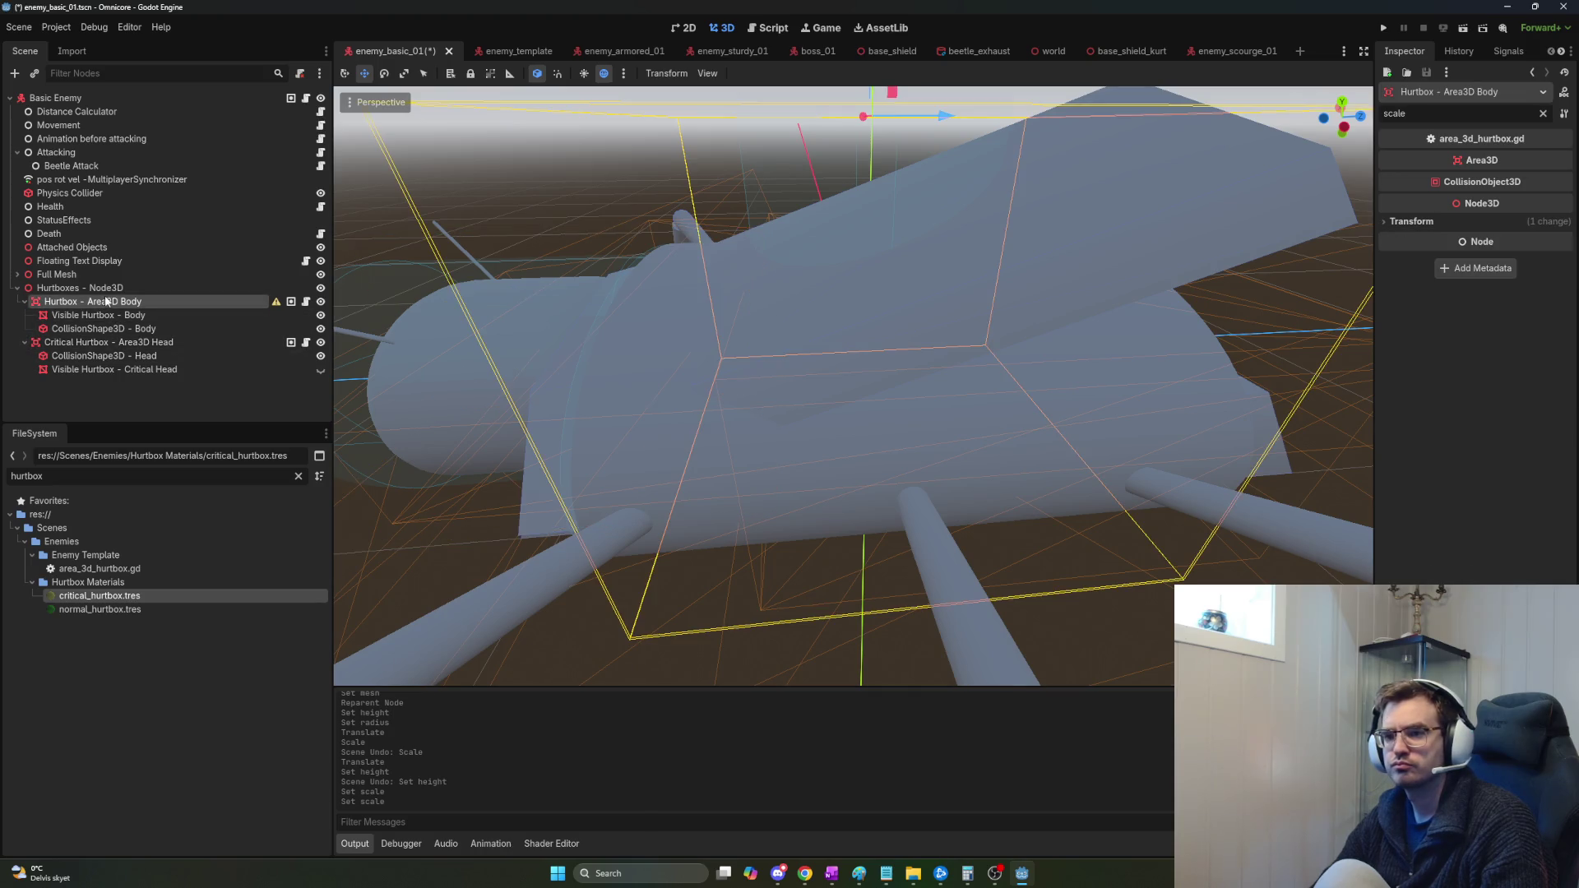
{"action": "left_click", "coordinate": [116, 299]}
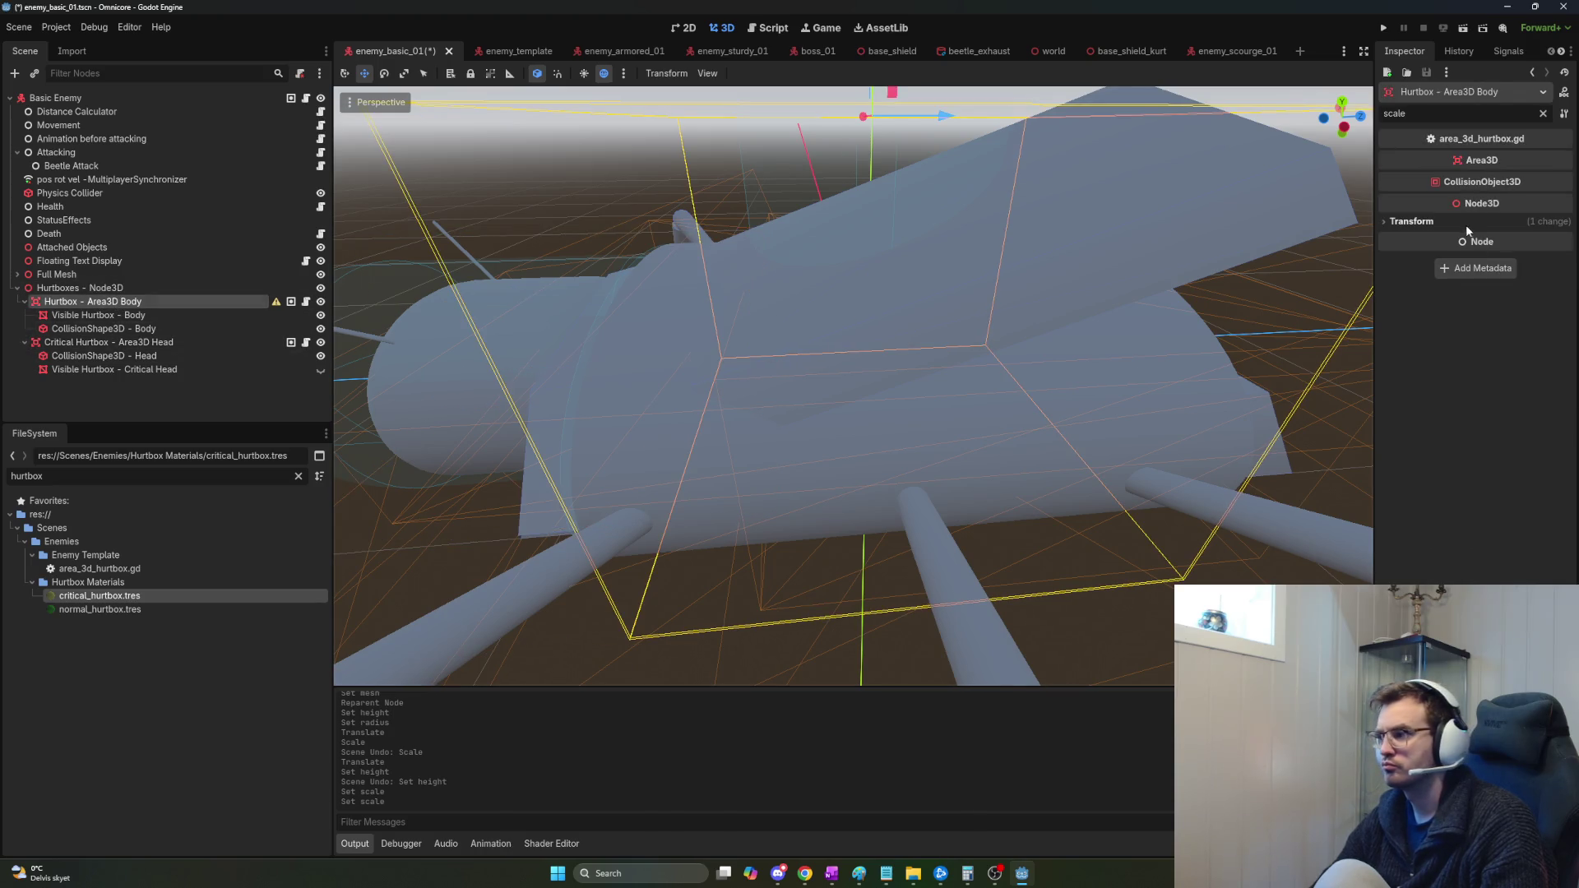
{"action": "left_click", "coordinate": [1411, 222]}
{"action": "left_click", "coordinate": [1443, 255]}
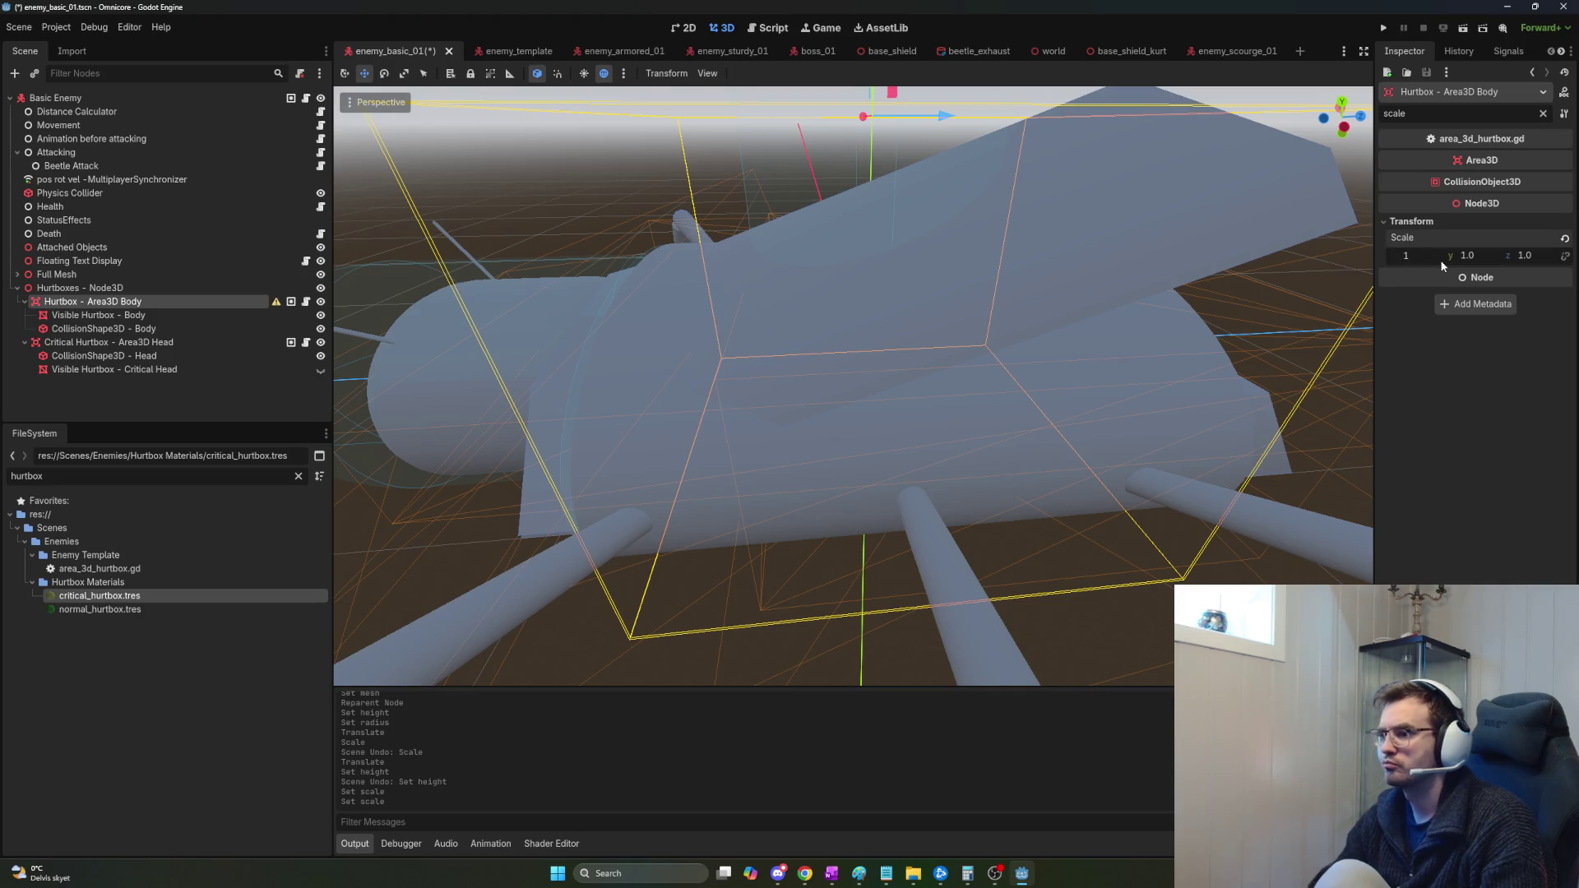
{"action": "key", "text": "Return"}
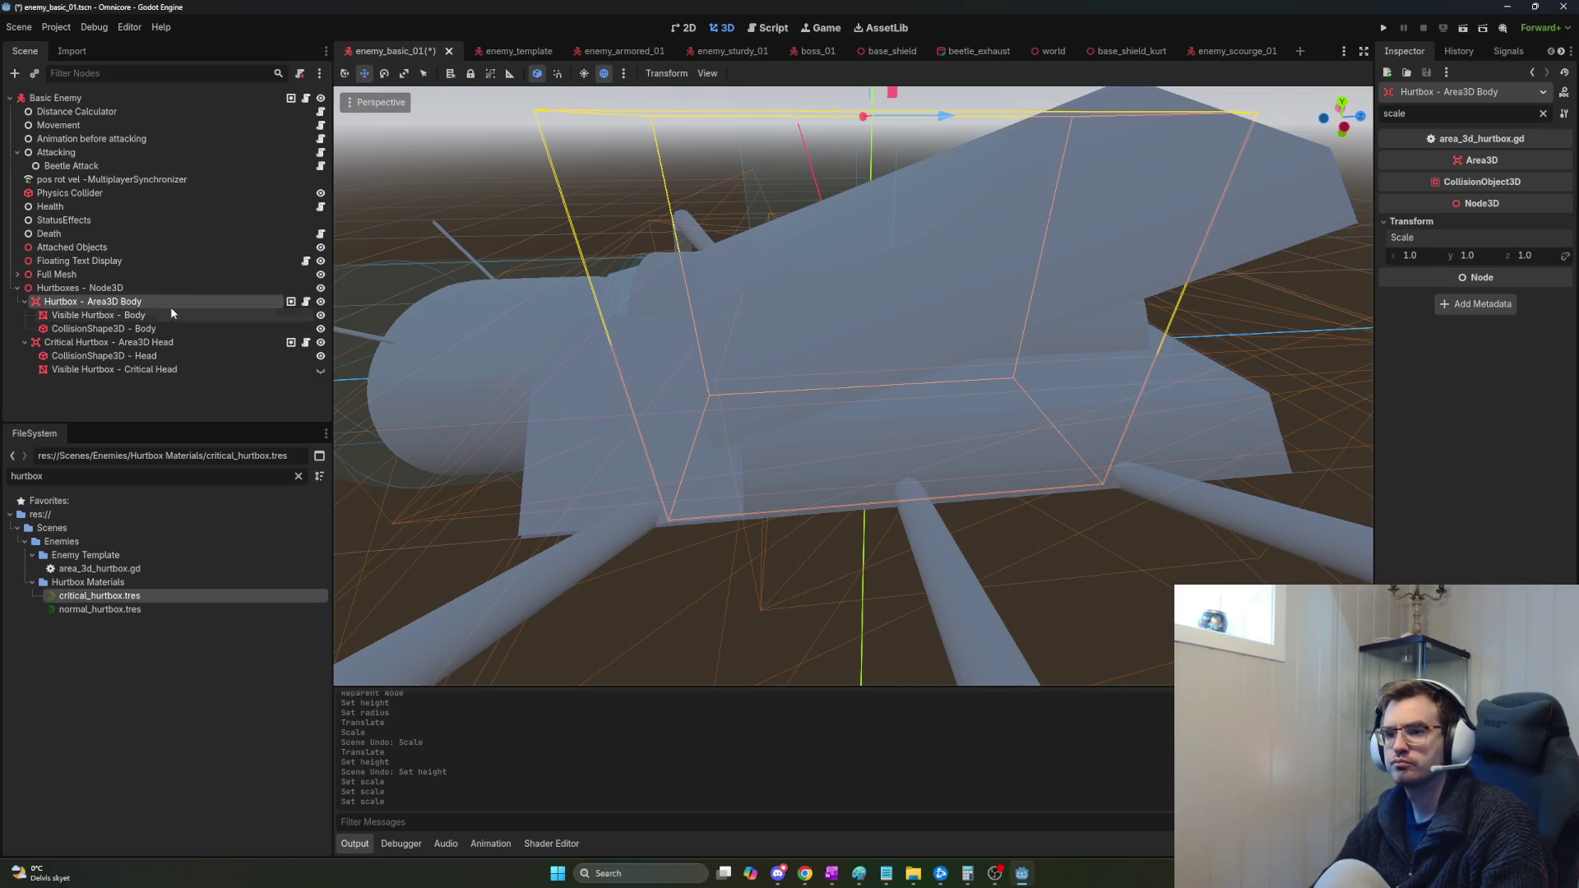
Try moving the visible body box and the collision shape, undoing both moves.
{"action": "left_click", "coordinate": [165, 317]}
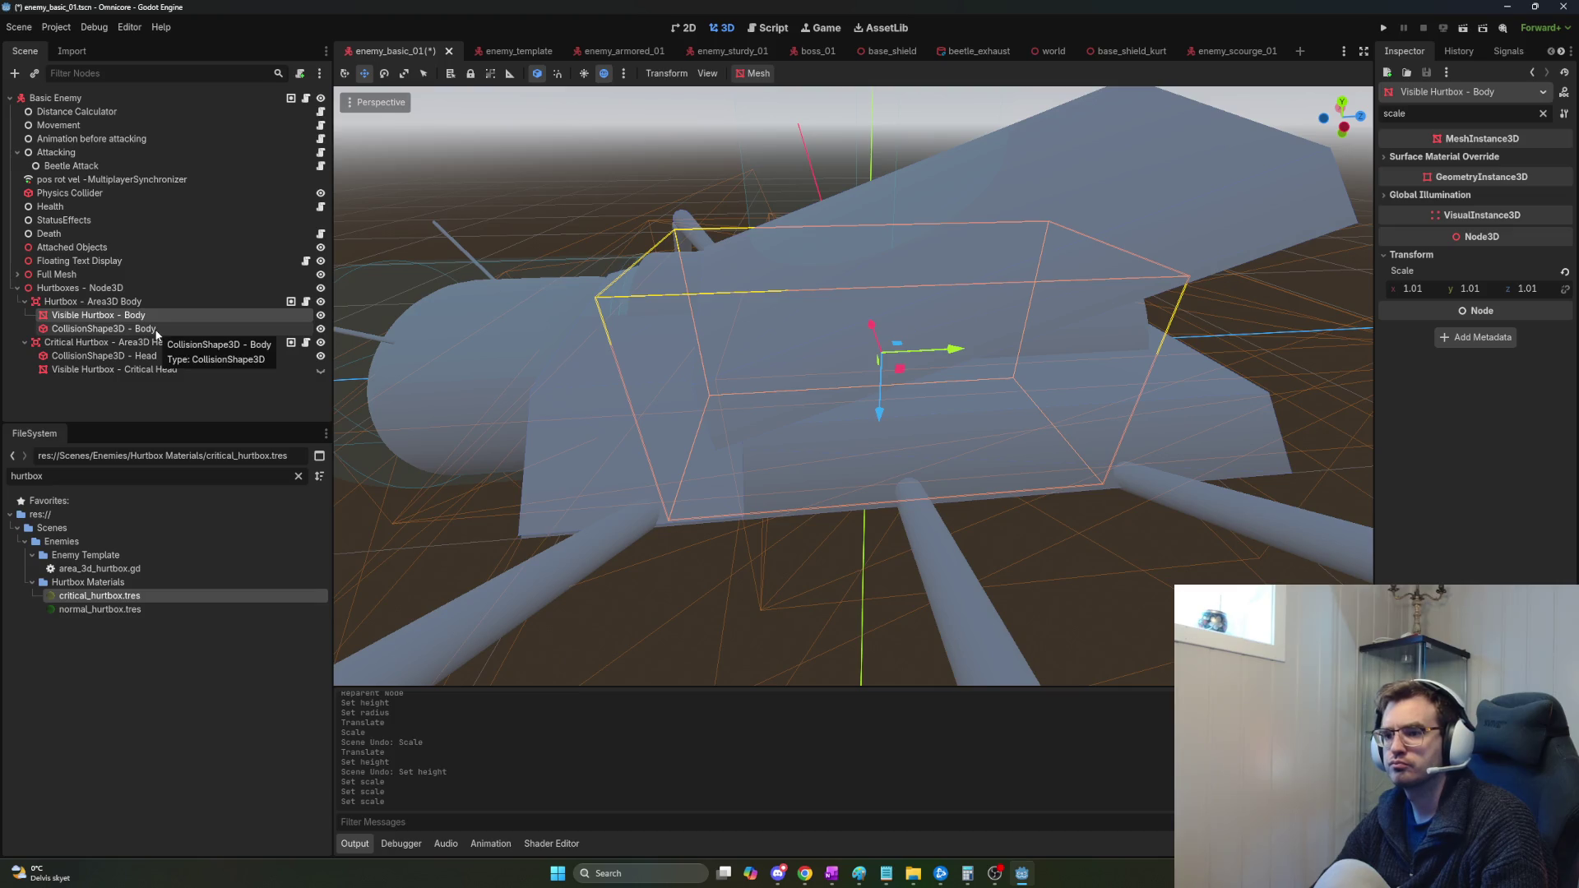
{"action": "left_click", "coordinate": [156, 327]}
{"action": "left_click", "coordinate": [155, 319]}
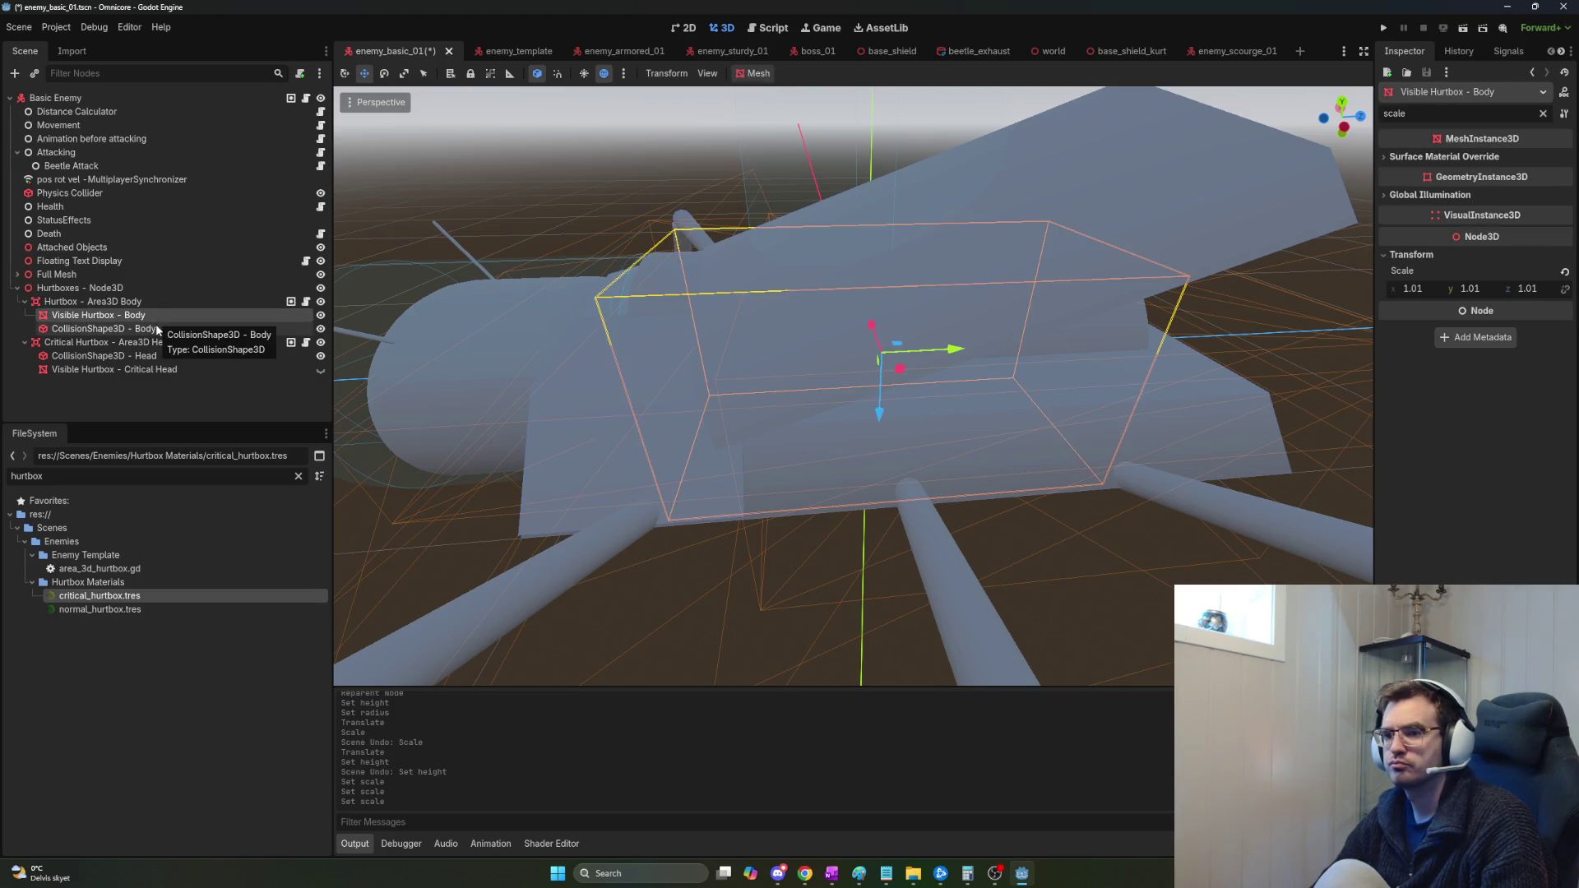
{"action": "mouse_move", "coordinate": [954, 365]}
{"action": "left_mouse_down"}
{"action": "mouse_move", "coordinate": [610, 329]}
{"action": "mouse_move", "coordinate": [1265, 378]}
{"action": "left_mouse_up"}
{"action": "key", "text": "ctrl+z"}
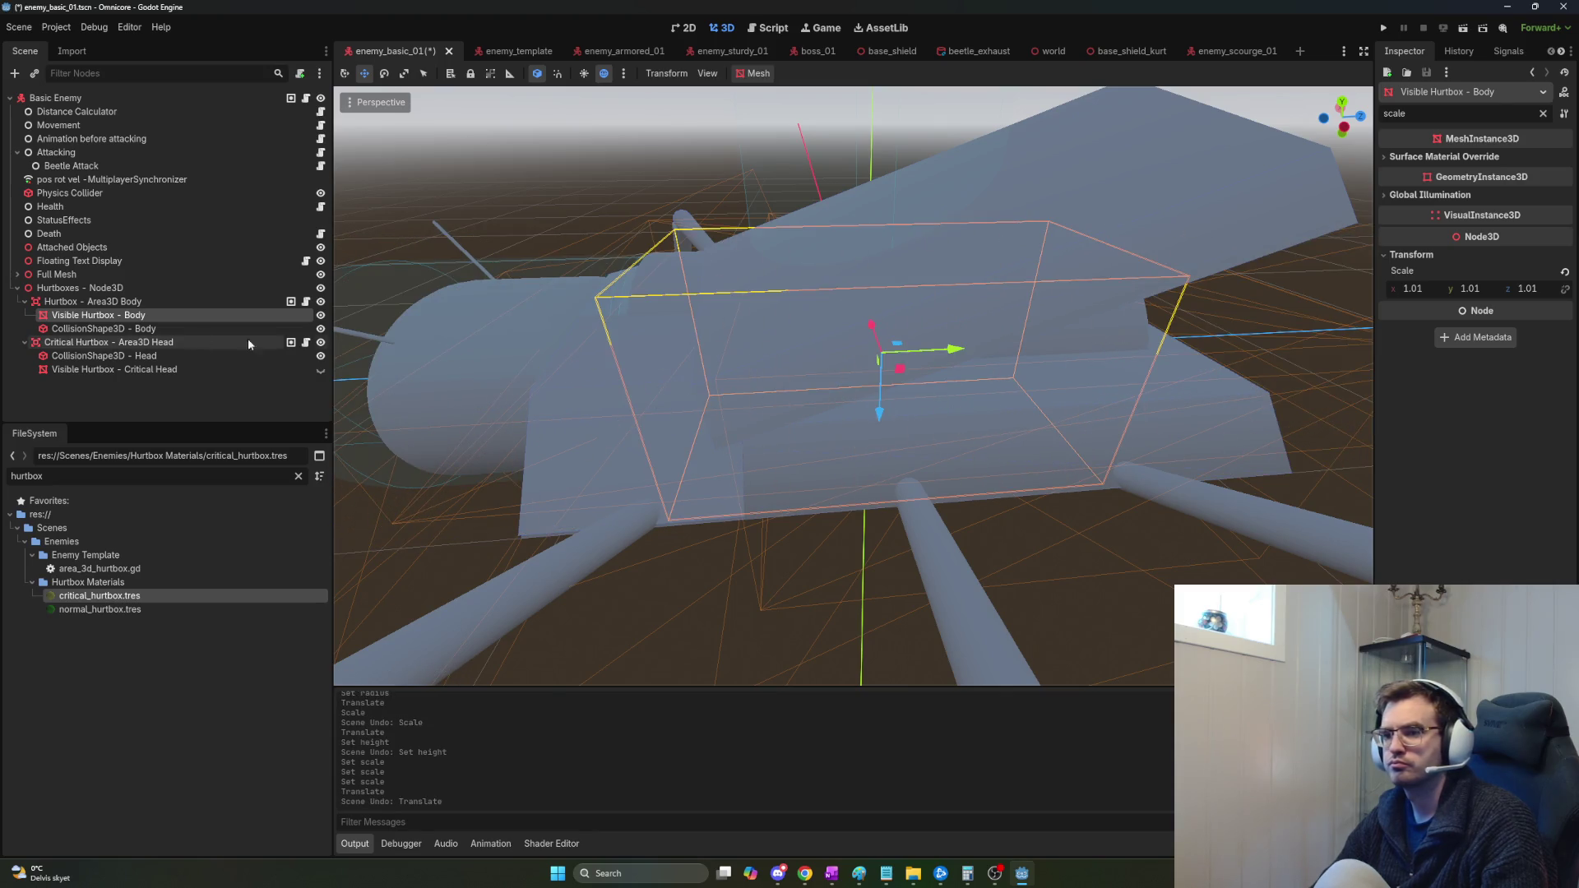
{"action": "left_click", "coordinate": [247, 328]}
{"action": "mouse_move", "coordinate": [943, 353]}
{"action": "left_mouse_down"}
{"action": "mouse_move", "coordinate": [1322, 337]}
{"action": "mouse_move", "coordinate": [937, 353]}
{"action": "left_mouse_up"}
{"action": "key", "text": "ctrl+z"}
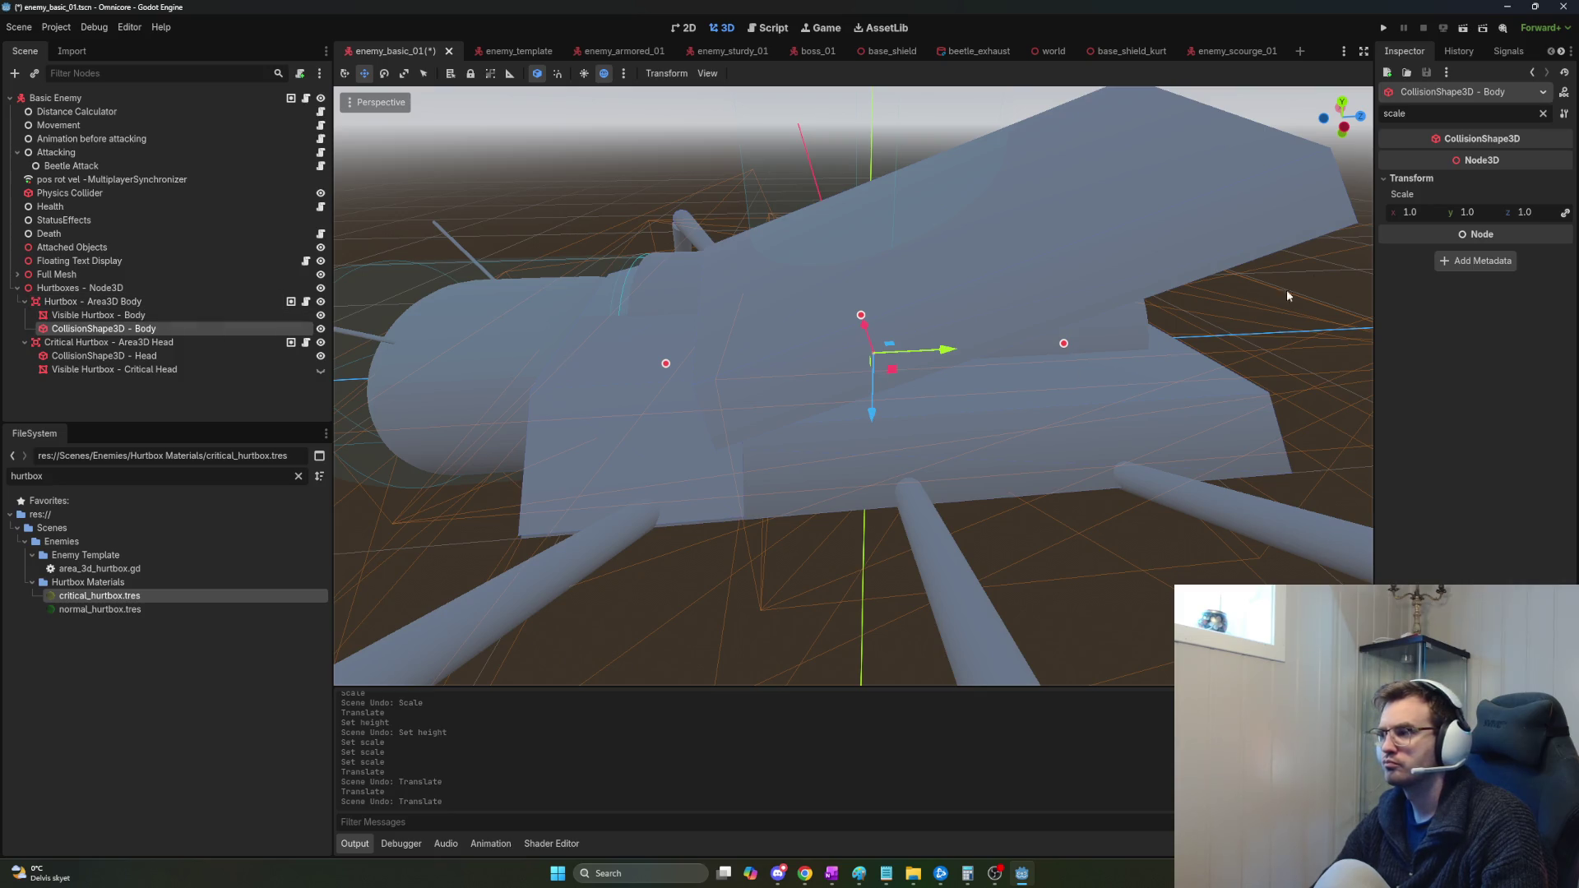
Clear the Inspector's 'scale' filter to reveal the cylinder settings again.
{"action": "key", "text": "ctrl+a"}
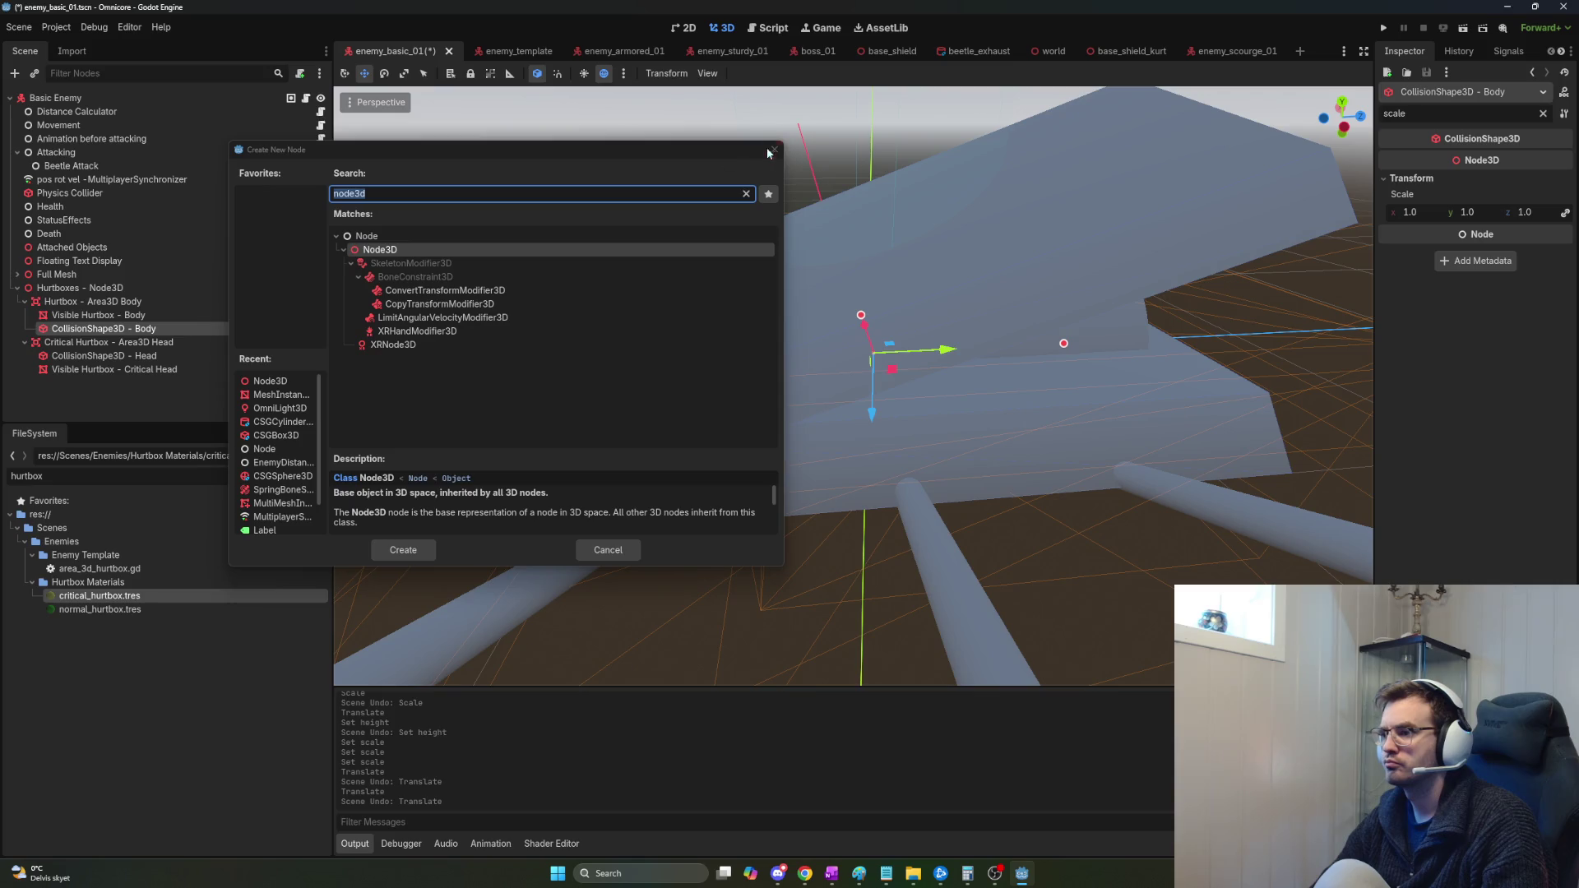
{"action": "left_click", "coordinate": [773, 149]}
{"action": "key", "text": "BackSpace"}
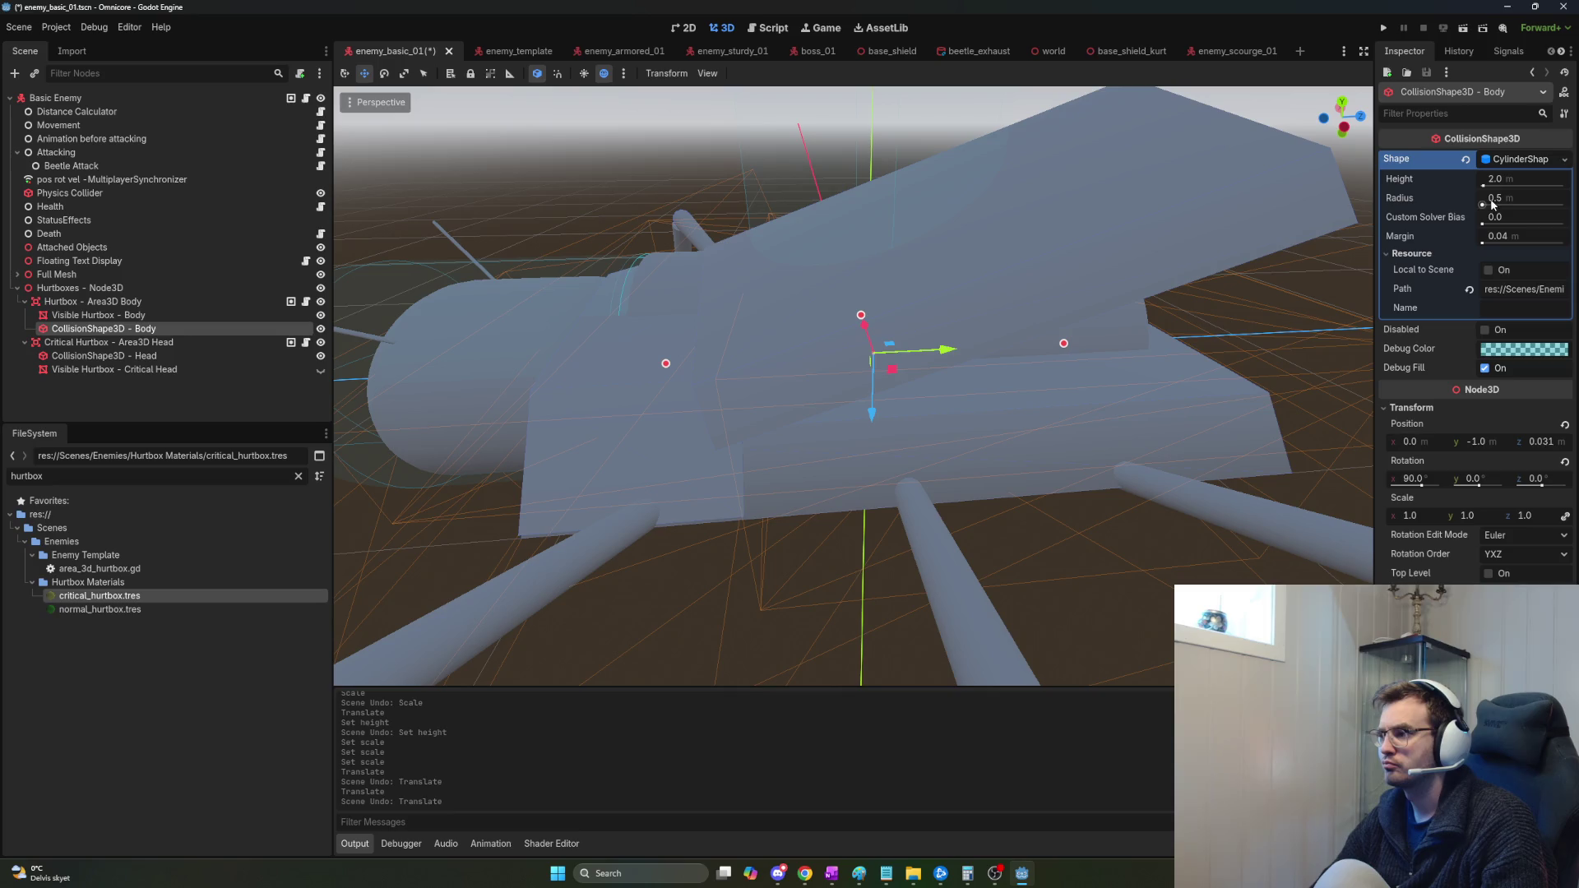
{"action": "left_click_drag", "start_coordinate": [1488, 205], "coordinate": [1481, 212]}
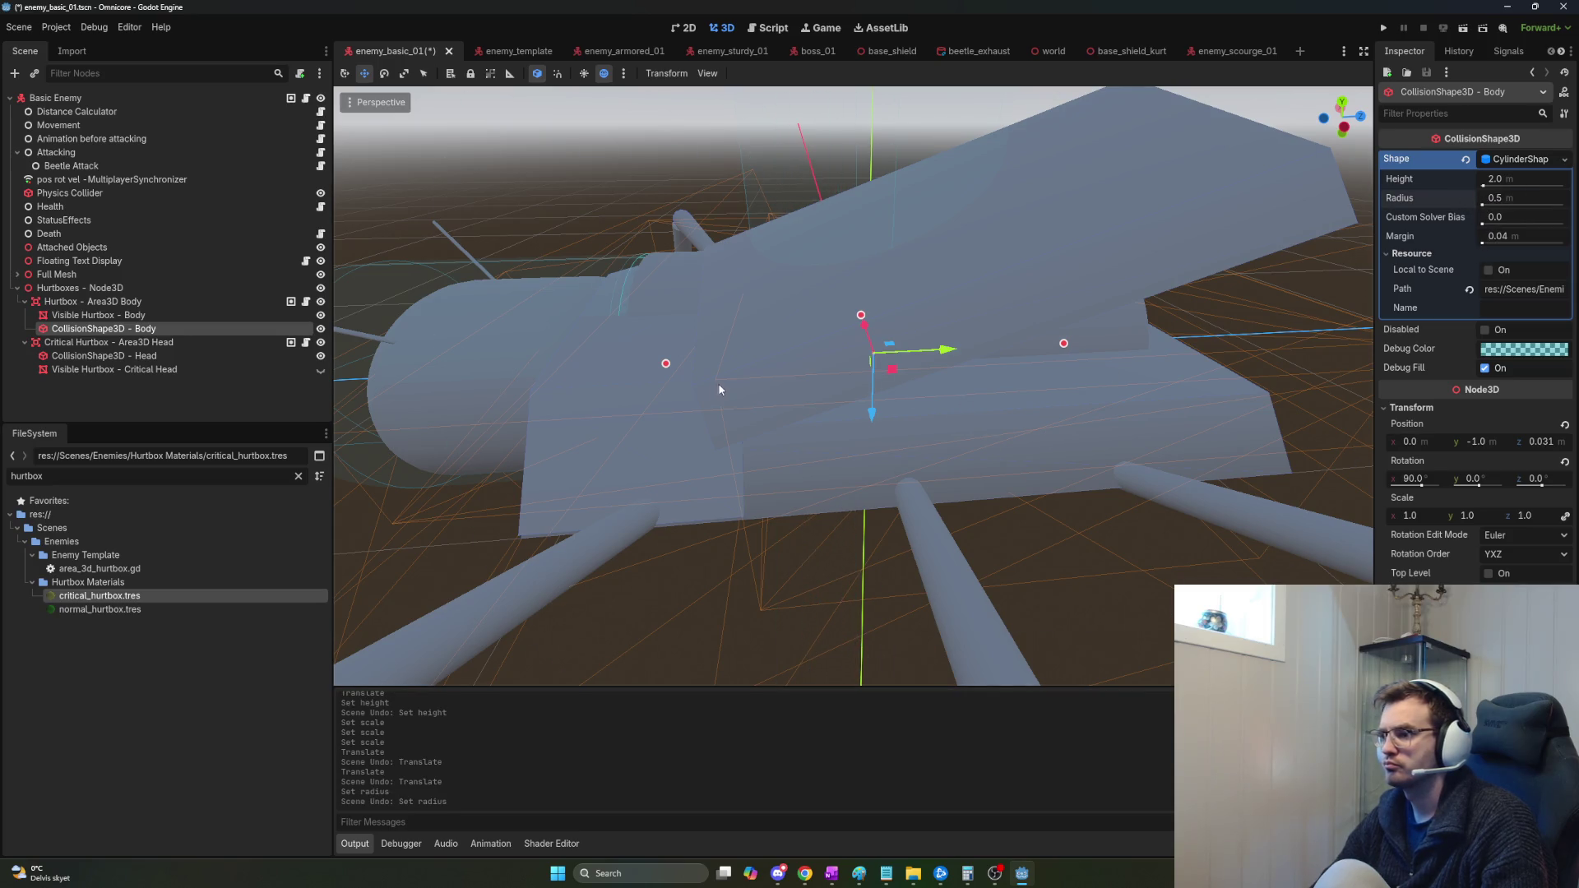
Adjust the collision cylinder's height with its handle, undoing the overlong stretch.
{"action": "left_click_drag", "start_coordinate": [667, 366], "coordinate": [636, 365]}
{"action": "left_click_drag", "start_coordinate": [1095, 342], "coordinate": [1181, 364]}
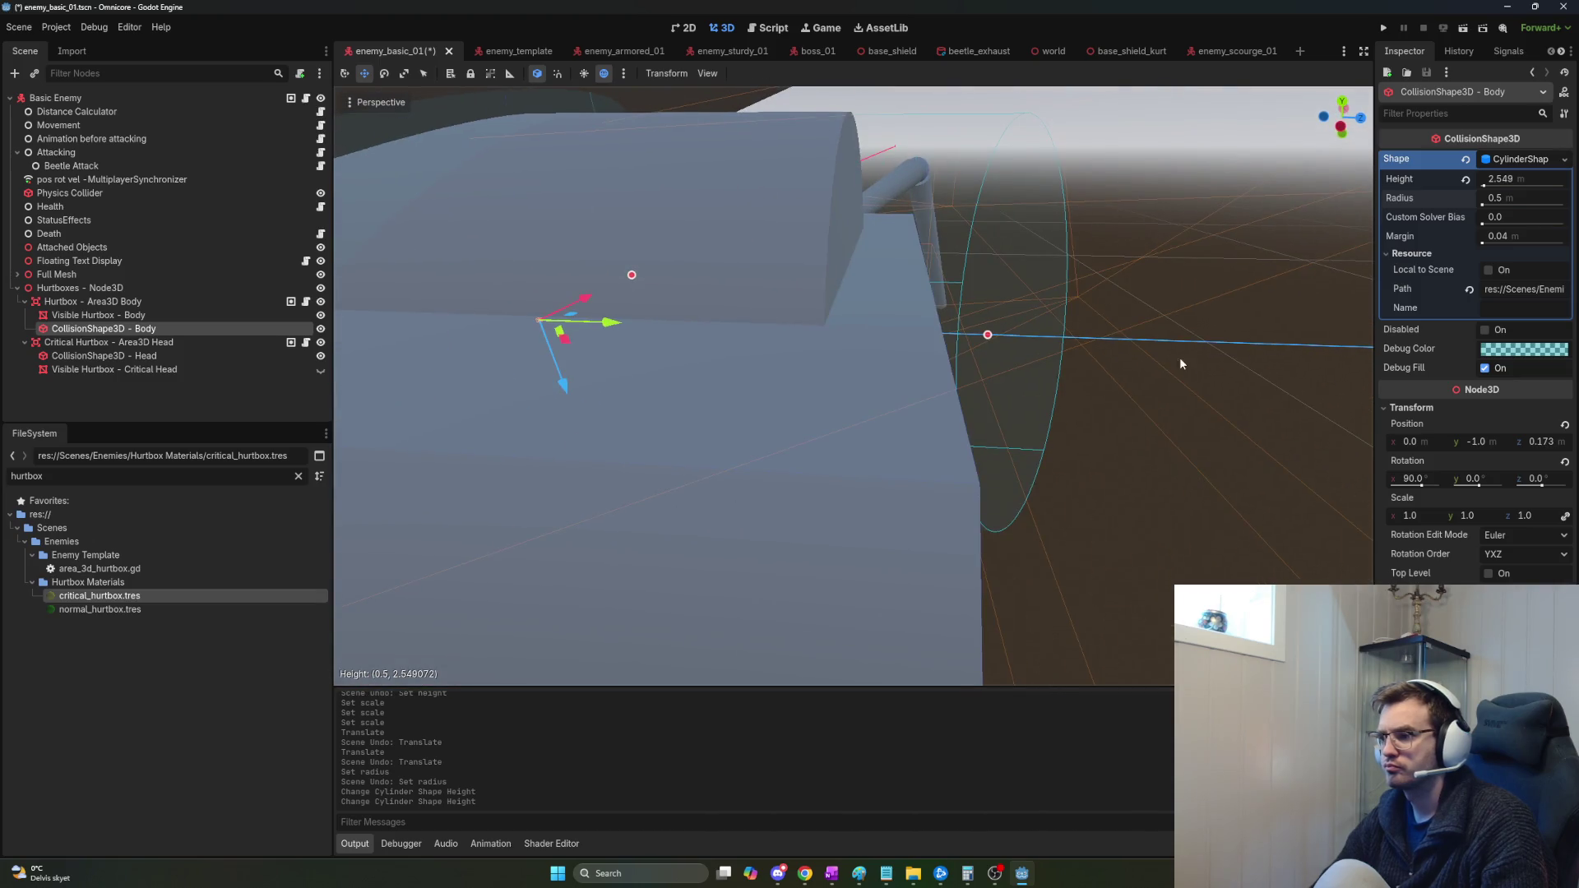
{"action": "mouse_move", "coordinate": [991, 336]}
{"action": "left_mouse_down"}
{"action": "mouse_move", "coordinate": [852, 318]}
{"action": "mouse_move", "coordinate": [818, 296]}
{"action": "mouse_move", "coordinate": [682, 311]}
{"action": "mouse_move", "coordinate": [863, 292]}
{"action": "mouse_move", "coordinate": [961, 357]}
{"action": "left_mouse_up"}
{"action": "scroll", "coordinate": [916, 327], "scroll_direction": "up", "scroll_amount": 3}
{"action": "scroll", "coordinate": [807, 296], "scroll_direction": "up", "scroll_amount": 3}
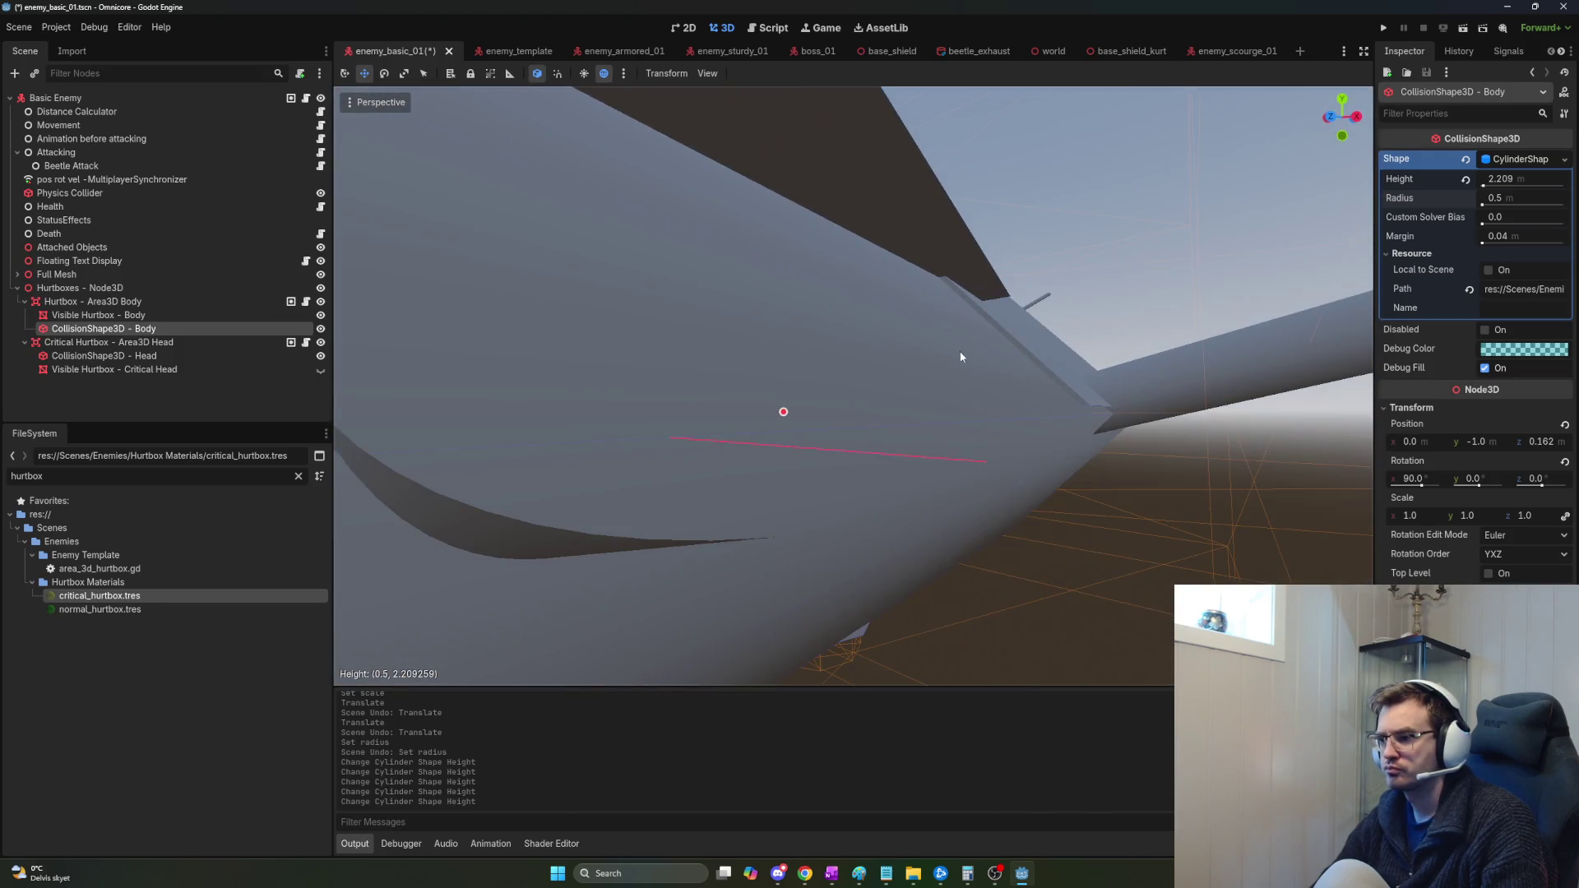
{"action": "left_click_drag", "start_coordinate": [791, 414], "coordinate": [1173, 468]}
{"action": "mouse_move", "coordinate": [801, 418]}
{"action": "left_mouse_down"}
{"action": "mouse_move", "coordinate": [1183, 462]}
{"action": "mouse_move", "coordinate": [1032, 445]}
{"action": "left_mouse_up"}
{"action": "left_click_drag", "start_coordinate": [817, 412], "coordinate": [1181, 457]}
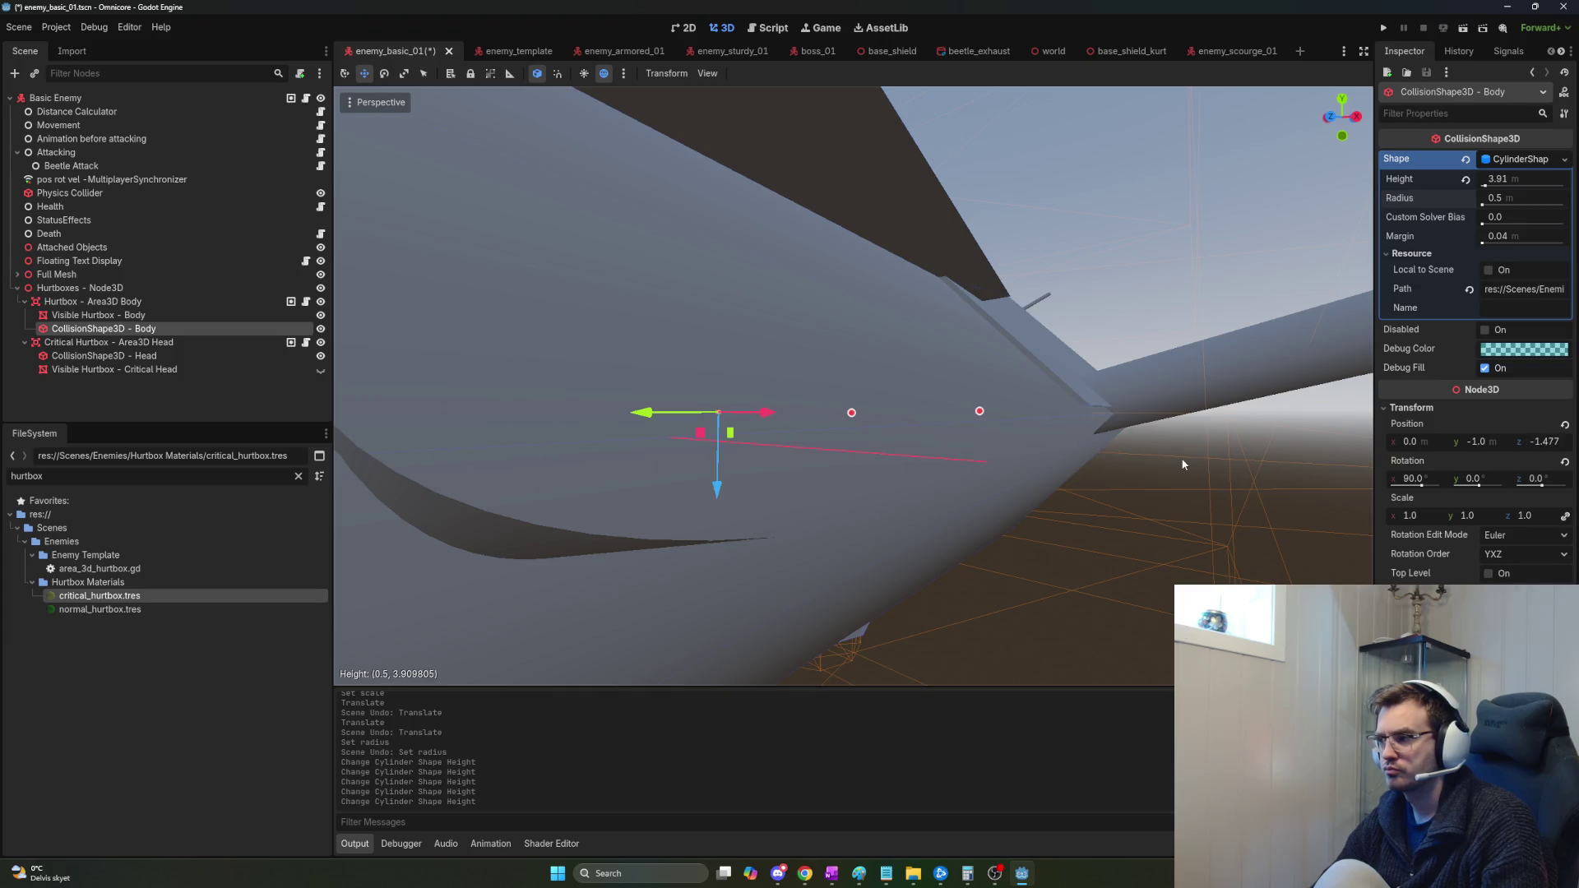
{"action": "key", "text": "ctrl+z"}
Widen the cylinder radius to 1.001, leaving its height at 2.209.
{"action": "scroll", "coordinate": [1073, 444], "scroll_direction": "up", "scroll_amount": 3}
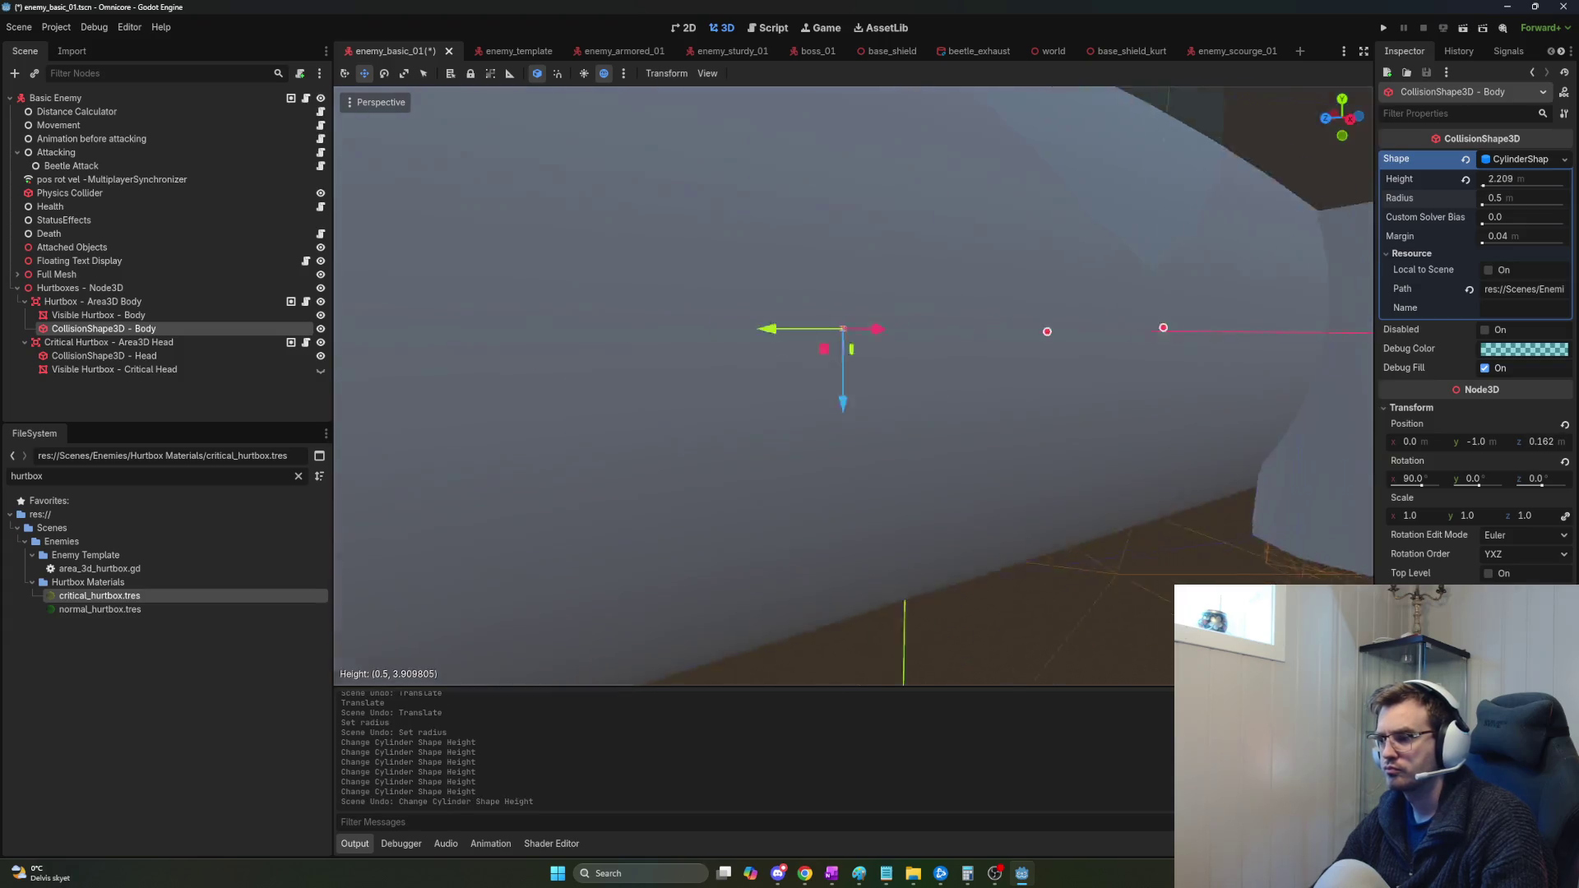
{"action": "mouse_move", "coordinate": [855, 379]}
{"action": "left_mouse_down"}
{"action": "mouse_move", "coordinate": [823, 362]}
{"action": "mouse_move", "coordinate": [638, 412]}
{"action": "left_mouse_up"}
{"action": "key", "text": "ctrl+z"}
{"action": "left_click_drag", "start_coordinate": [744, 395], "coordinate": [468, 377]}
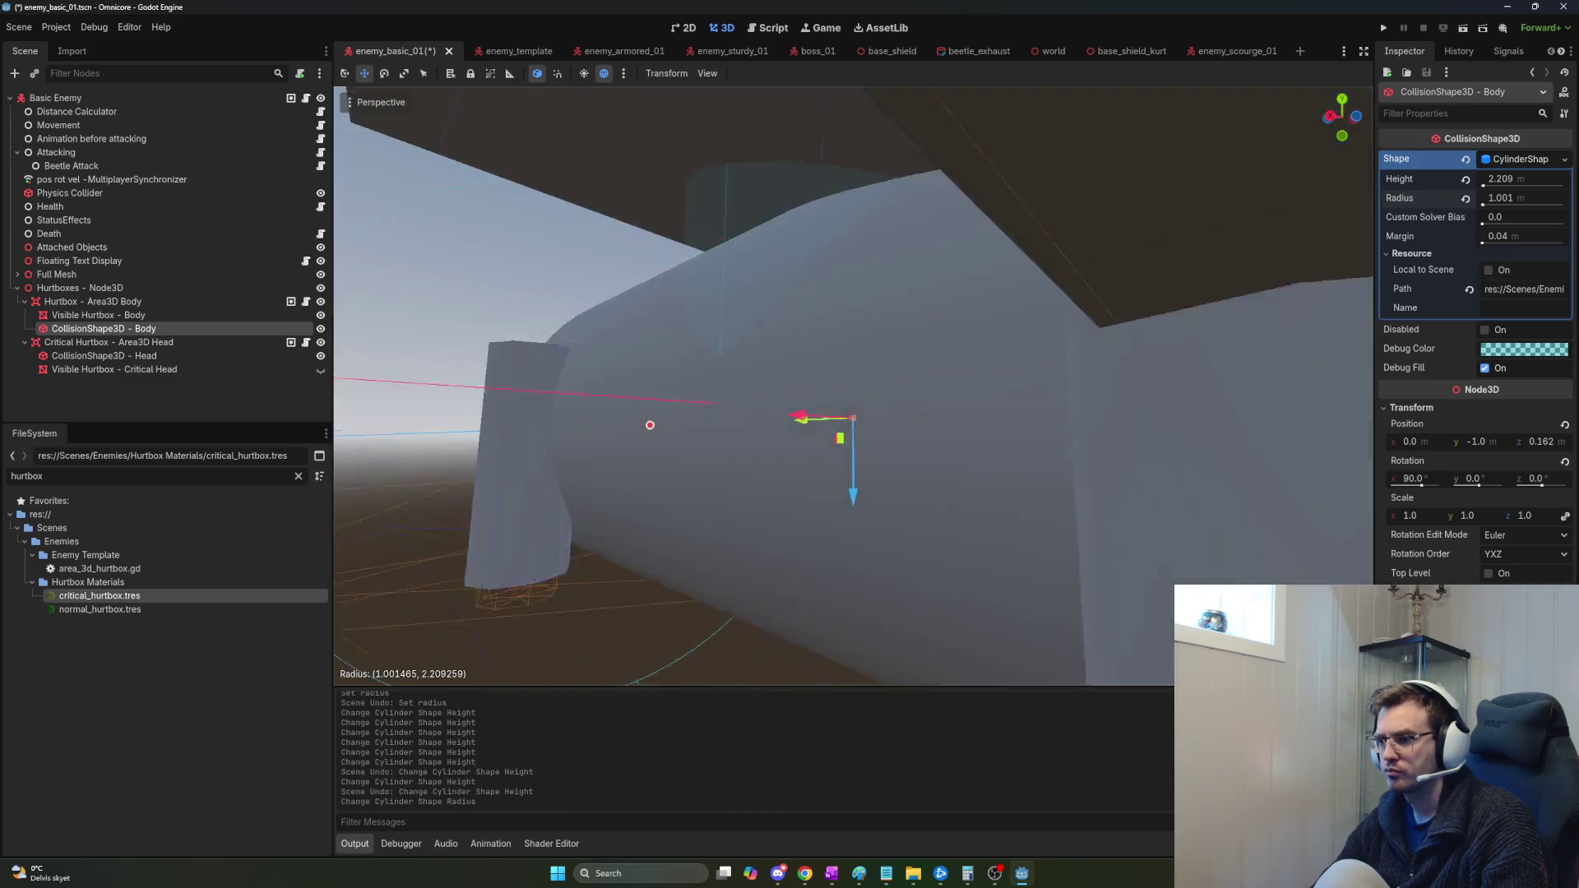
{"action": "scroll", "coordinate": [854, 387], "scroll_direction": "down", "scroll_amount": 5}
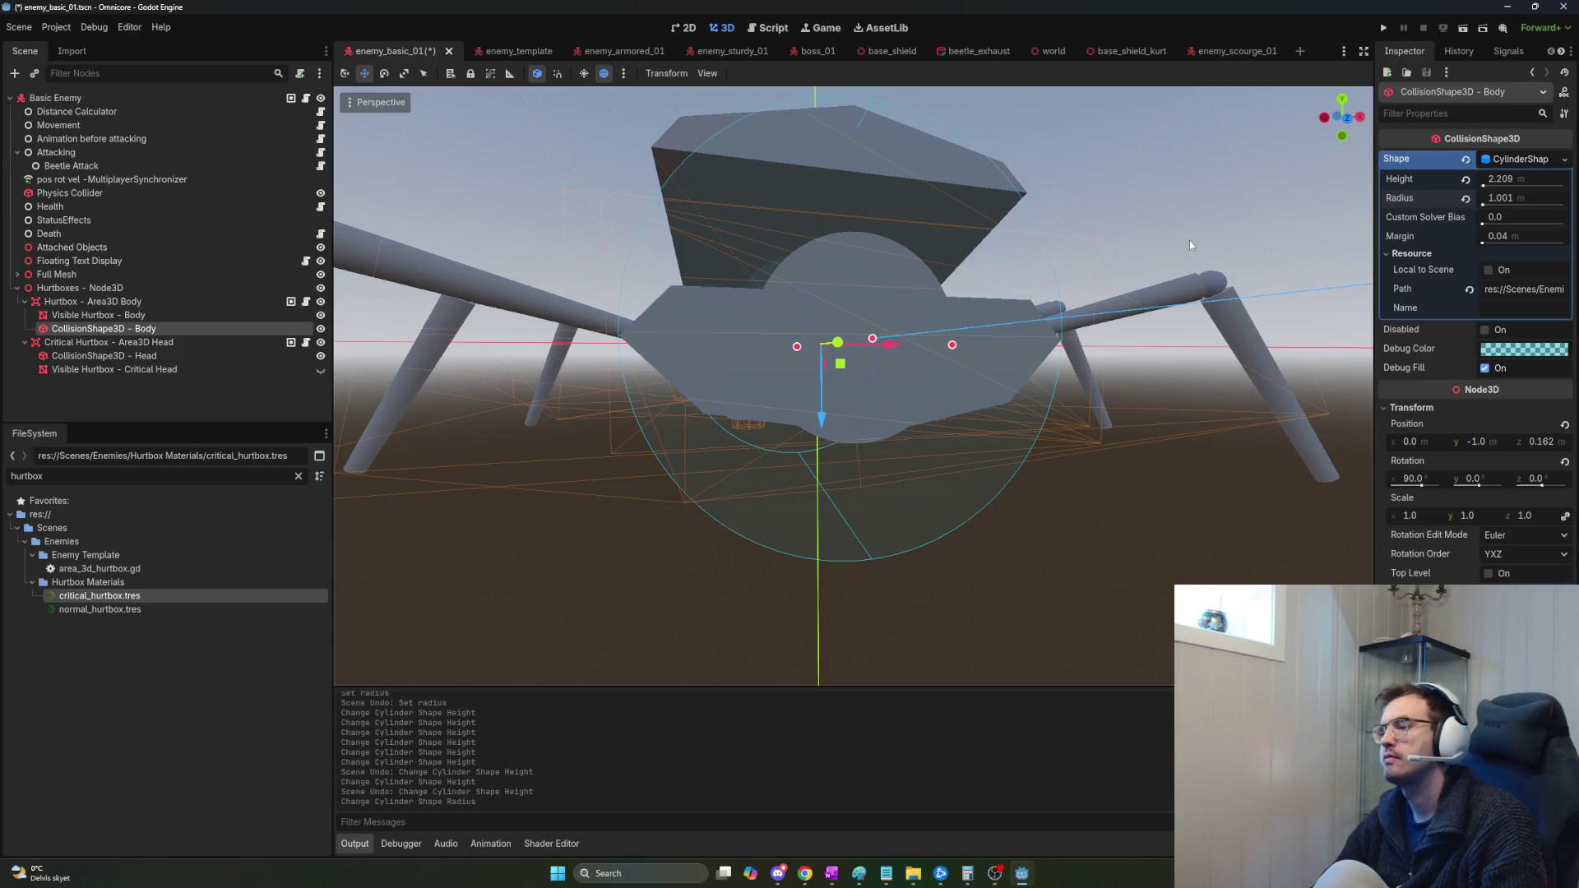
Try squashing the collision cylinder with the Scale gizmo, then undo it.
{"action": "scroll", "coordinate": [1189, 240], "scroll_direction": "up", "scroll_amount": 3}
{"action": "scroll", "coordinate": [853, 386], "scroll_direction": "down", "scroll_amount": 4}
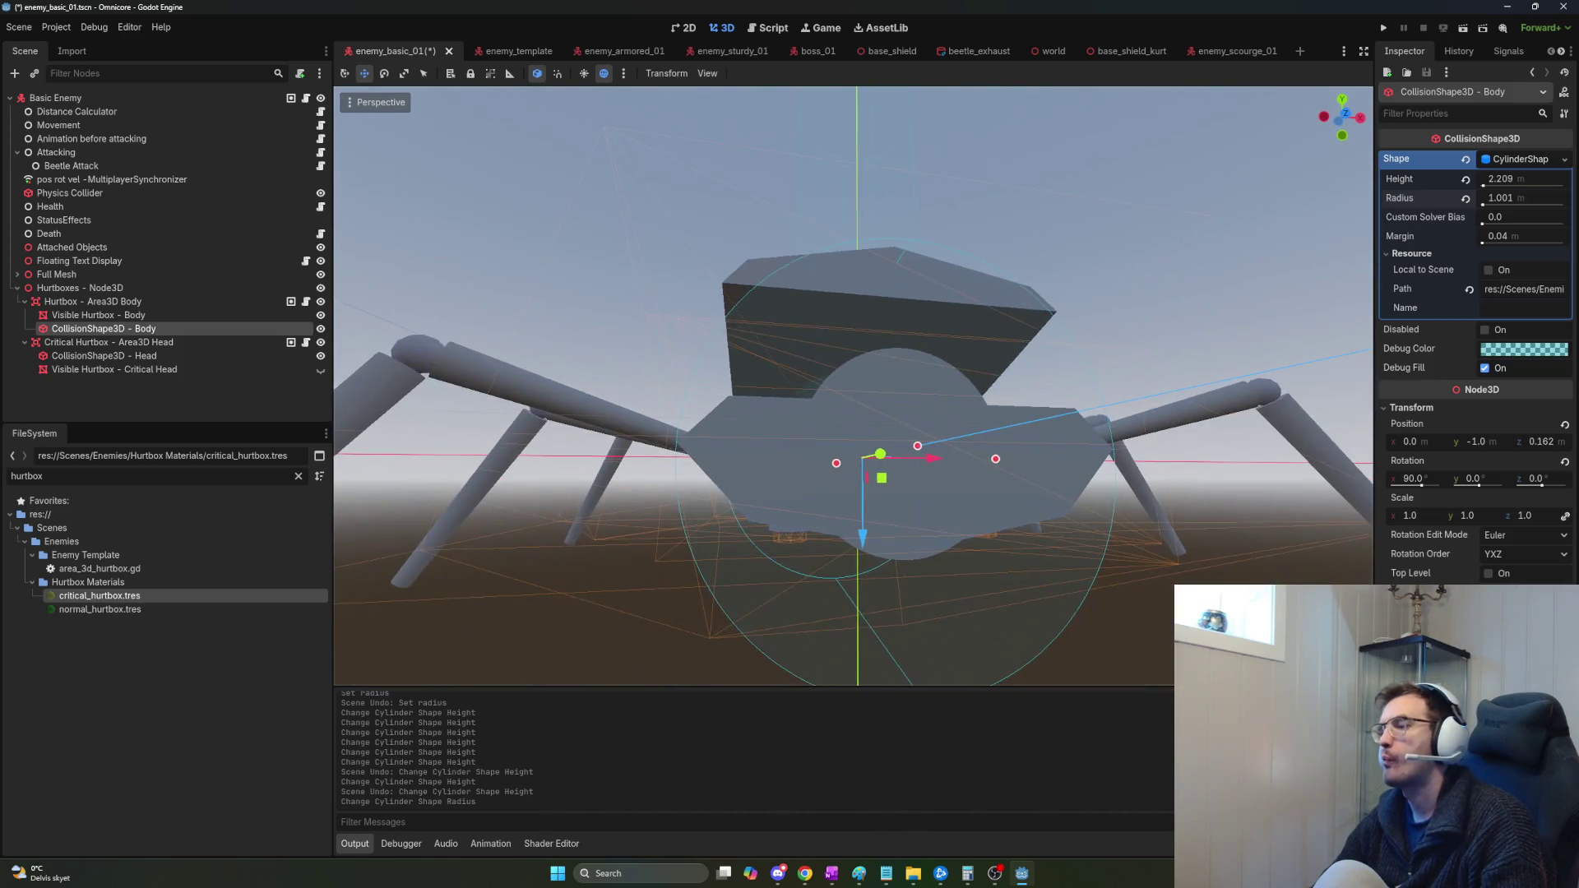
{"action": "scroll", "coordinate": [854, 387], "scroll_direction": "up", "scroll_amount": 2}
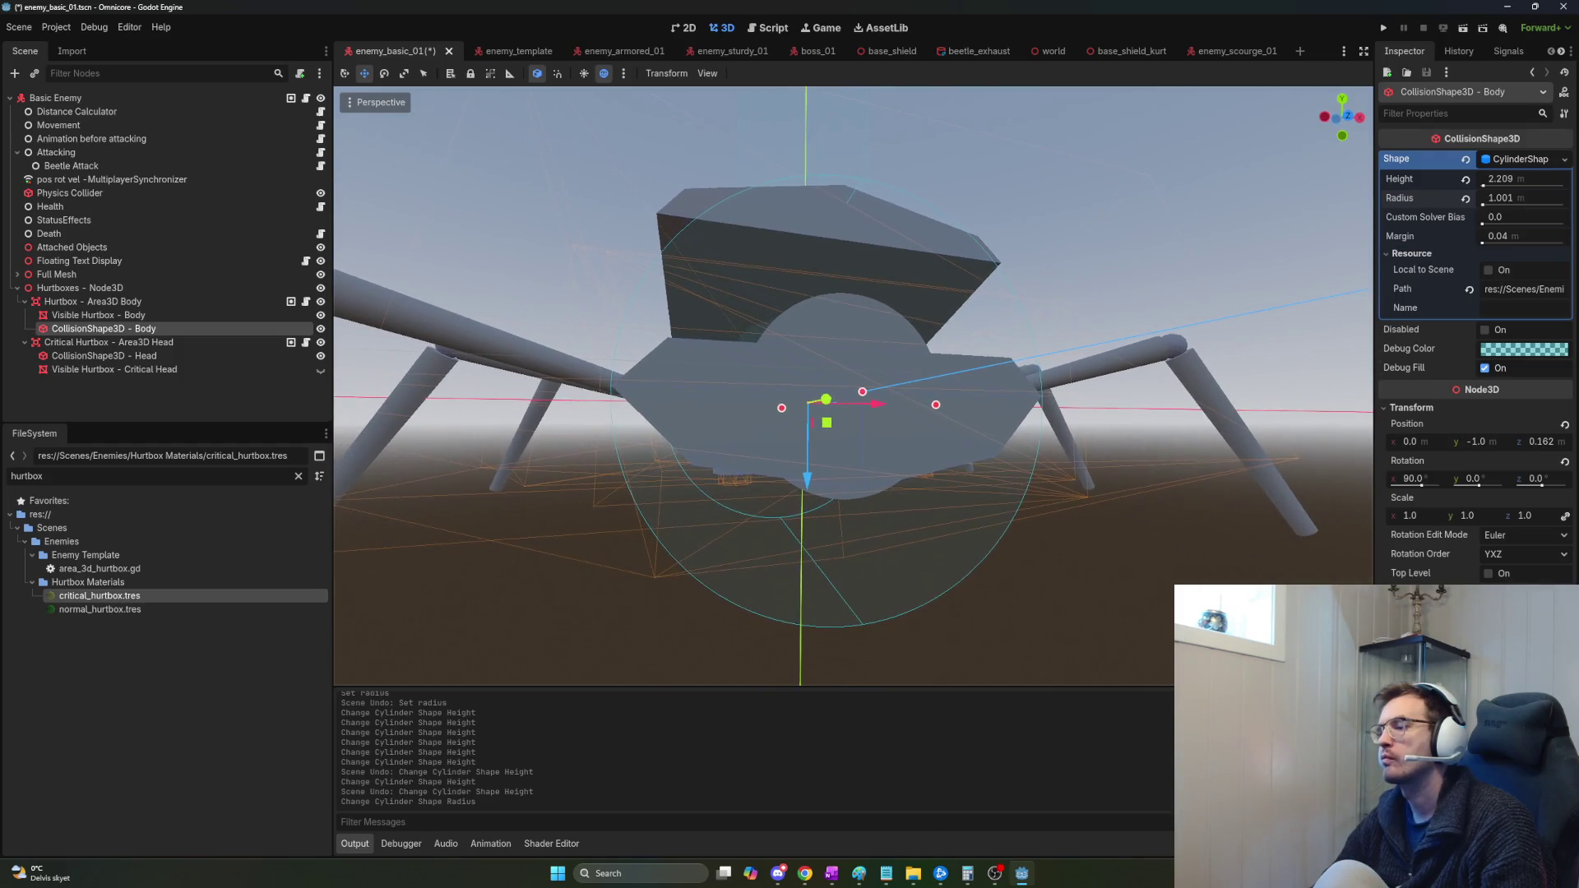
{"action": "scroll", "coordinate": [853, 386], "scroll_direction": "up", "scroll_amount": 1}
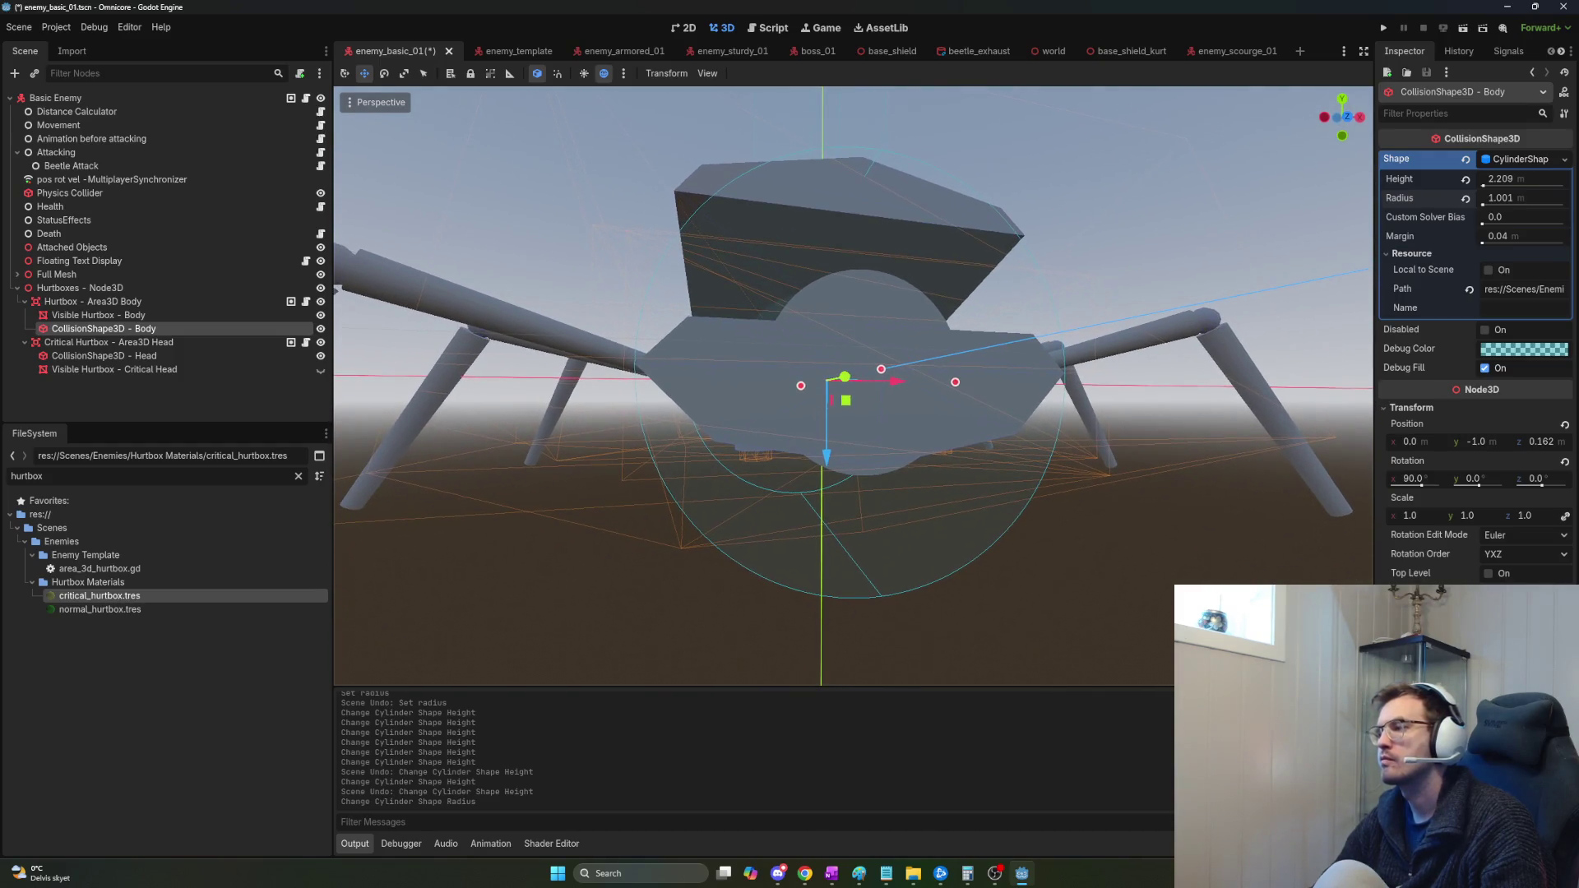
{"action": "left_click_drag", "start_coordinate": [836, 470], "coordinate": [829, 422]}
{"action": "key", "text": "ctrl+z"}
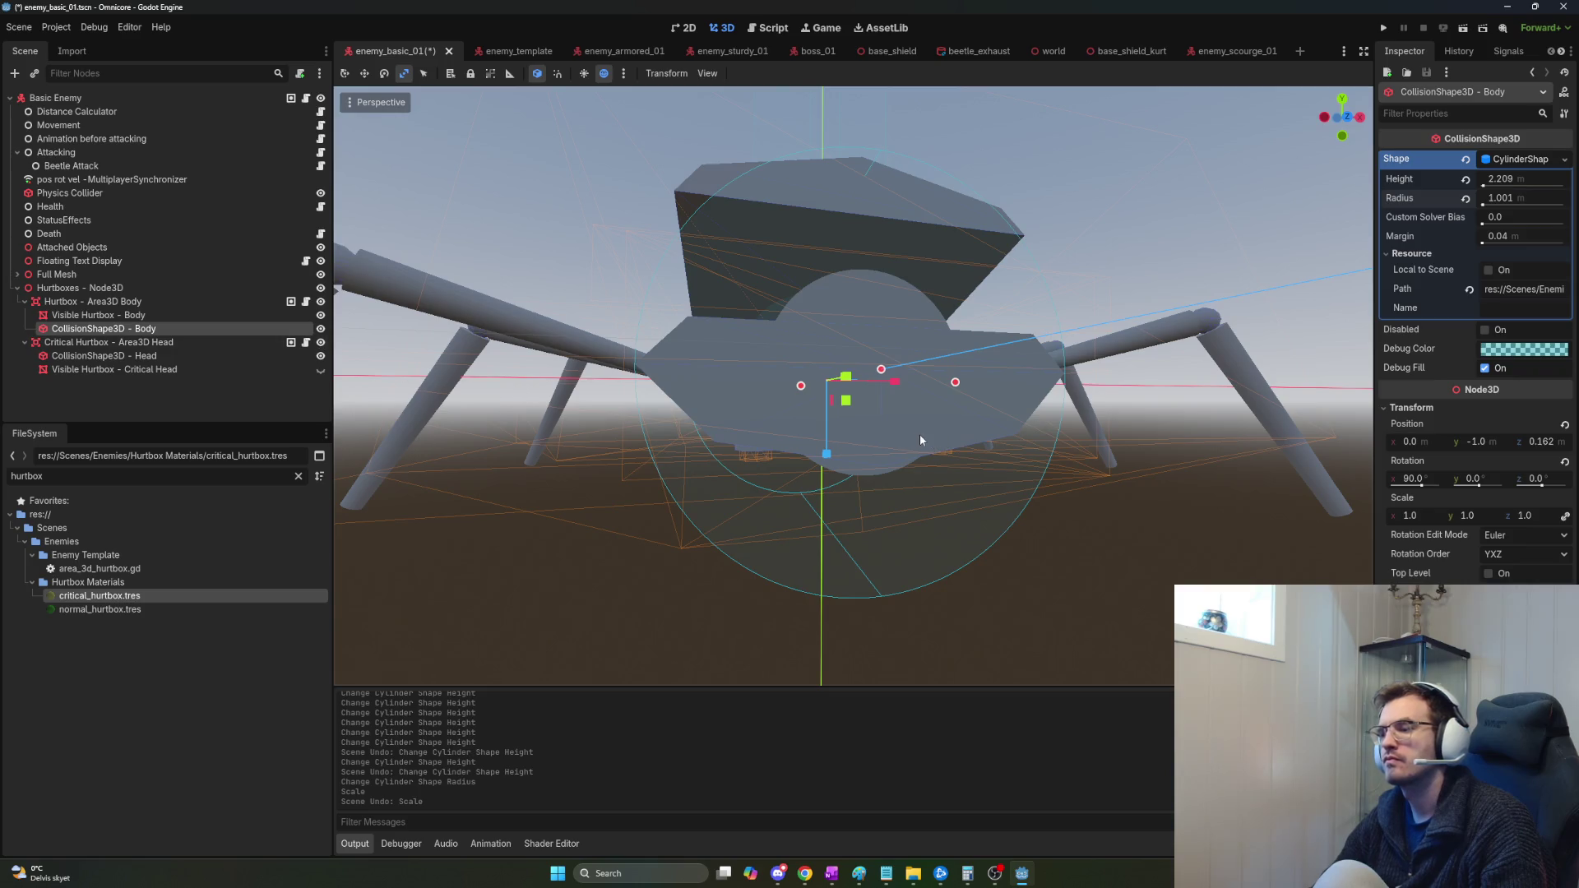
Lift the collision shape slightly along Y in Move mode, then undo the lift.
{"action": "mouse_move", "coordinate": [907, 427]}
{"action": "left_mouse_down"}
{"action": "mouse_move", "coordinate": [902, 345]}
{"action": "mouse_move", "coordinate": [741, 401]}
{"action": "left_mouse_up"}
{"action": "key", "text": "w"}
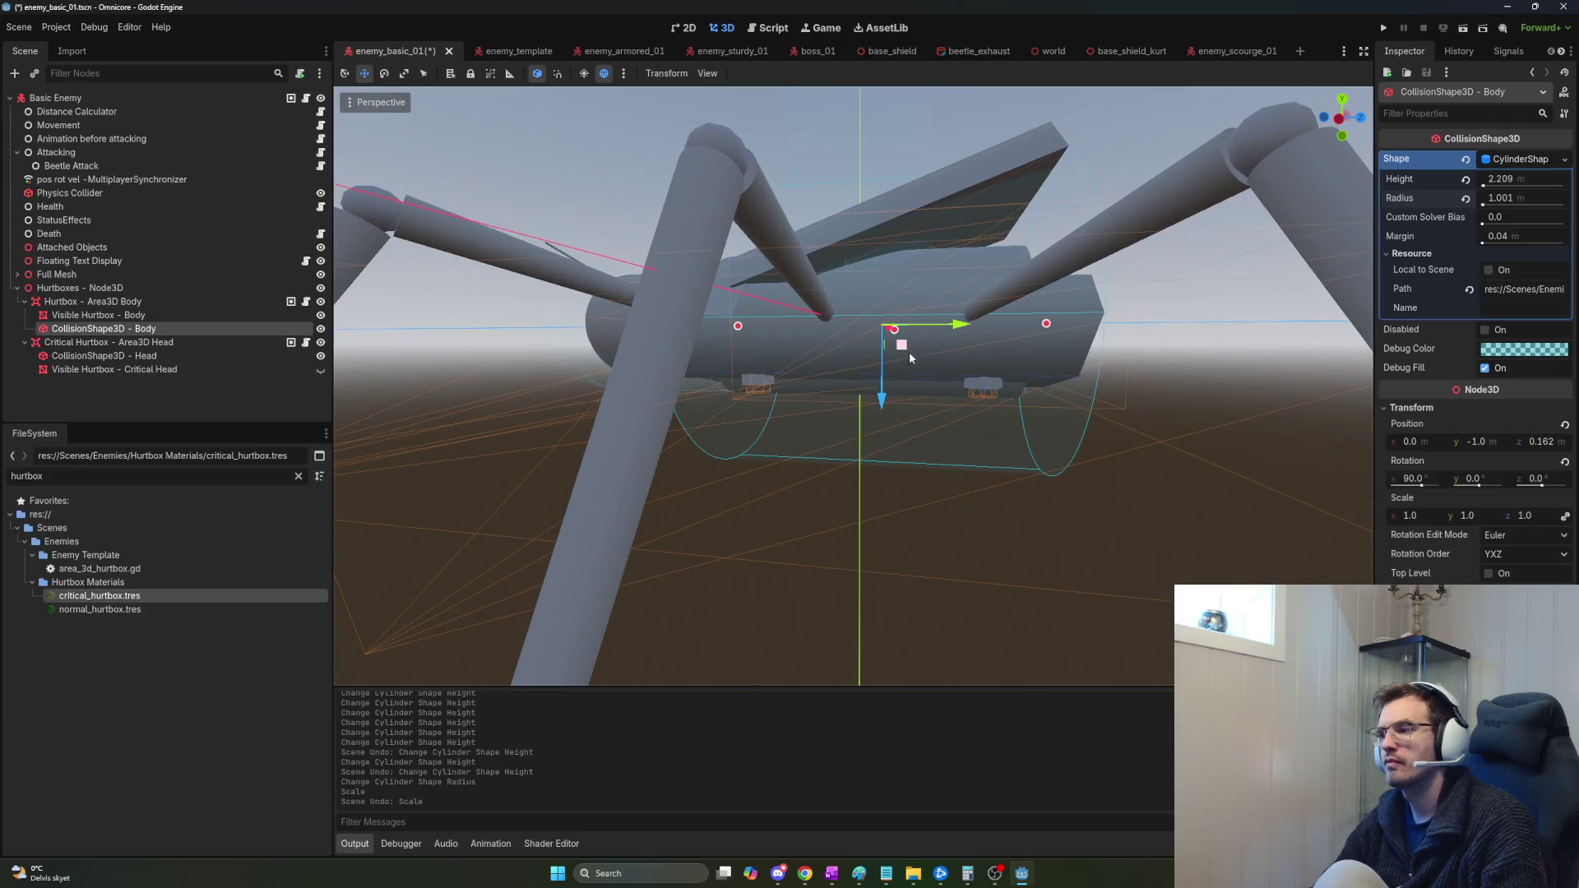
{"action": "left_click_drag", "start_coordinate": [882, 400], "coordinate": [882, 396]}
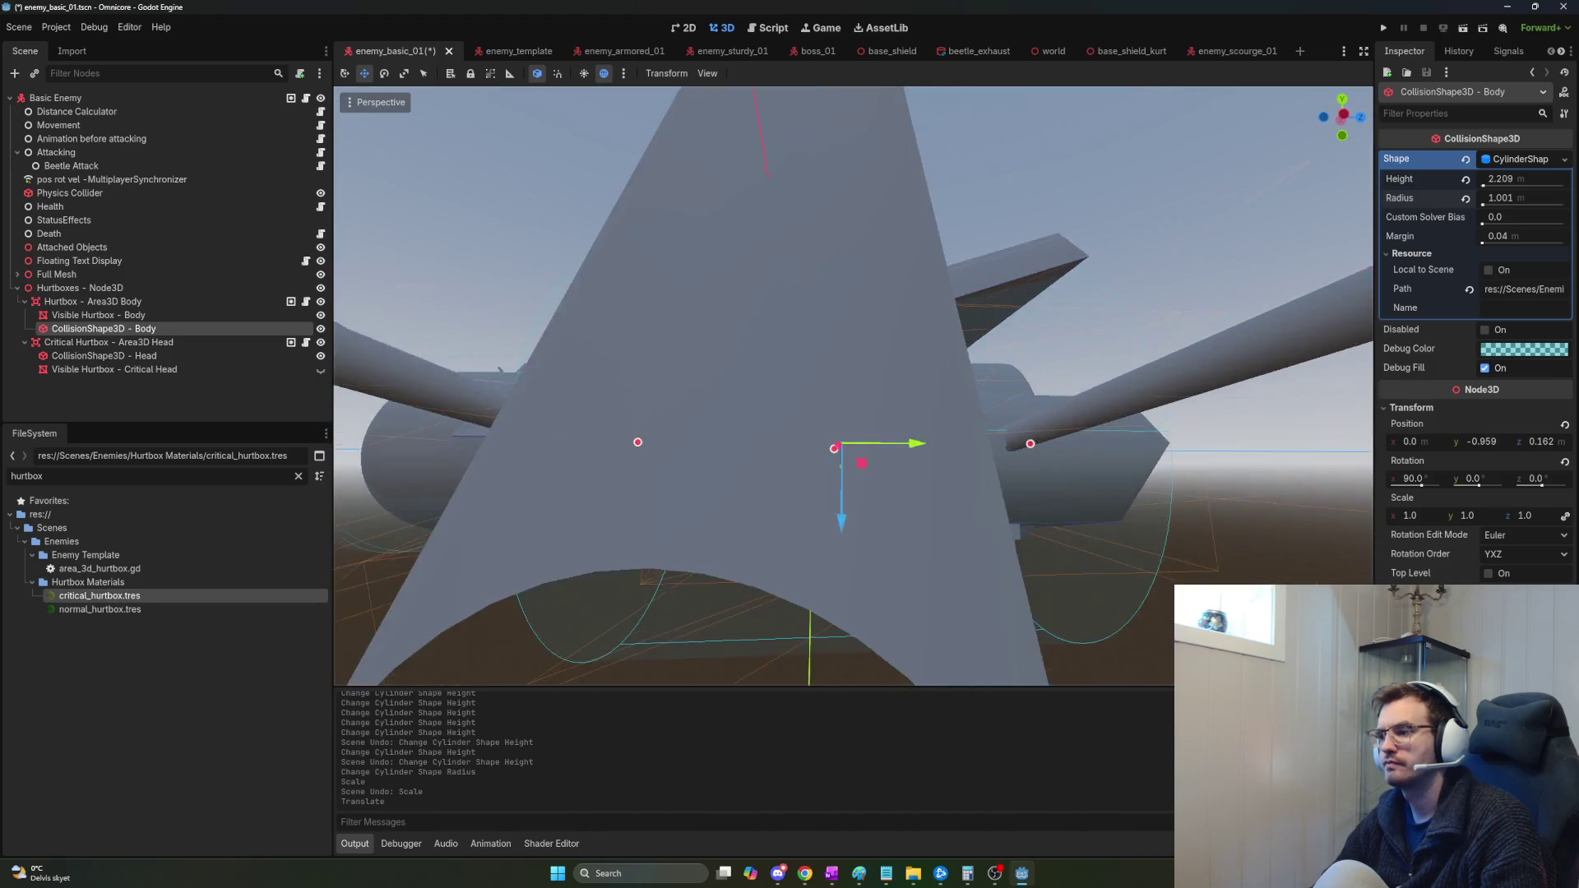
{"action": "key", "text": "s"}
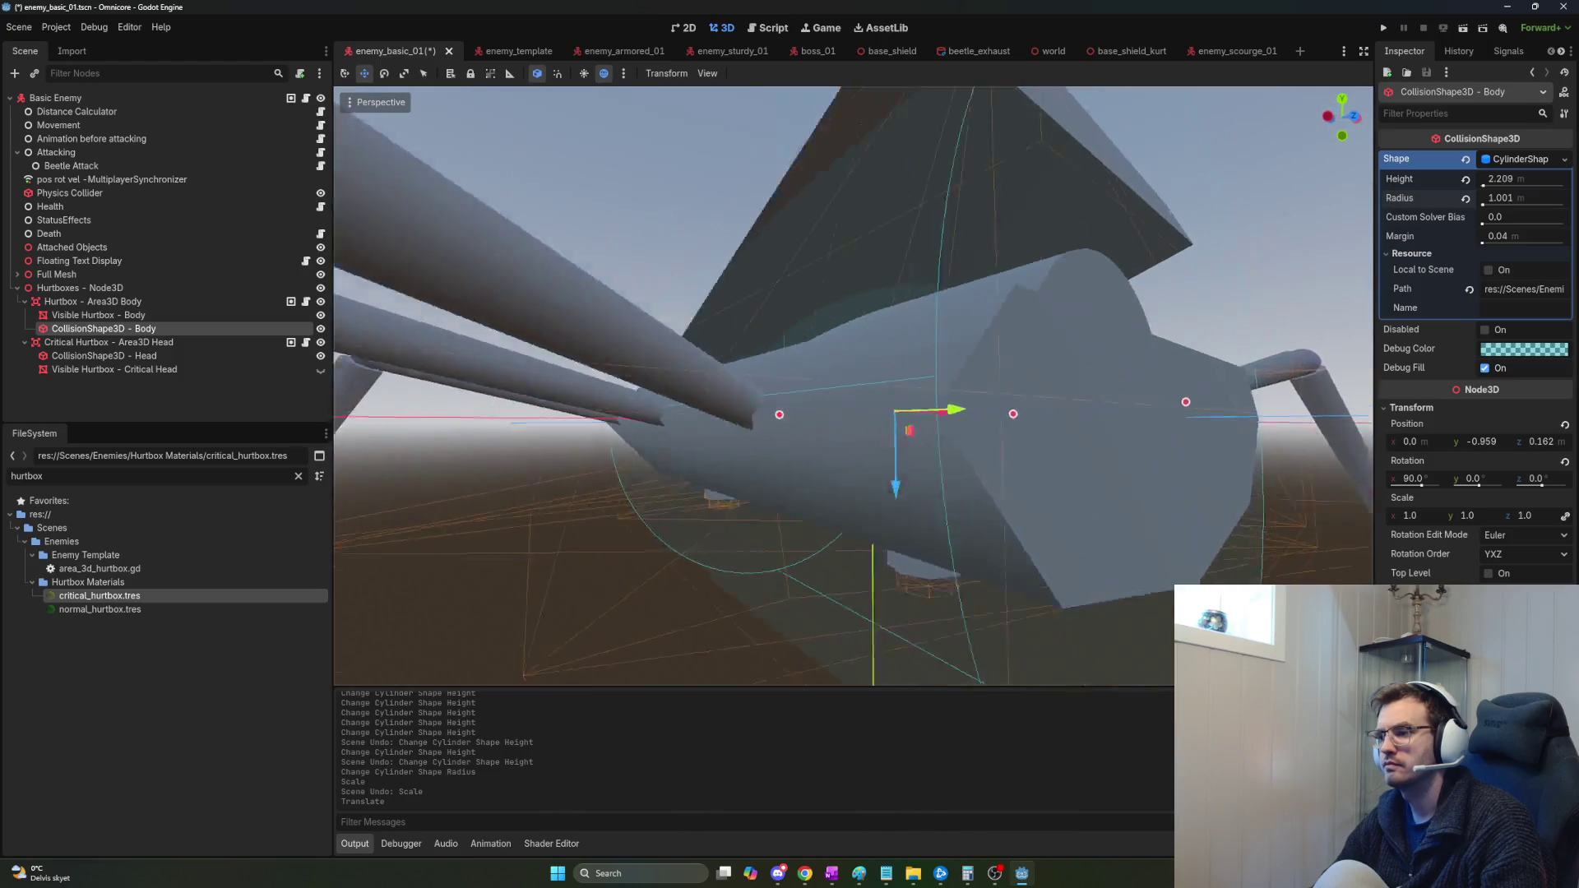
{"action": "key", "text": "s"}
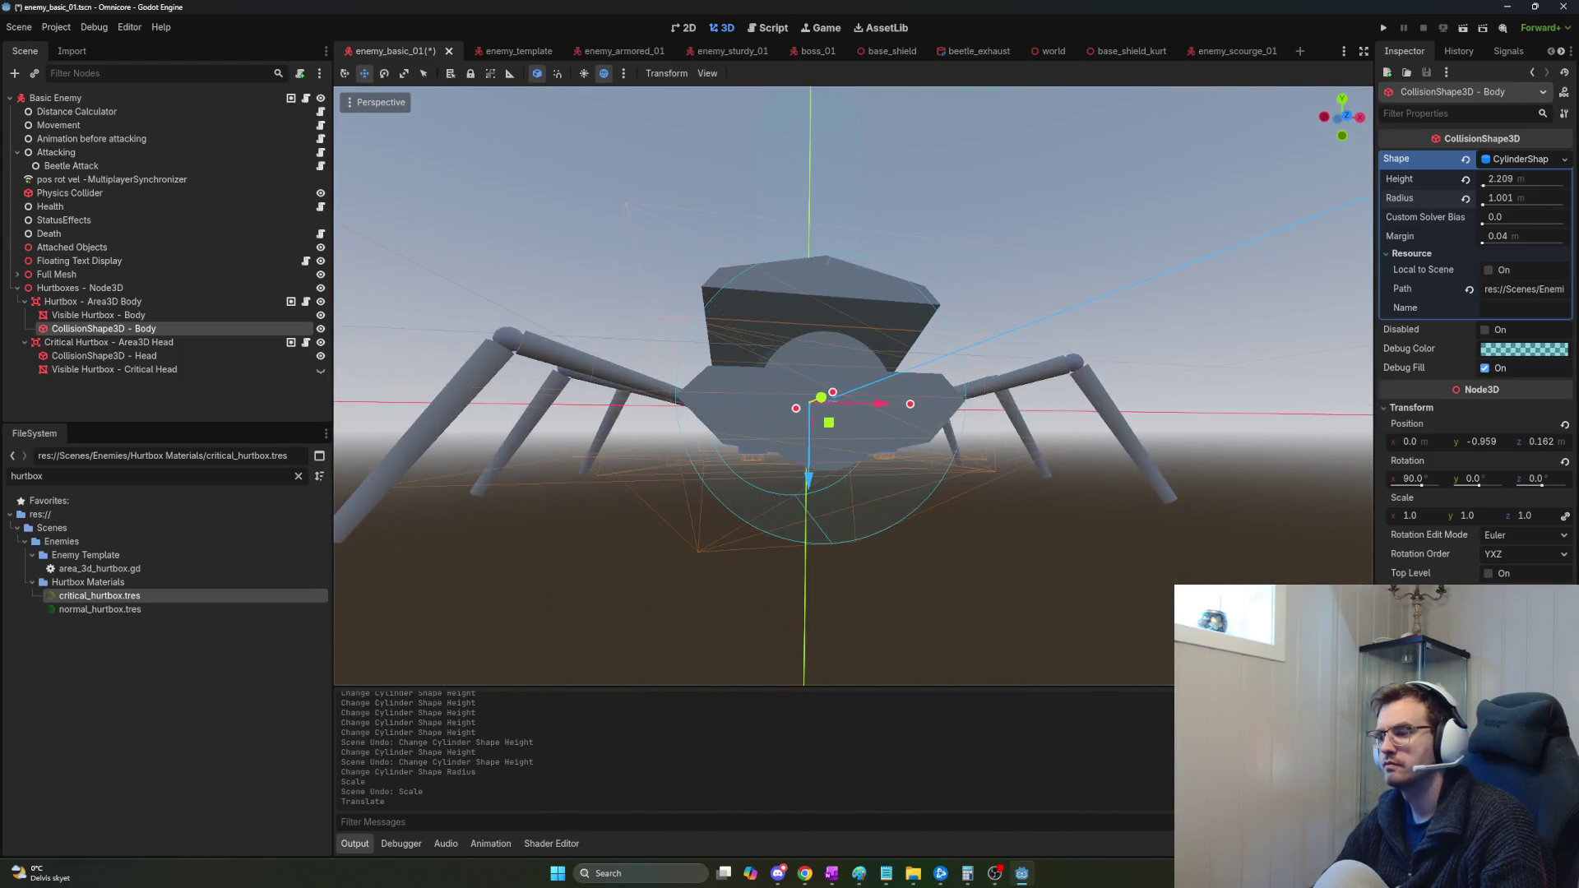
{"action": "key", "text": "w"}
{"action": "key", "text": "ctrl+z"}
{"action": "key", "text": "ctrl+z"}
Replace the body's cylinder collision shape with a new BoxShape3D.
{"action": "left_click", "coordinate": [1528, 159]}
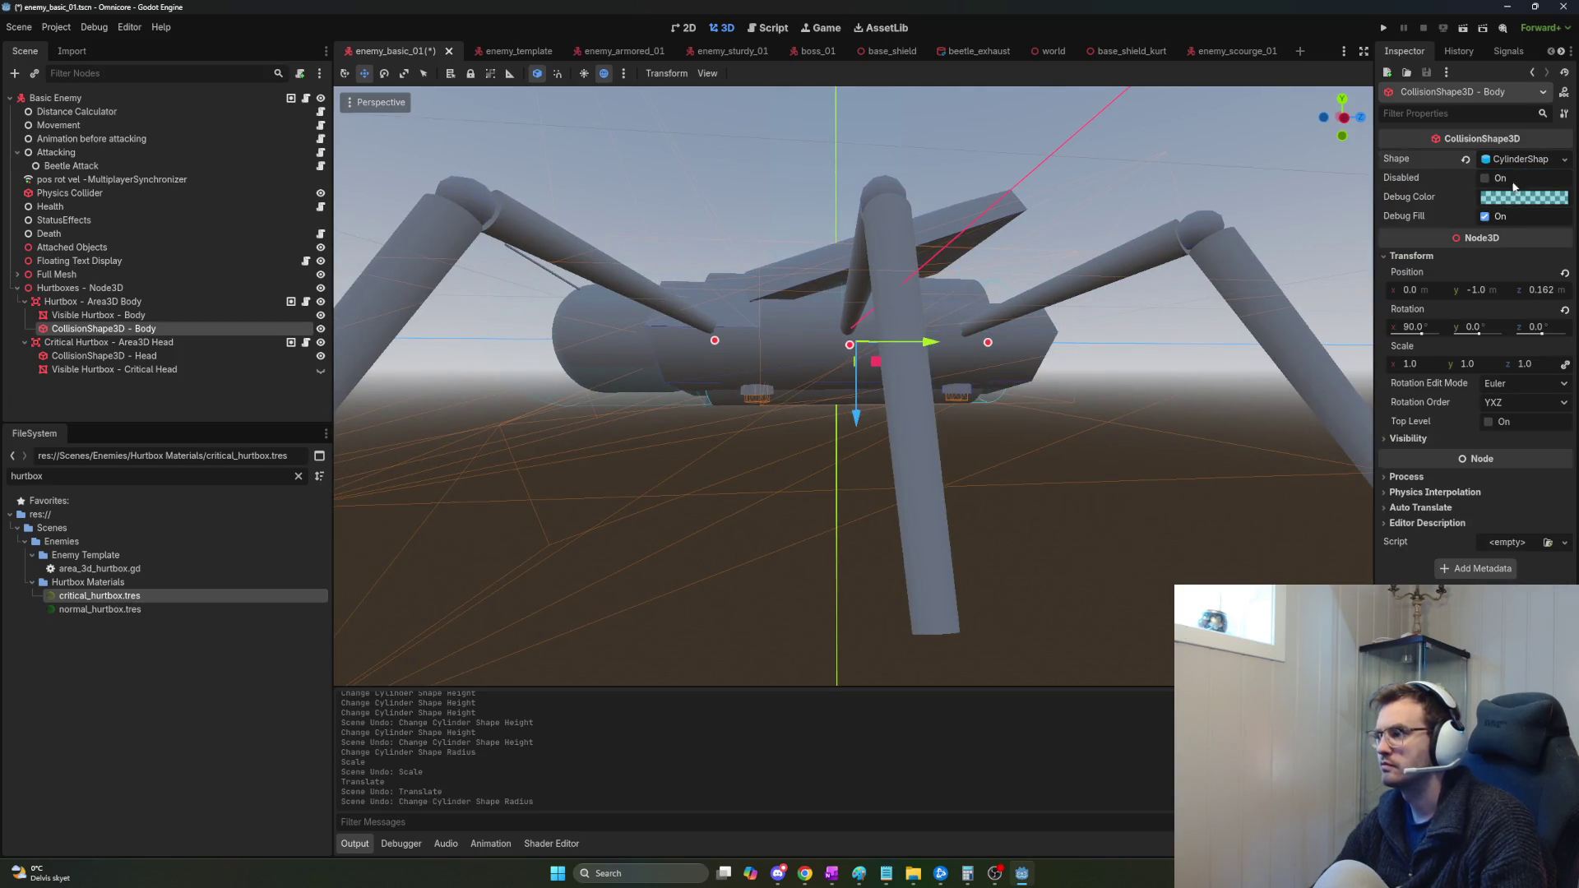
{"action": "left_click", "coordinate": [1521, 159]}
{"action": "left_click", "coordinate": [1558, 158]}
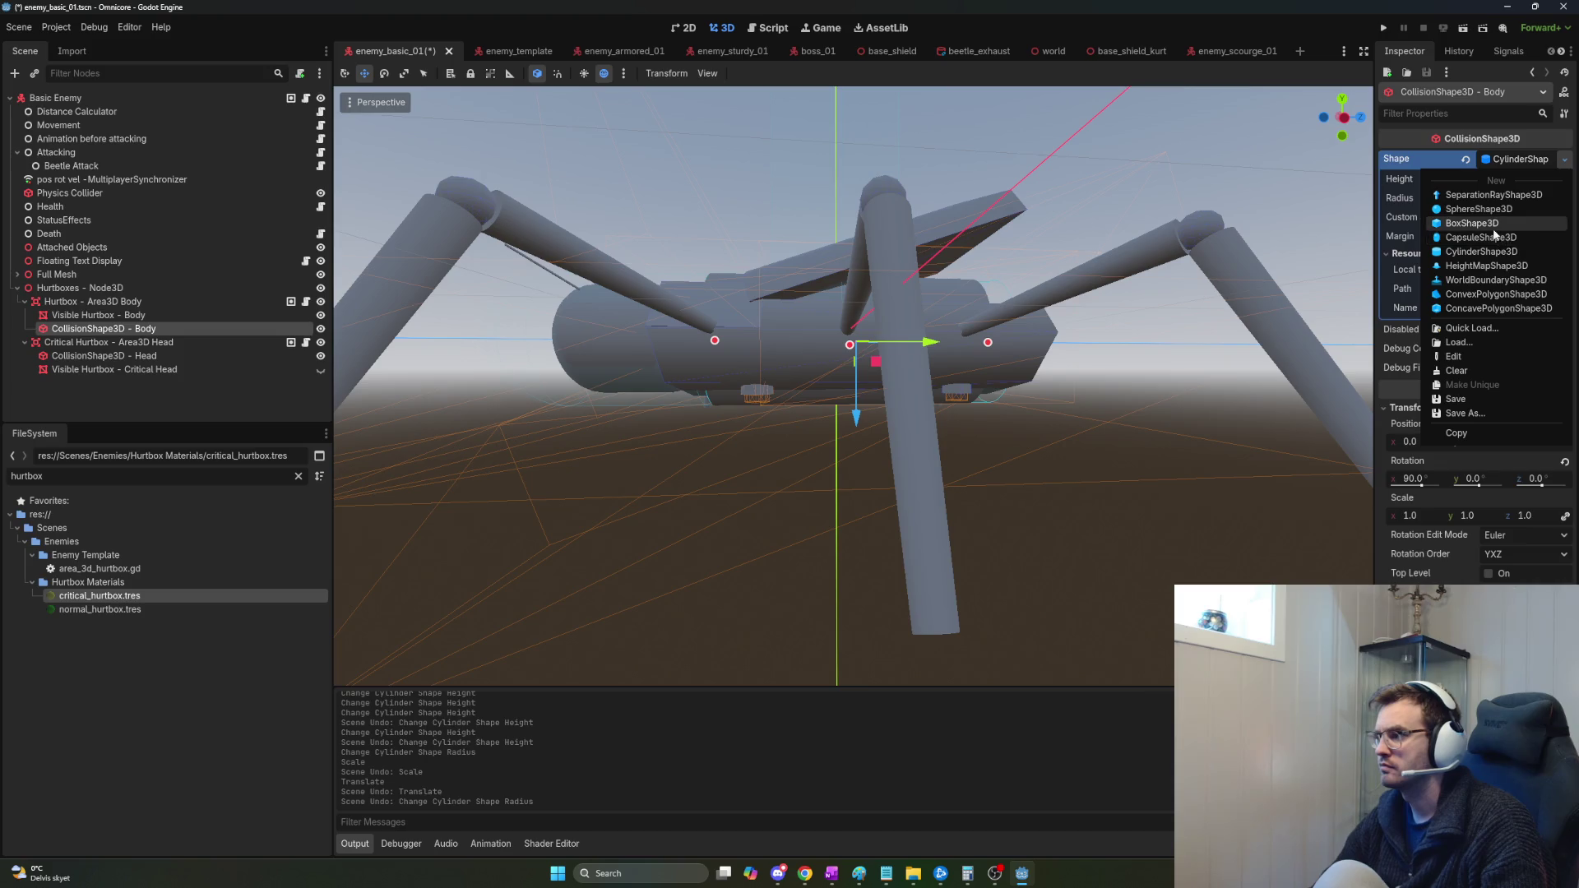
{"action": "left_click", "coordinate": [1501, 234]}
Size the collision box to about 2.049 × 2.374 × 1.0 to cover the body.
{"action": "scroll", "coordinate": [842, 380], "scroll_direction": "up", "scroll_amount": 3}
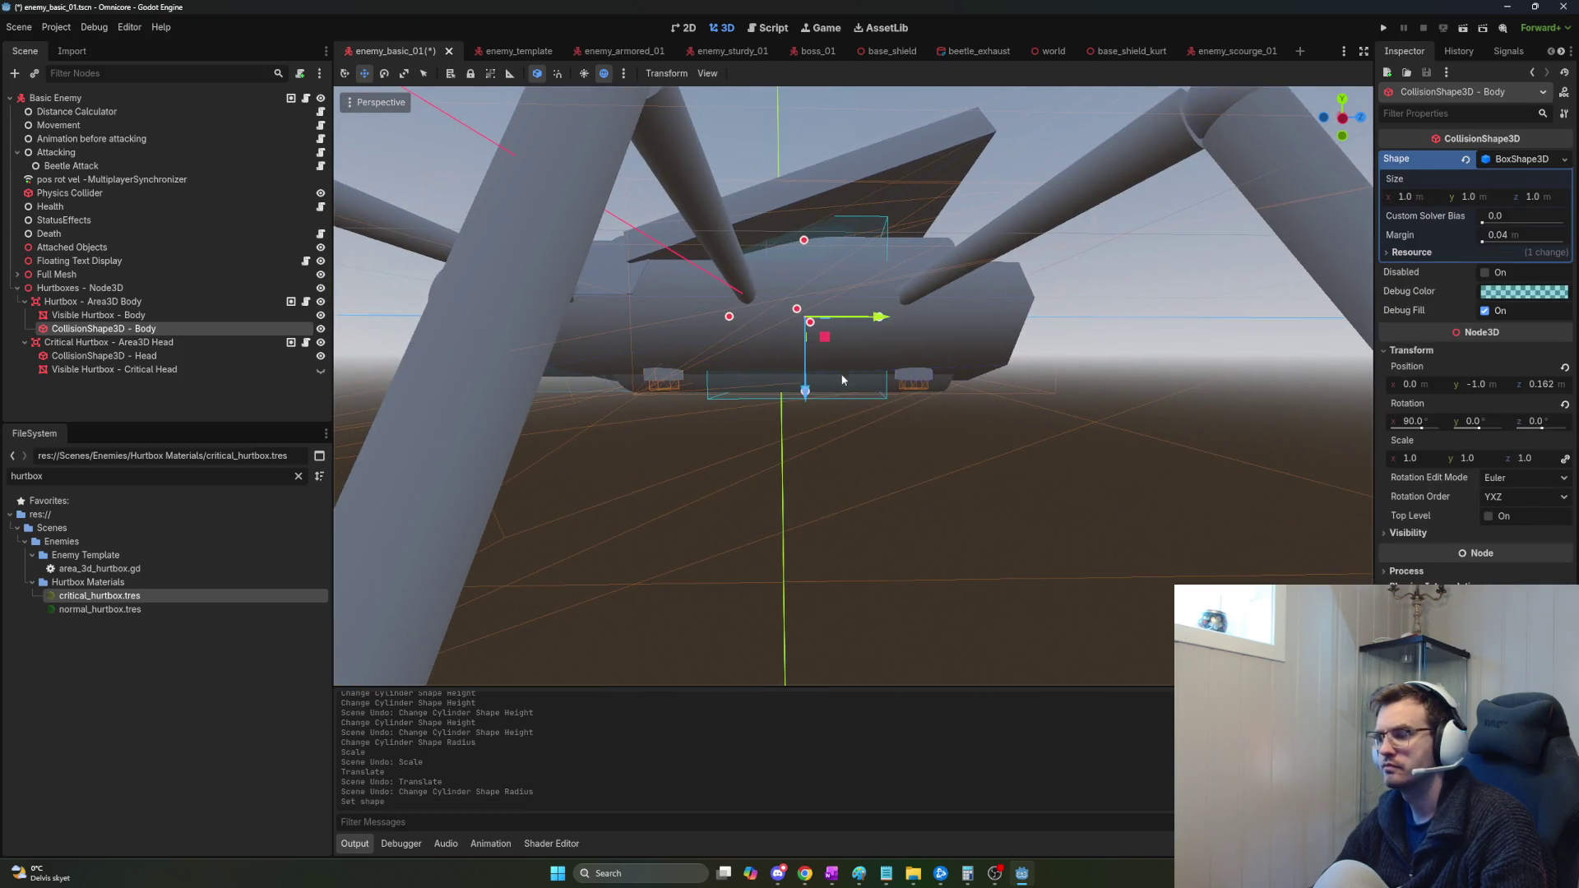
{"action": "key", "text": "e"}
{"action": "left_click_drag", "start_coordinate": [730, 316], "coordinate": [624, 340]}
{"action": "scroll", "coordinate": [684, 319], "scroll_direction": "up", "scroll_amount": 2}
{"action": "left_click_drag", "start_coordinate": [900, 360], "coordinate": [877, 357]}
{"action": "key", "text": "ctrl+z"}
{"action": "mouse_move", "coordinate": [740, 287]}
{"action": "left_mouse_down"}
{"action": "mouse_move", "coordinate": [673, 283]}
{"action": "mouse_move", "coordinate": [1101, 368]}
{"action": "left_mouse_up"}
{"action": "left_click_drag", "start_coordinate": [892, 332], "coordinate": [985, 343]}
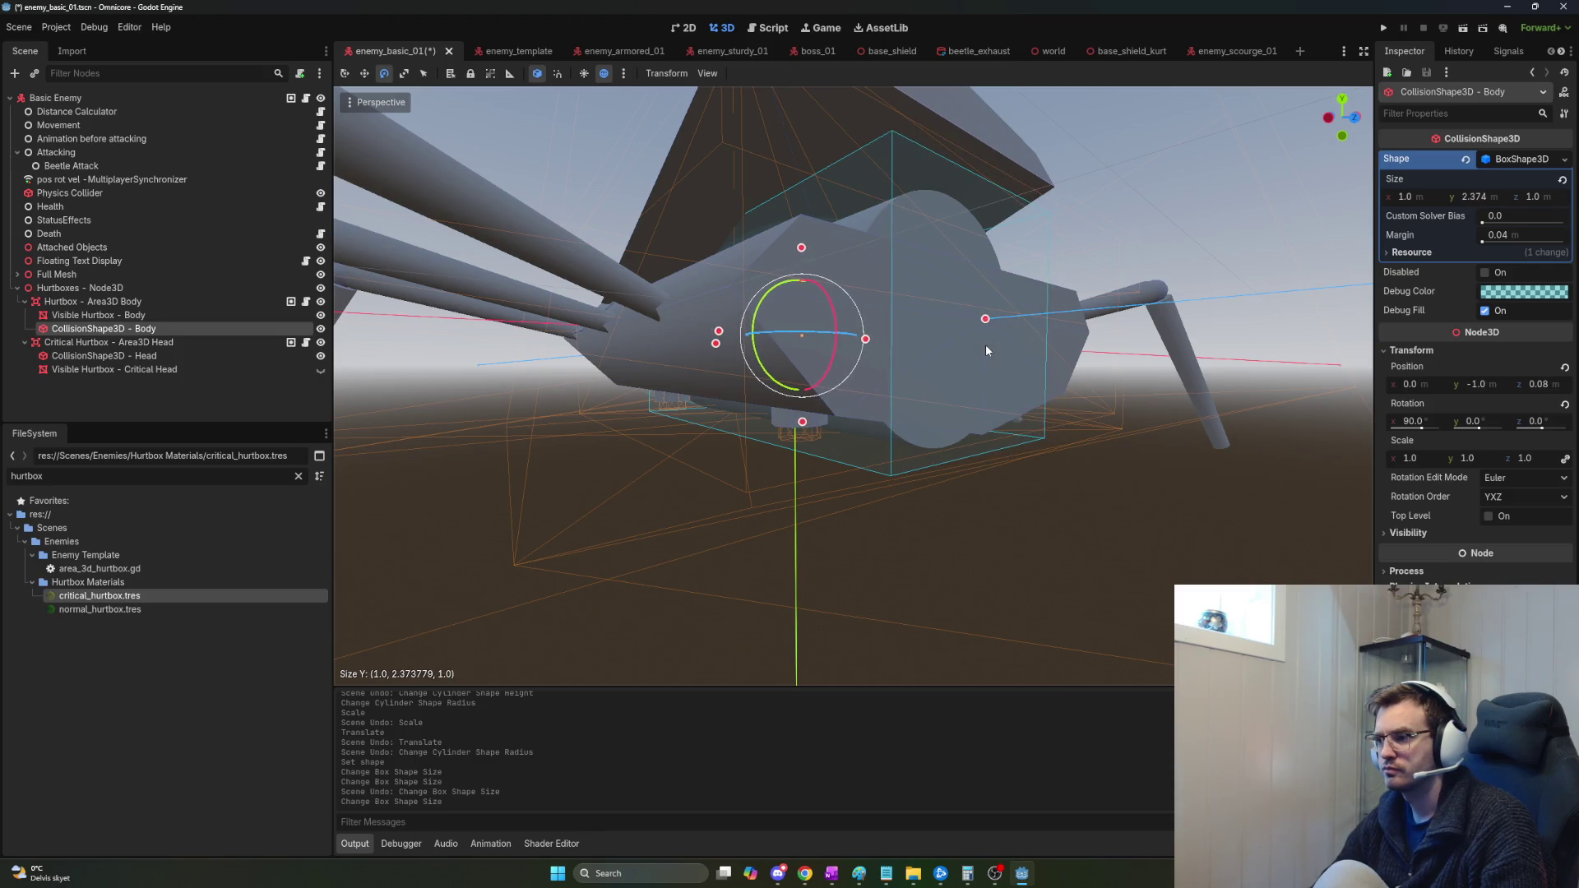
{"action": "mouse_move", "coordinate": [718, 331]}
{"action": "left_mouse_down"}
{"action": "mouse_move", "coordinate": [595, 345]}
{"action": "mouse_move", "coordinate": [618, 331]}
{"action": "mouse_move", "coordinate": [604, 332]}
{"action": "mouse_move", "coordinate": [887, 352]}
{"action": "left_mouse_up"}
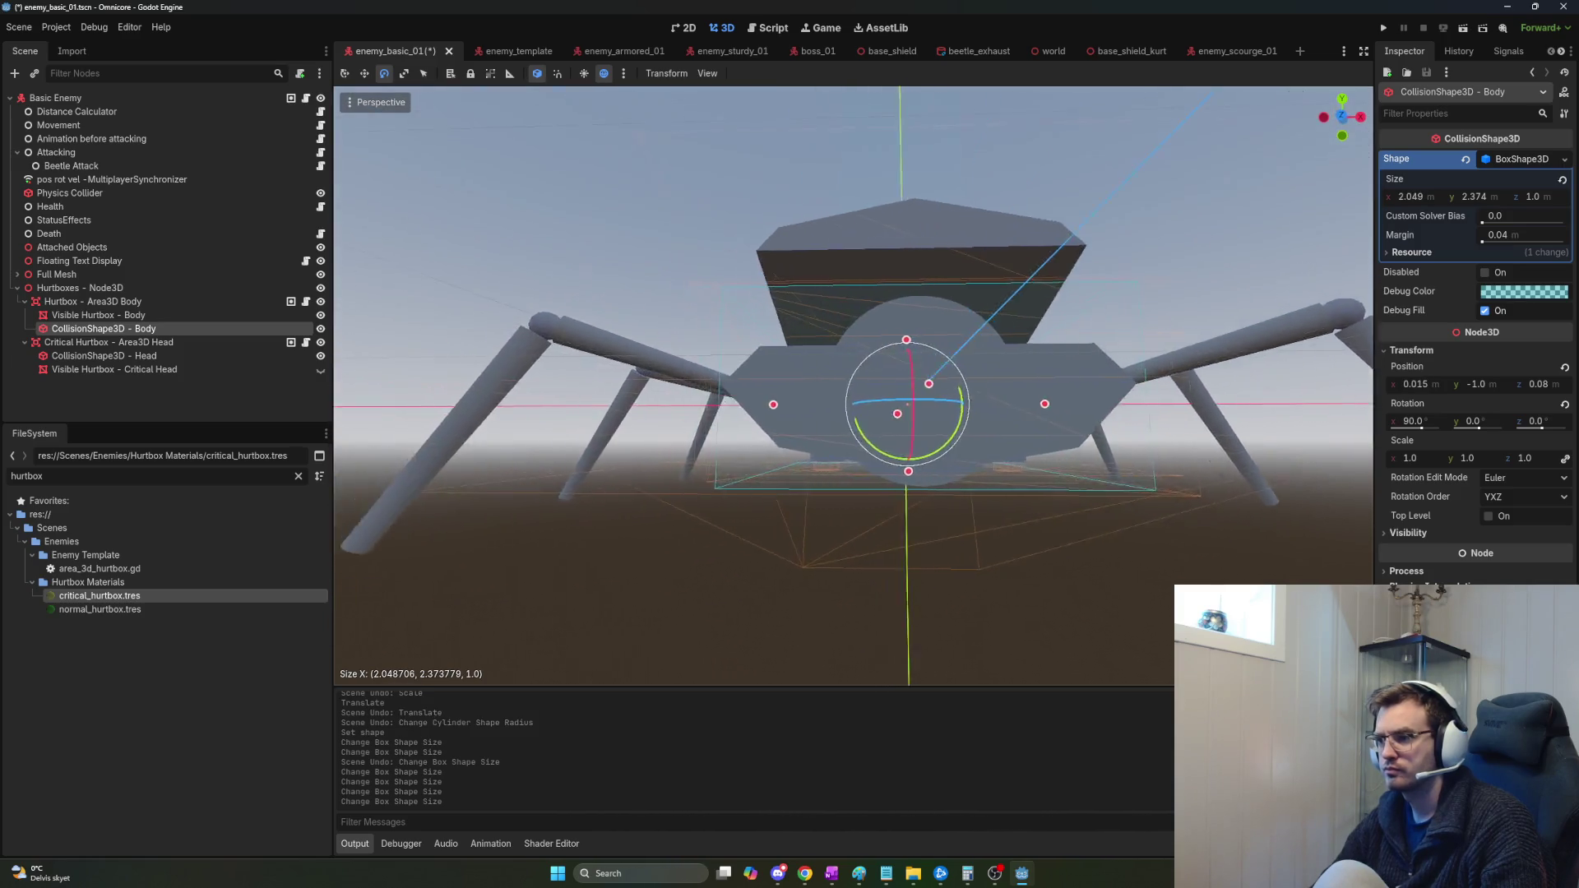
Nest Visible Hurtbox - Body under CollisionShape3D - Body.
{"action": "key", "text": "w"}
{"action": "key", "text": "w"}
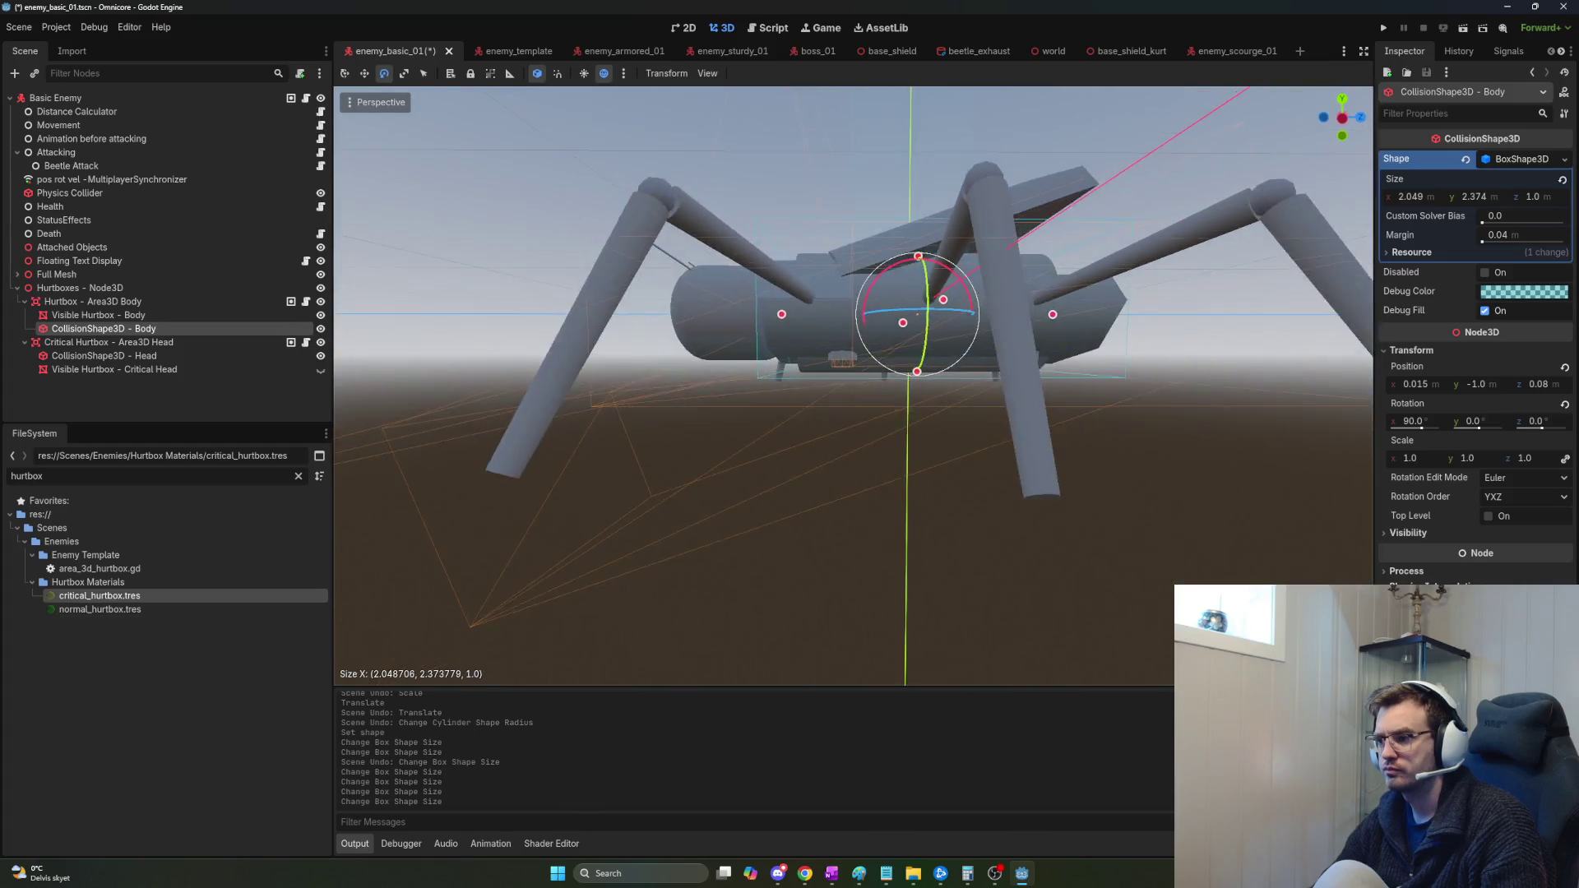
{"action": "key", "text": "w"}
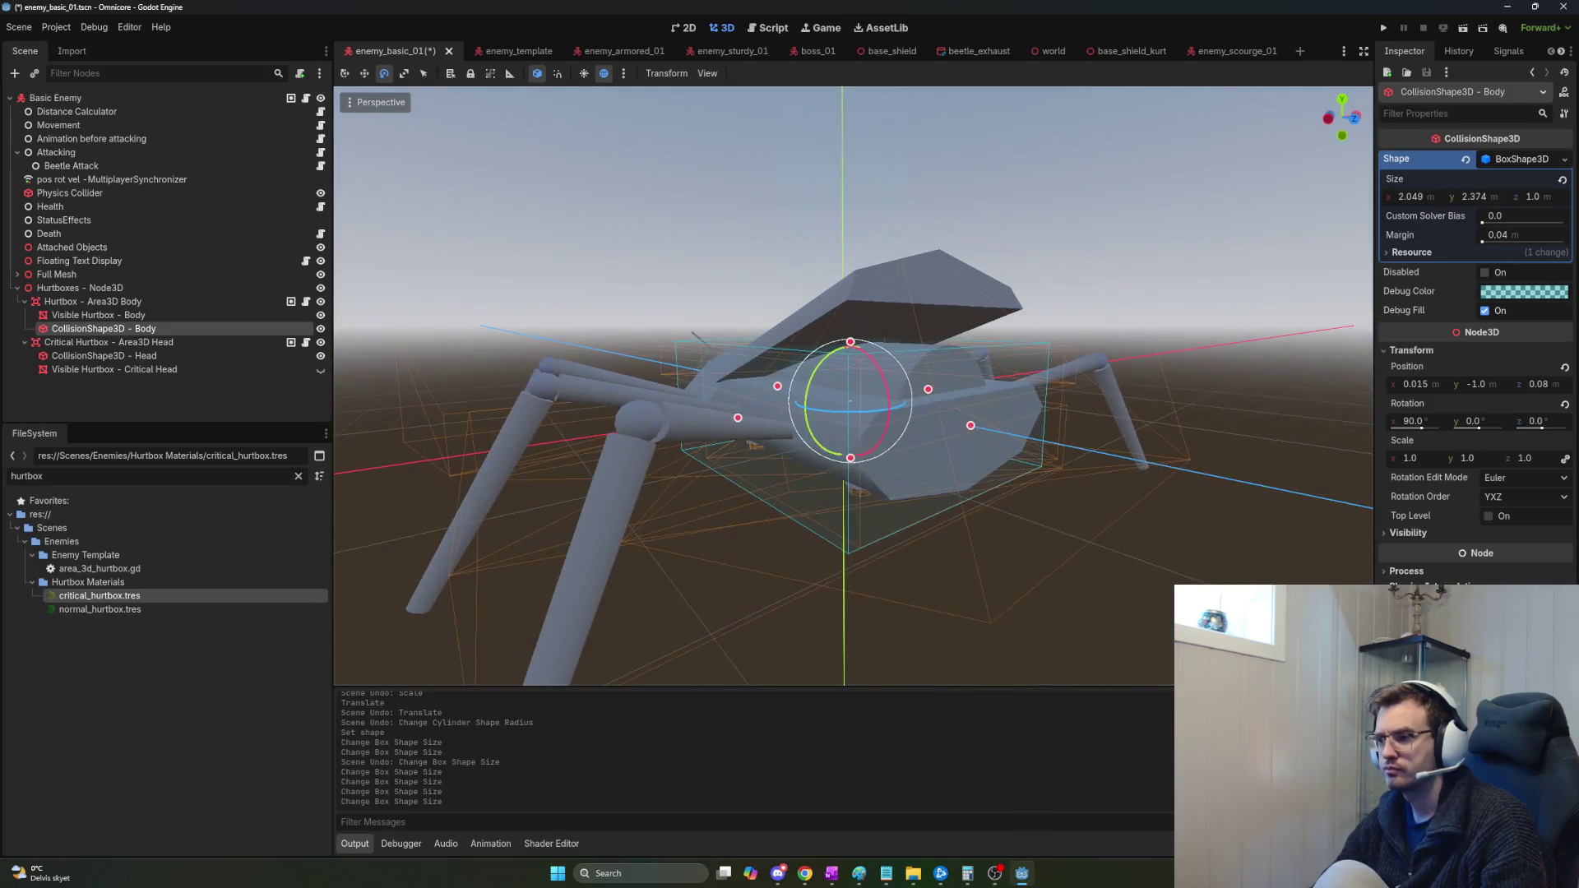
{"action": "left_click", "coordinate": [107, 318]}
{"action": "left_click_drag", "start_coordinate": [107, 319], "coordinate": [111, 329]}
Replace the visible body hurtbox's cylinder mesh with a new BoxMesh.
{"action": "left_click", "coordinate": [1515, 175]}
{"action": "left_click", "coordinate": [1515, 177]}
{"action": "left_click", "coordinate": [1513, 178]}
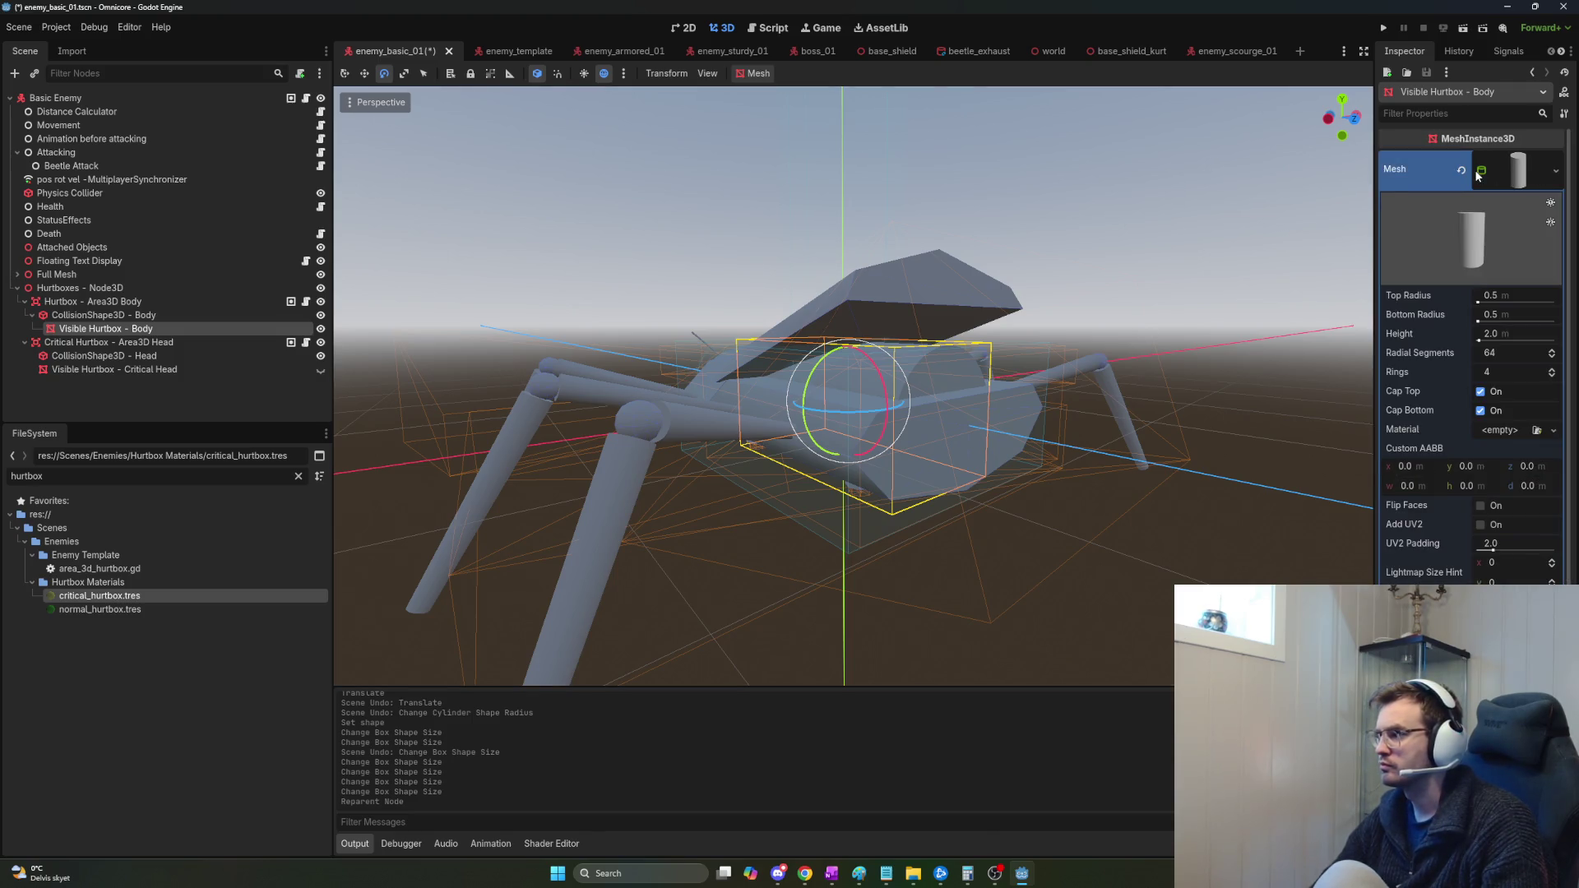
{"action": "left_click", "coordinate": [1462, 170]}
{"action": "left_click", "coordinate": [1519, 161]}
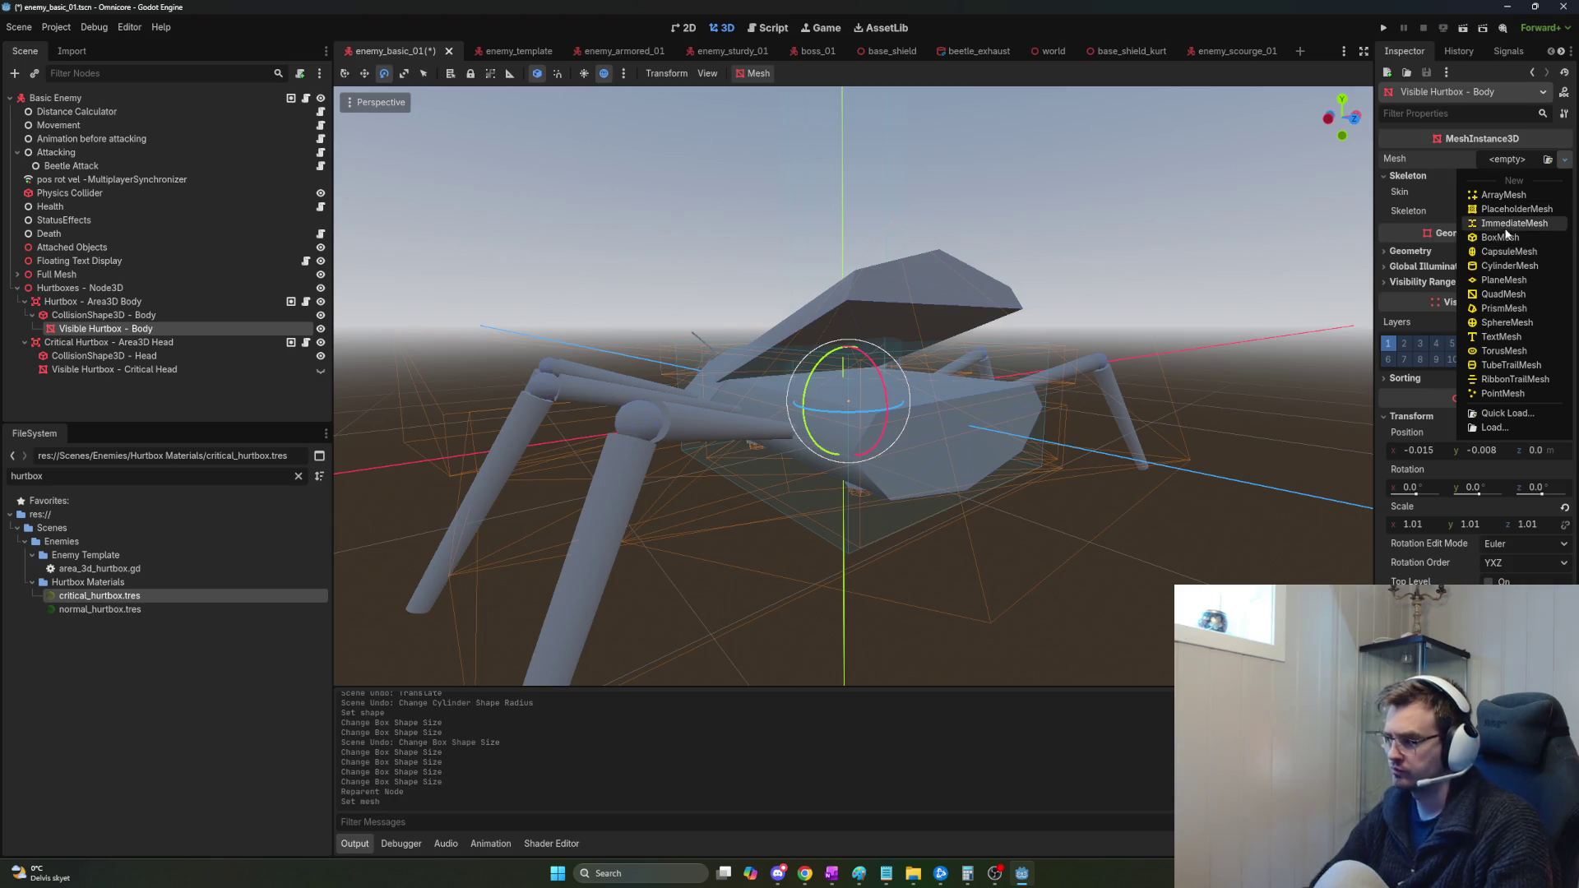
{"action": "left_click", "coordinate": [1502, 237]}
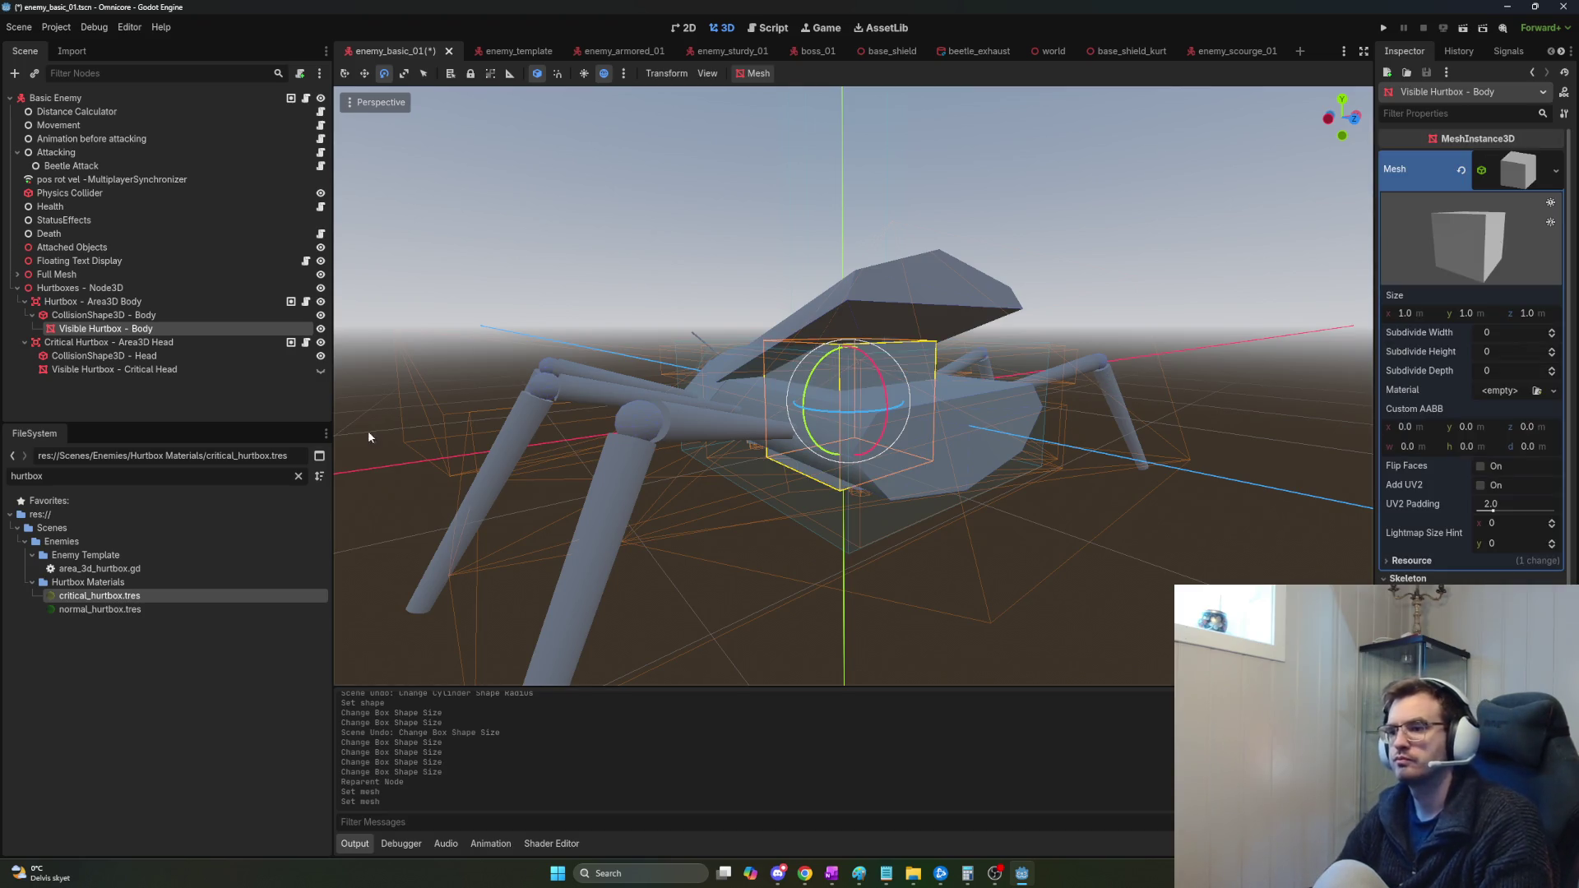
Copy the collision box size into the BoxMesh: x 2.049 and y 2.374.
{"action": "left_click", "coordinate": [165, 315]}
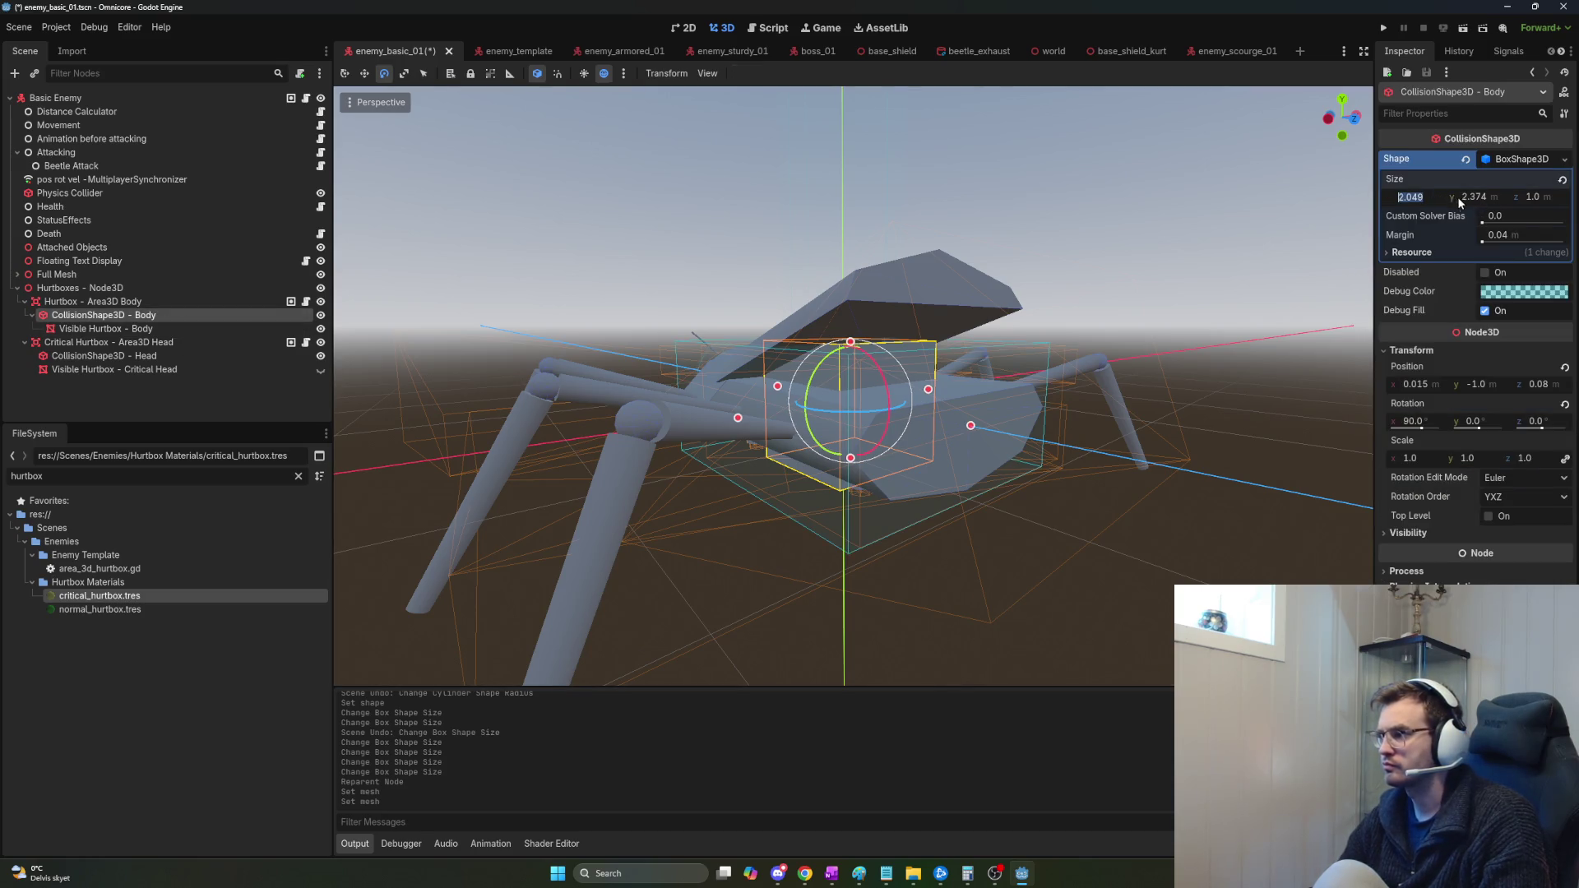
{"action": "left_click", "coordinate": [156, 328]}
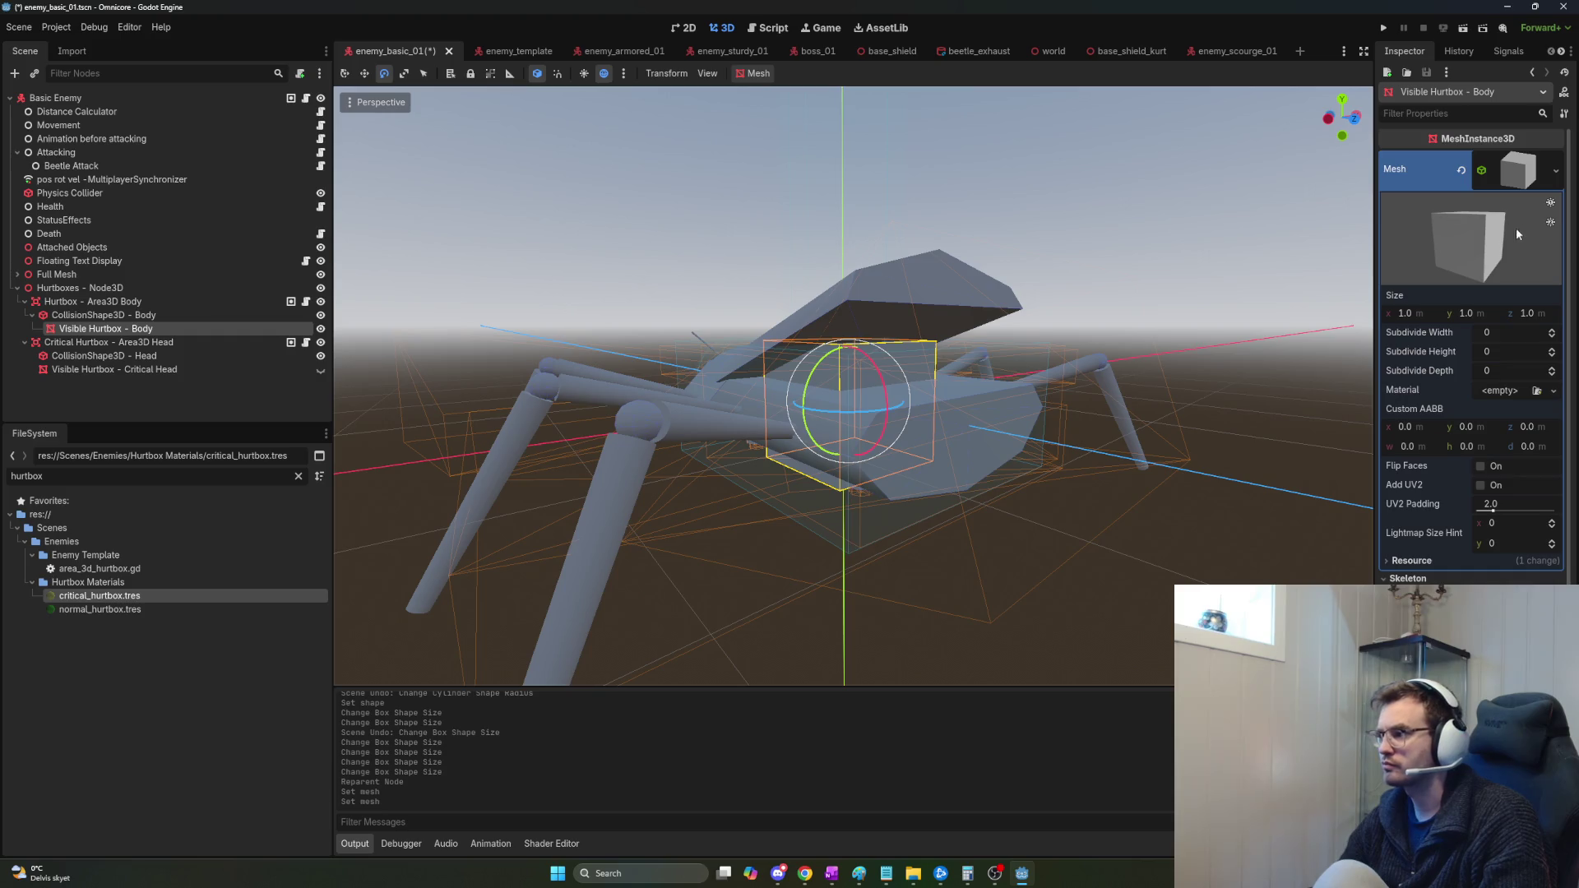
{"action": "left_click_drag", "start_coordinate": [1414, 314], "coordinate": [1420, 320]}
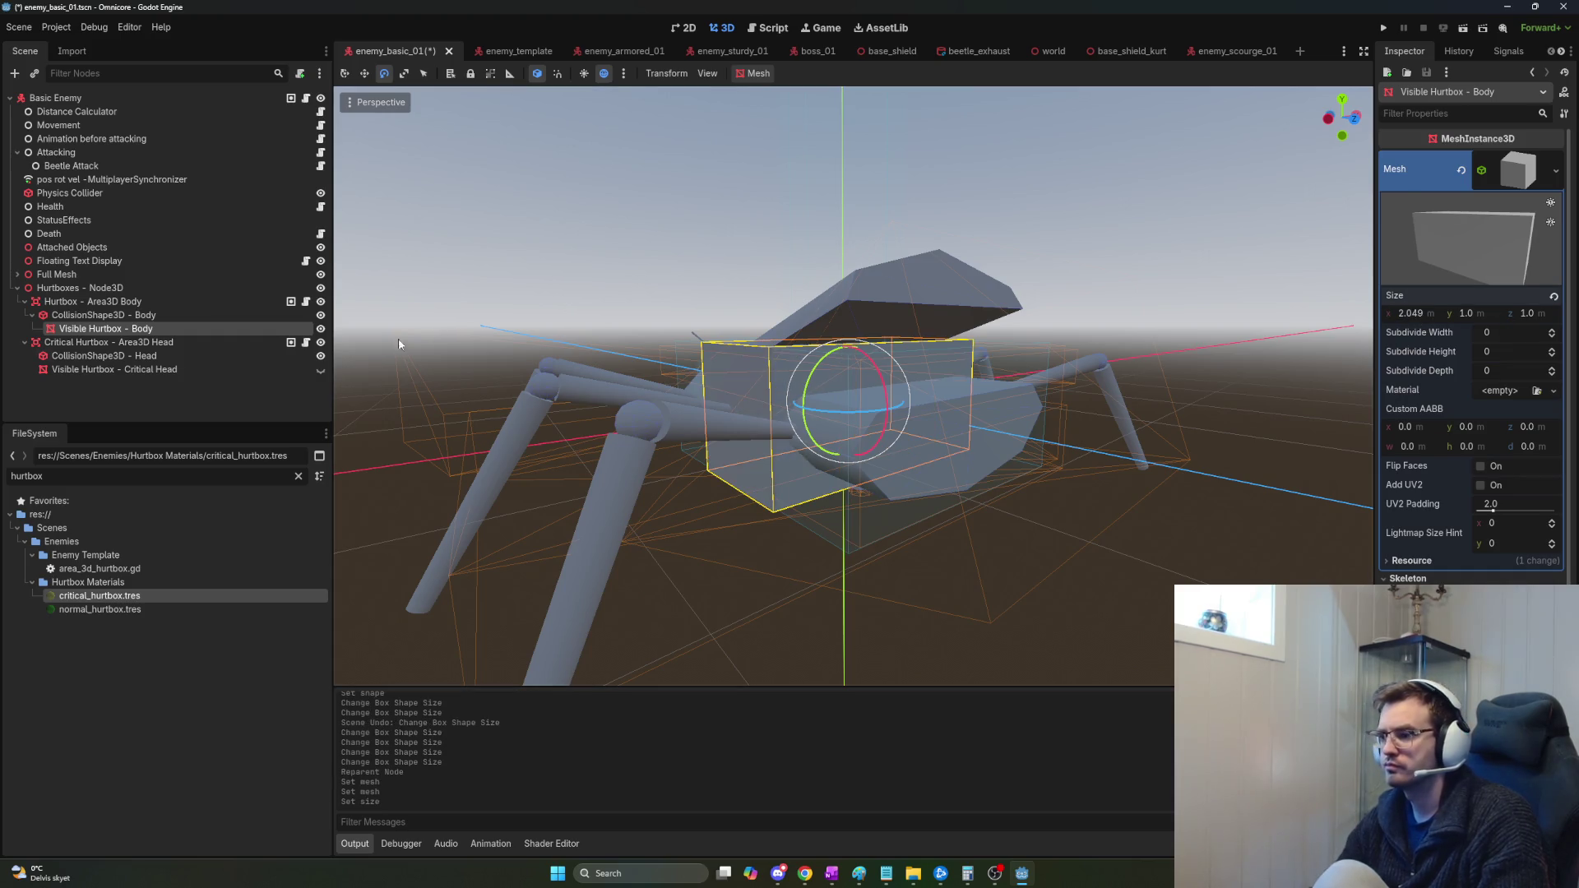
{"action": "left_click", "coordinate": [103, 316]}
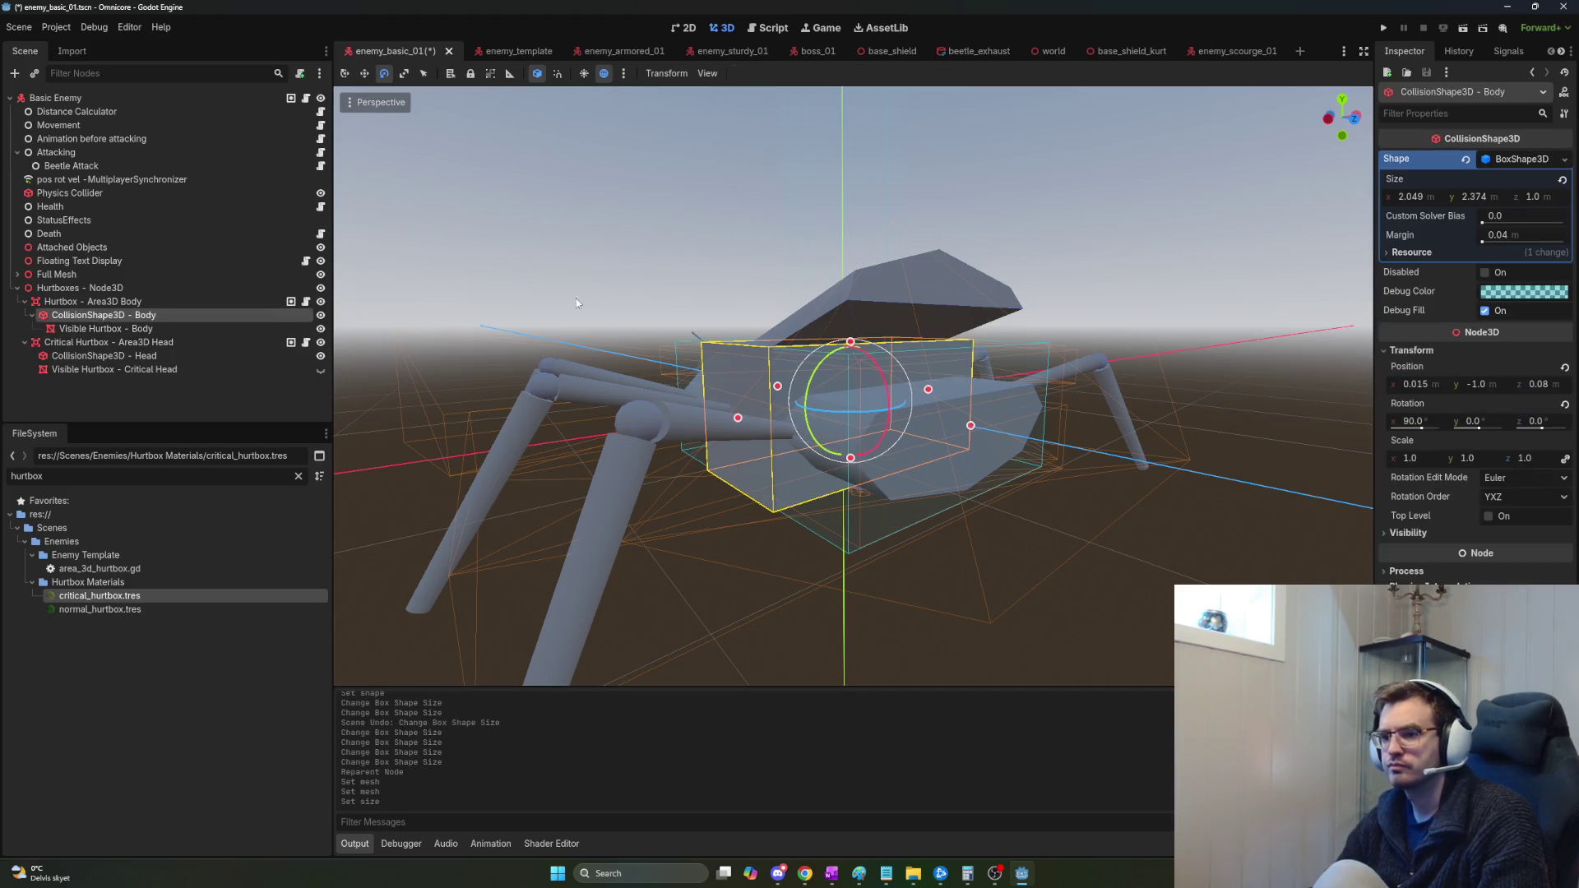
{"action": "left_click", "coordinate": [161, 330]}
{"action": "left_click", "coordinate": [1516, 168]}
{"action": "left_click", "coordinate": [1520, 179]}
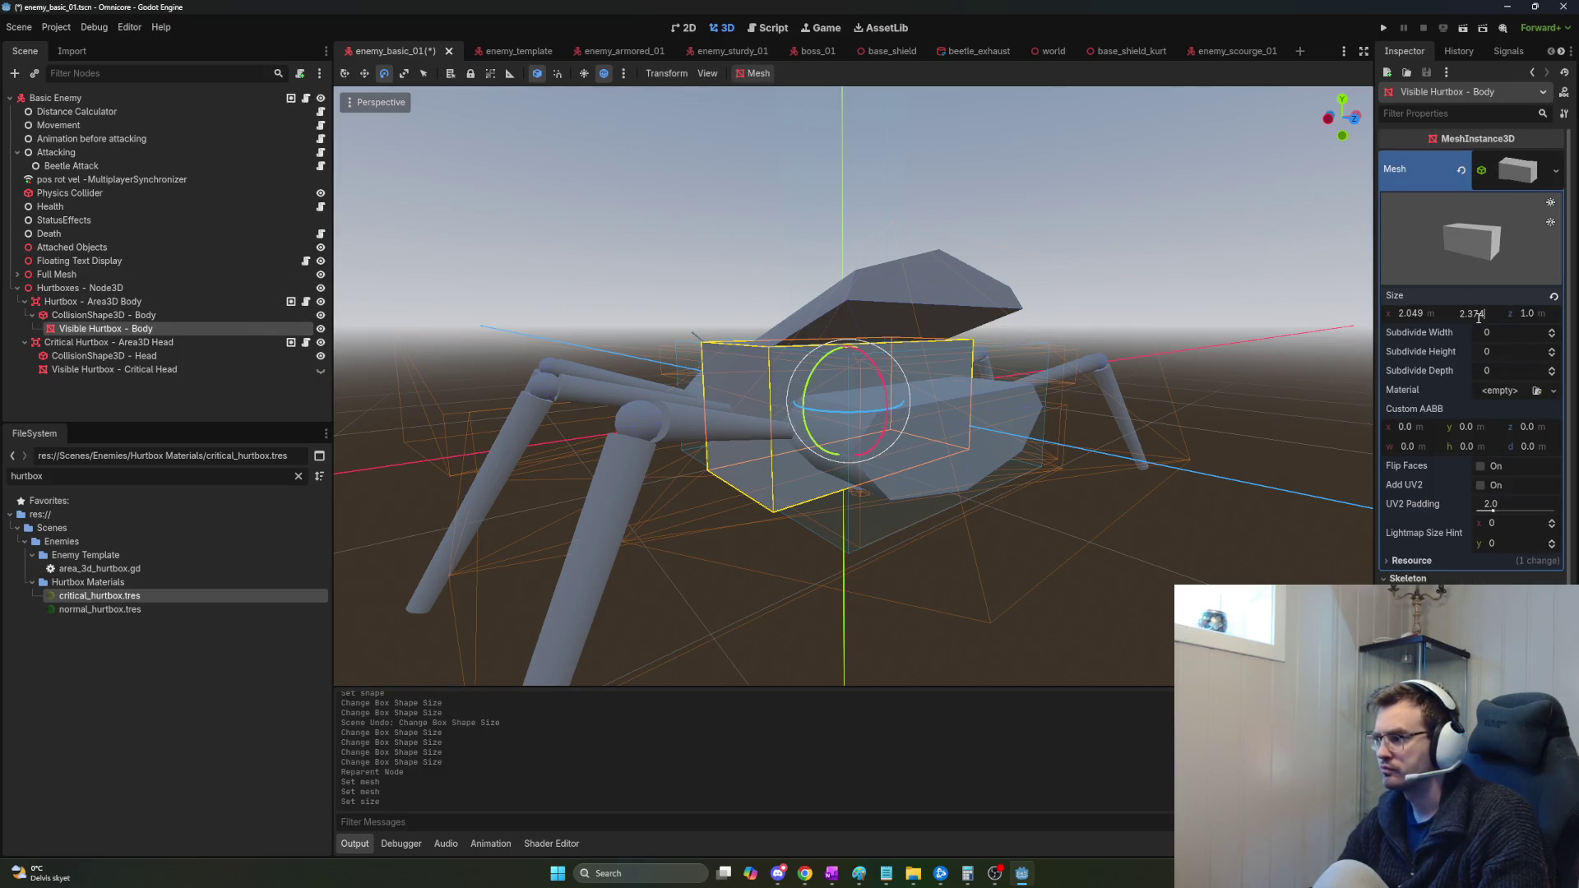
{"action": "left_click_drag", "start_coordinate": [1484, 313], "coordinate": [1522, 312]}
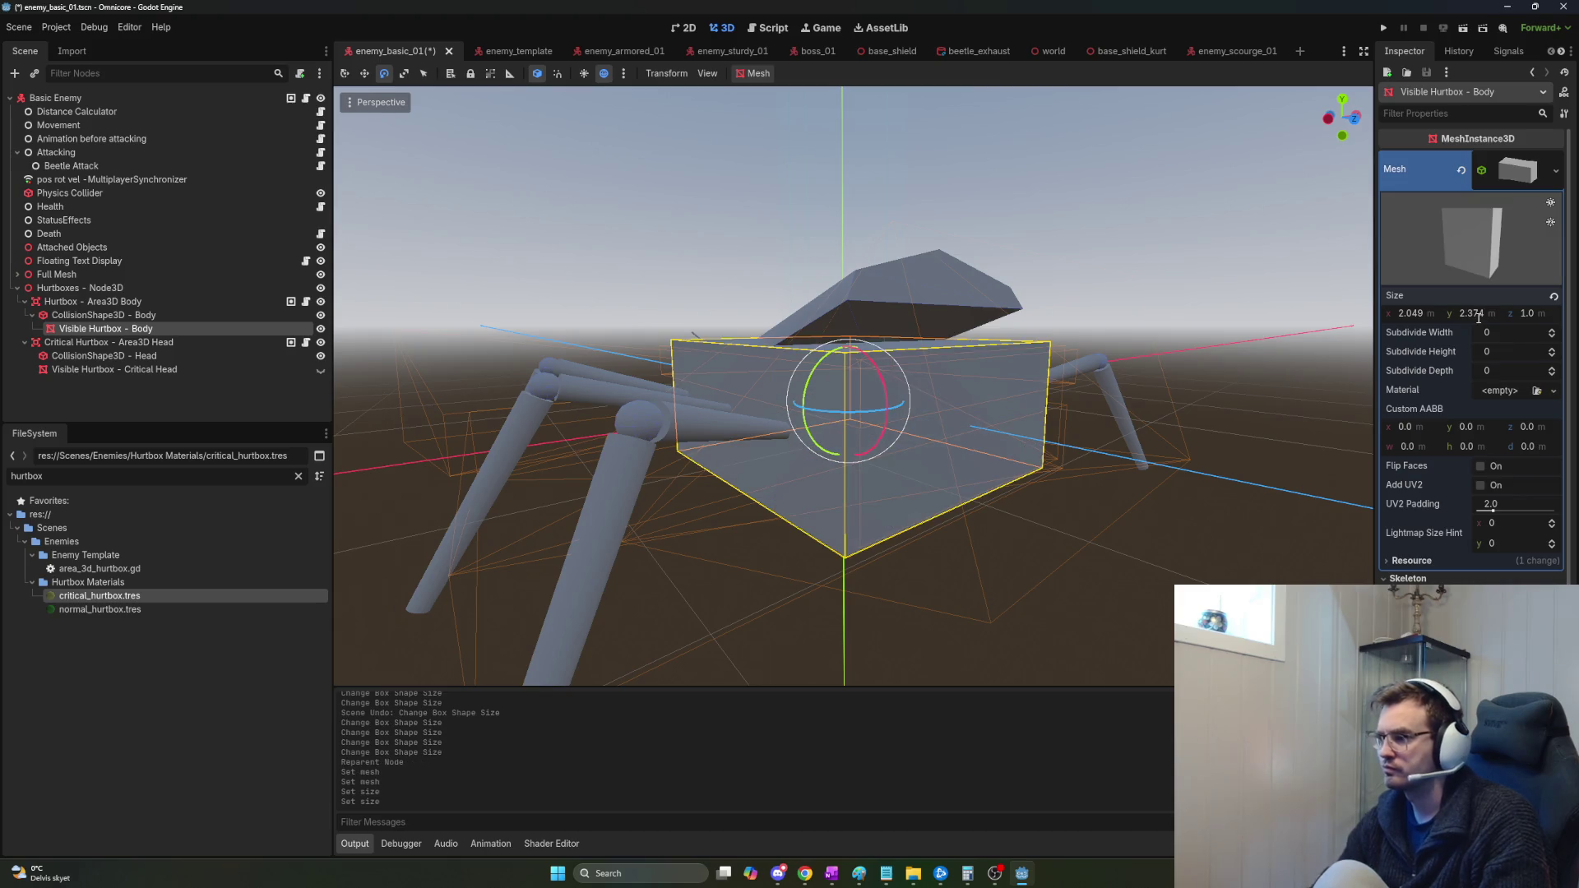
Check the collision box depth and keep the box mesh depth at 1.0.
{"action": "left_click", "coordinate": [187, 319]}
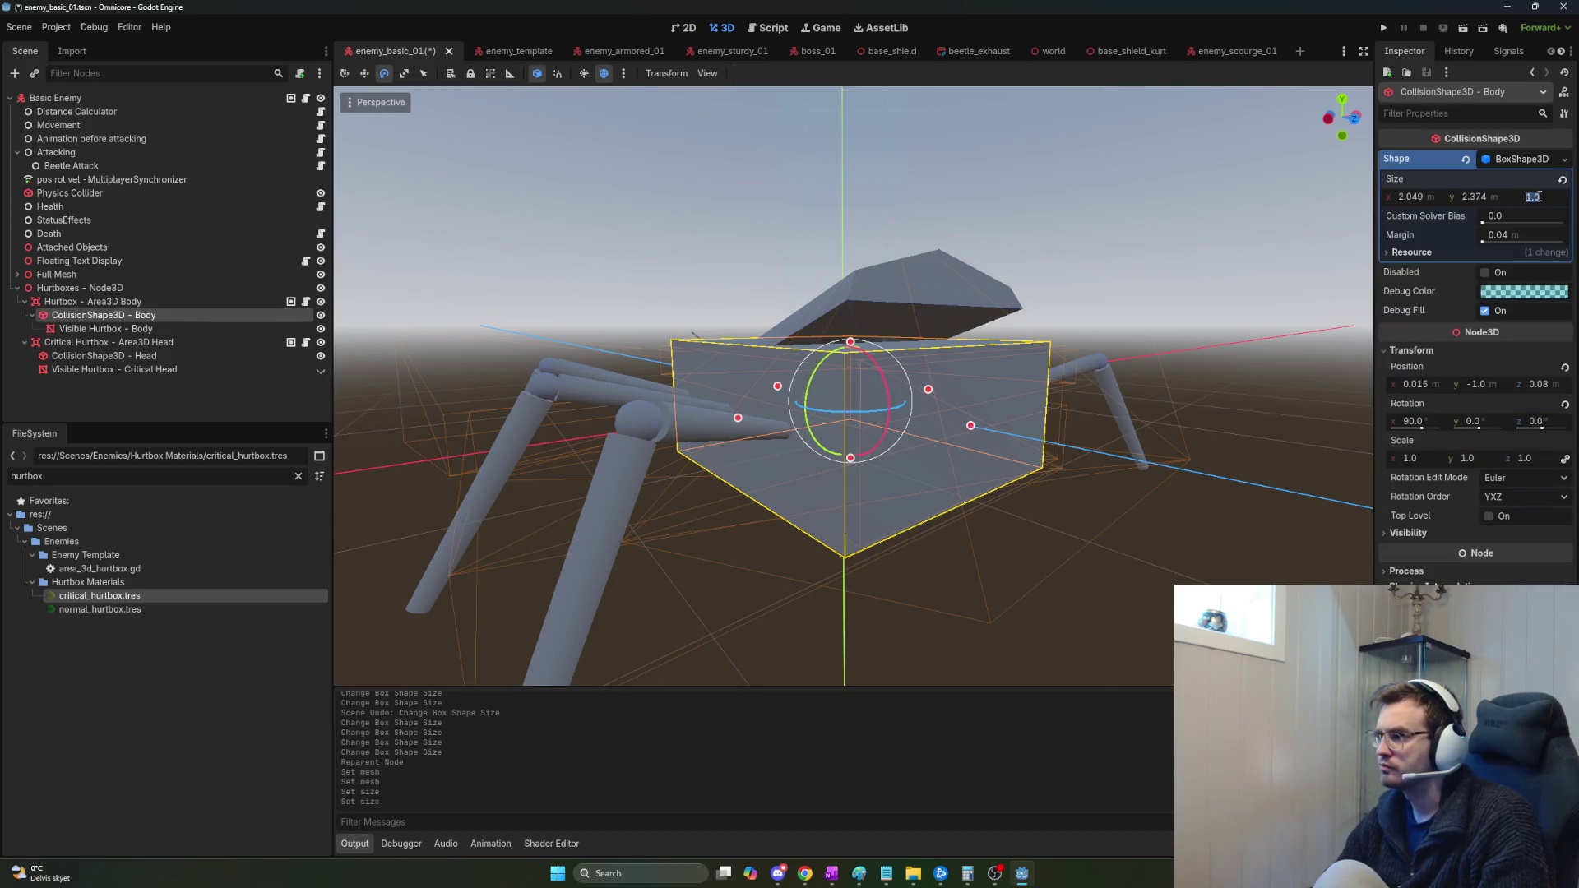
{"action": "left_click", "coordinate": [154, 329]}
{"action": "left_click", "coordinate": [1532, 315]}
{"action": "mouse_move", "coordinate": [847, 395]}
{"action": "left_mouse_down"}
{"action": "mouse_move", "coordinate": [806, 379]}
{"action": "mouse_move", "coordinate": [856, 395]}
{"action": "mouse_move", "coordinate": [732, 391]}
{"action": "left_mouse_up"}
{"action": "left_click", "coordinate": [1528, 175]}
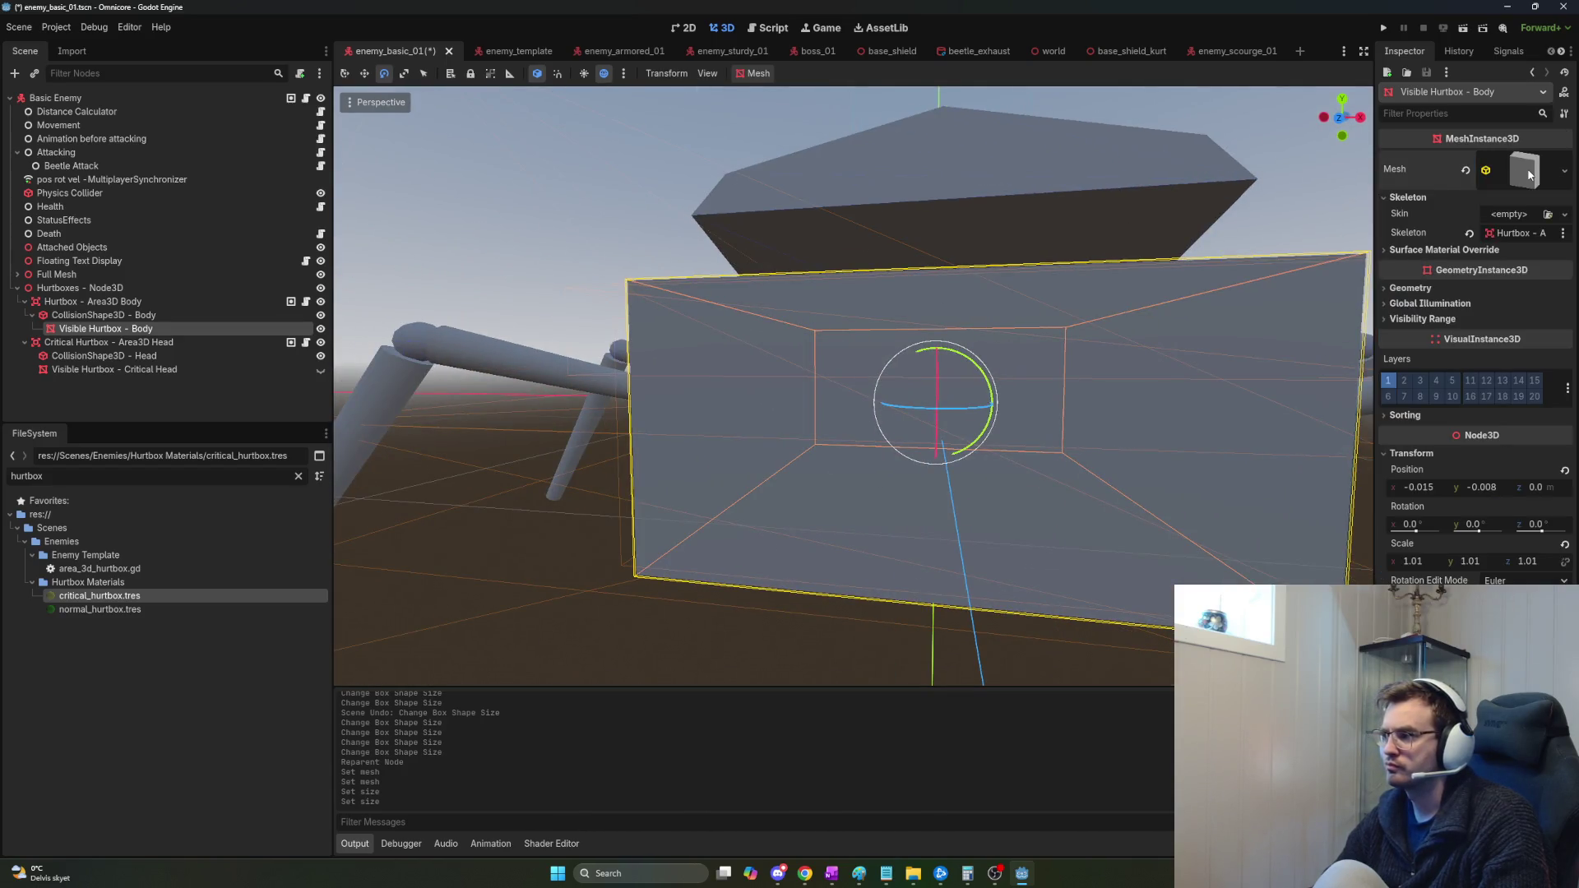
Apply normal_hurtbox.tres to the body box mesh so it shows translucent green.
{"action": "left_click", "coordinate": [1515, 171]}
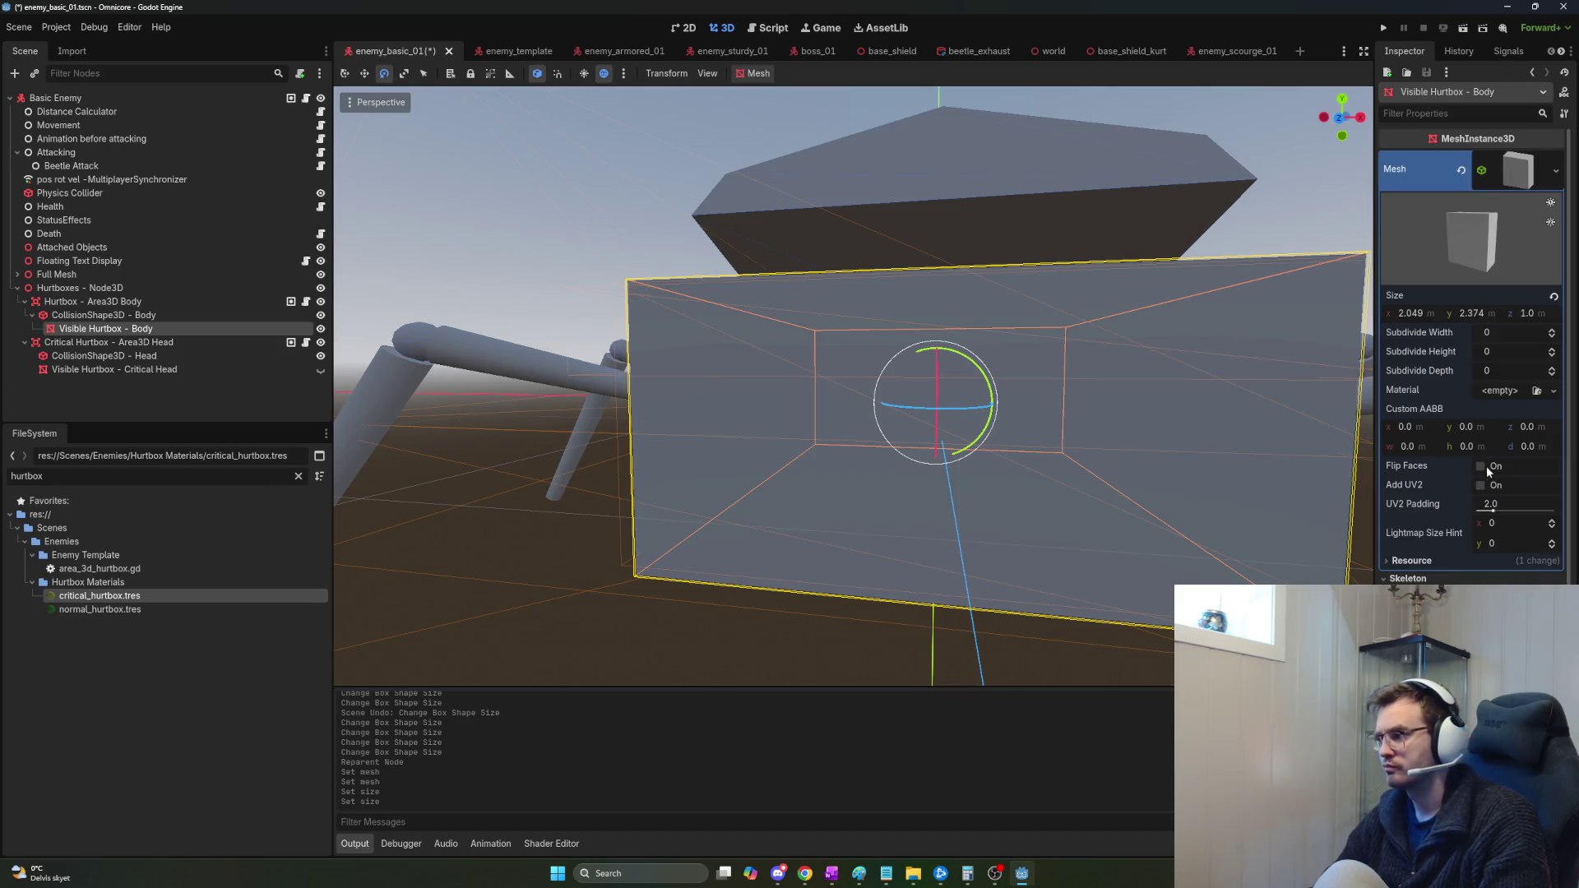
{"action": "mouse_move", "coordinate": [102, 610]}
{"action": "left_mouse_down"}
{"action": "mouse_move", "coordinate": [271, 613]}
{"action": "mouse_move", "coordinate": [1506, 391]}
{"action": "left_mouse_up"}
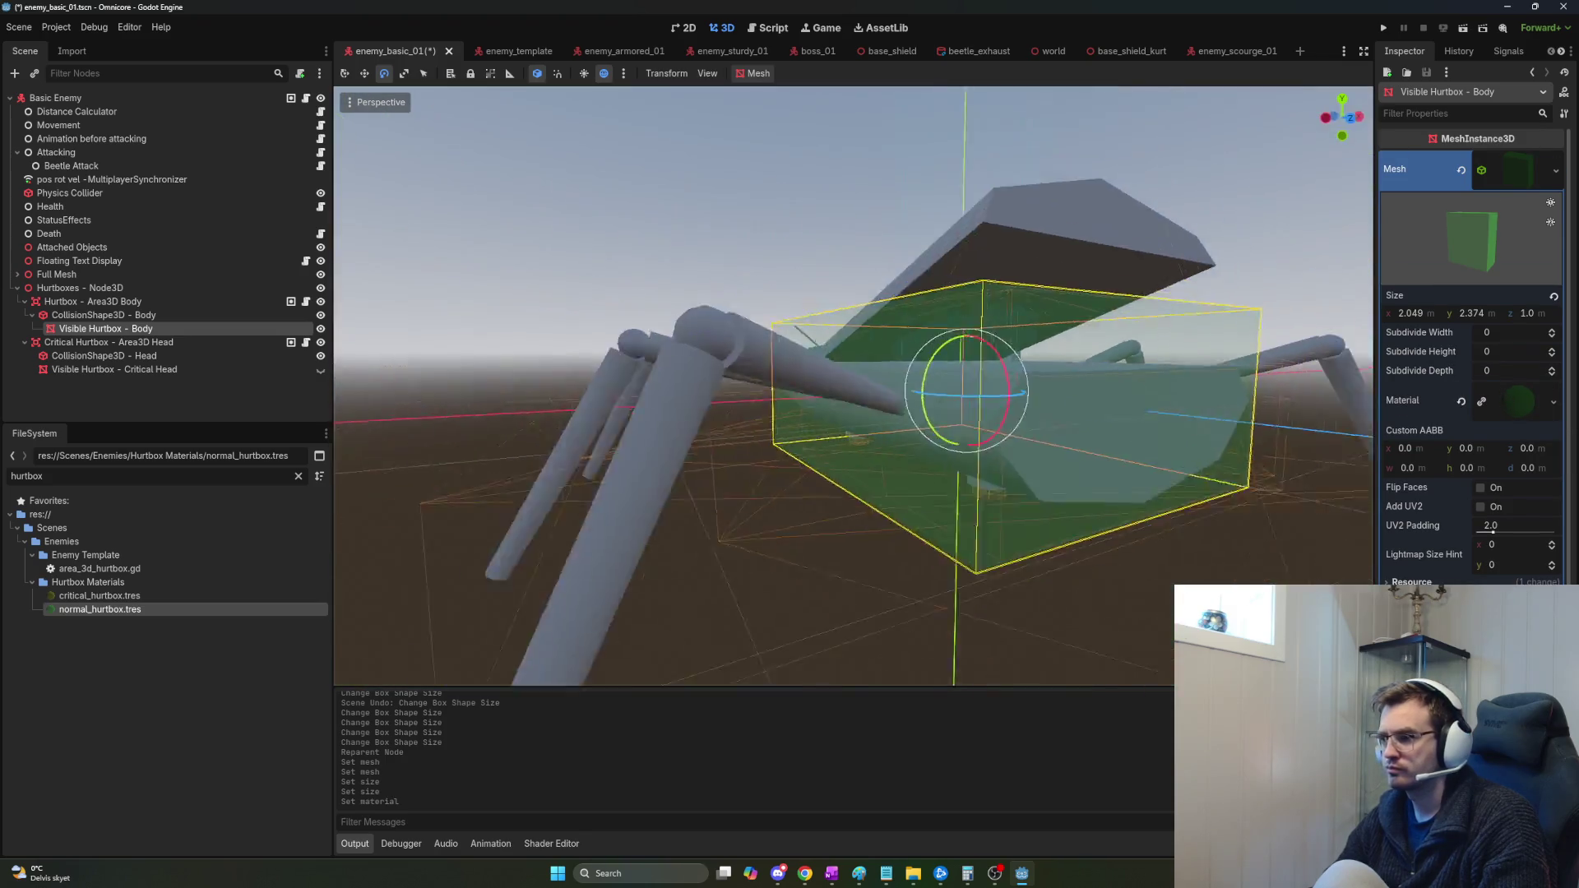
{"action": "mouse_move", "coordinate": [856, 386]}
{"action": "left_mouse_down"}
{"action": "mouse_move", "coordinate": [642, 382]}
{"action": "mouse_move", "coordinate": [739, 368]}
{"action": "left_mouse_up"}
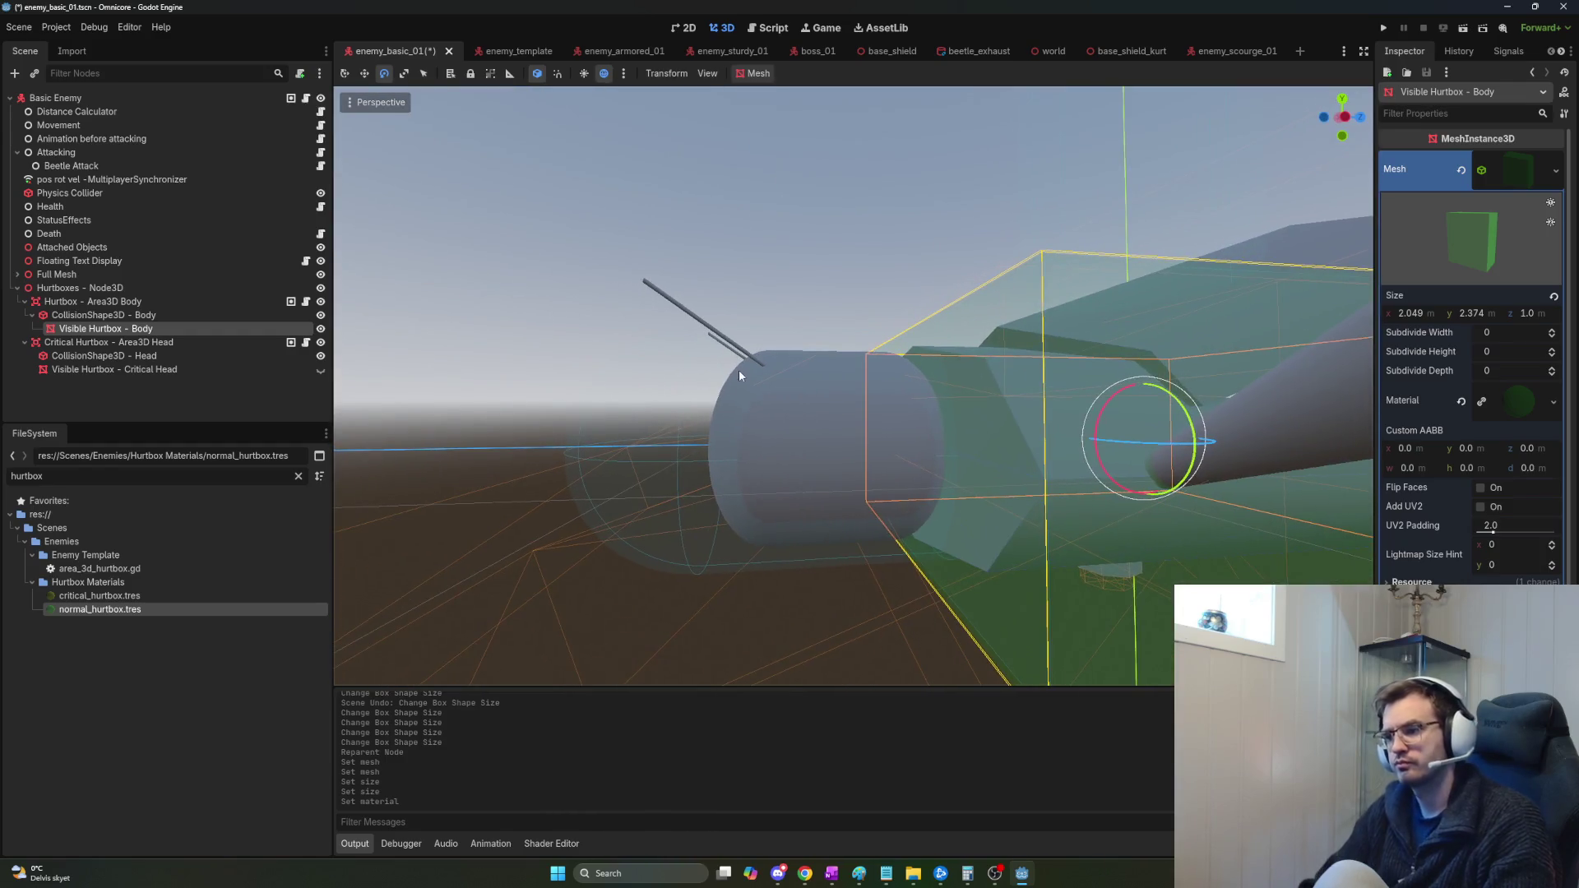
Inspect the head's collision capsule and the Visible Hurtbox - Critical Head capsule mesh.
{"action": "left_click", "coordinate": [144, 356]}
{"action": "left_click", "coordinate": [150, 370]}
{"action": "left_click_drag", "start_coordinate": [675, 425], "coordinate": [716, 395]}
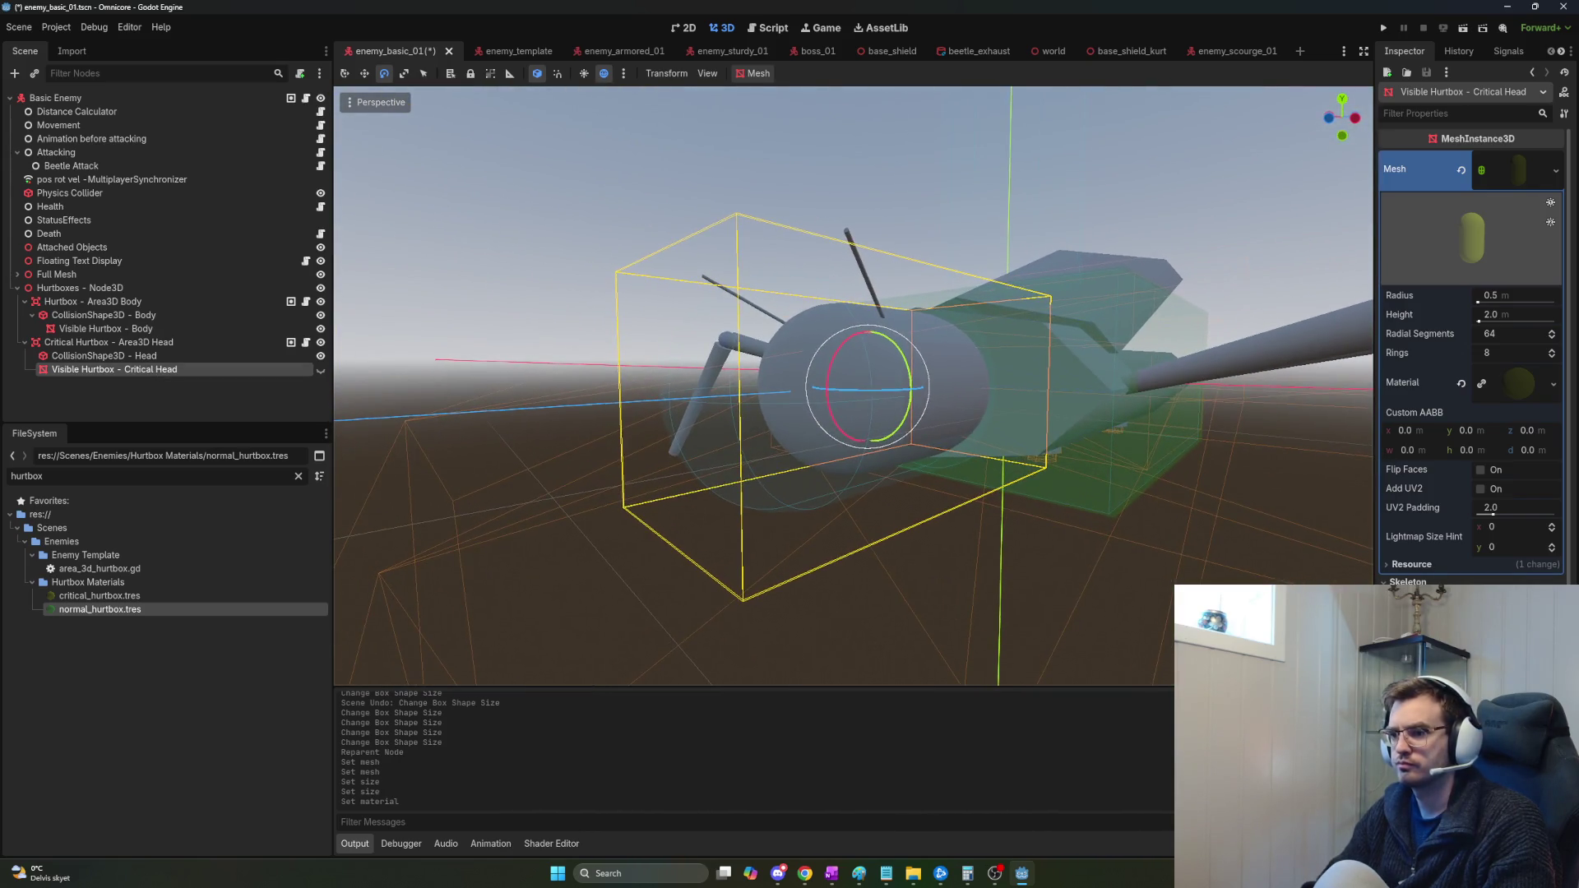
Select the head collision shape and make the Critical Head capsule mesh visible again.
{"action": "left_click", "coordinate": [146, 357]}
{"action": "left_click", "coordinate": [147, 373], "text": "shift"}
{"action": "left_click", "coordinate": [147, 373], "text": "ctrl"}
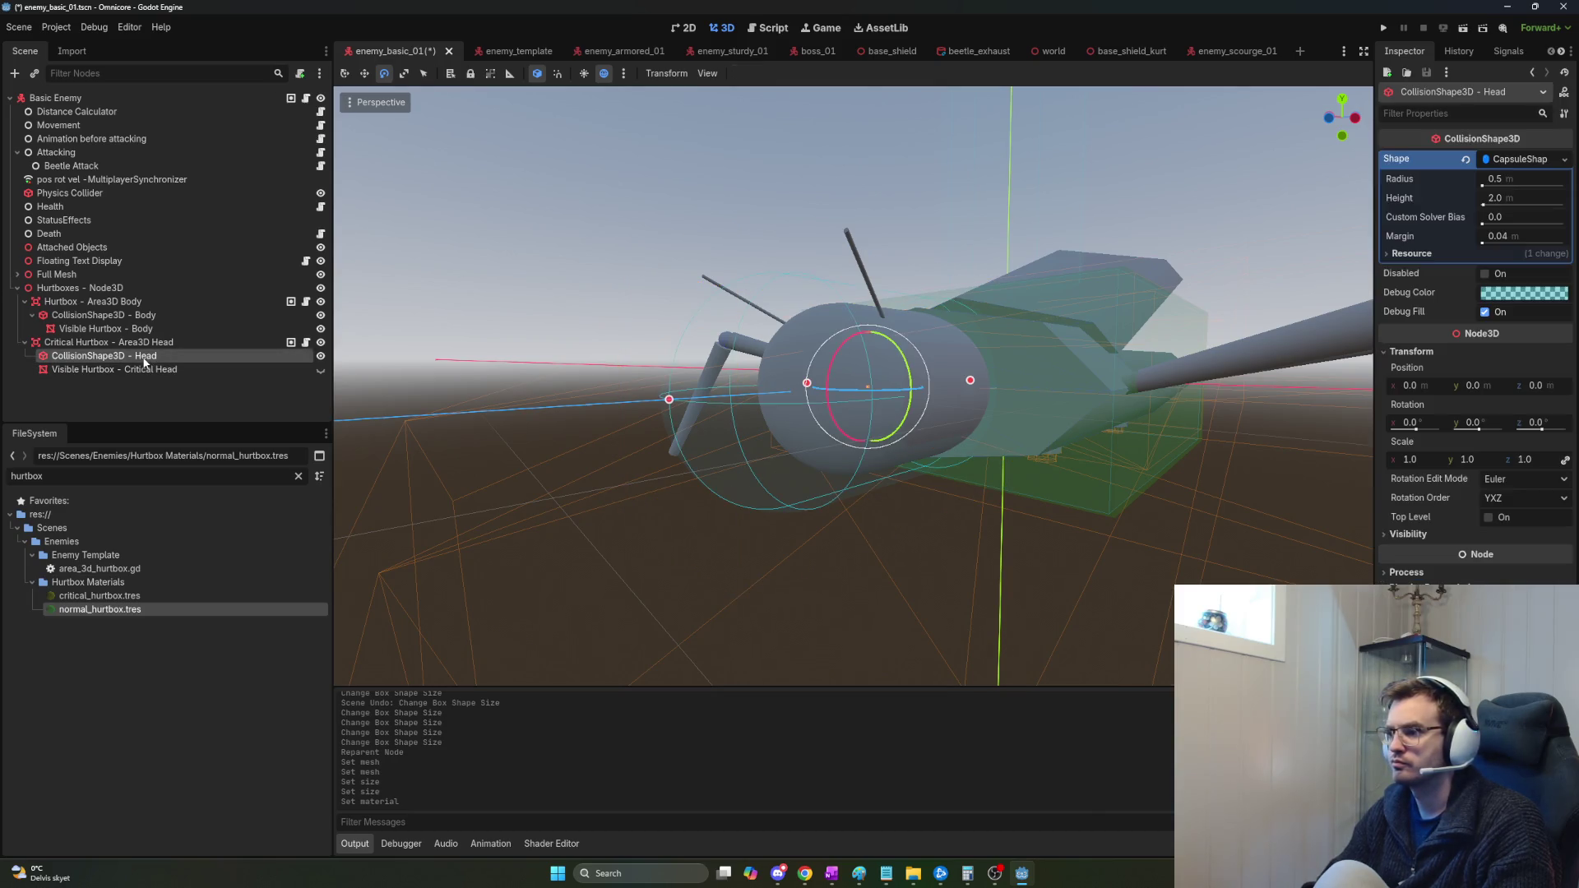
{"action": "left_click", "coordinate": [321, 369]}
{"action": "left_click", "coordinate": [321, 370]}
{"action": "left_click", "coordinate": [321, 370]}
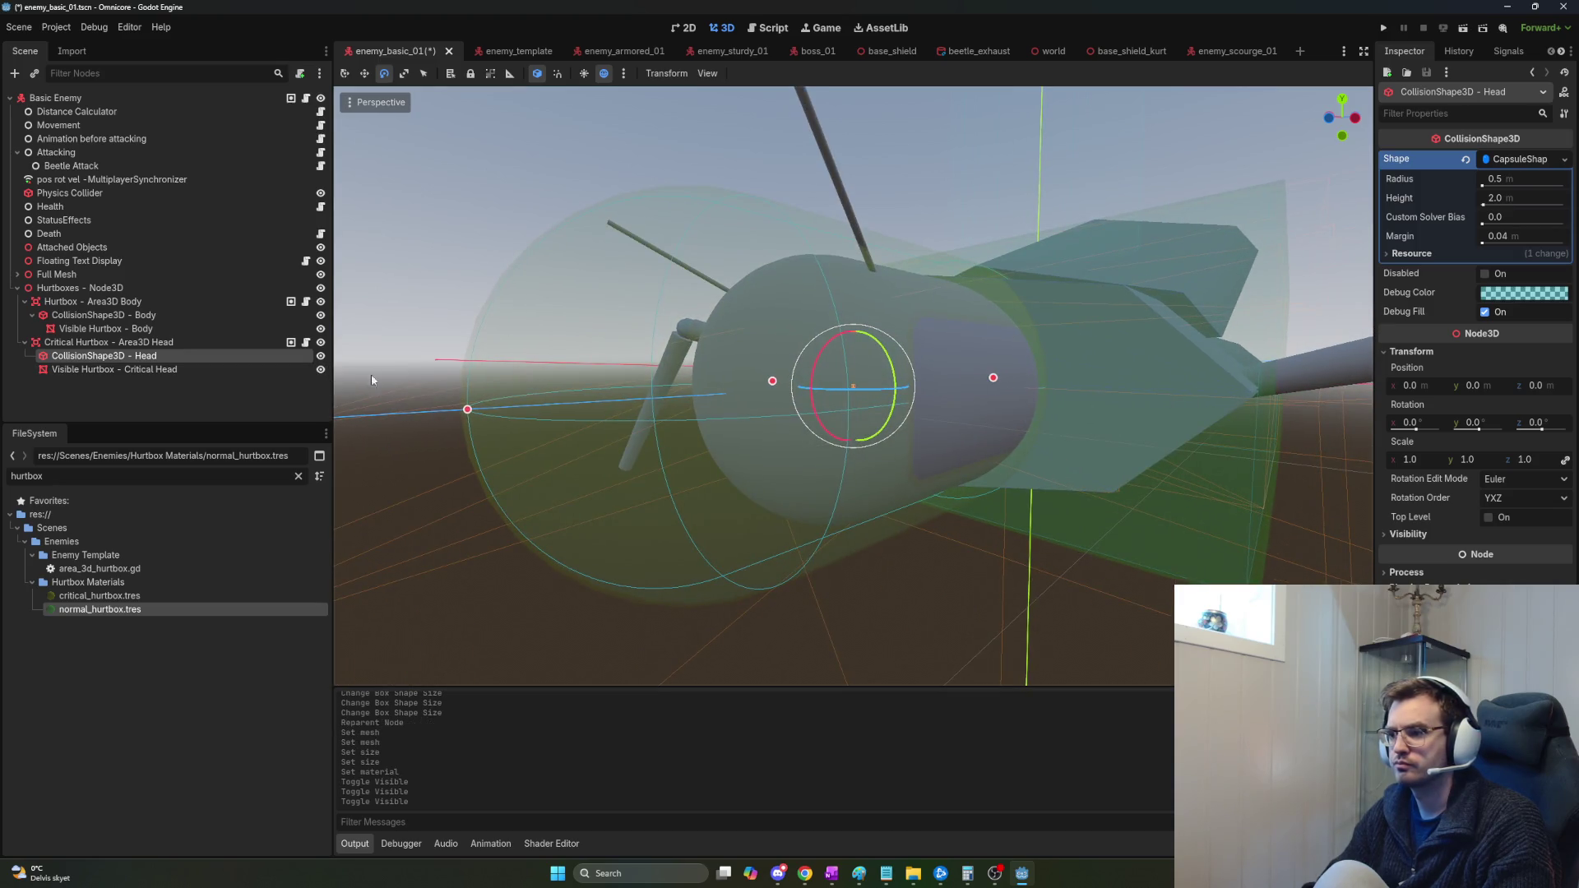
Try resizing the head collision capsule, undo the height changes, and reselect the critical head mesh.
{"action": "mouse_move", "coordinate": [468, 412]}
{"action": "left_mouse_down"}
{"action": "mouse_move", "coordinate": [757, 390]}
{"action": "mouse_move", "coordinate": [708, 395]}
{"action": "left_mouse_up"}
{"action": "mouse_move", "coordinate": [995, 378]}
{"action": "left_mouse_down"}
{"action": "mouse_move", "coordinate": [1305, 377]}
{"action": "mouse_move", "coordinate": [1048, 389]}
{"action": "left_mouse_up"}
{"action": "key", "text": "ctrl+z"}
{"action": "key", "text": "ctrl+z"}
{"action": "mouse_move", "coordinate": [940, 425]}
{"action": "left_mouse_down"}
{"action": "mouse_move", "coordinate": [815, 421]}
{"action": "mouse_move", "coordinate": [921, 420]}
{"action": "left_mouse_up"}
{"action": "scroll", "coordinate": [921, 420], "scroll_direction": "up", "scroll_amount": 3}
{"action": "key", "text": "ctrl+z"}
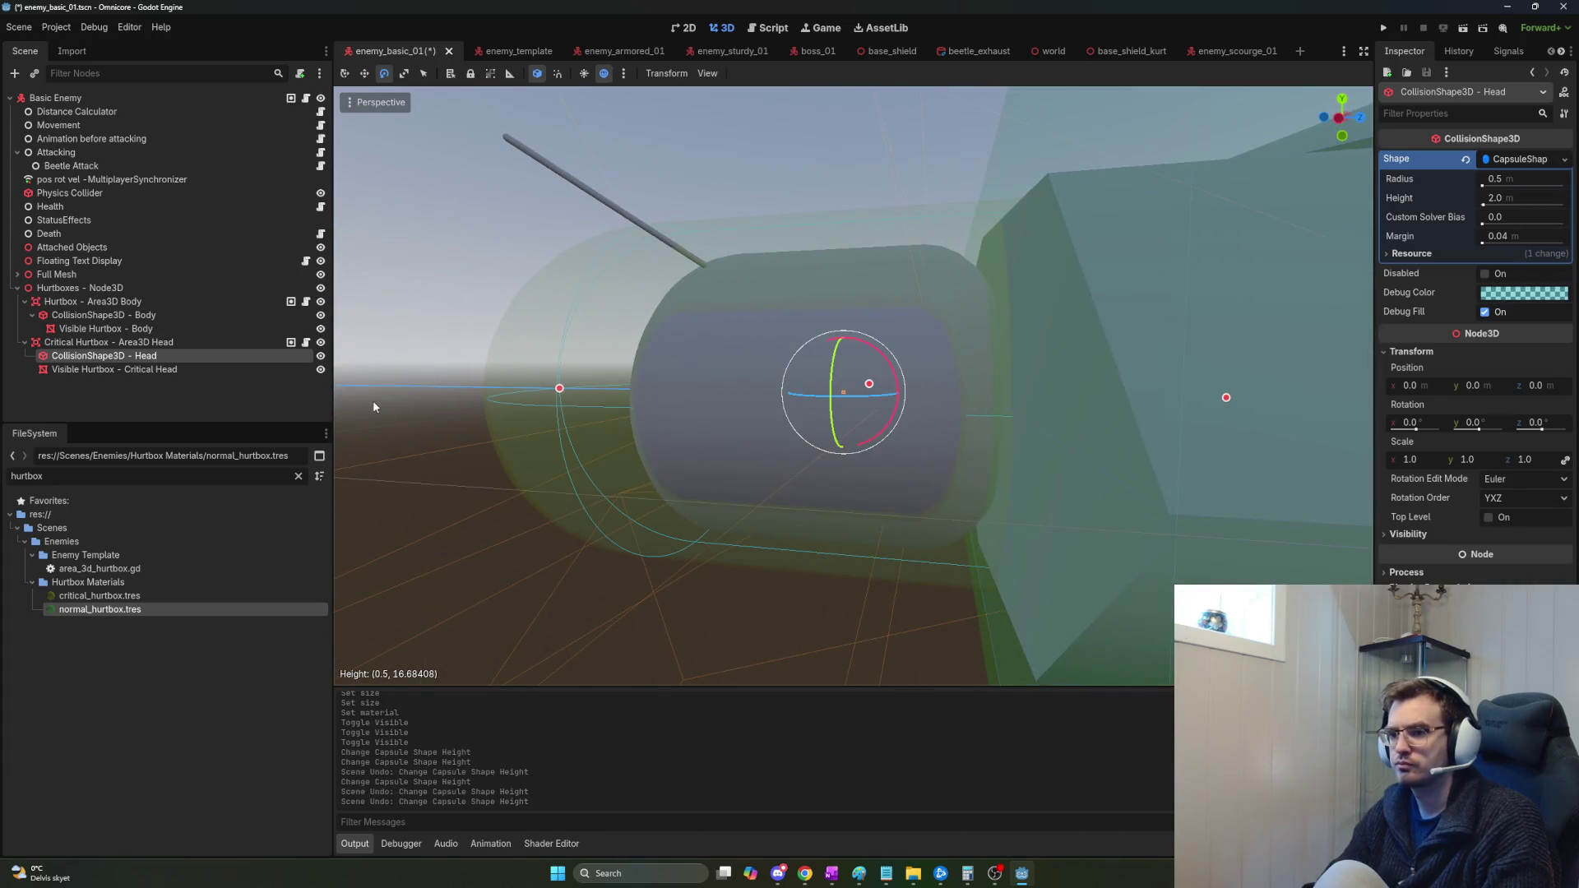
{"action": "left_click", "coordinate": [629, 424]}
{"action": "left_click_drag", "start_coordinate": [722, 425], "coordinate": [761, 431]}
{"action": "scroll", "coordinate": [617, 405], "scroll_direction": "up", "scroll_amount": 5}
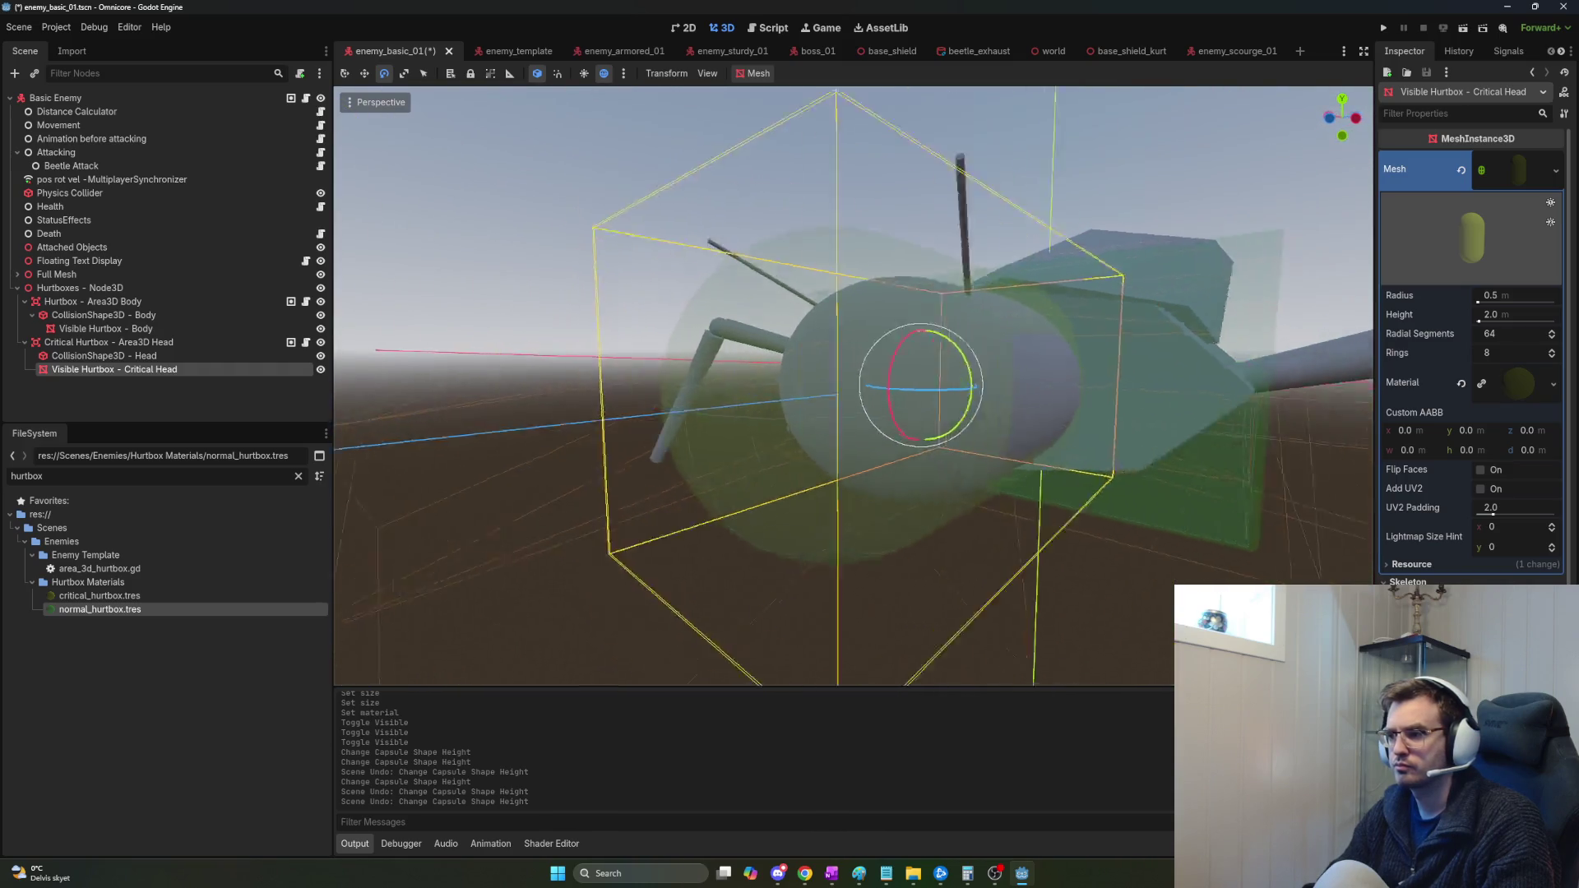
With the Move tool, slide the head capsule mesh along the beetle and set its radius to 0.6.
{"action": "scroll", "coordinate": [737, 409], "scroll_direction": "down", "scroll_amount": 3}
{"action": "key", "text": "r"}
{"action": "key", "text": "w"}
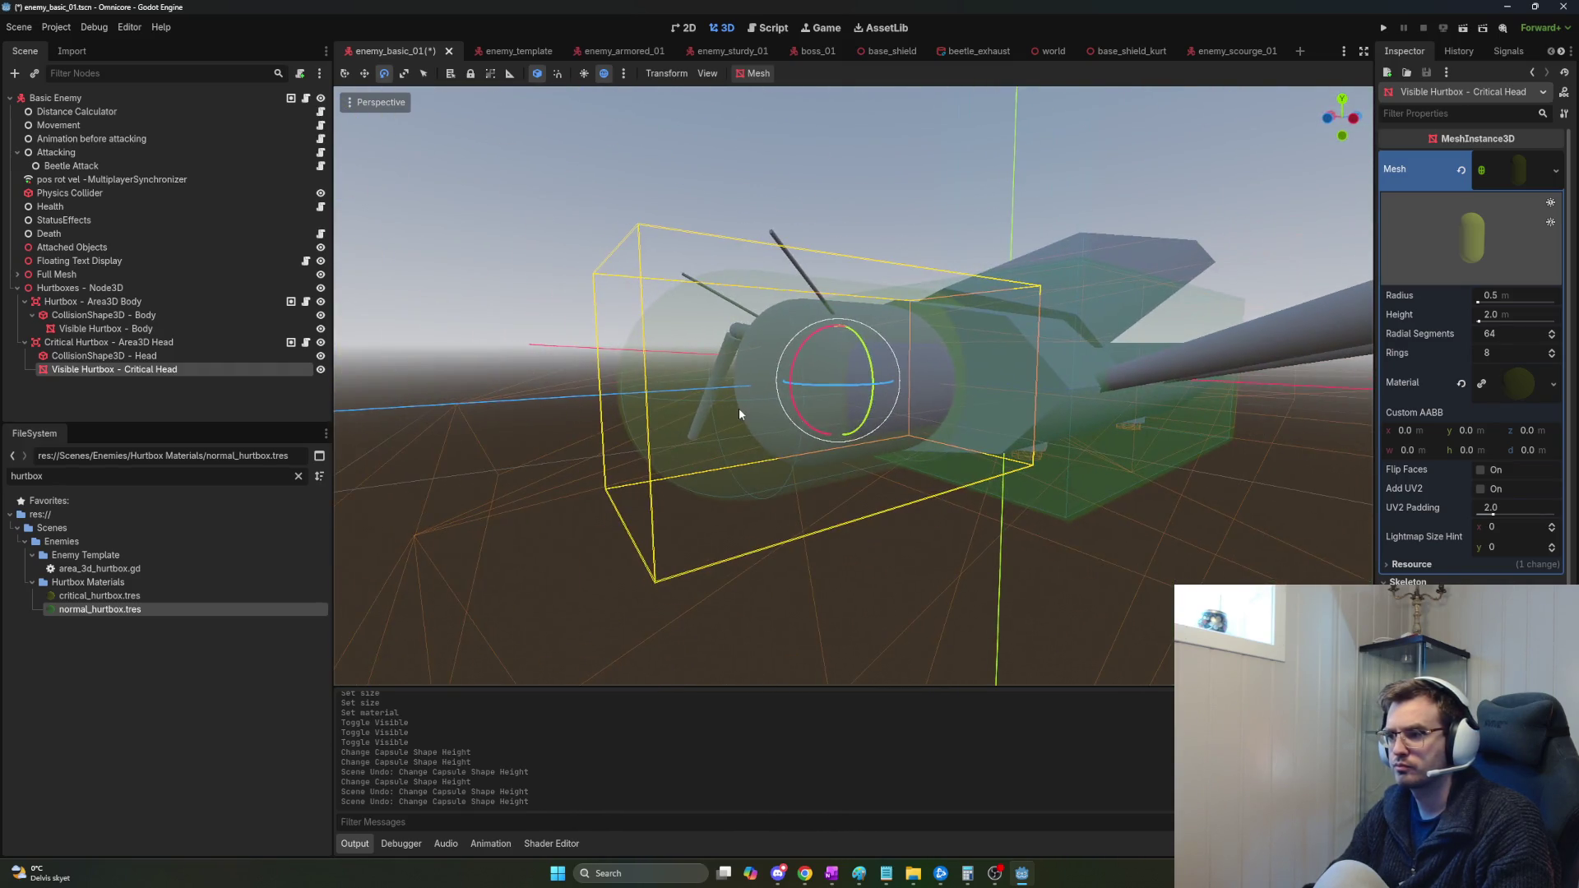
{"action": "mouse_move", "coordinate": [769, 390]}
{"action": "left_mouse_down"}
{"action": "mouse_move", "coordinate": [870, 387]}
{"action": "mouse_move", "coordinate": [633, 394]}
{"action": "mouse_move", "coordinate": [718, 398]}
{"action": "left_mouse_up"}
{"action": "left_click_drag", "start_coordinate": [1478, 302], "coordinate": [1478, 303]}
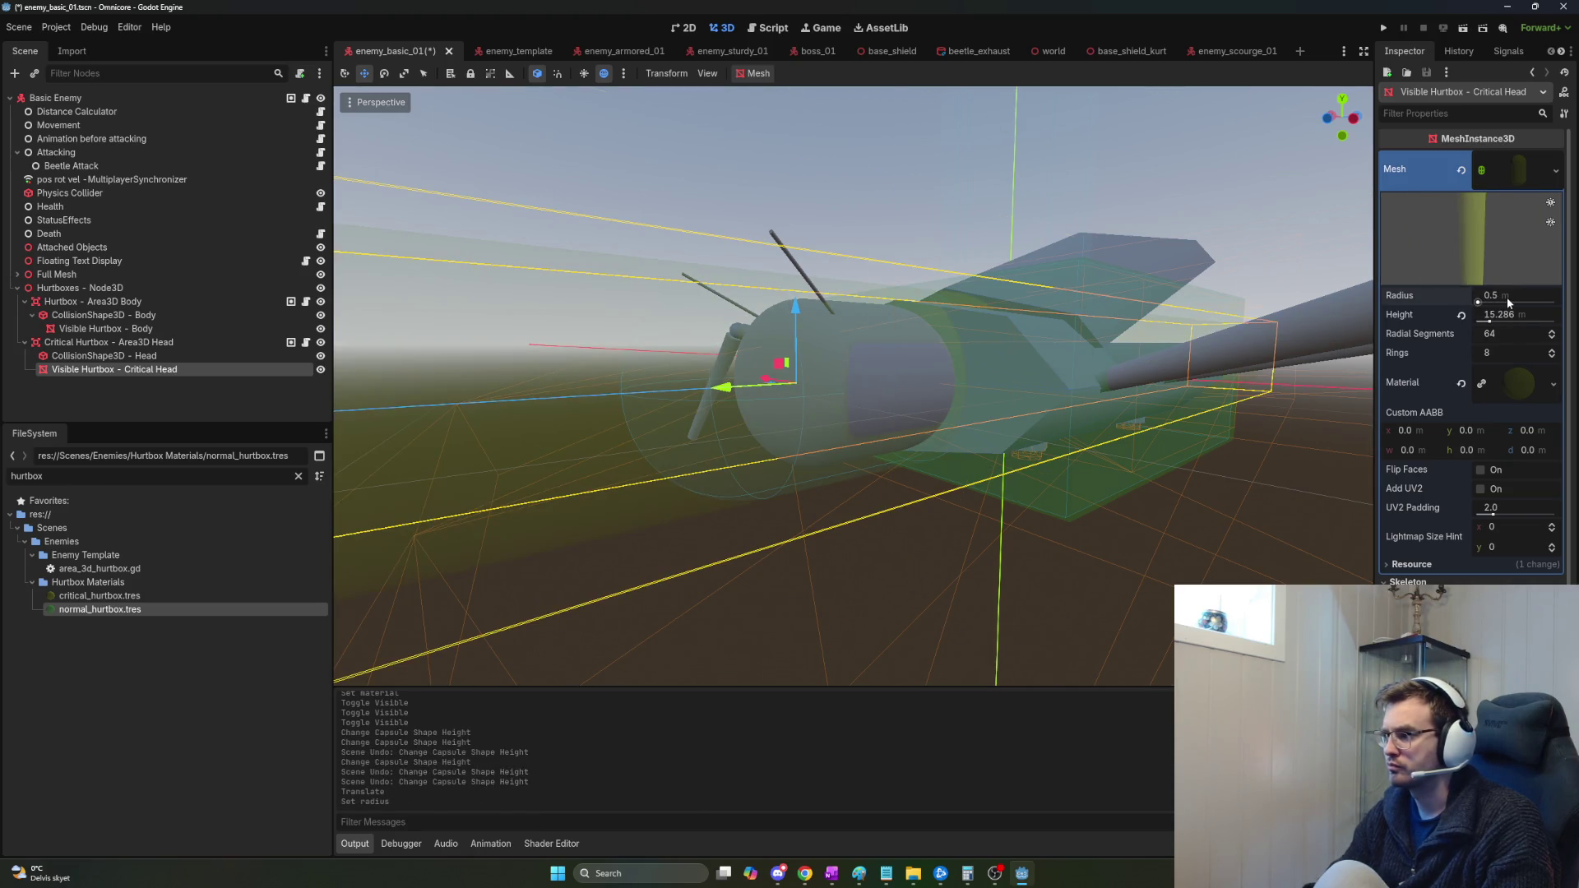
{"action": "type", "text": "0.6"}
{"action": "key", "text": "Return"}
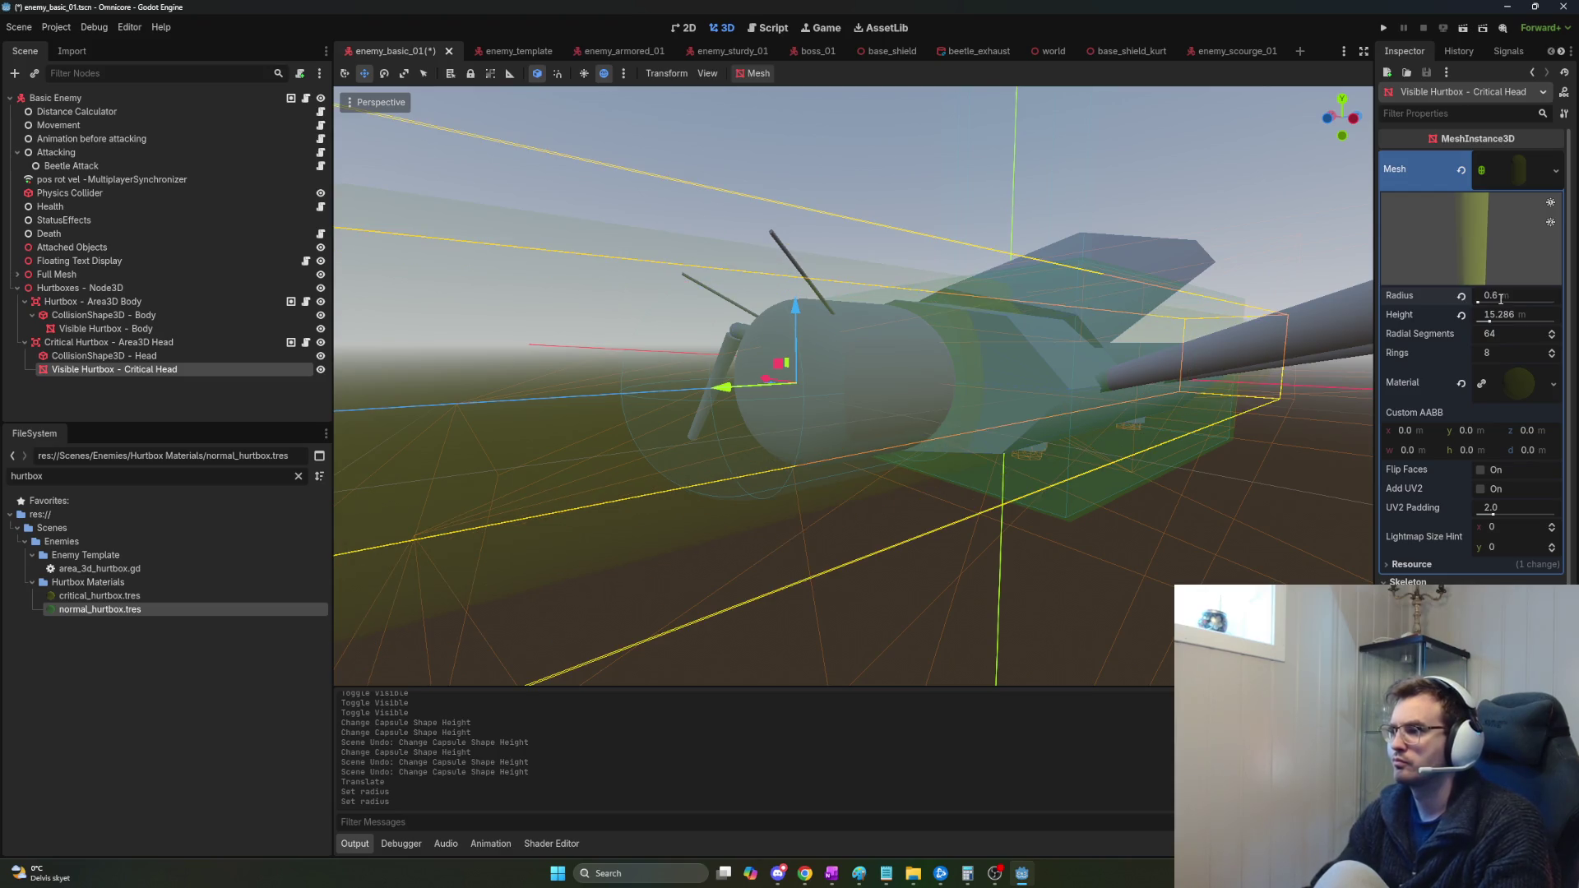
{"action": "mouse_move", "coordinate": [855, 387]}
{"action": "left_mouse_down"}
{"action": "mouse_move", "coordinate": [740, 420]}
{"action": "mouse_move", "coordinate": [1112, 335]}
{"action": "left_mouse_up"}
Set the capsule mesh height to 1 and move it forward onto the head.
{"action": "left_click", "coordinate": [1511, 315]}
{"action": "type", "text": "1"}
{"action": "key", "text": "Return"}
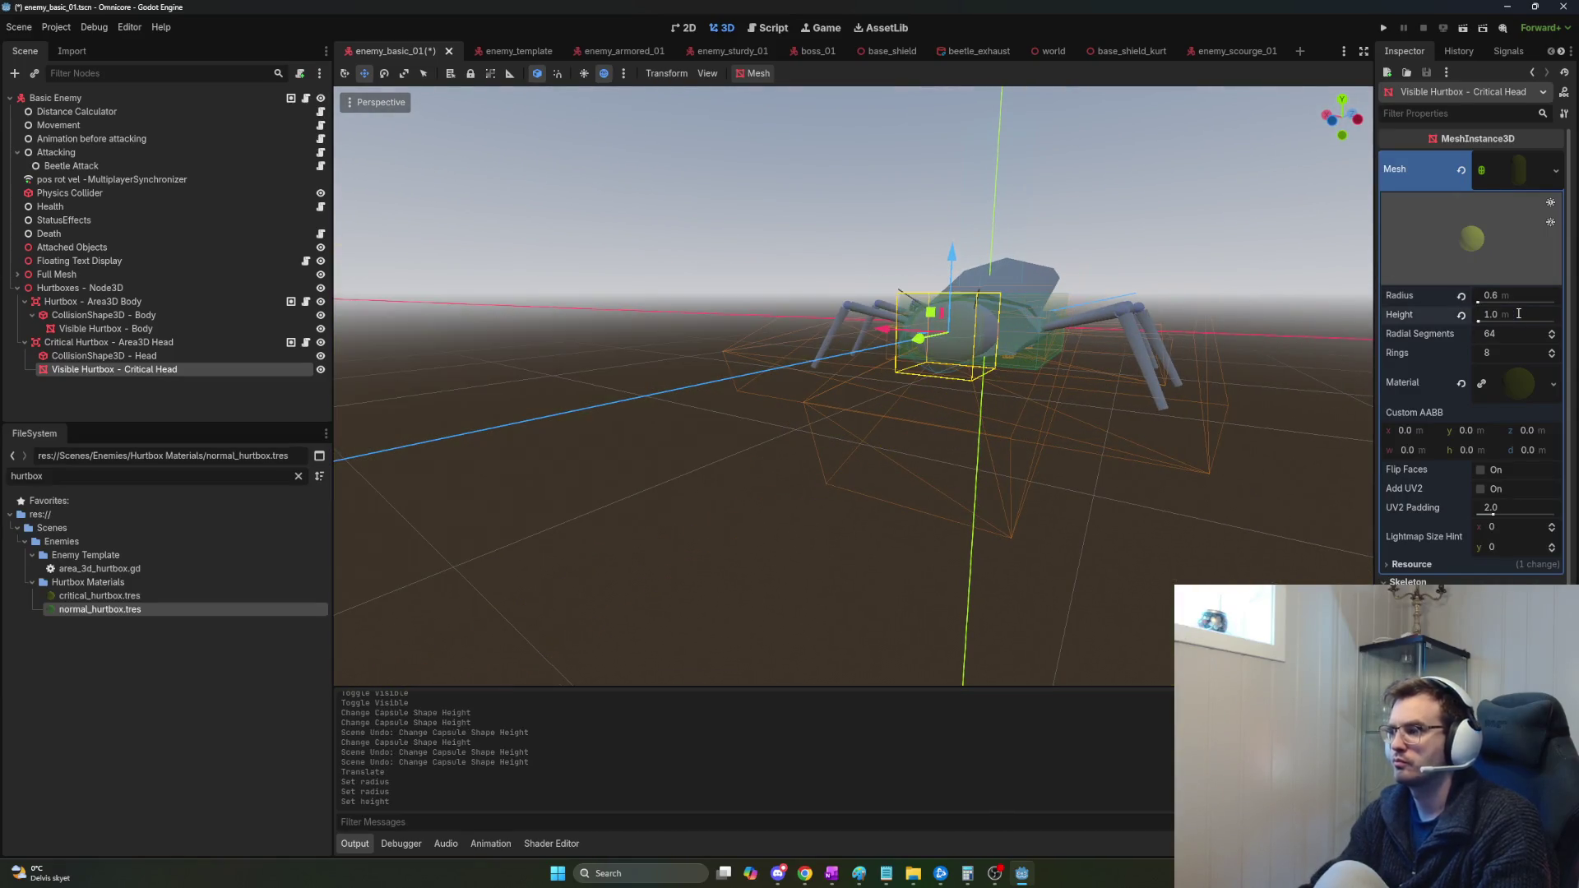
{"action": "scroll", "coordinate": [854, 386], "scroll_direction": "up", "scroll_amount": 5}
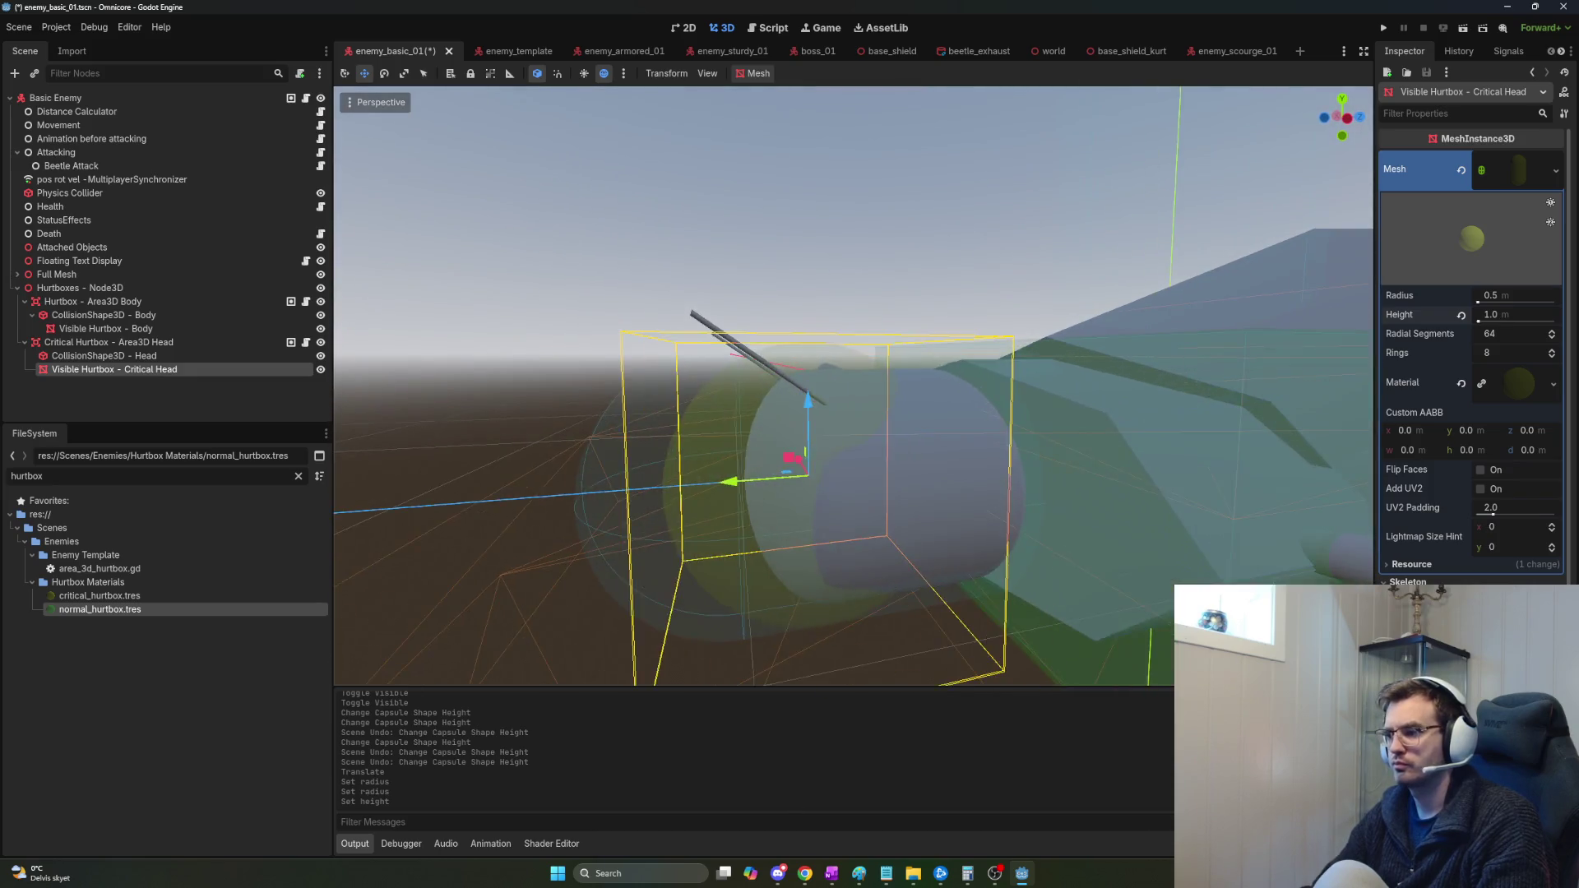
{"action": "left_click_drag", "start_coordinate": [599, 465], "coordinate": [669, 477]}
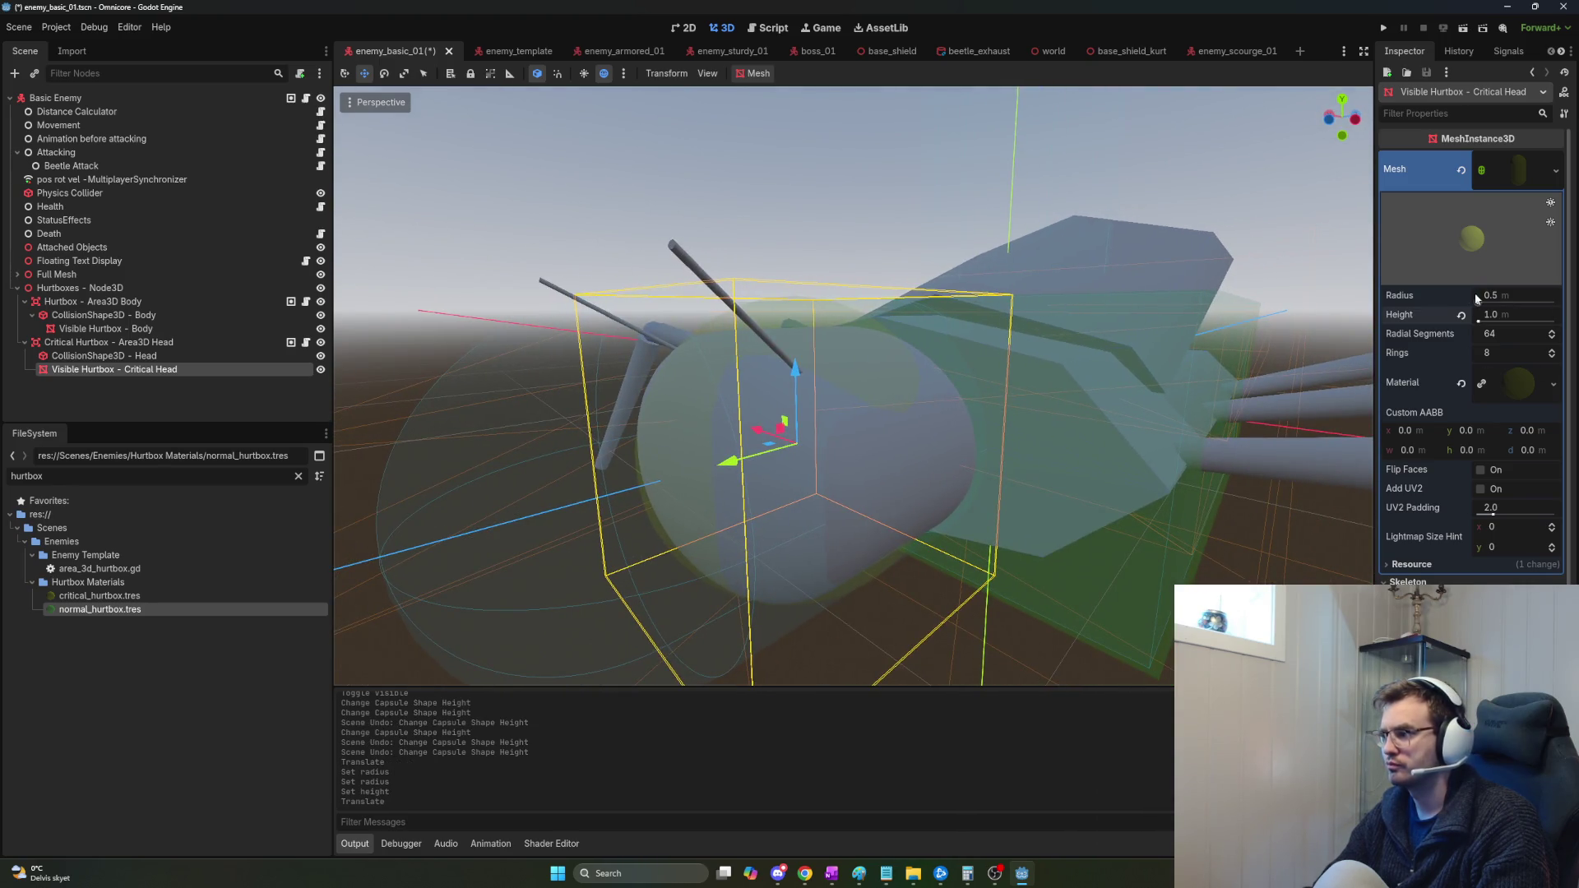
Try capsule mesh radii of 1 and 0.7, then settle on a smaller radius around 0.5.
{"action": "left_click_drag", "start_coordinate": [1479, 303], "coordinate": [1478, 303]}
{"action": "key", "text": "ctrl+z"}
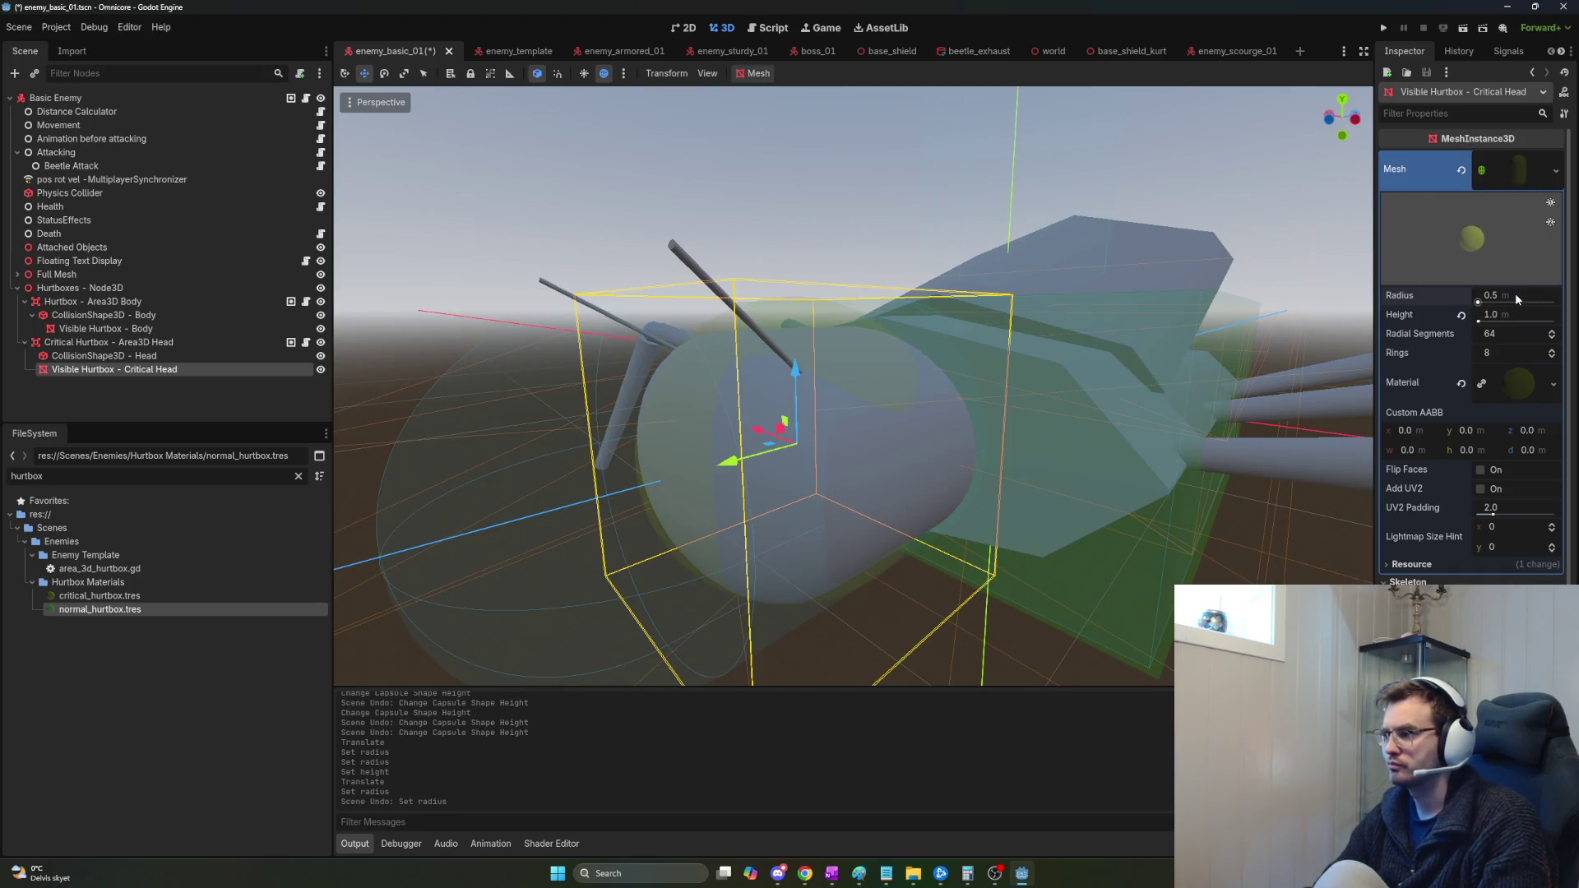
{"action": "type", "text": "1"}
{"action": "key", "text": "Return"}
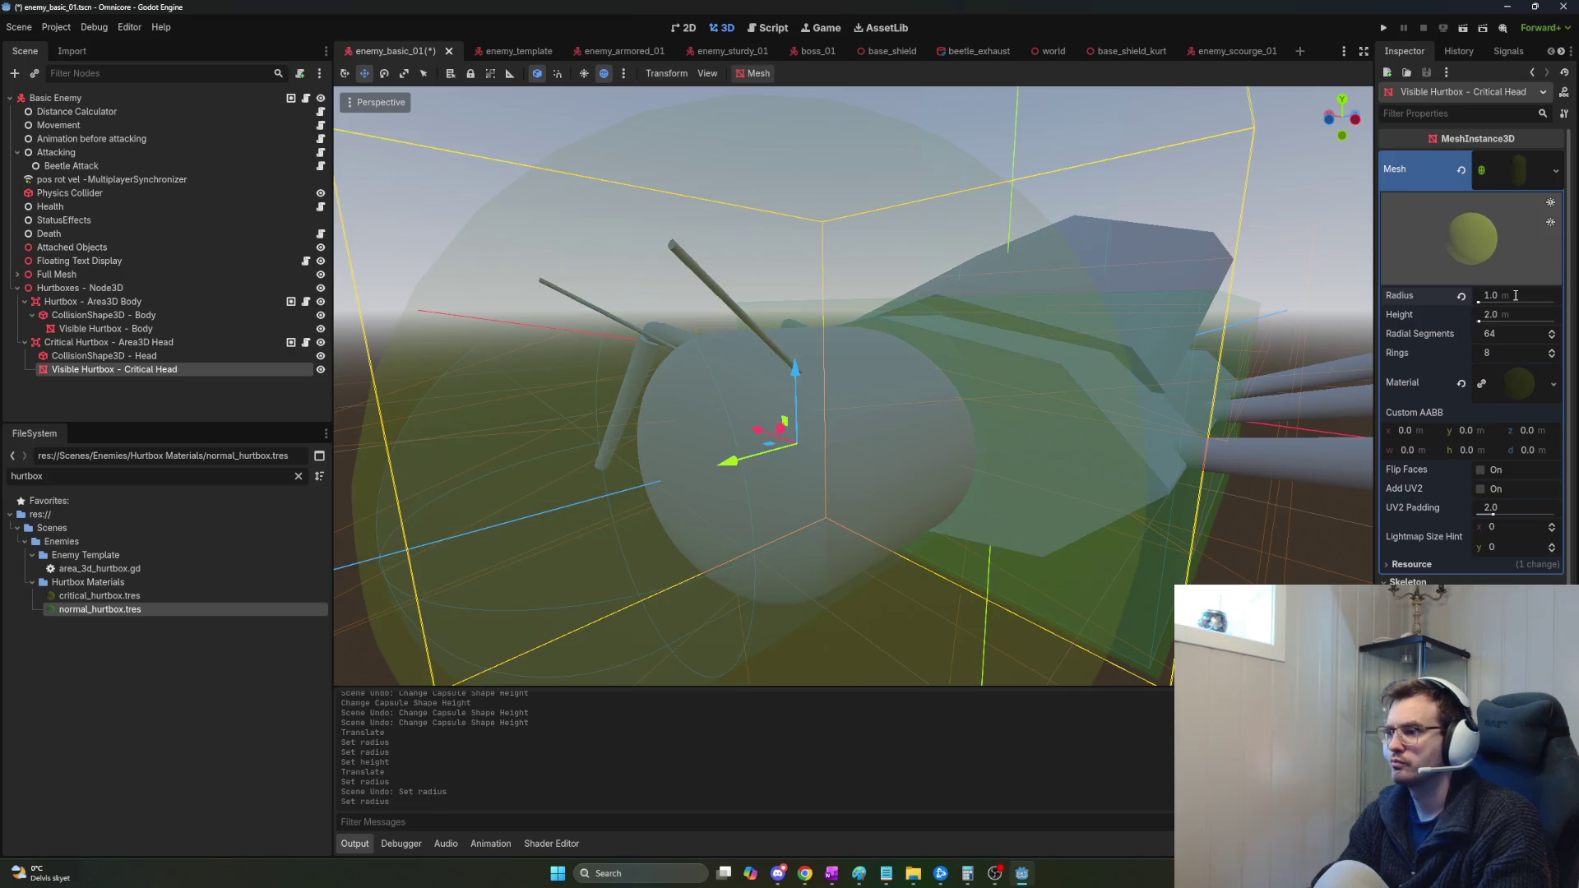
{"action": "left_click", "coordinate": [1516, 295]}
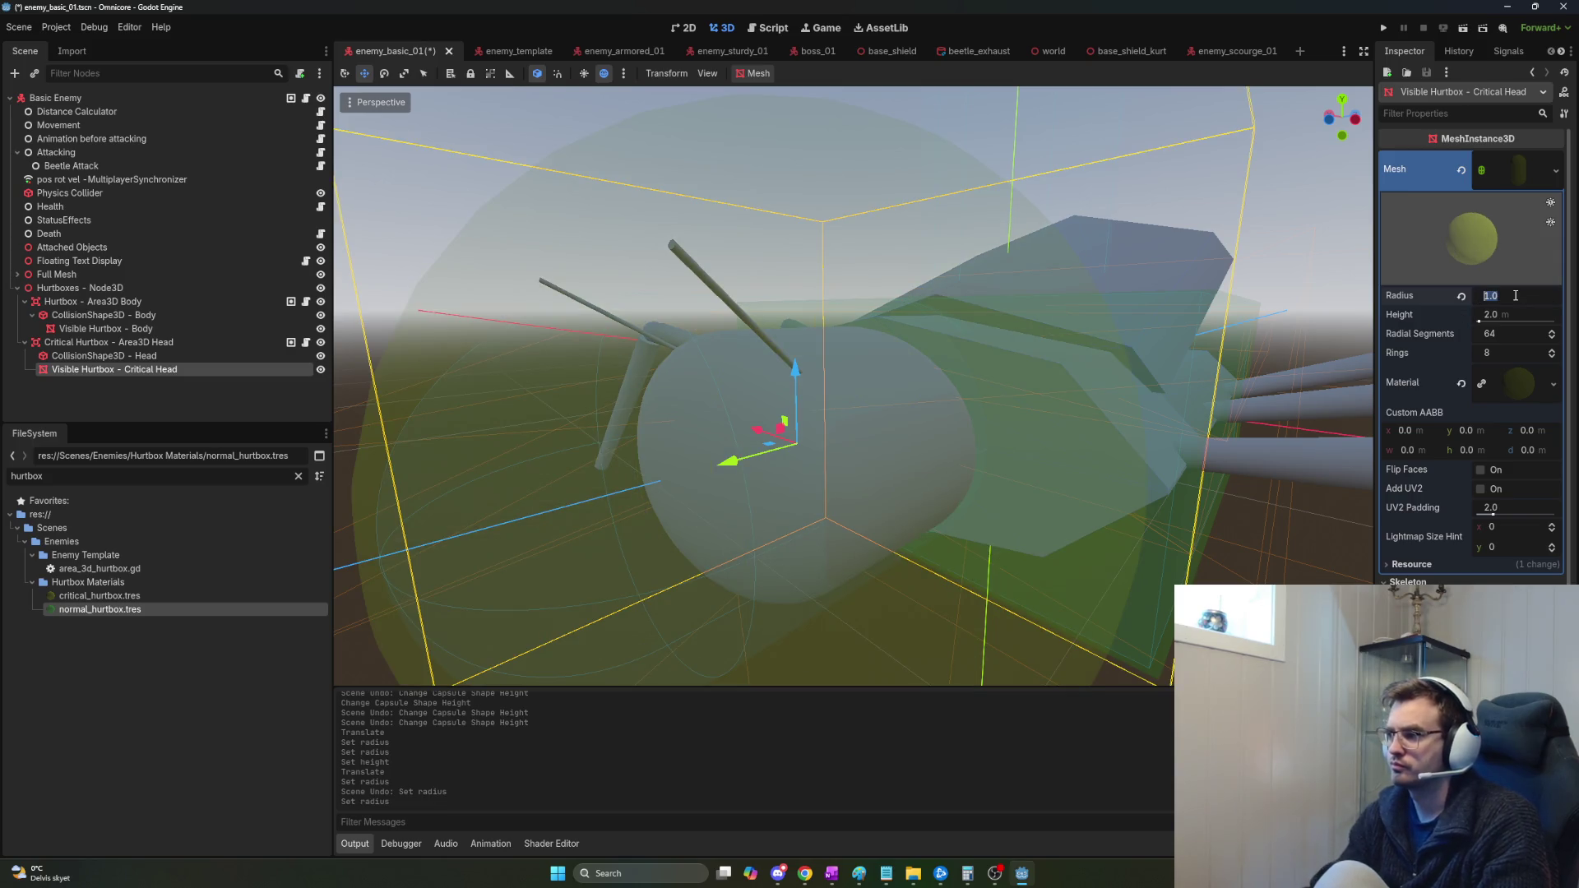
{"action": "type", "text": "0.7"}
{"action": "key", "text": "Return"}
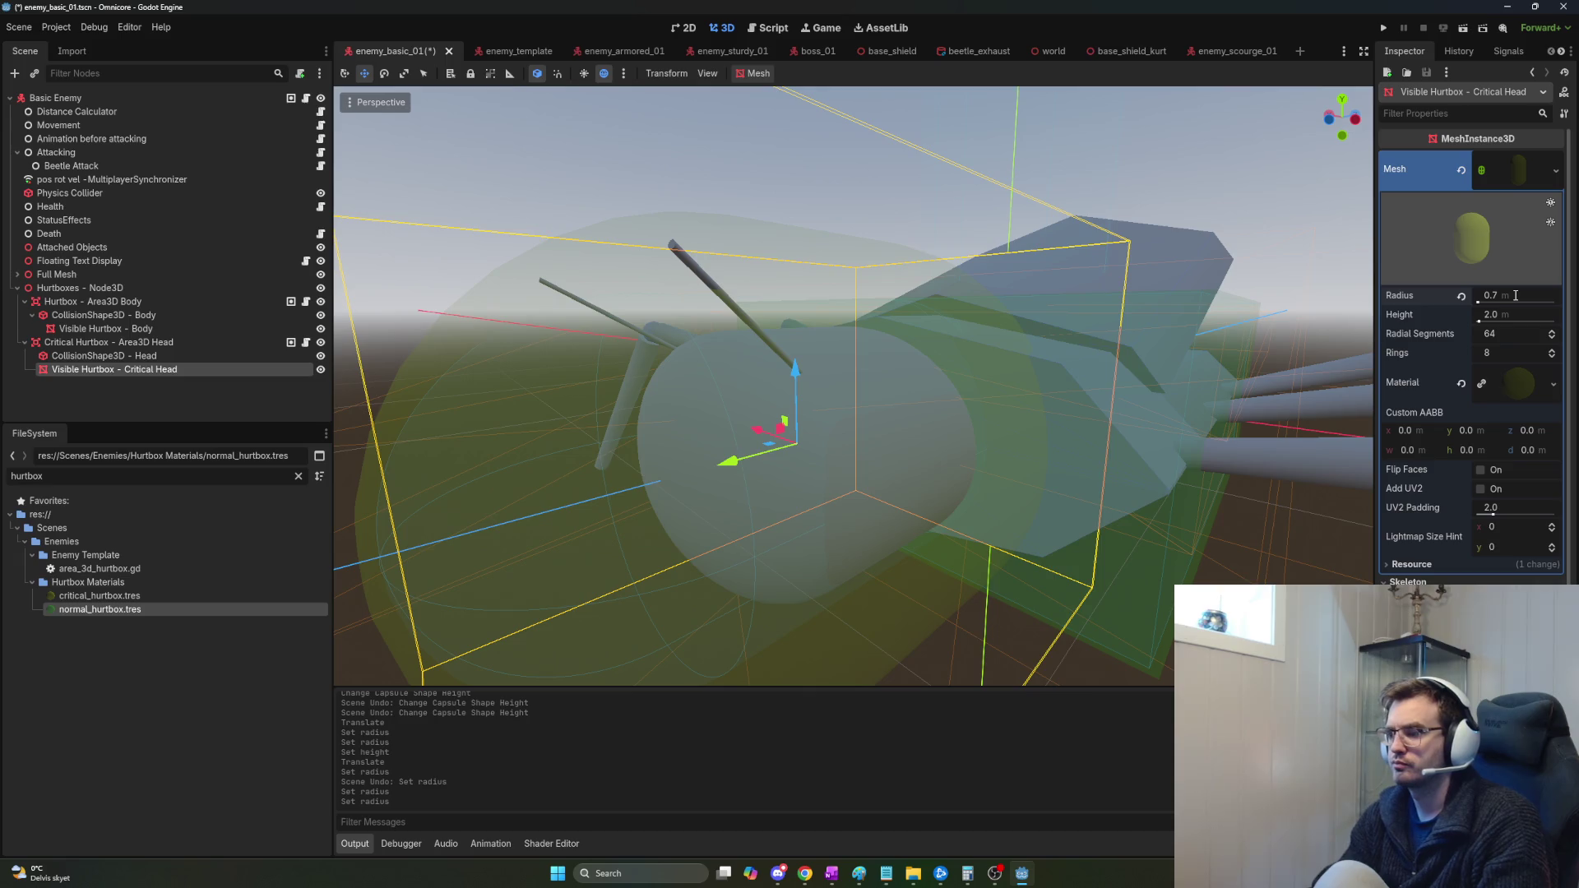
{"action": "left_click", "coordinate": [1516, 295]}
{"action": "key", "text": "BackSpace"}
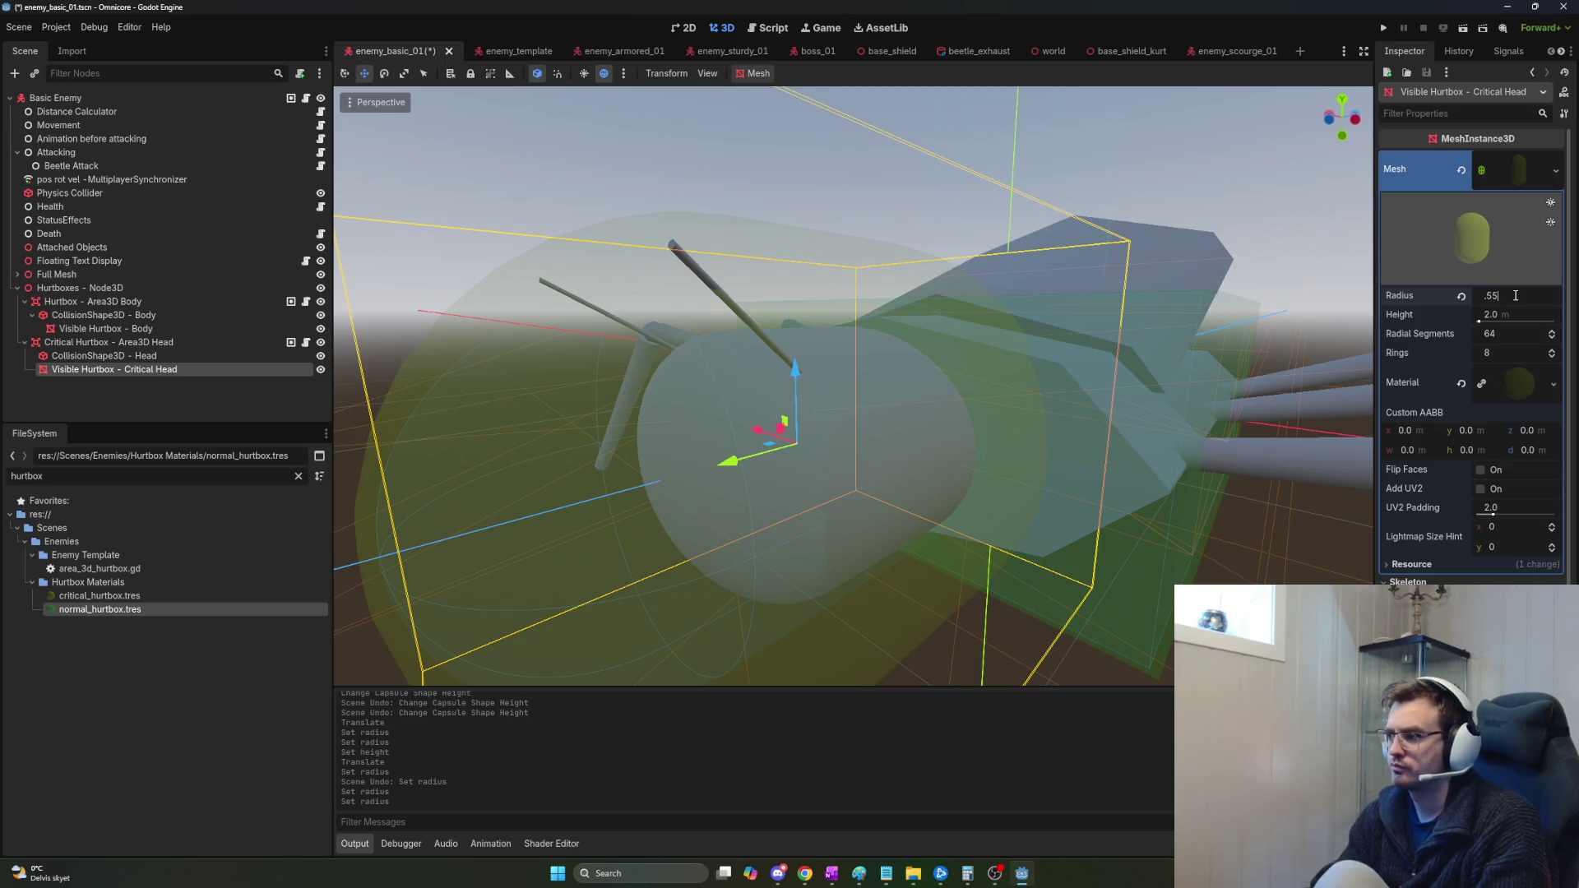
{"action": "key", "text": "Return"}
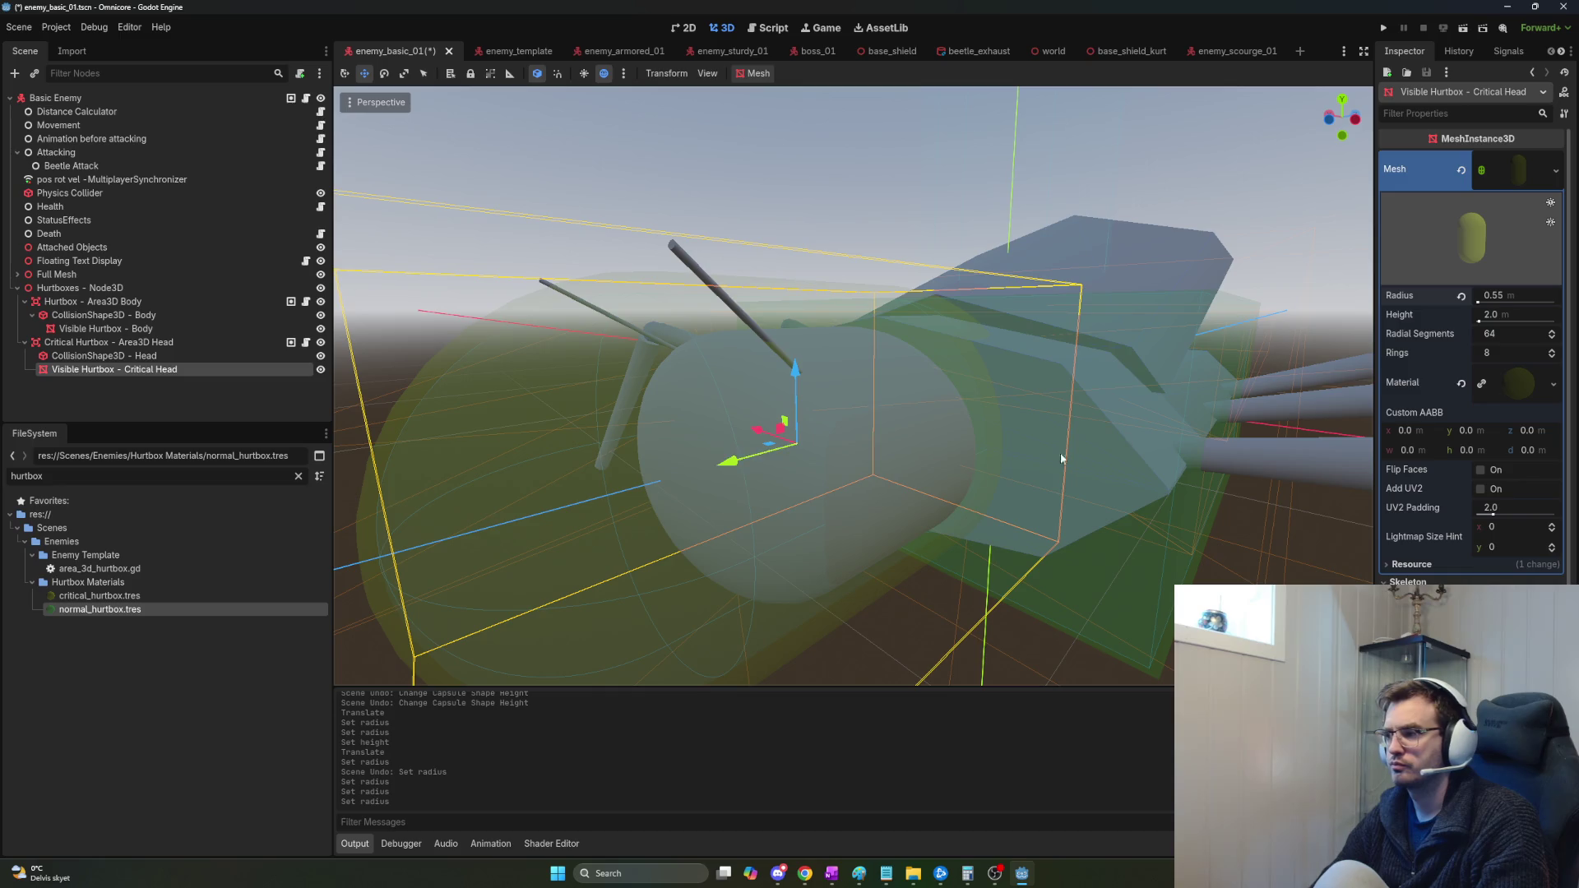
Raise the capsule mesh height through 1 and 1.2 to 1.4, then shift it along the beetle.
{"action": "left_click", "coordinate": [1505, 314]}
{"action": "type", "text": "1"}
{"action": "key", "text": "Return"}
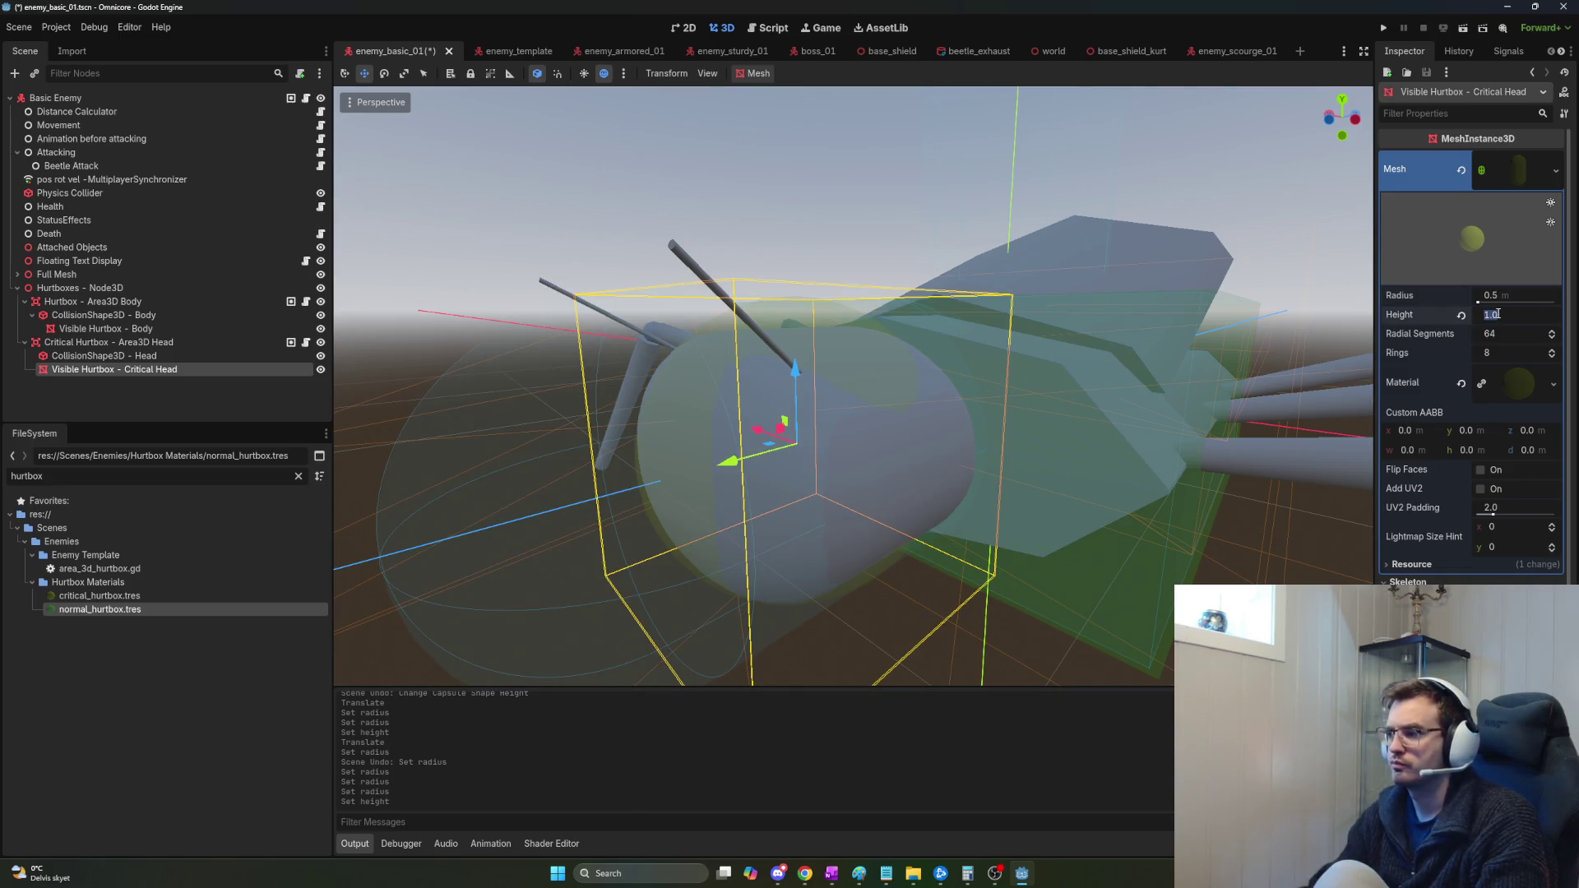
{"action": "type", "text": "1.2"}
{"action": "key", "text": "Return"}
{"action": "mouse_move", "coordinate": [855, 411]}
{"action": "left_mouse_down"}
{"action": "mouse_move", "coordinate": [345, 411]}
{"action": "mouse_move", "coordinate": [1235, 400]}
{"action": "left_mouse_up"}
{"action": "left_click_drag", "start_coordinate": [1510, 309], "coordinate": [1511, 312]}
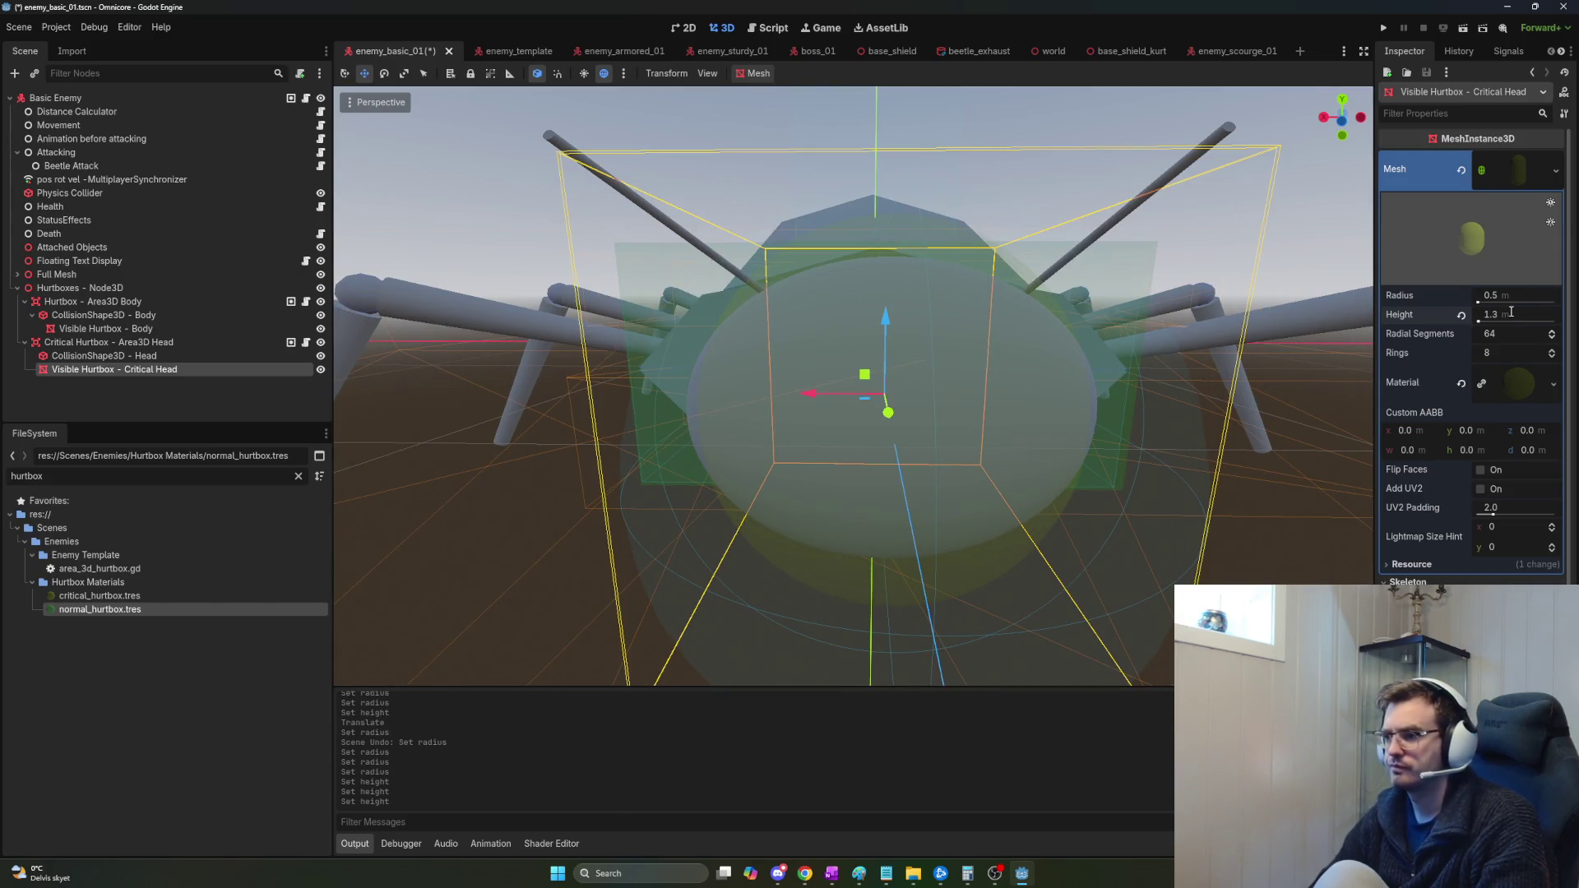
{"action": "type", "text": "1.4"}
{"action": "key", "text": "Return"}
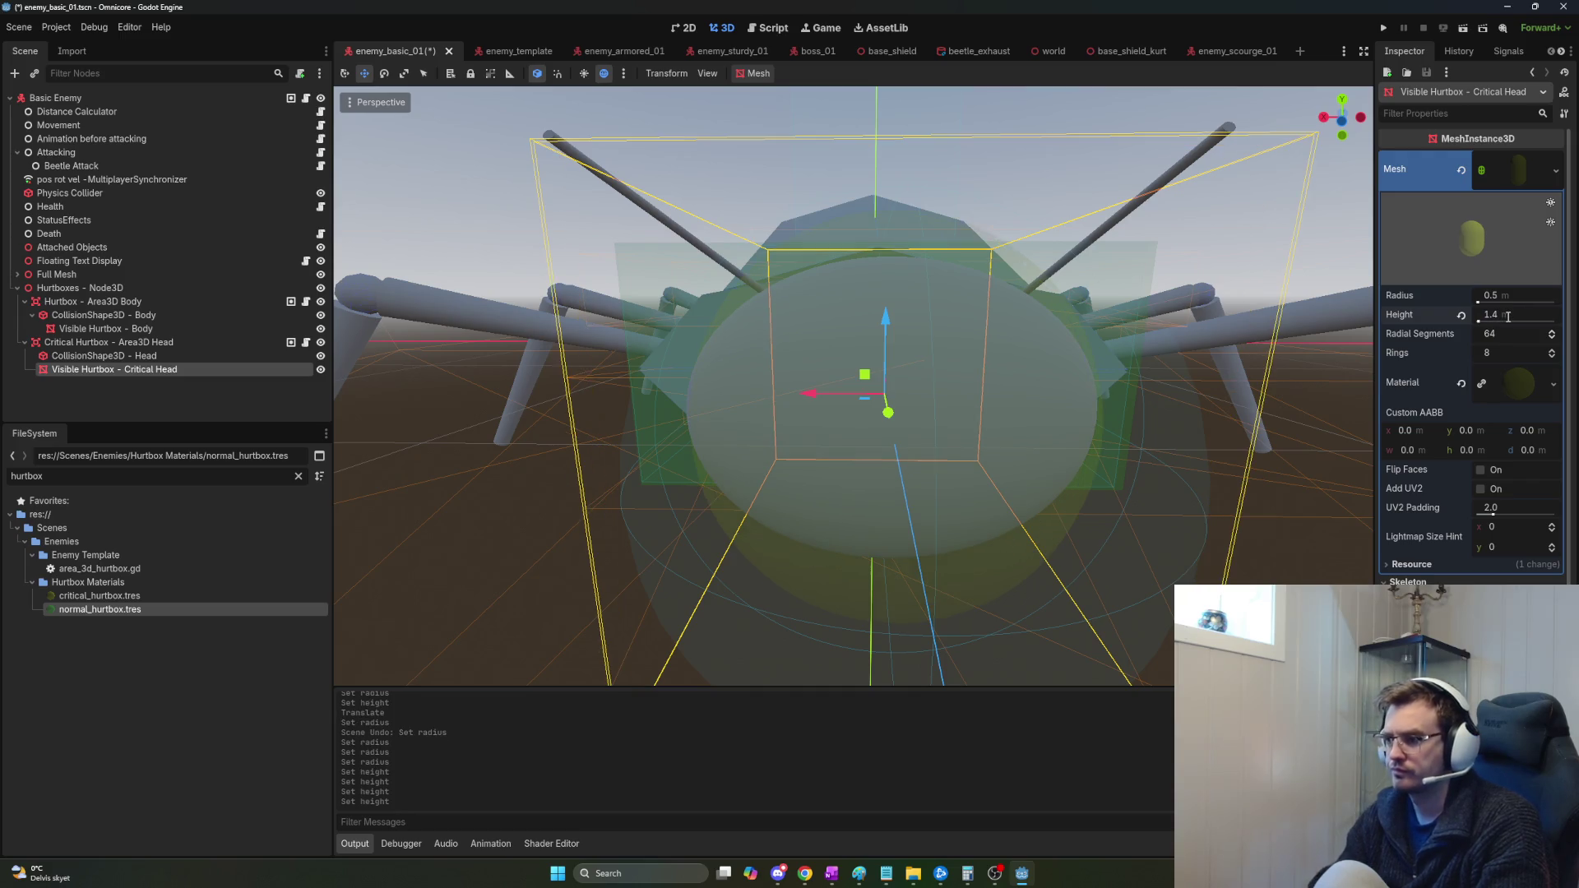
{"action": "left_click_drag", "start_coordinate": [886, 323], "coordinate": [823, 346]}
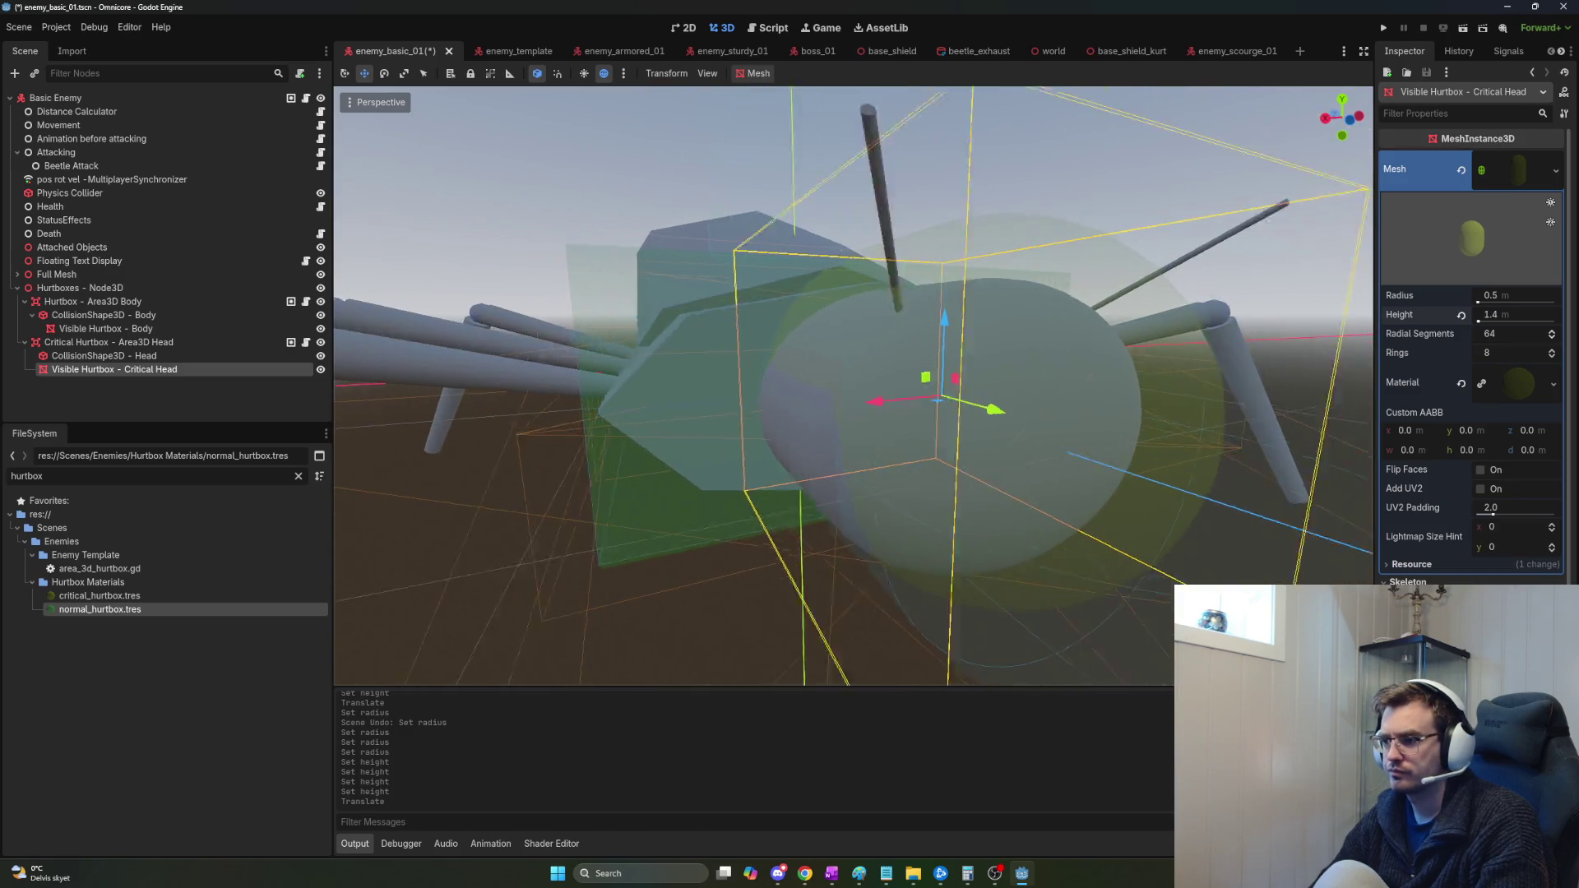
{"action": "scroll", "coordinate": [853, 386], "scroll_direction": "up", "scroll_amount": 5}
{"action": "scroll", "coordinate": [854, 387], "scroll_direction": "down", "scroll_amount": 5}
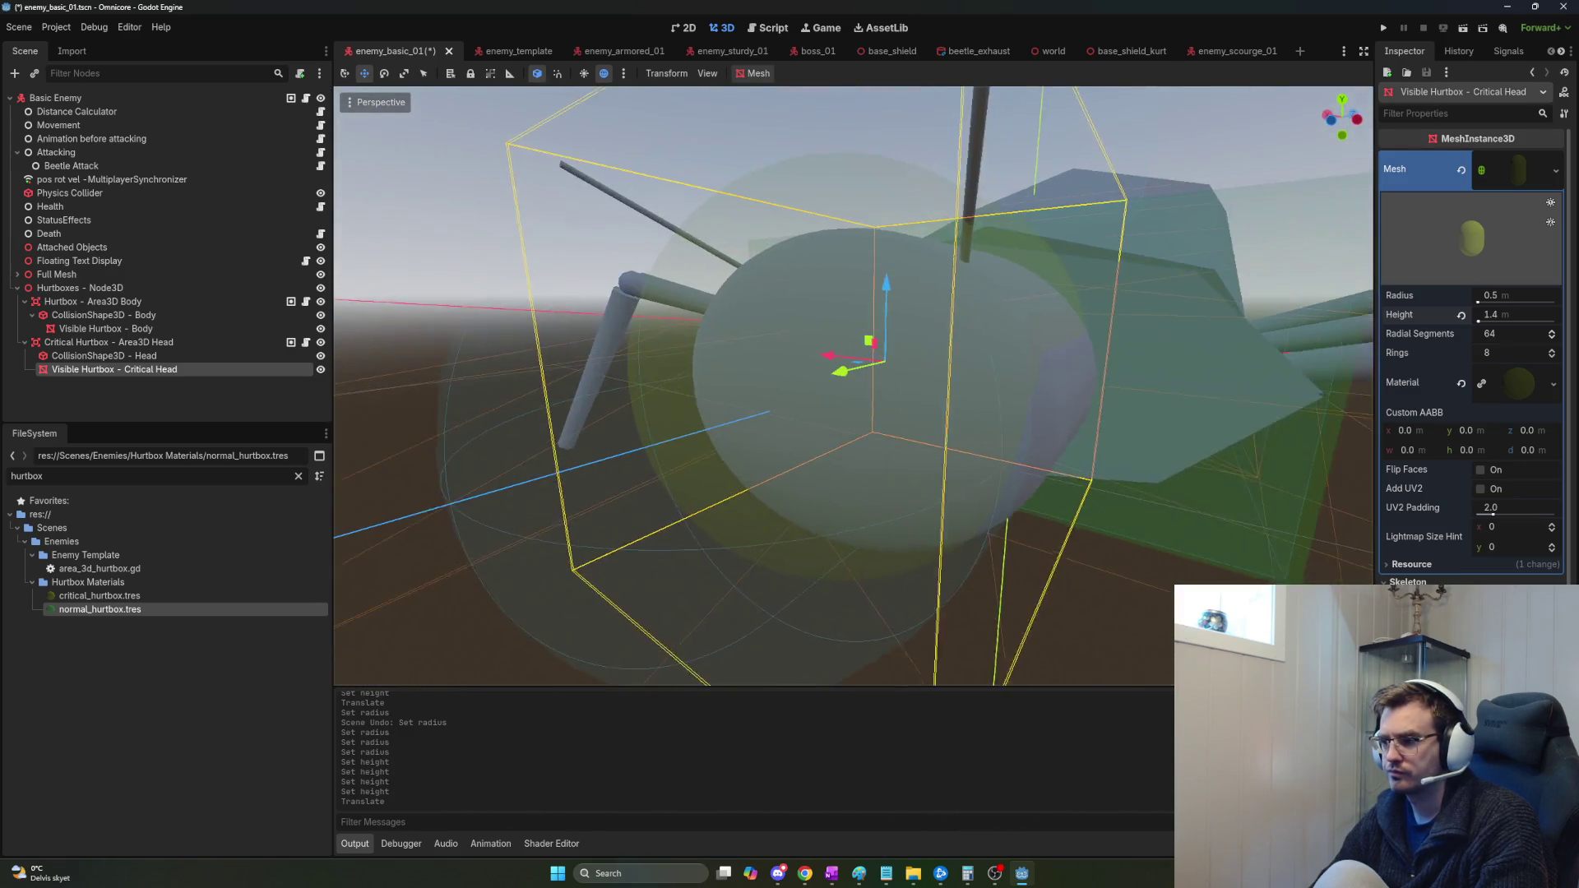
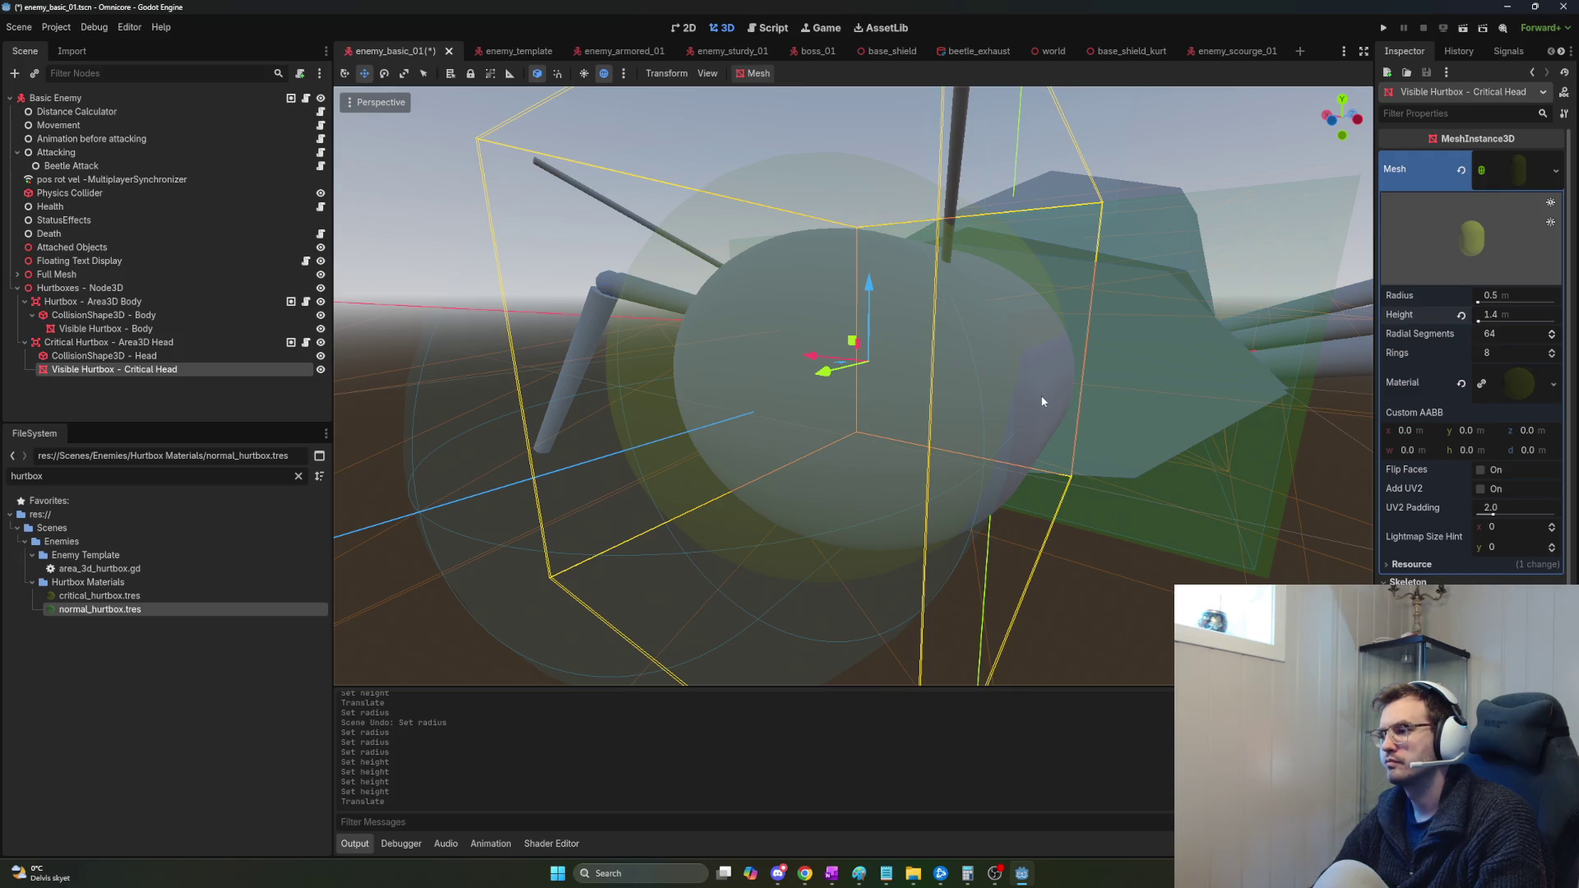
Select the beetle's Head mesh in the viewport and scroll through its Inspector properties.
{"action": "left_click", "coordinate": [1511, 315]}
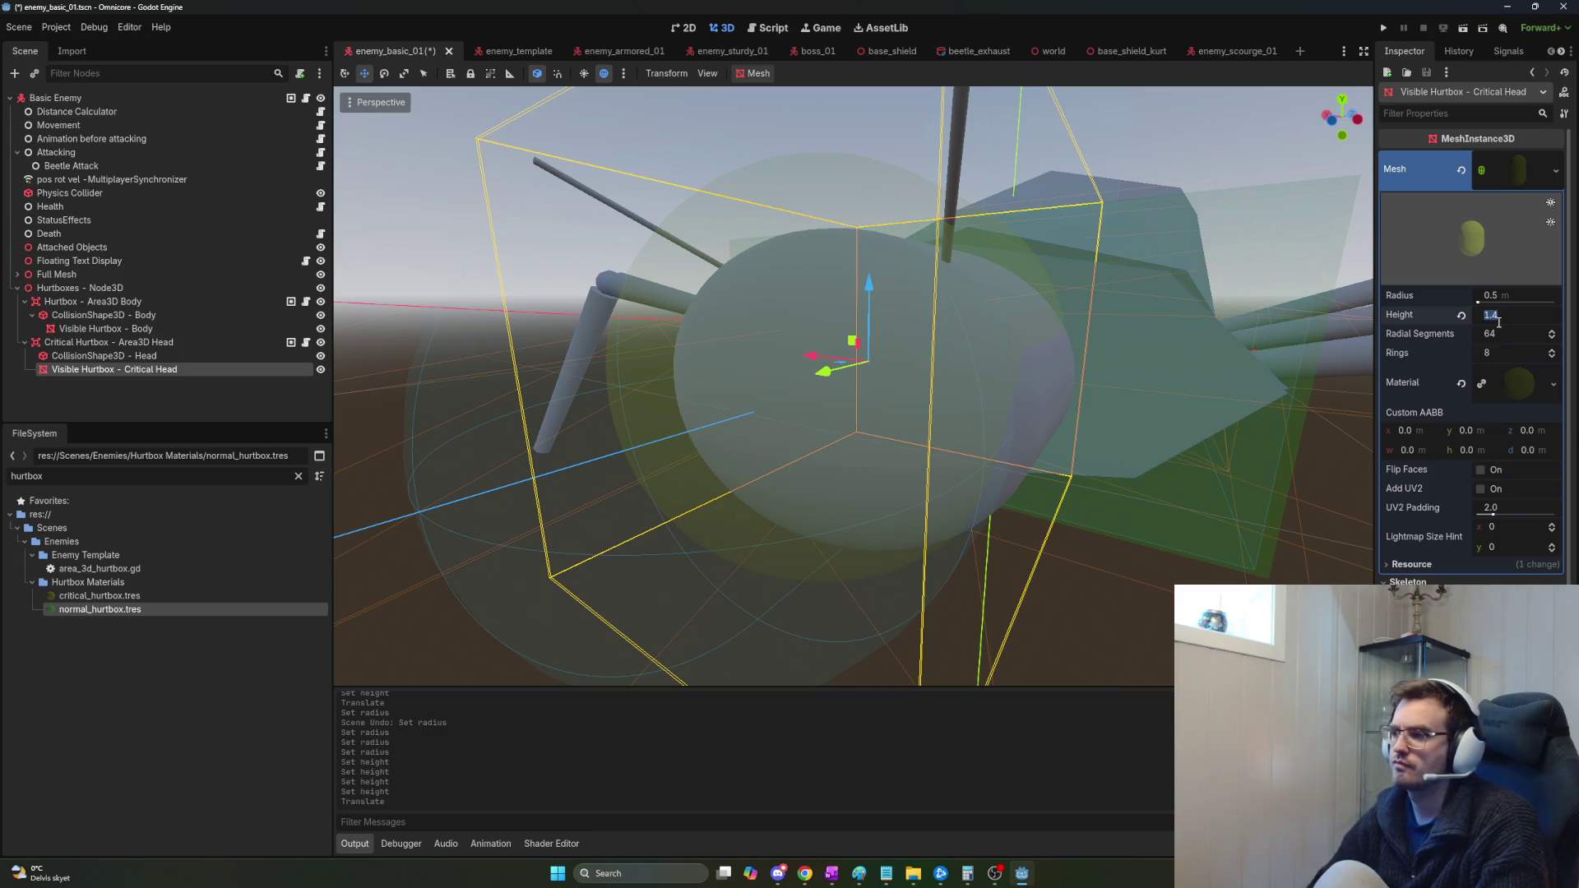
{"action": "left_click", "coordinate": [107, 343]}
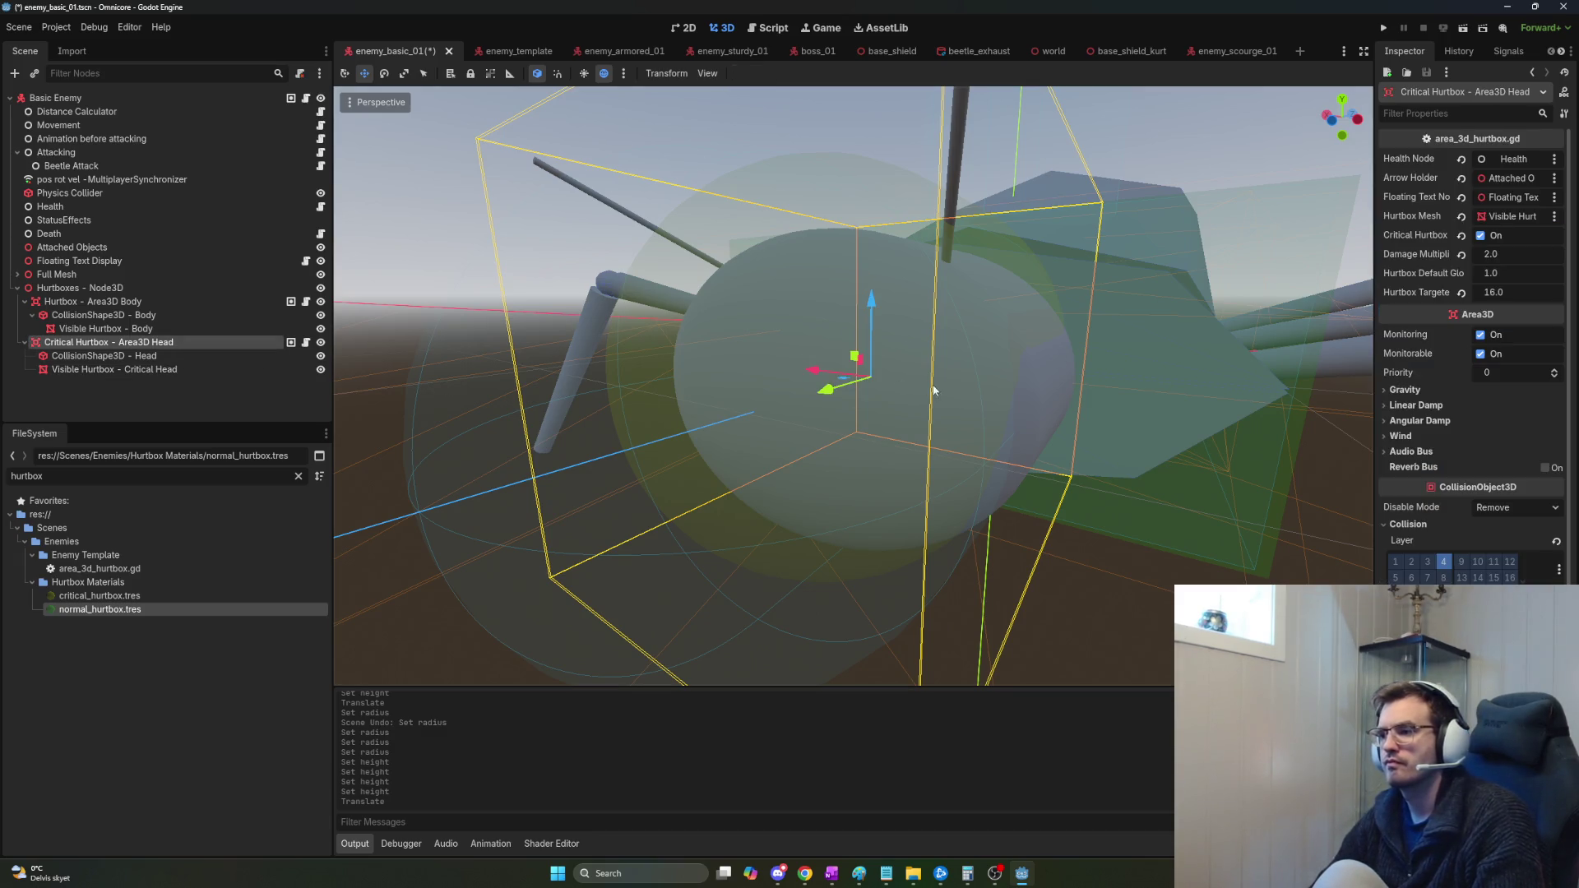
{"action": "left_click", "coordinate": [1008, 393]}
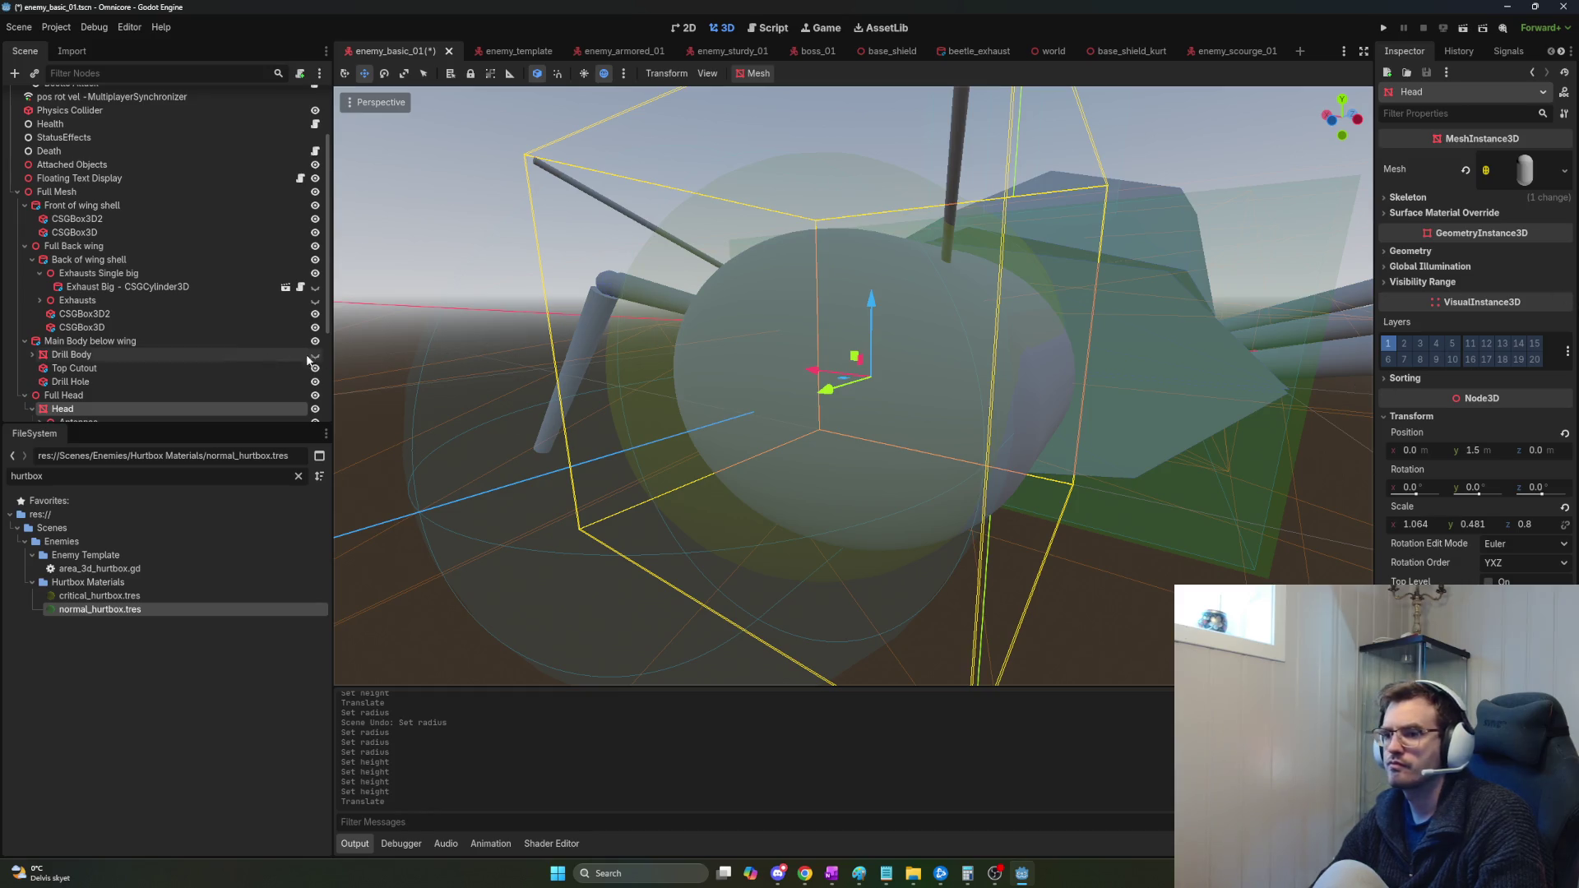
{"action": "scroll", "coordinate": [242, 360], "scroll_direction": "up", "scroll_amount": 2}
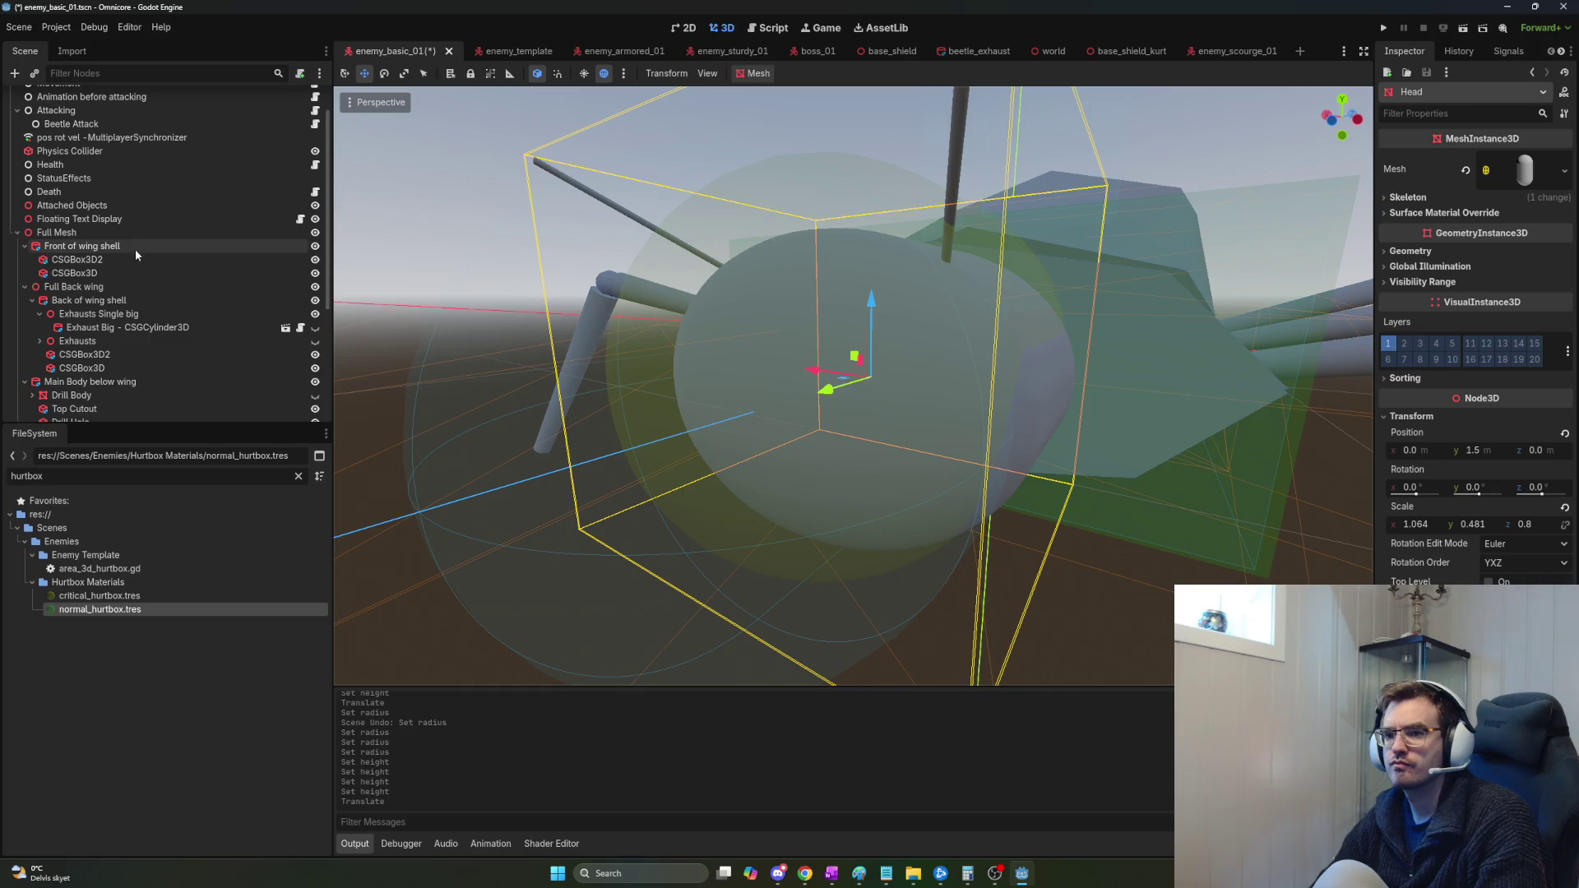
{"action": "scroll", "coordinate": [129, 300], "scroll_direction": "down", "scroll_amount": 2}
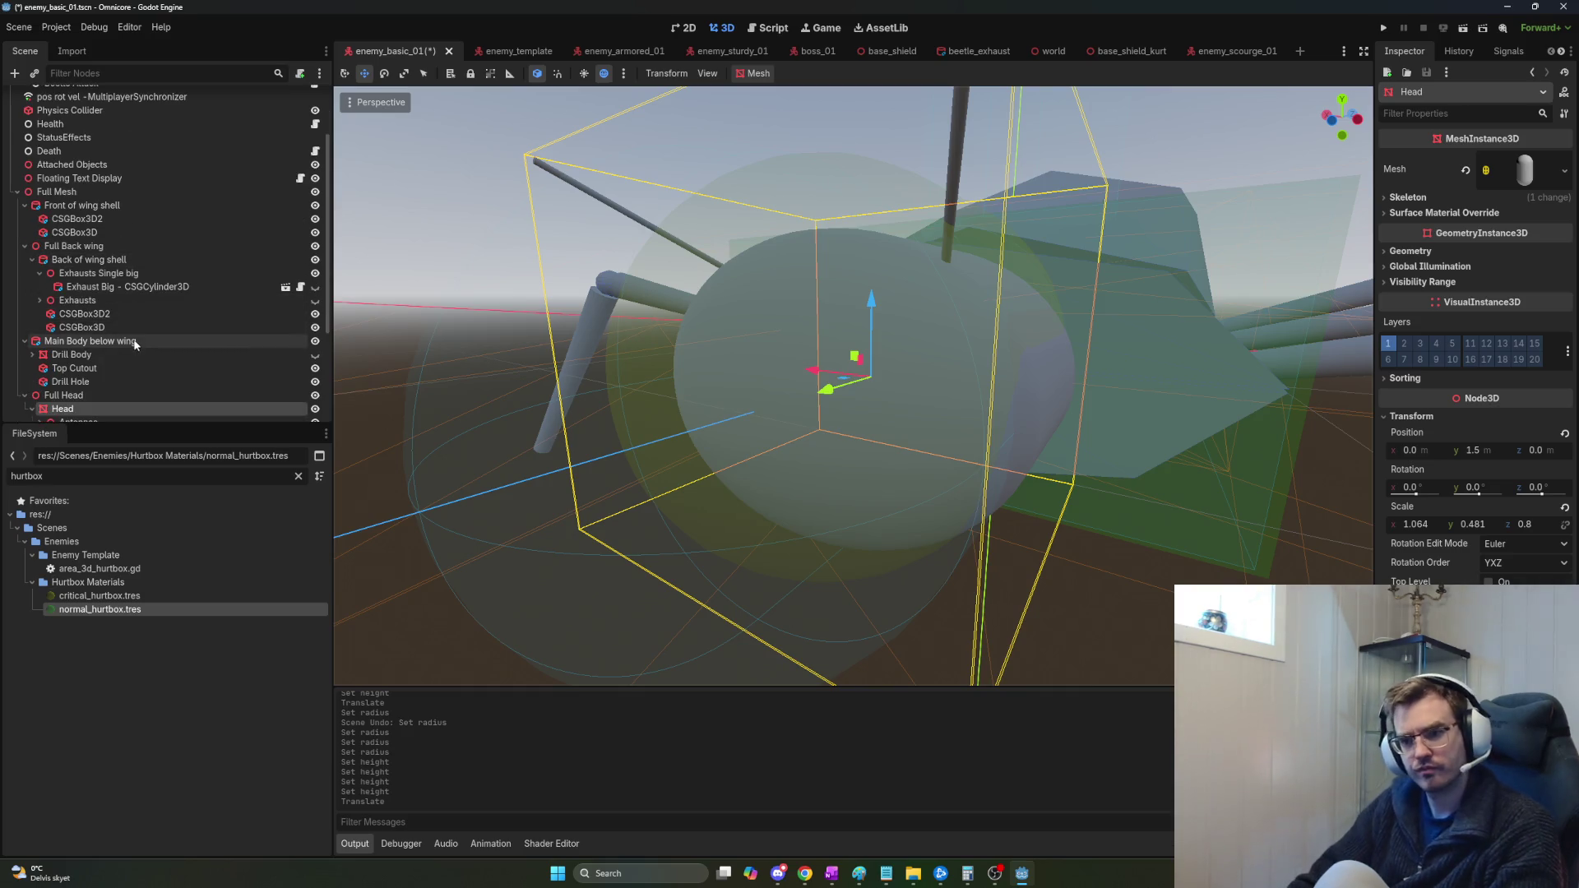
{"action": "scroll", "coordinate": [129, 329], "scroll_direction": "down", "scroll_amount": 2}
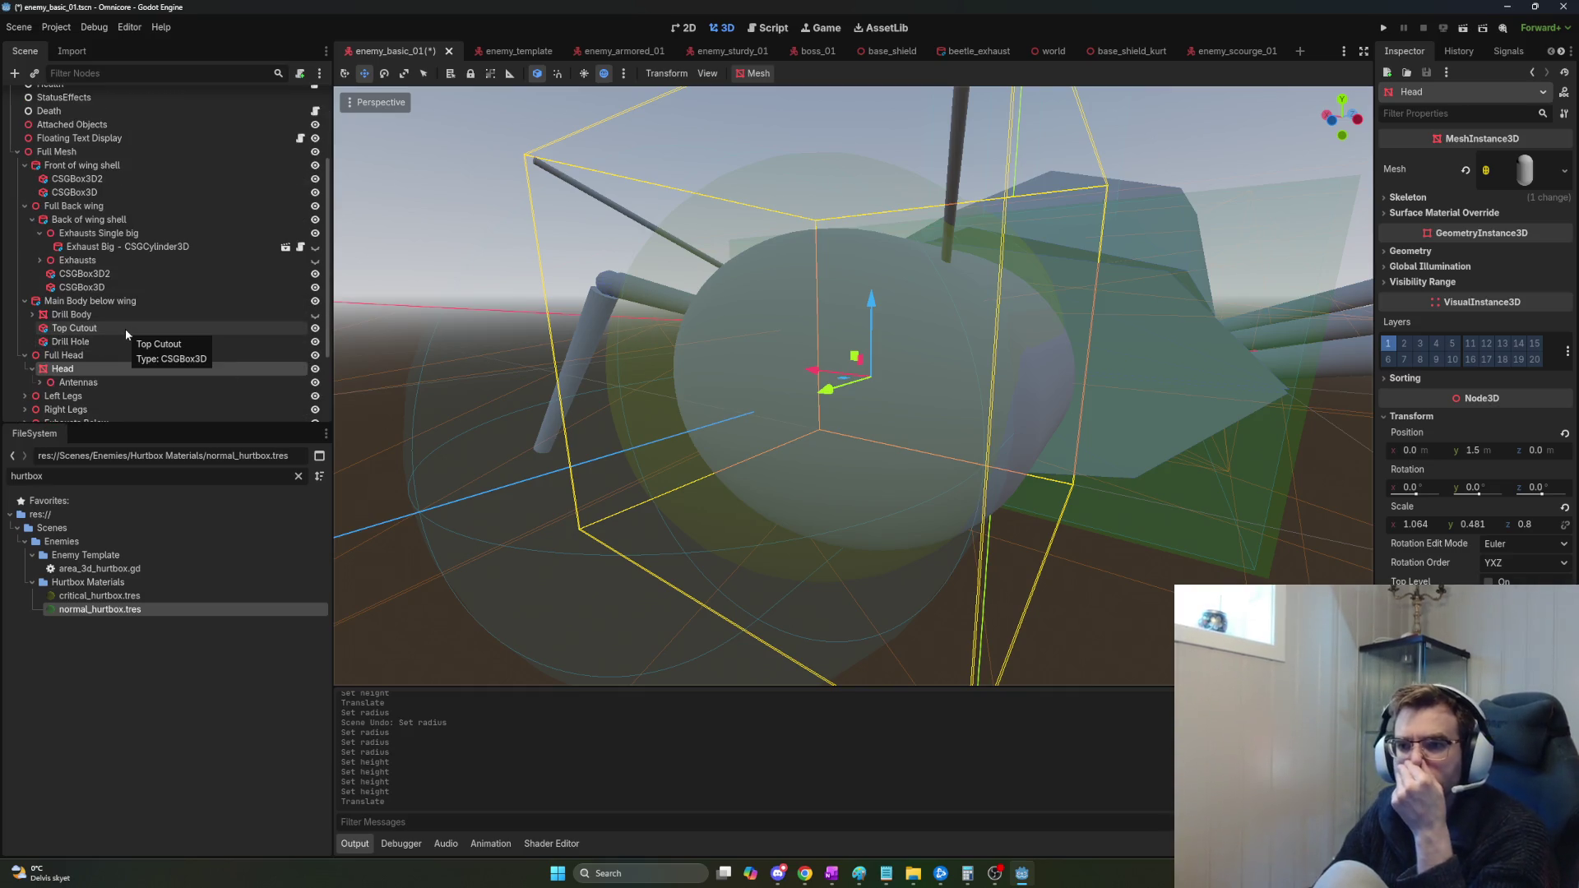
{"action": "scroll", "coordinate": [128, 337], "scroll_direction": "down", "scroll_amount": 4}
{"action": "scroll", "coordinate": [132, 362], "scroll_direction": "down", "scroll_amount": 2}
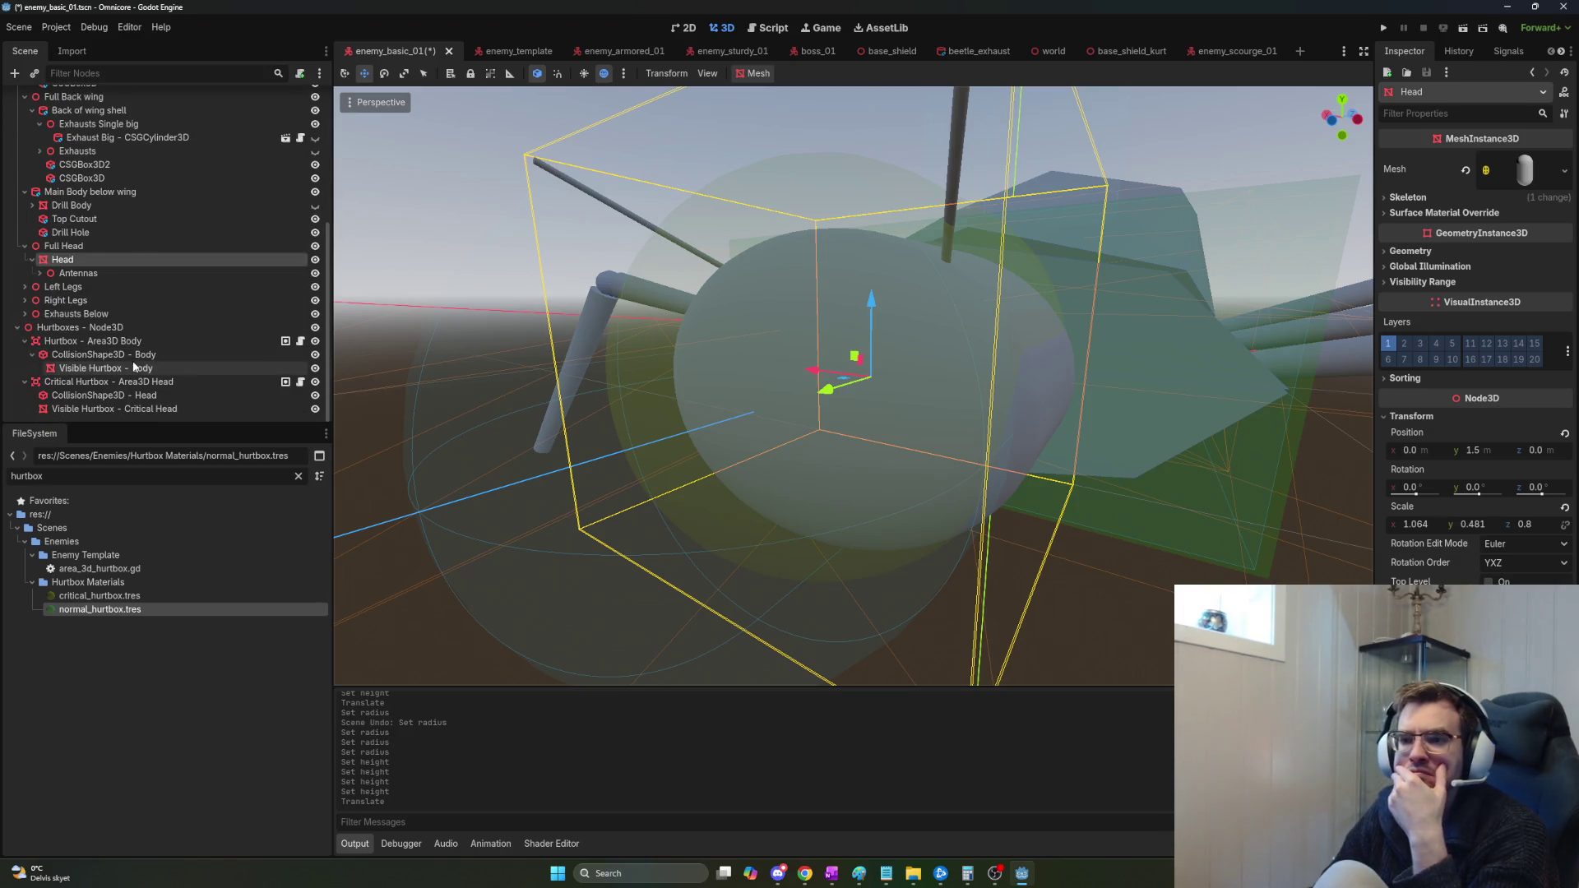
Generate a sibling Trimesh CollisionShape3D from the Head mesh, then switch to ChatGPT.
{"action": "right_click", "coordinate": [115, 258]}
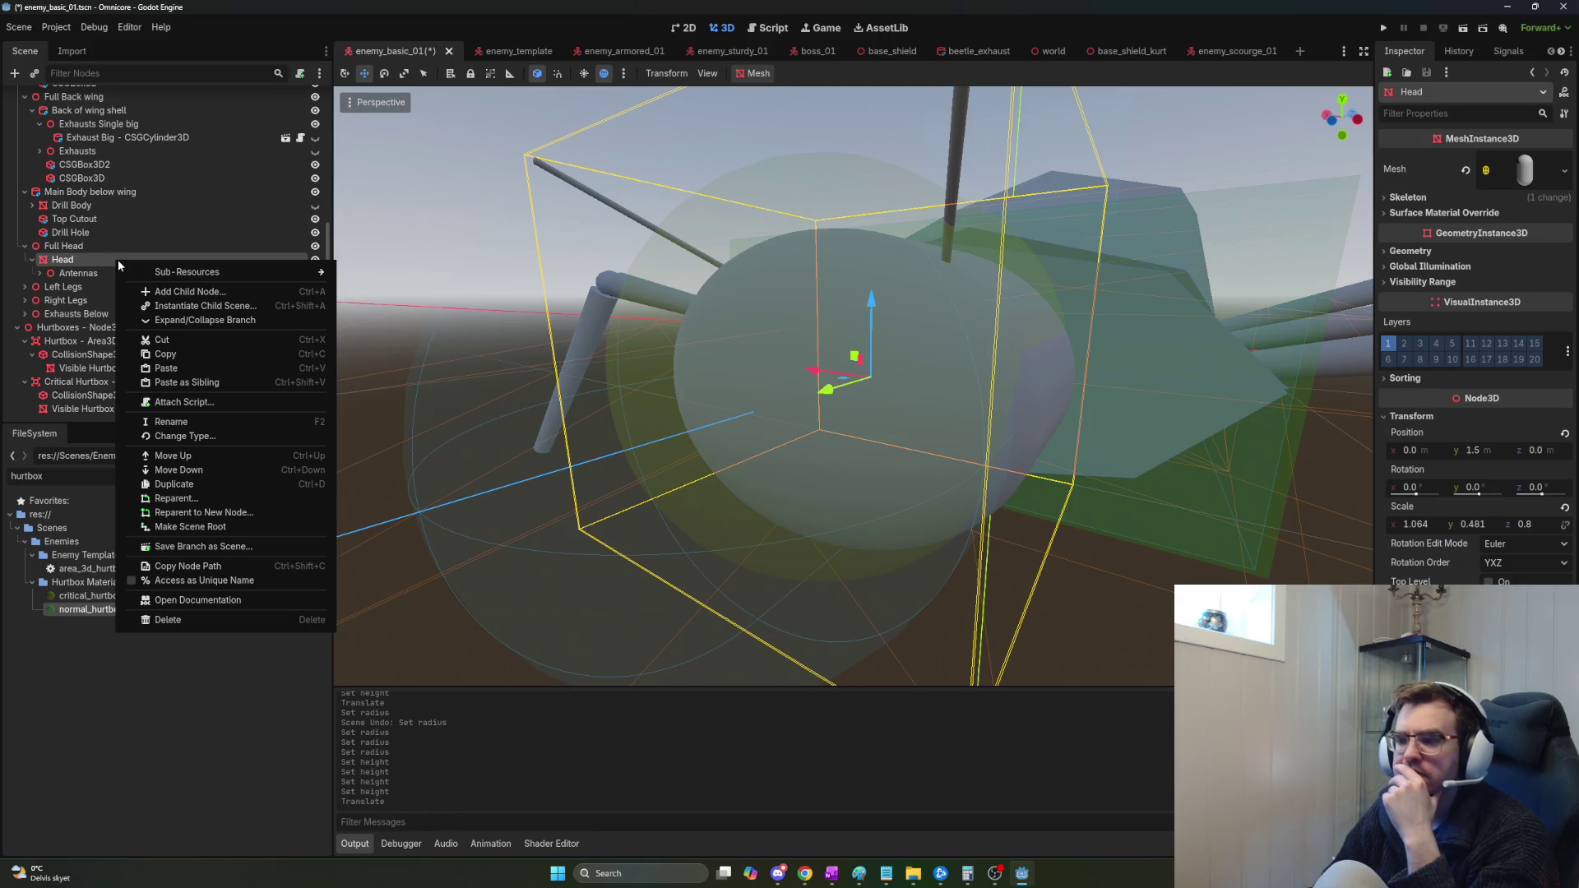
{"action": "left_click", "coordinate": [764, 75]}
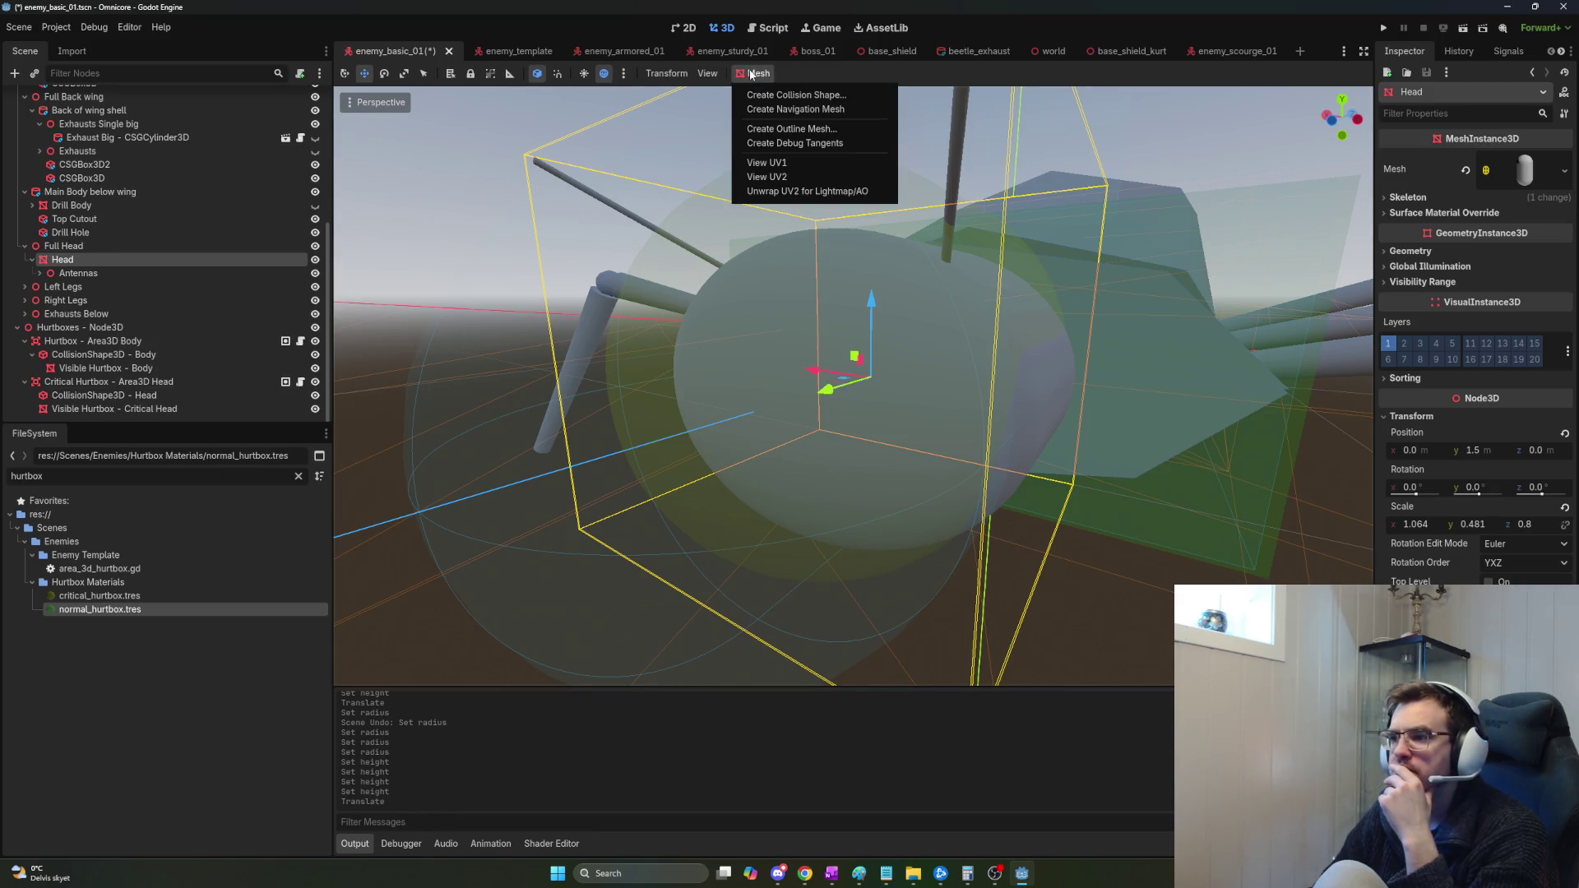
{"action": "left_click", "coordinate": [820, 93]}
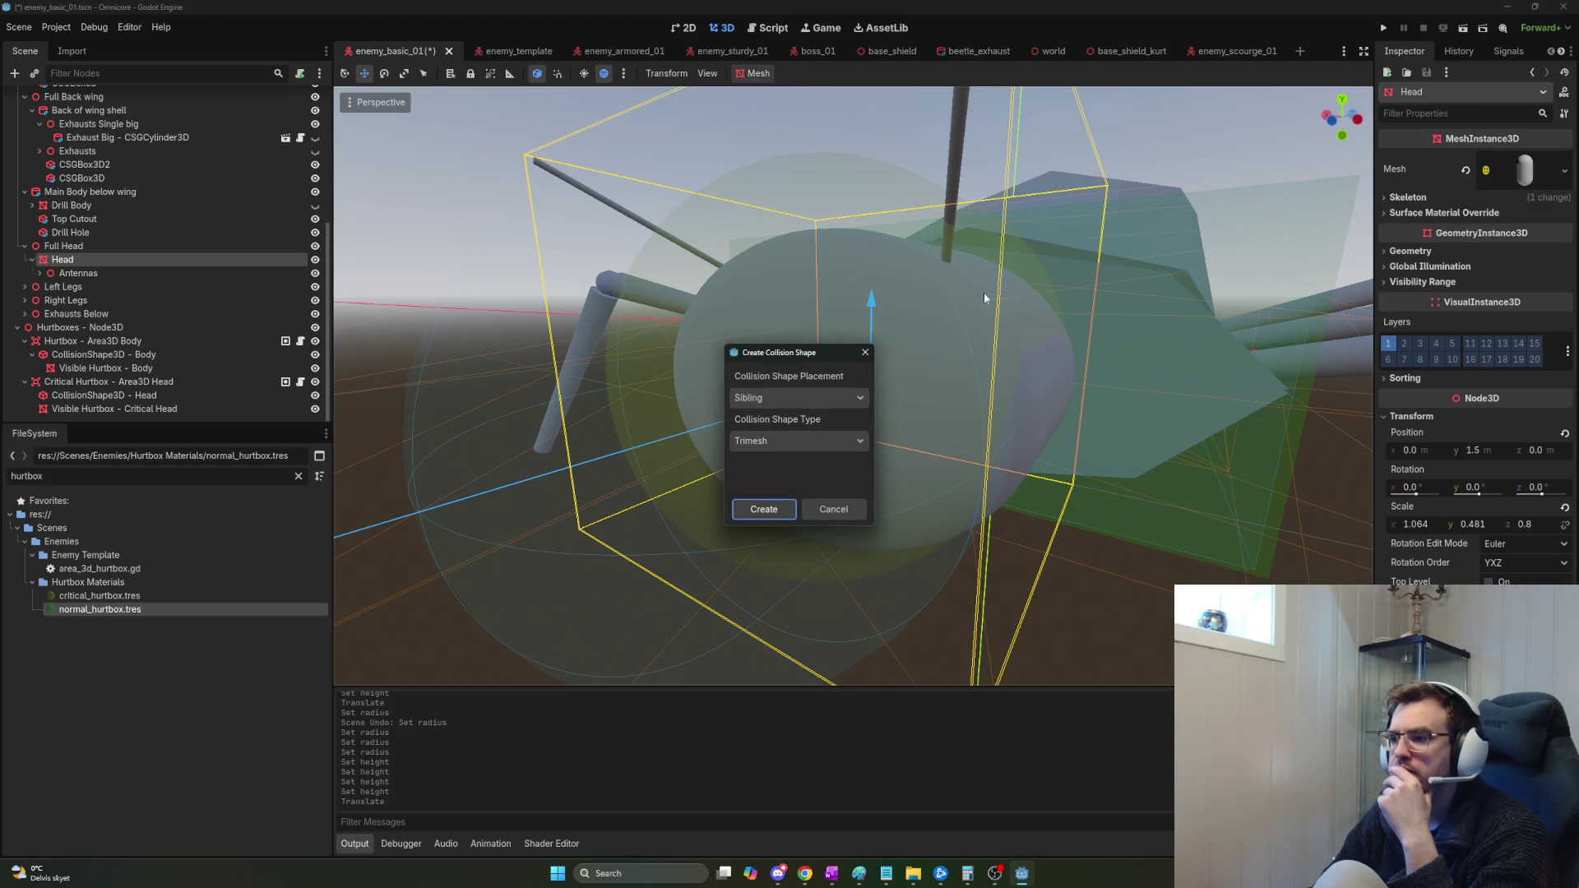
{"action": "left_click", "coordinate": [764, 508]}
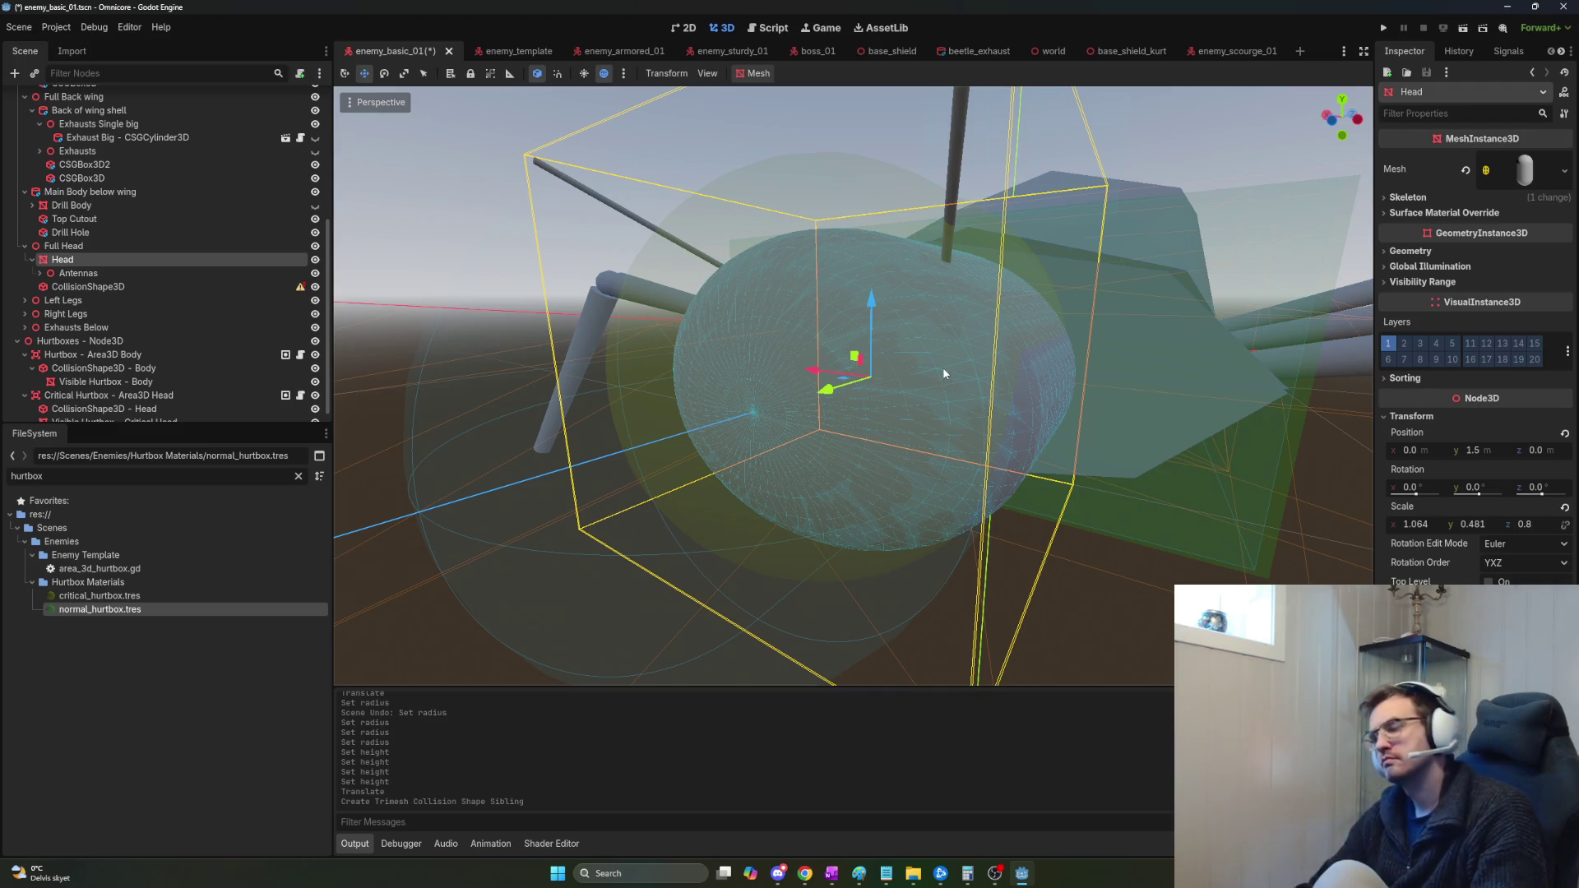
{"action": "key", "text": "alt+Tab"}
{"action": "key", "text": "alt+Tab"}
{"action": "key", "text": "alt+Tab"}
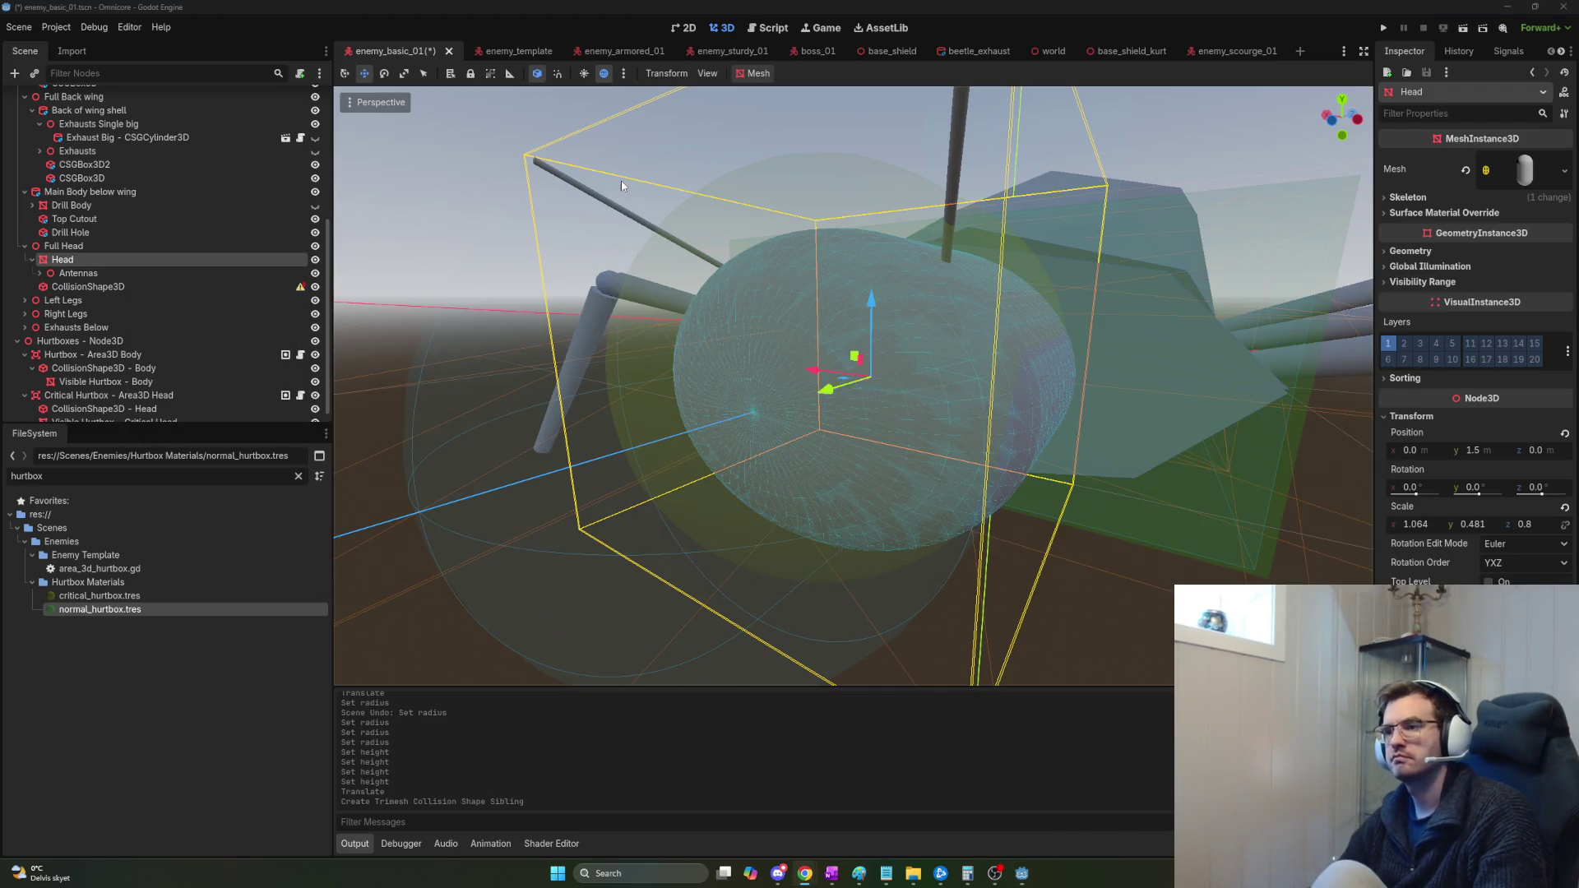
{"action": "key", "text": "alt+Tab"}
{"action": "key", "text": "alt+Tab"}
{"action": "key", "text": "alt+Tab"}
{"action": "key", "text": "alt+Tab"}
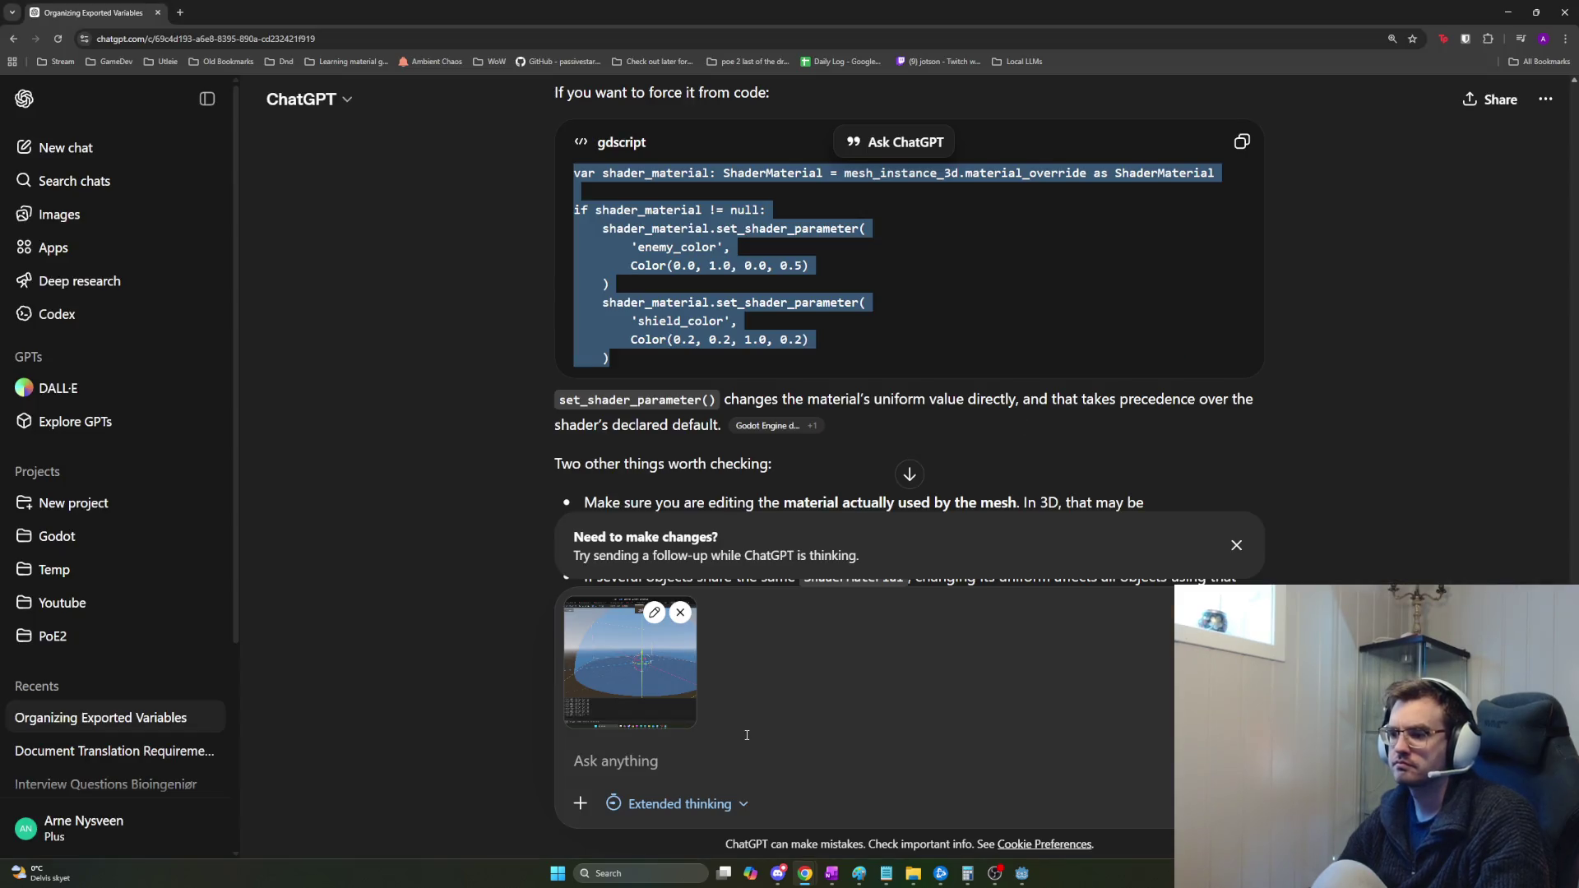
Ask ChatGPT if trimesh for all enemies is expensive compared with cylinders and spheres.
{"action": "left_click", "coordinate": [706, 761]}
{"action": "type", "text": "is trimm"}
{"action": "key", "text": "BackSpace"}
{"action": "type", "text": "esh for all my enemies "}
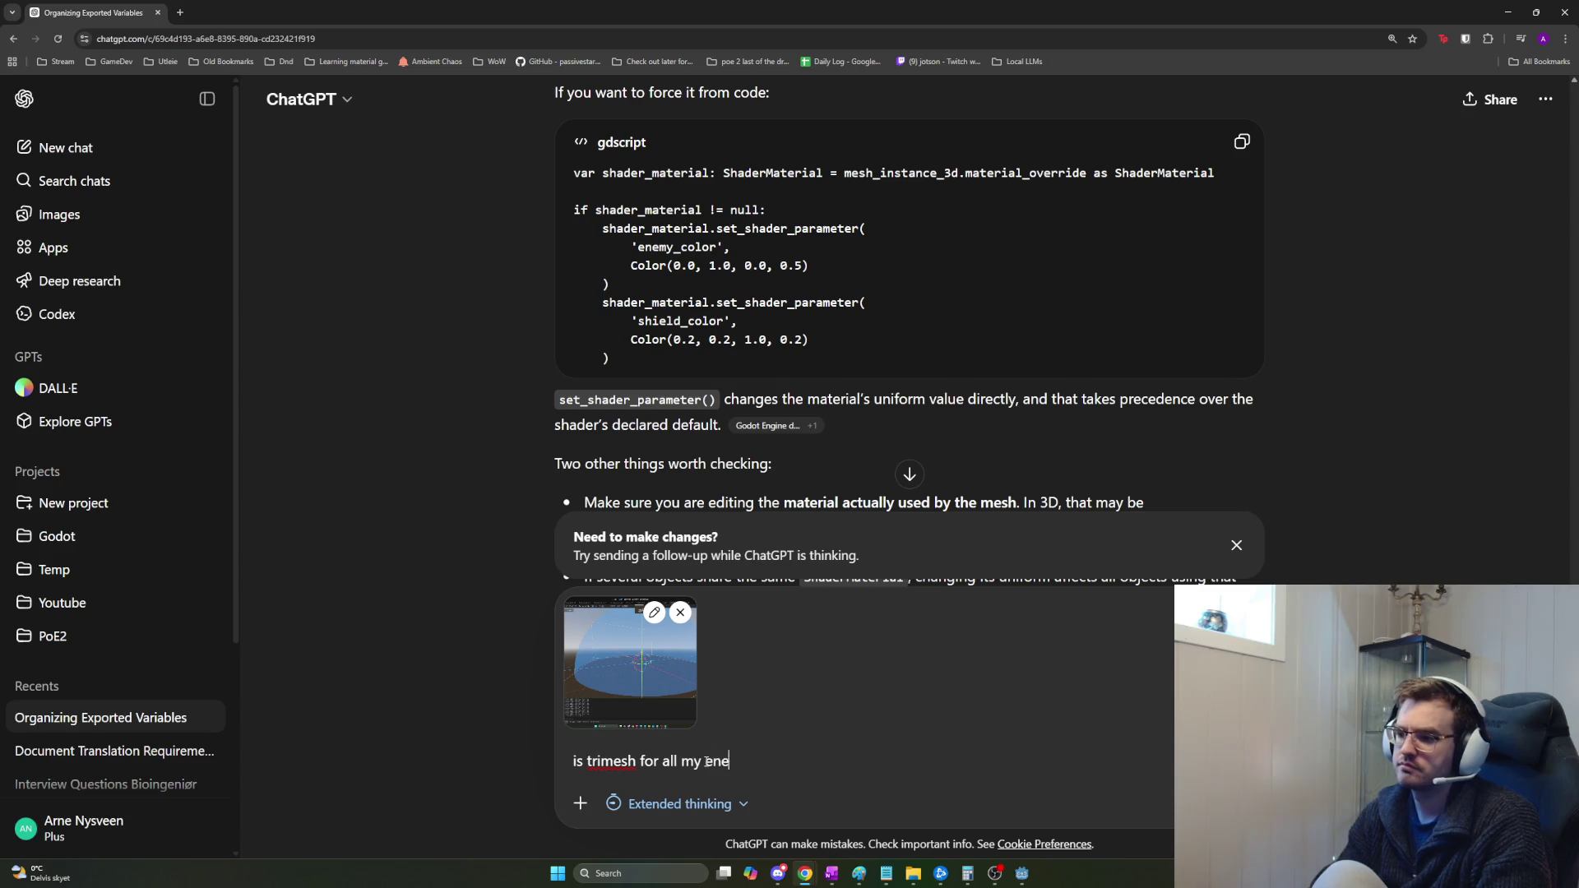
{"action": "type", "text": "expensive? Is it "}
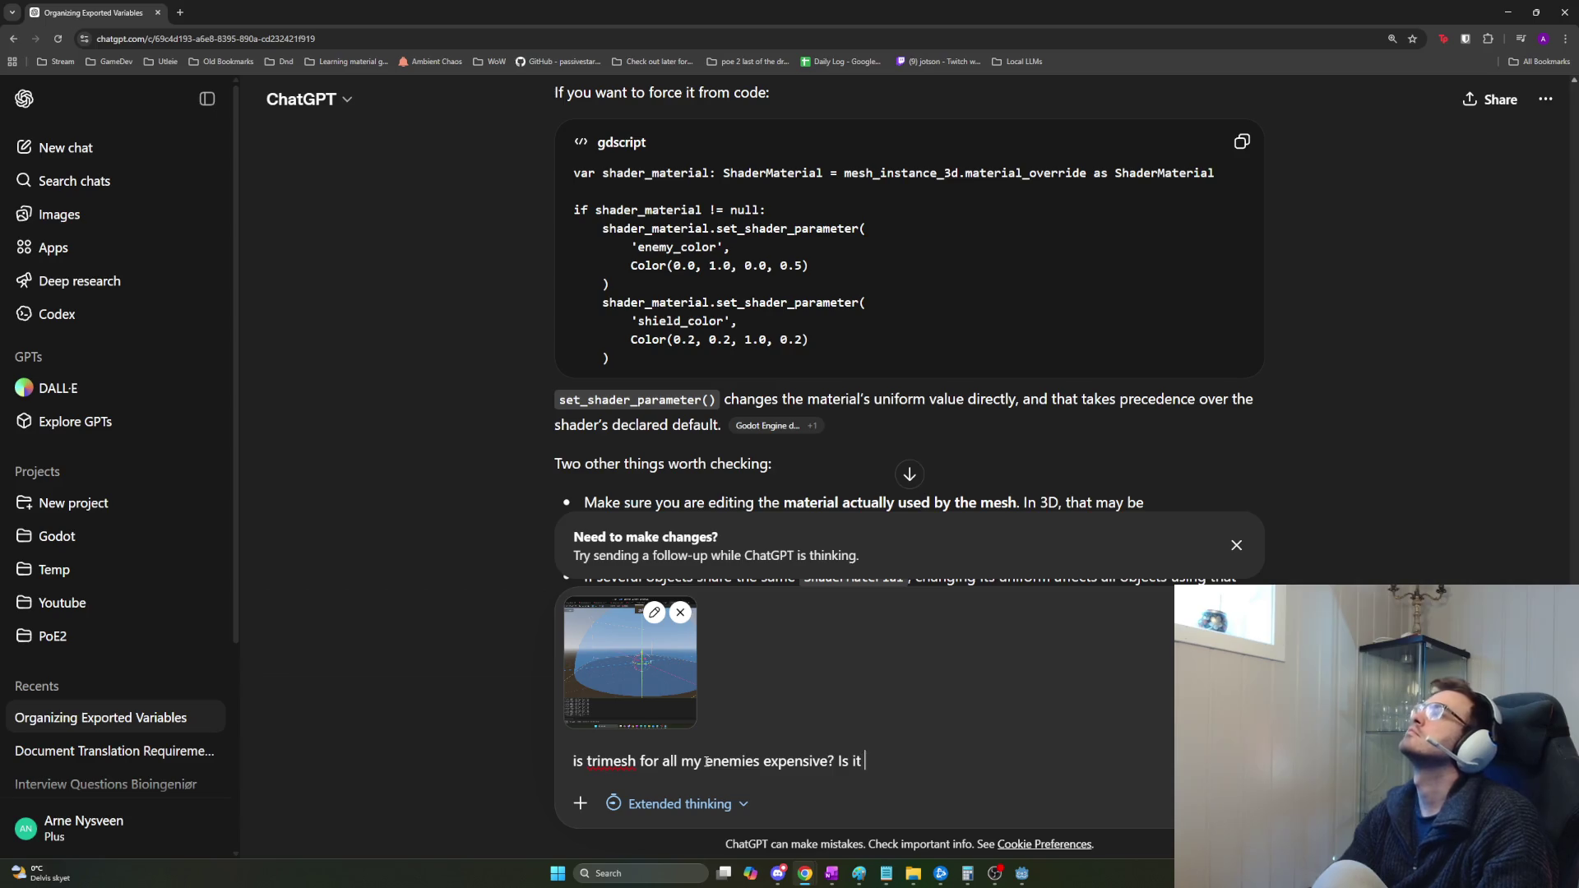
{"action": "type", "text": "worth replacing them with"}
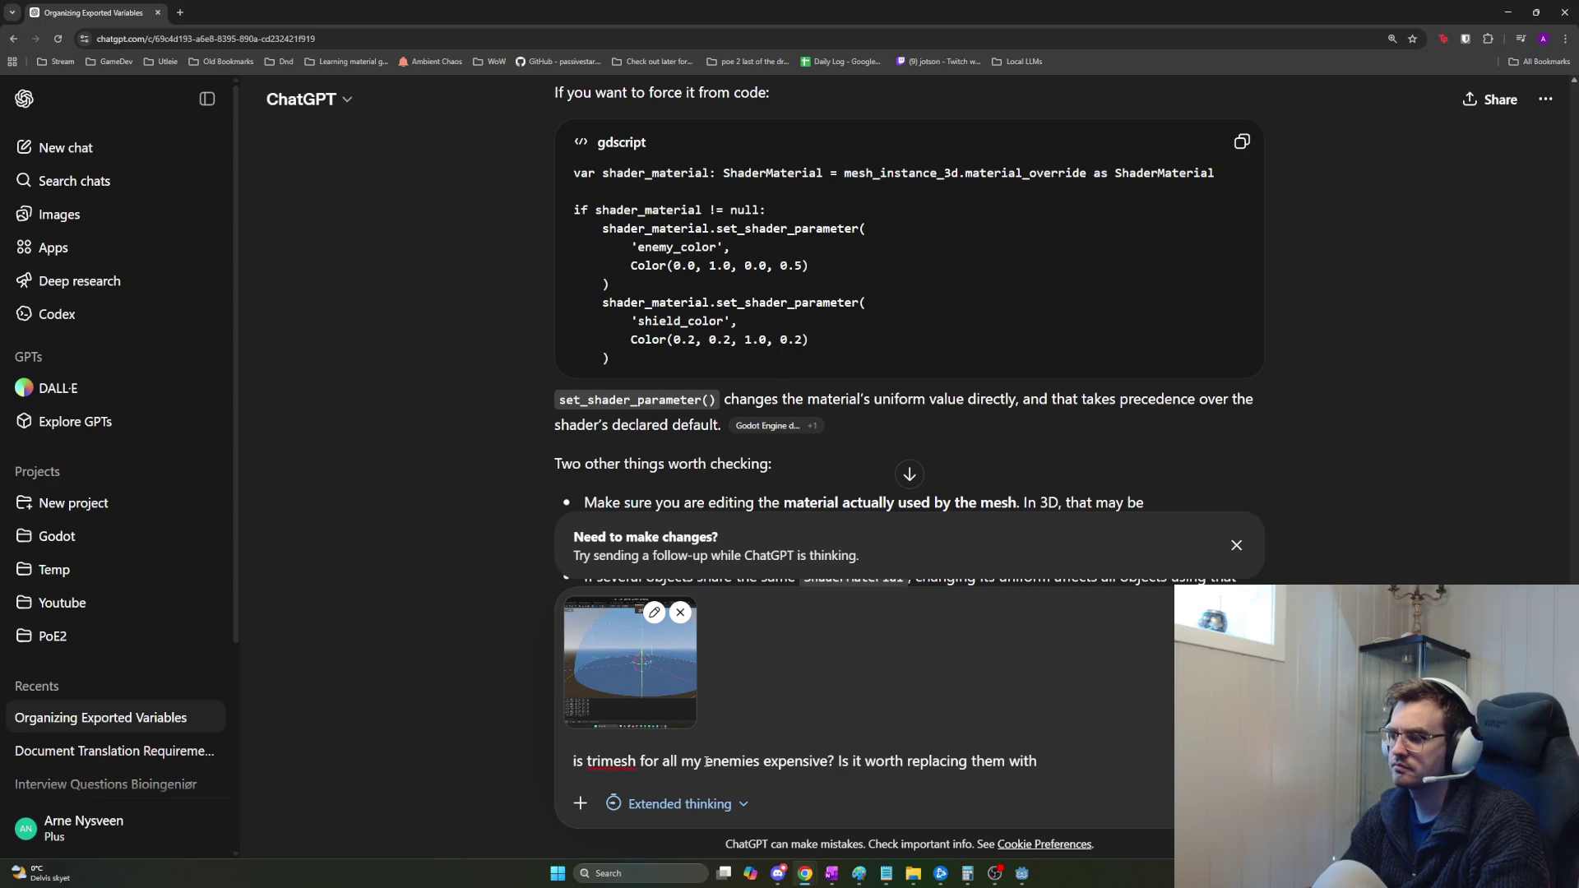
{"action": "type", "text": " cylinders and sphere"}
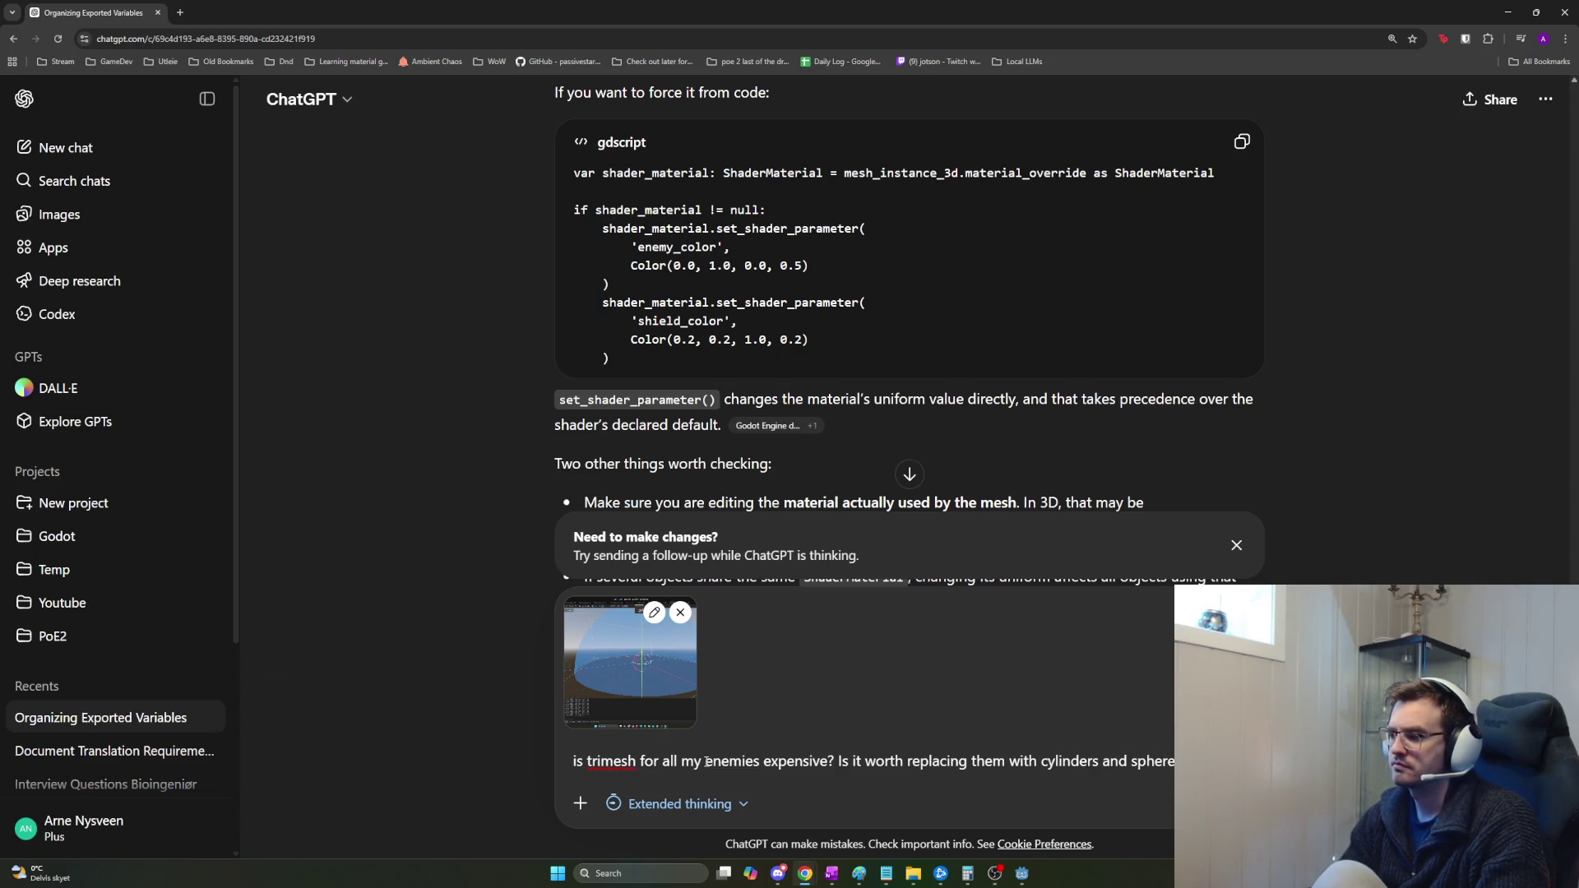
{"action": "type", "text": "s for example"}
{"action": "key", "text": "Return"}
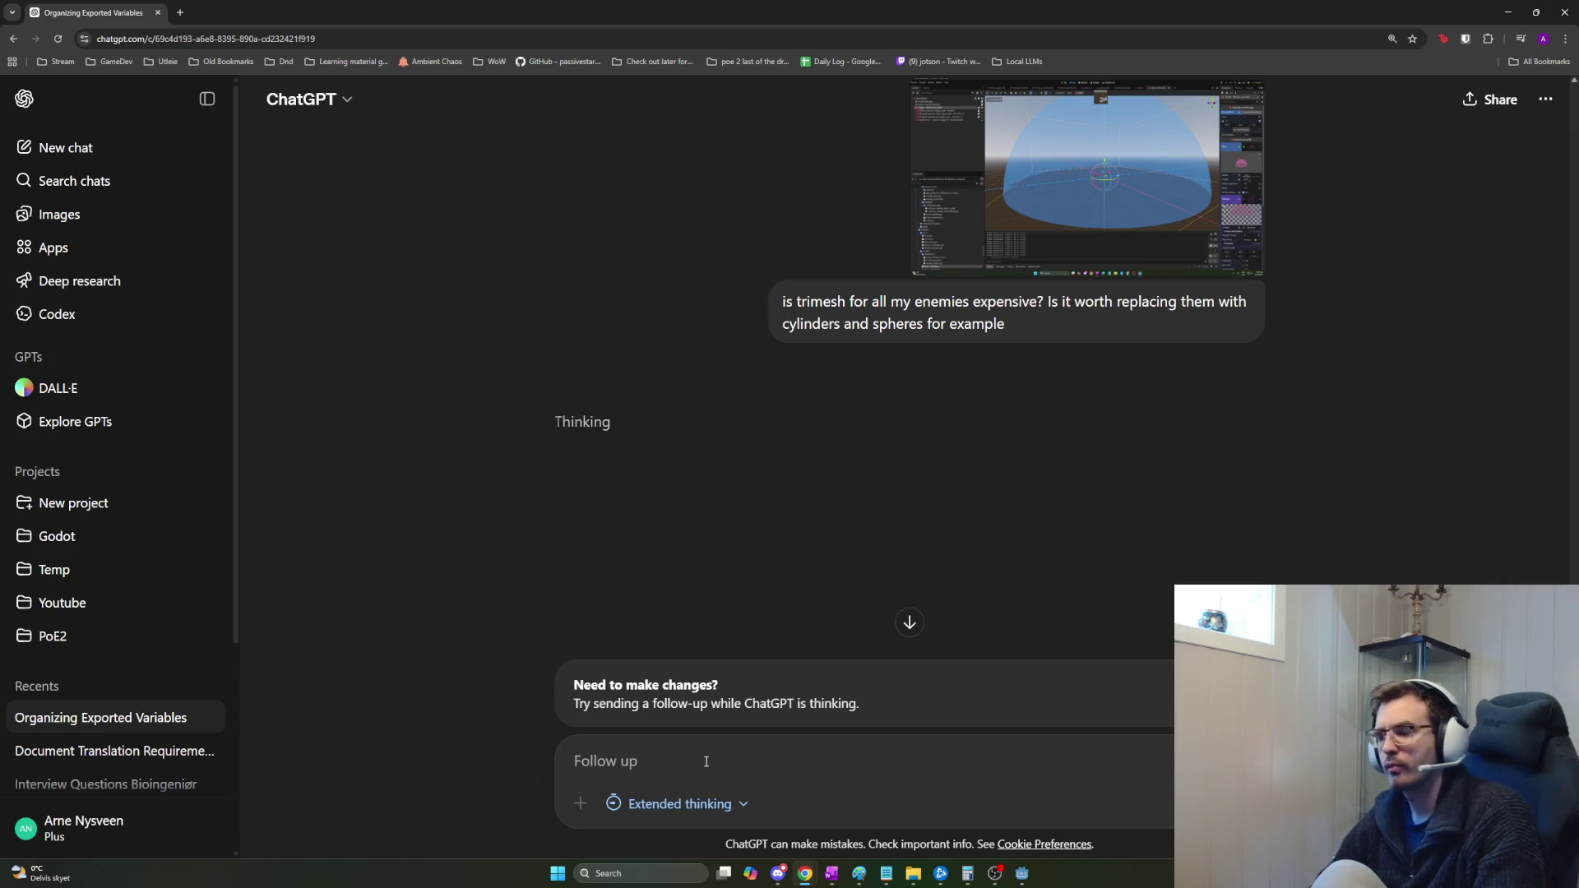
{"action": "key", "text": "alt+Tab"}
{"action": "left_click_drag", "start_coordinate": [1014, 493], "coordinate": [872, 494]}
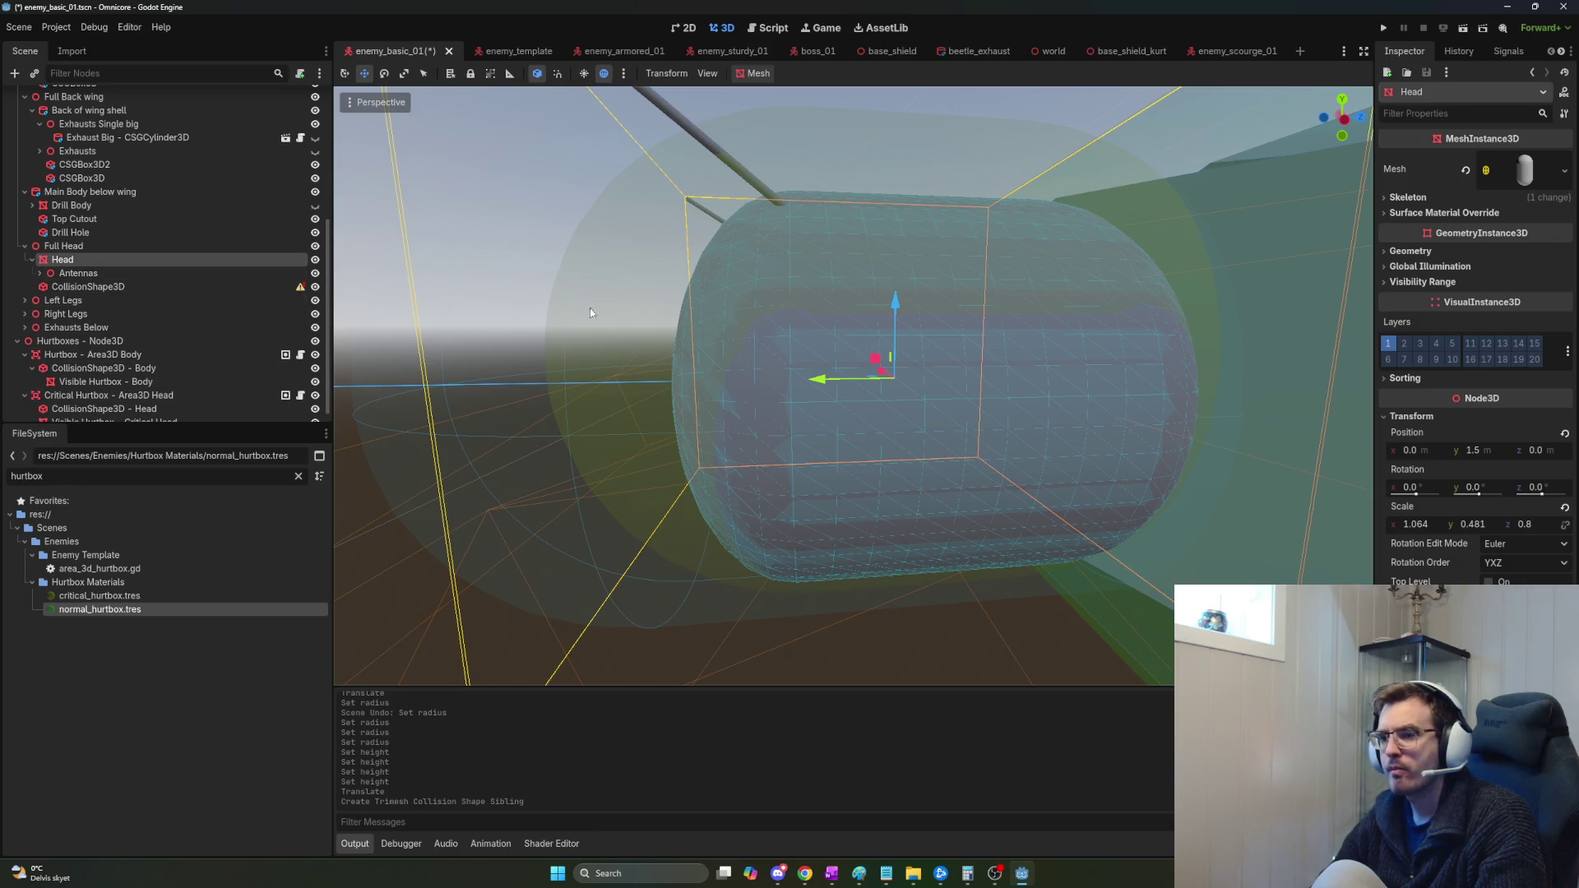
Inspect the new head CollisionShape3D's Transform and warning, then undo its creation.
{"action": "left_click", "coordinate": [107, 286]}
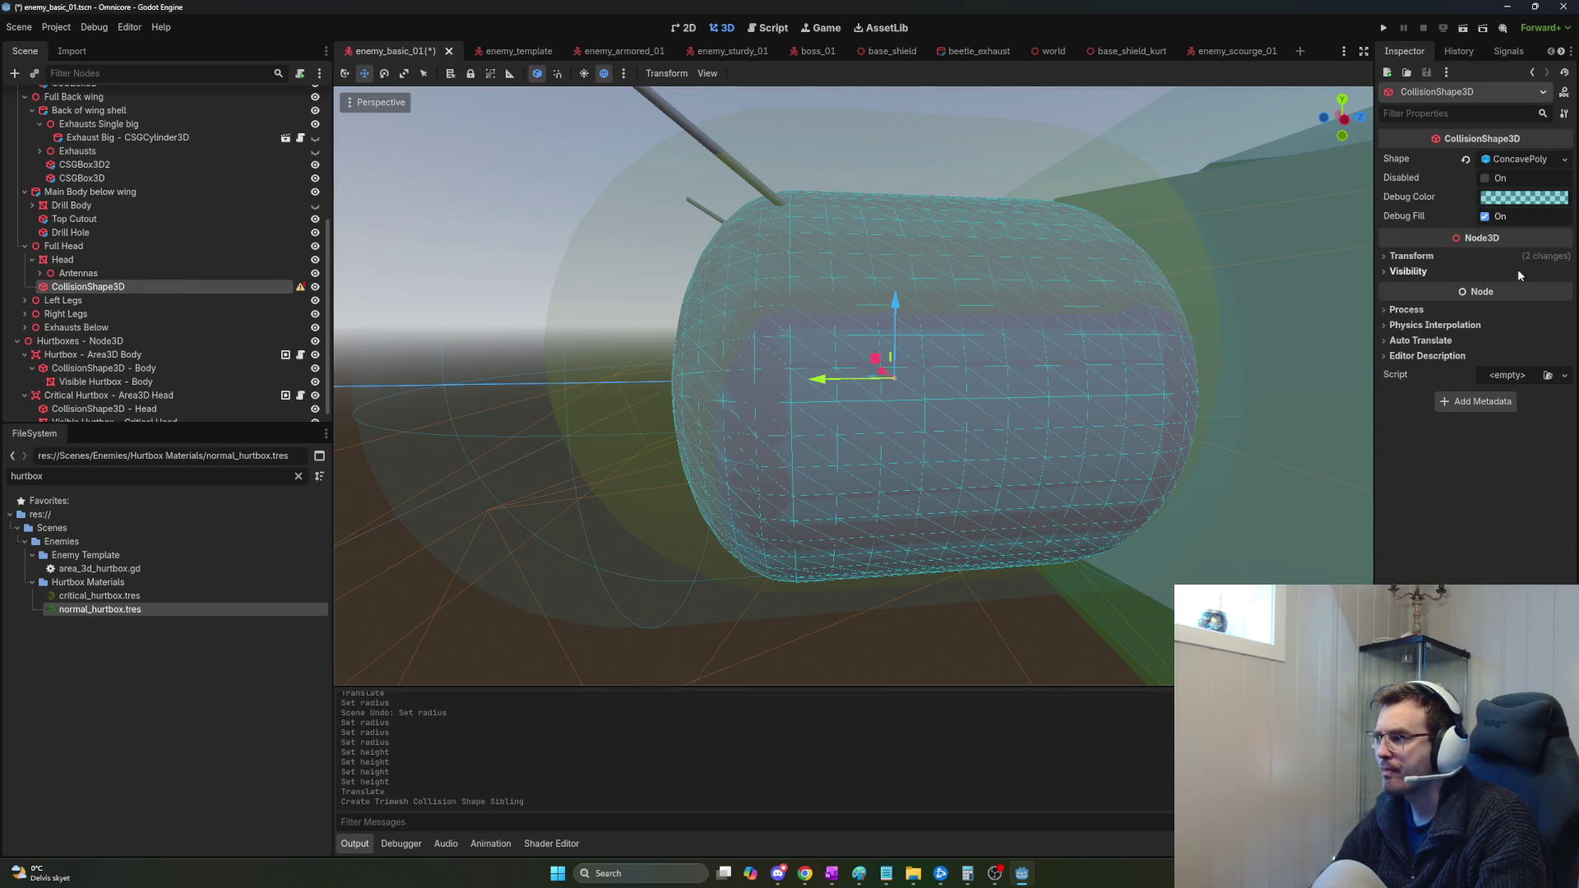
{"action": "left_click", "coordinate": [1408, 310]}
{"action": "left_click", "coordinate": [1411, 256]}
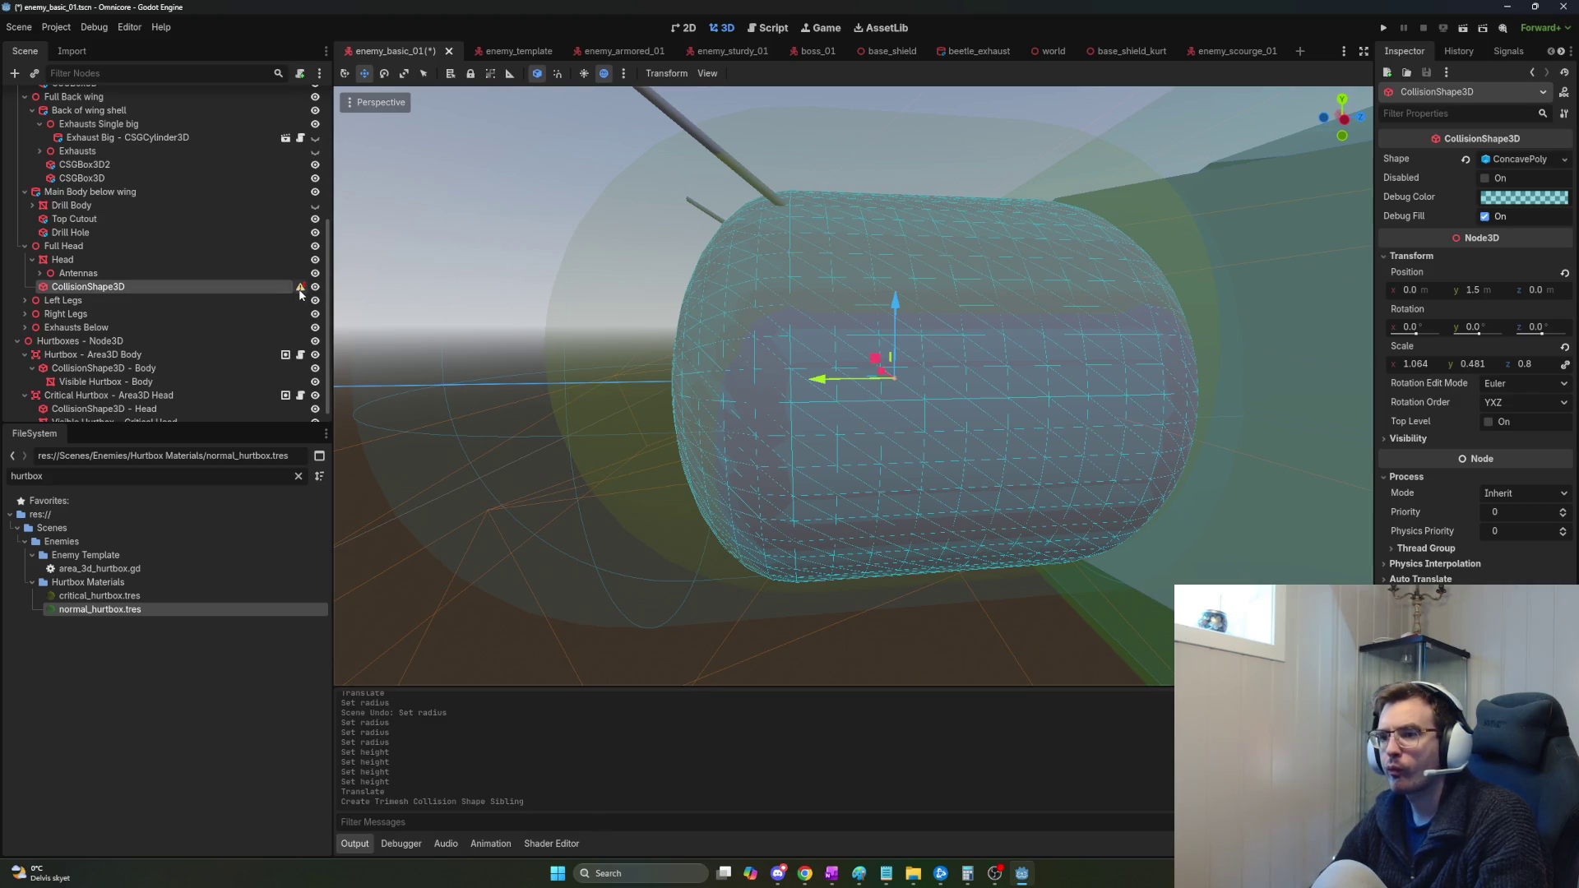
{"action": "mouse_move", "coordinate": [300, 293]}
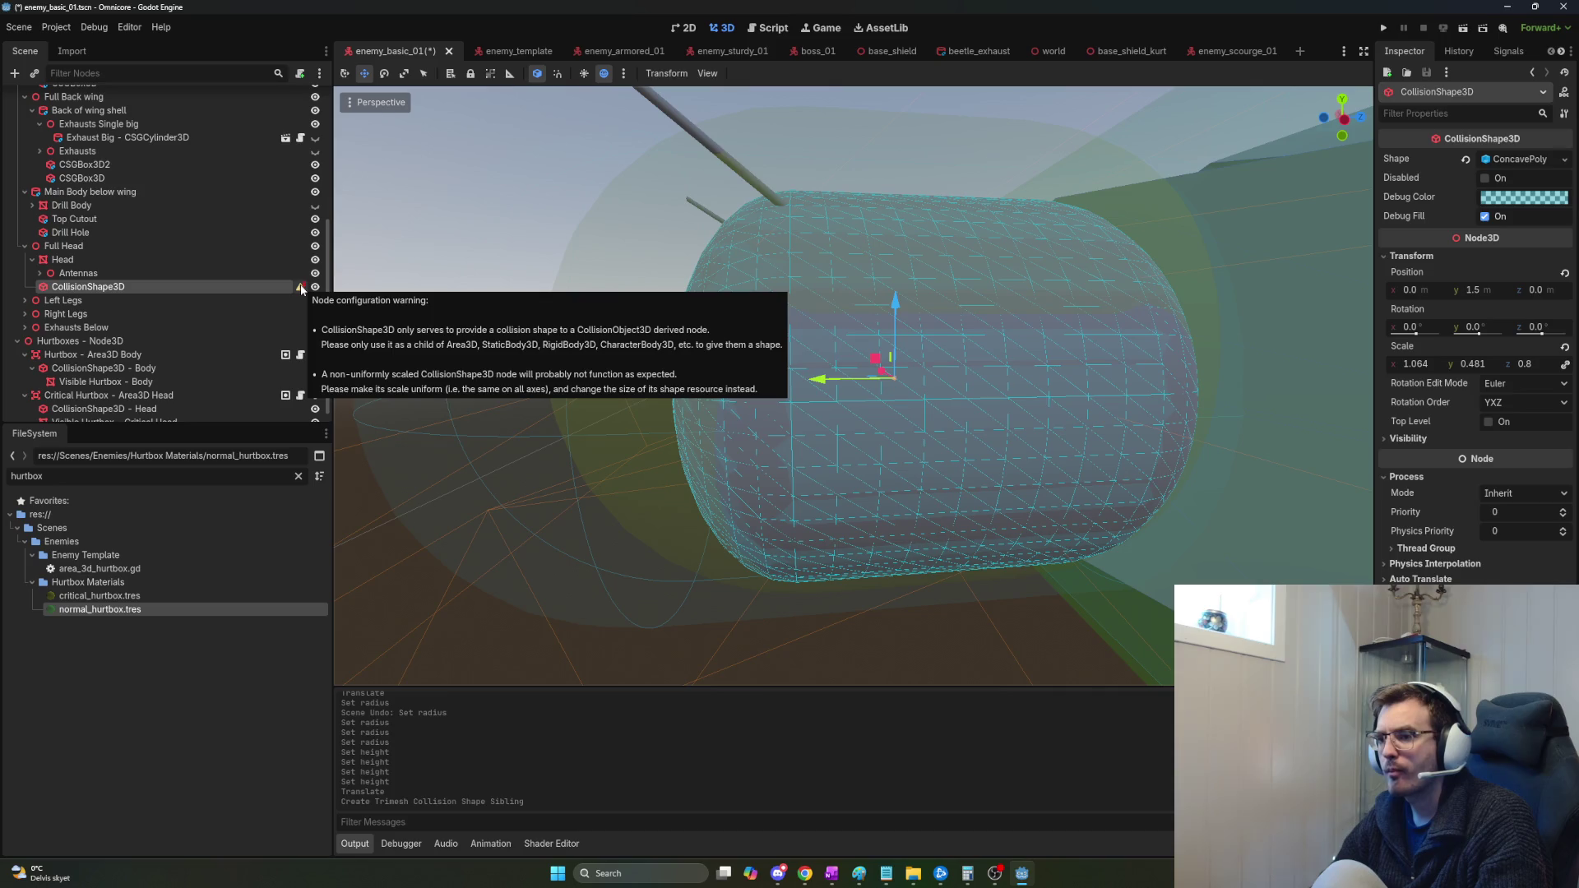
{"action": "key", "text": "ctrl+z"}
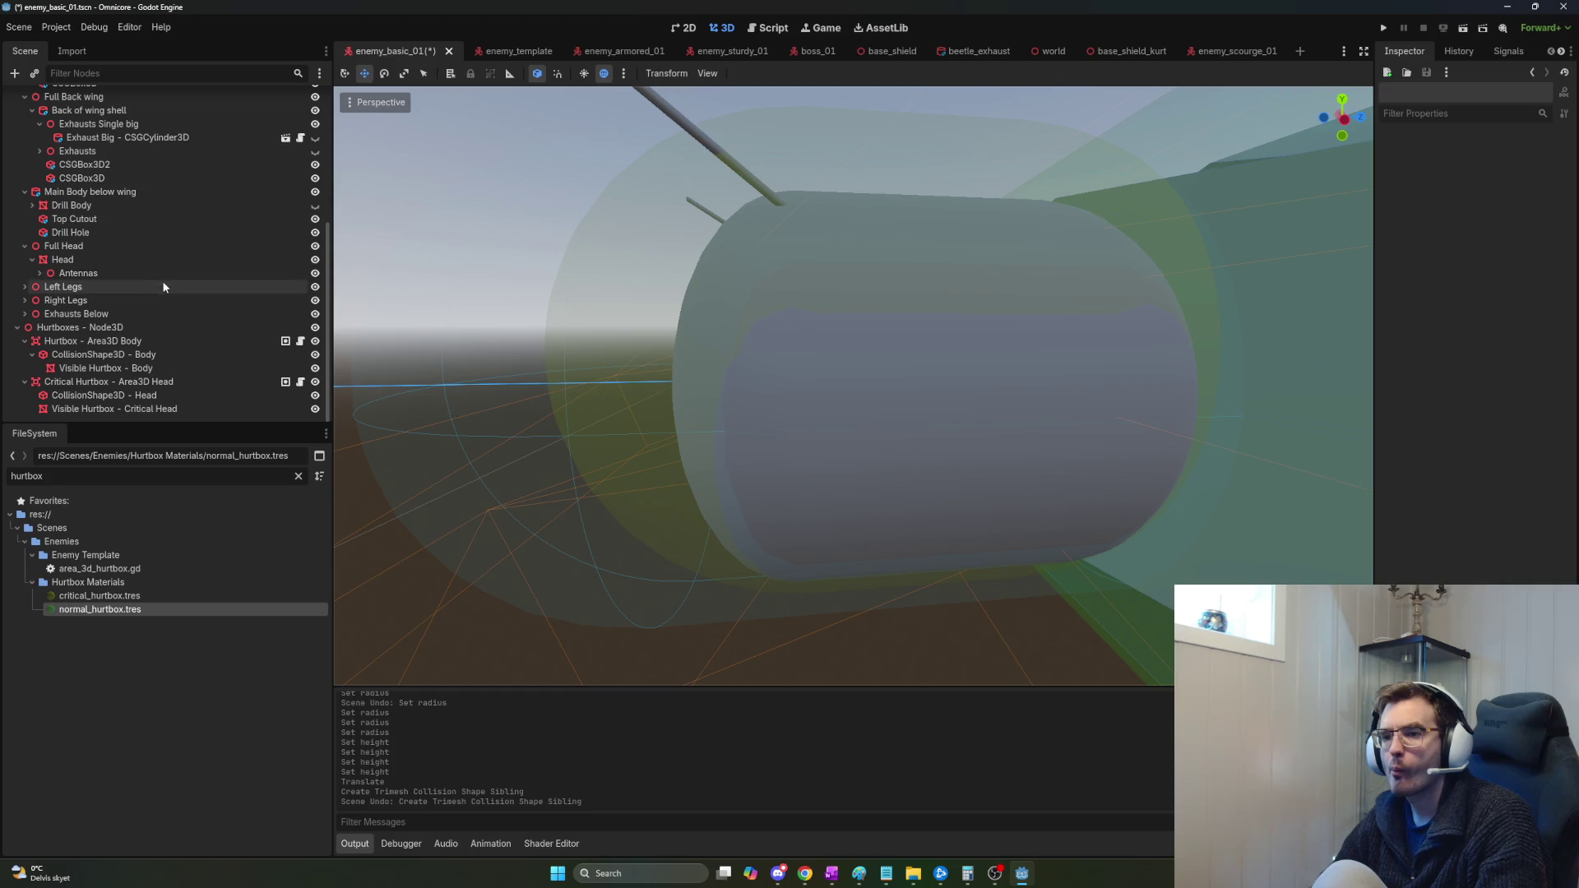
{"action": "left_click", "coordinate": [115, 409]}
Undo the recent hurtbox size, position and visibility edits, re-showing the critical head capsule.
{"action": "scroll", "coordinate": [759, 410], "scroll_direction": "up", "scroll_amount": 2}
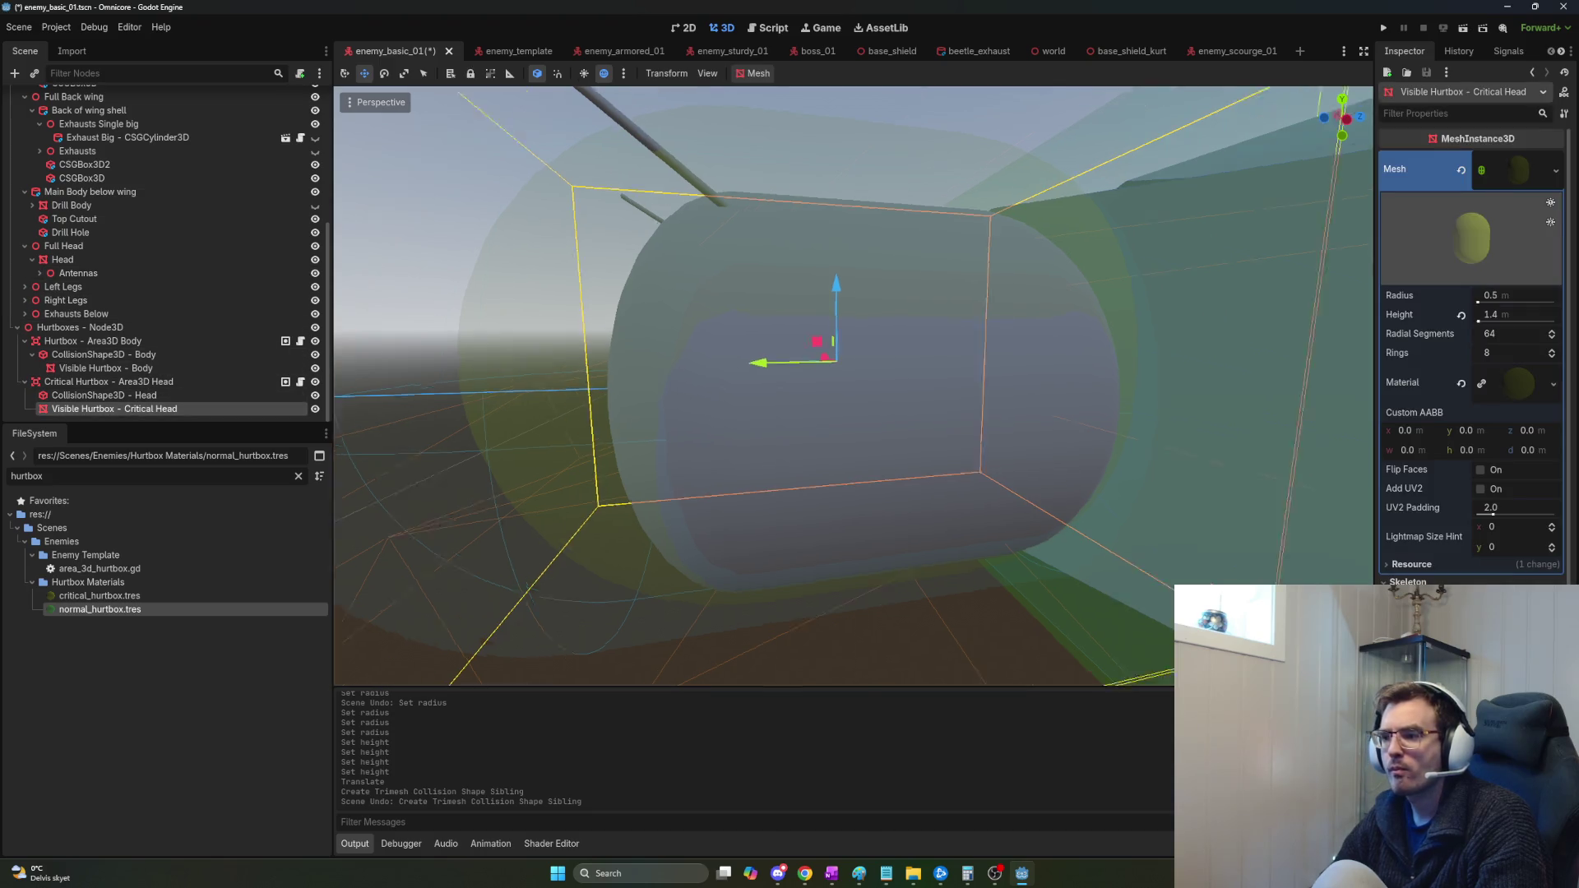
{"action": "scroll", "coordinate": [737, 367], "scroll_direction": "down", "scroll_amount": 5}
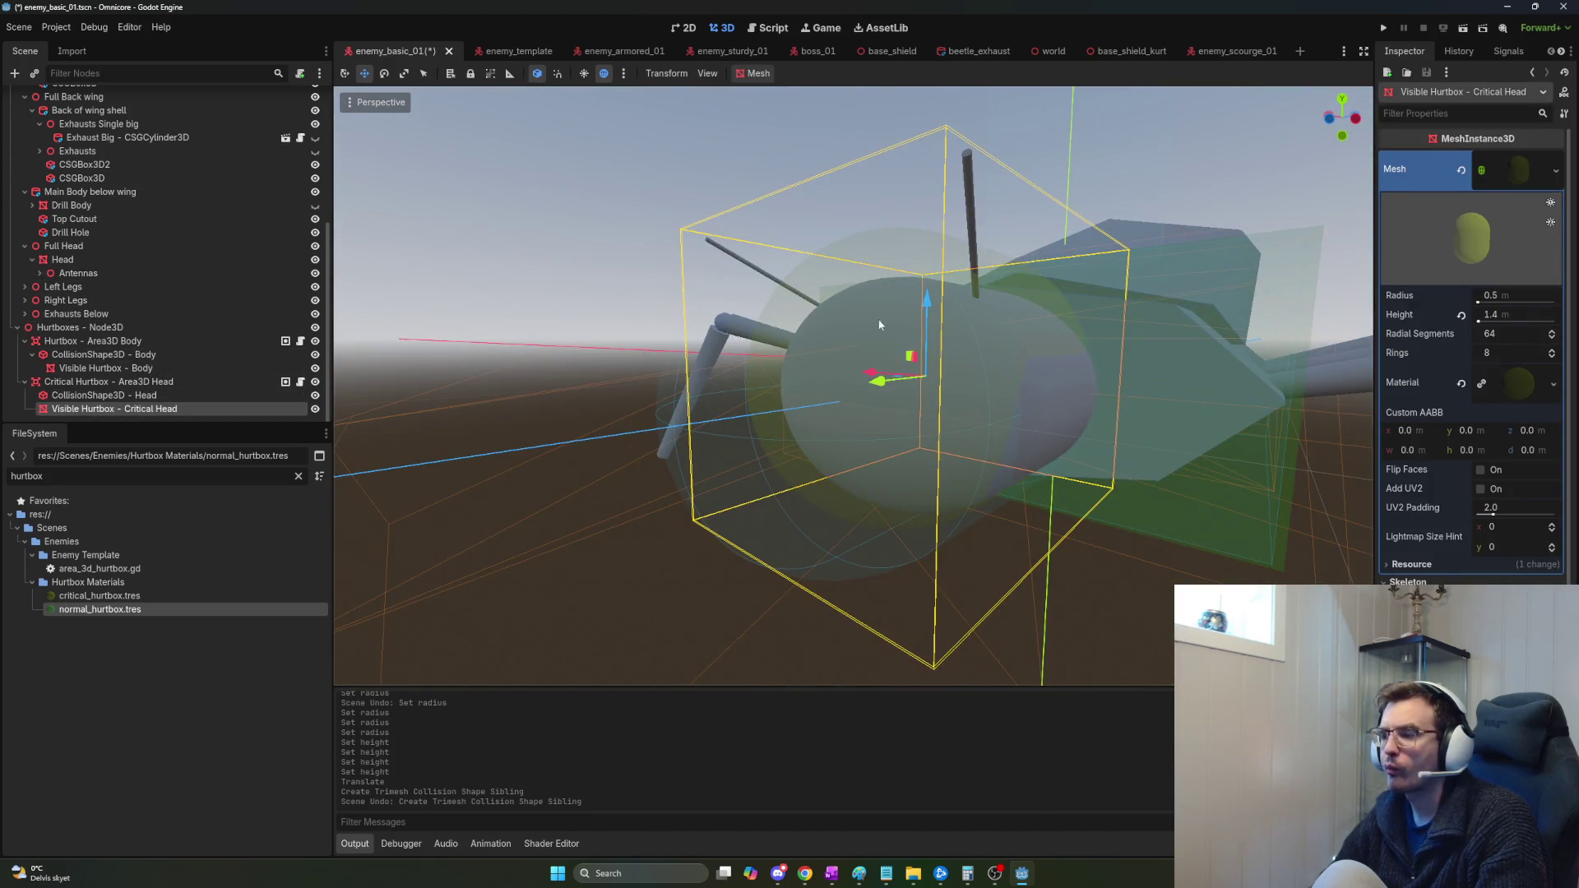
{"action": "key", "text": "ctrl+z"}
{"action": "key", "text": "ctrl+z"}
{"action": "key", "text": "ctrl+z"}
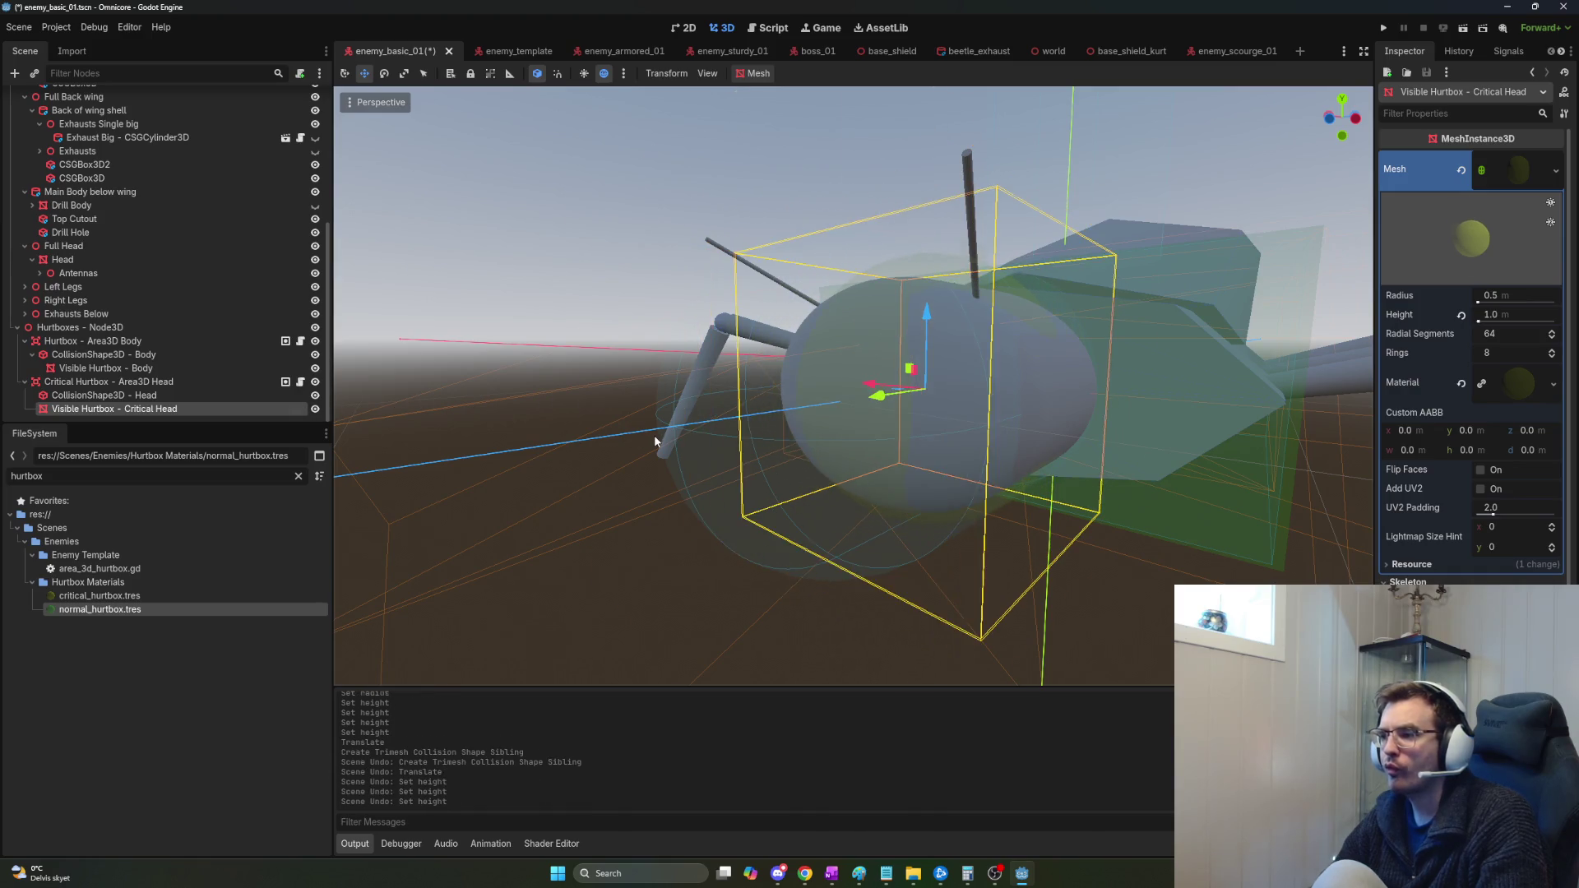
{"action": "key", "text": "ctrl+z"}
{"action": "key", "text": "ctrl+z"}
{"action": "key", "text": "ctrl+z"}
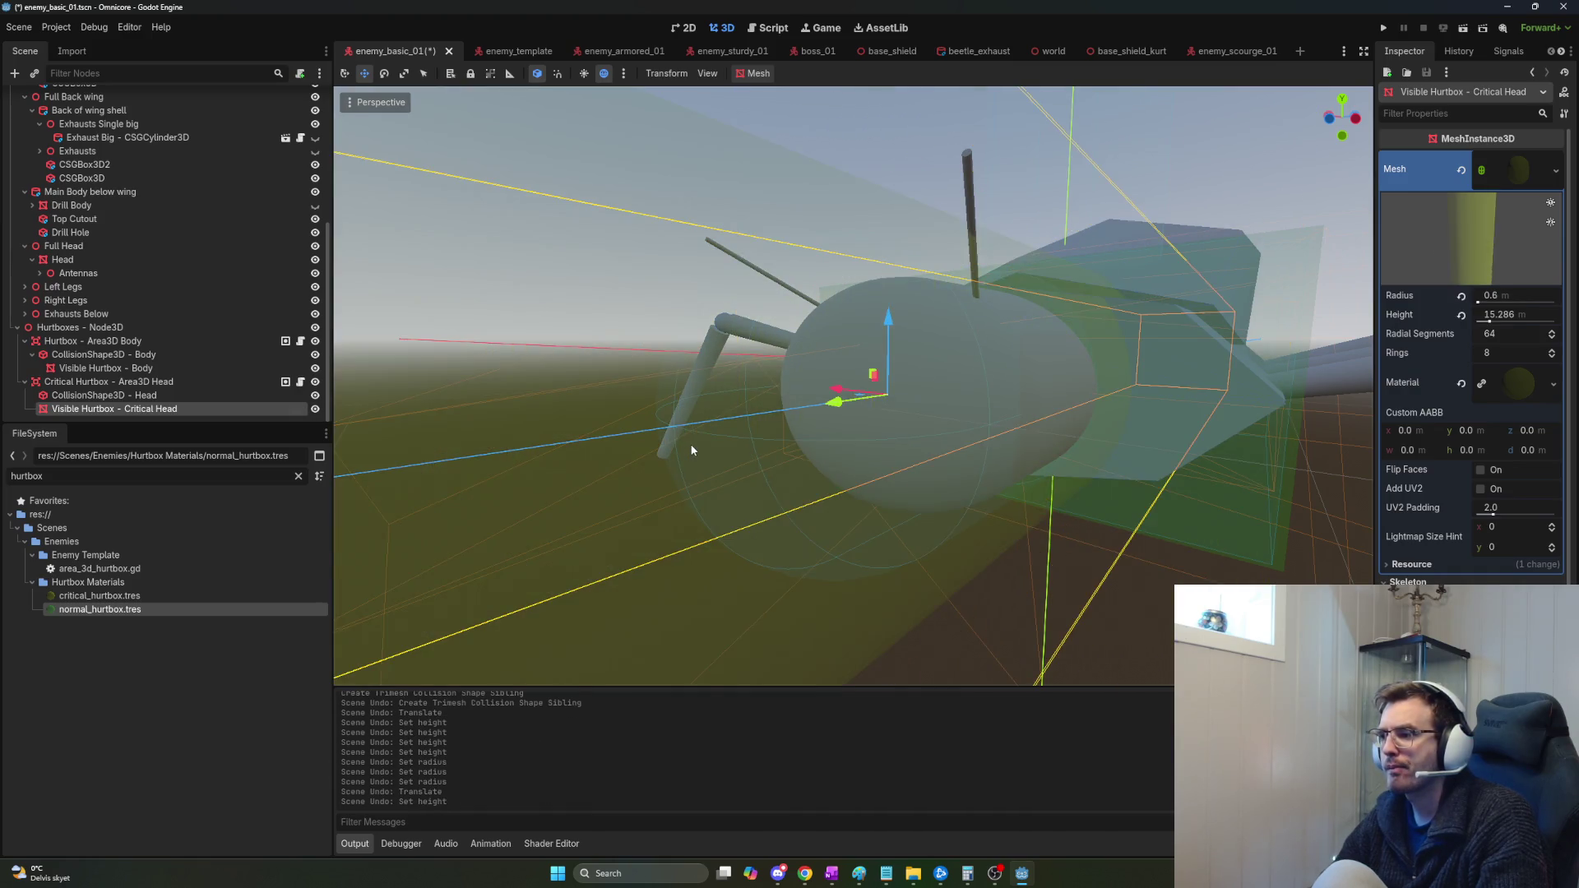
{"action": "key", "text": "ctrl+z"}
{"action": "key", "text": "ctrl+z"}
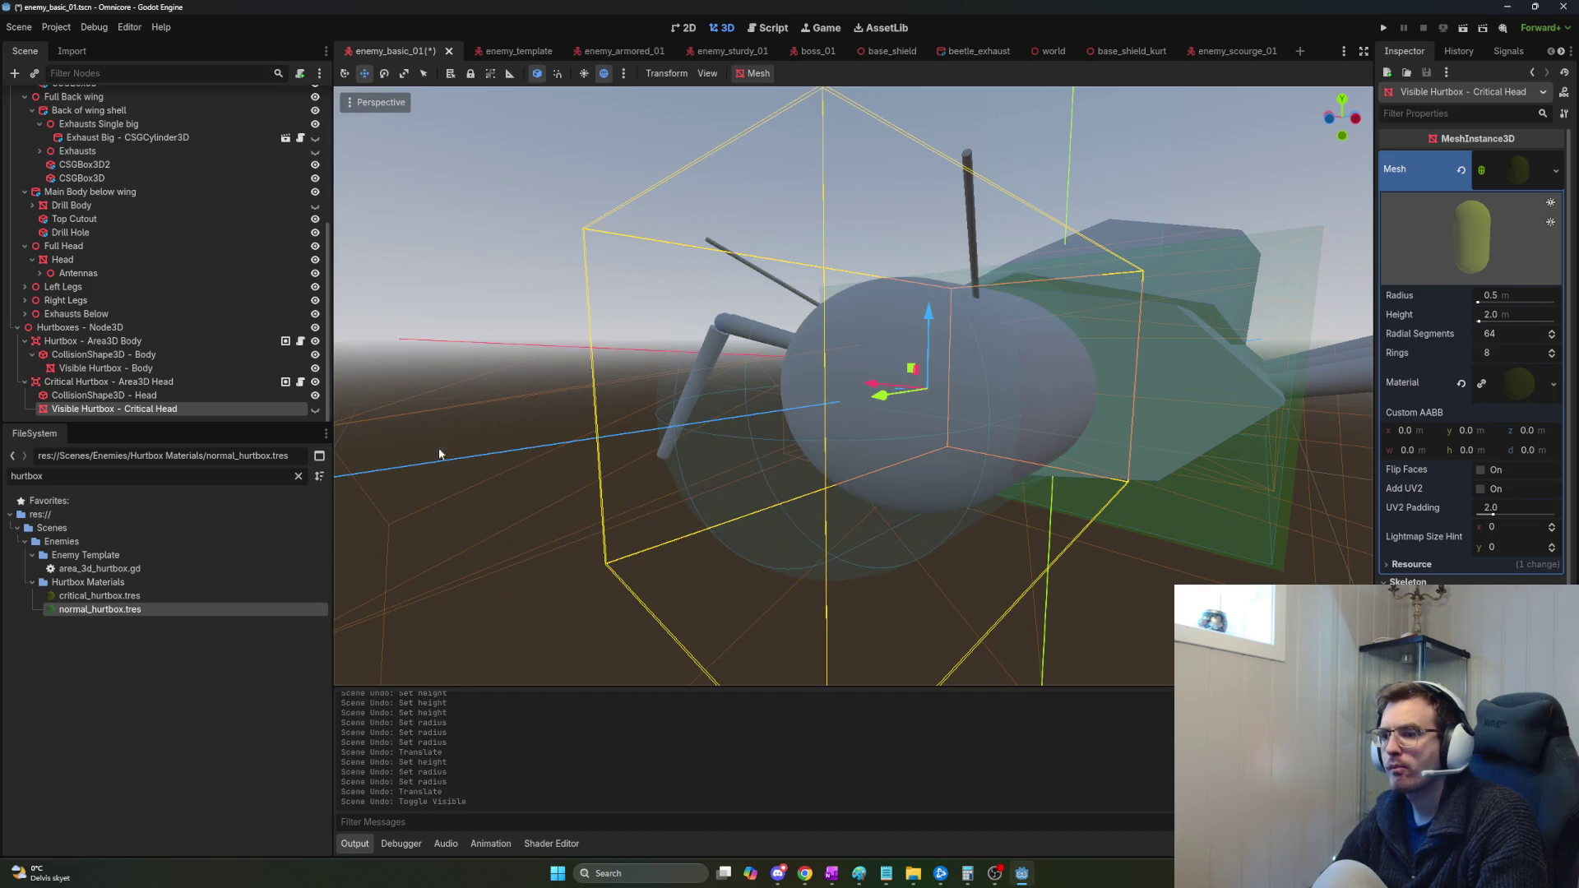
{"action": "left_click", "coordinate": [315, 409]}
{"action": "key", "text": "ctrl+z"}
{"action": "key", "text": "ctrl+z"}
{"action": "key", "text": "ctrl+z"}
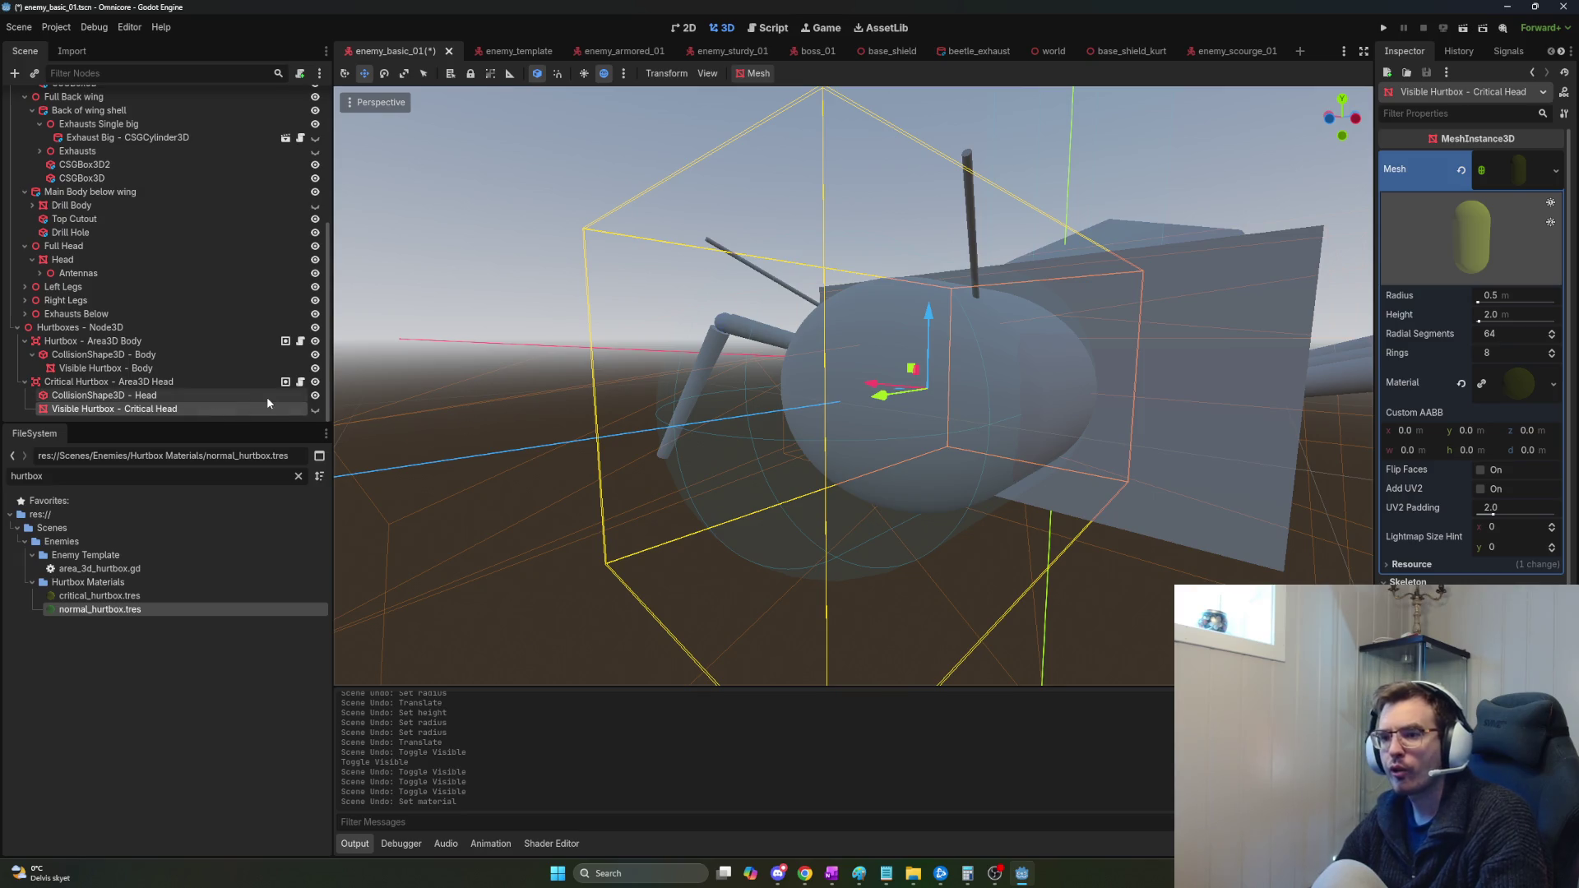
{"action": "left_click", "coordinate": [315, 408]}
Toggle the head collision shape's visibility and redo the body hurtbox's change to a 2.049×2.374×1 box.
{"action": "left_click", "coordinate": [316, 396]}
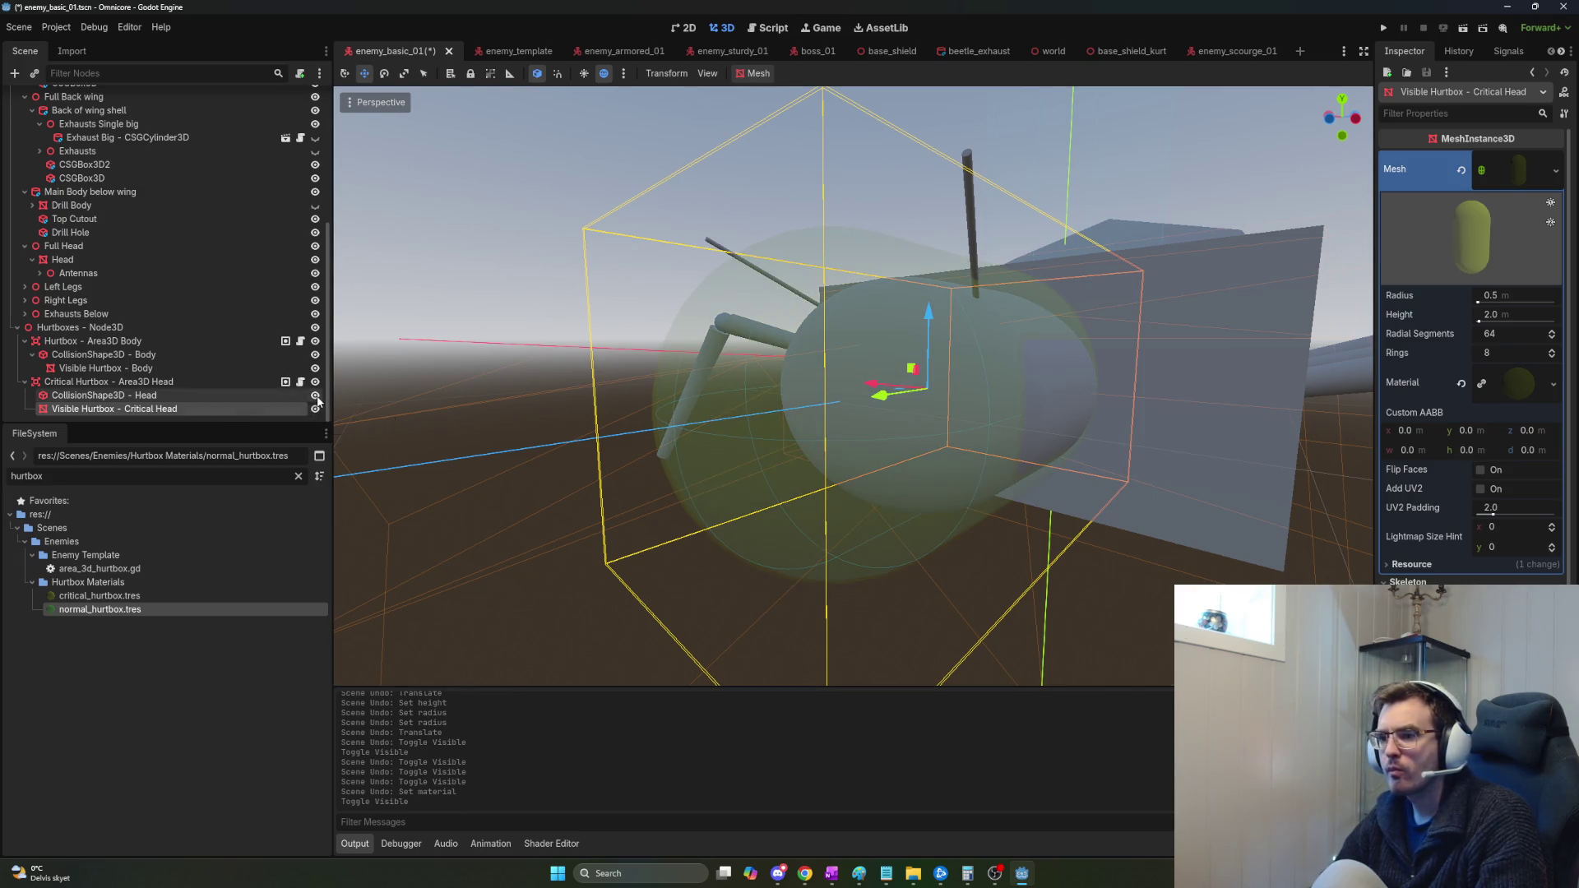
{"action": "left_click", "coordinate": [316, 396]}
{"action": "left_click", "coordinate": [316, 396]}
{"action": "scroll", "coordinate": [354, 398], "scroll_direction": "up", "scroll_amount": 2}
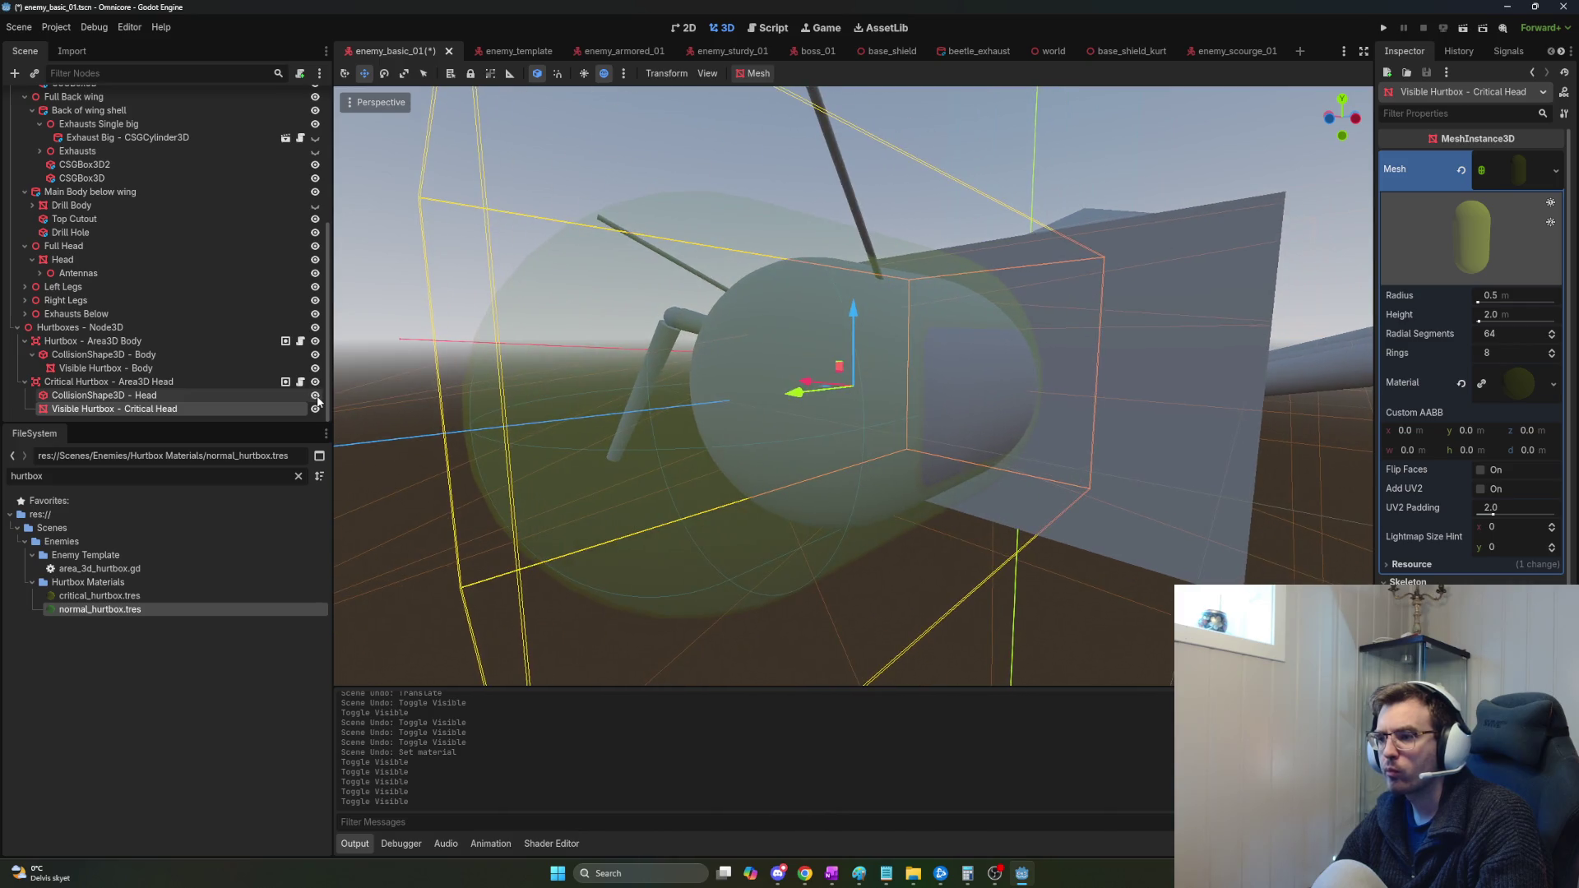
{"action": "key", "text": "ctrl+z"}
{"action": "key", "text": "ctrl+z"}
{"action": "key", "text": "ctrl+z"}
{"action": "key", "text": "ctrl+z"}
{"action": "key", "text": "ctrl+z"}
{"action": "key", "text": "ctrl+z"}
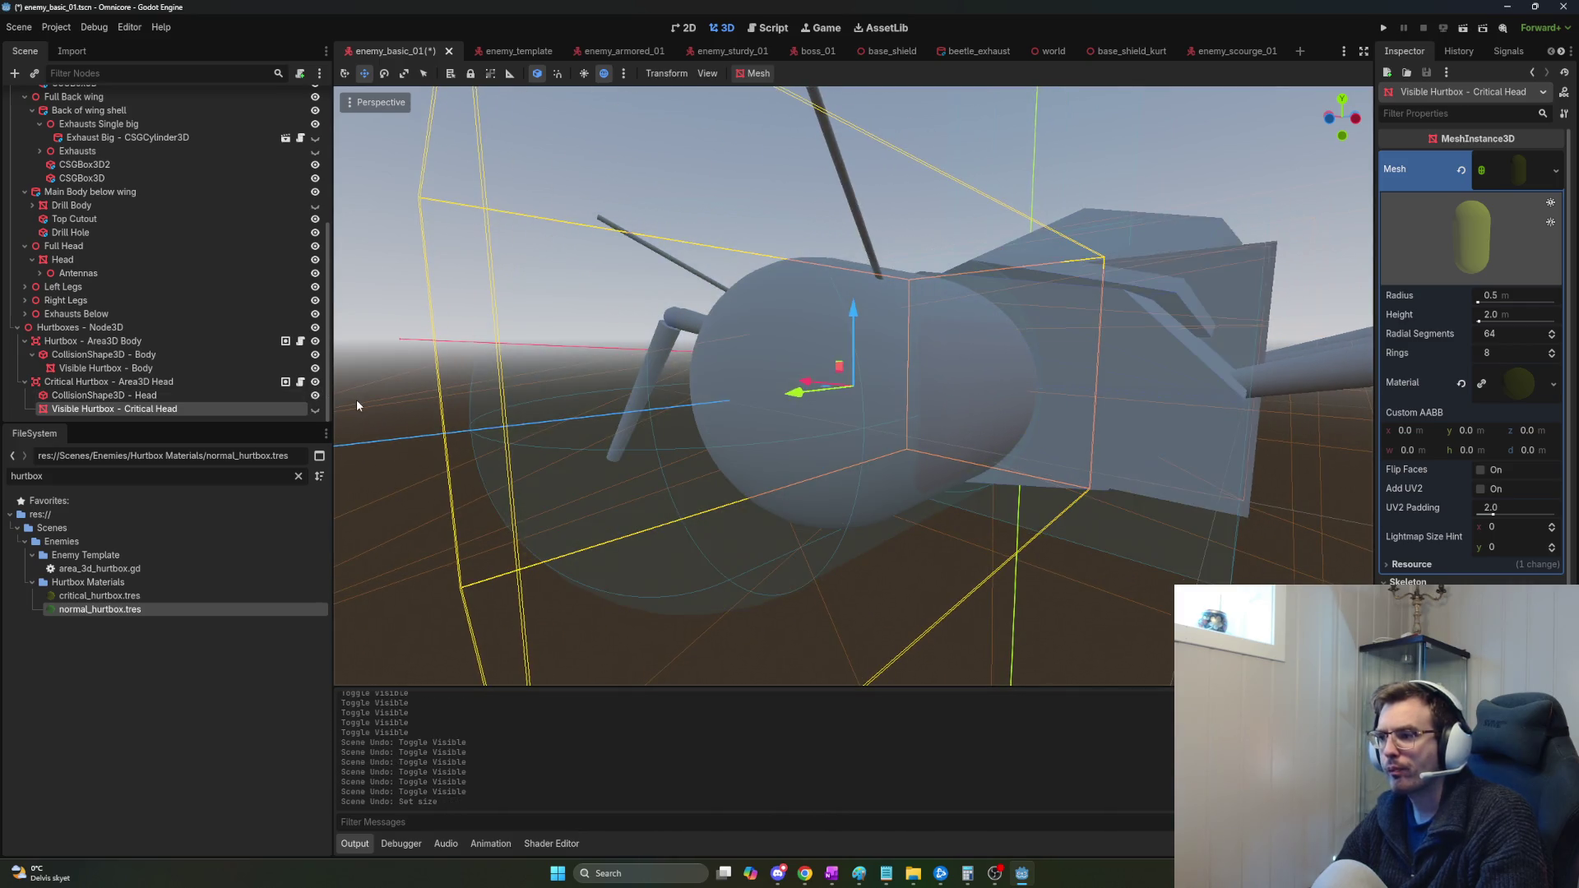
{"action": "key", "text": "ctrl+z"}
{"action": "key", "text": "ctrl+z"}
{"action": "key", "text": "ctrl+z"}
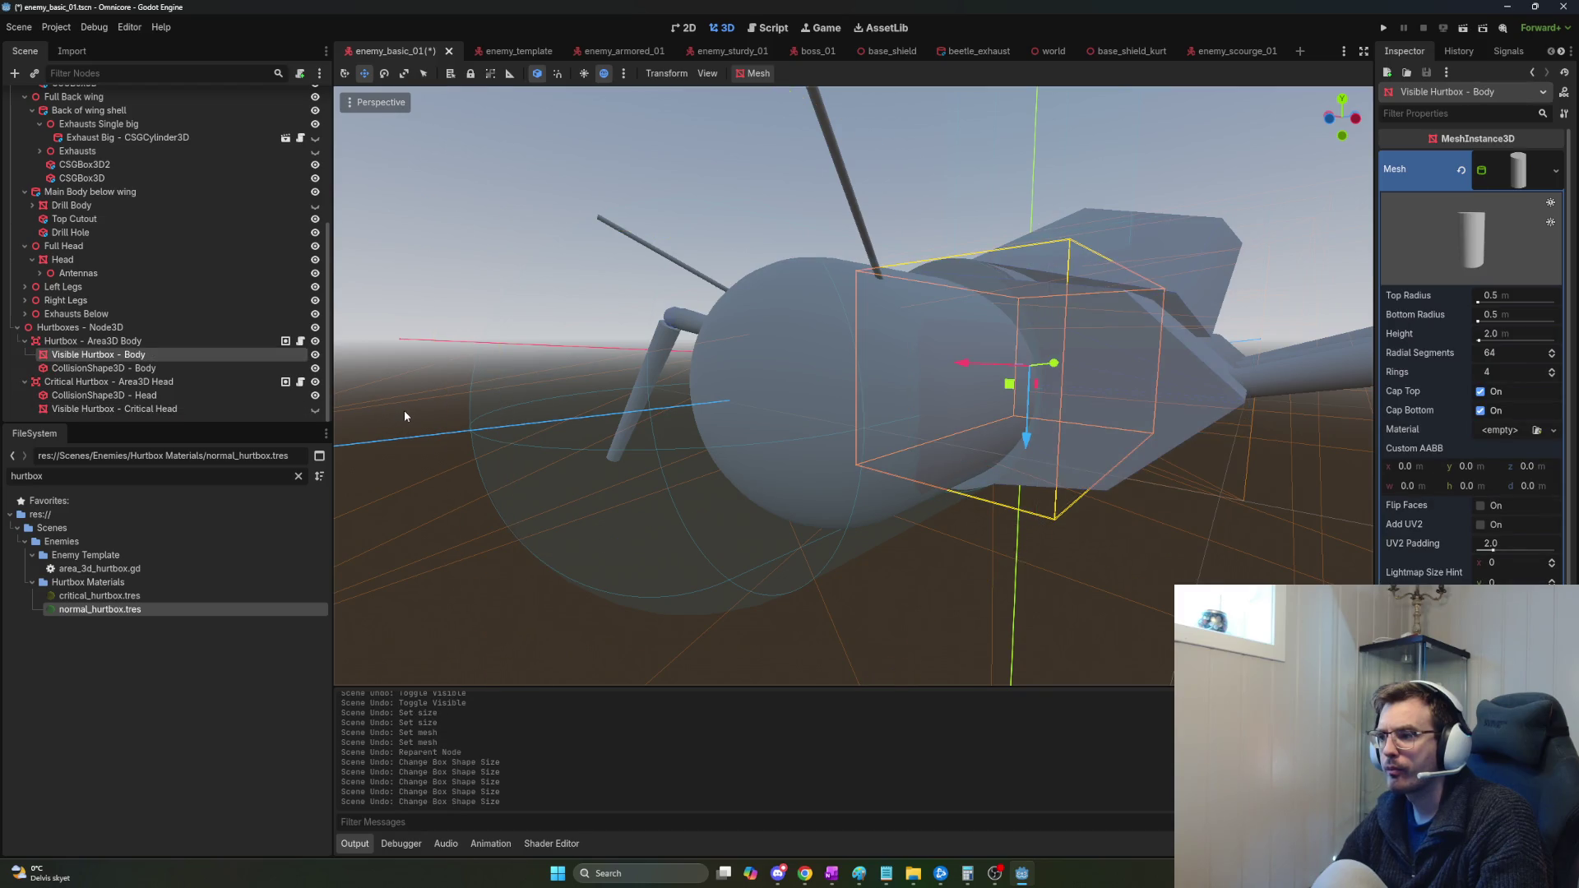
{"action": "key", "text": "ctrl+shift+z"}
{"action": "key", "text": "ctrl+shift+z"}
{"action": "key", "text": "ctrl+shift+z"}
{"action": "key", "text": "ctrl+shift+z"}
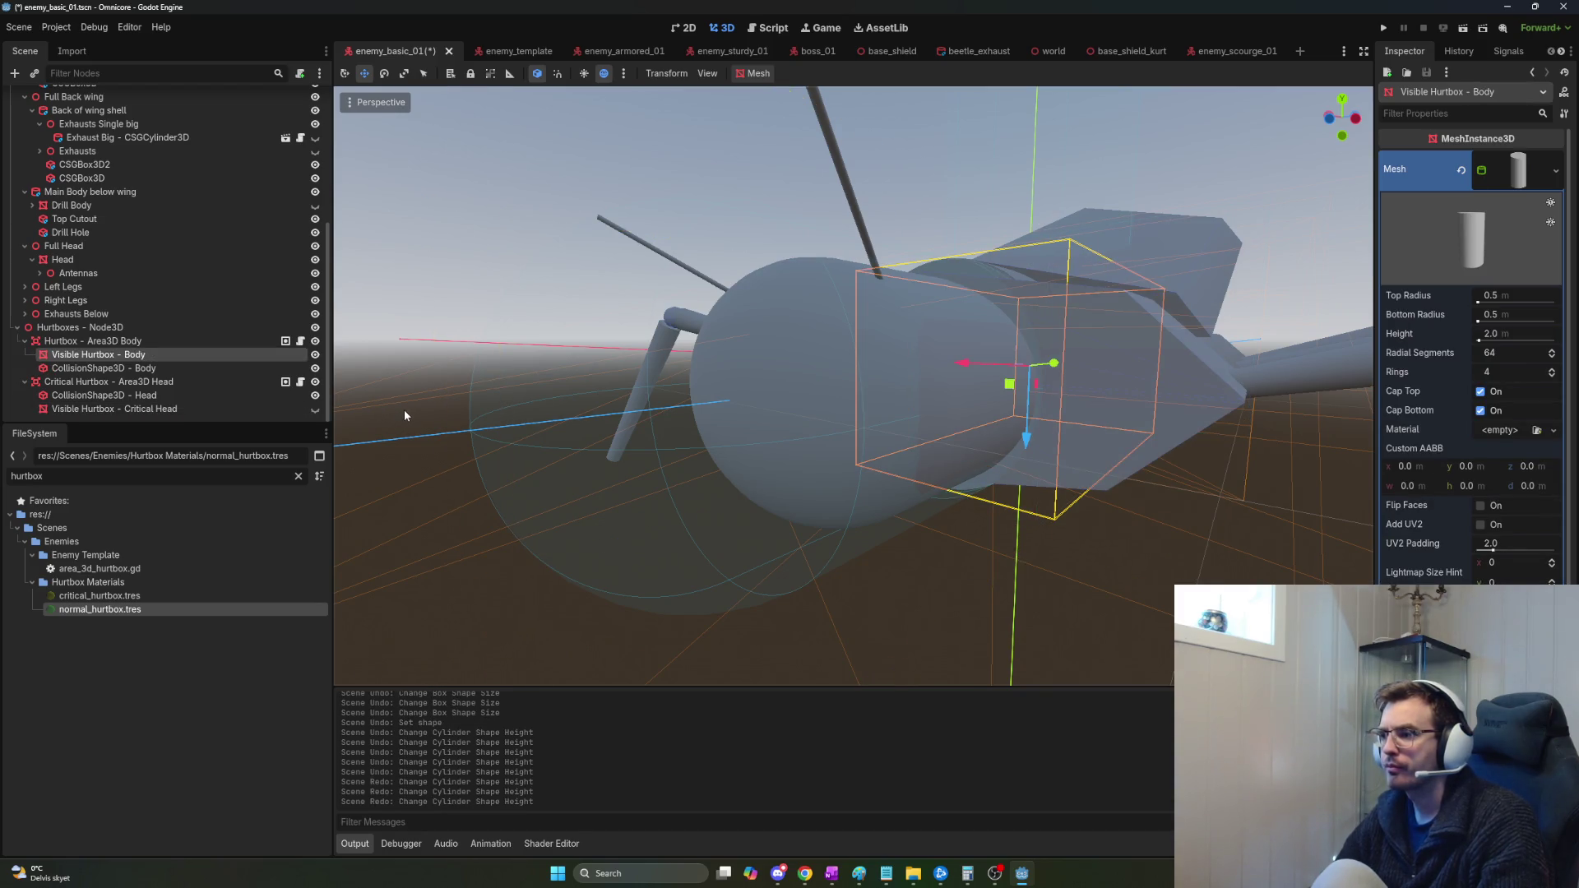
{"action": "key", "text": "ctrl+shift+z"}
{"action": "key", "text": "ctrl+shift+z"}
{"action": "key", "text": "ctrl+shift+z"}
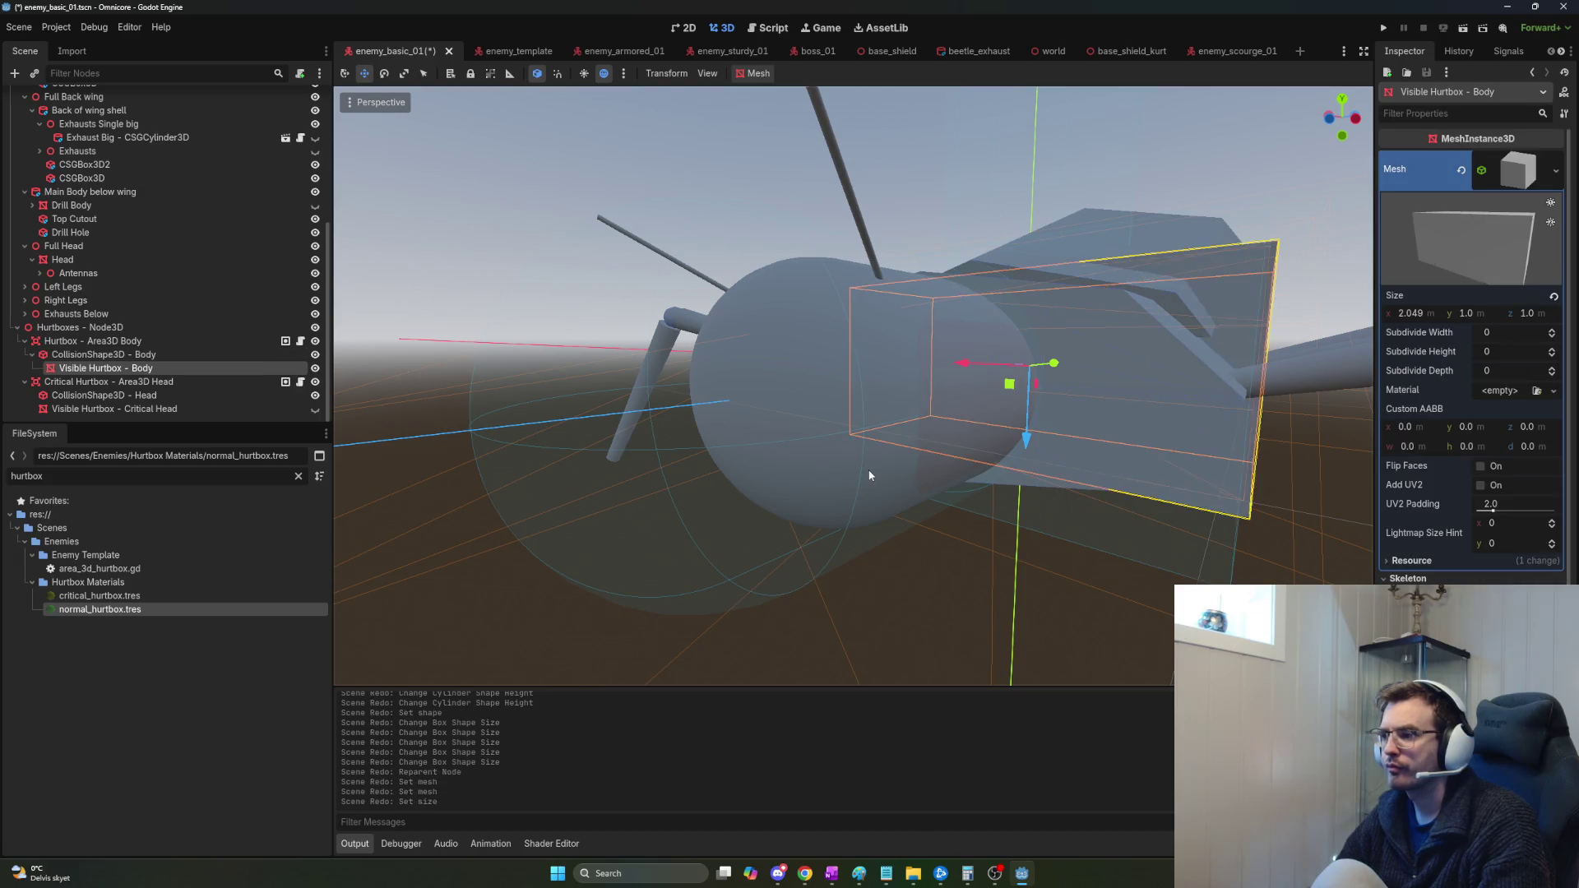
{"action": "key", "text": "ctrl+shift+z"}
{"action": "key", "text": "ctrl+shift+z"}
{"action": "key", "text": "ctrl+shift+z"}
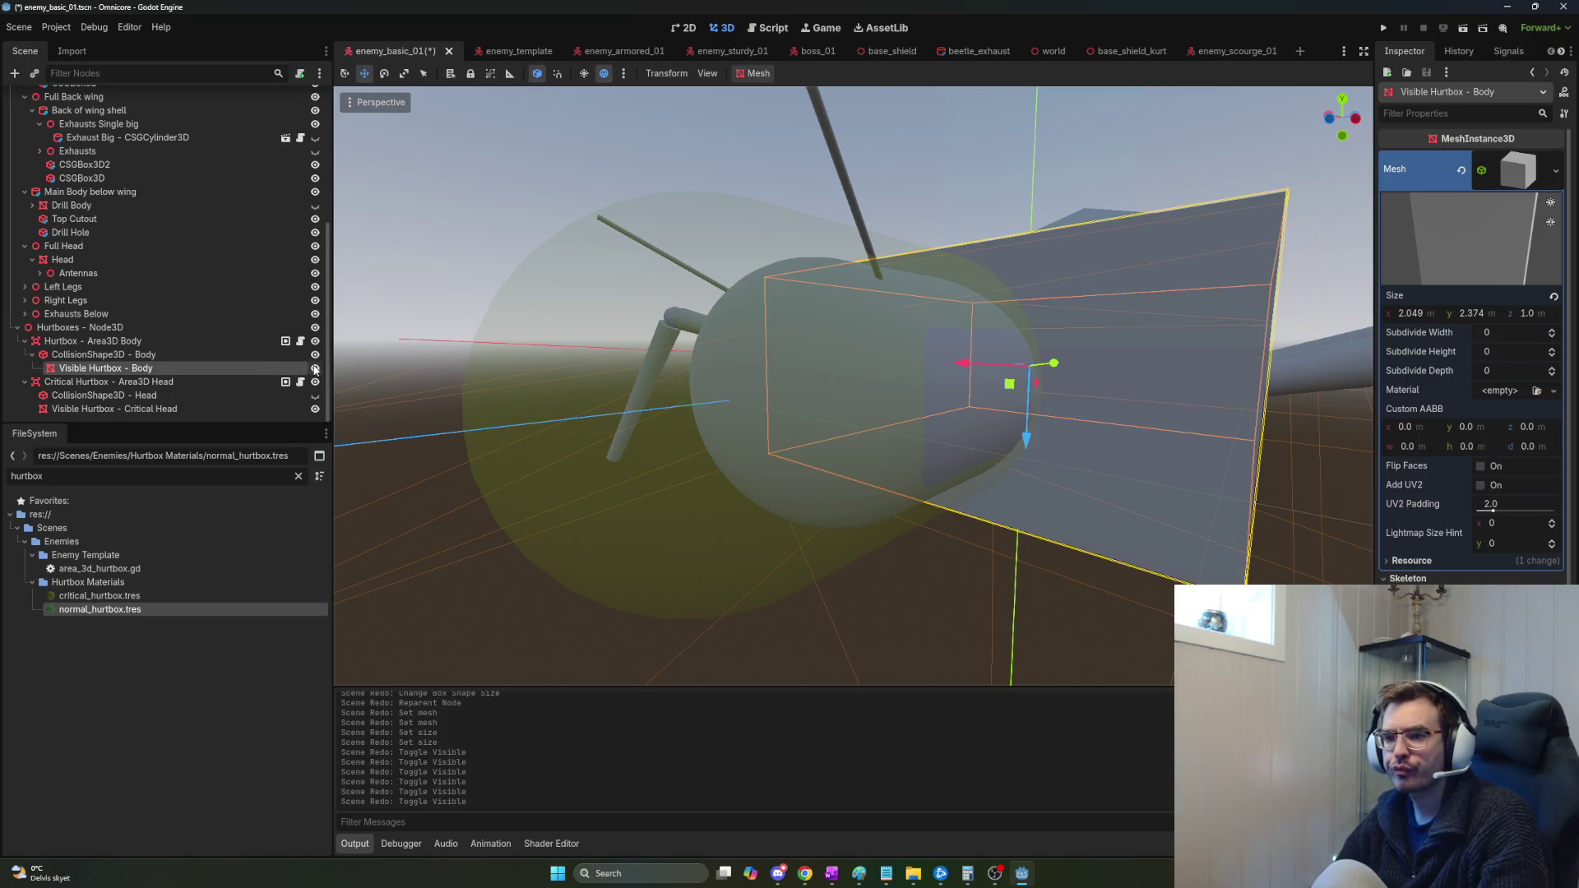
Hide the body hurtbox mesh and focus the view on the critical head hurtbox.
{"action": "left_click", "coordinate": [315, 368]}
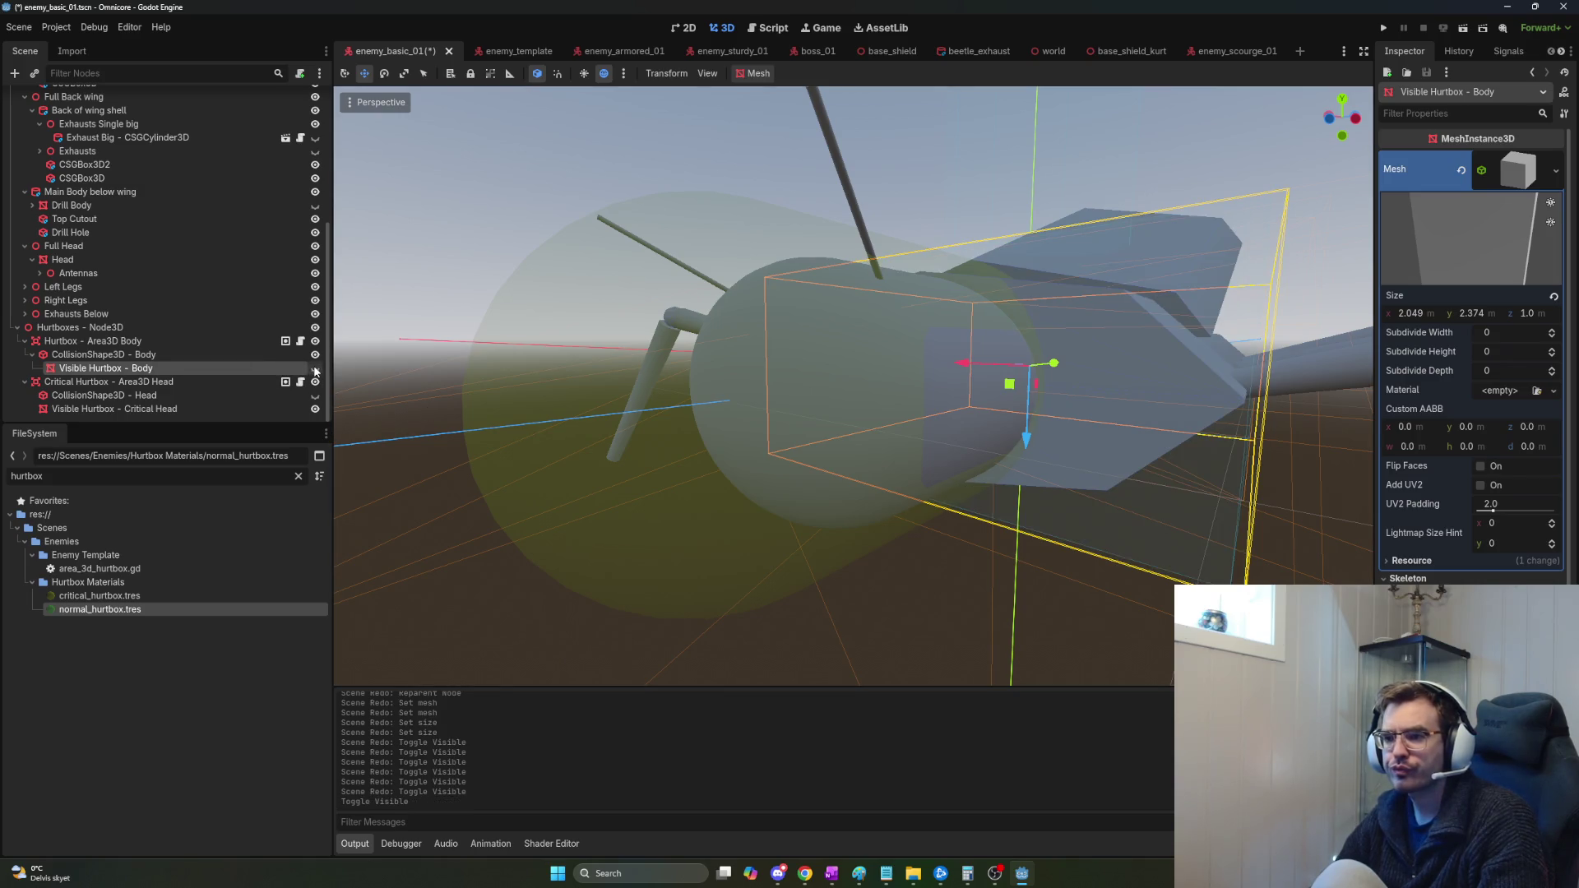
{"action": "left_click", "coordinate": [710, 379]}
{"action": "key", "text": "f"}
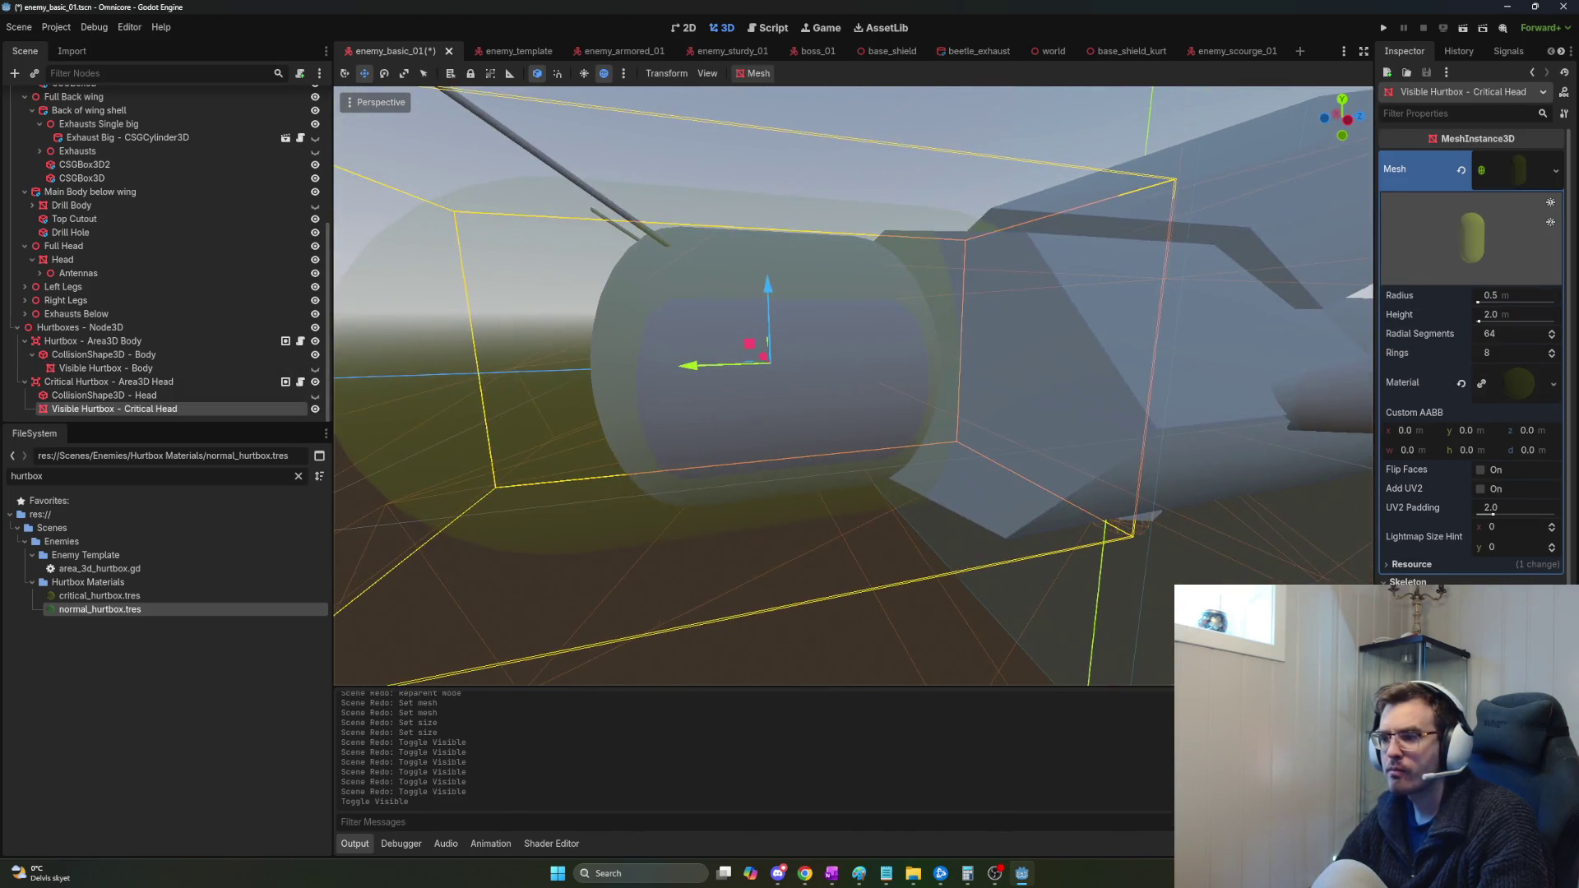
{"action": "key", "text": "alt+Tab"}
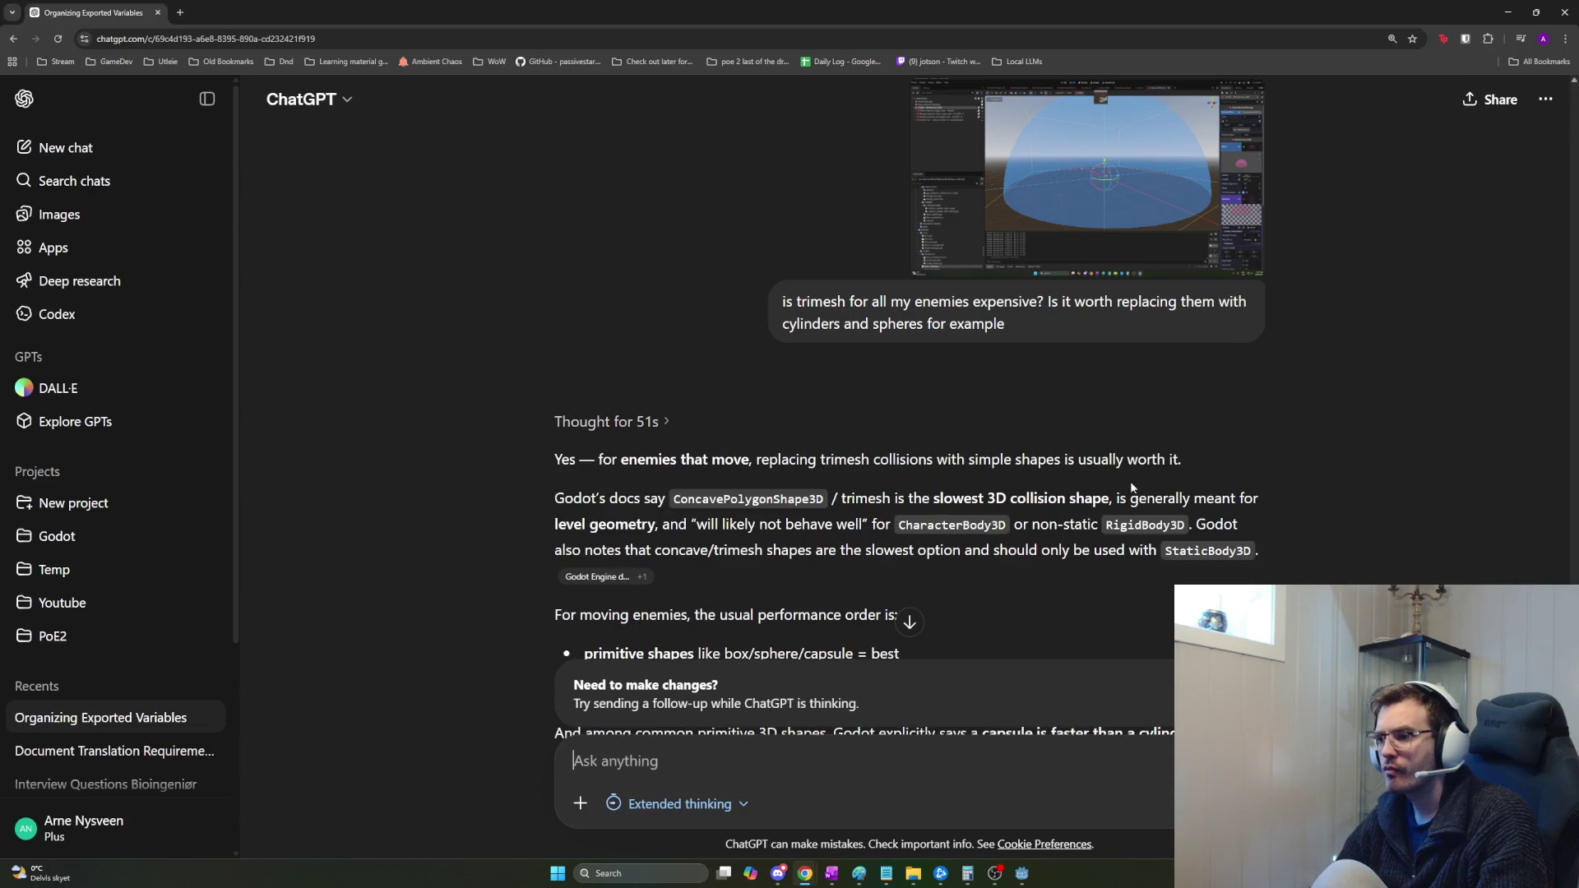
Highlight ChatGPT's advice to use simple collision shapes and check the head side-on in Godot.
{"action": "mouse_move", "coordinate": [790, 464]}
{"action": "left_mouse_down"}
{"action": "mouse_move", "coordinate": [757, 462]}
{"action": "mouse_move", "coordinate": [1206, 461]}
{"action": "left_mouse_up"}
{"action": "key", "text": "alt+Tab"}
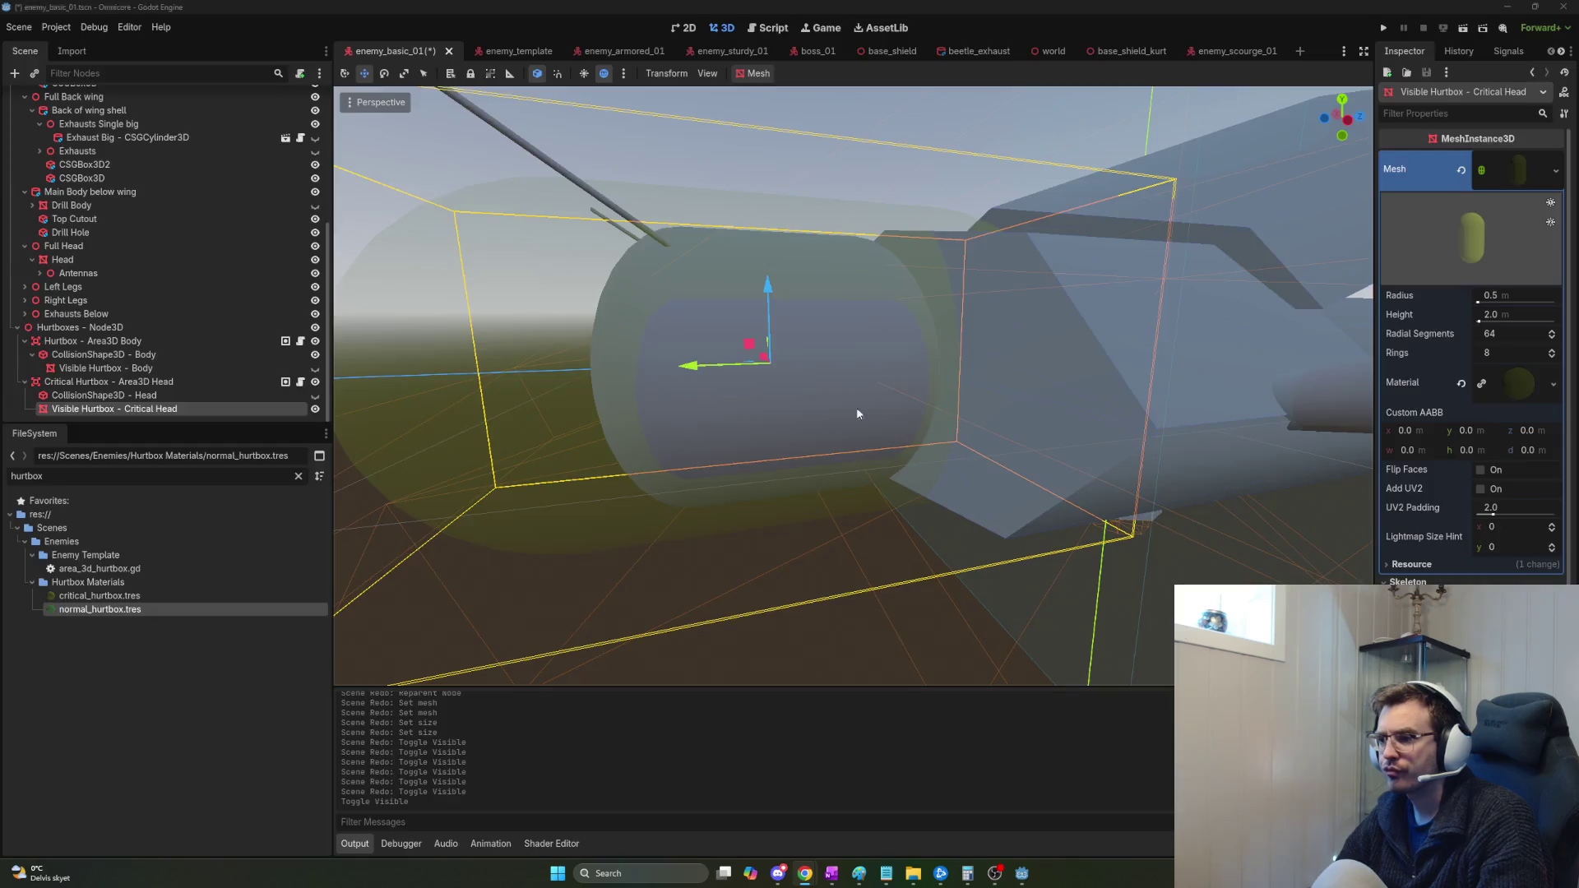
{"action": "scroll", "coordinate": [775, 387], "scroll_direction": "up", "scroll_amount": 2}
{"action": "left_click_drag", "start_coordinate": [775, 387], "coordinate": [1015, 388]}
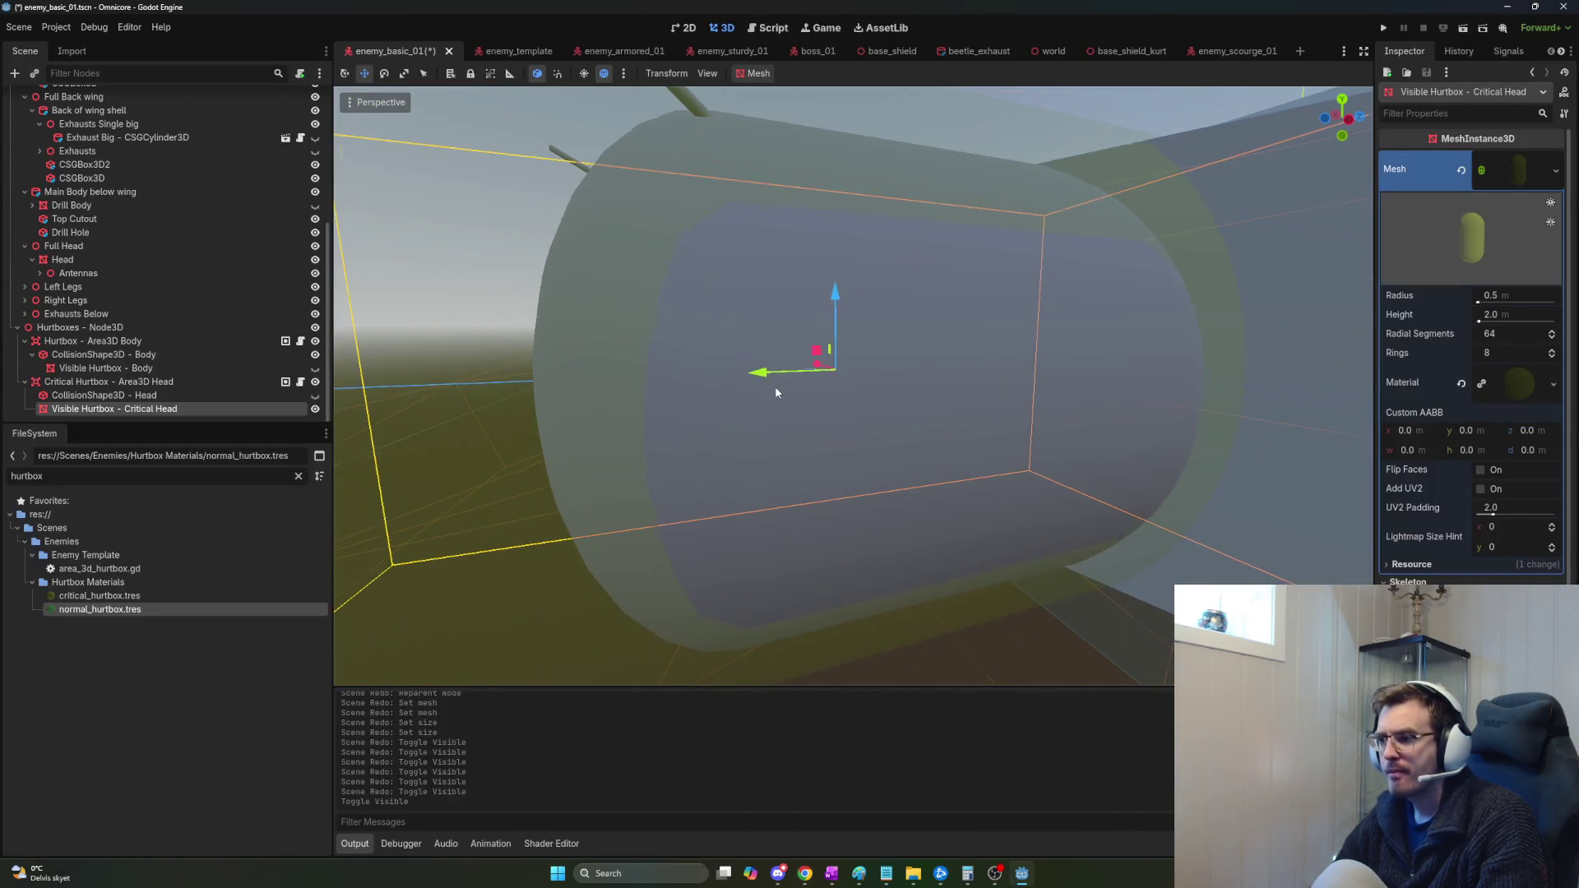
{"action": "key", "text": "alt+Tab"}
Ask ChatGPT whether non-uniformly scaled cylinders are worse than uniform ones for hurtboxes.
{"action": "scroll", "coordinate": [724, 723], "scroll_direction": "down", "scroll_amount": 5}
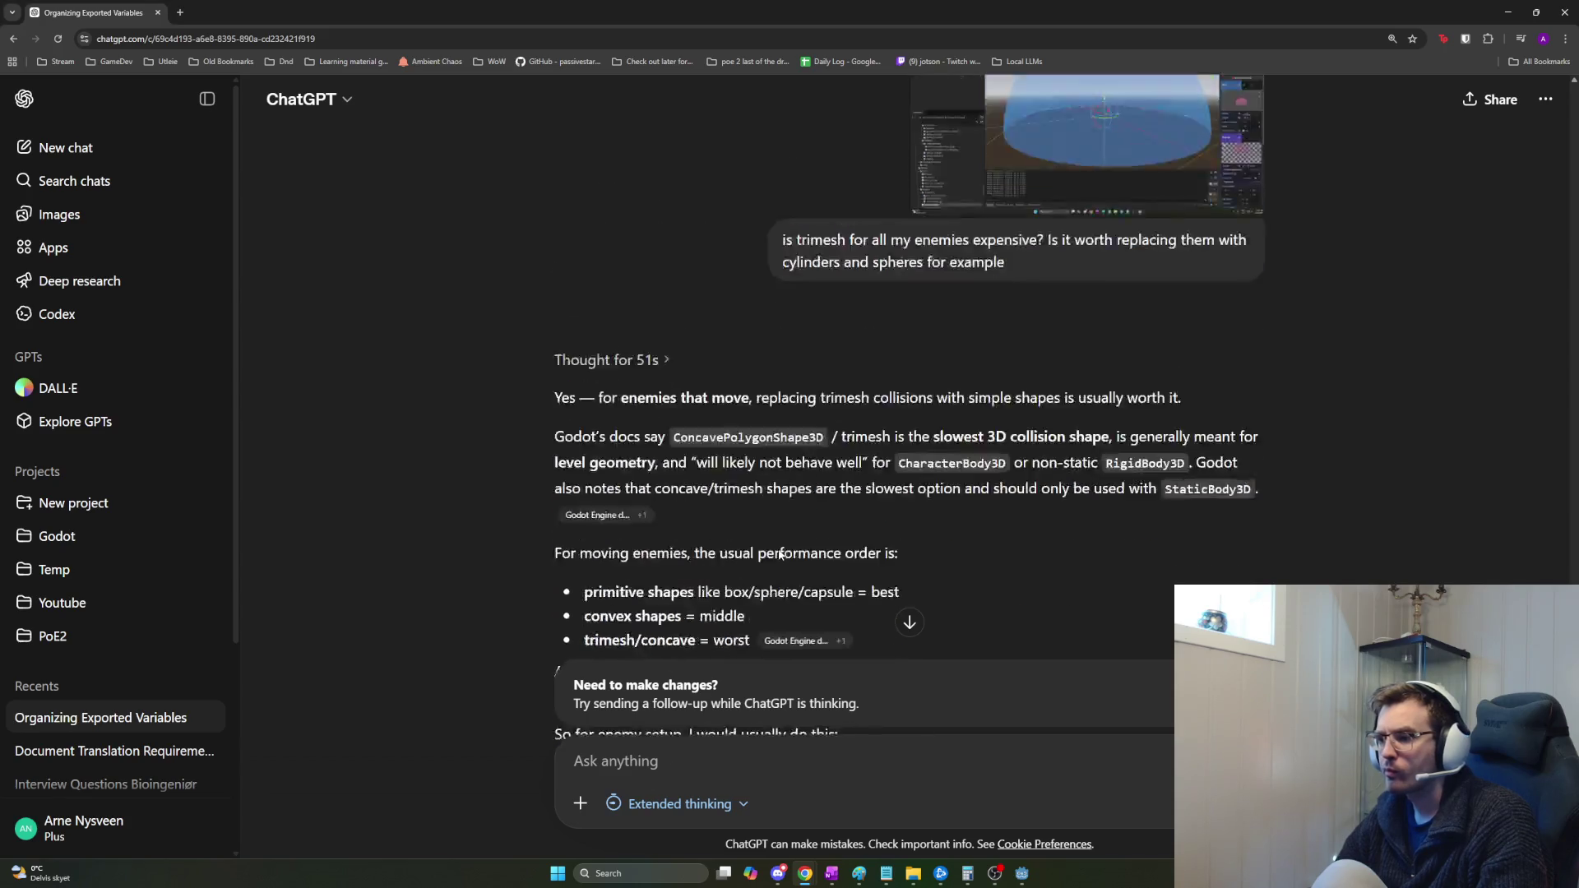
{"action": "type", "text": "what about non uniformly scaled"}
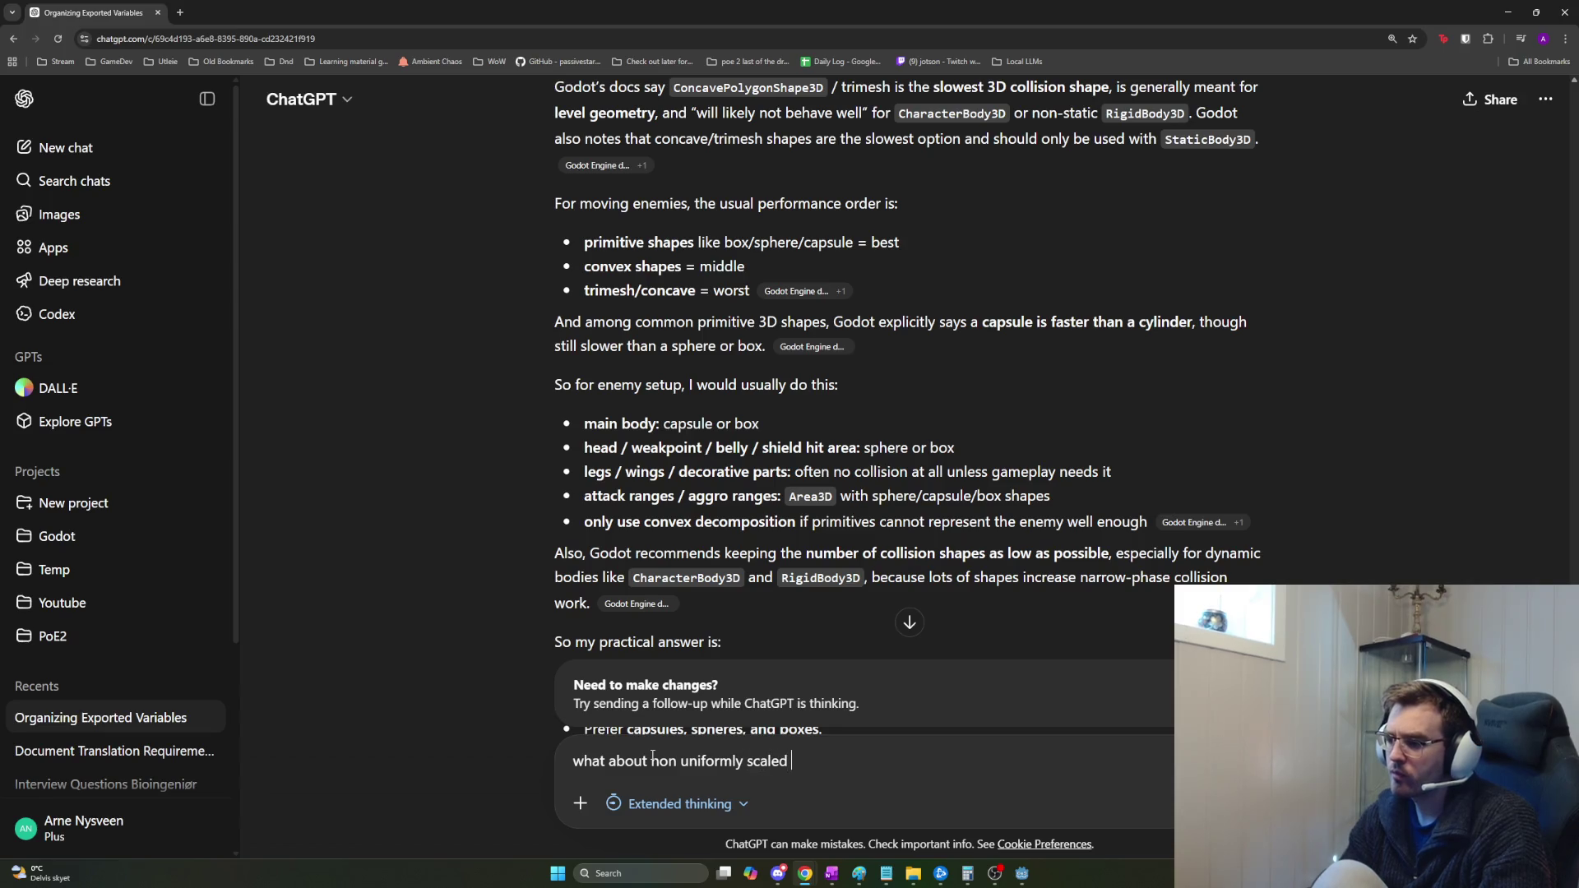
{"action": "type", "text": "ylinders vs uniformly scaled? for hurtboxes"}
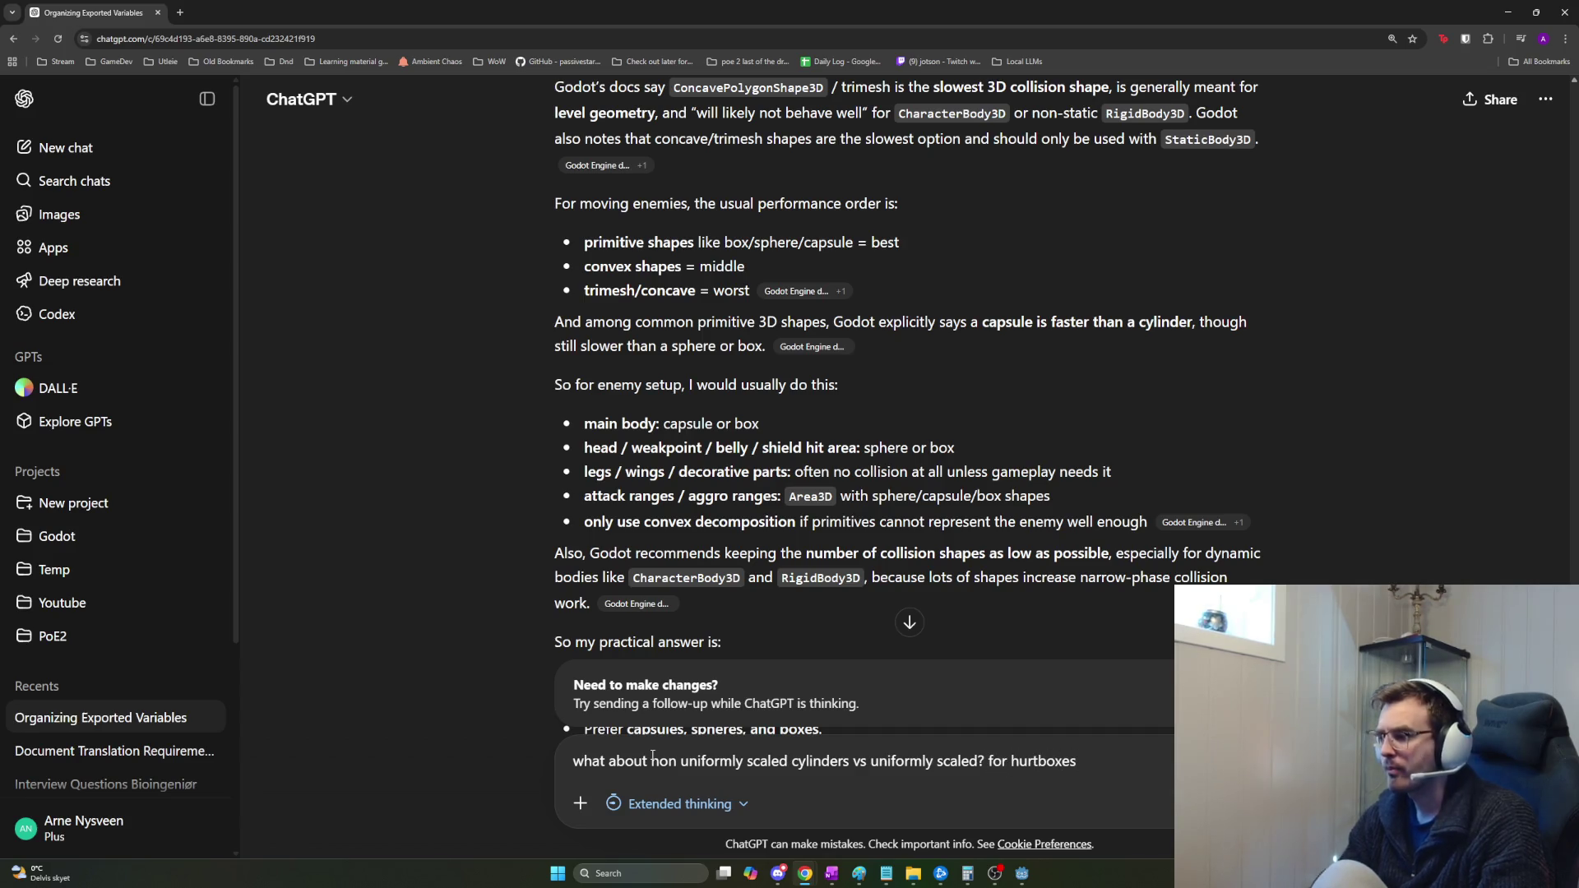
{"action": "key", "text": "Return"}
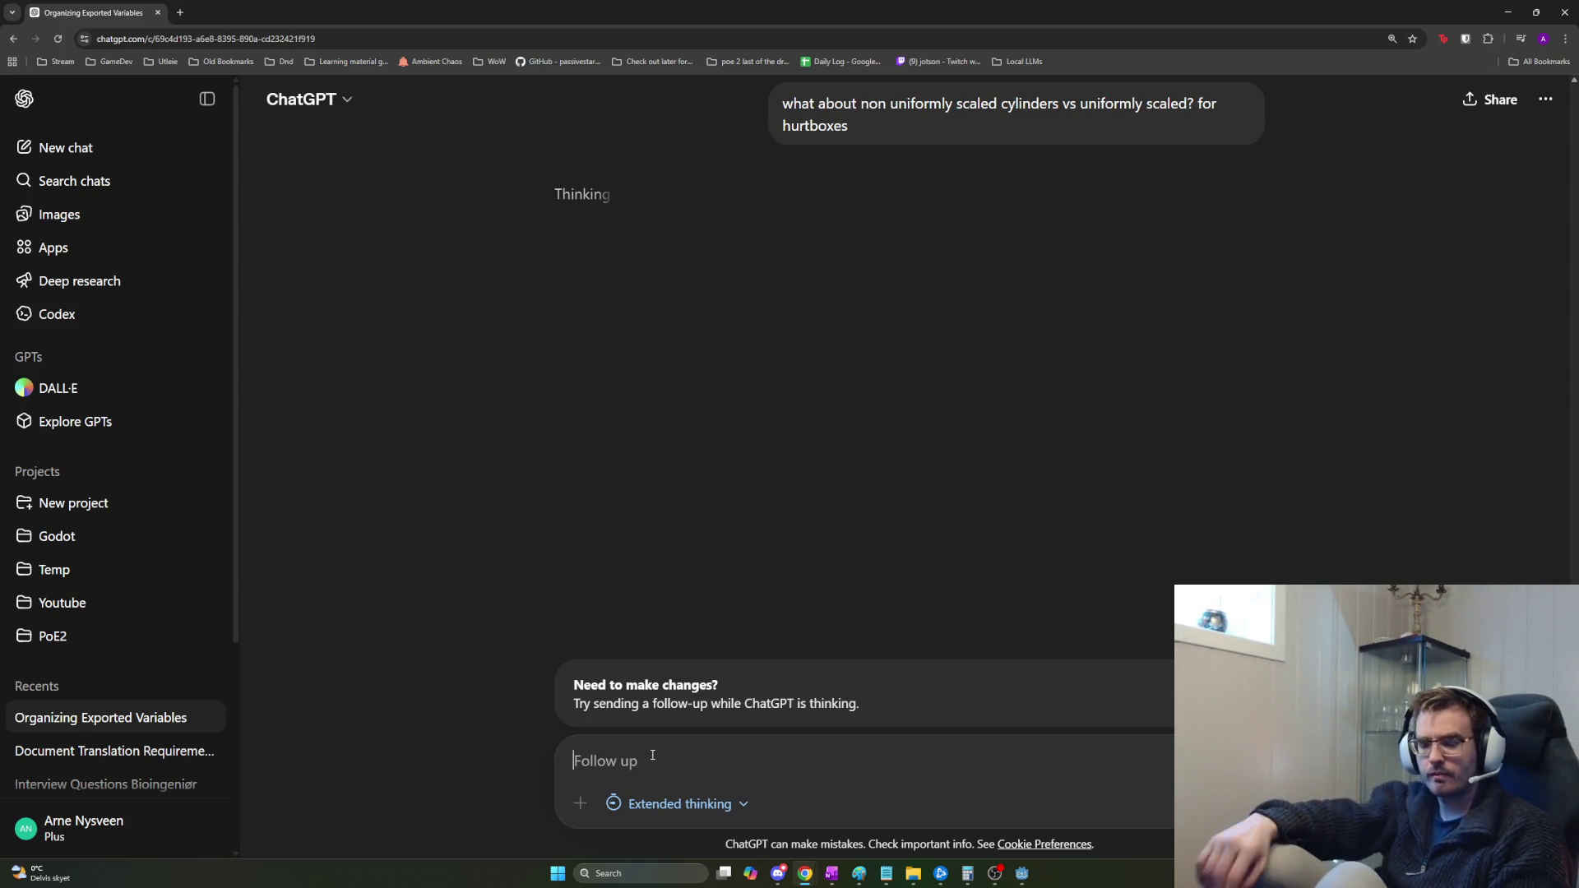
{"action": "key", "text": "alt+Tab"}
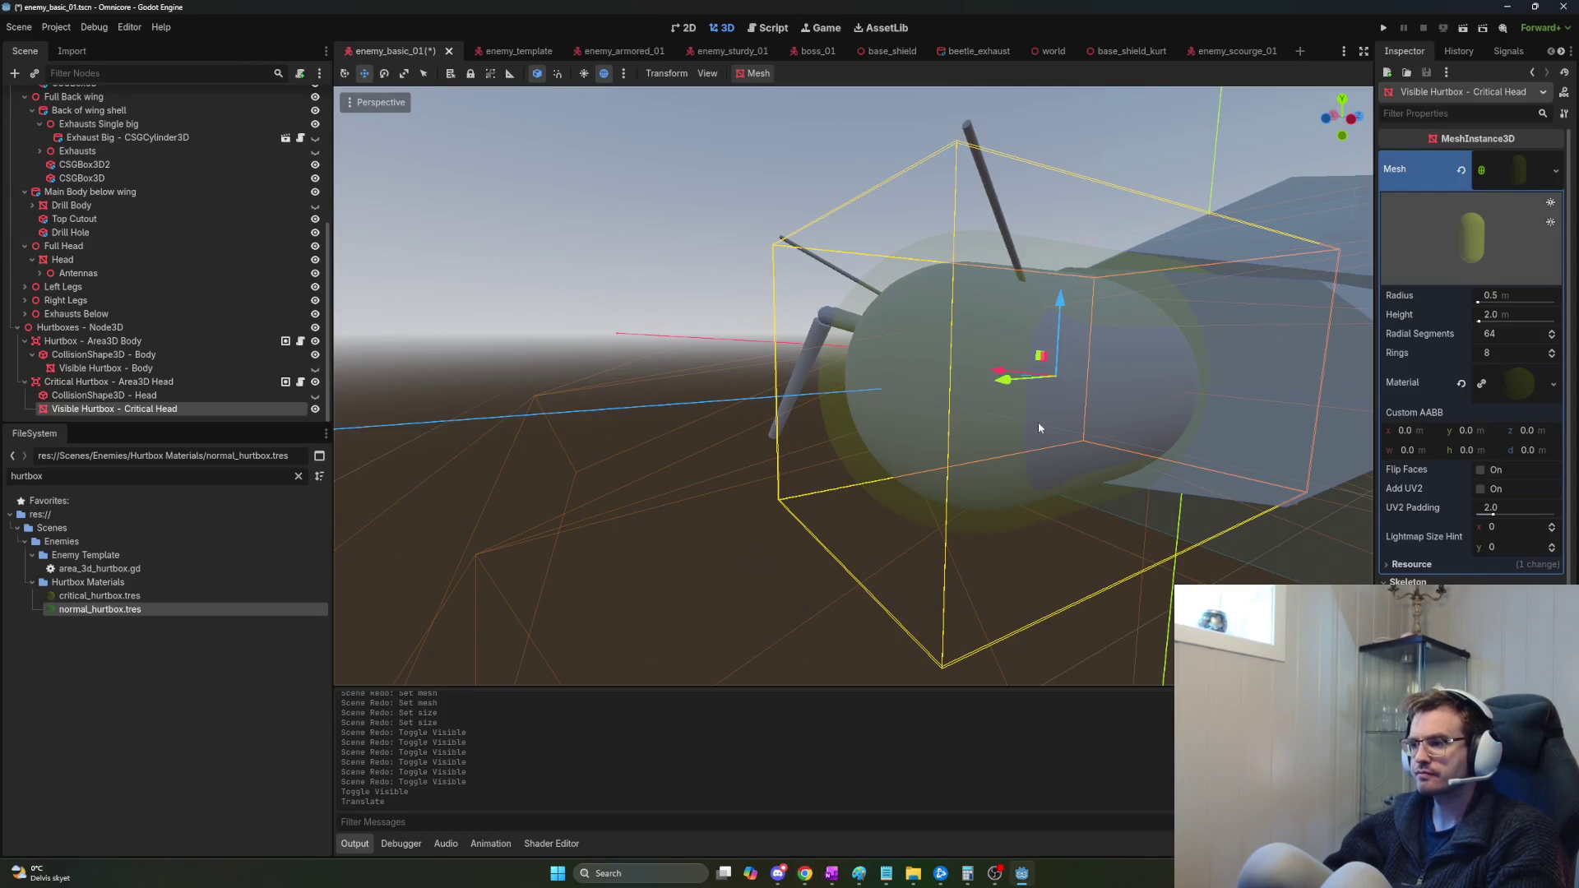
Select the head collision shape and try sliding it along X, undoing the move.
{"action": "left_click_drag", "start_coordinate": [1038, 427], "coordinate": [1038, 428]}
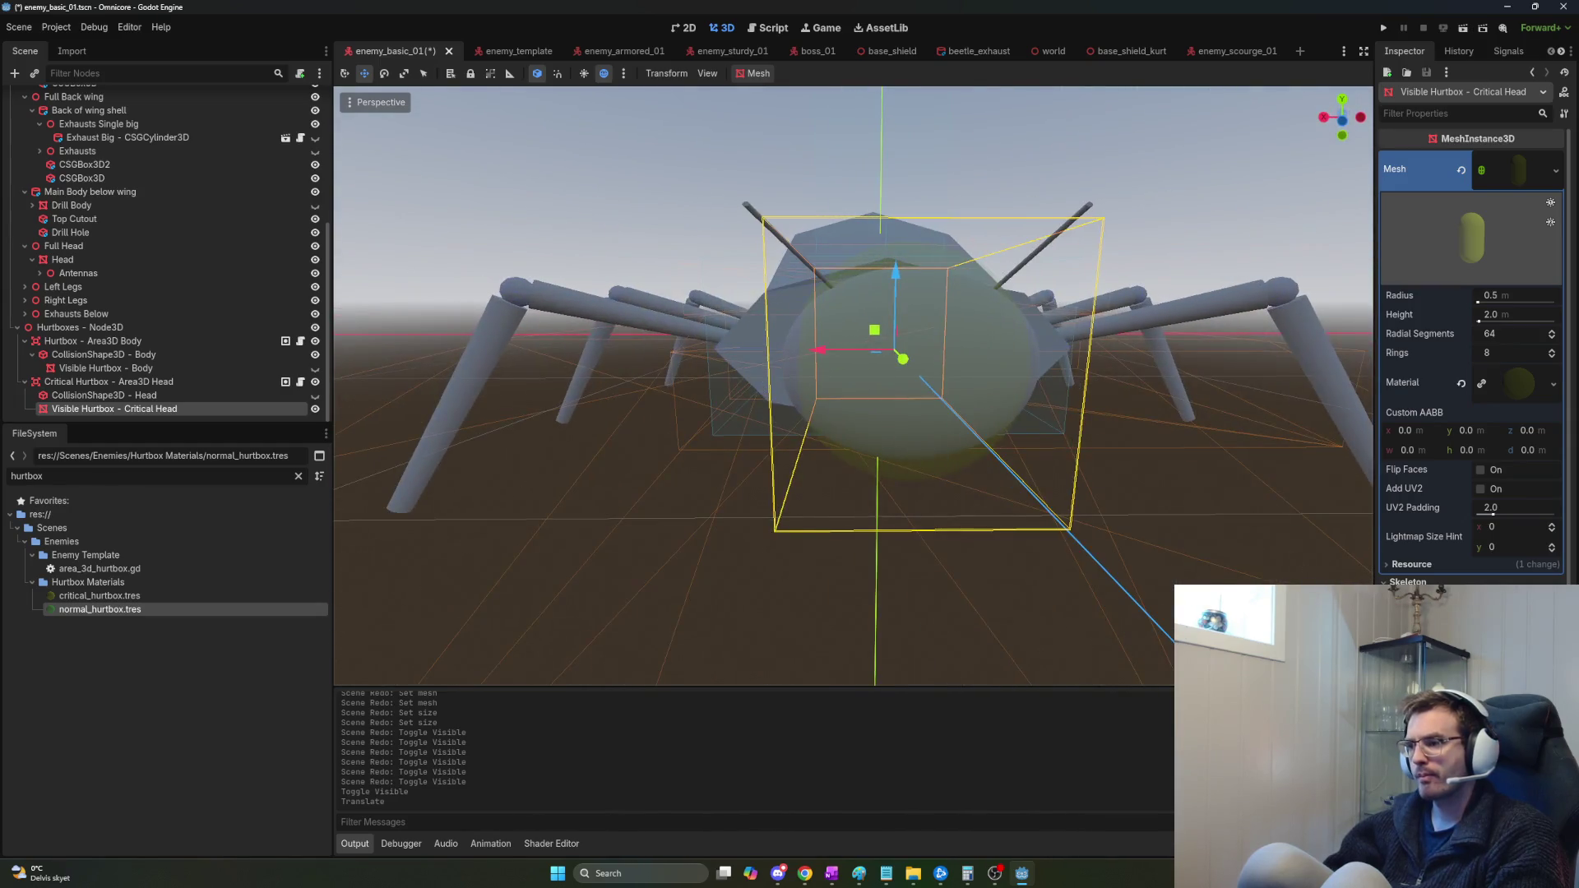
{"action": "left_click", "coordinate": [151, 395]}
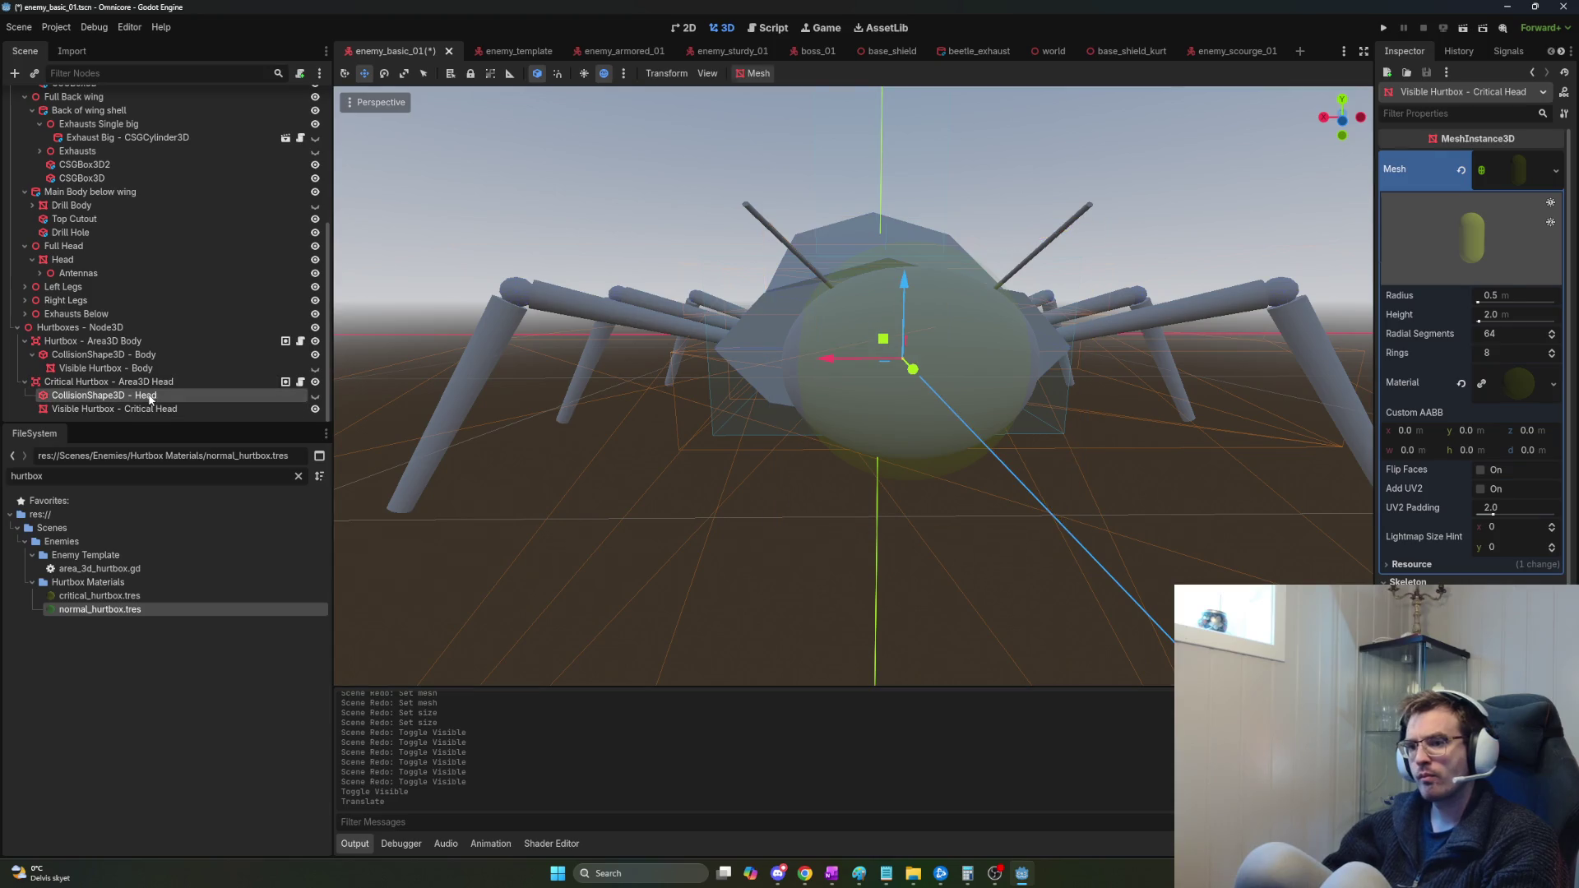
{"action": "left_click_drag", "start_coordinate": [812, 437], "coordinate": [812, 436]}
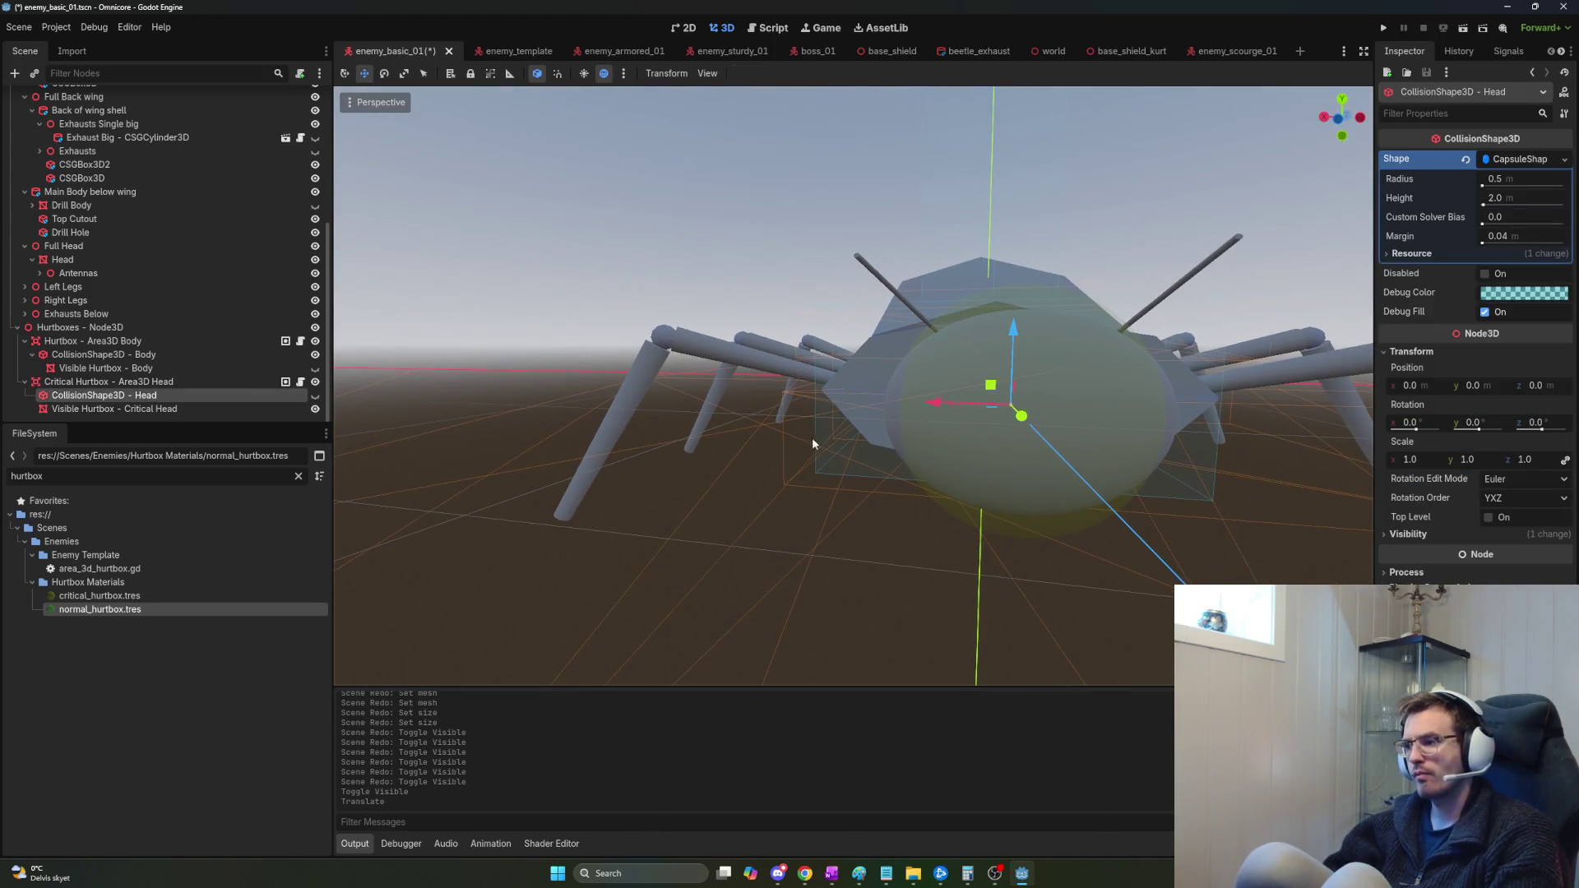
{"action": "left_click_drag", "start_coordinate": [938, 405], "coordinate": [1283, 414]}
{"action": "key", "text": "ctrl+z"}
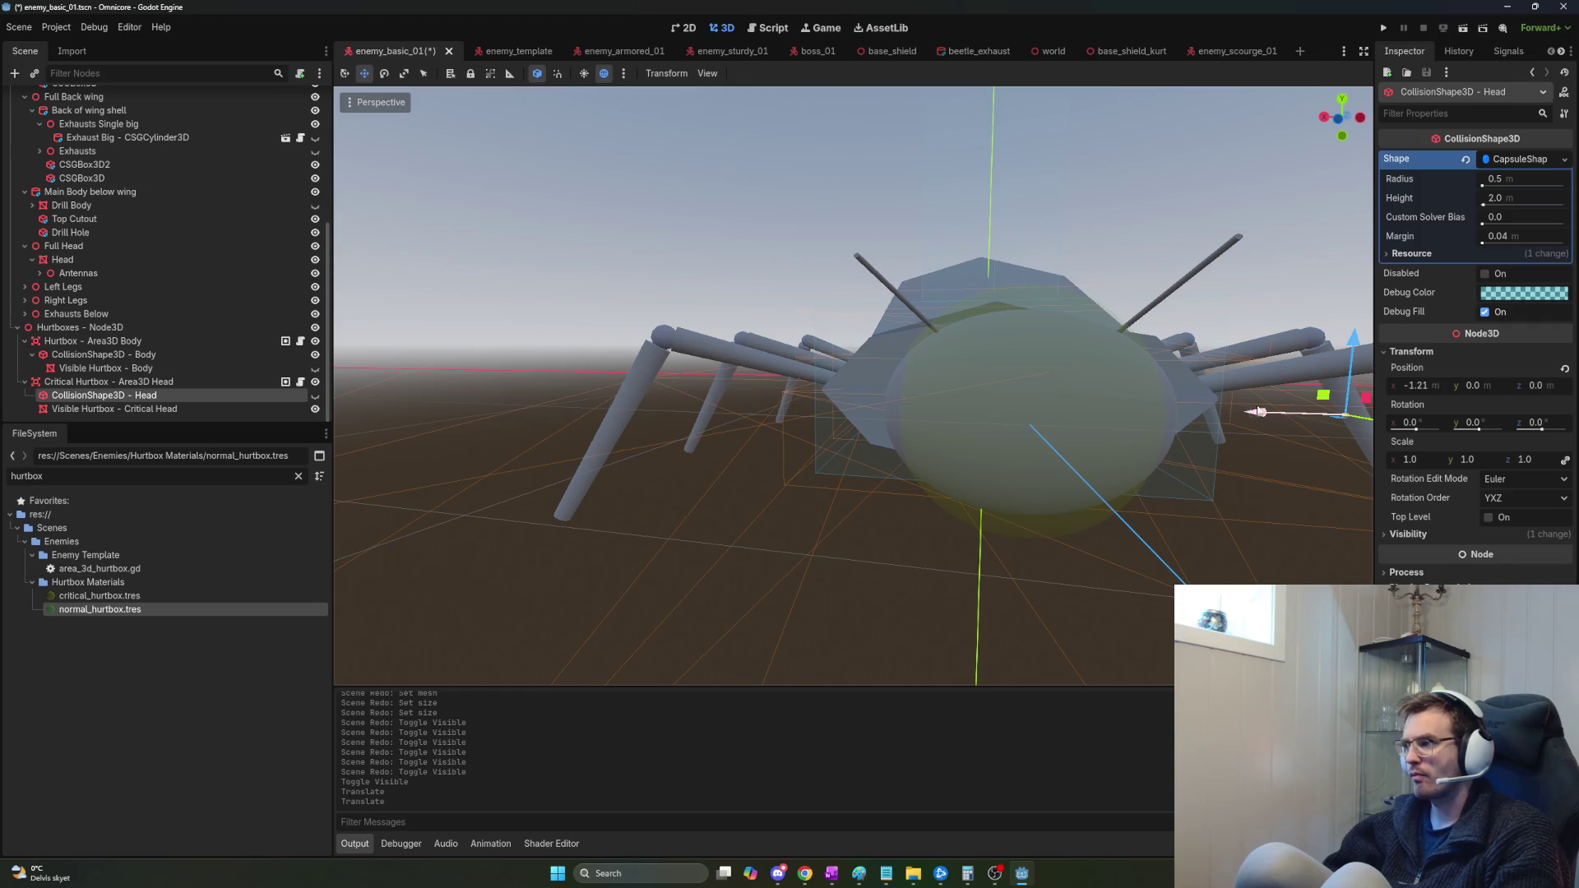
{"action": "scroll", "coordinate": [1137, 406], "scroll_direction": "up", "scroll_amount": 4}
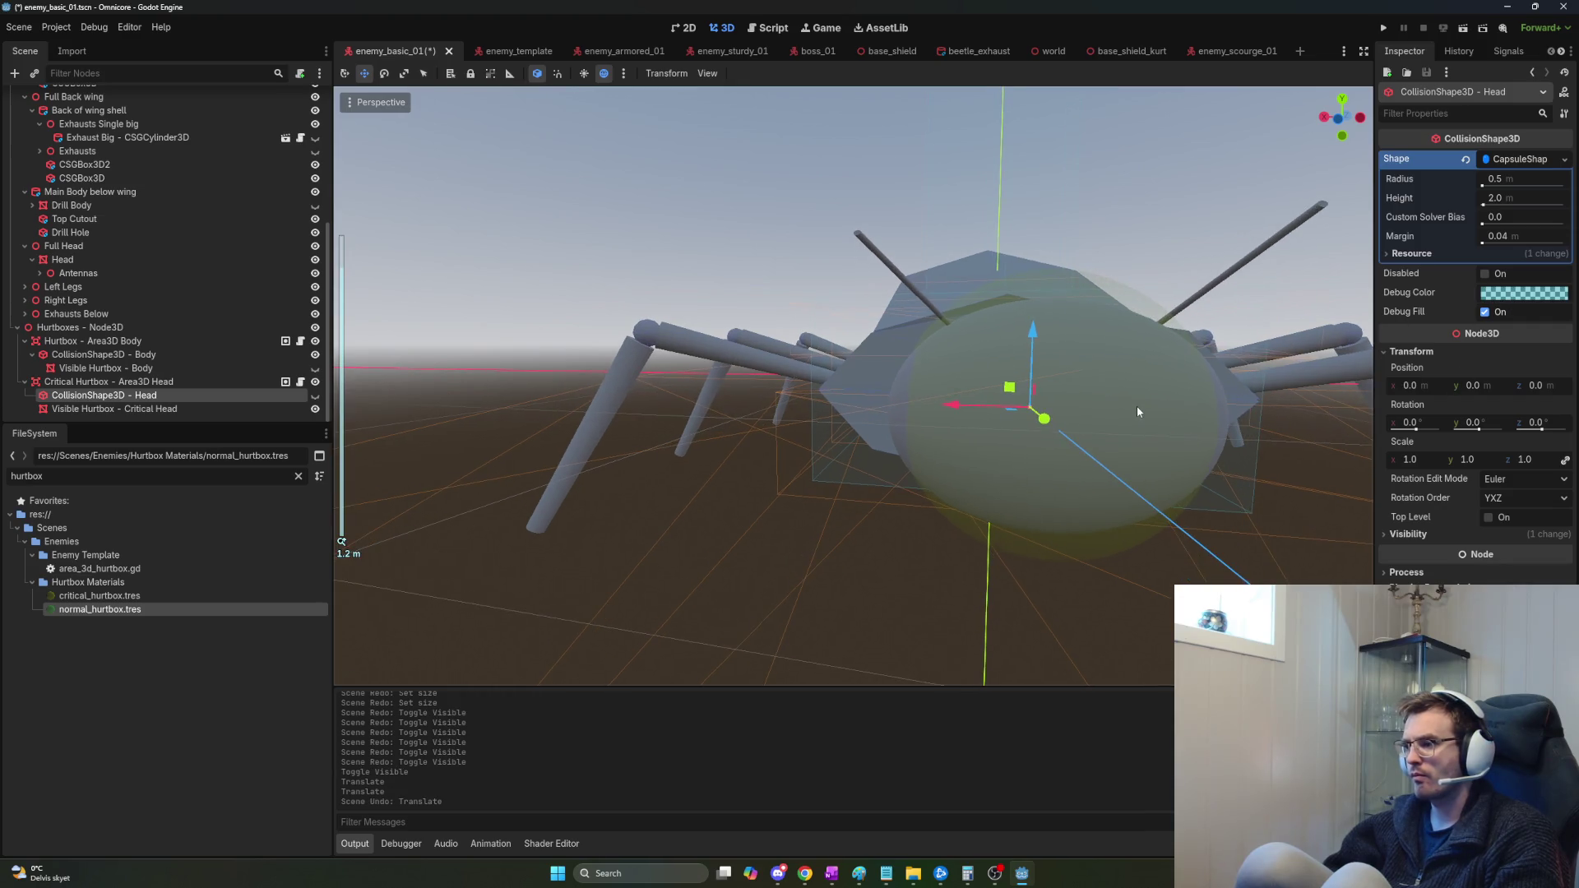
{"action": "mouse_move", "coordinate": [1153, 413]}
{"action": "left_mouse_down"}
{"action": "mouse_move", "coordinate": [929, 420]}
{"action": "mouse_move", "coordinate": [1010, 402]}
{"action": "mouse_move", "coordinate": [999, 457]}
{"action": "mouse_move", "coordinate": [1098, 516]}
{"action": "mouse_move", "coordinate": [1109, 505]}
{"action": "mouse_move", "coordinate": [1028, 497]}
{"action": "left_mouse_up"}
{"action": "scroll", "coordinate": [1108, 505], "scroll_direction": "down", "scroll_amount": 5}
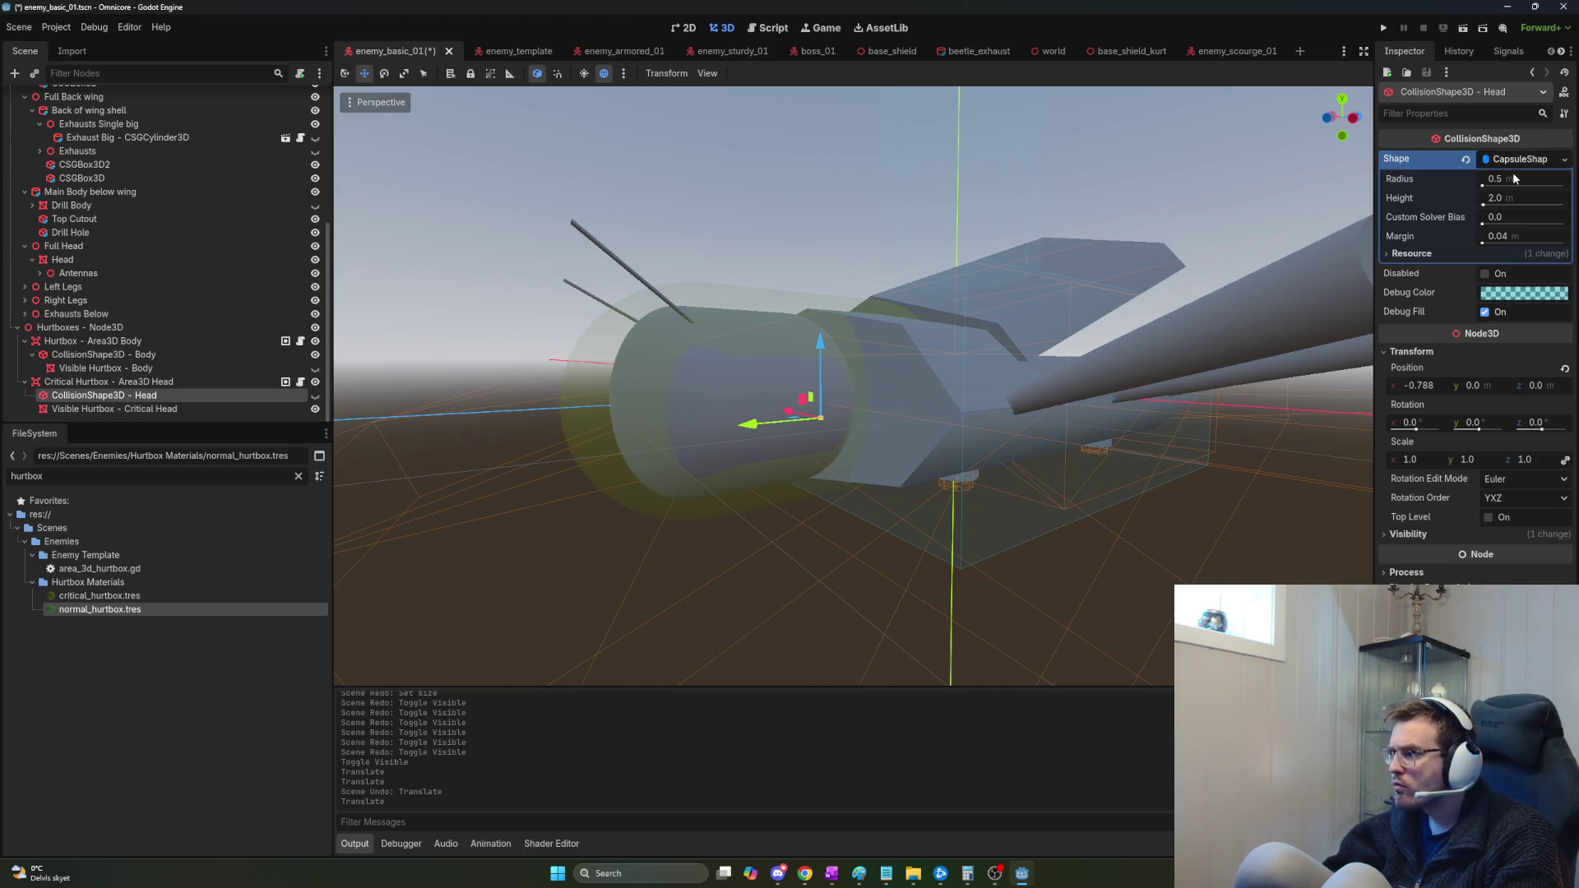
Undo a trial radius increase, make the head capsule visible and centre the view on it.
{"action": "left_click_drag", "start_coordinate": [1516, 178], "coordinate": [1554, 178]}
{"action": "key", "text": "ctrl+z"}
{"action": "key", "text": "ctrl+z"}
{"action": "scroll", "coordinate": [939, 332], "scroll_direction": "up", "scroll_amount": 6}
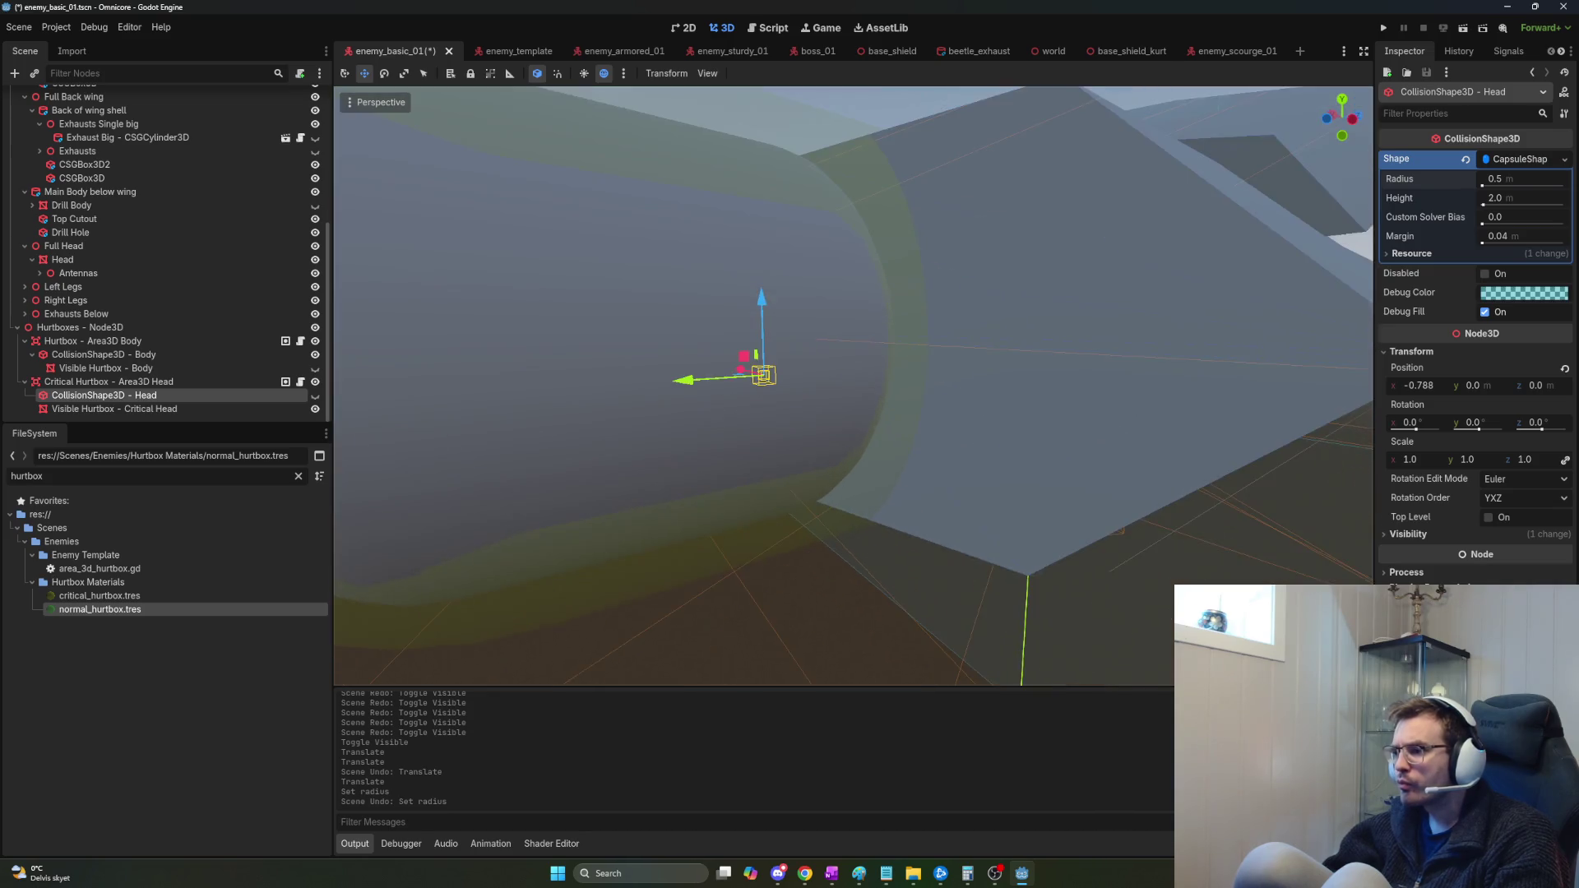
{"action": "key", "text": "ctrl+z"}
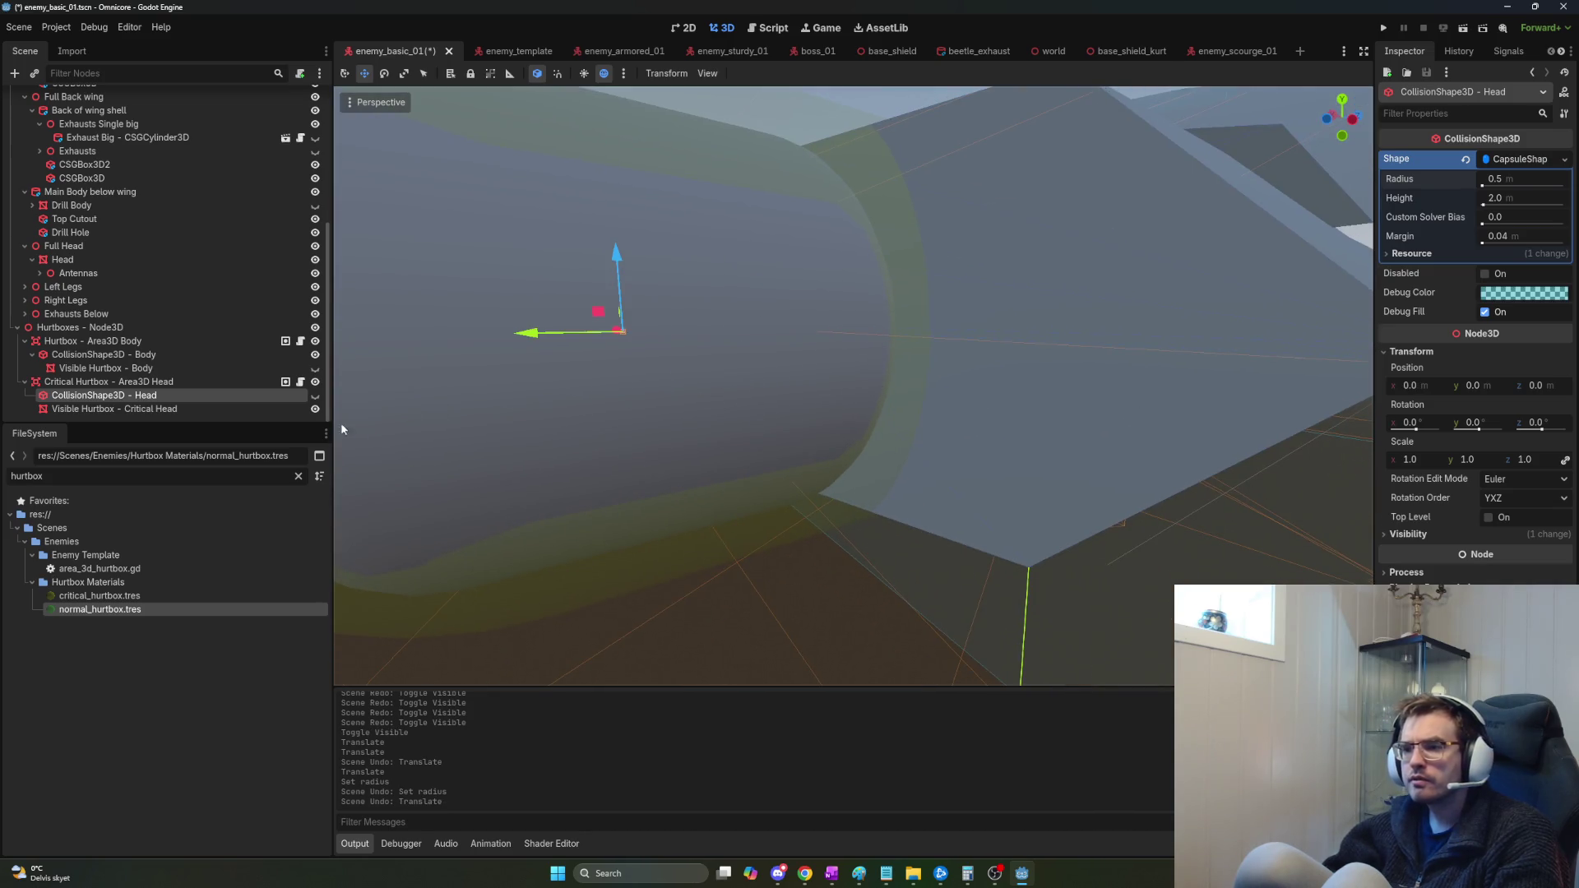
{"action": "left_click", "coordinate": [315, 396]}
{"action": "scroll", "coordinate": [954, 362], "scroll_direction": "down", "scroll_amount": 5}
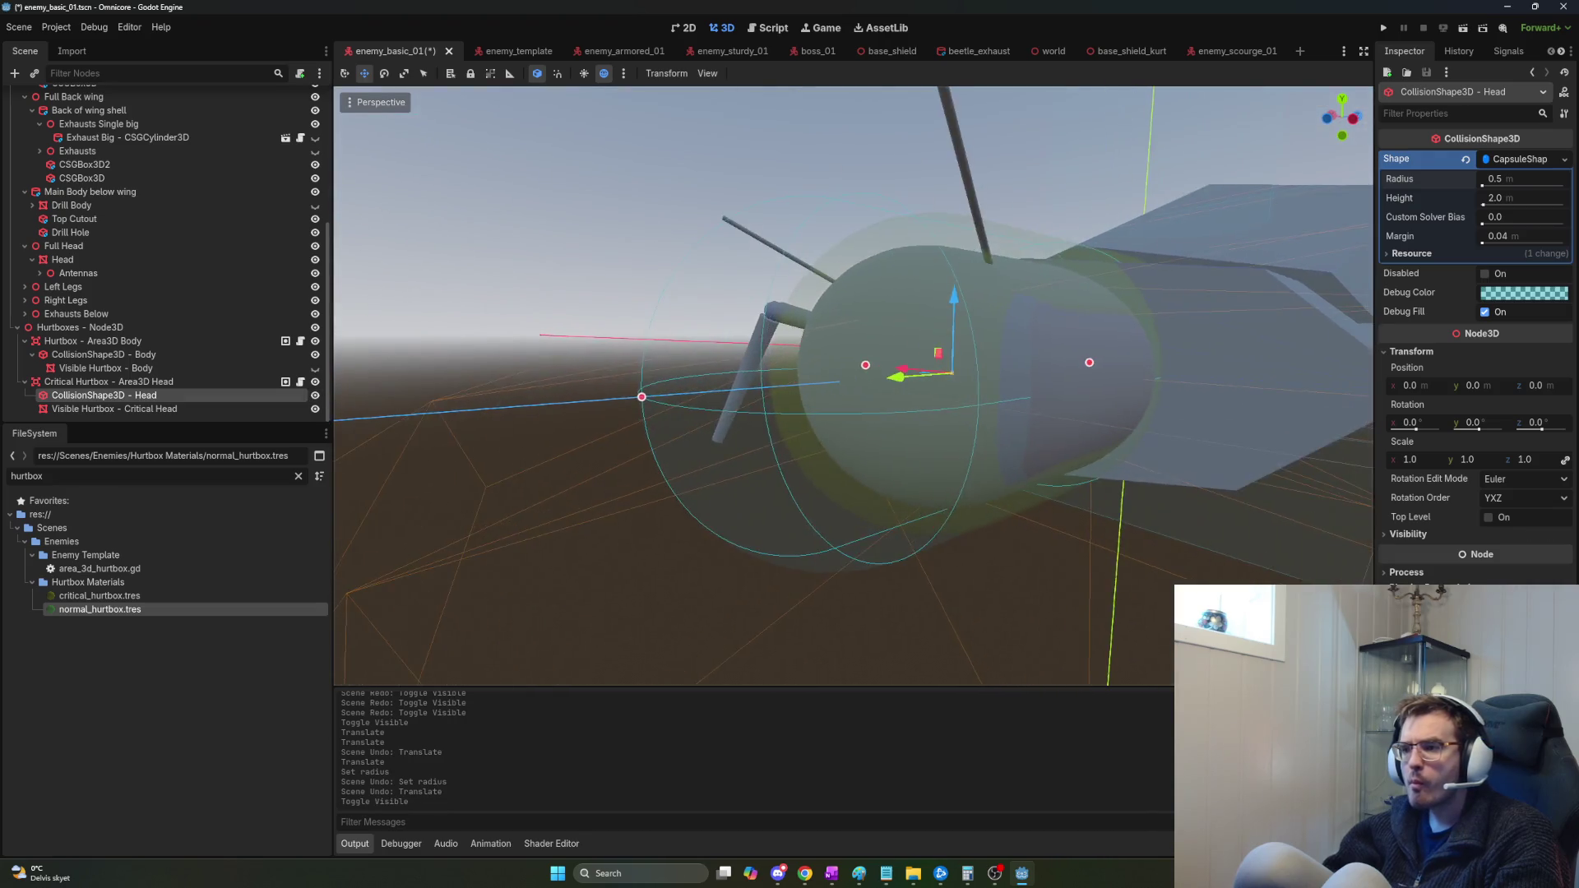
{"action": "key", "text": "f"}
{"action": "left_click_drag", "start_coordinate": [499, 398], "coordinate": [720, 383]}
Resize the head capsule to radius 0.595 and height 1.623, centred on X and lowered to y −0.242.
{"action": "left_click_drag", "start_coordinate": [840, 363], "coordinate": [807, 348]}
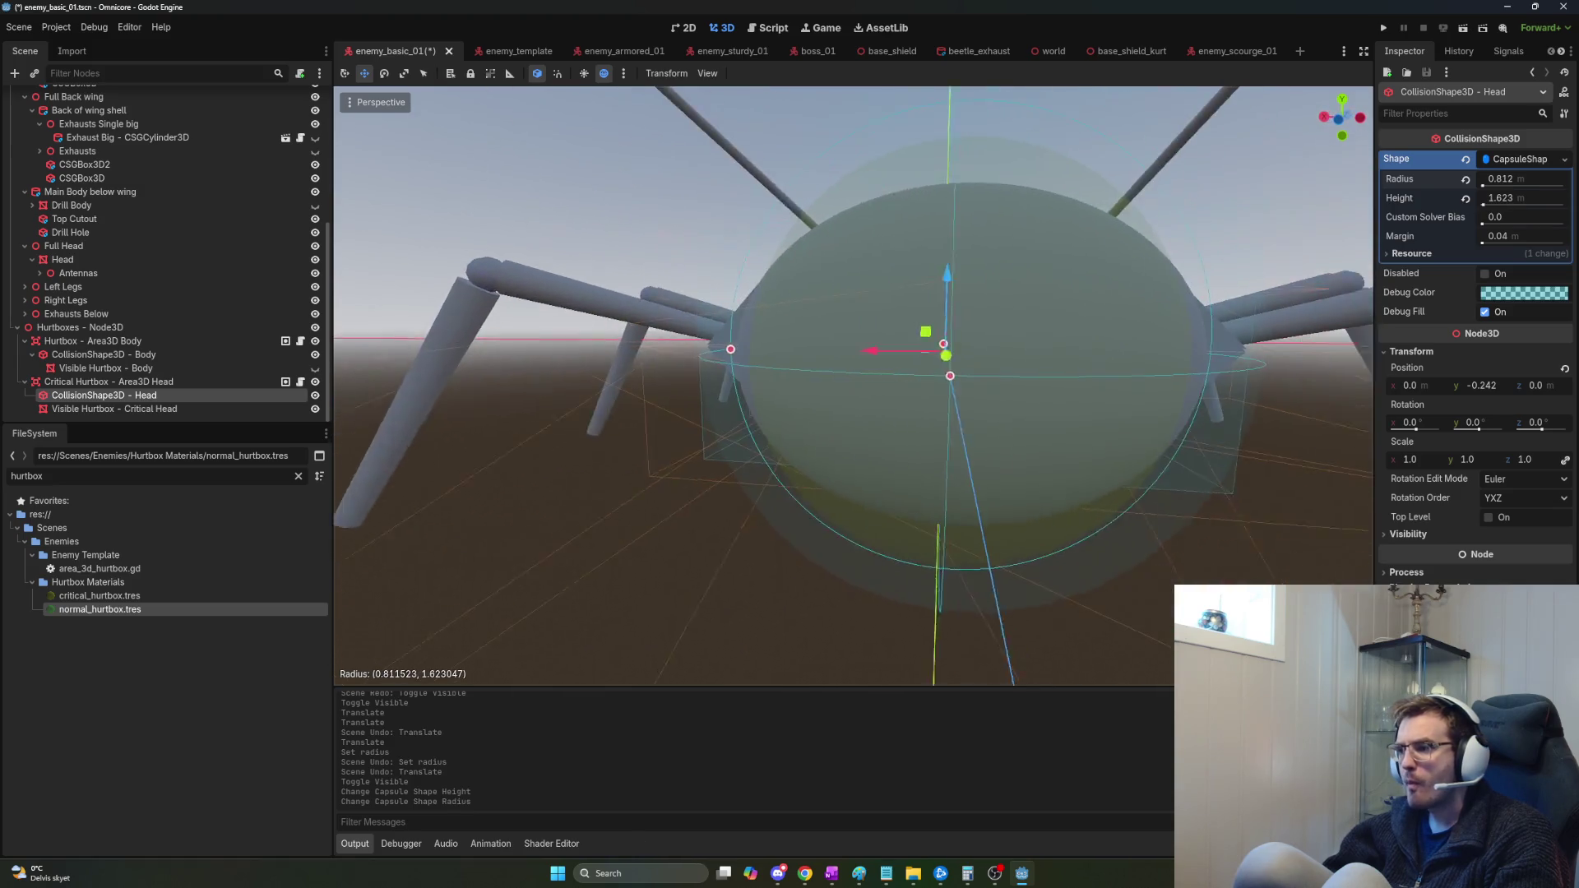
{"action": "scroll", "coordinate": [853, 387], "scroll_direction": "up", "scroll_amount": 5}
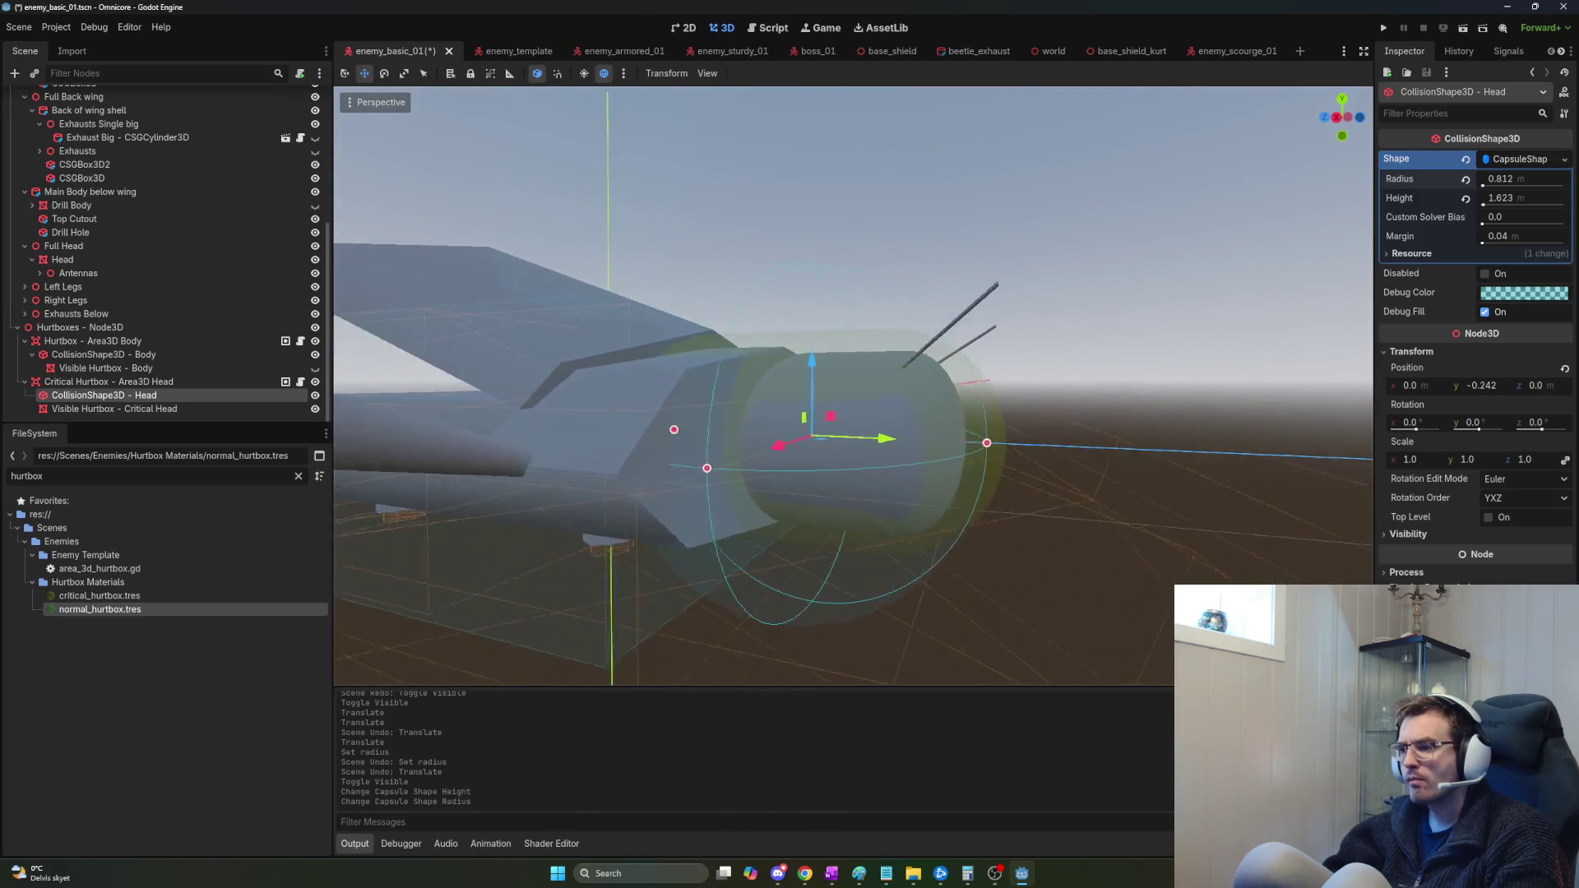
{"action": "left_click_drag", "start_coordinate": [838, 408], "coordinate": [890, 409]}
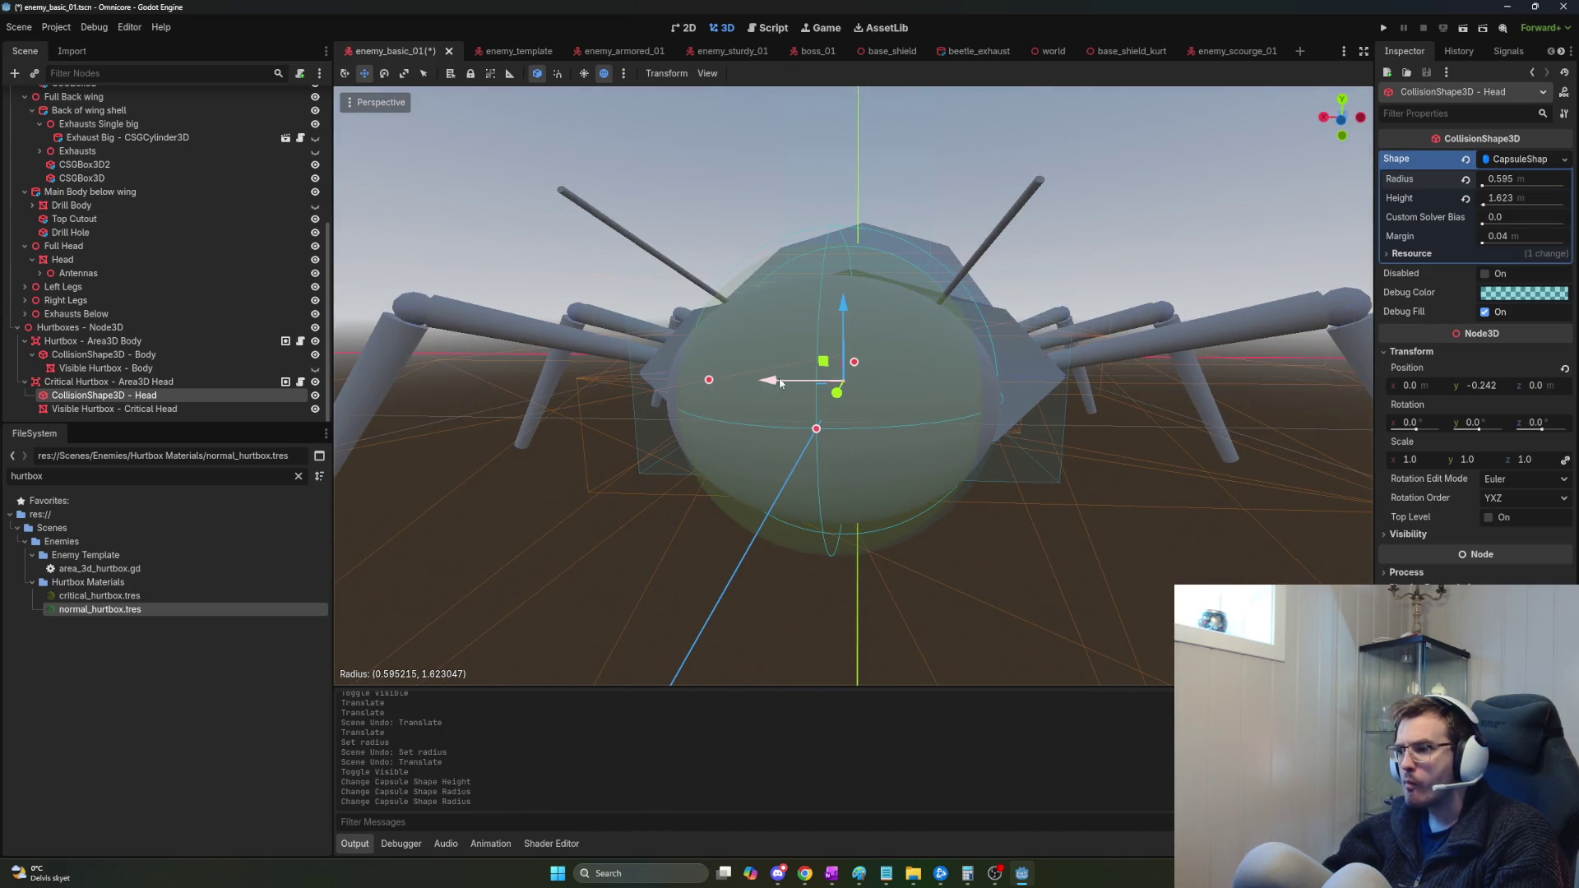
{"action": "left_click_drag", "start_coordinate": [762, 378], "coordinate": [776, 379]}
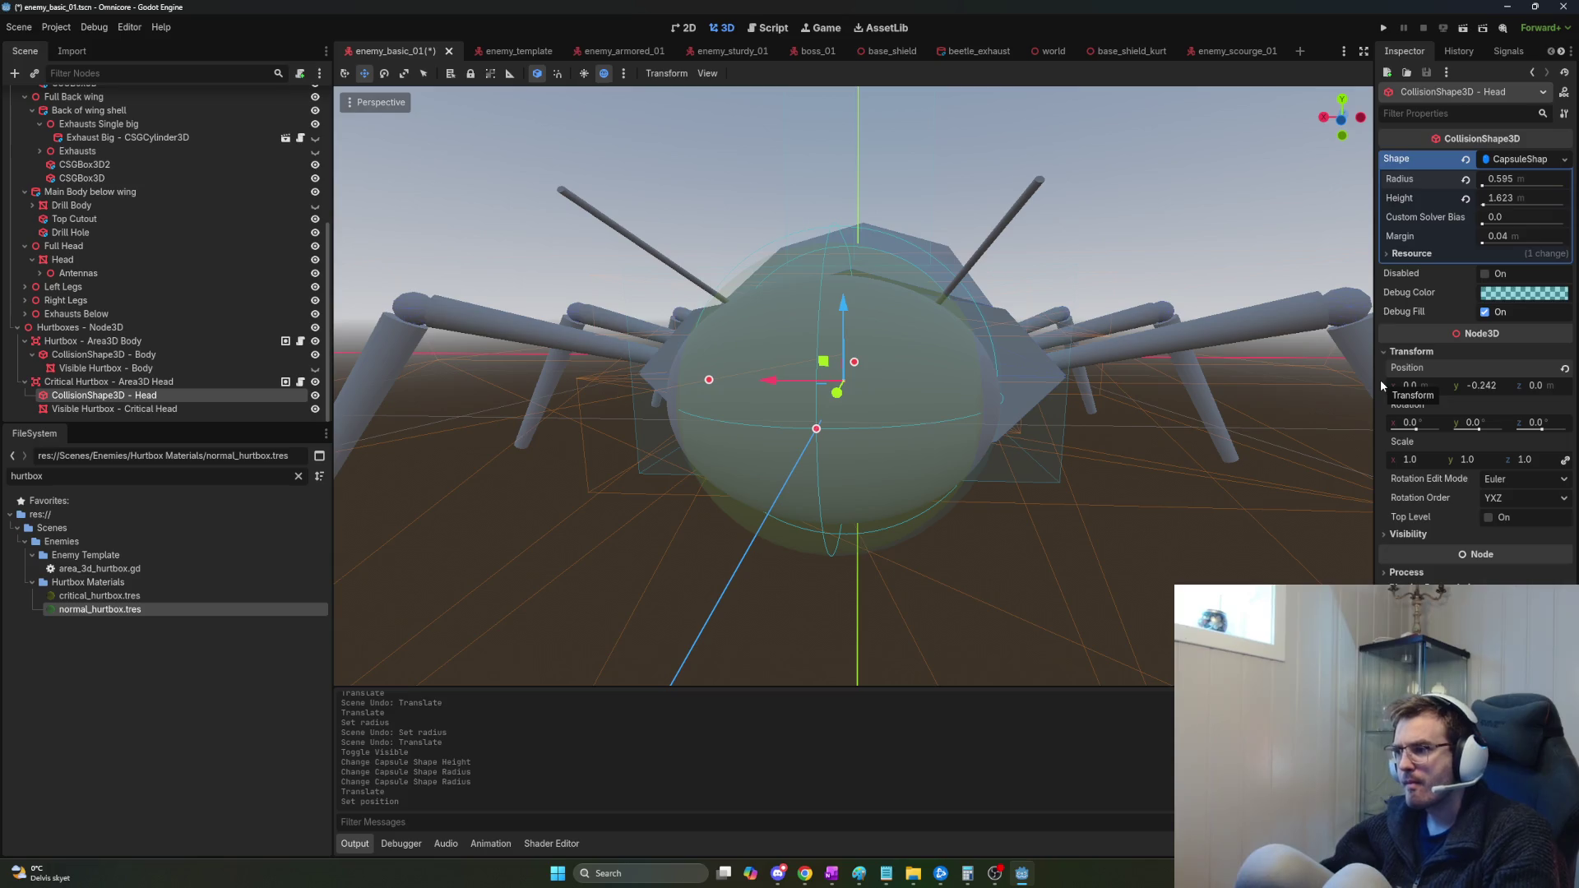
{"action": "scroll", "coordinate": [847, 386], "scroll_direction": "up", "scroll_amount": 3}
{"action": "mouse_move", "coordinate": [848, 386]}
{"action": "left_mouse_down"}
{"action": "mouse_move", "coordinate": [757, 387]}
{"action": "mouse_move", "coordinate": [781, 386]}
{"action": "mouse_move", "coordinate": [765, 387]}
{"action": "mouse_move", "coordinate": [765, 296]}
{"action": "mouse_move", "coordinate": [765, 387]}
{"action": "left_mouse_up"}
{"action": "scroll", "coordinate": [854, 387], "scroll_direction": "up", "scroll_amount": 5}
{"action": "scroll", "coordinate": [853, 387], "scroll_direction": "down", "scroll_amount": 5}
{"action": "scroll", "coordinate": [854, 387], "scroll_direction": "up", "scroll_amount": 5}
{"action": "scroll", "coordinate": [854, 386], "scroll_direction": "down", "scroll_amount": 5}
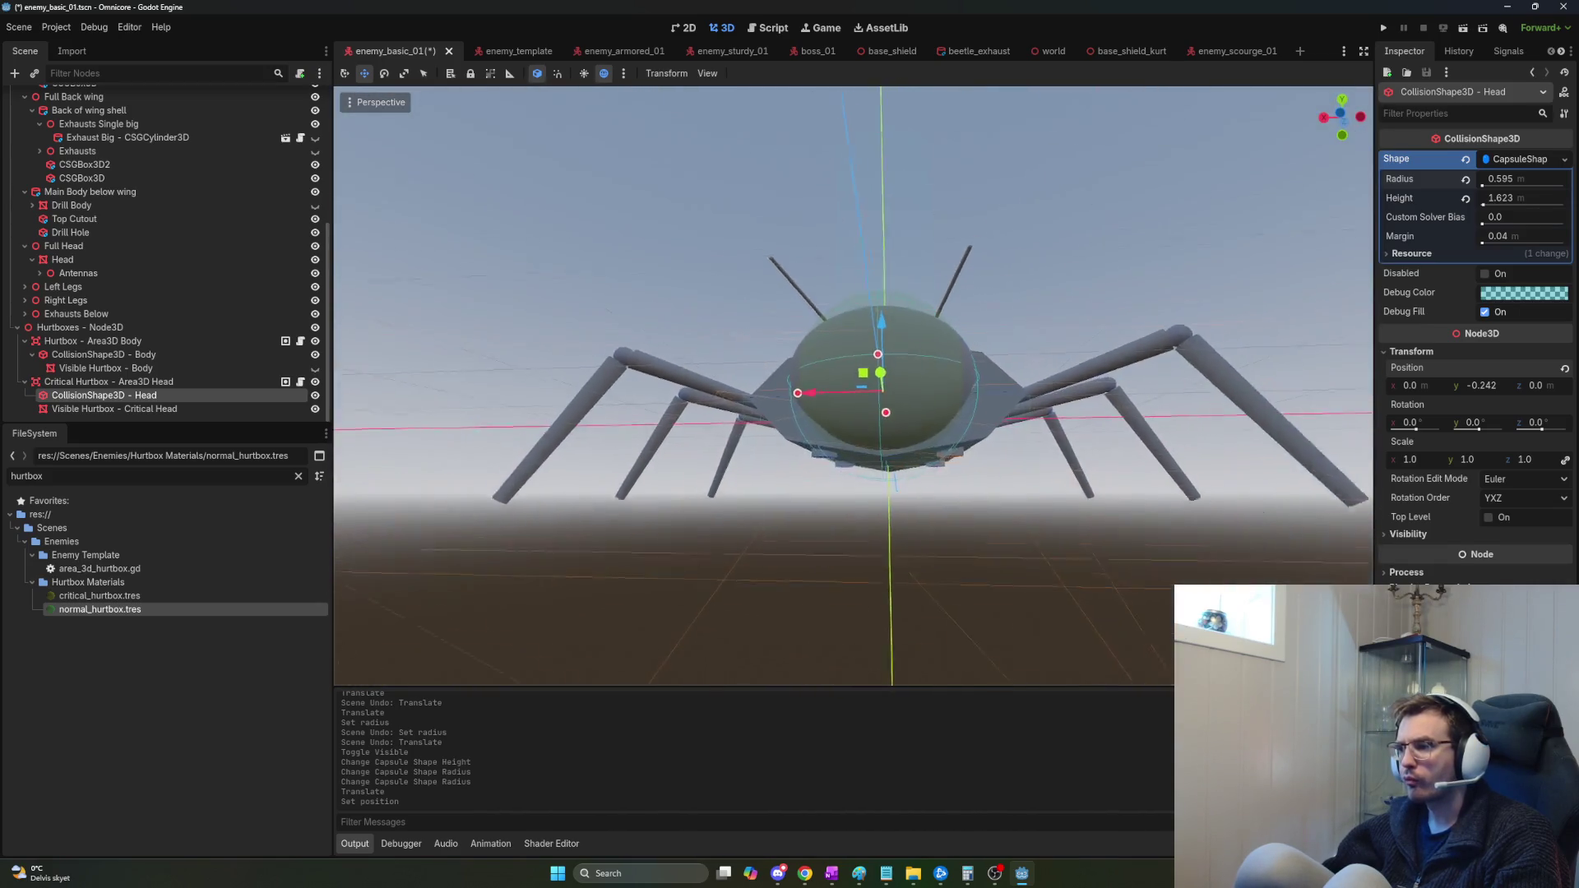
{"action": "key", "text": "F5"}
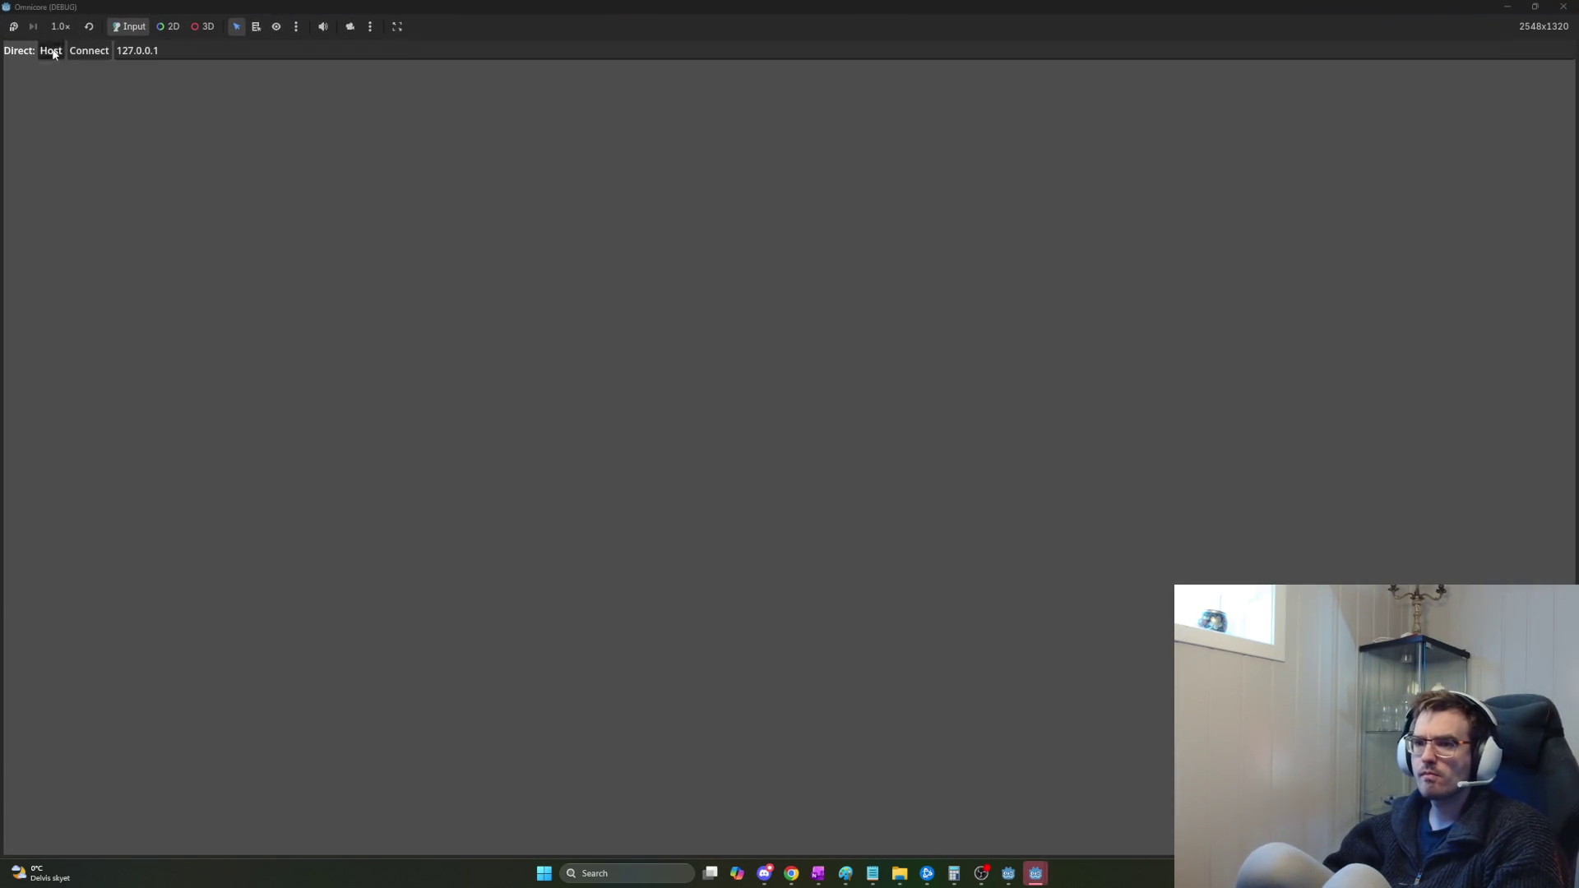
Host a local session, watch the beetles attack the base shield, then stop the game.
{"action": "left_click", "coordinate": [52, 52]}
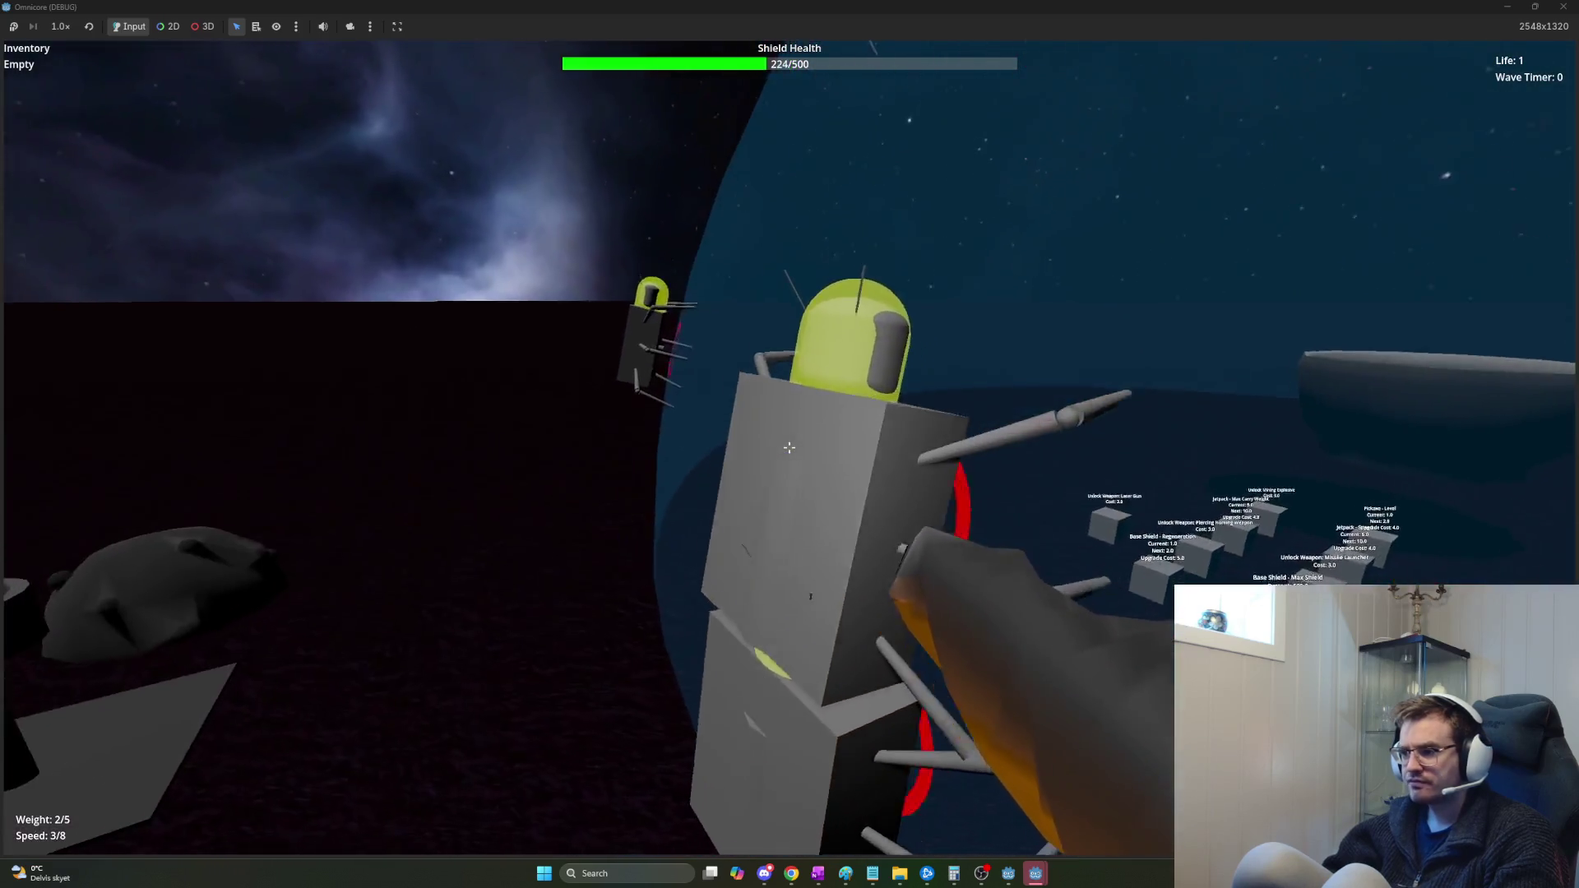
{"action": "key", "text": "F8"}
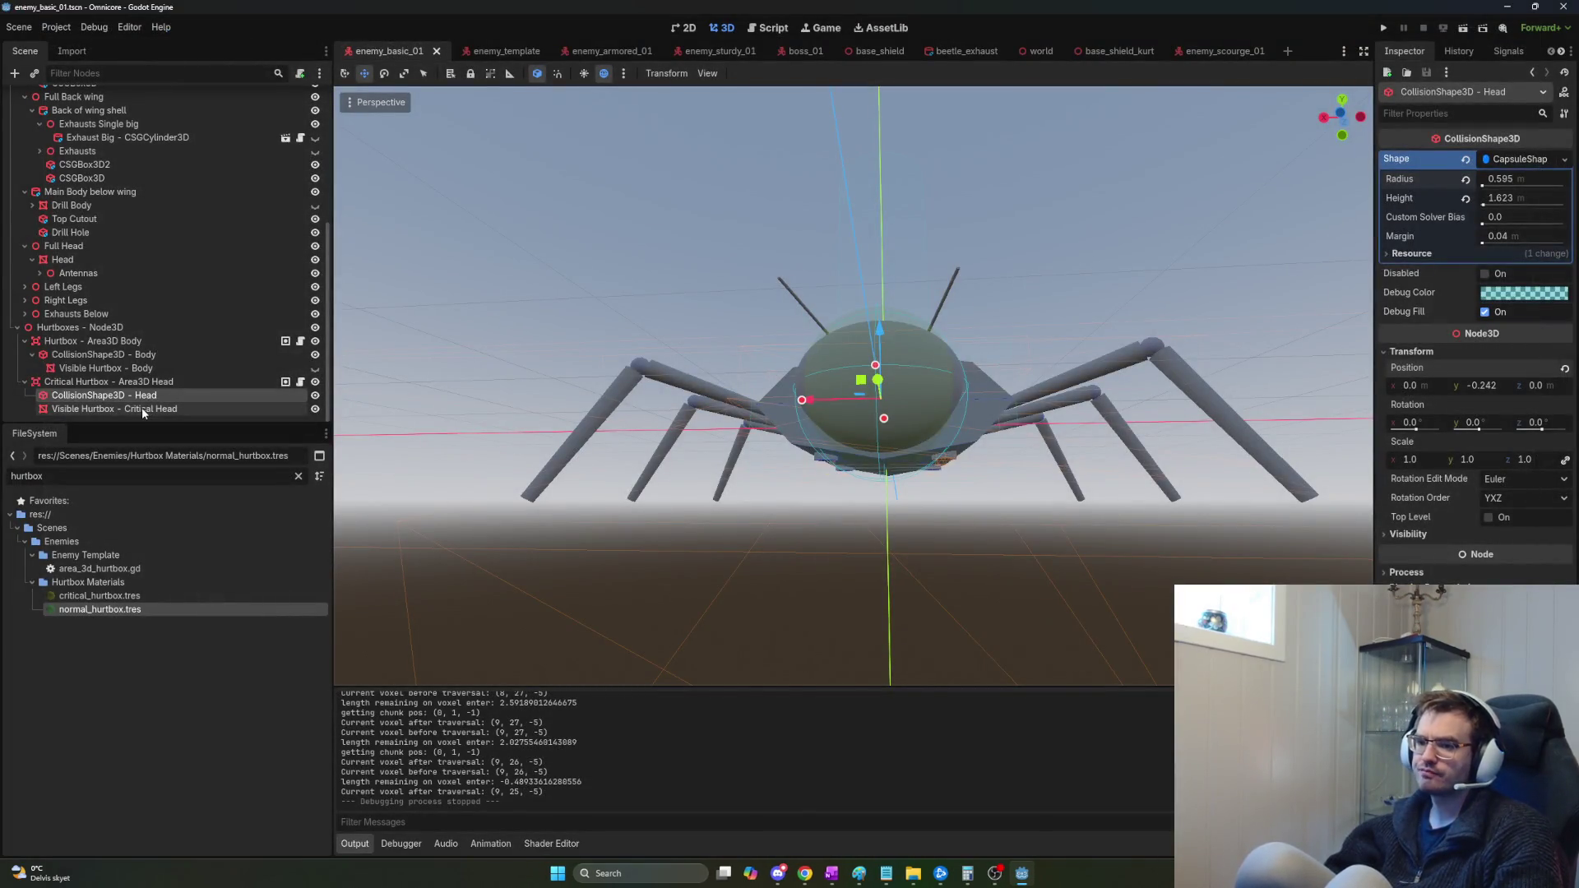
Apply the normal_hurtbox.tres material to the body hurtbox mesh and relaunch the game.
{"action": "left_click", "coordinate": [142, 409]}
{"action": "left_click", "coordinate": [113, 368]}
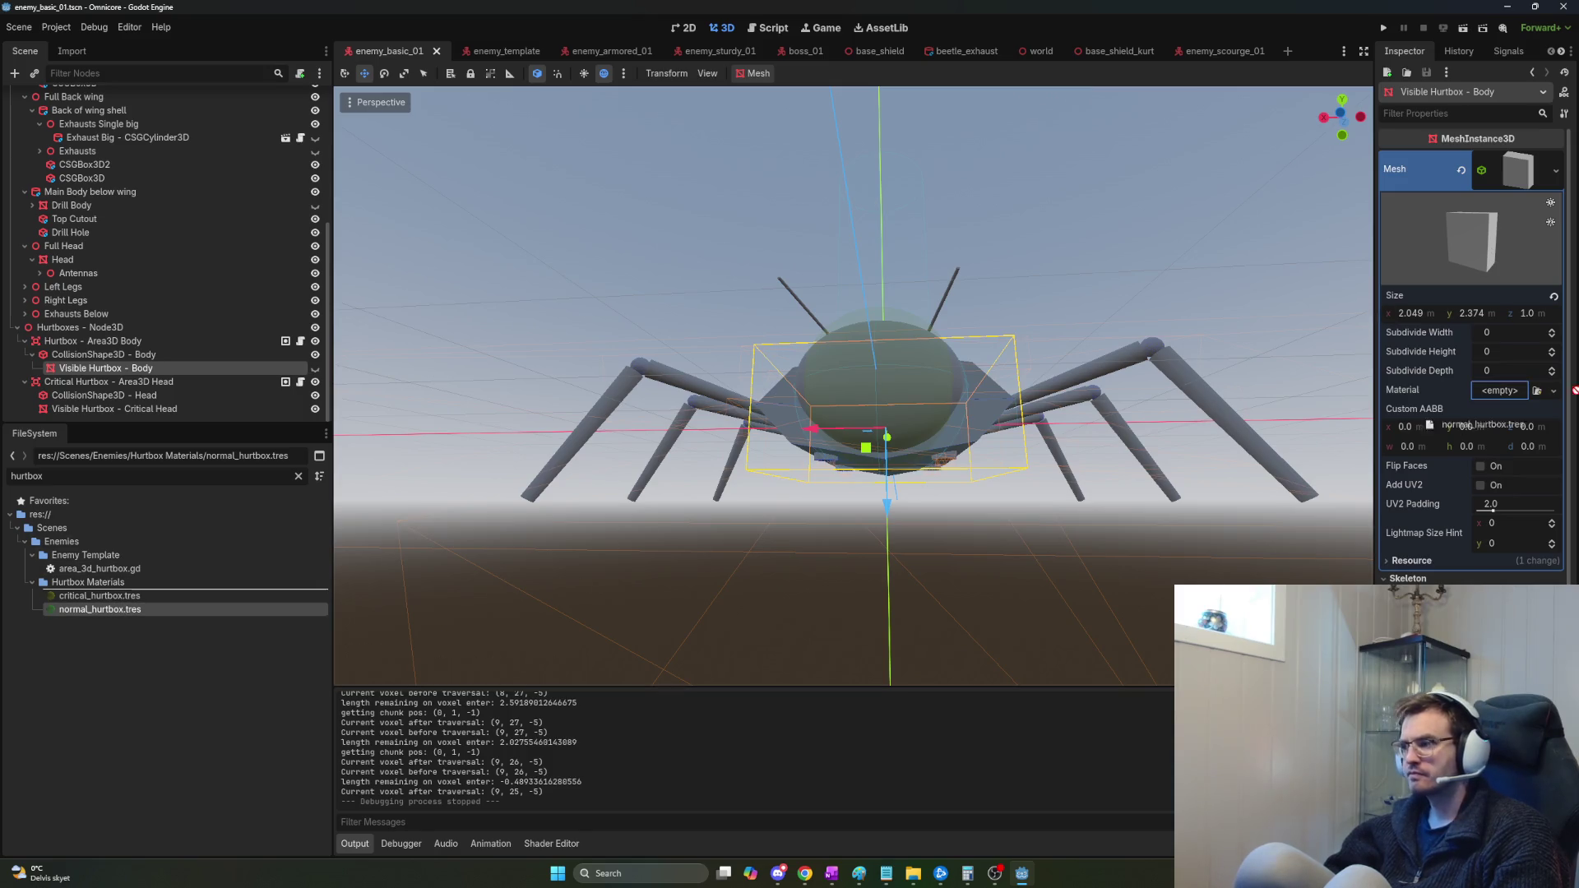
{"action": "left_click_drag", "start_coordinate": [1494, 396], "coordinate": [1497, 393]}
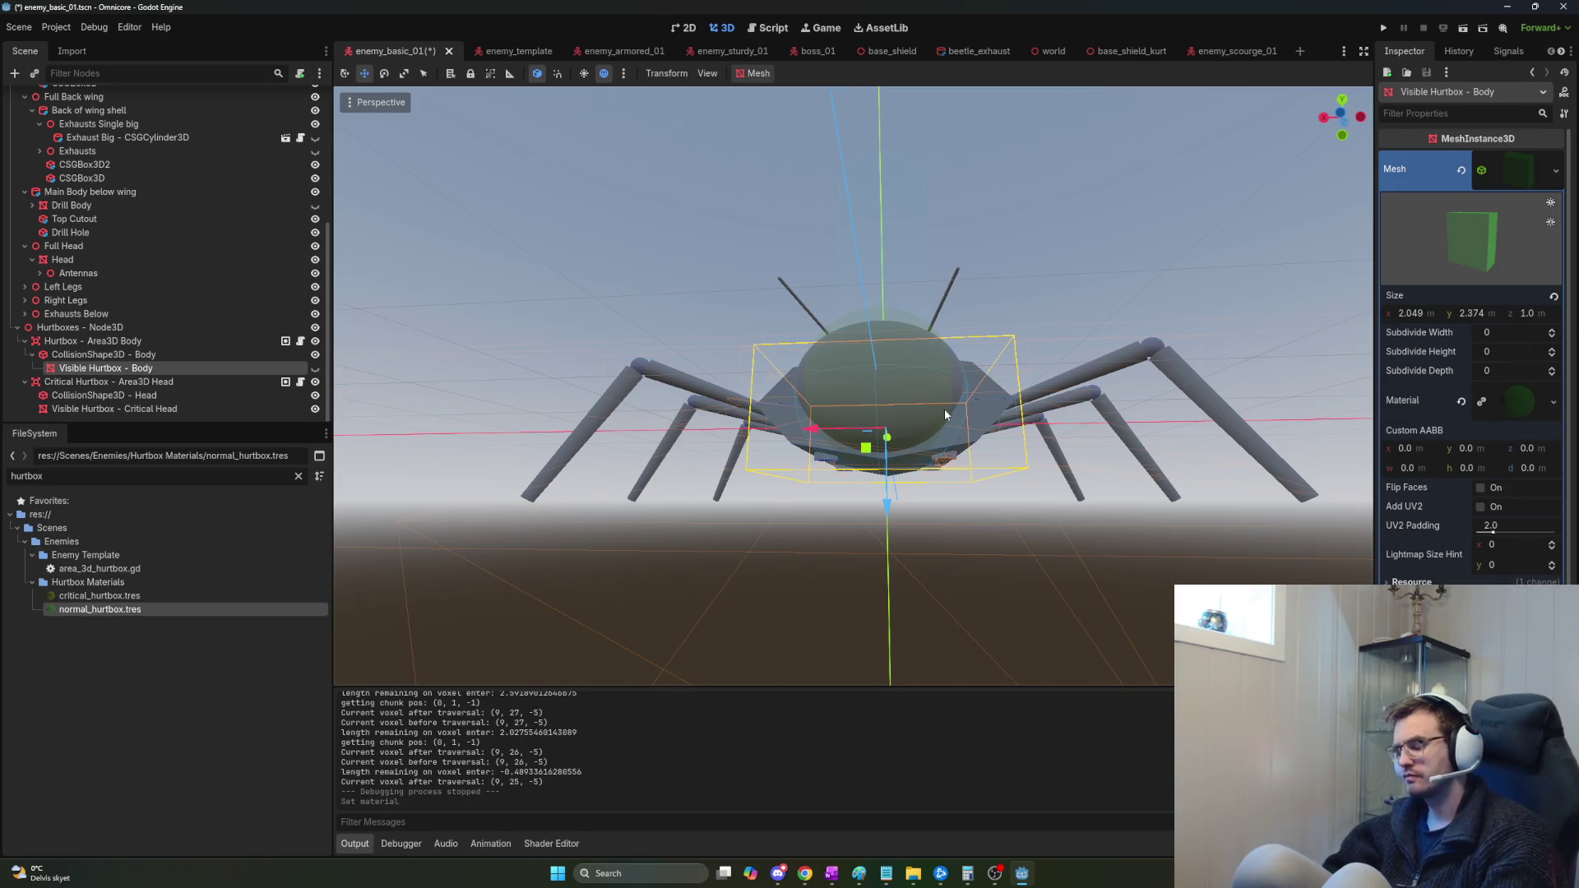
{"action": "key", "text": "F5"}
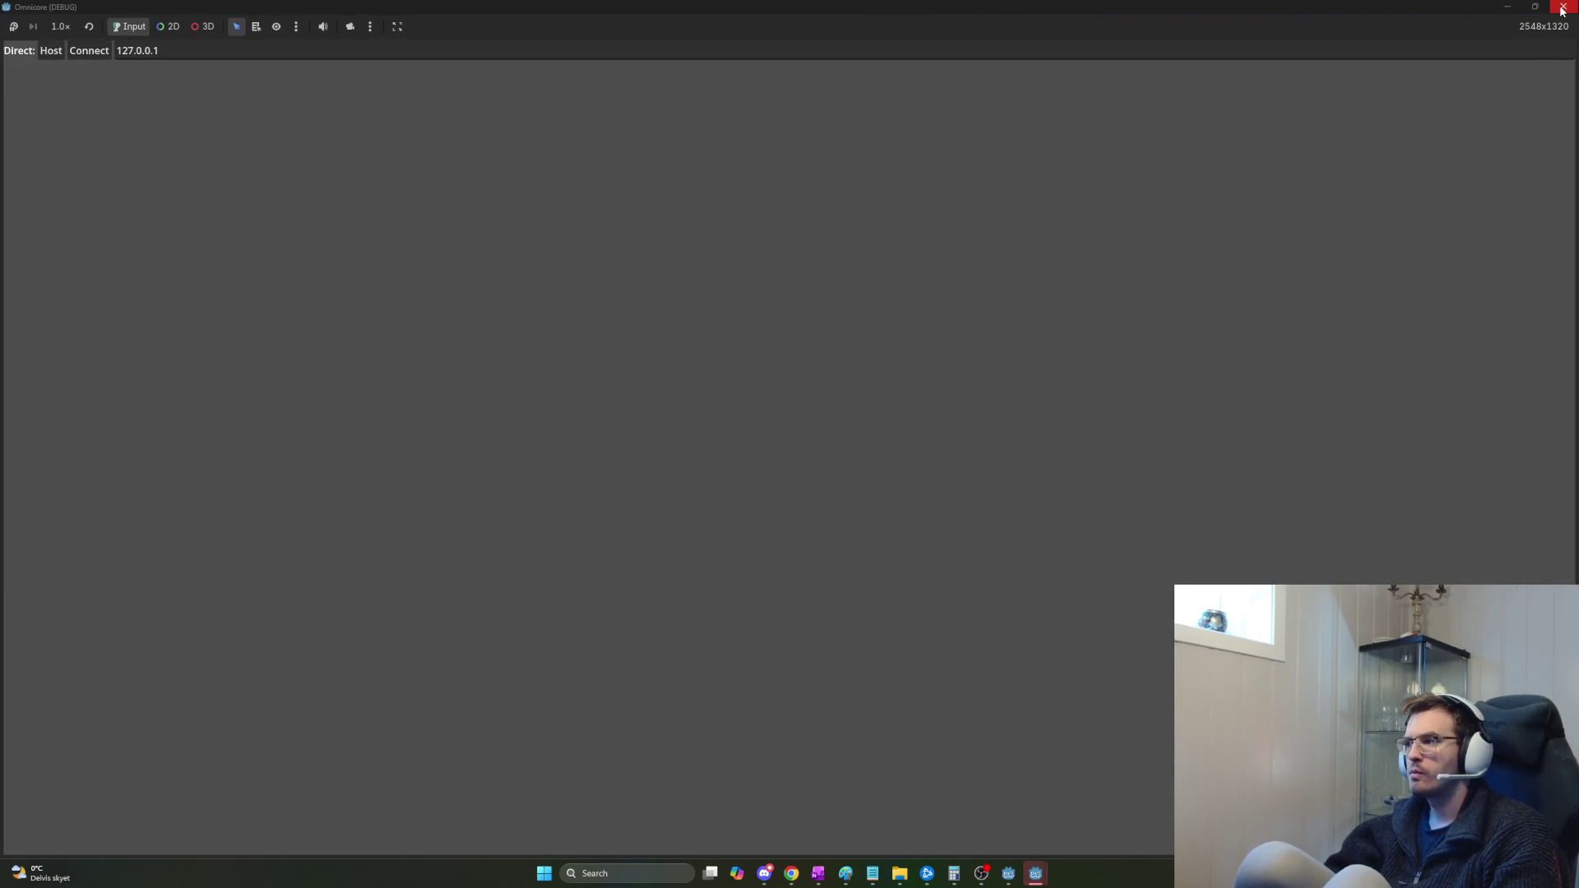
Back in the editor, inspect the critical head's hurtbox mesh and its collision capsule.
{"action": "key", "text": "alt+Tab"}
{"action": "left_click", "coordinate": [1061, 321]}
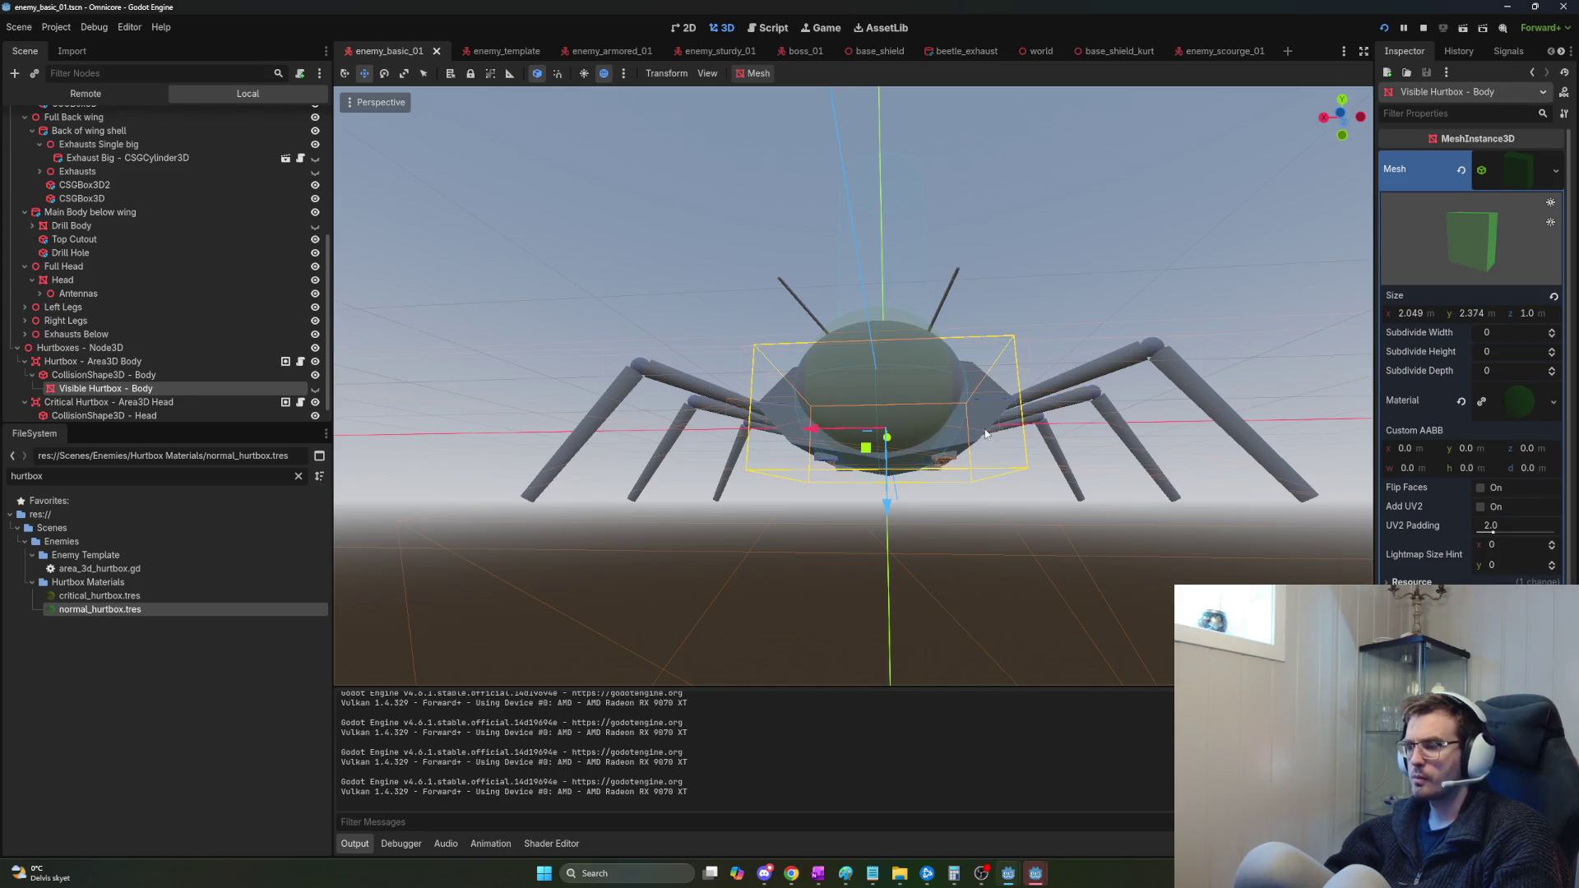
{"action": "left_click", "coordinate": [668, 365]}
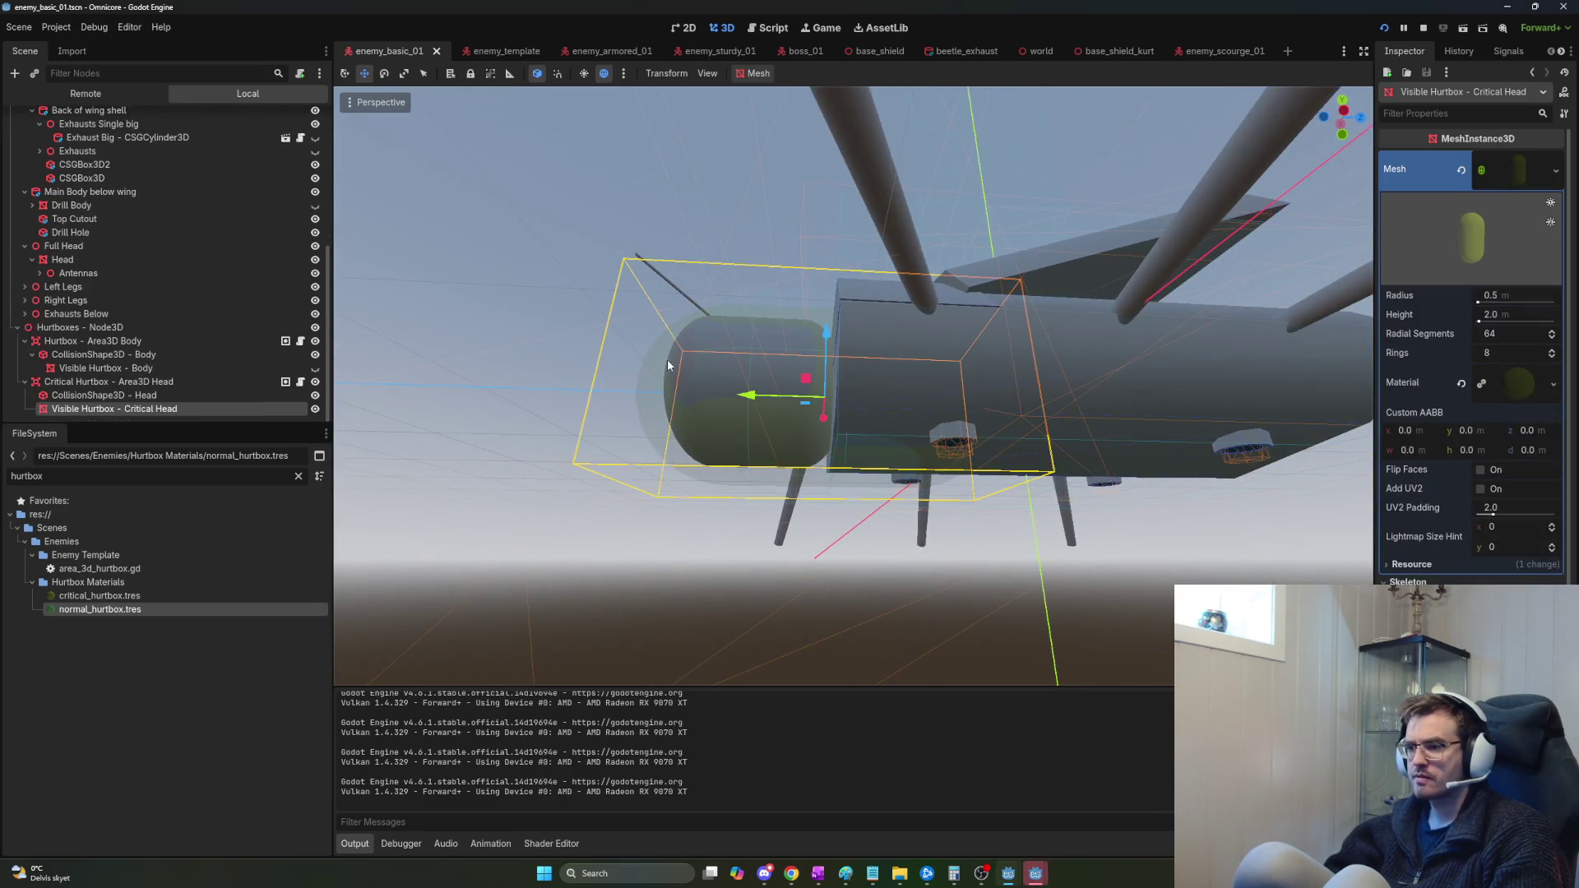
{"action": "left_click", "coordinate": [132, 396]}
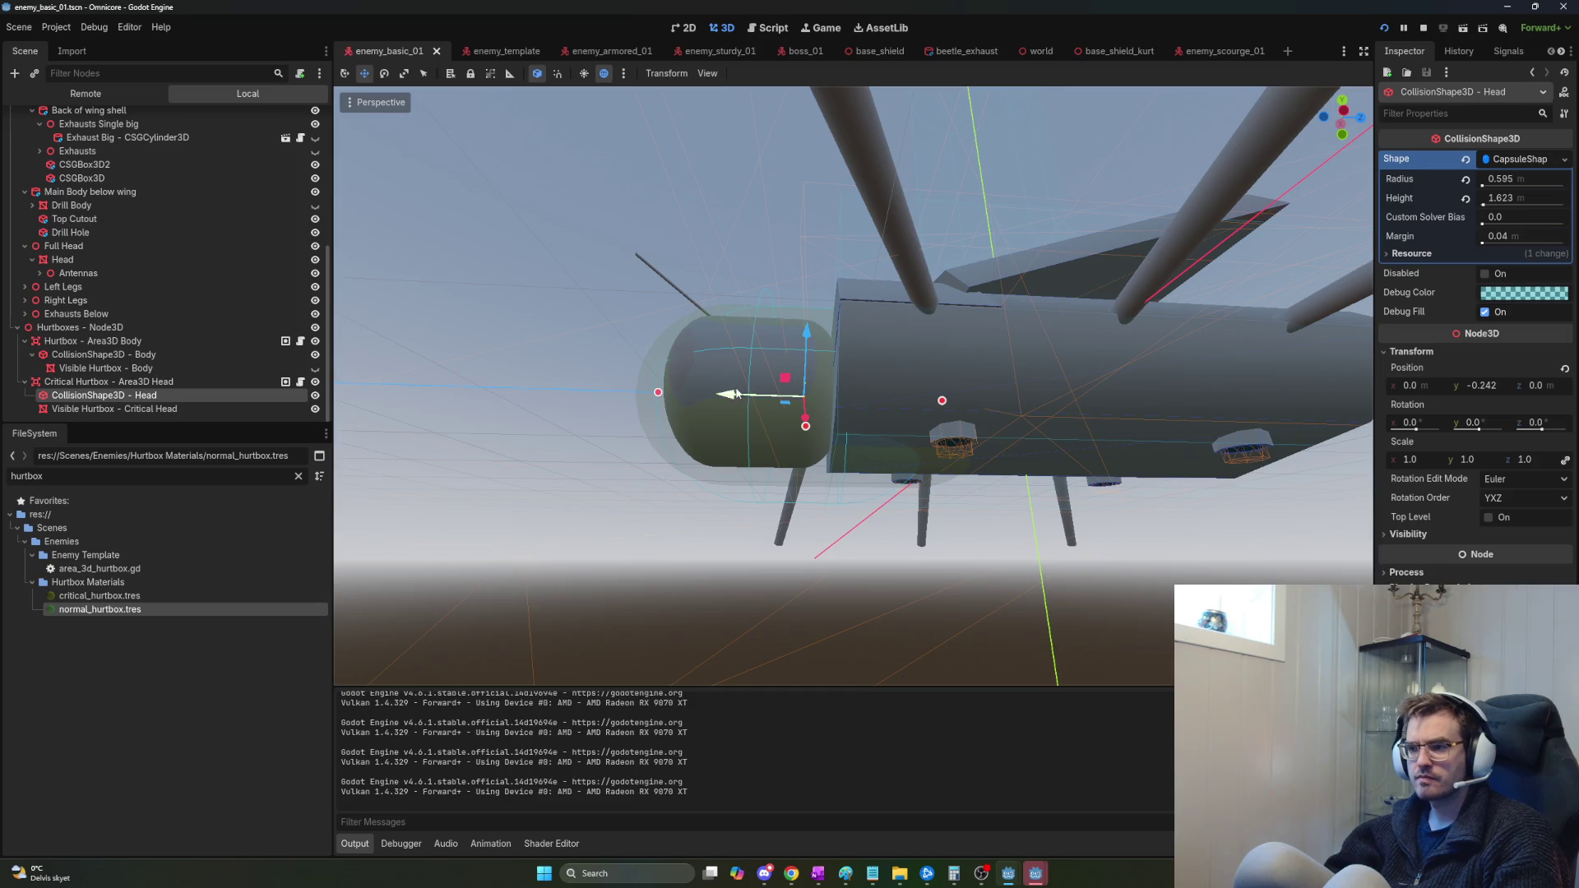
{"action": "left_click", "coordinate": [148, 408]}
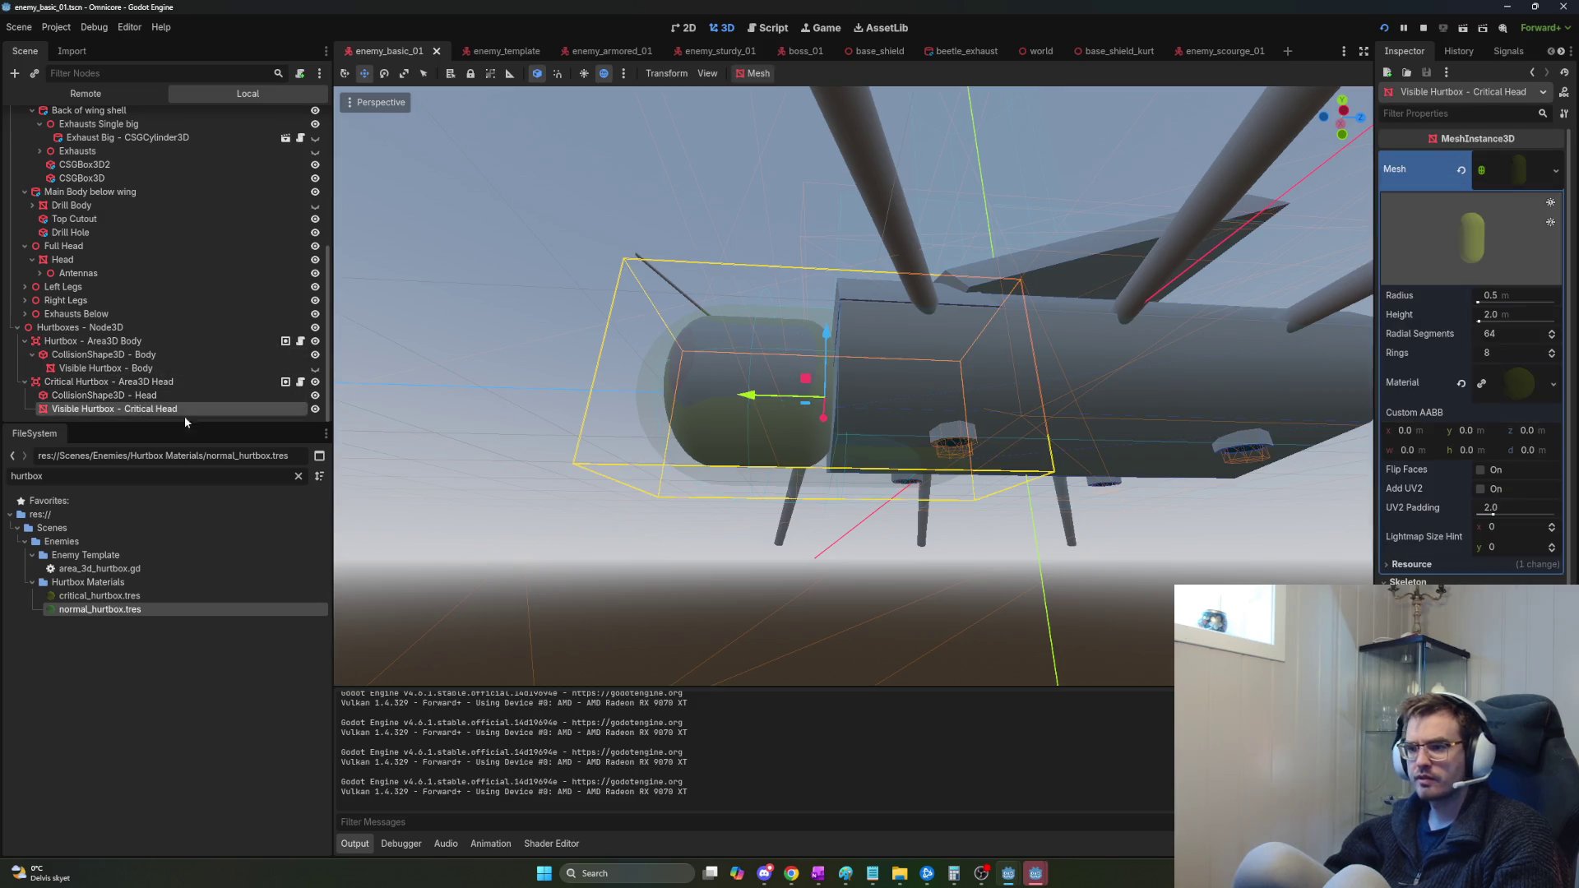
Slide the critical head hurtbox along Z with the Move tool.
{"action": "key", "text": "w"}
{"action": "scroll", "coordinate": [855, 408], "scroll_direction": "up", "scroll_amount": 3}
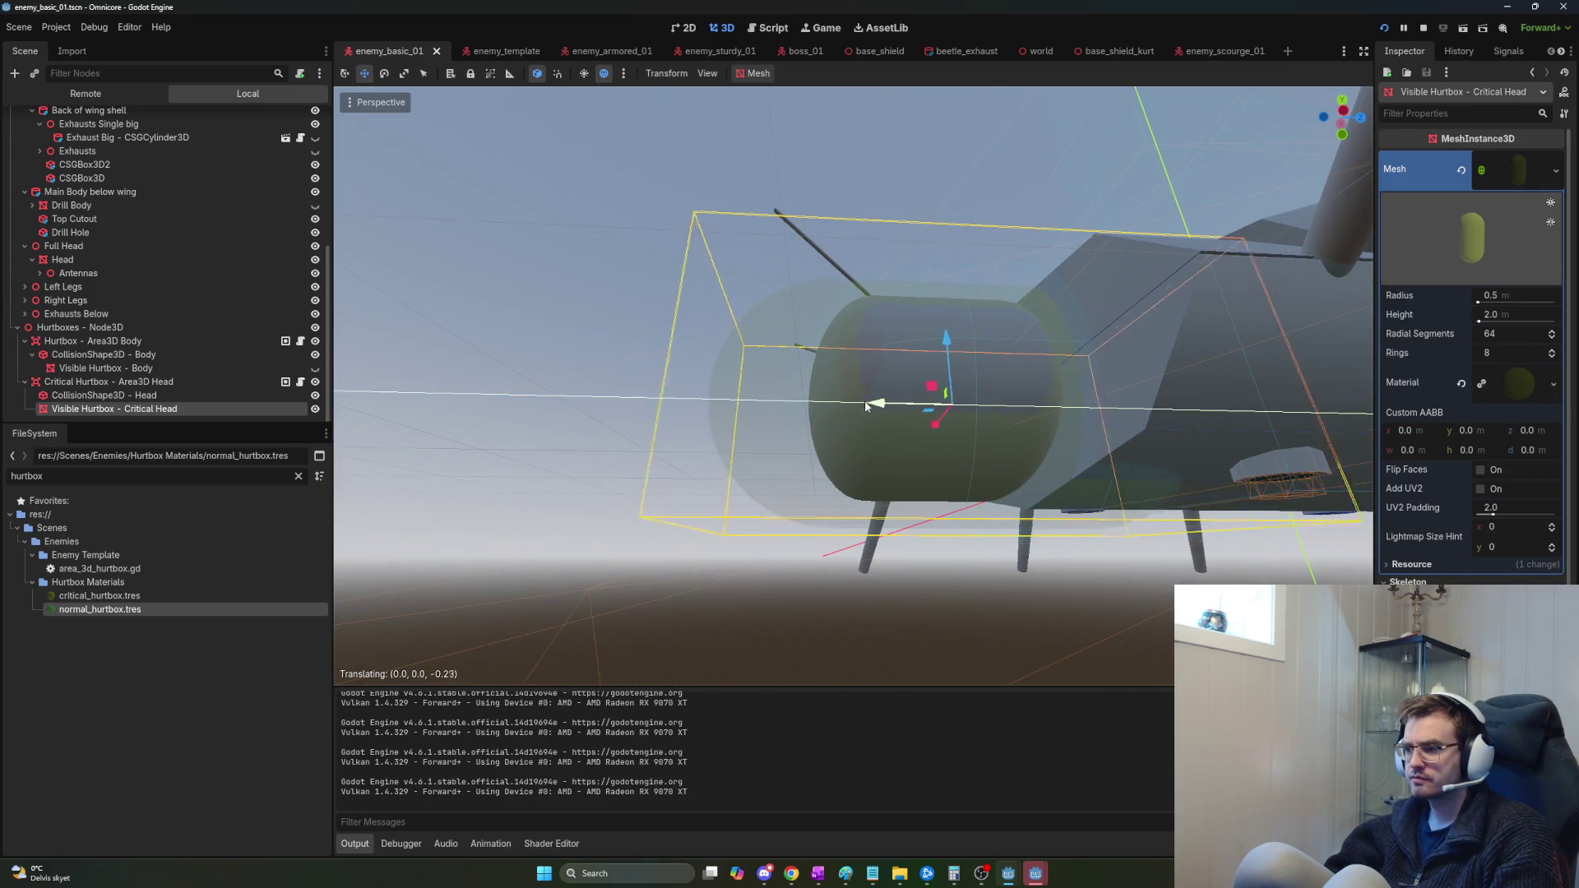
{"action": "mouse_move", "coordinate": [865, 401]}
{"action": "left_mouse_down"}
{"action": "mouse_move", "coordinate": [623, 398]}
{"action": "mouse_move", "coordinate": [777, 413]}
{"action": "mouse_move", "coordinate": [764, 414]}
{"action": "left_mouse_up"}
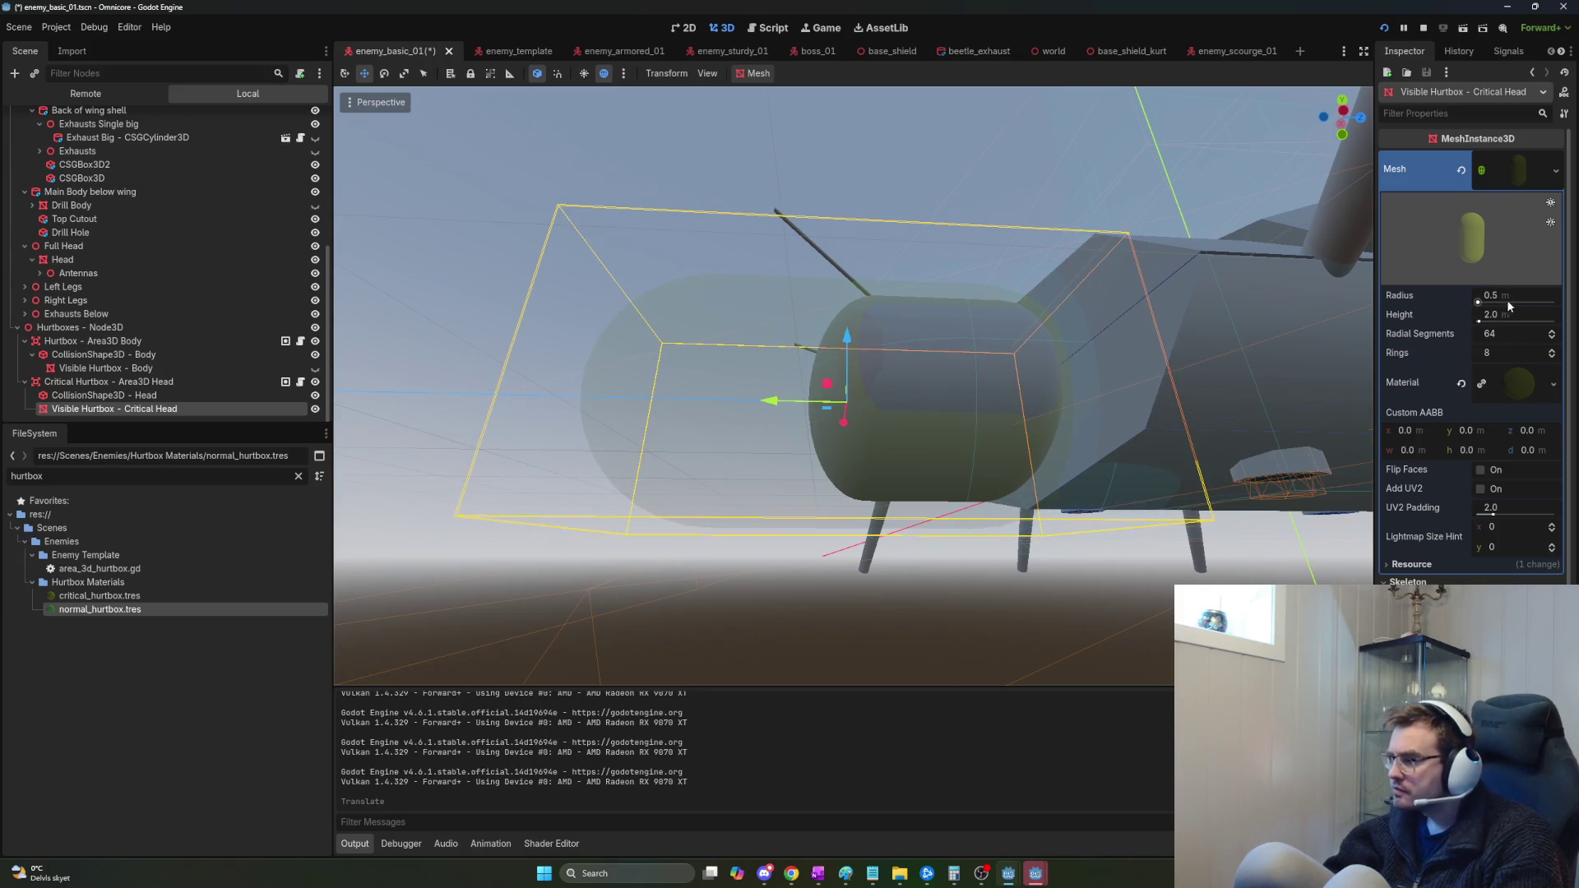
Resize the head hurtbox capsule to radius 0.6 and height 1.2, check the fit, and run the game.
{"action": "left_click_drag", "start_coordinate": [1480, 320], "coordinate": [1478, 321]}
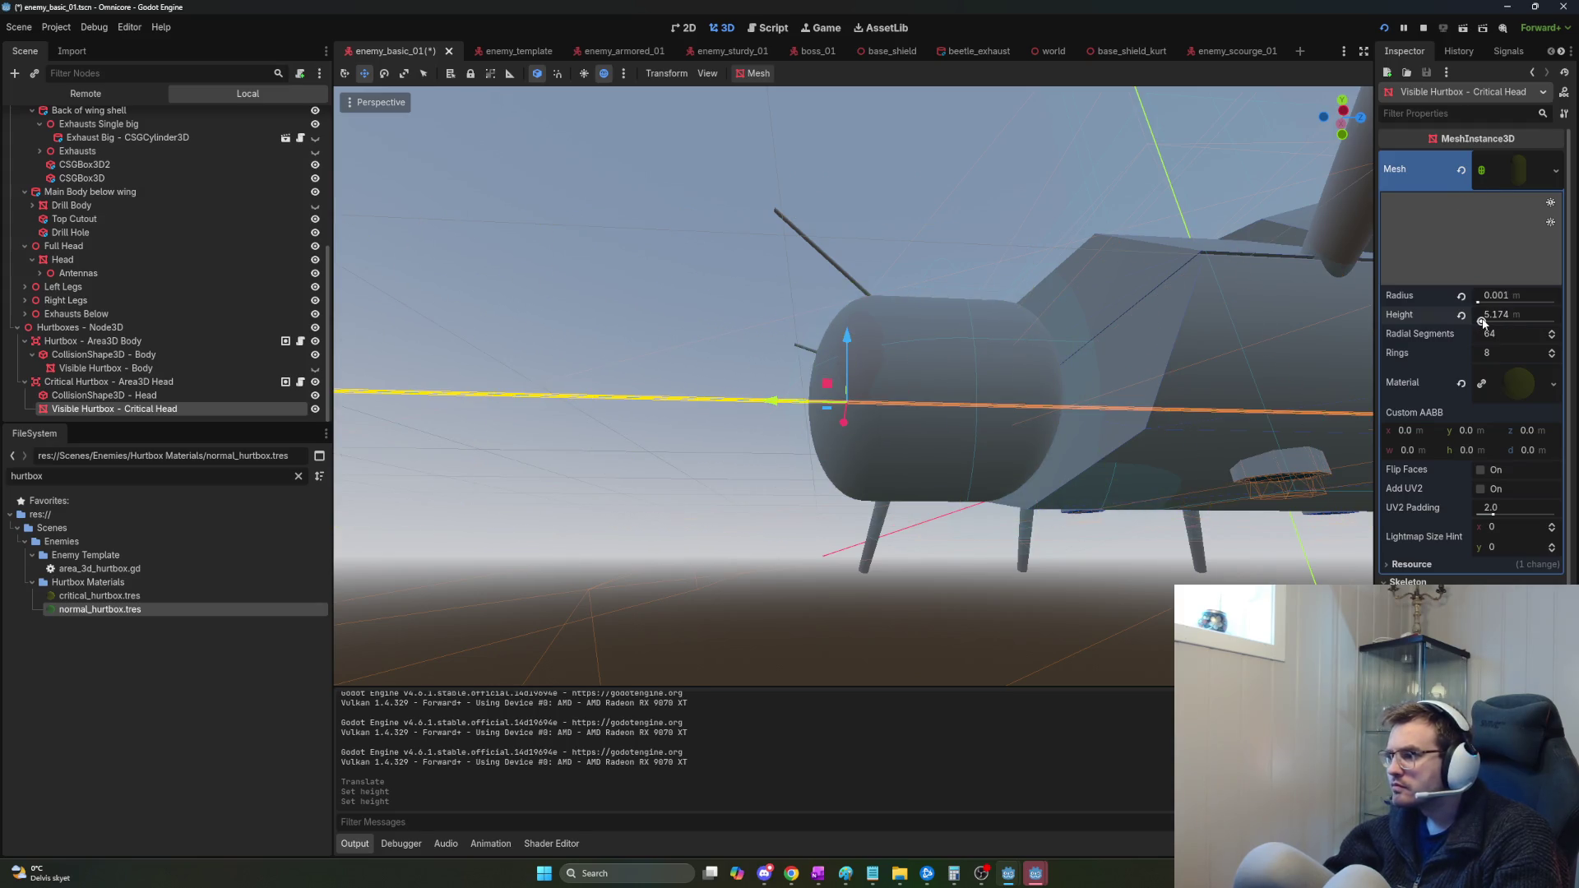
{"action": "key", "text": "ctrl+z"}
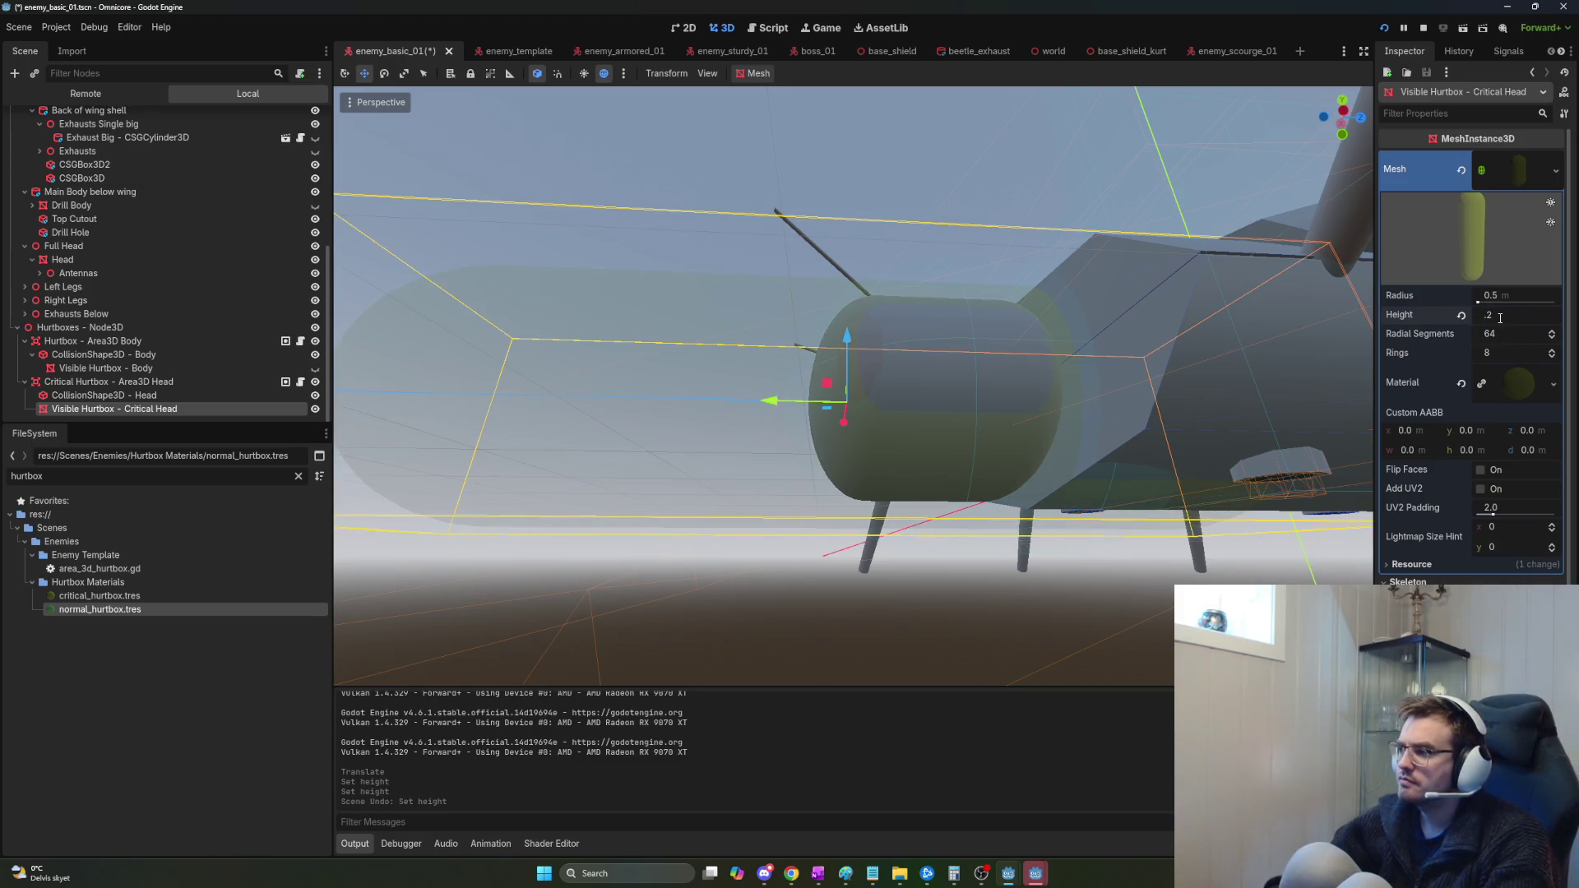
{"action": "key", "text": "Return"}
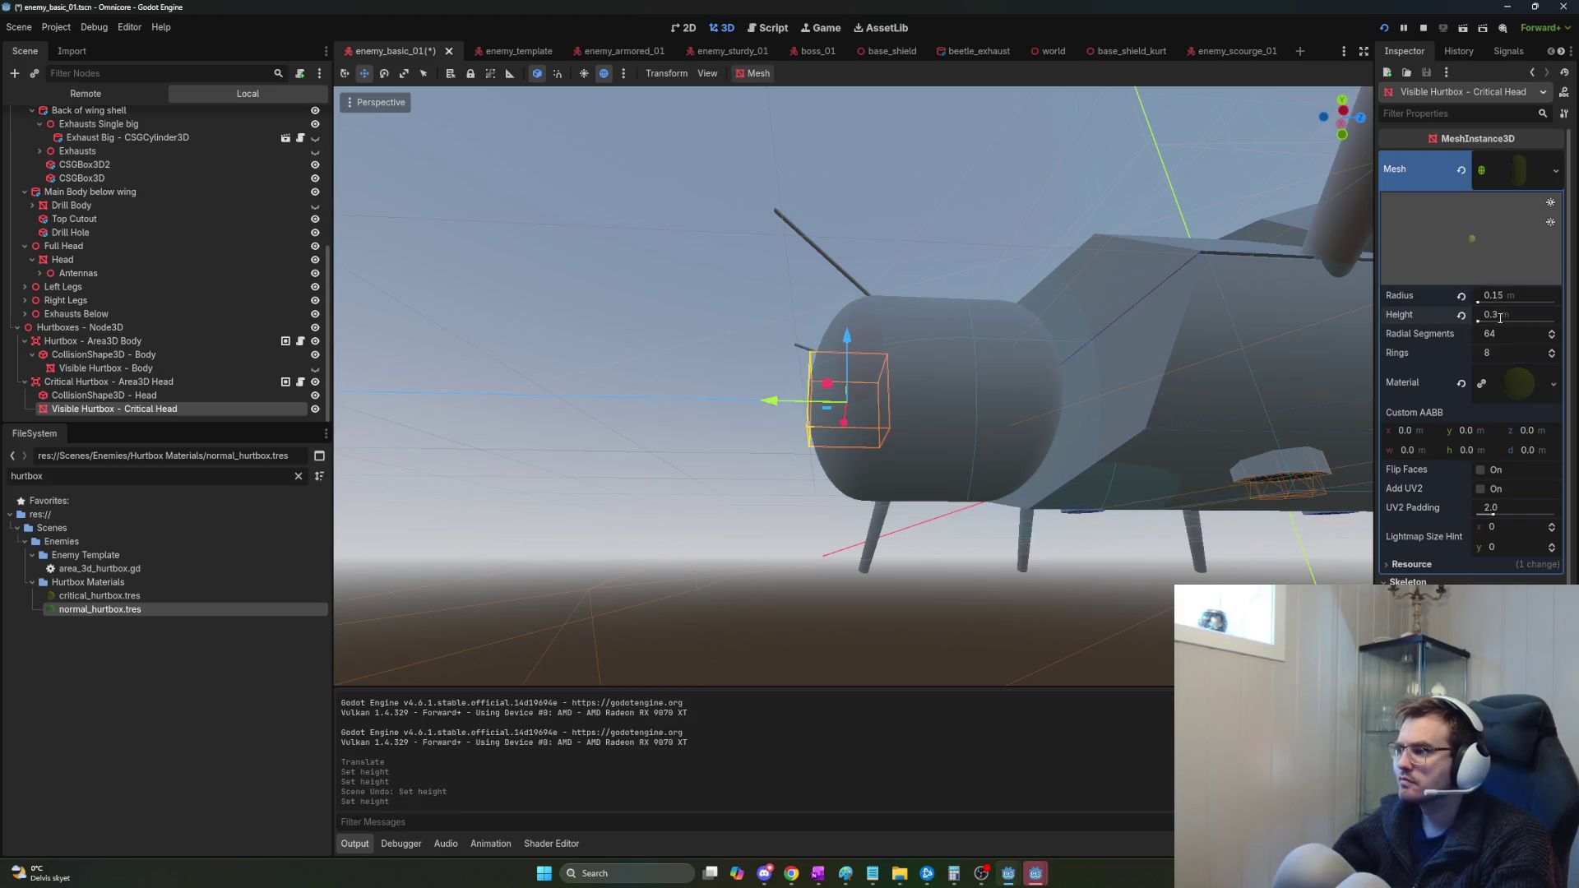
{"action": "key", "text": "ctrl+z"}
{"action": "left_click", "coordinate": [1514, 310]}
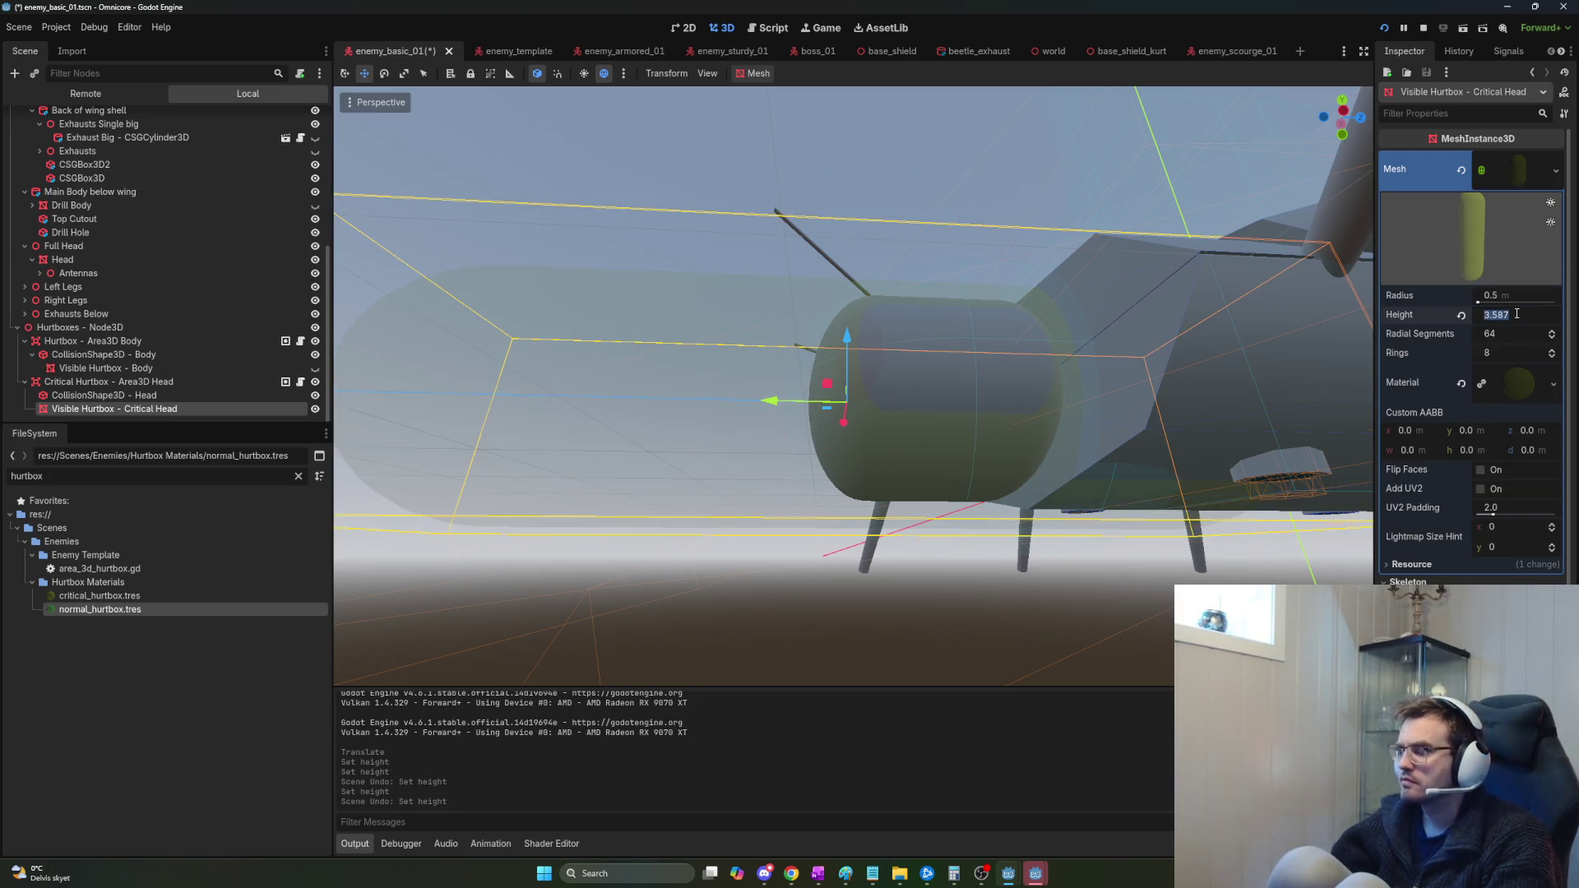
{"action": "type", "text": "3"}
{"action": "key", "text": "Return"}
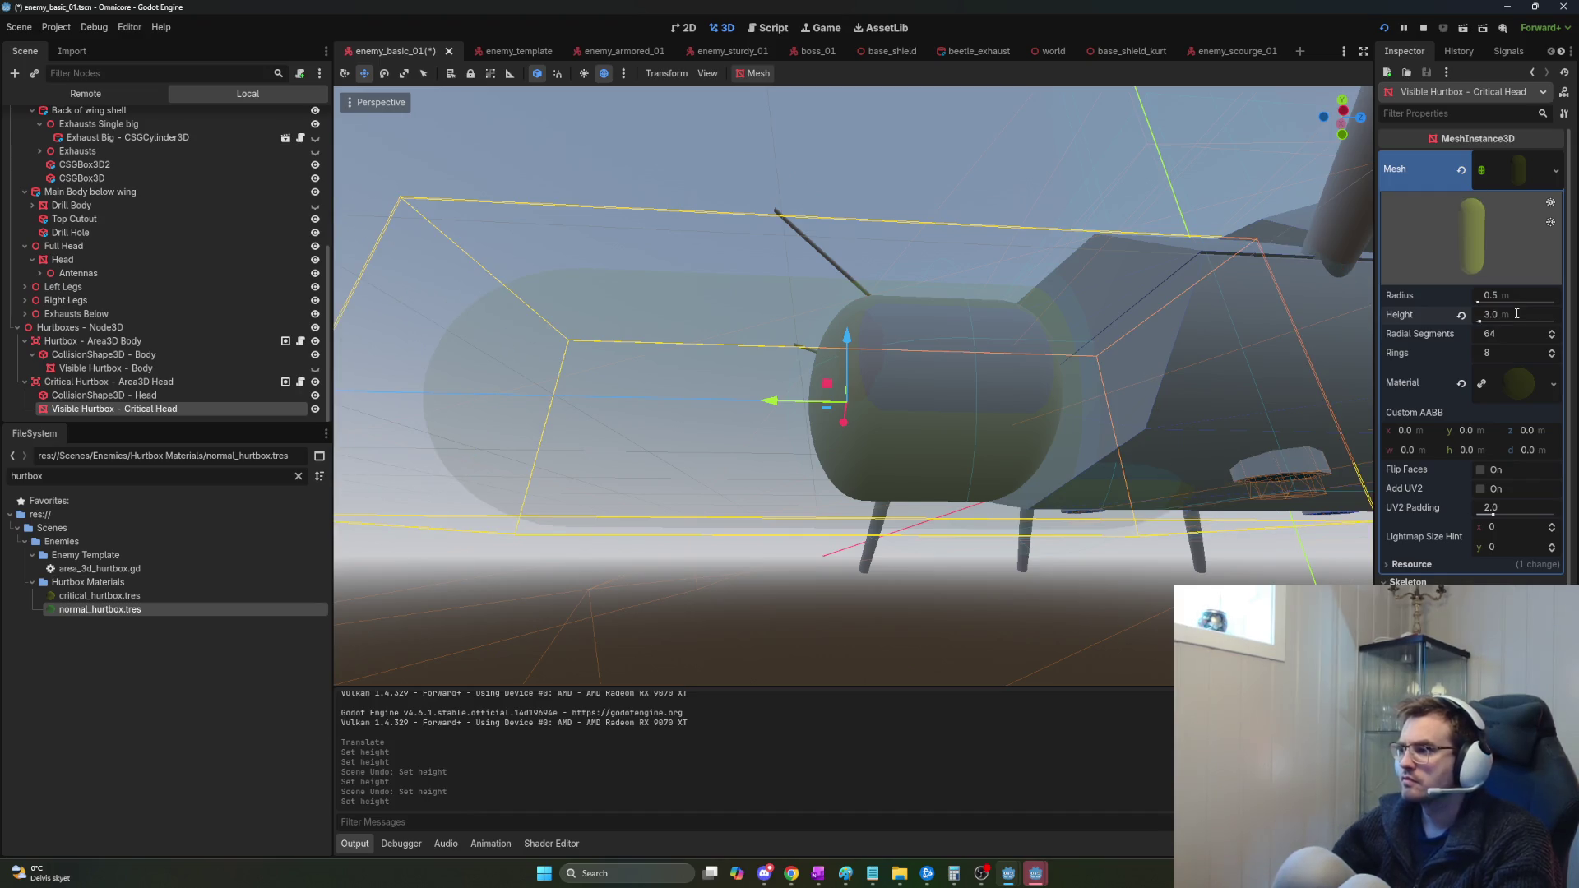
{"action": "type", "text": "1"}
{"action": "key", "text": "Return"}
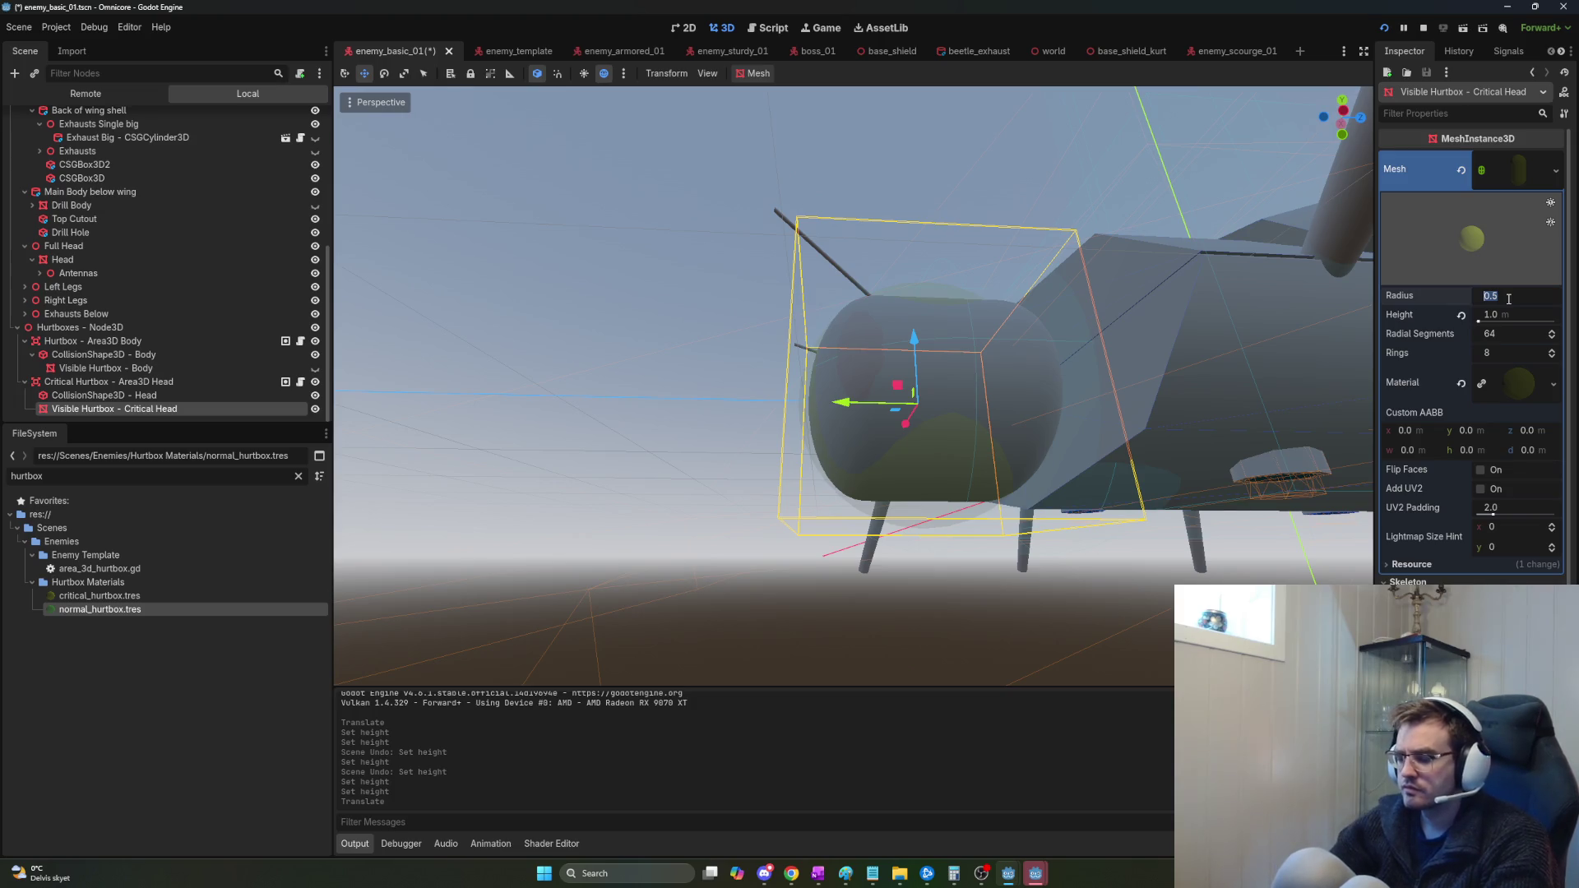
{"action": "type", "text": "0.6"}
{"action": "left_click_drag", "start_coordinate": [1061, 277], "coordinate": [658, 284]}
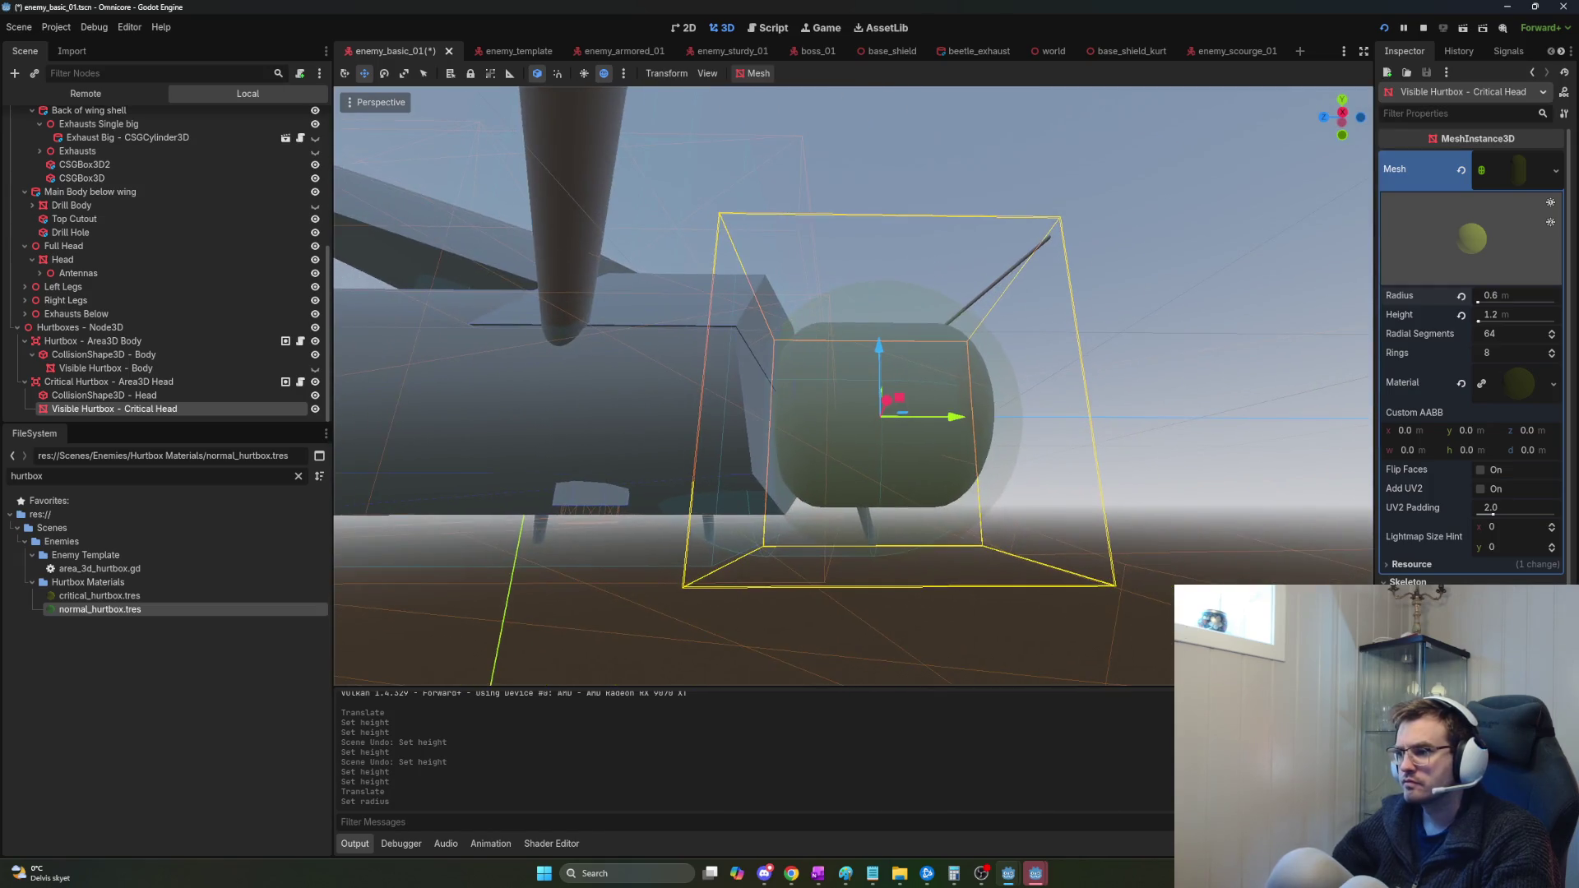
{"action": "key", "text": "F5"}
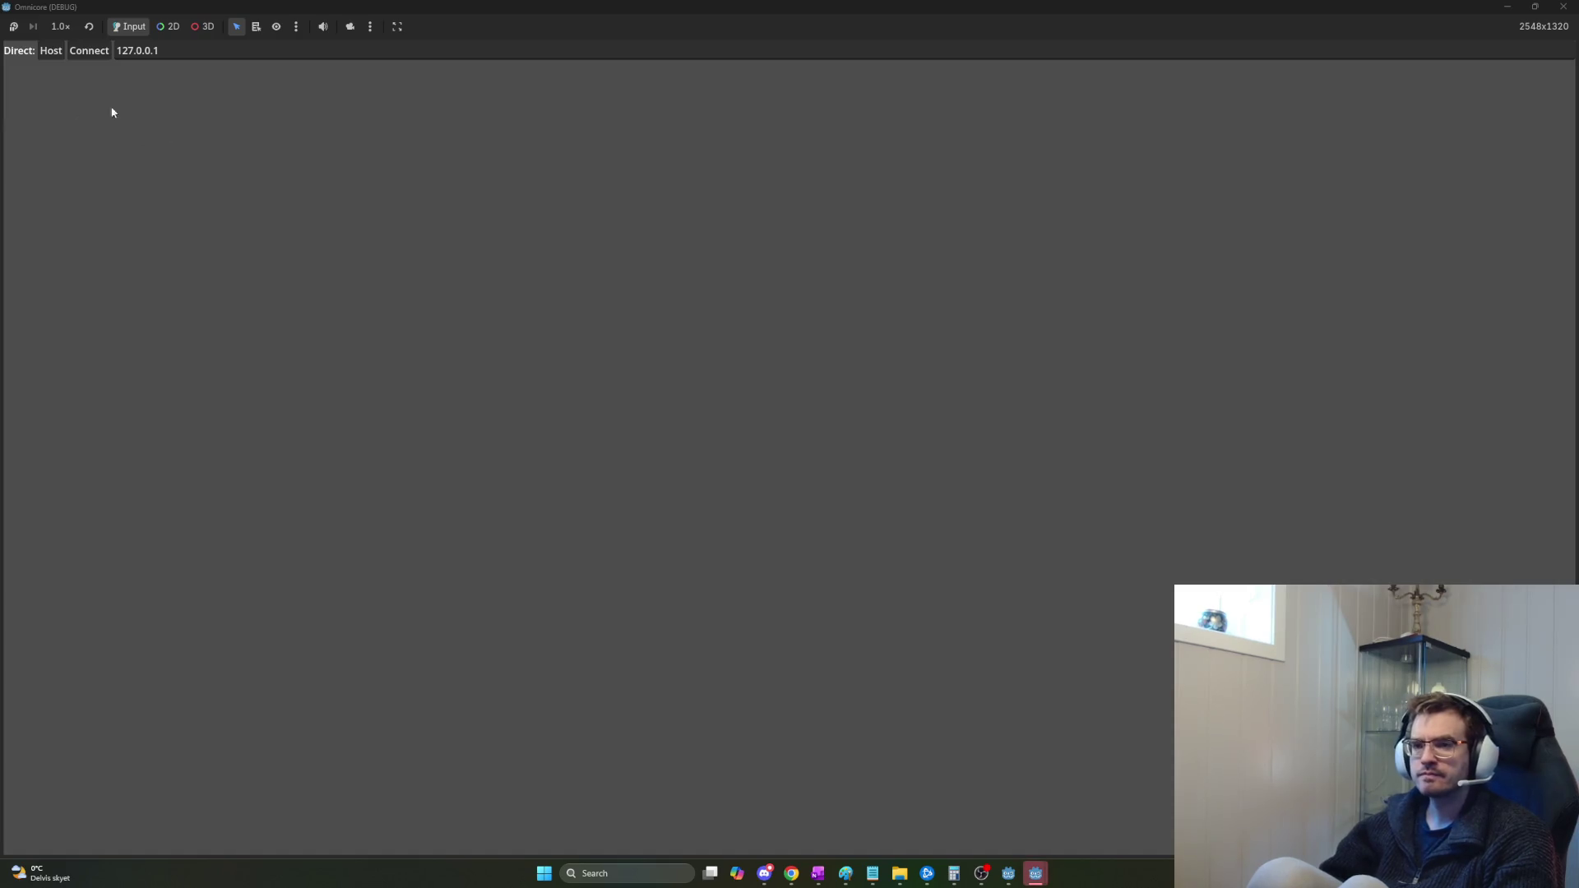
Host a local game session and unlock the Machine Gun upgrade cube.
{"action": "left_click", "coordinate": [58, 52]}
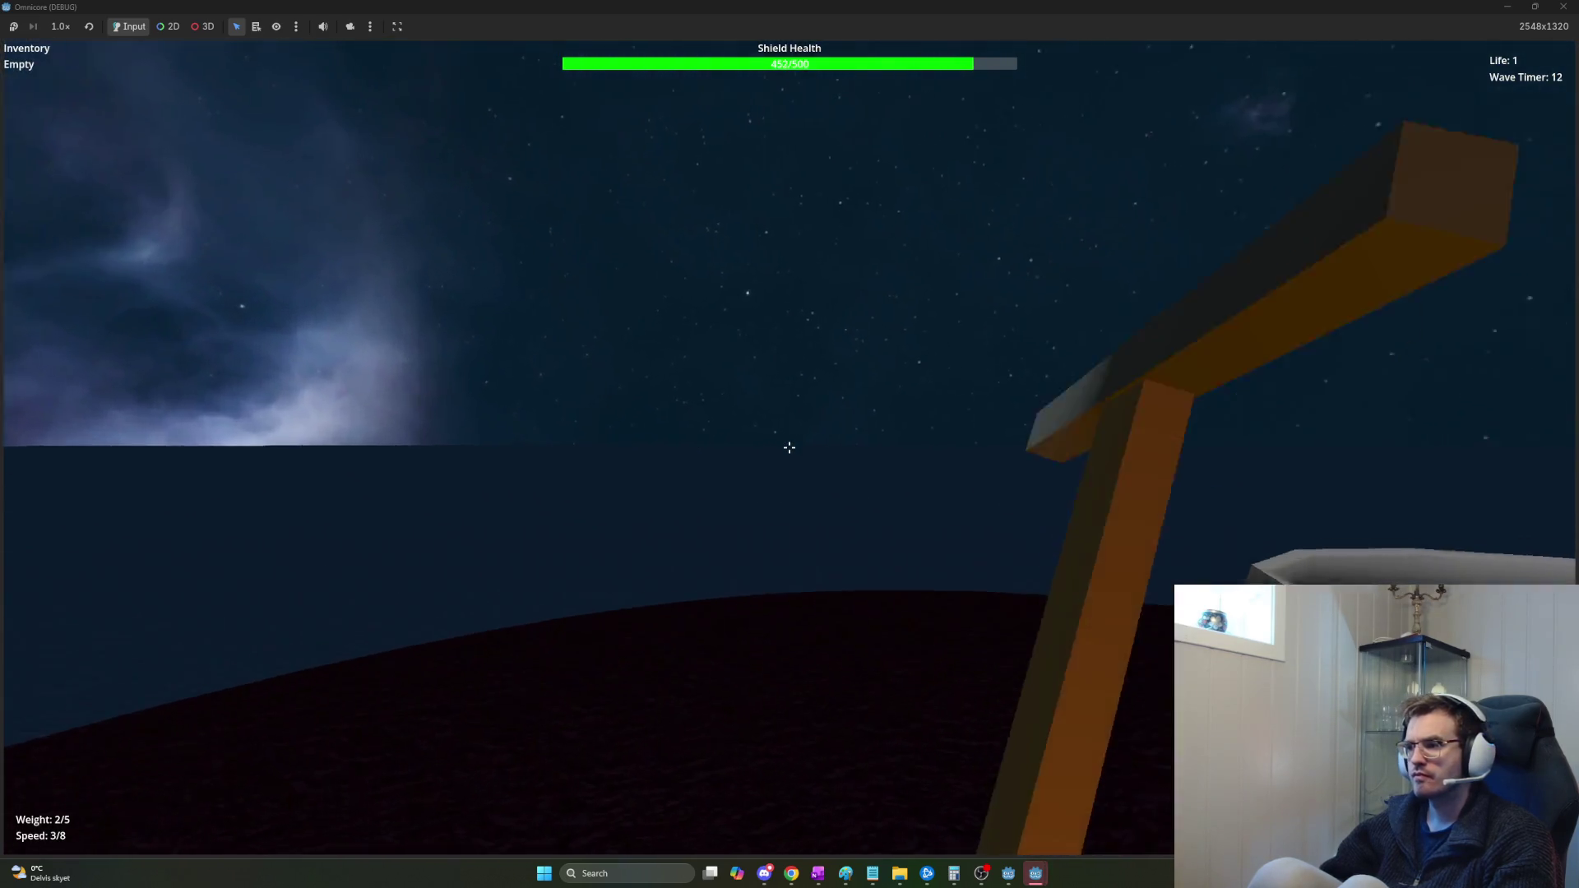
{"action": "key", "text": "w"}
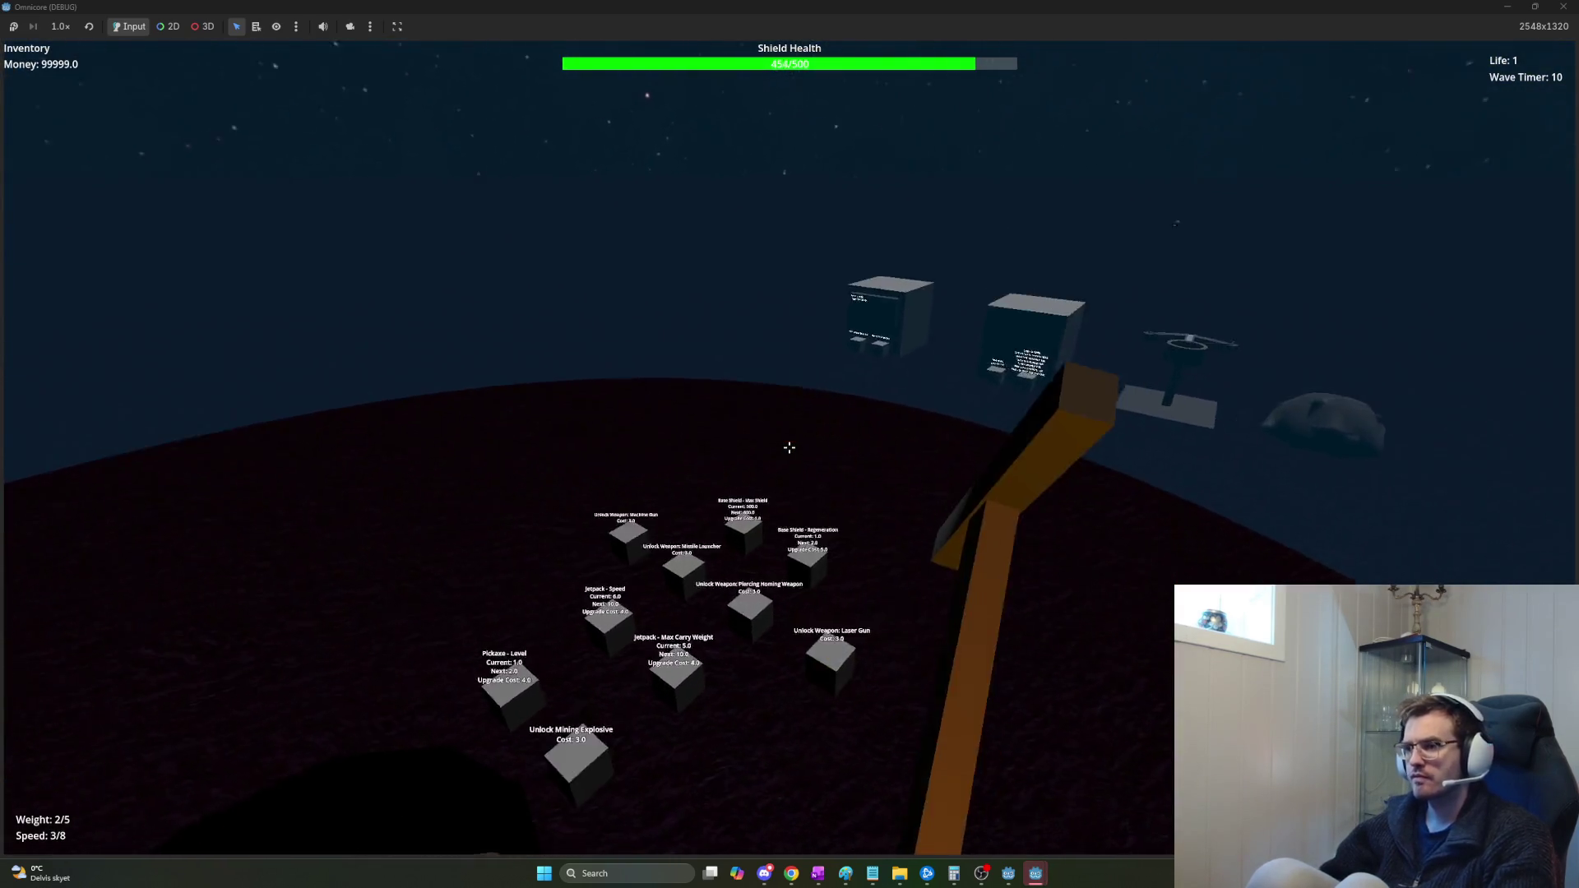
{"action": "key", "text": "w"}
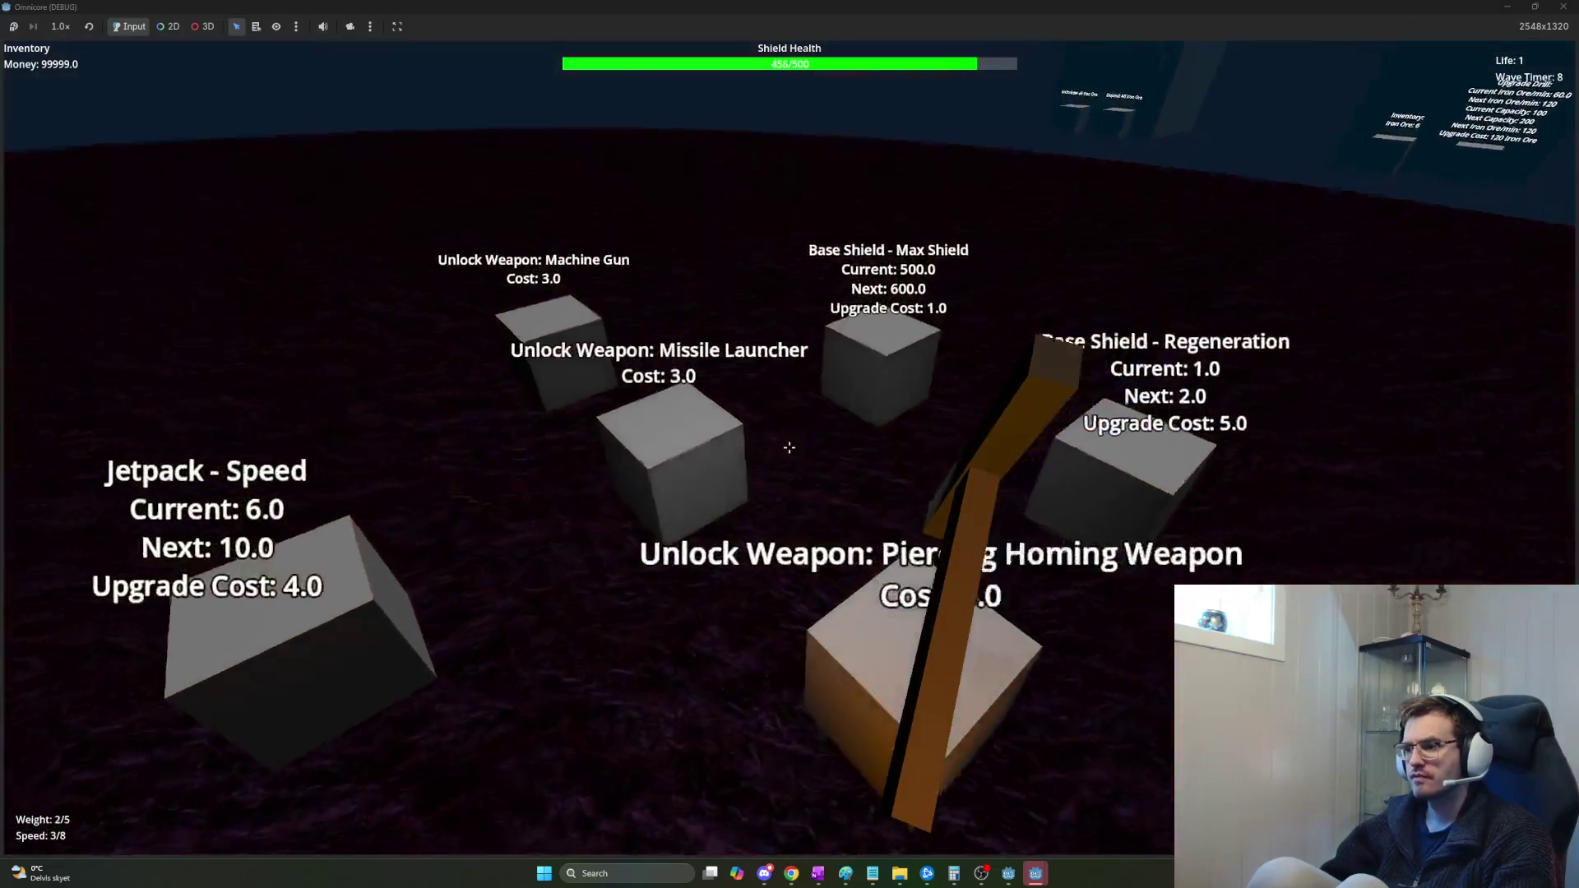
{"action": "left_click", "coordinate": [790, 447]}
Look around the base and fly toward the incoming spider enemies near the planet.
{"action": "key", "text": "s"}
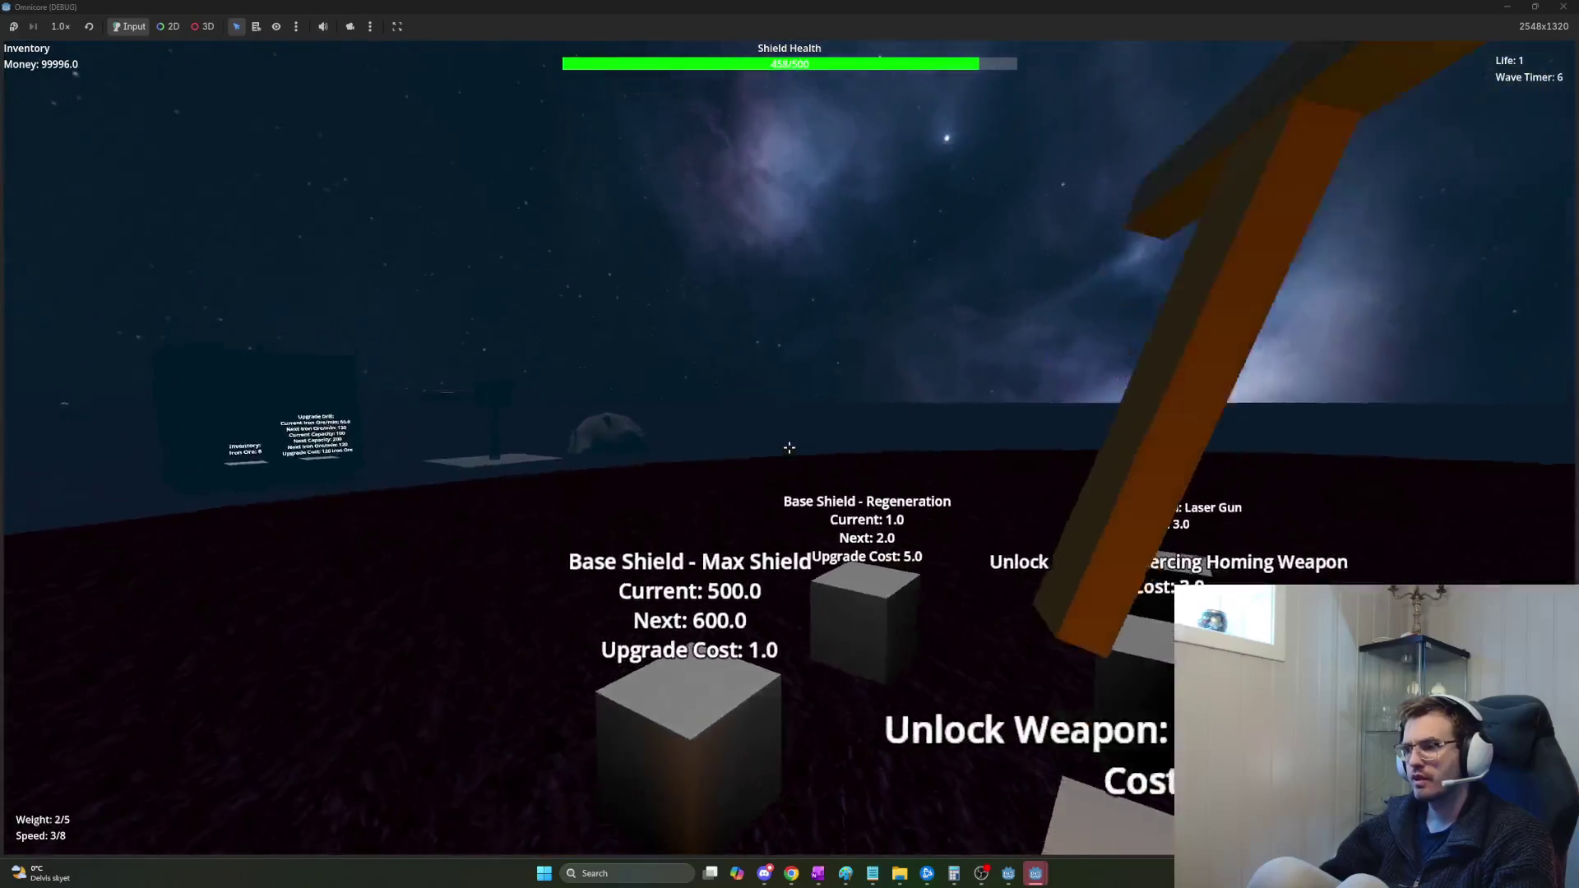
{"action": "key", "text": "d"}
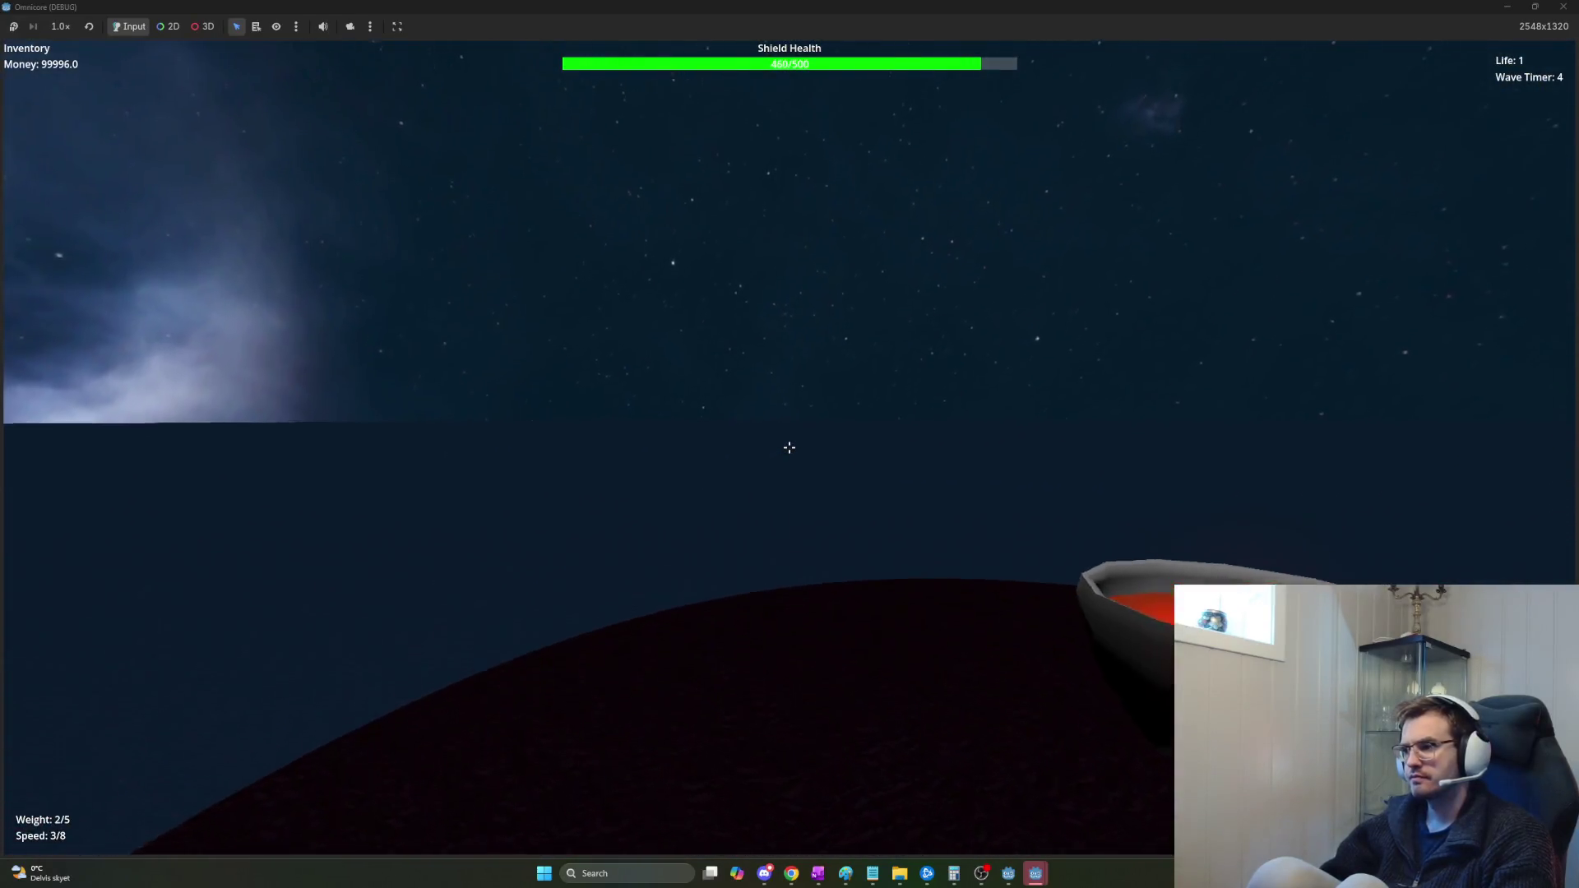
{"action": "key", "text": "d"}
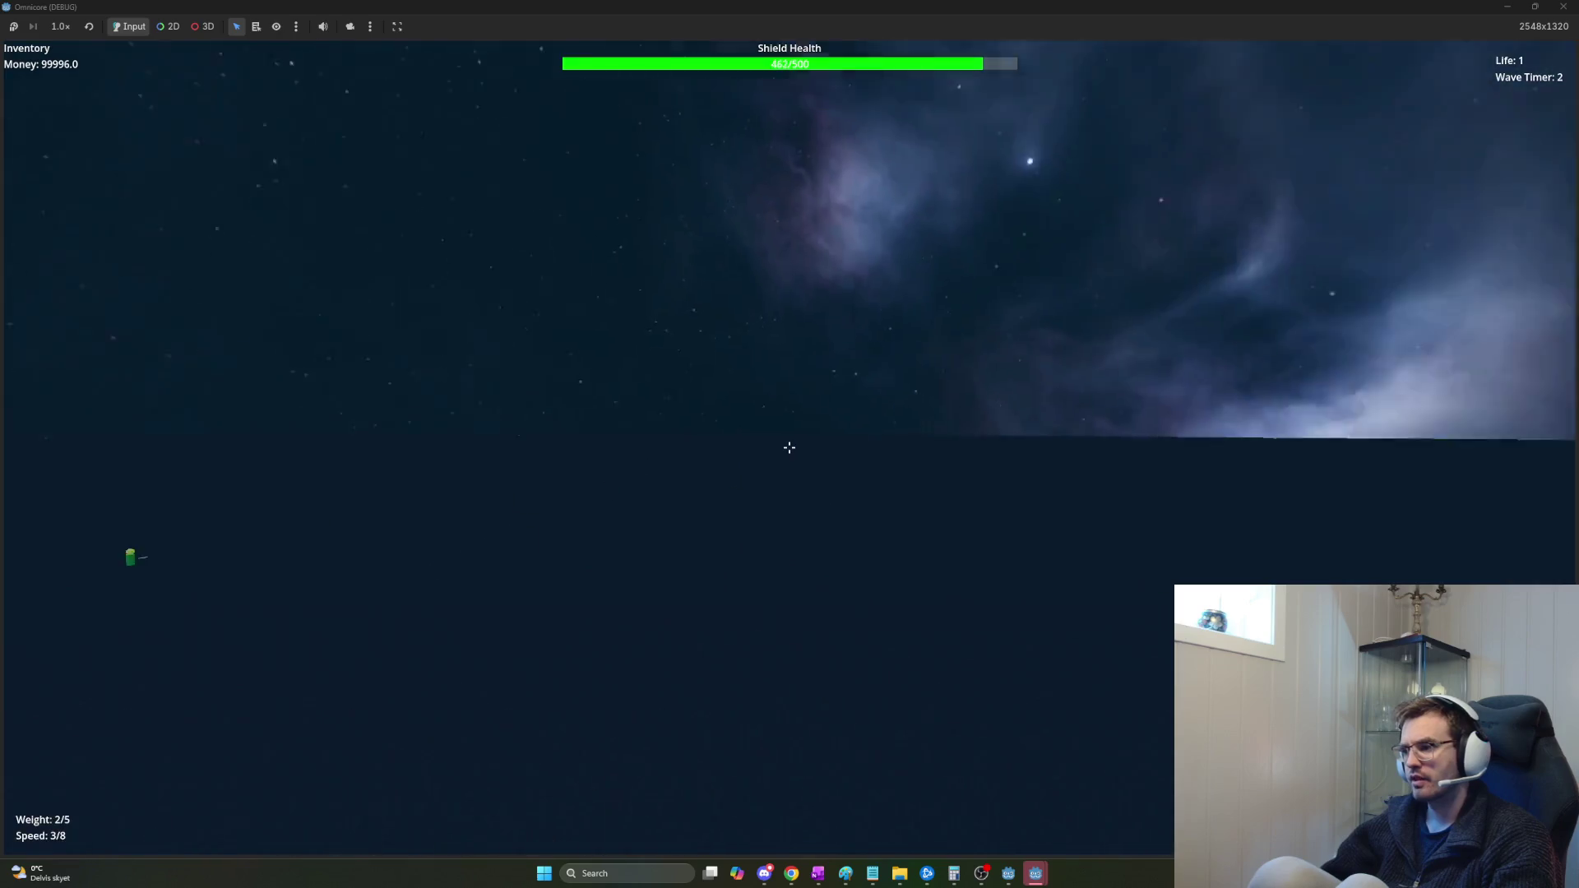
{"action": "key", "text": "s"}
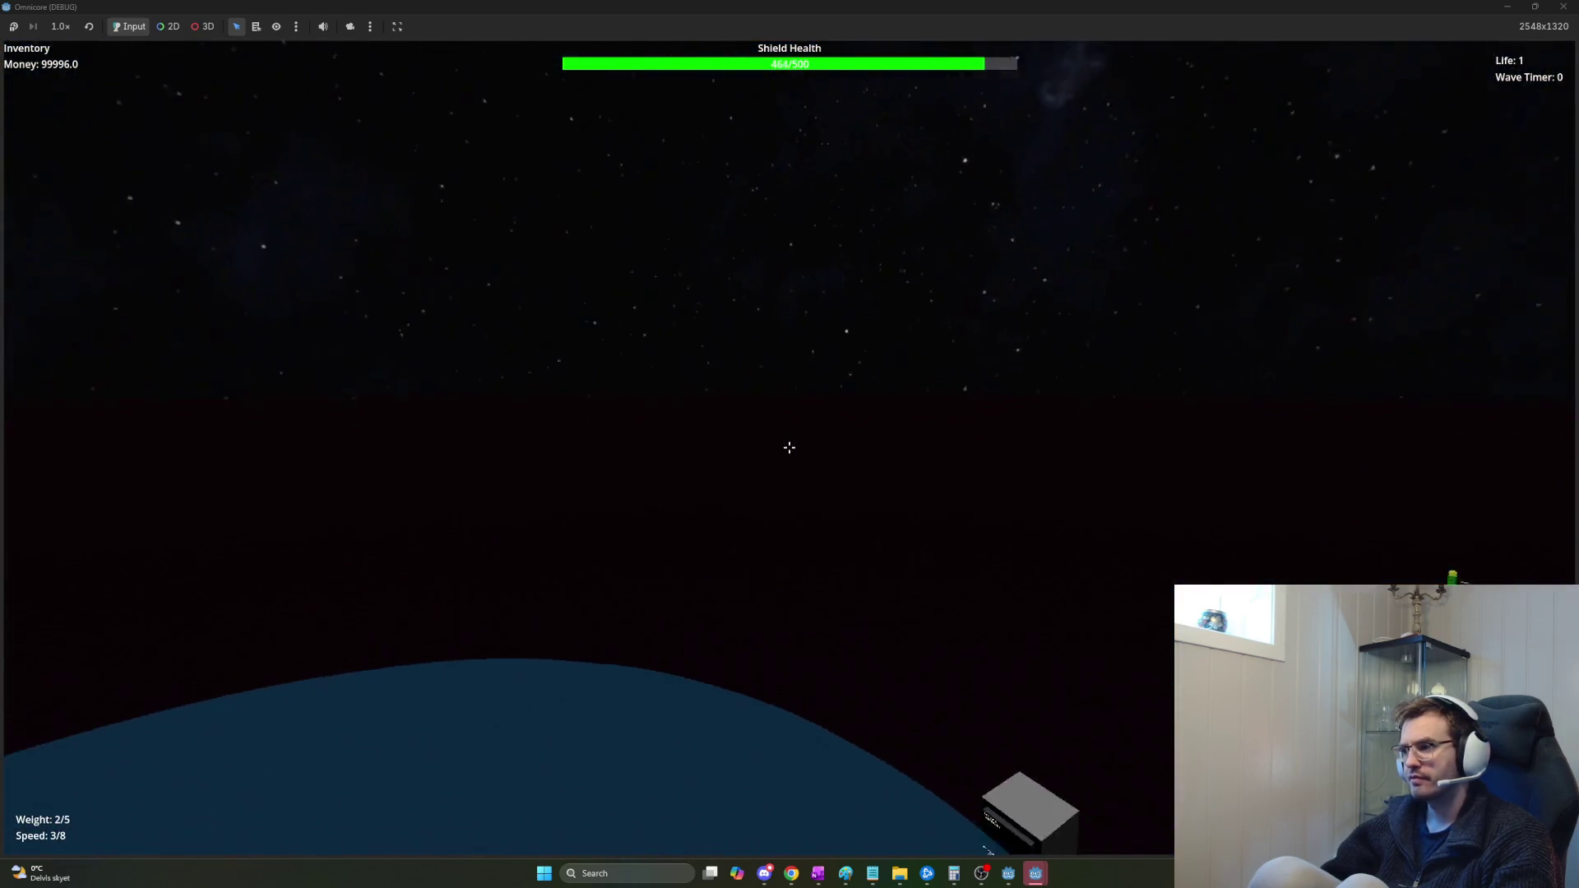
{"action": "key", "text": "s"}
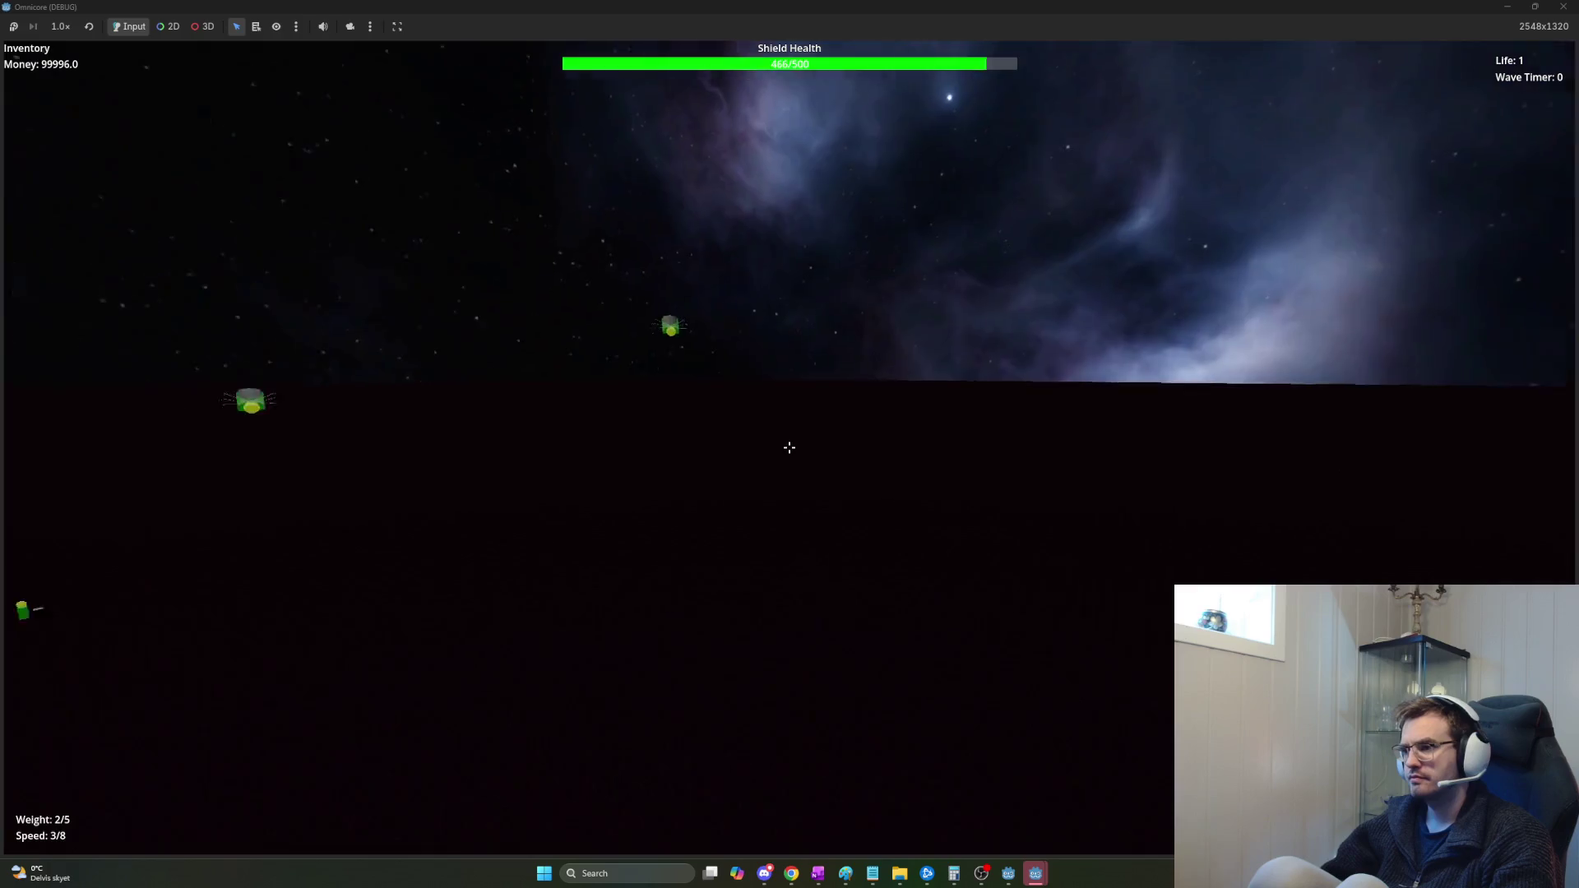
{"action": "key", "text": "w"}
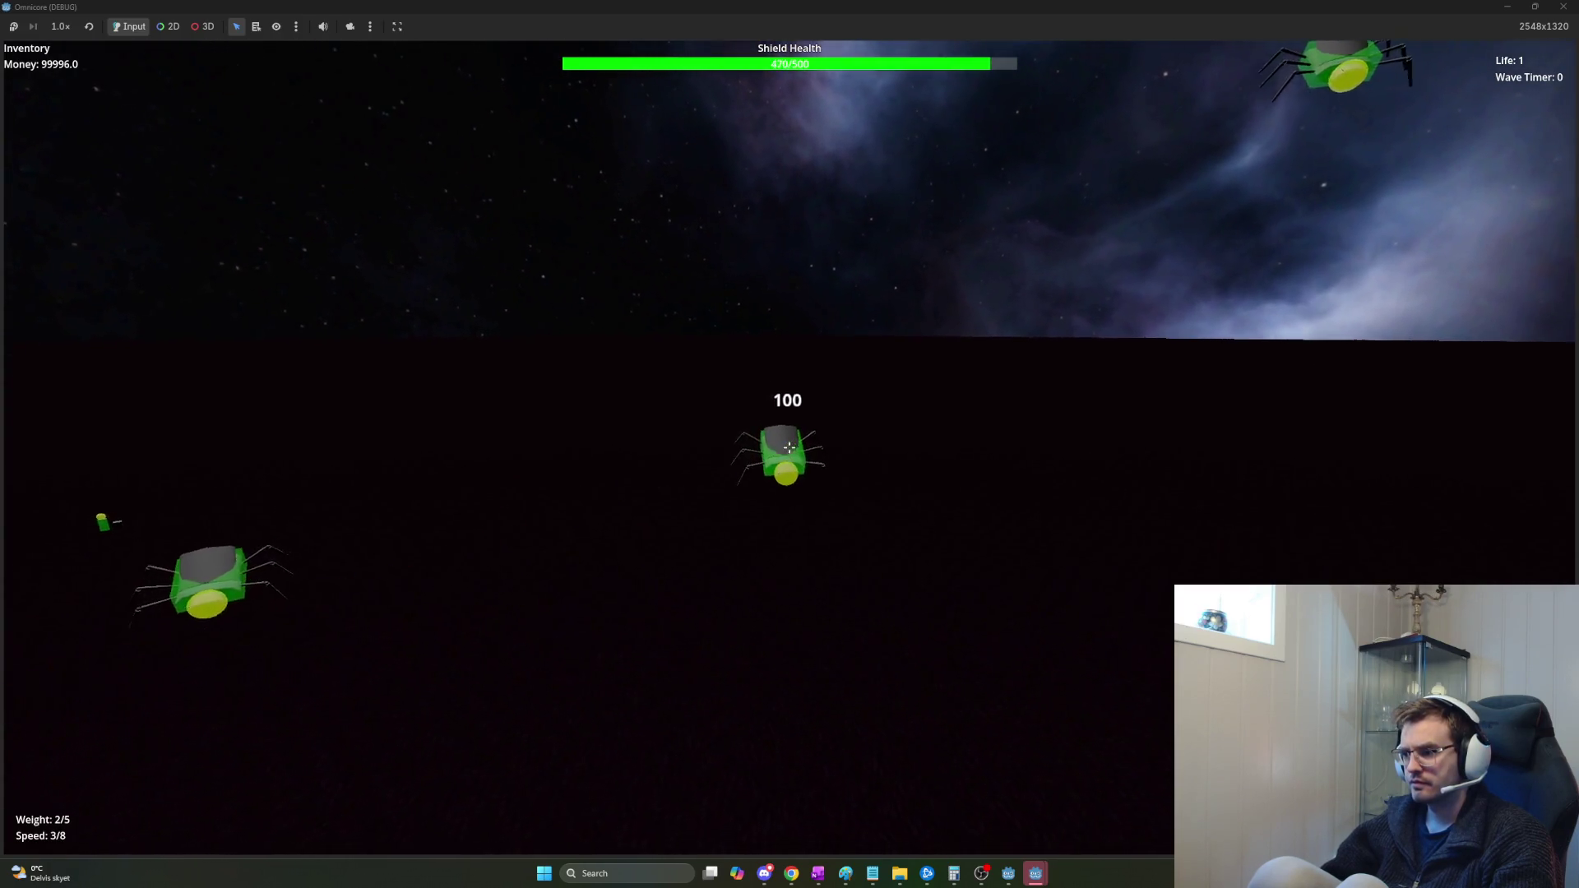
{"action": "key", "text": "w"}
{"action": "key", "text": "w"}
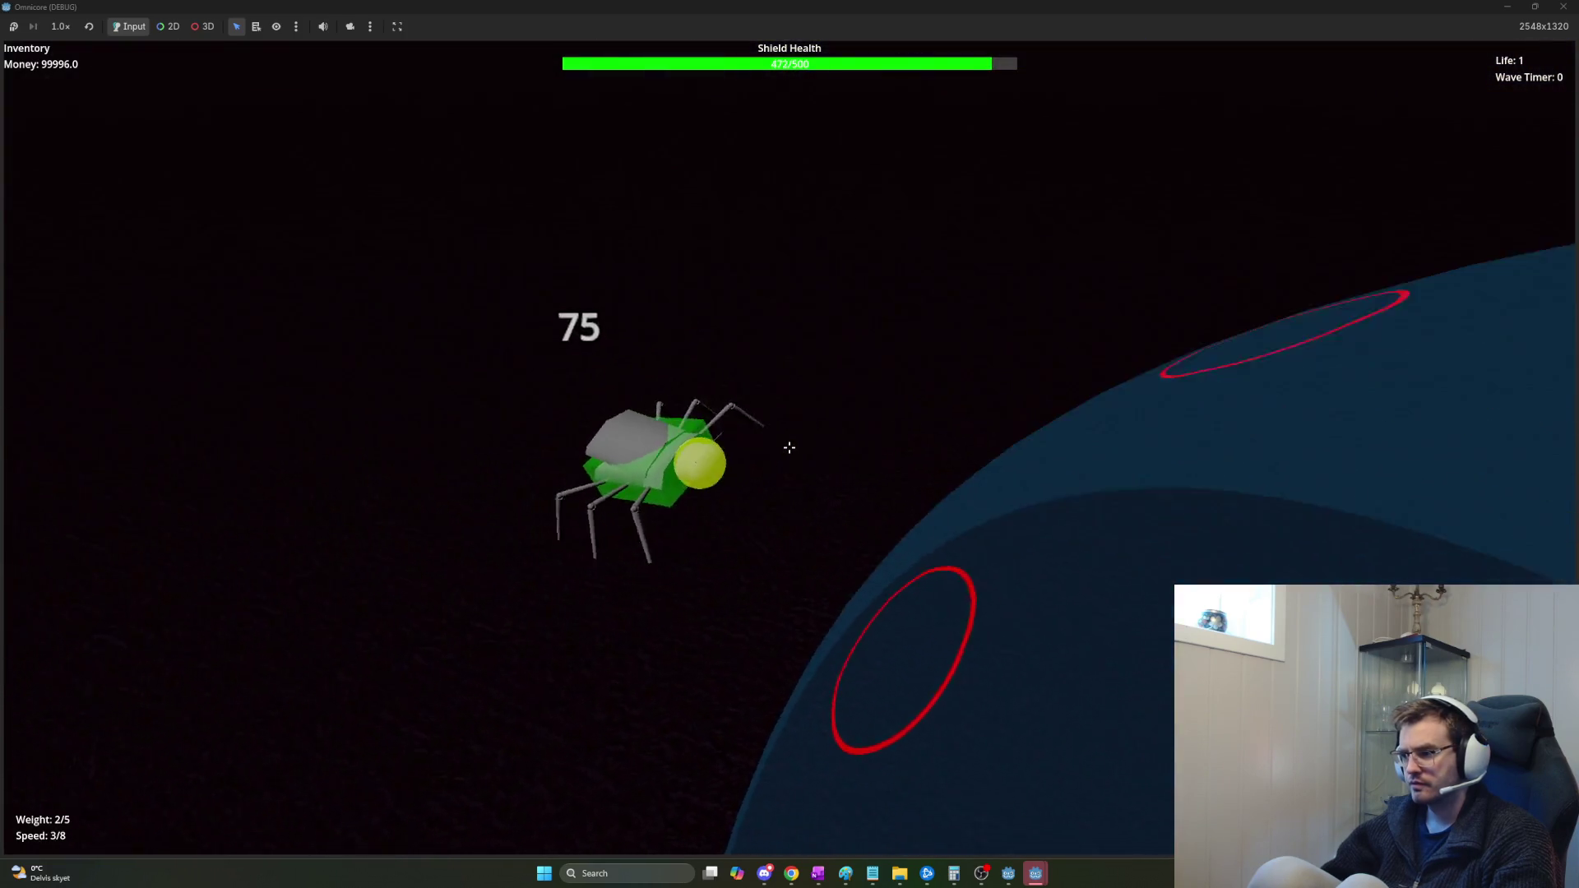
{"action": "key", "text": "w"}
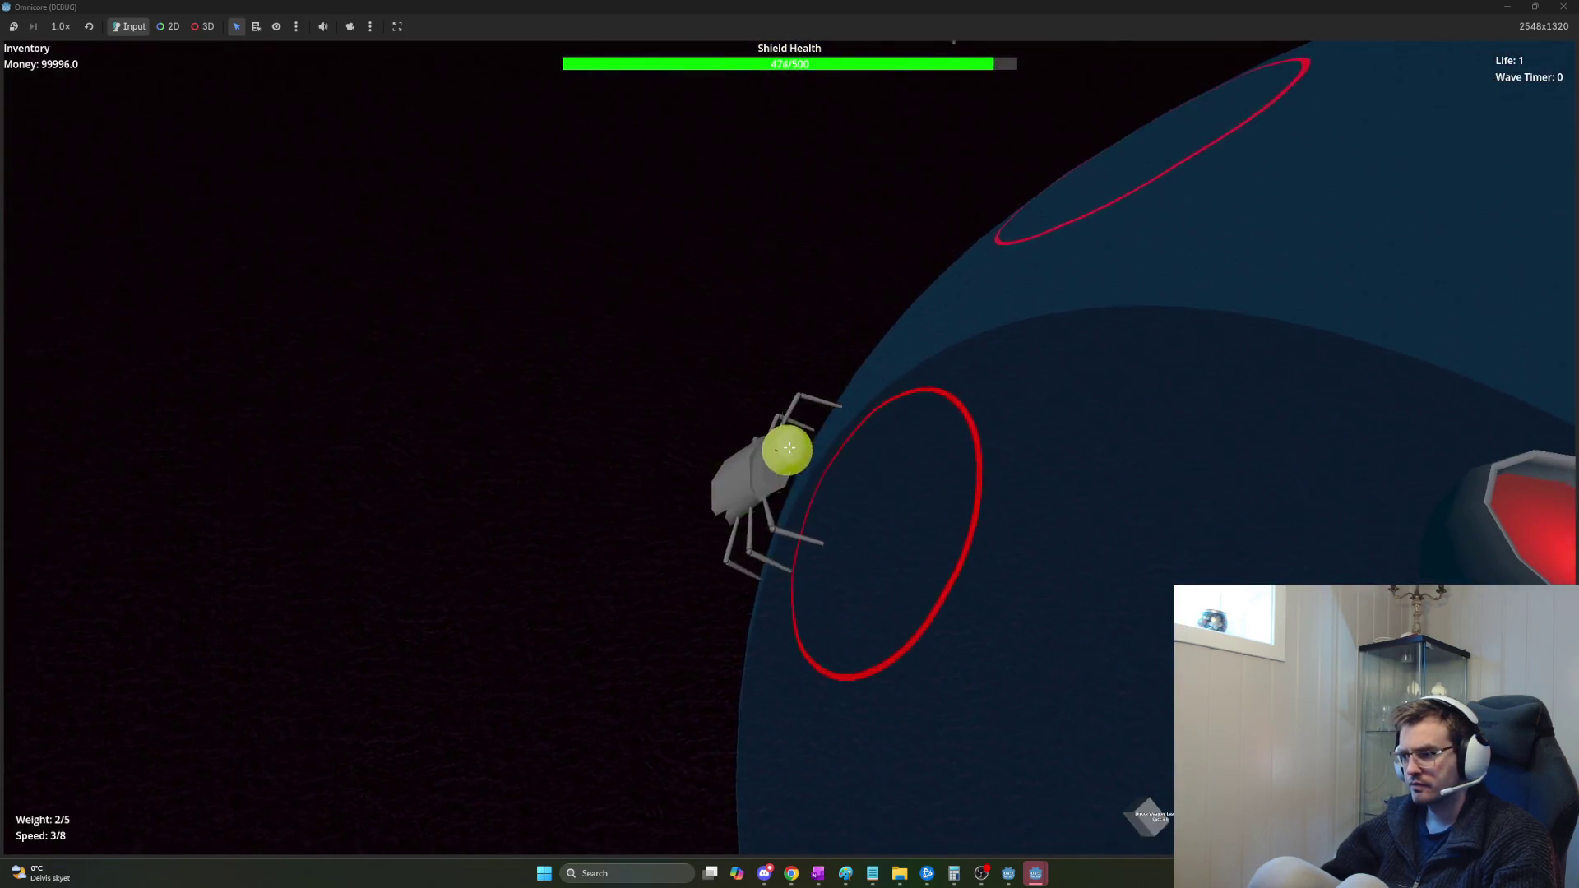
{"action": "key", "text": "w"}
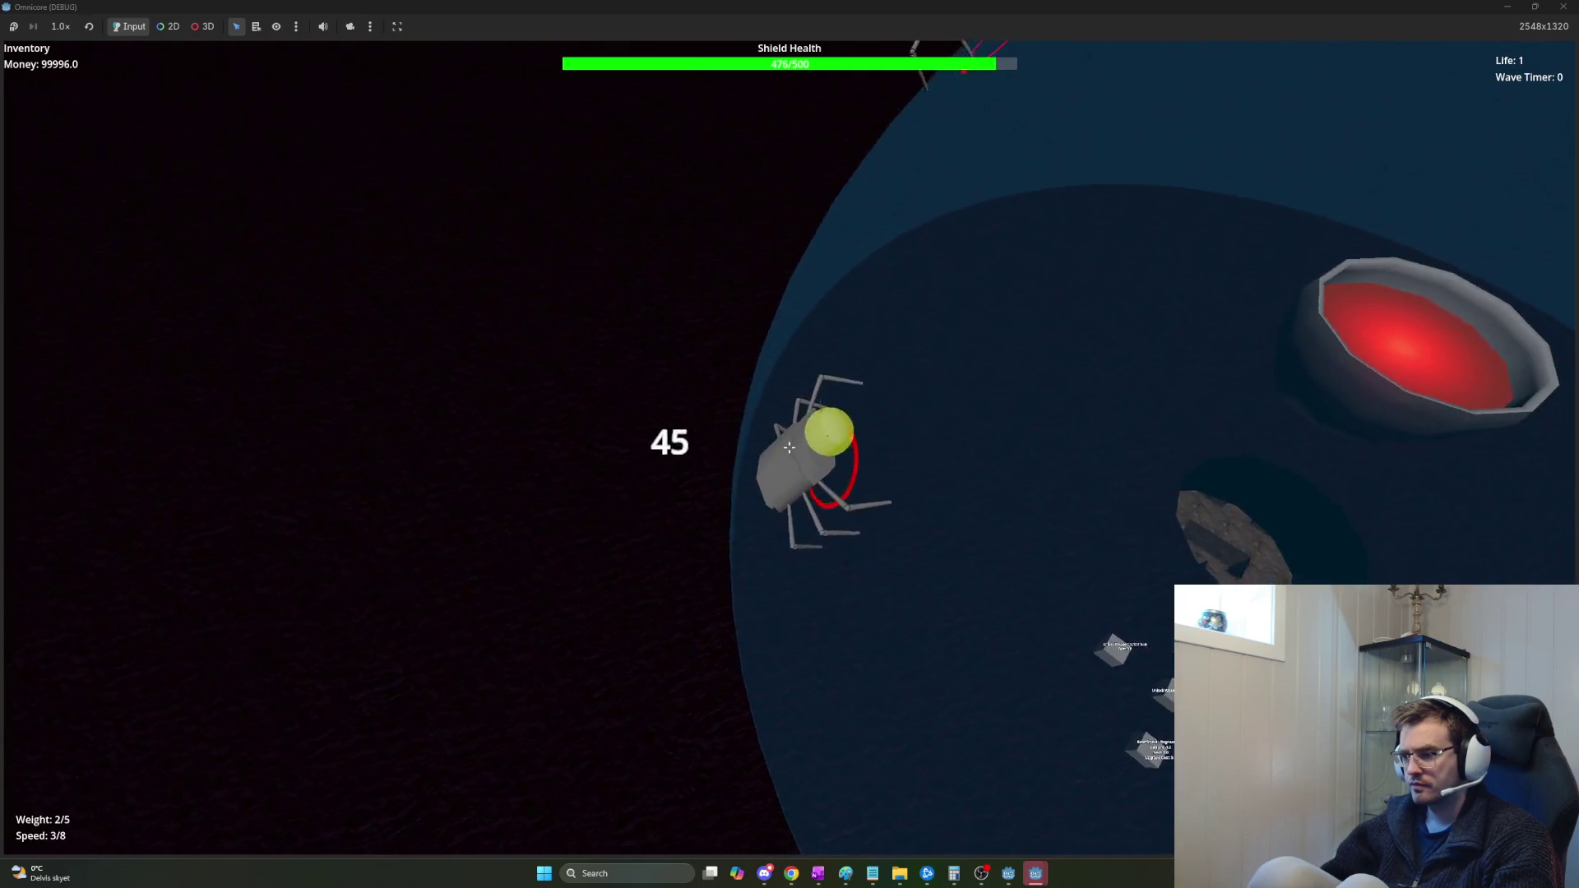
{"action": "key", "text": "w"}
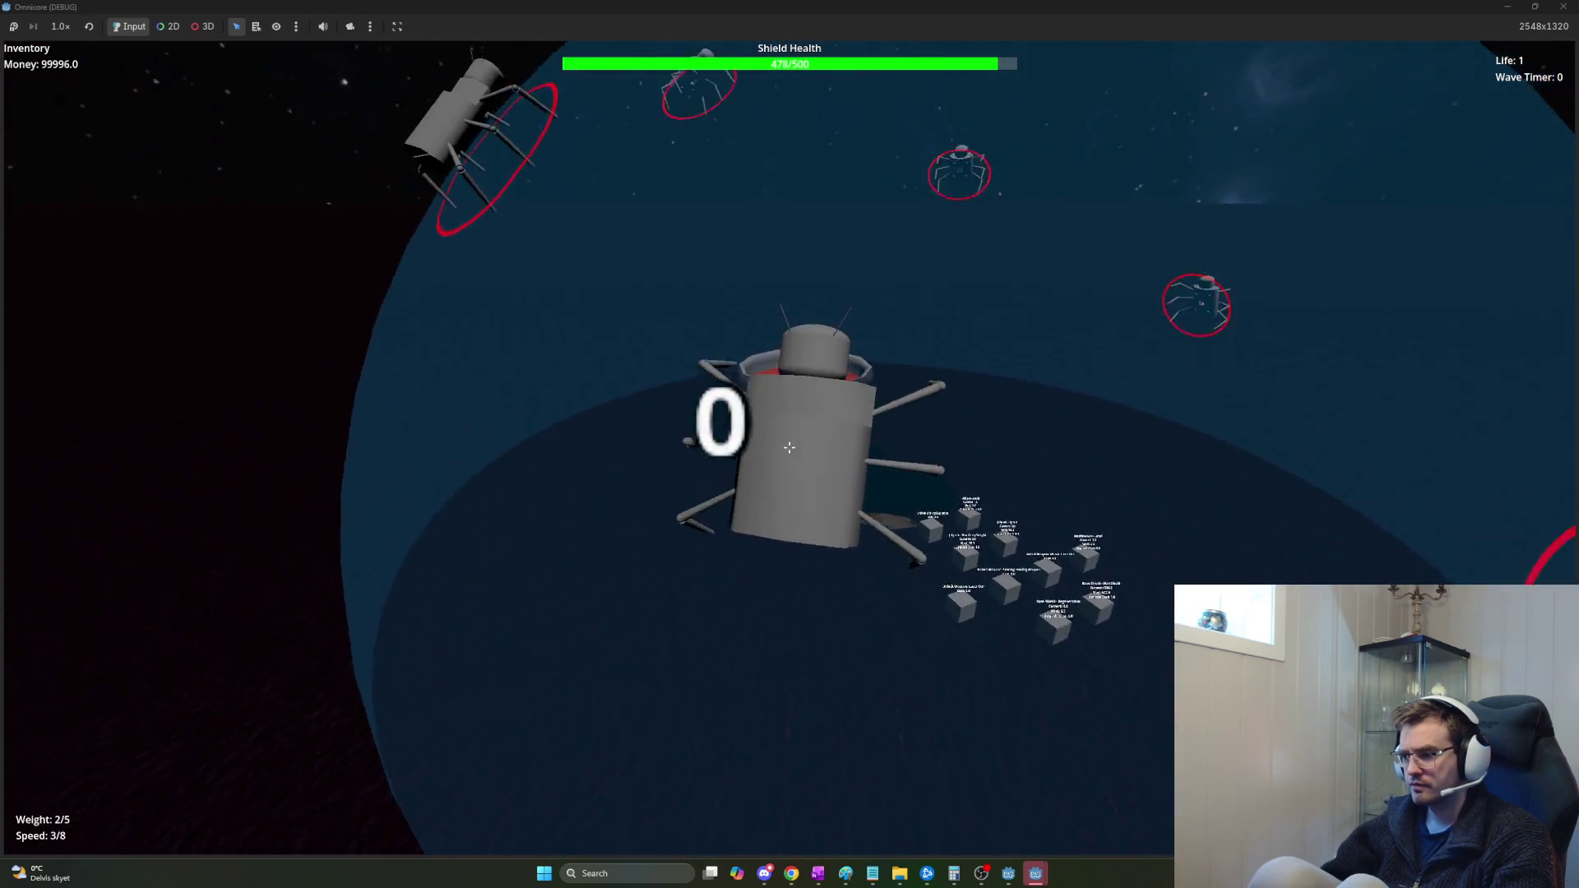
{"action": "key", "text": "w"}
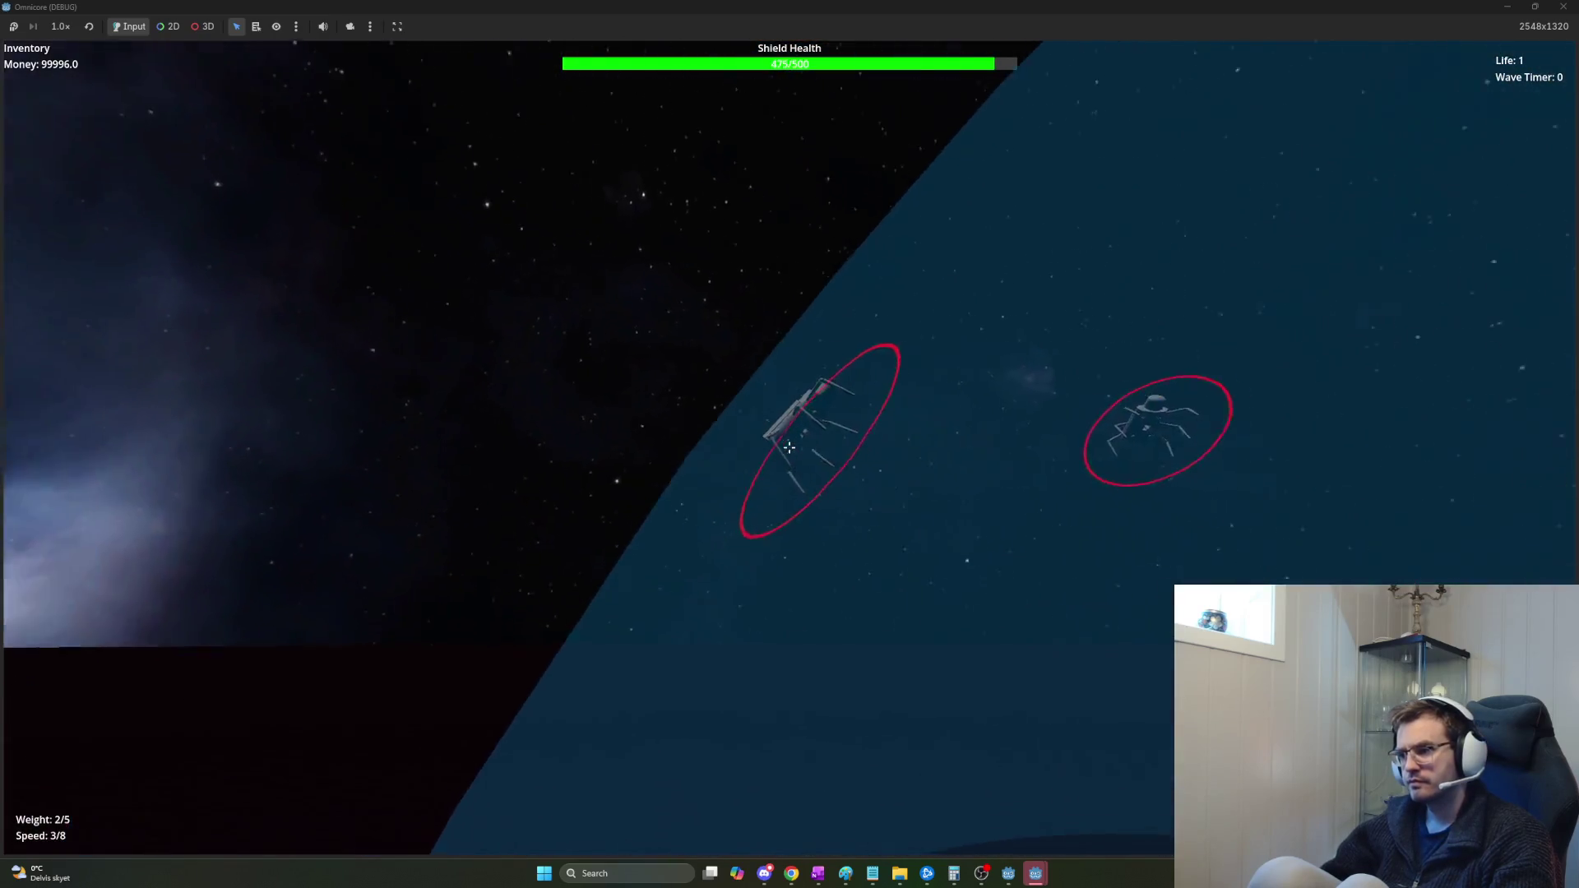
{"action": "key", "text": "w"}
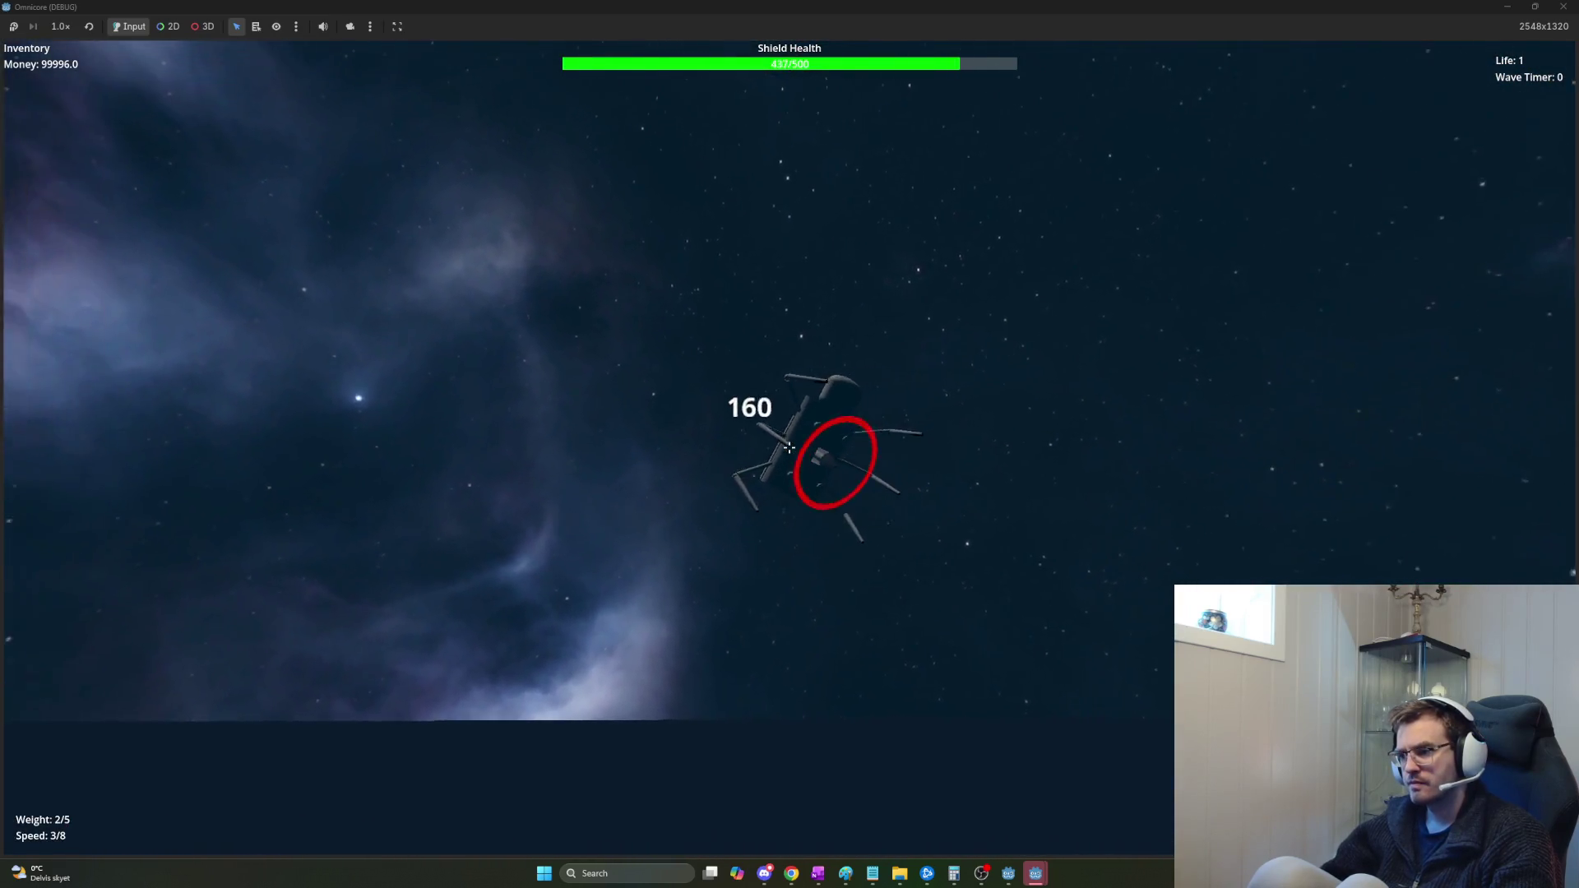
{"action": "key", "text": "w"}
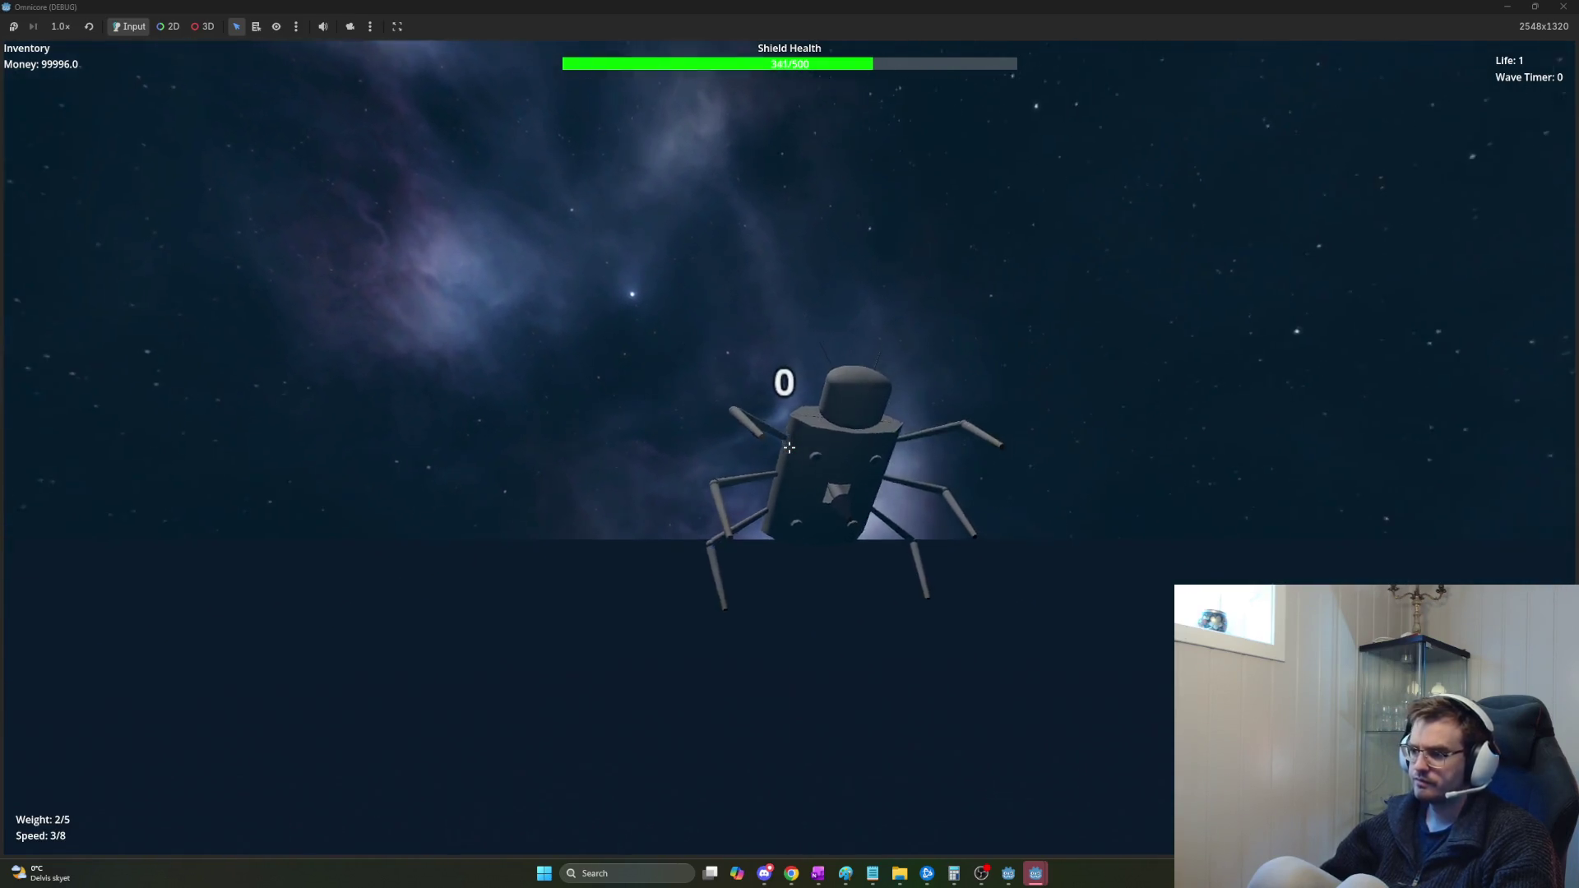
Fire the laser repeatedly at the spider enemies, then quit the game.
{"action": "left_click", "coordinate": [790, 447]}
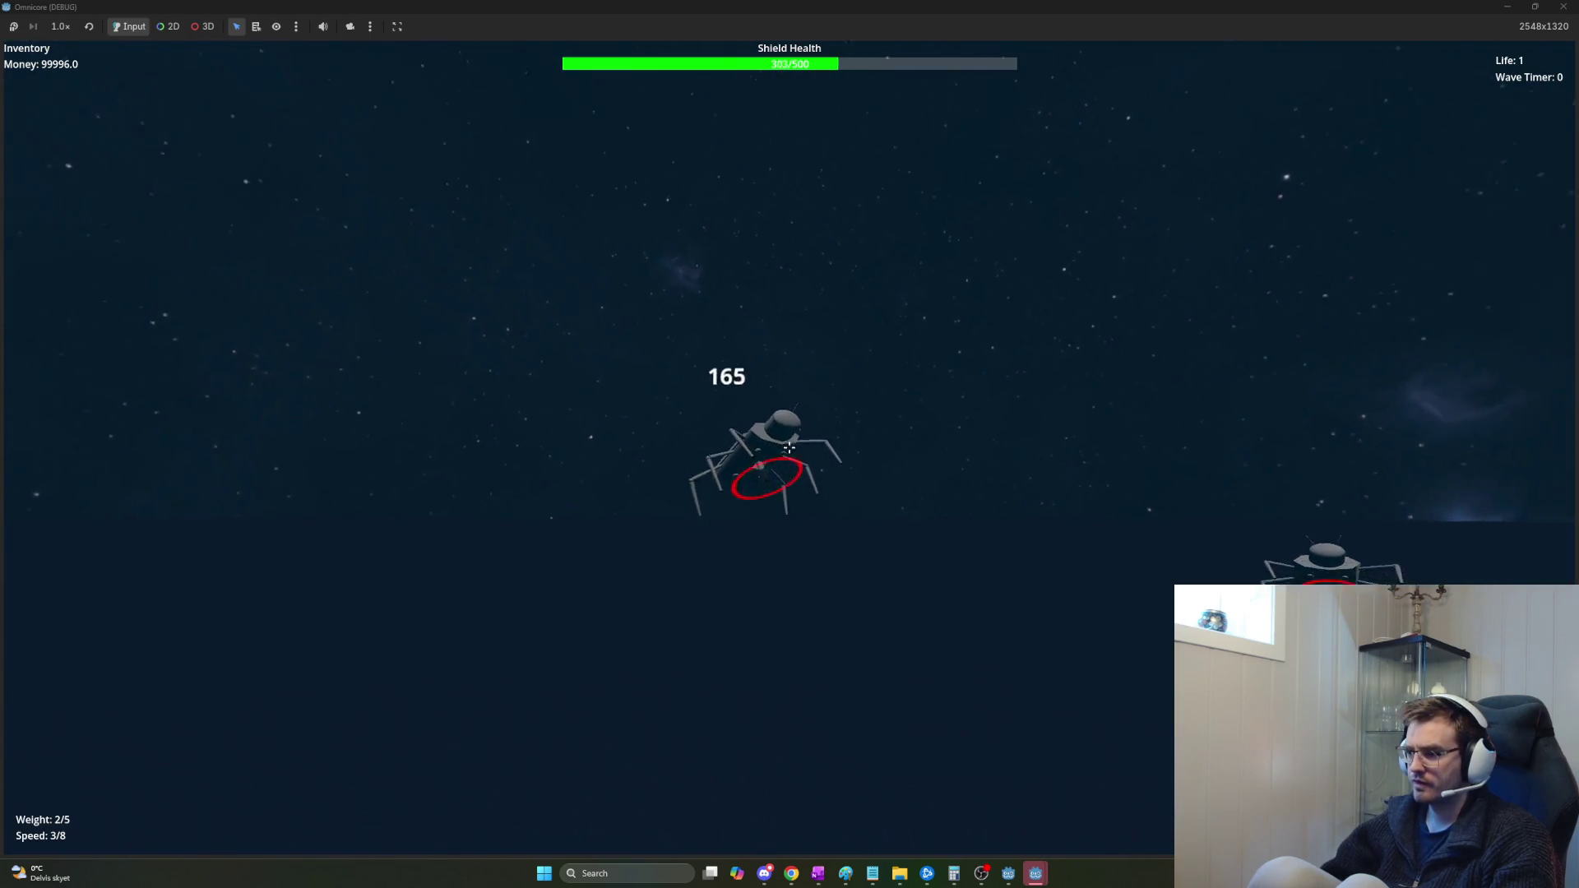
{"action": "left_click", "coordinate": [789, 447]}
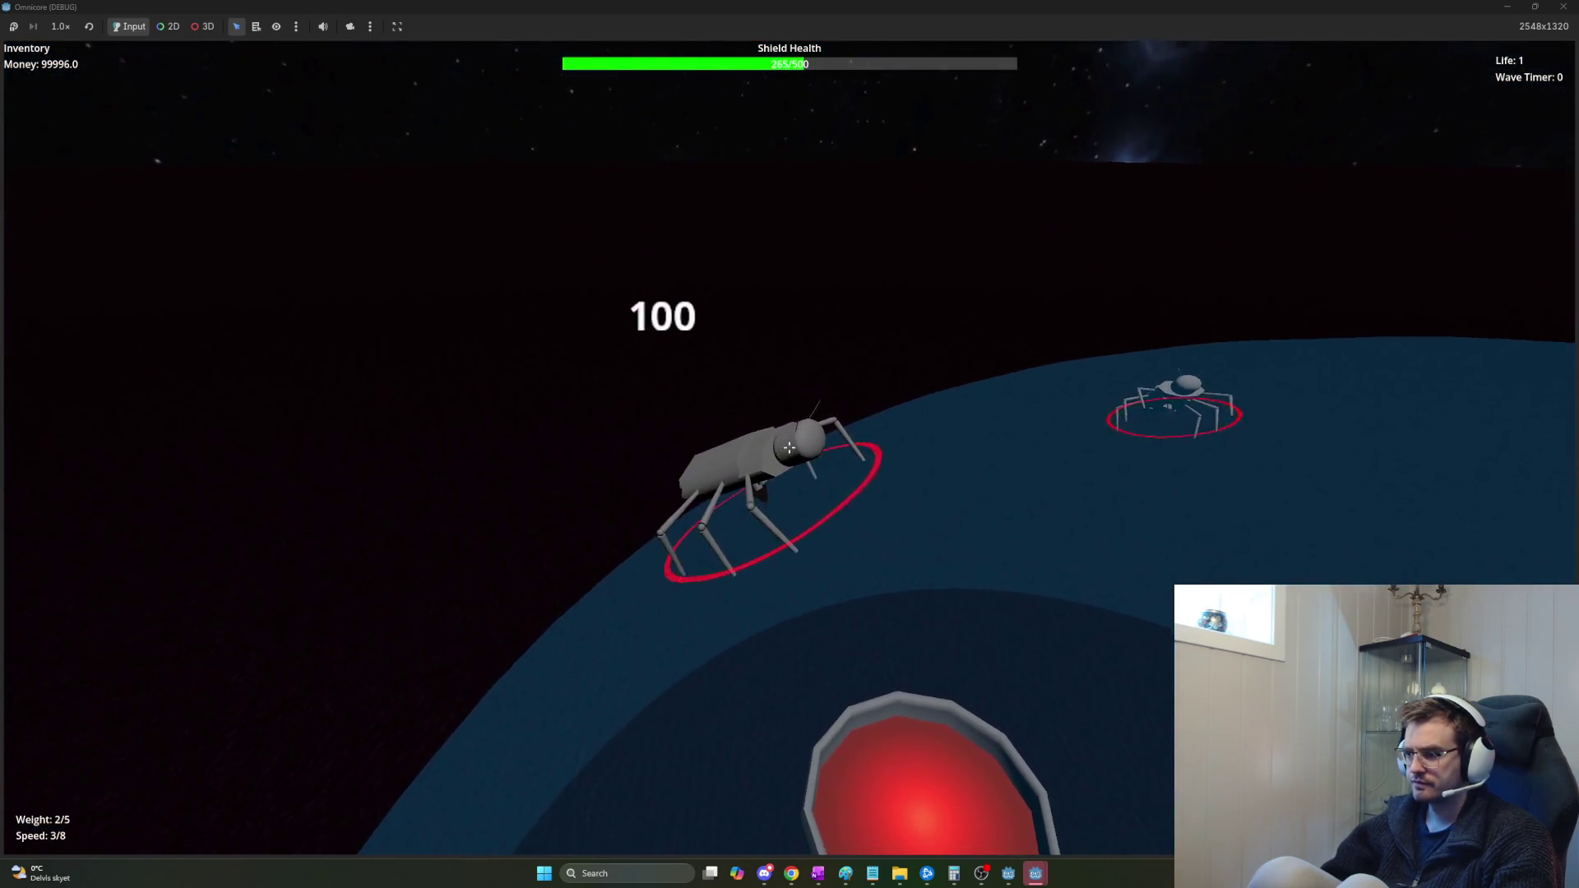
{"action": "left_click", "coordinate": [789, 448]}
{"action": "left_click", "coordinate": [789, 447]}
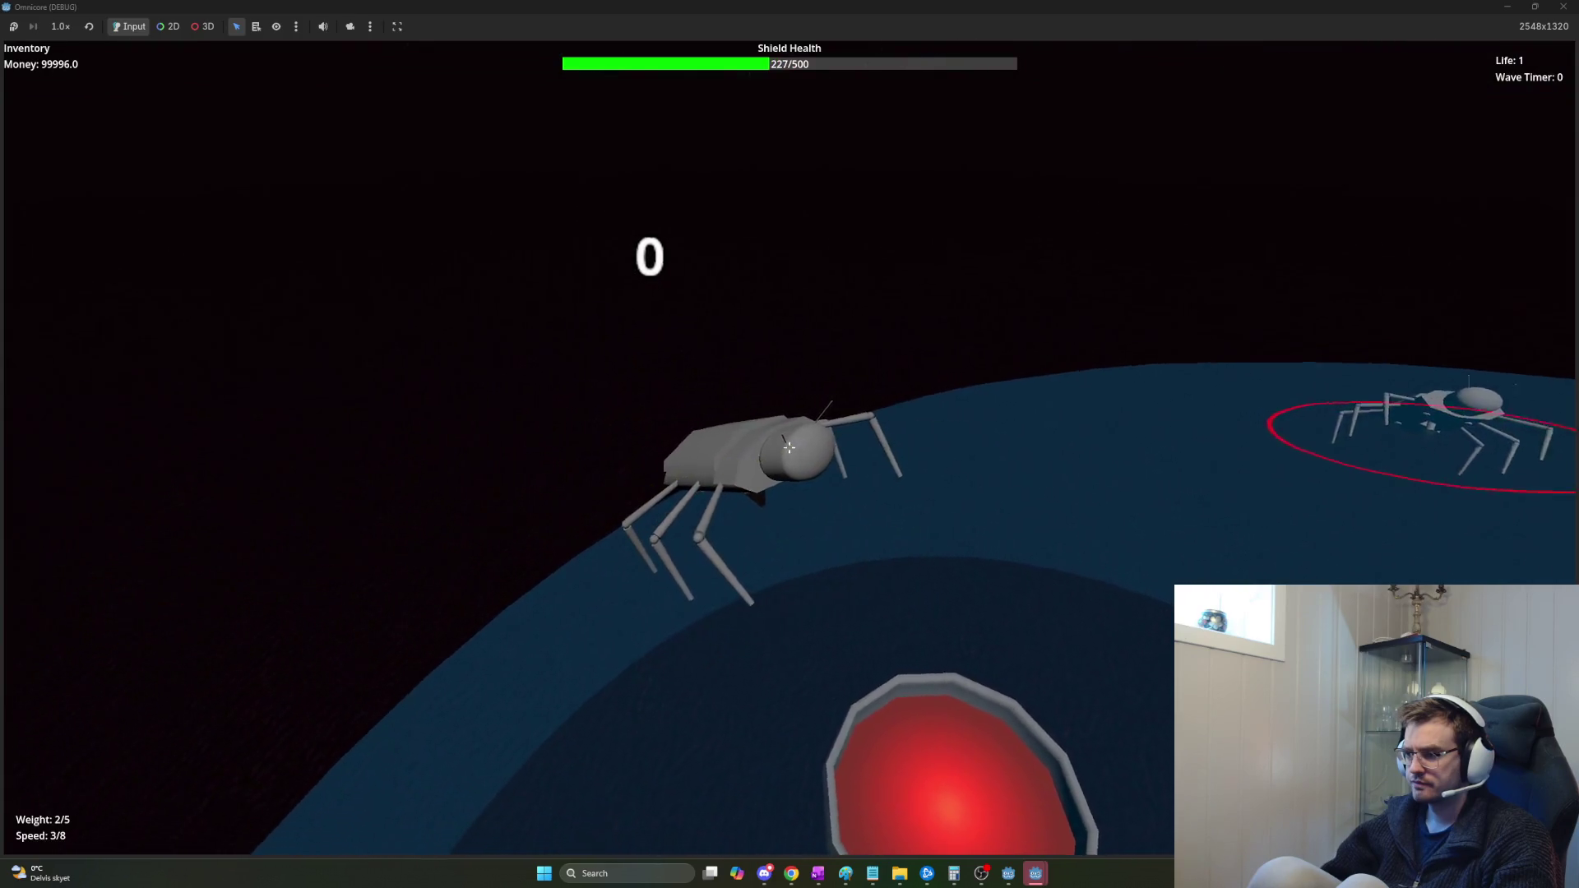
{"action": "left_click", "coordinate": [790, 447]}
{"action": "left_click", "coordinate": [790, 447]}
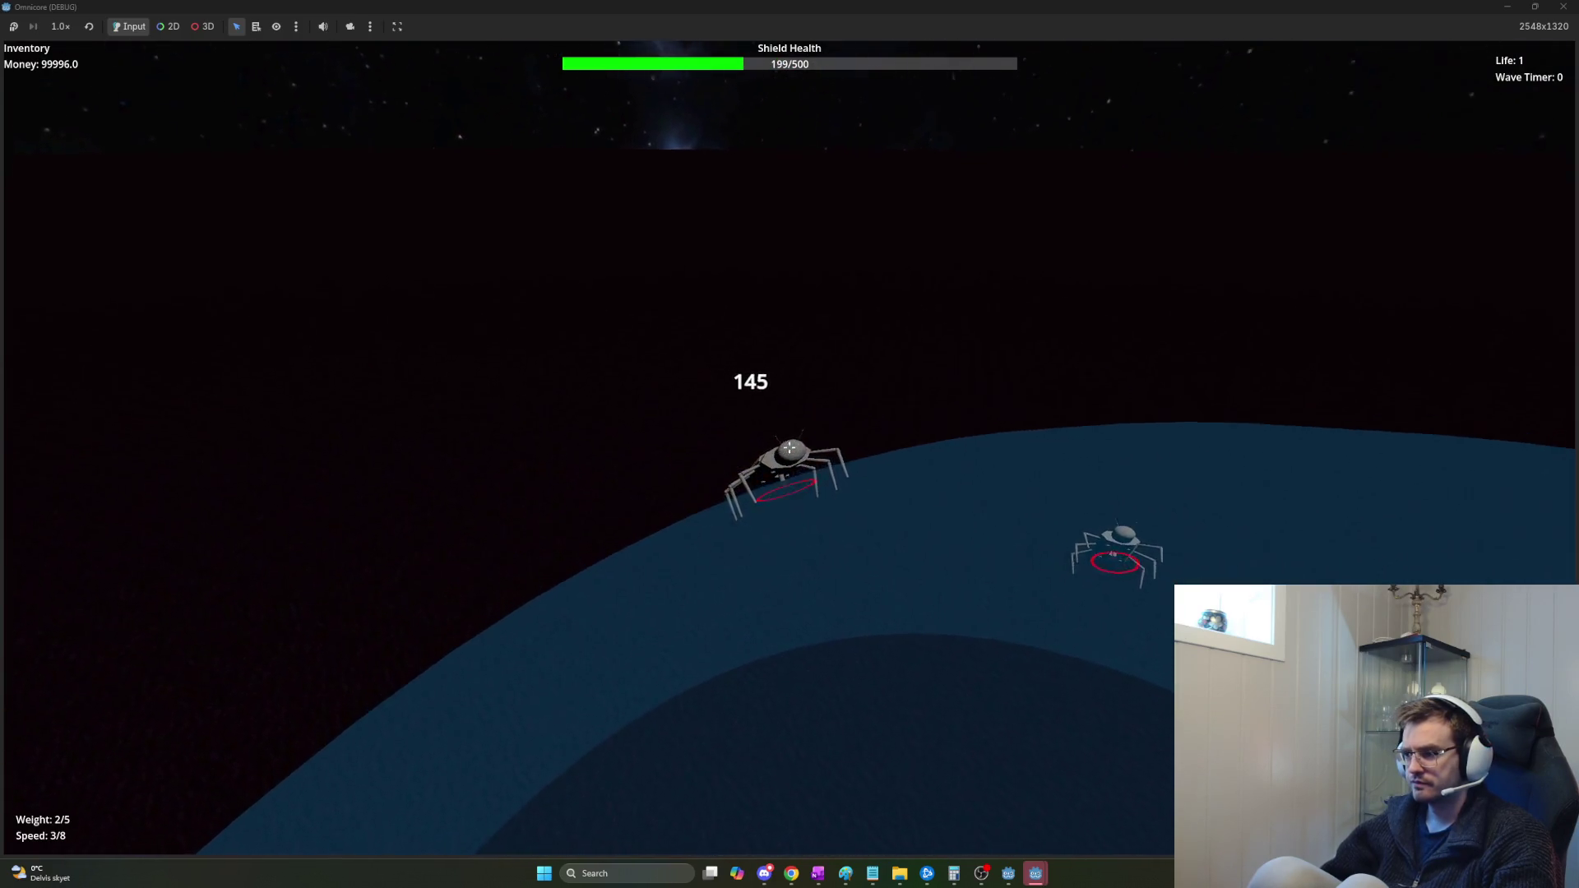
{"action": "left_click", "coordinate": [789, 447]}
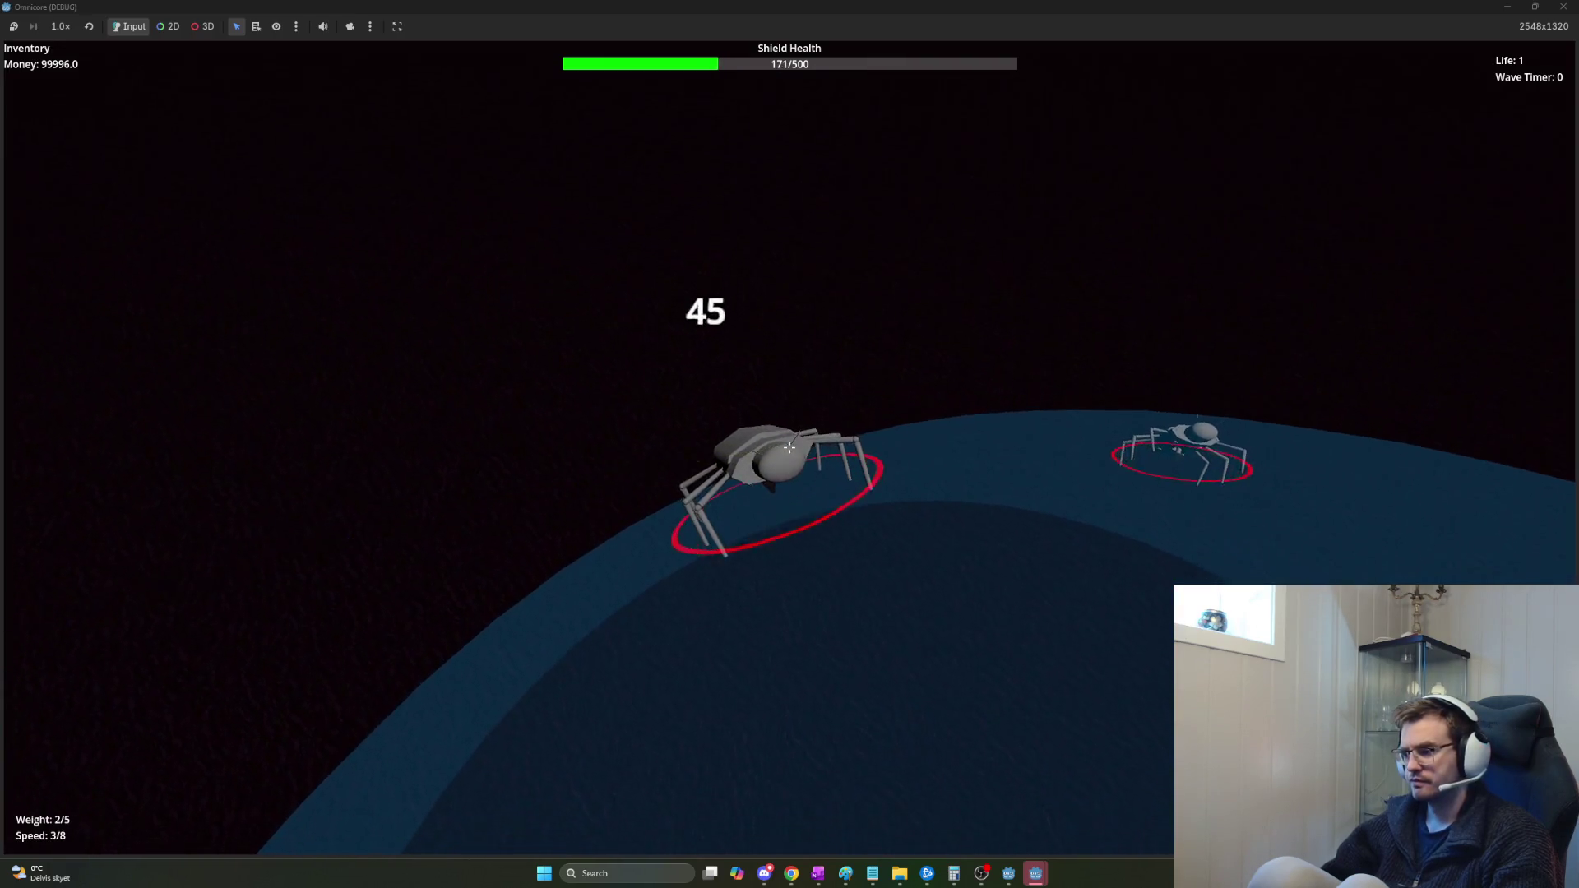
{"action": "left_click", "coordinate": [790, 448]}
{"action": "left_click", "coordinate": [789, 448]}
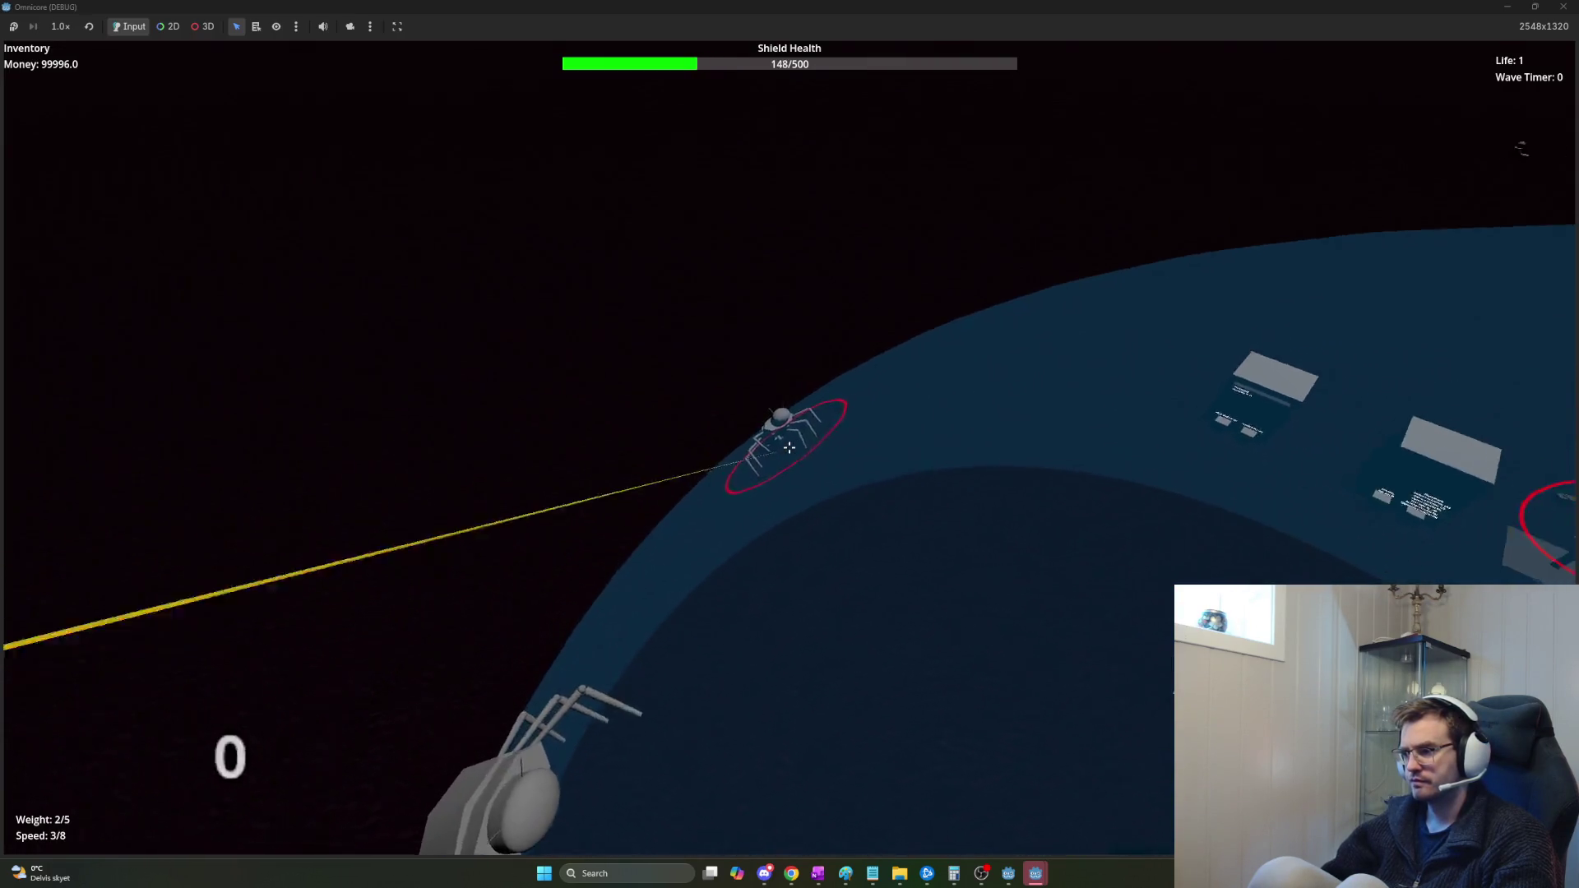
{"action": "left_click", "coordinate": [790, 447]}
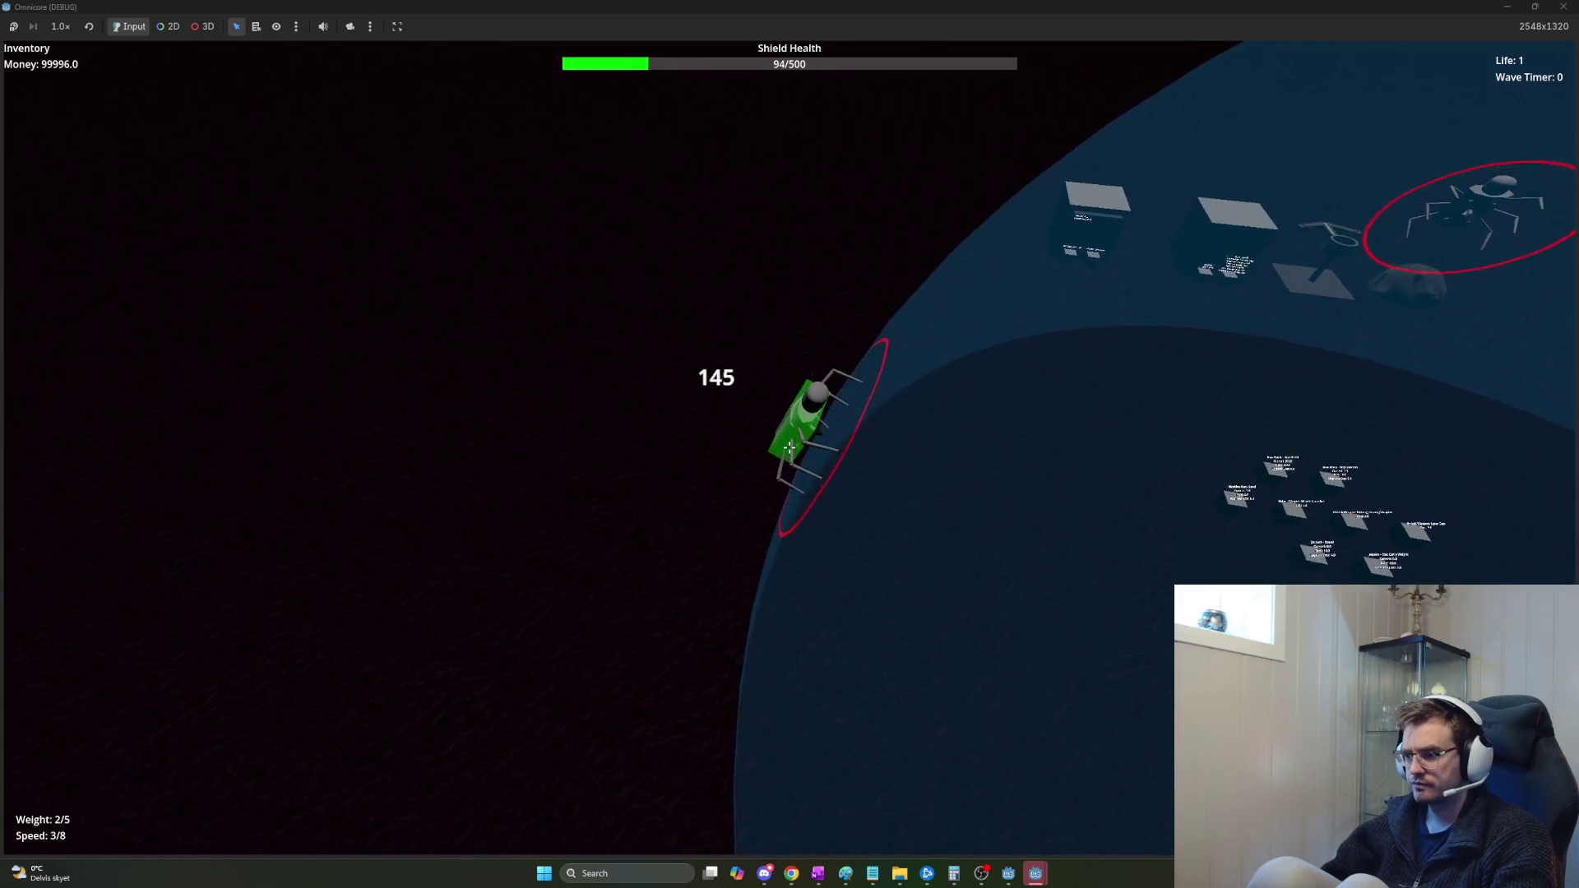
{"action": "key", "text": "alt+F4"}
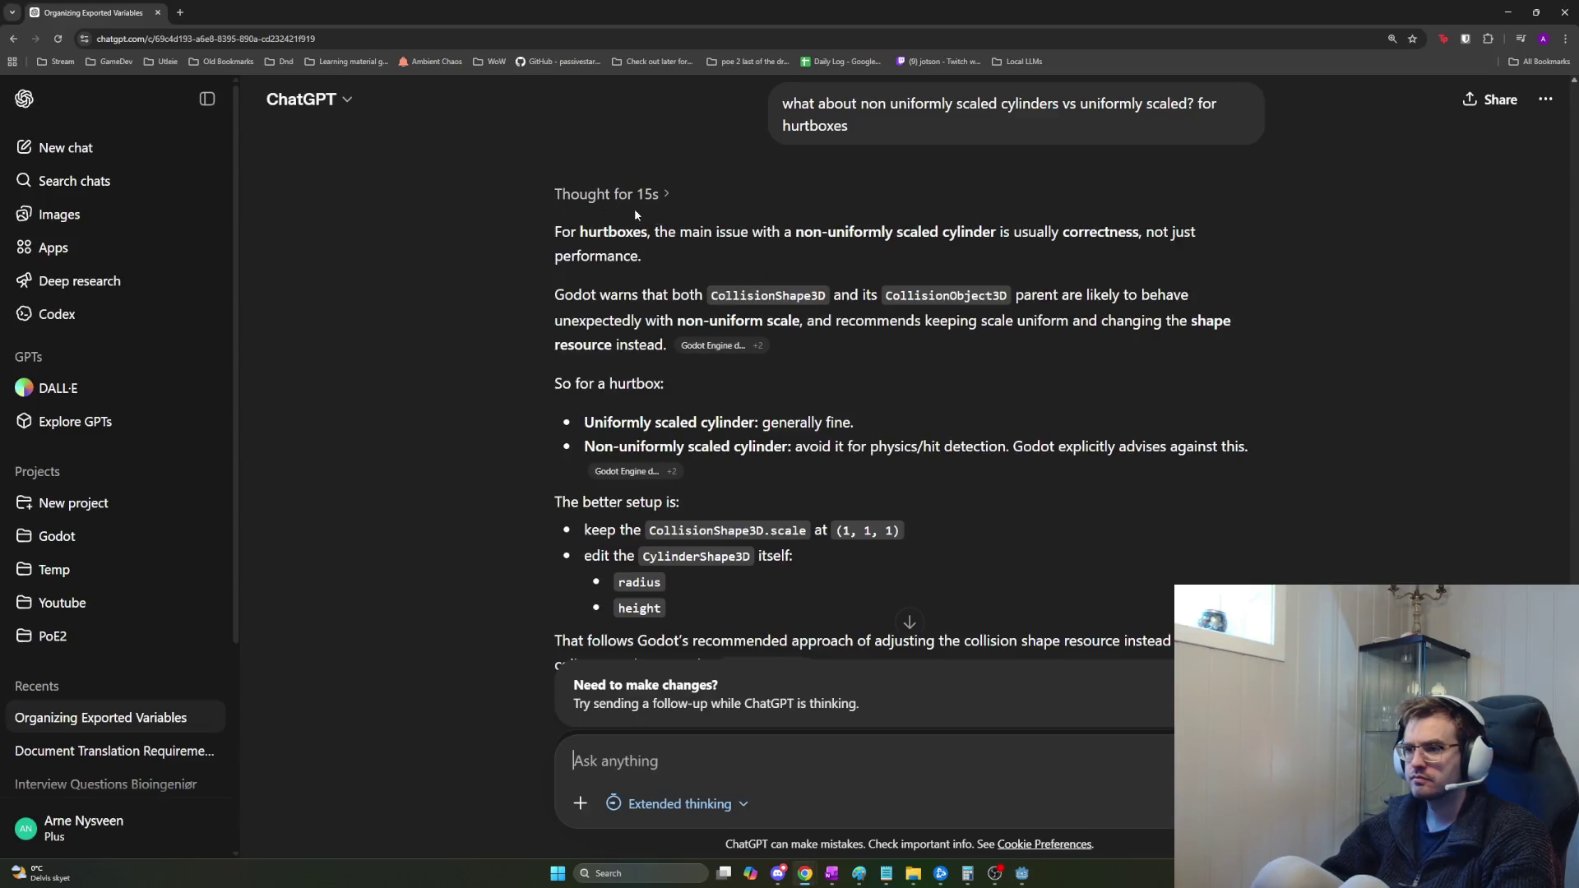
Go to Poly Haven in a new browser tab and return to its homepage.
{"action": "left_click", "coordinate": [183, 11]}
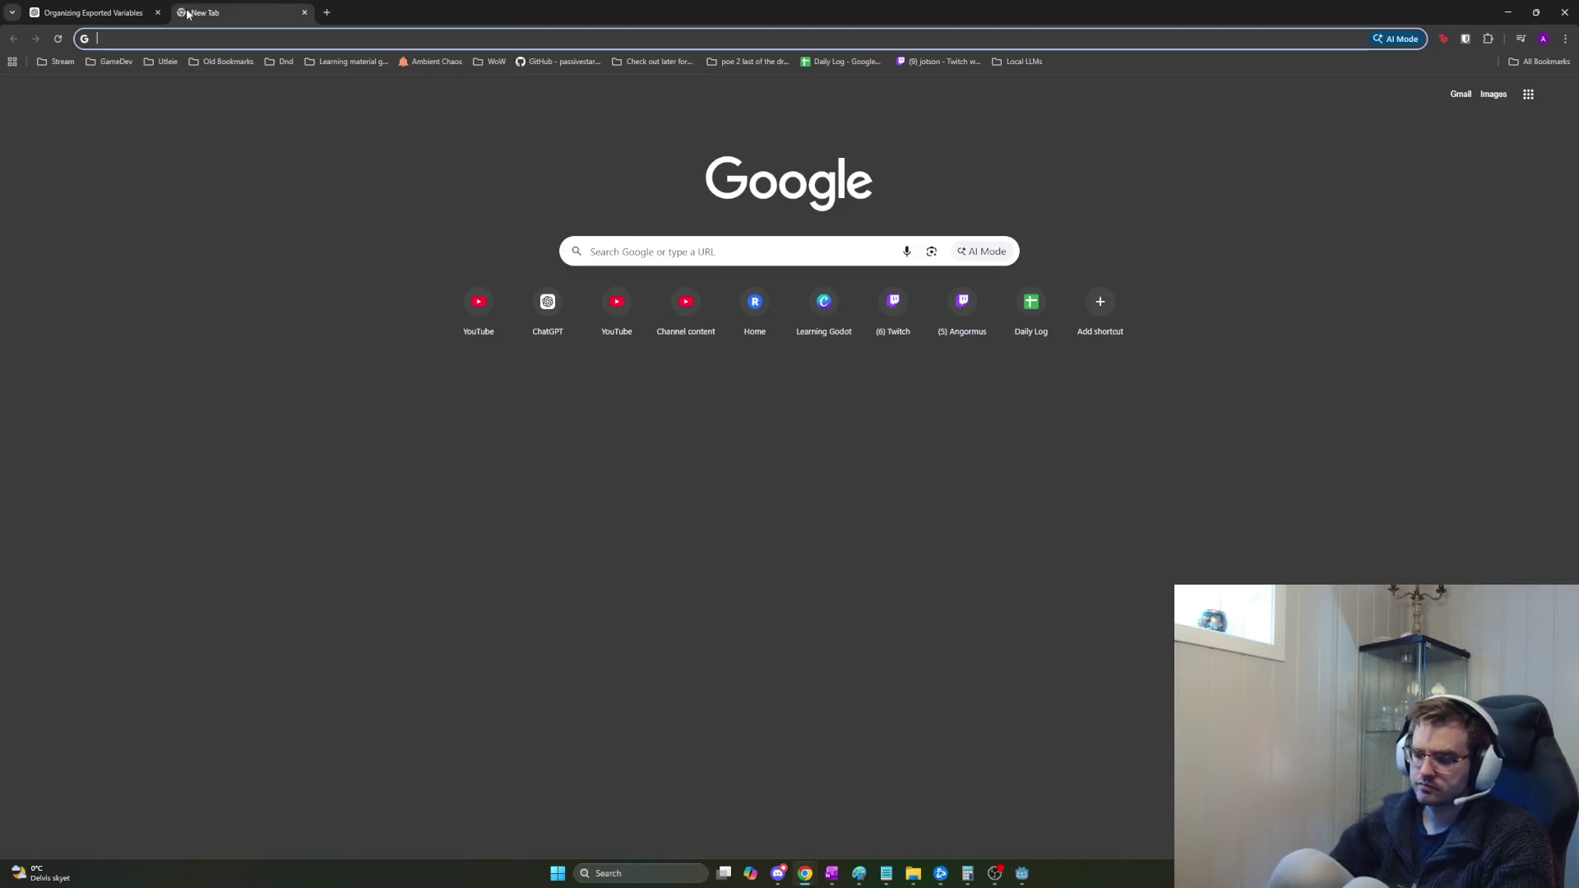
{"action": "type", "text": "polyhaven"}
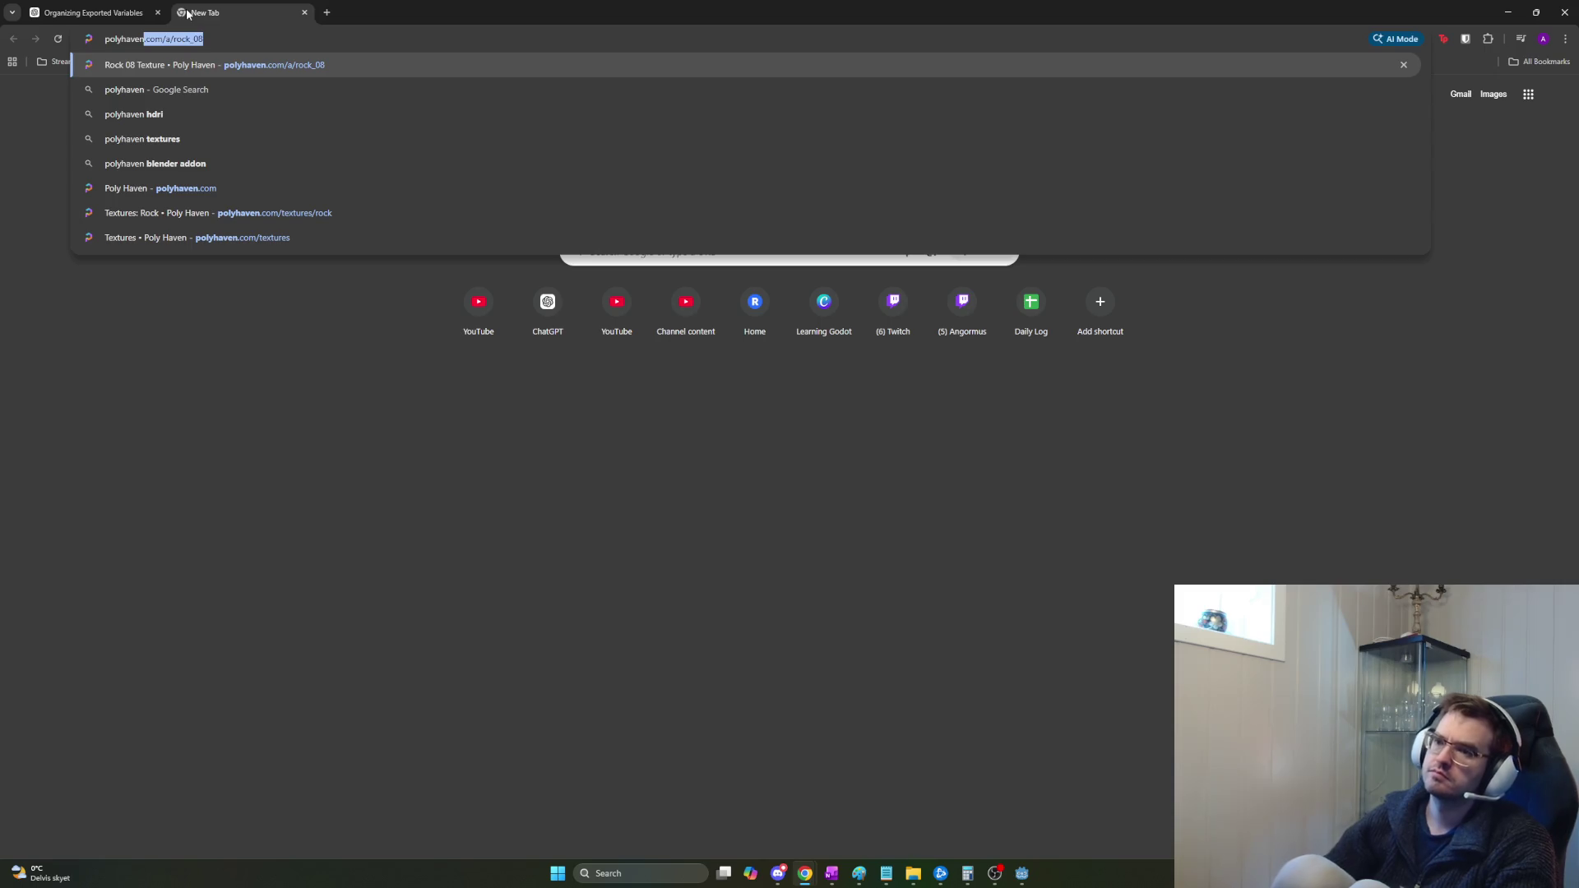
{"action": "key", "text": "Return"}
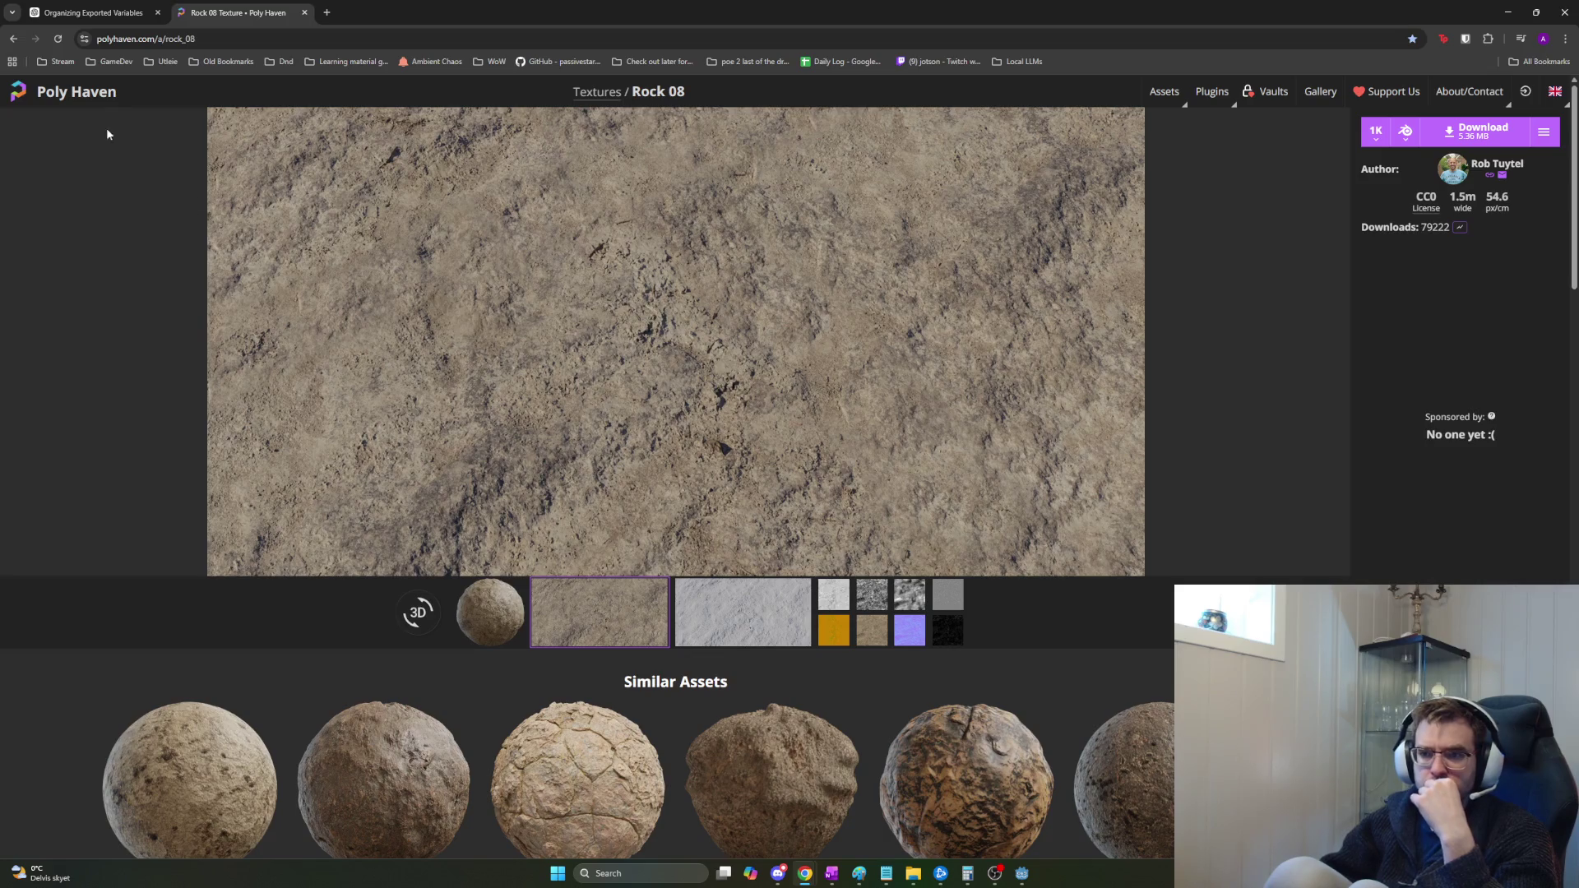
{"action": "scroll", "coordinate": [436, 549], "scroll_direction": "down", "scroll_amount": 5}
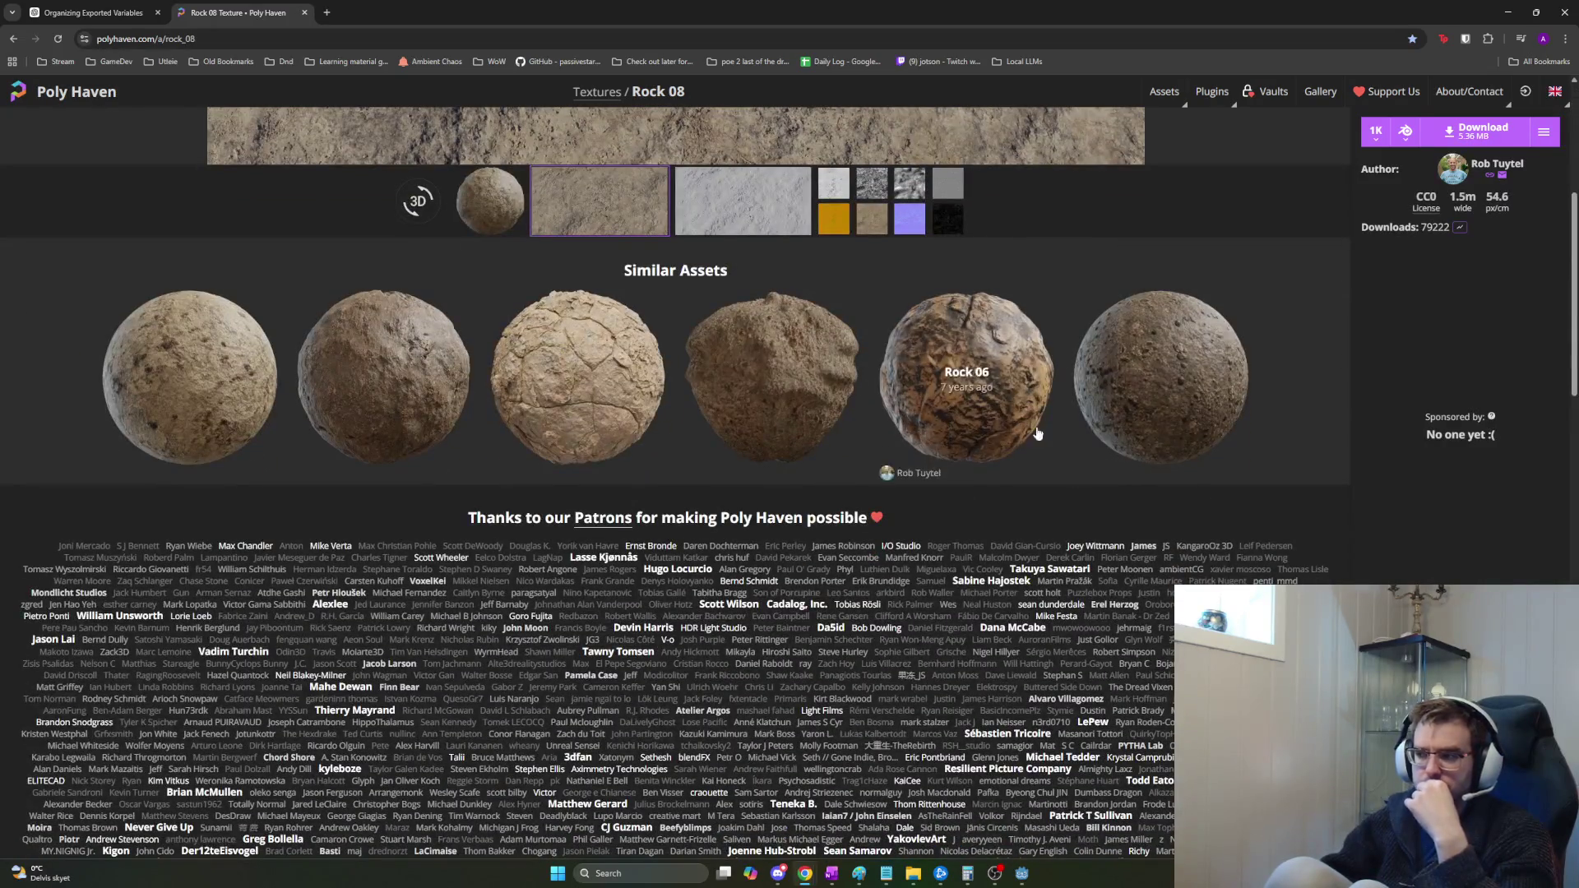
{"action": "scroll", "coordinate": [1371, 435], "scroll_direction": "down", "scroll_amount": 5}
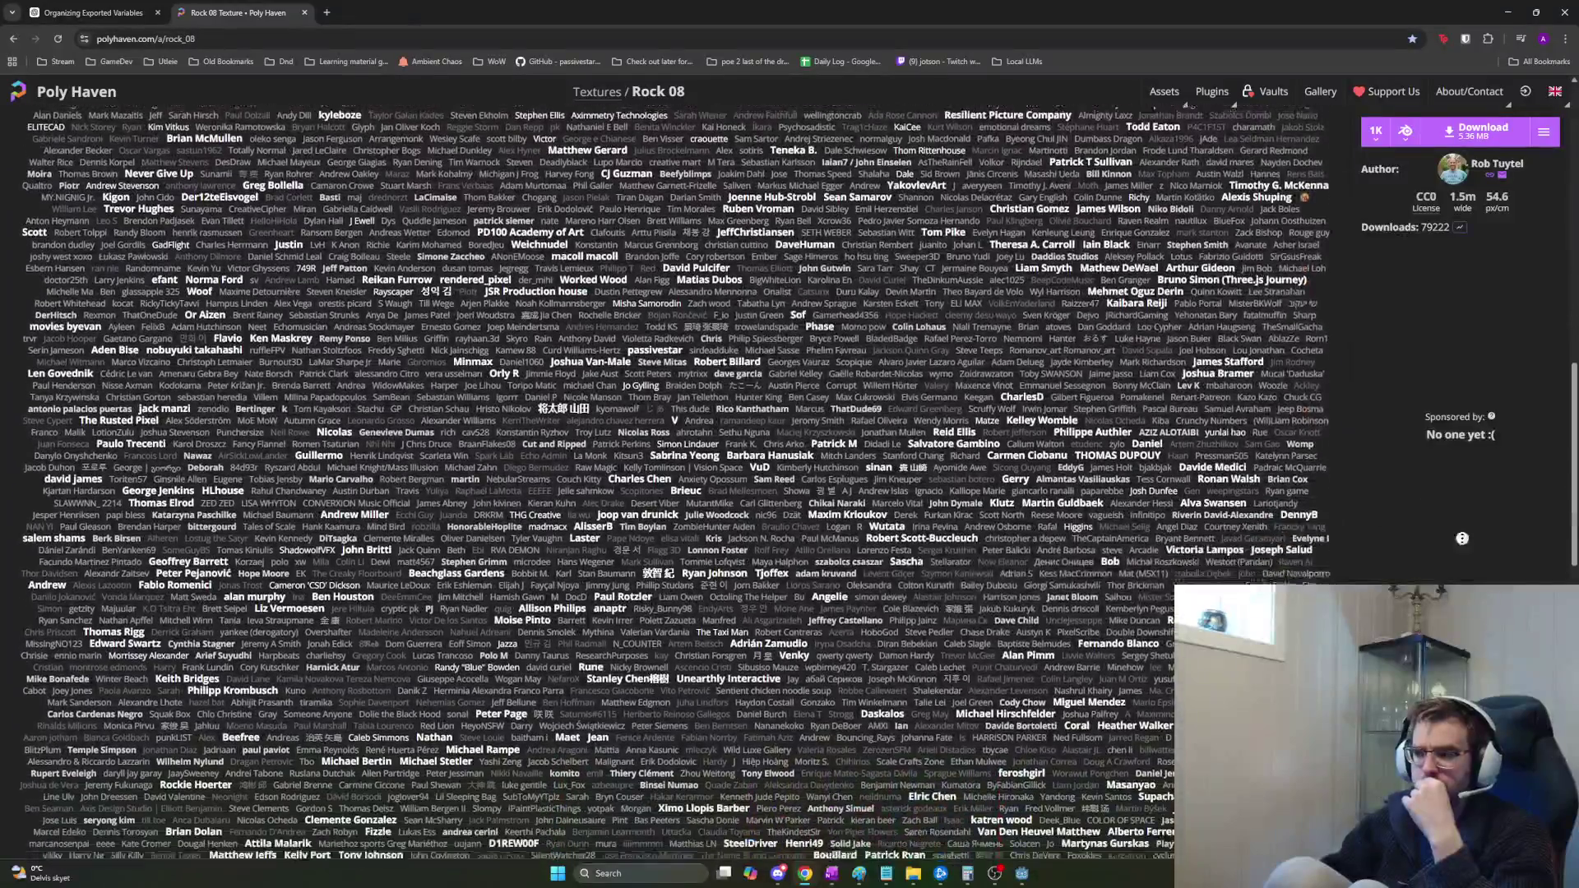
{"action": "scroll", "coordinate": [1393, 263], "scroll_direction": "up", "scroll_amount": 10}
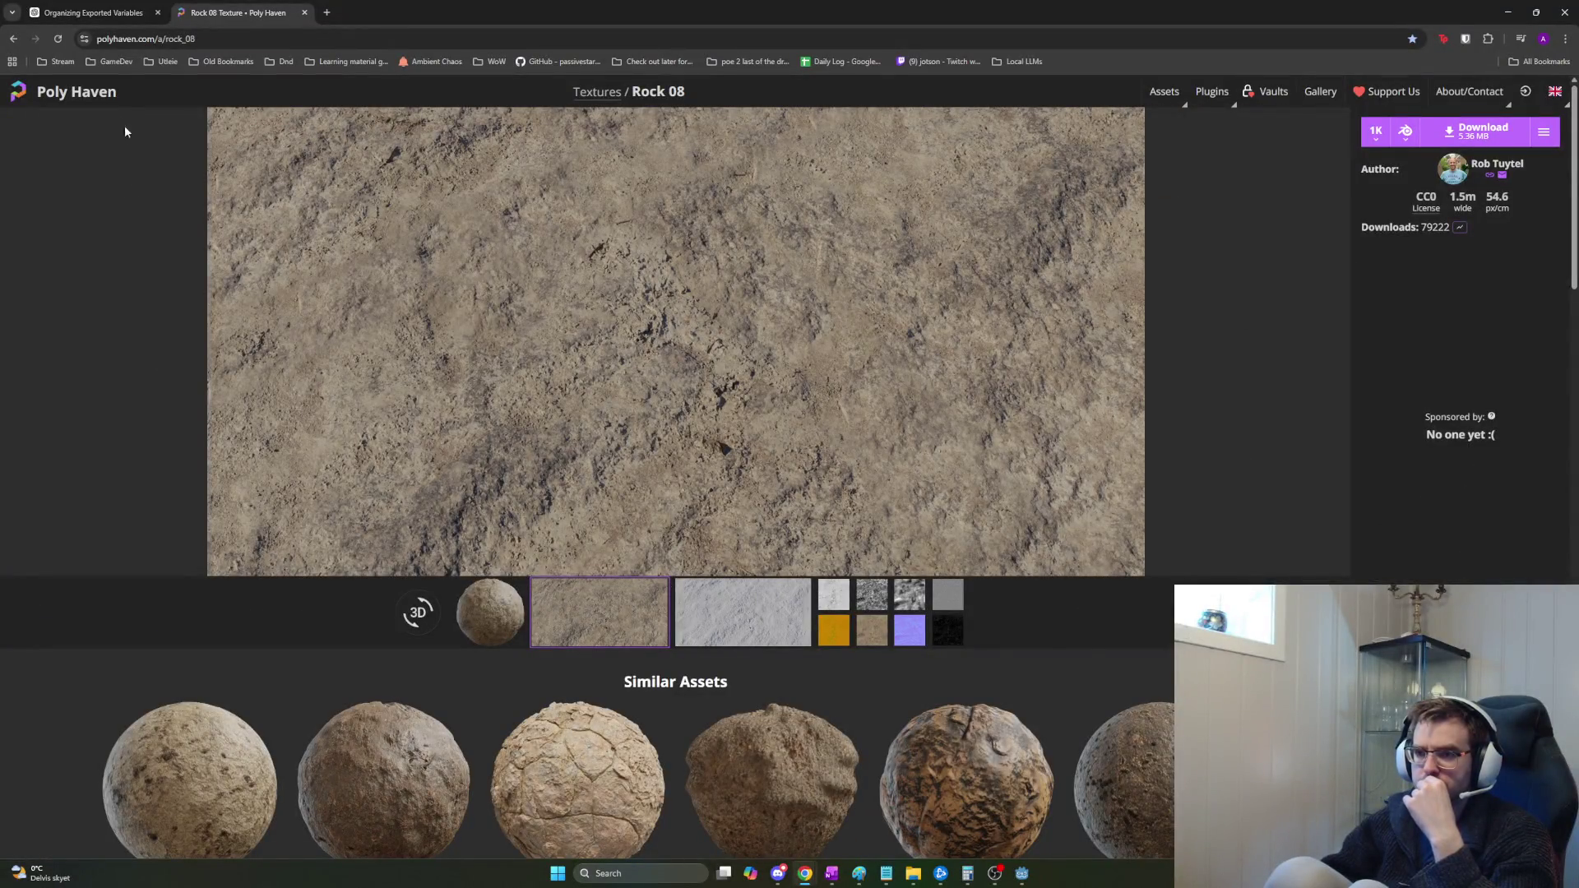
{"action": "left_click", "coordinate": [76, 91]}
Browse Textures, filter to the Metal category, and open Blue Metal Plate.
{"action": "scroll", "coordinate": [732, 635], "scroll_direction": "down", "scroll_amount": 5}
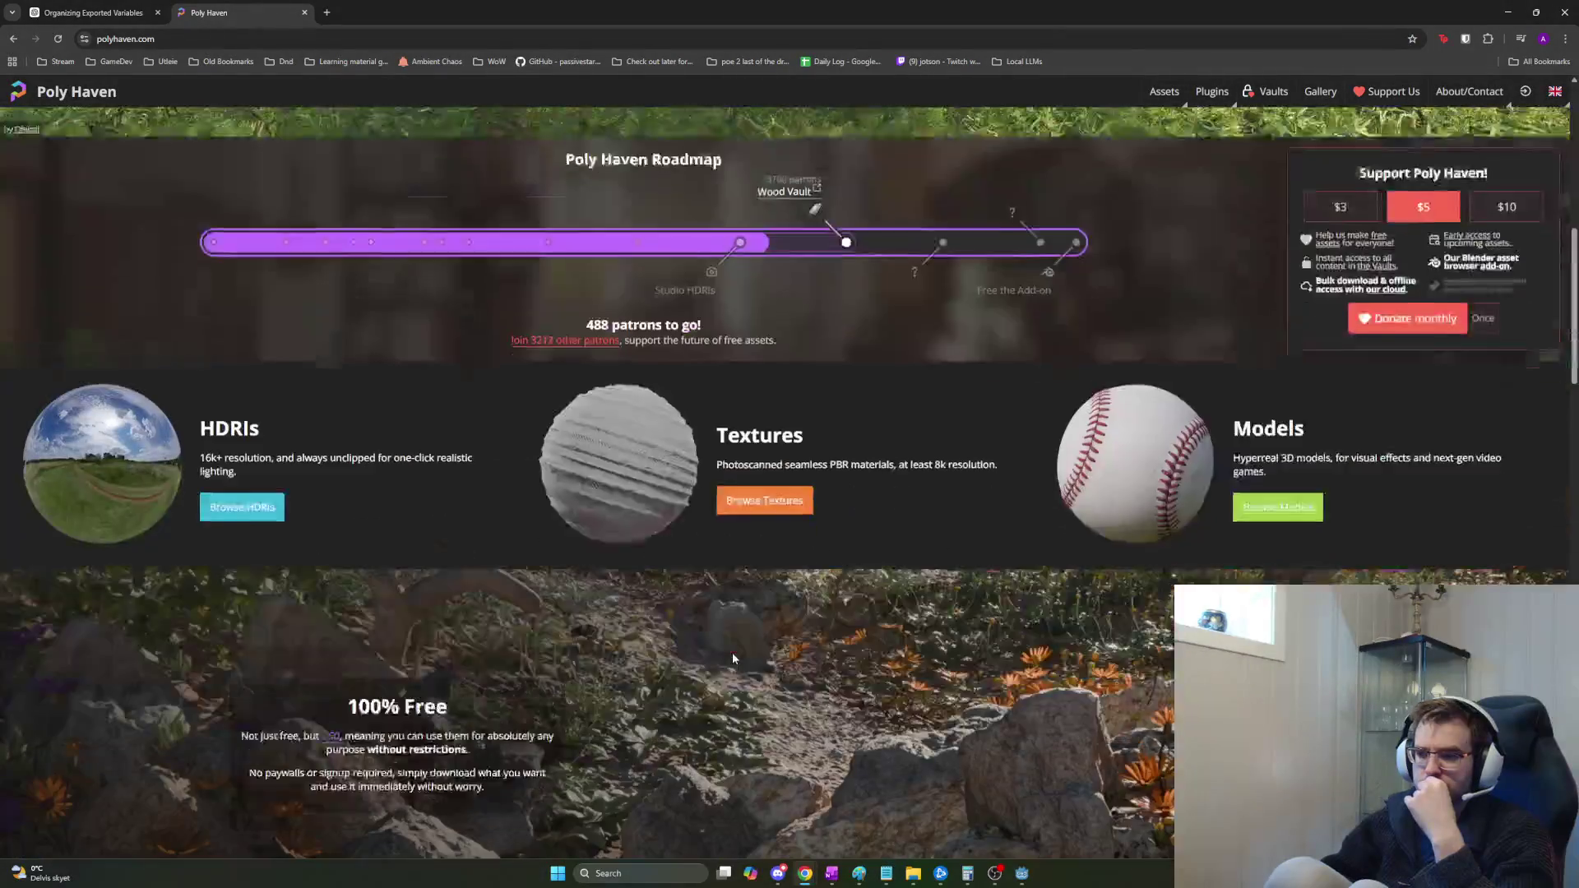
{"action": "left_click", "coordinate": [633, 413]}
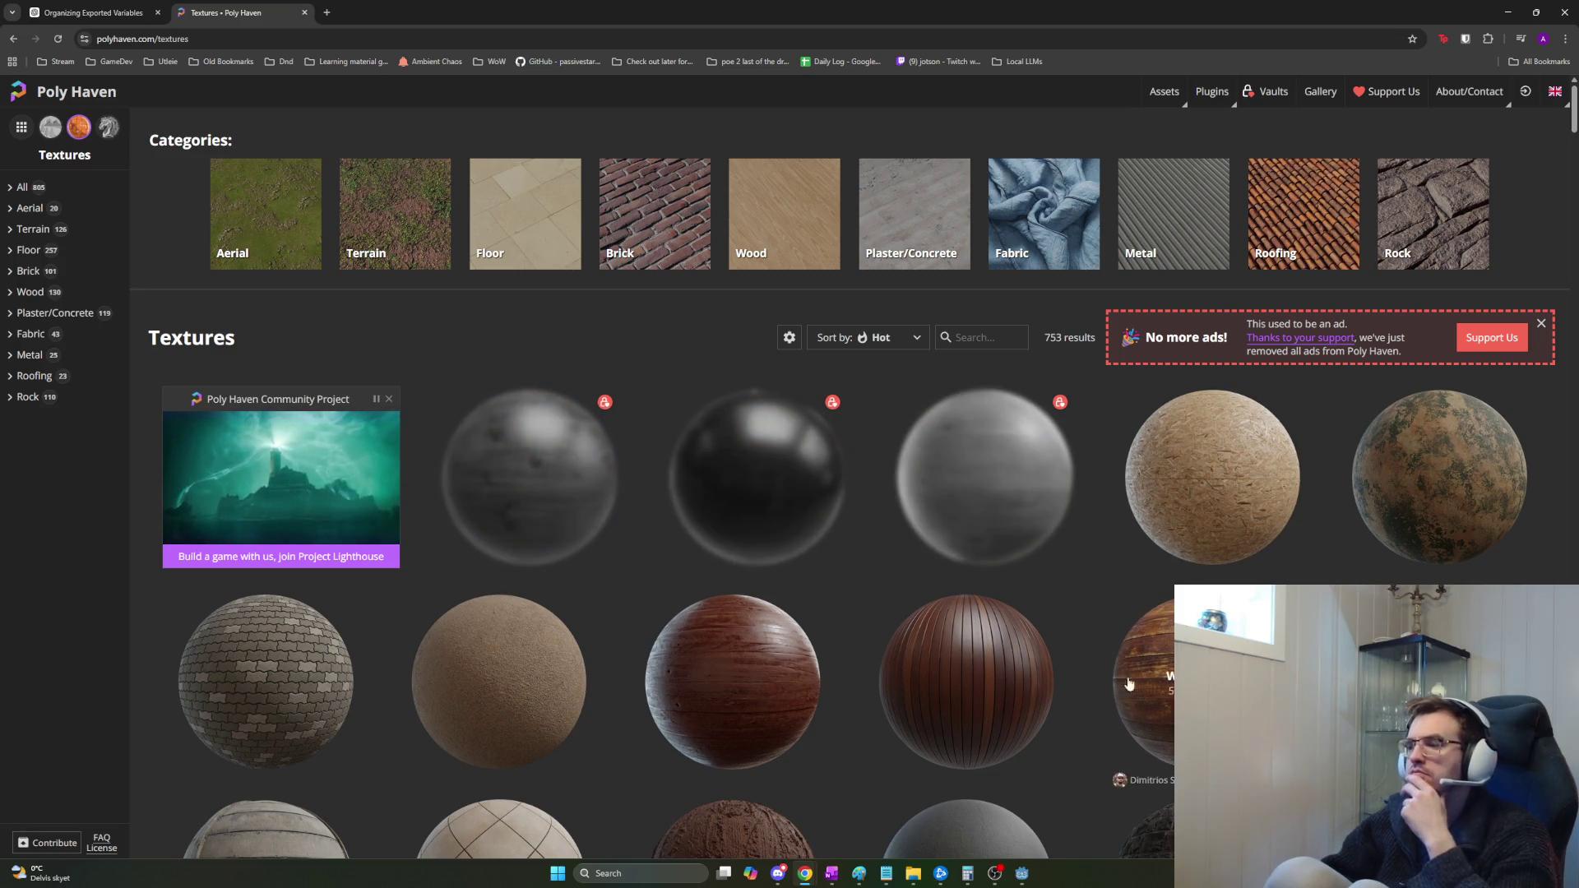
{"action": "scroll", "coordinate": [946, 625], "scroll_direction": "down", "scroll_amount": 1}
{"action": "left_click", "coordinate": [66, 356]}
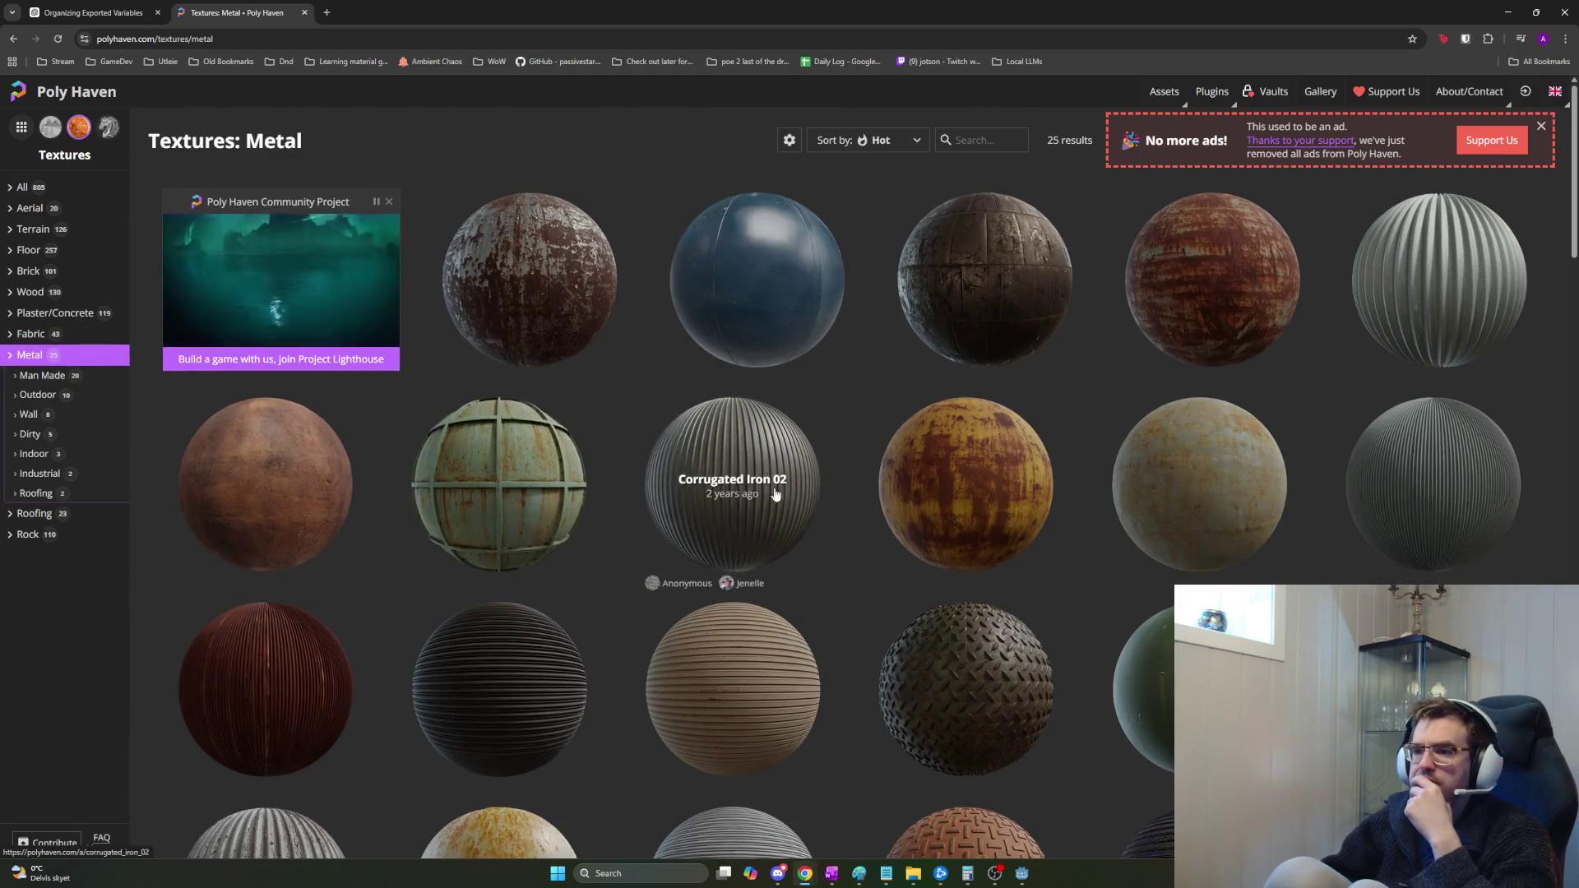
{"action": "scroll", "coordinate": [1460, 554], "scroll_direction": "down", "scroll_amount": 4}
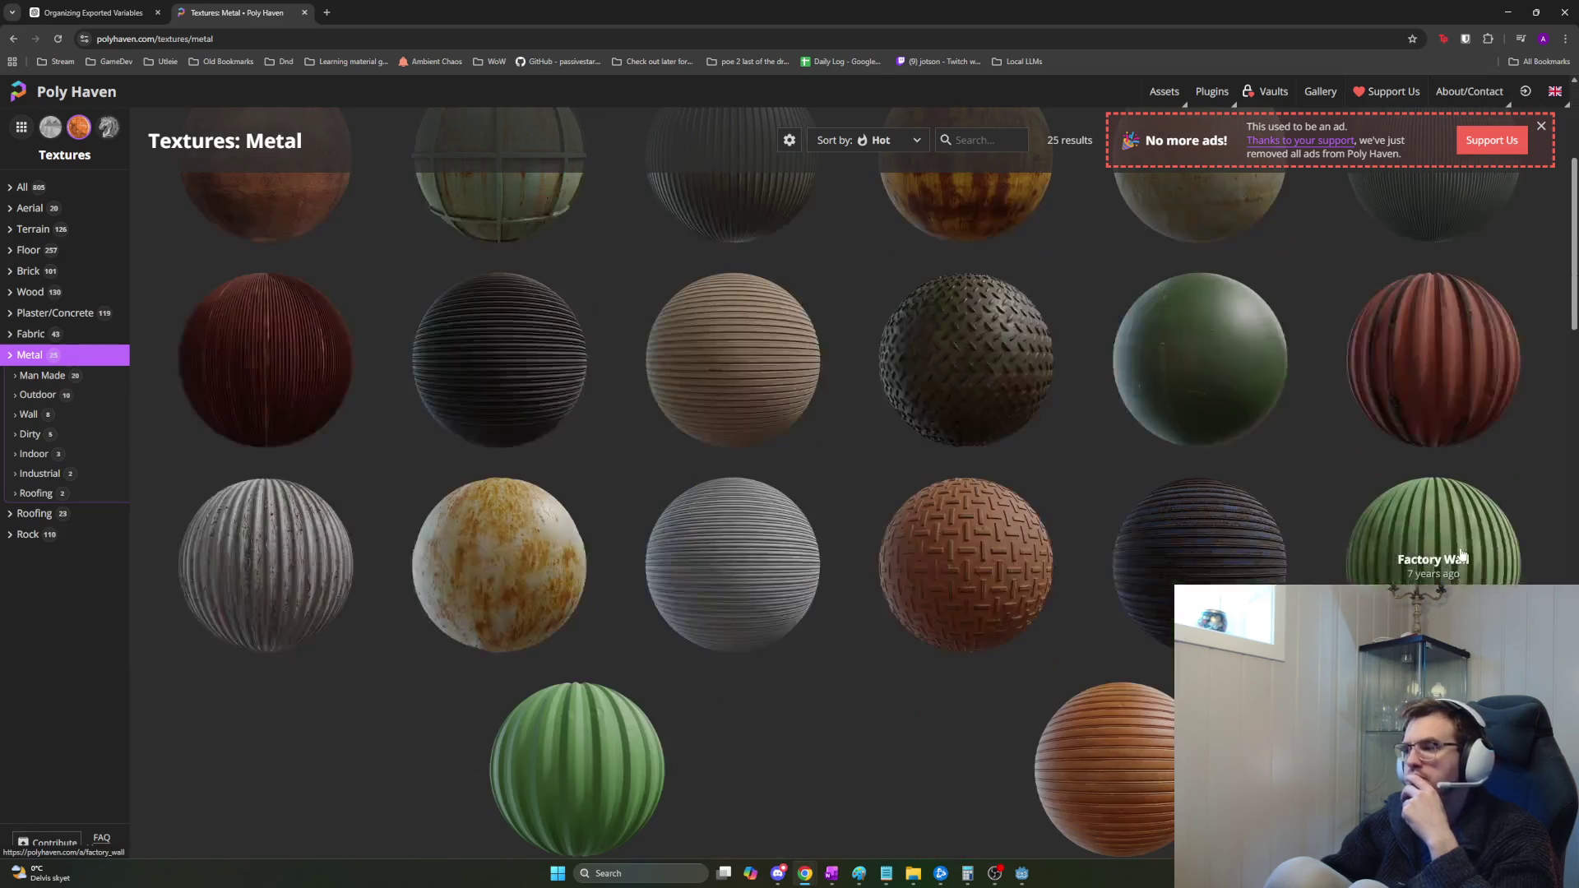
{"action": "scroll", "coordinate": [1233, 520], "scroll_direction": "up", "scroll_amount": 4}
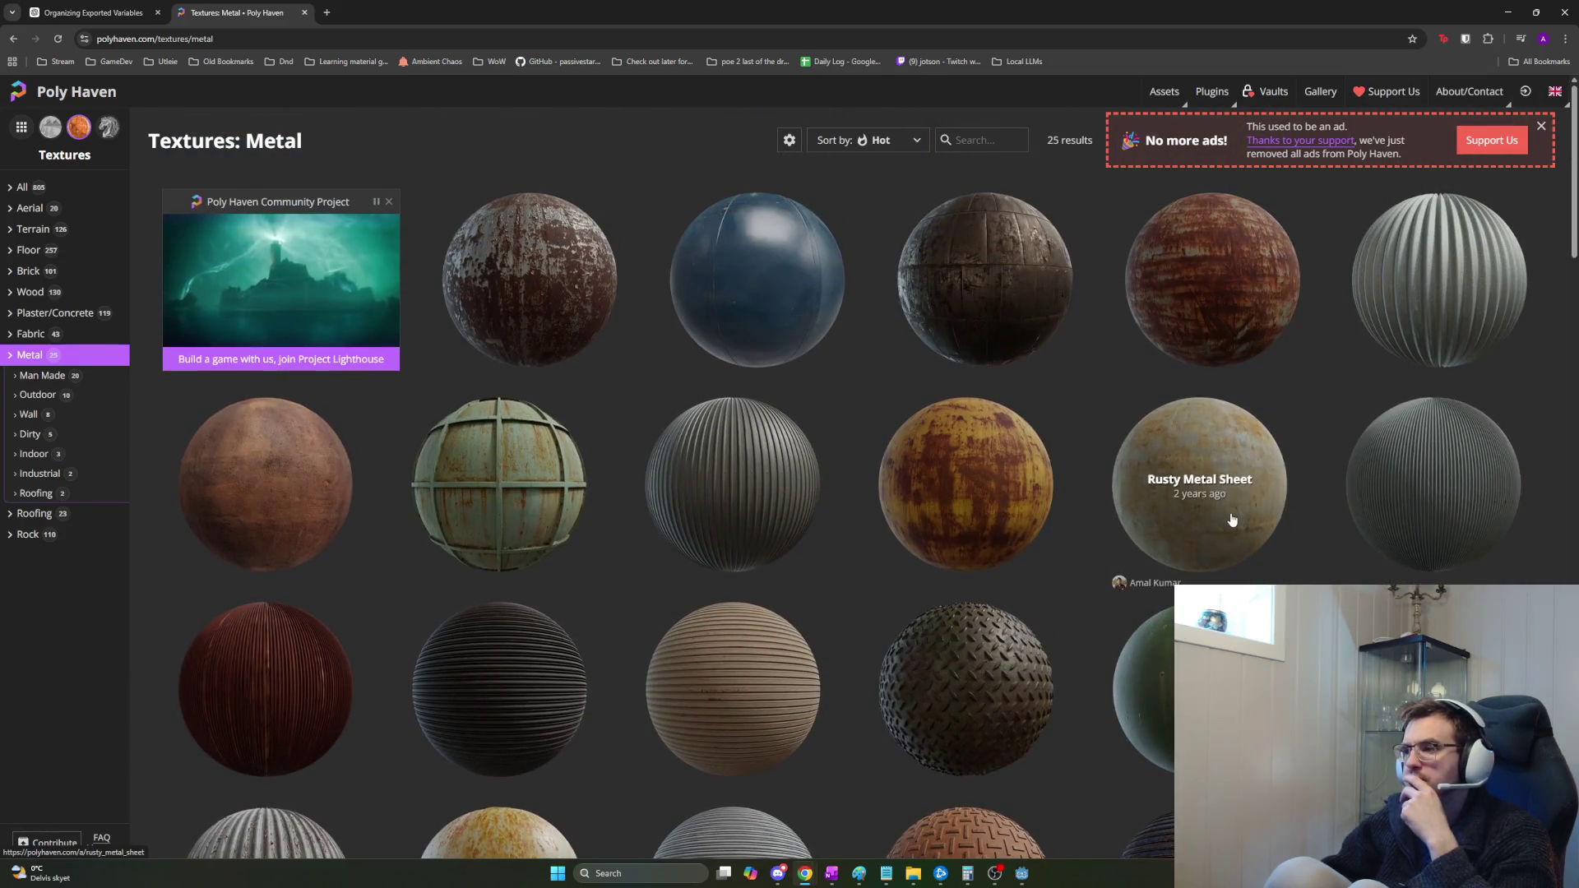
{"action": "left_click", "coordinate": [807, 308]}
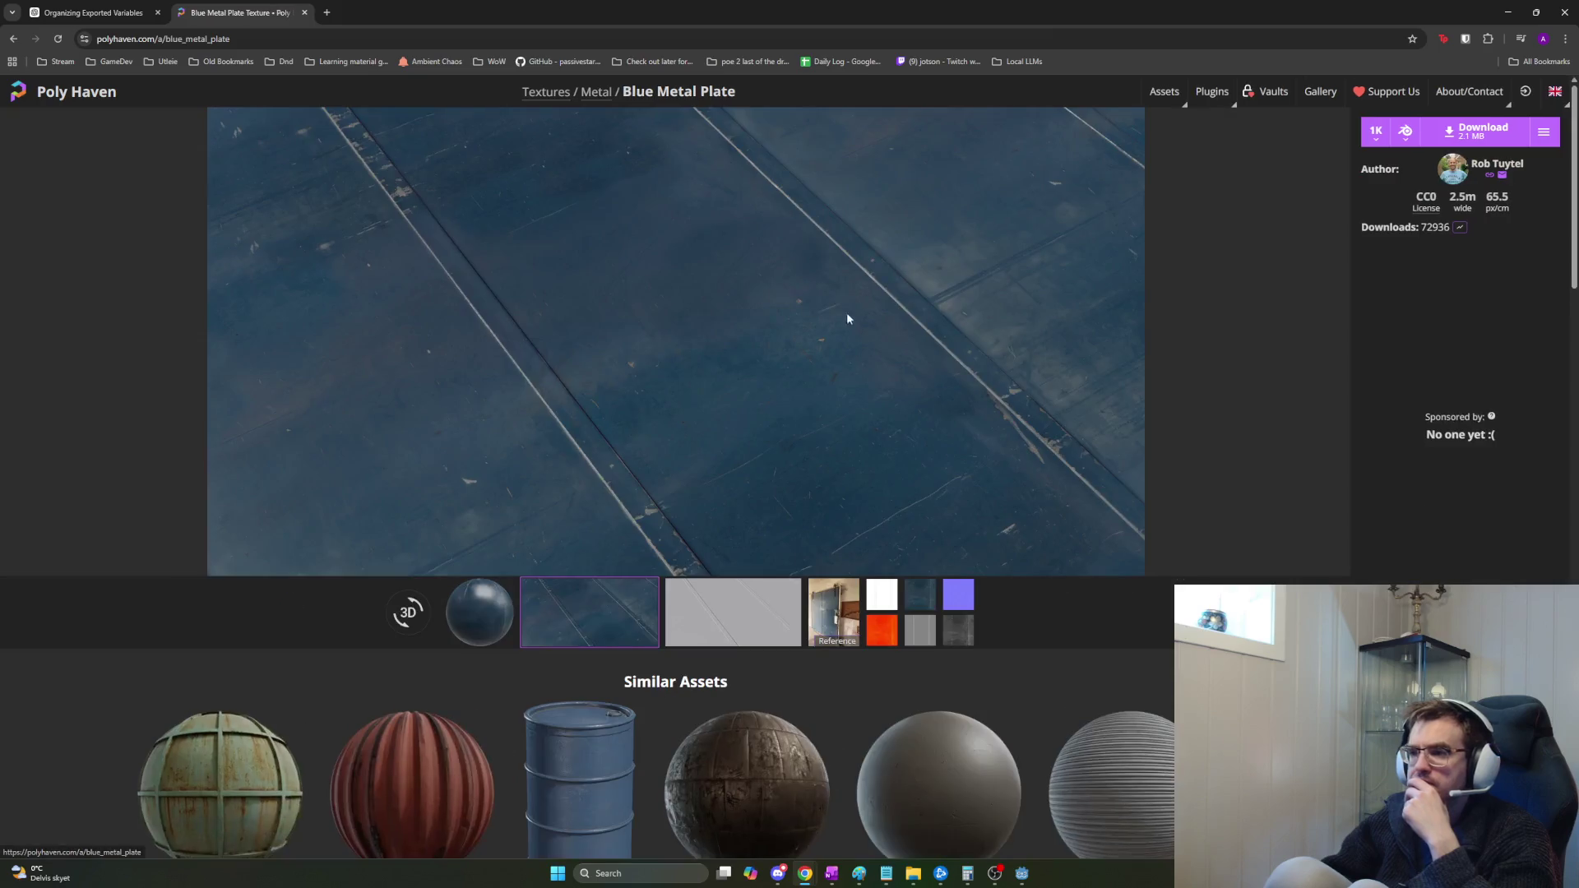
Download Blue Metal Plate at 1K as blue_metal_plate_1k.blend.zip.
{"action": "scroll", "coordinate": [987, 368], "scroll_direction": "down", "scroll_amount": 3}
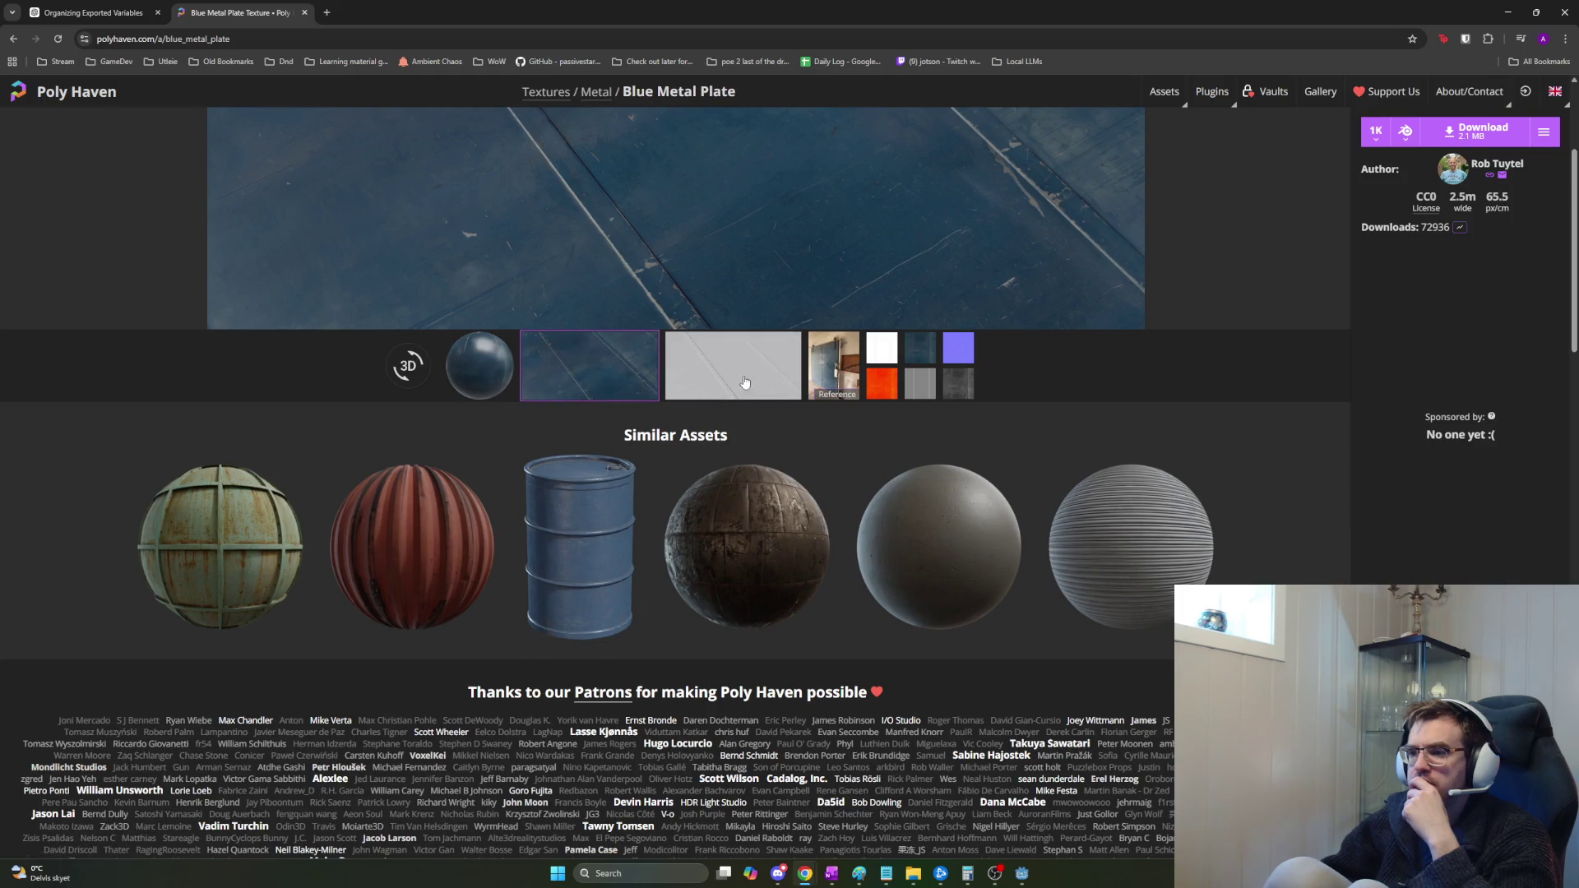
{"action": "scroll", "coordinate": [811, 414], "scroll_direction": "up", "scroll_amount": 2}
{"action": "scroll", "coordinate": [909, 518], "scroll_direction": "up", "scroll_amount": 1}
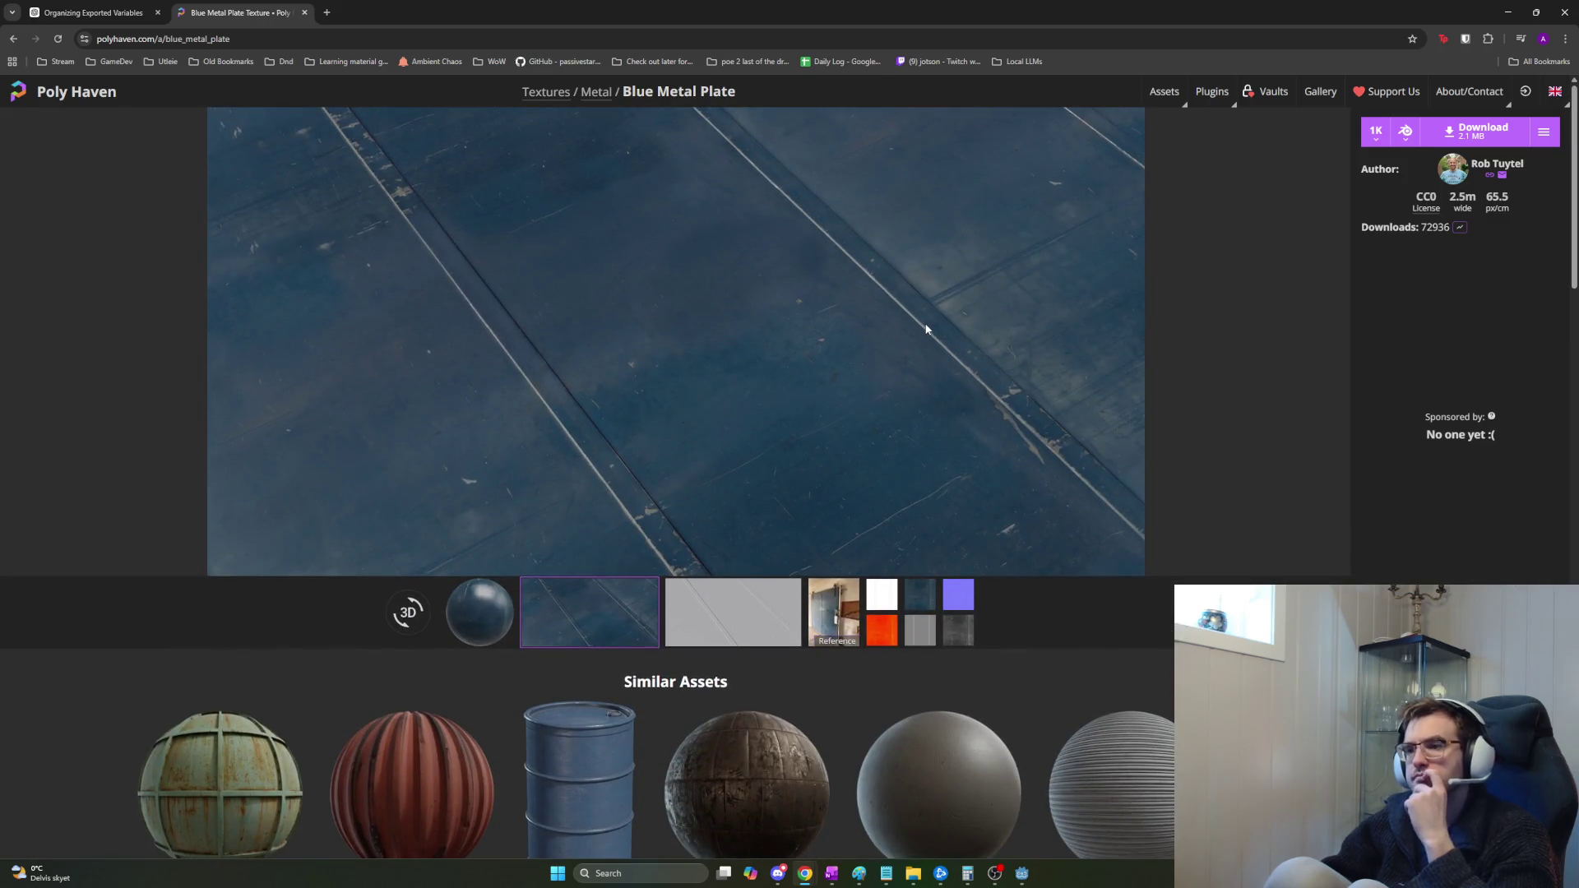
{"action": "left_click", "coordinate": [1477, 130]}
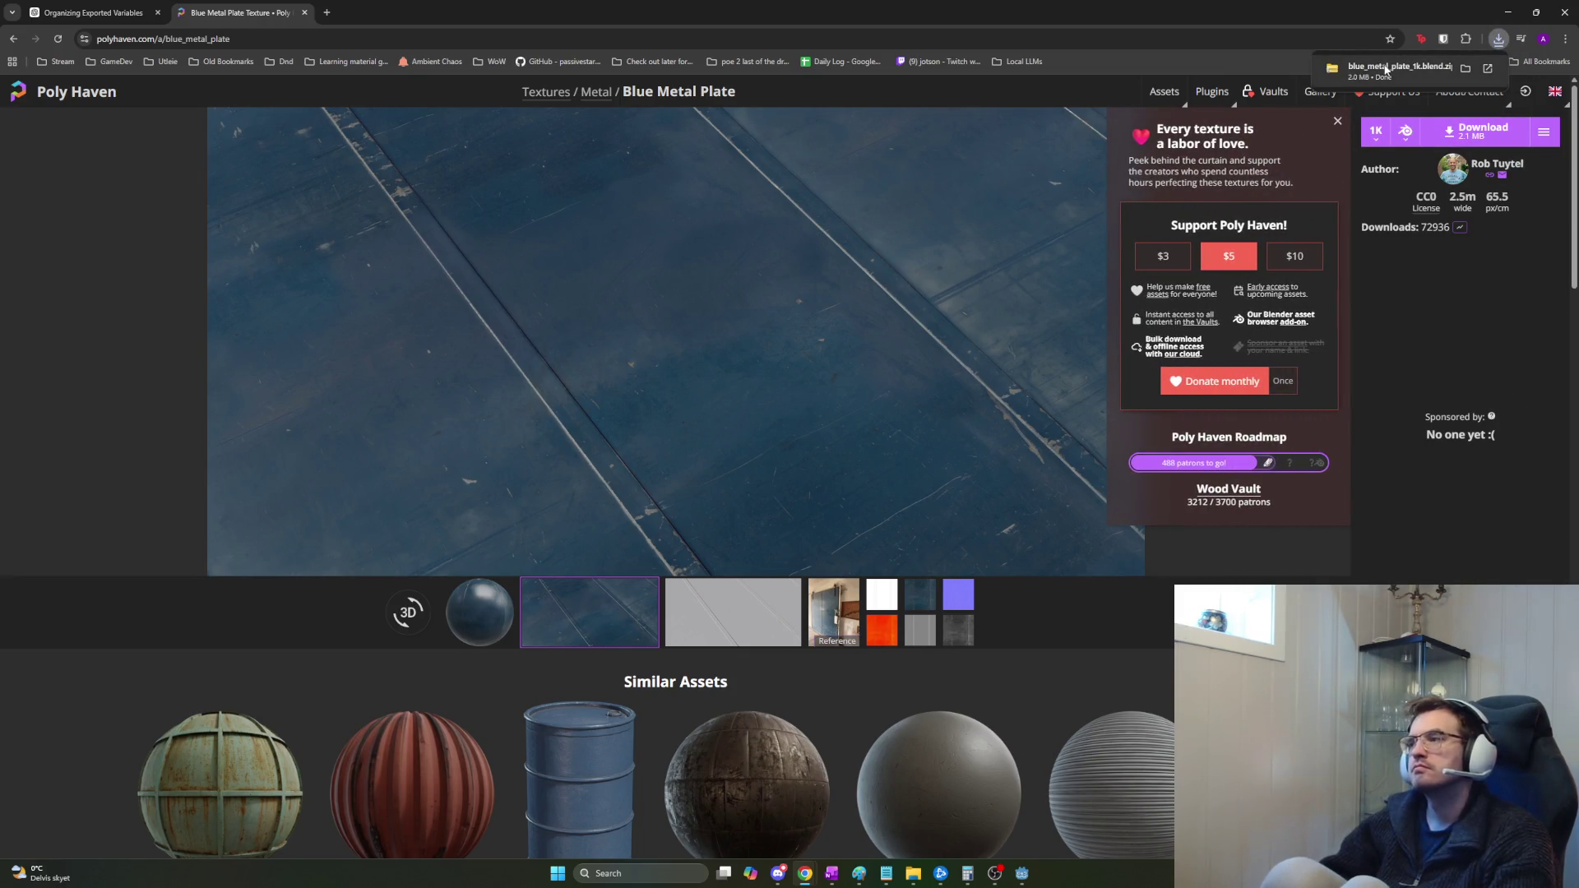
{"action": "key", "text": "alt+Tab"}
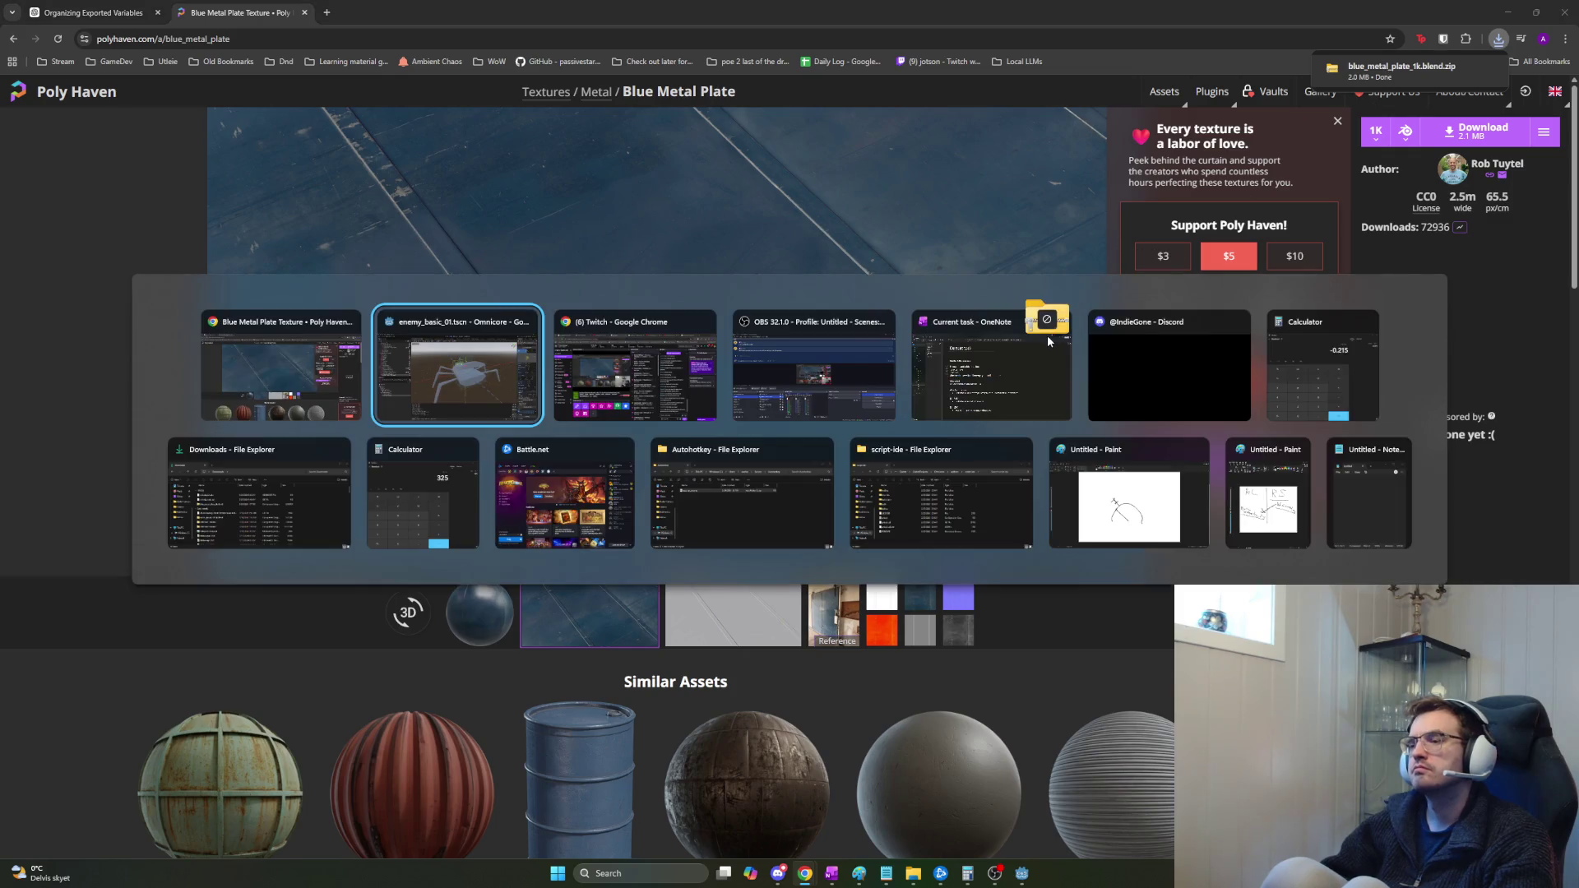
{"action": "key", "text": "alt+shift+Tab"}
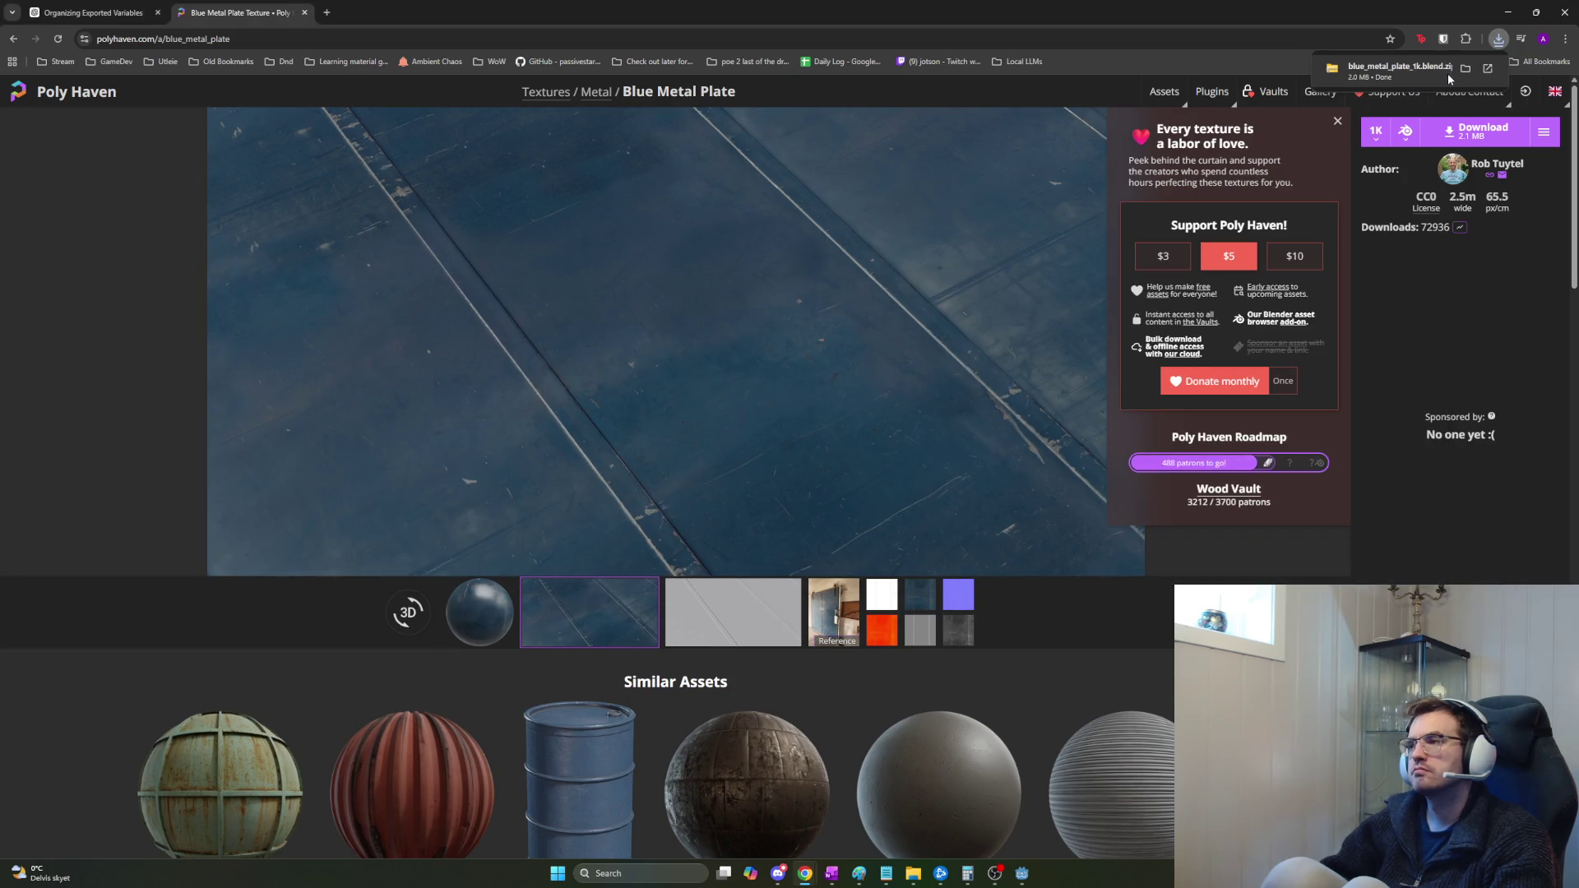
Extract blue_metal_plate_1k.blend.zip into the Downloads folder with Extract All.
{"action": "mouse_move", "coordinate": [1437, 101]}
{"action": "key", "text": "super+e"}
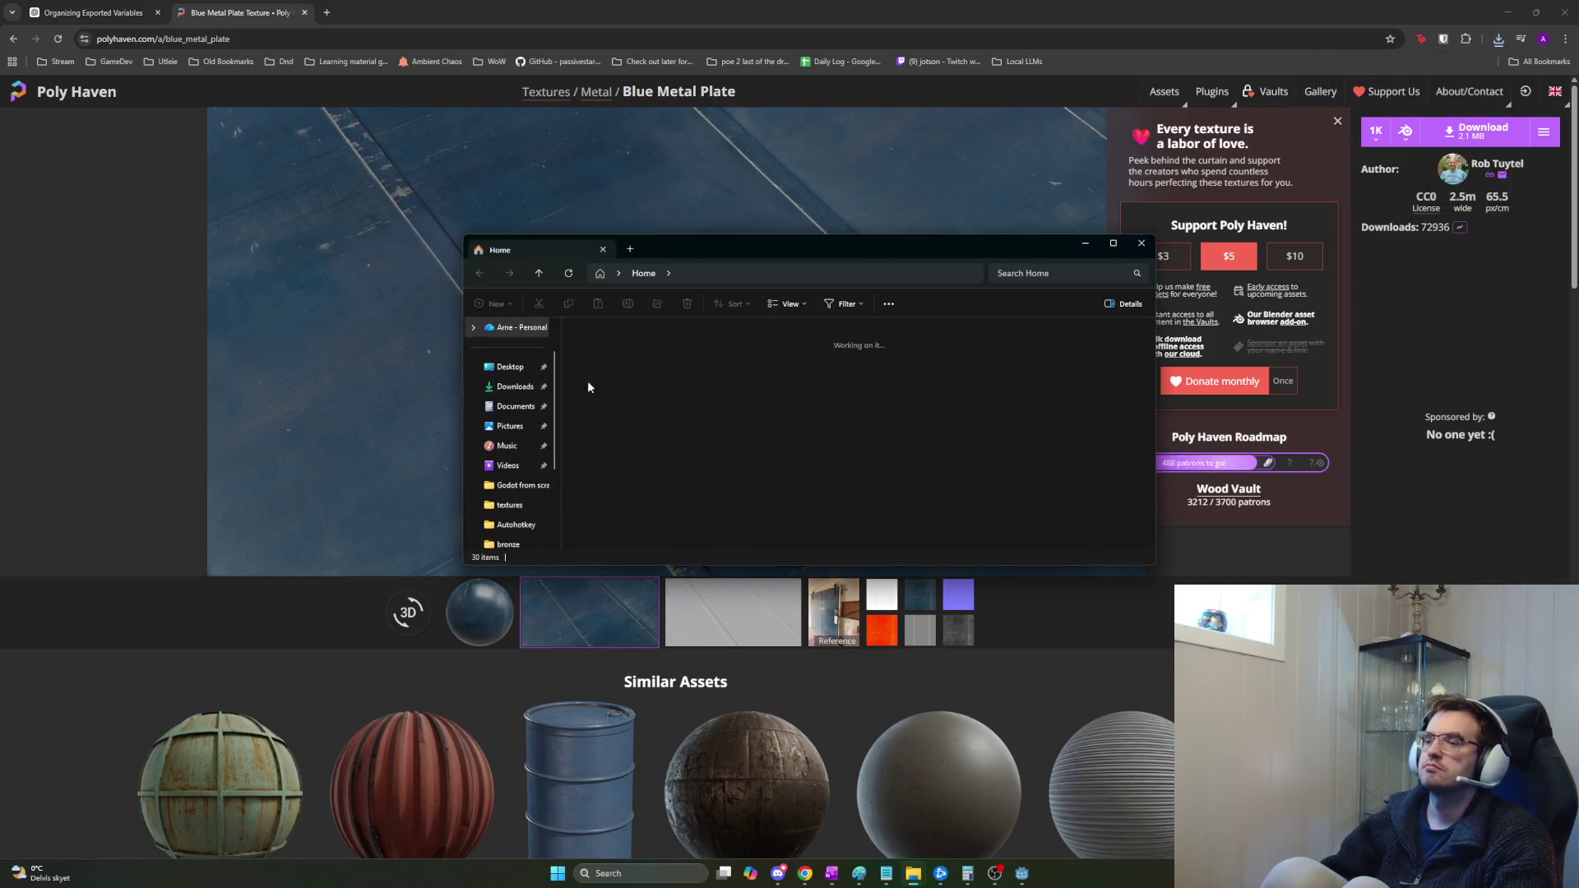
{"action": "left_click", "coordinate": [507, 385]}
{"action": "left_click", "coordinate": [719, 364]}
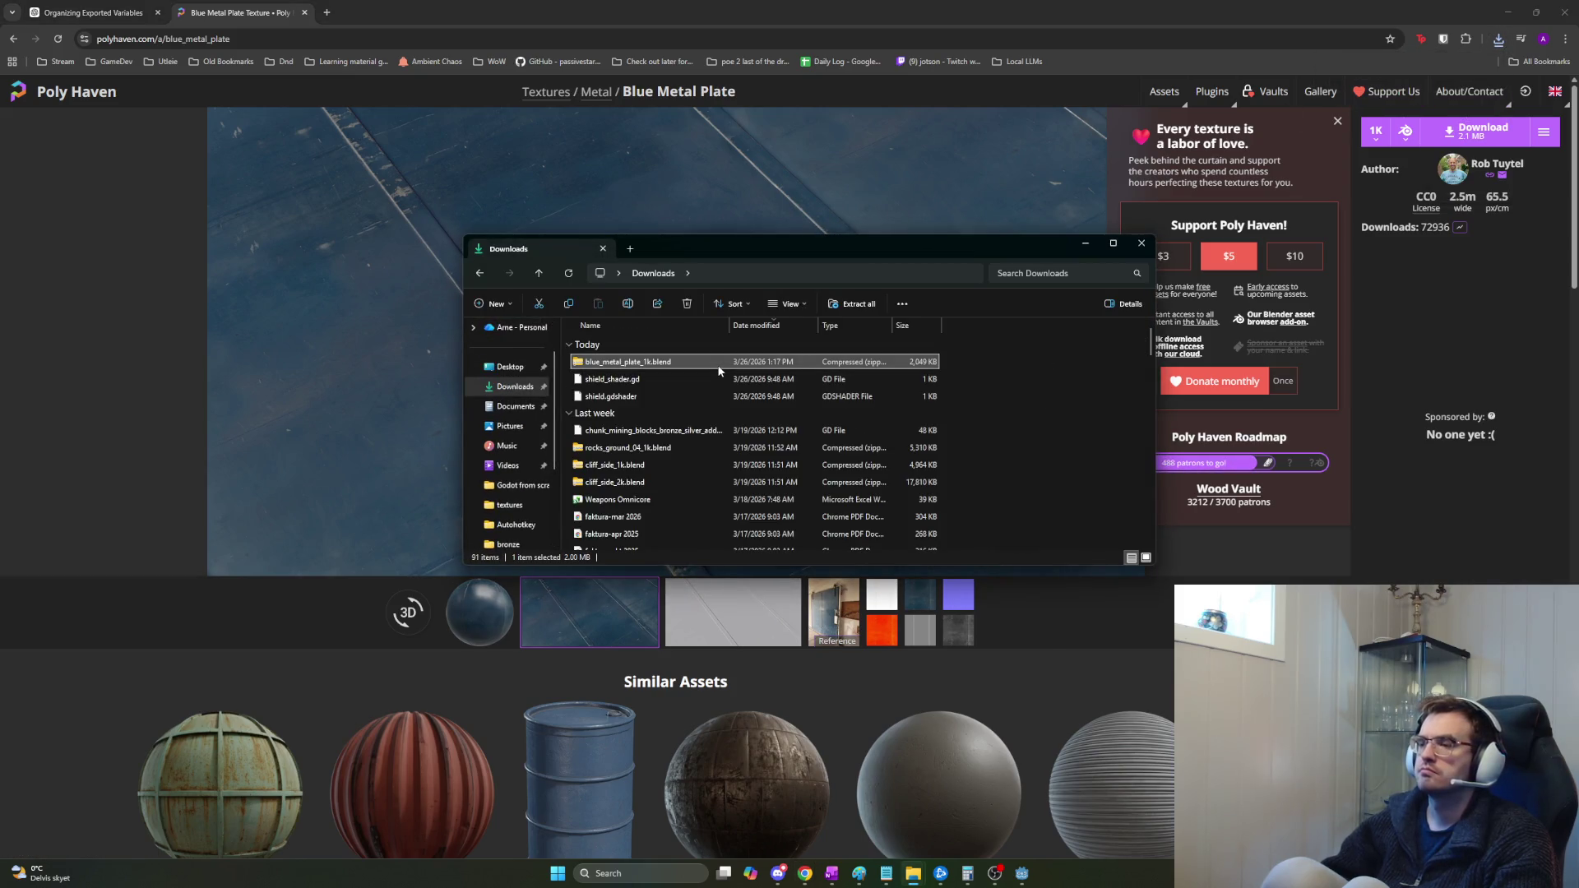
{"action": "right_click", "coordinate": [719, 364]}
{"action": "mouse_move", "coordinate": [821, 437]}
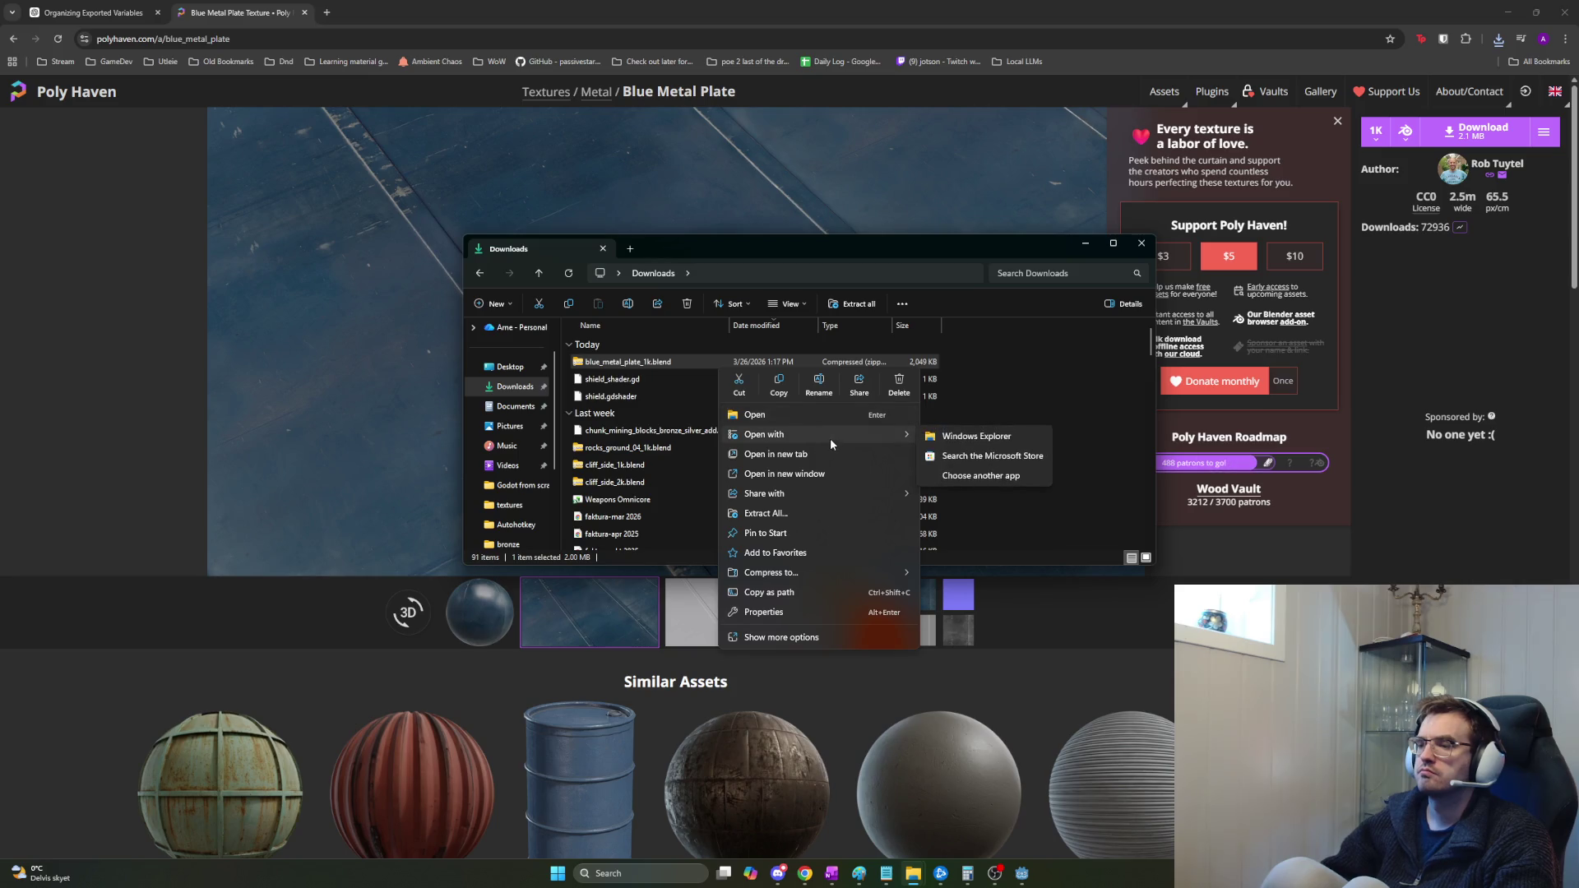
{"action": "left_click", "coordinate": [851, 514]}
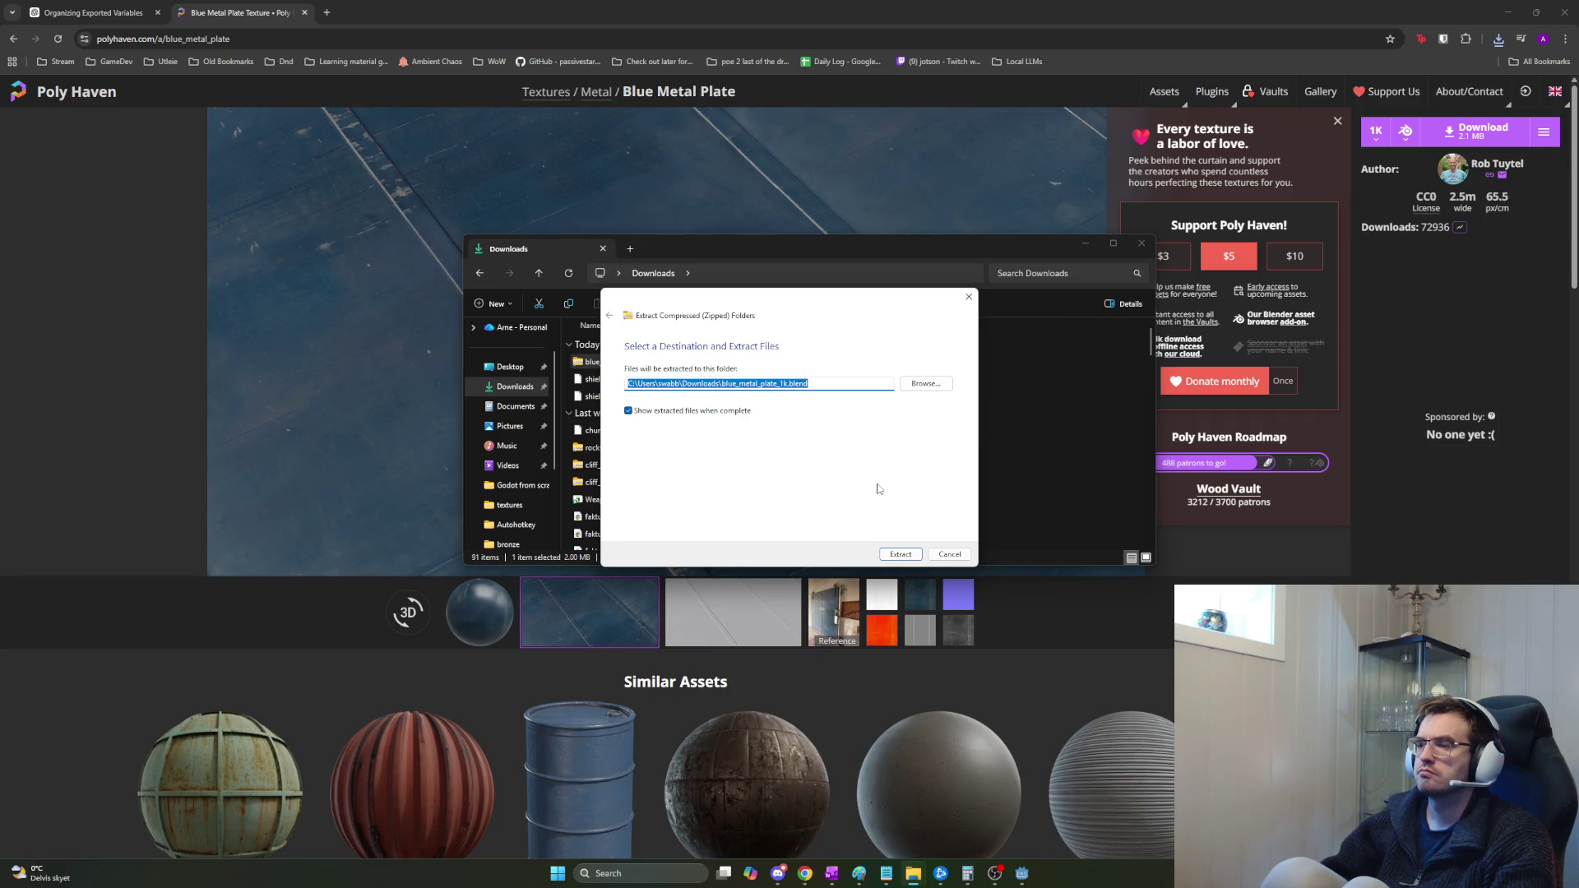
{"action": "left_click", "coordinate": [901, 553]}
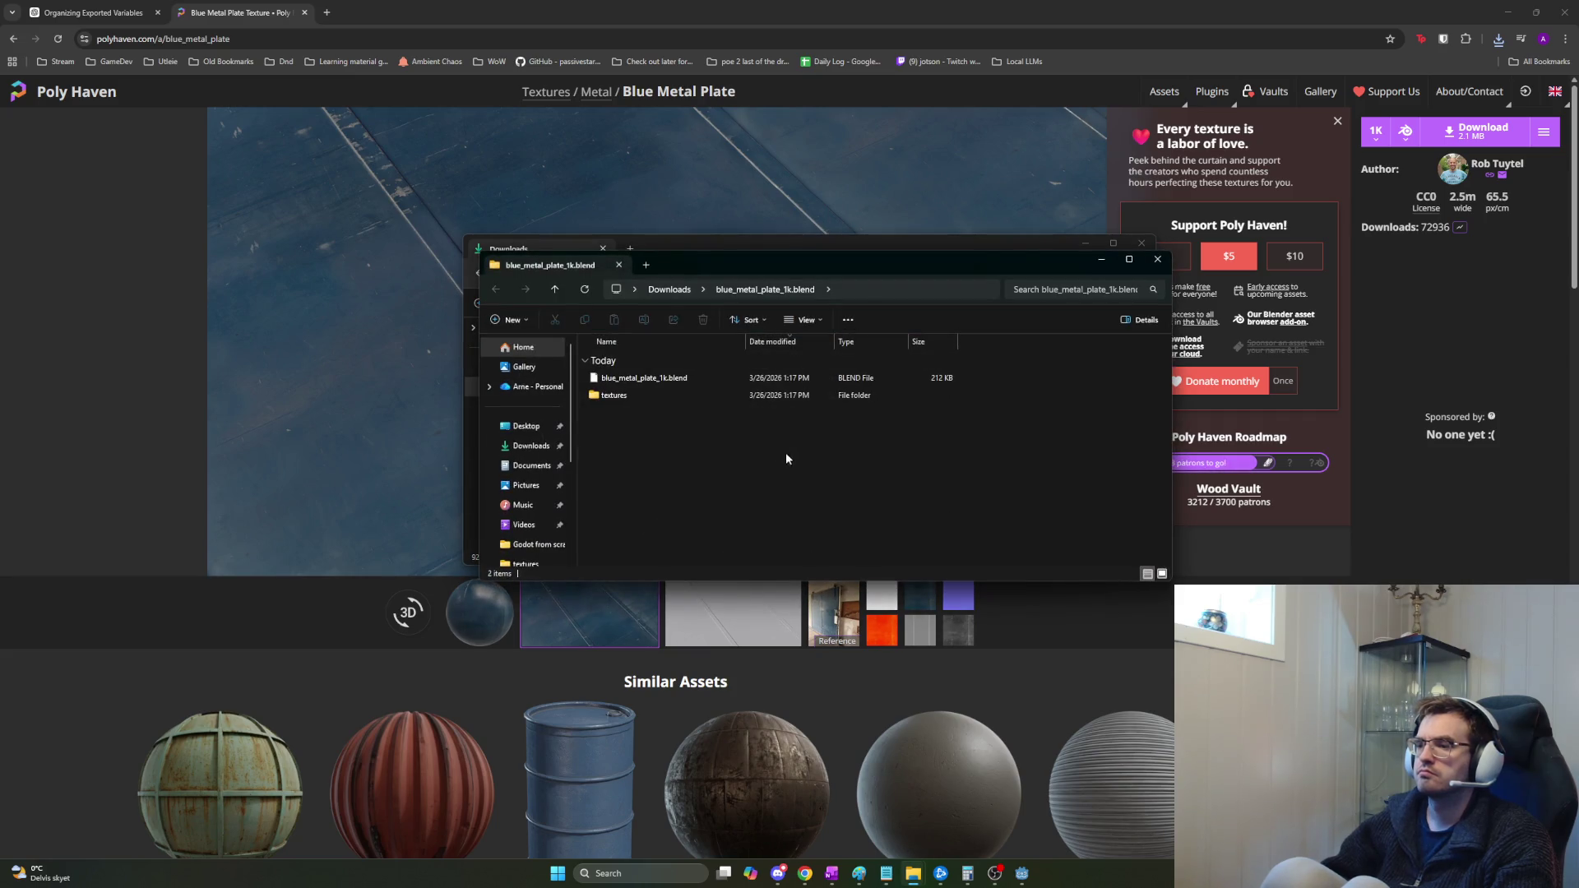
Open the extracted textures folder and select the four texture maps.
{"action": "double_click", "coordinate": [625, 395]}
{"action": "left_click", "coordinate": [654, 431], "text": "shift"}
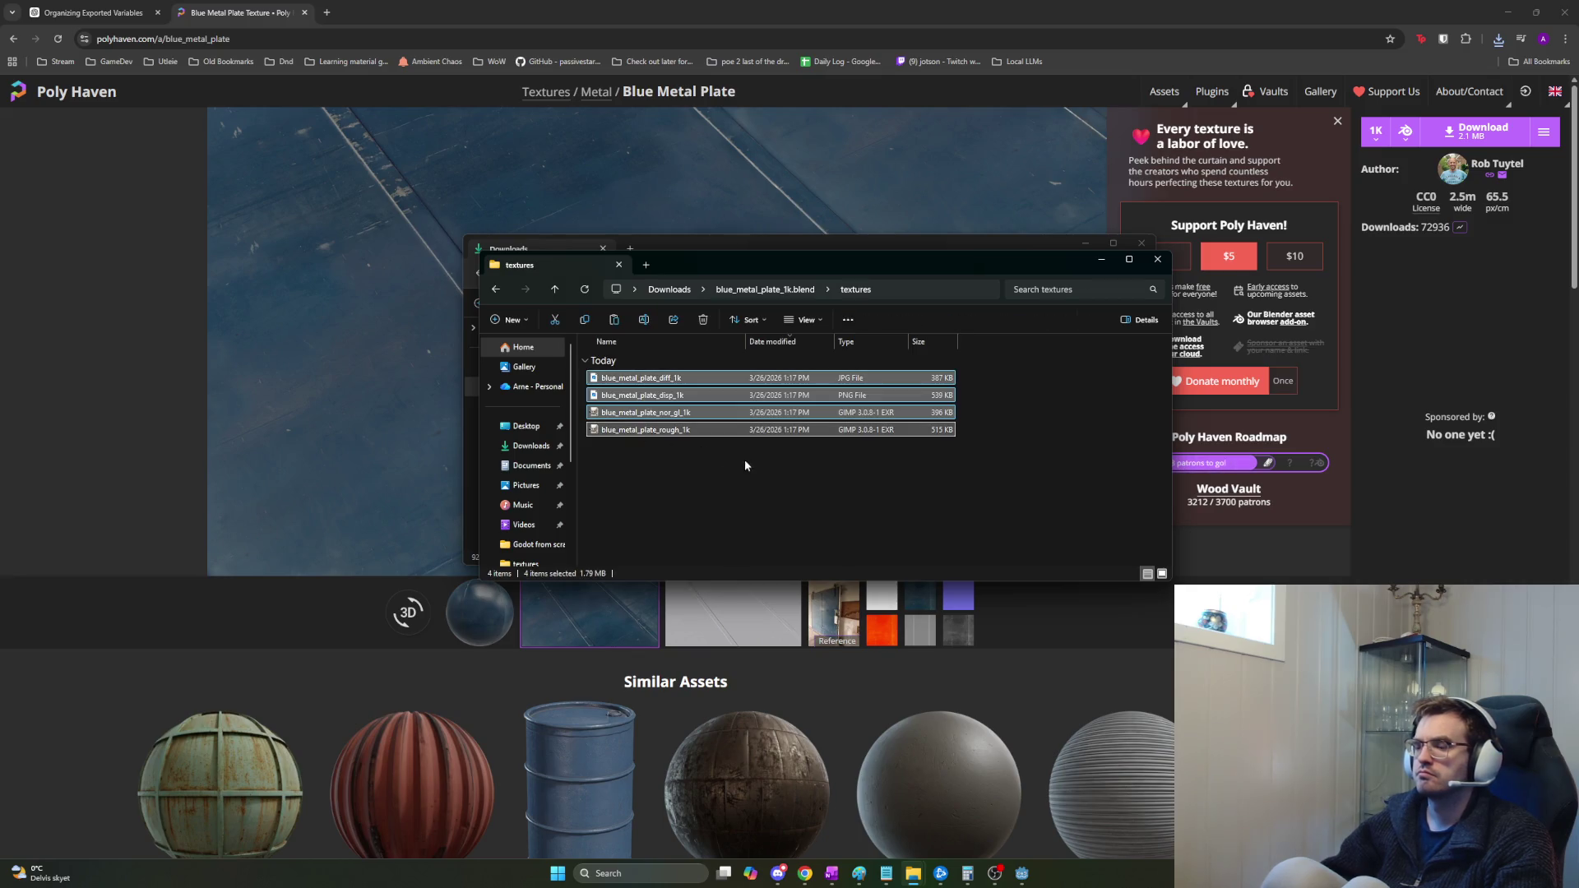
{"action": "key", "text": "alt+Tab"}
{"action": "key", "text": "alt+Tab"}
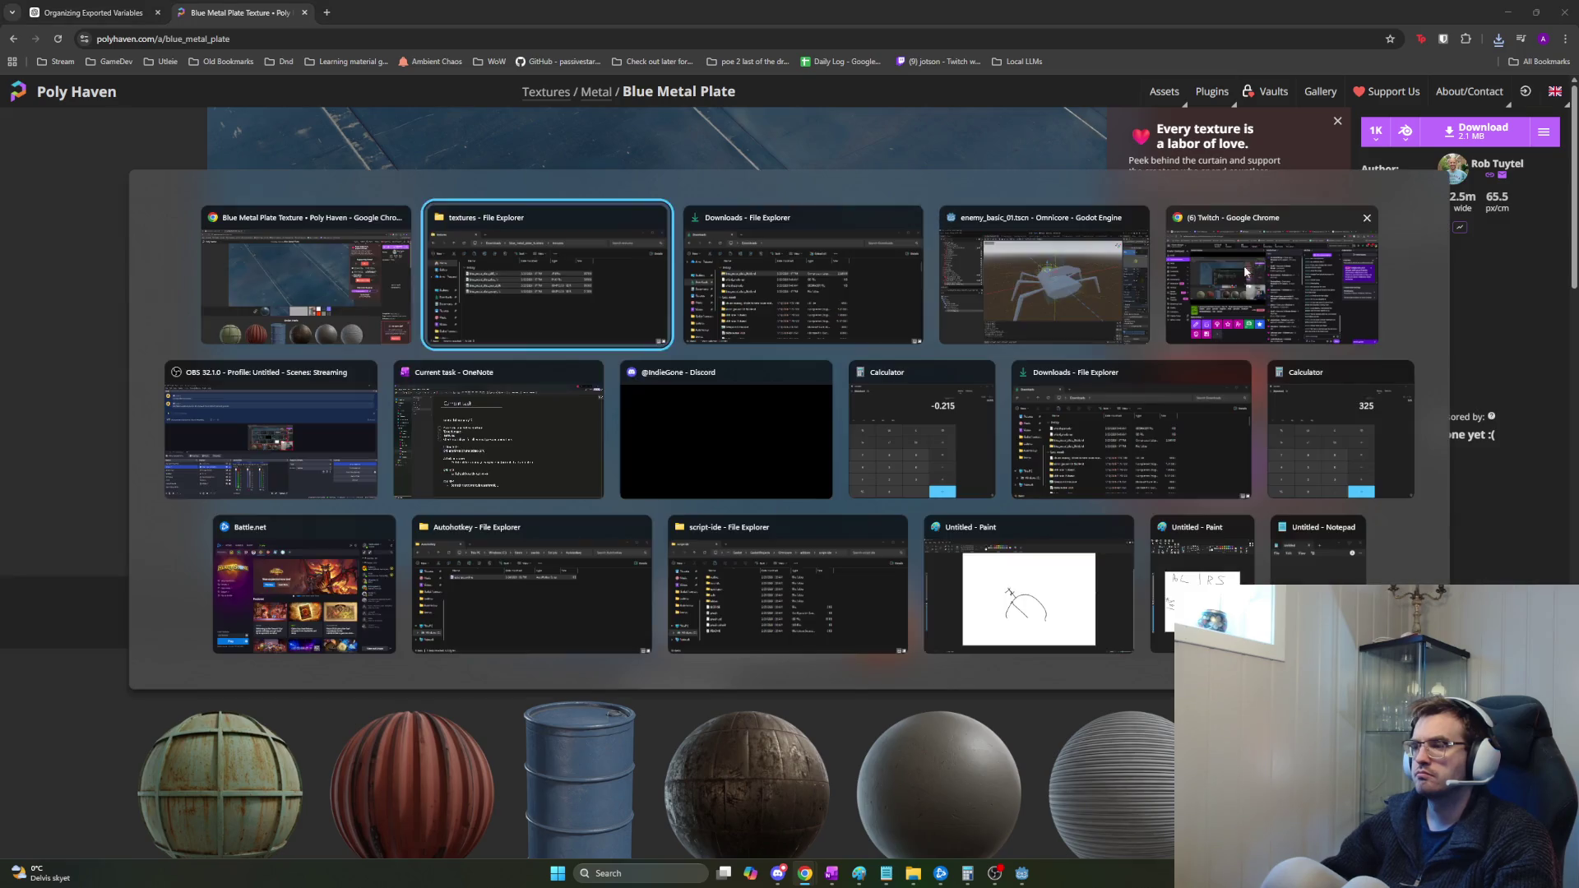
Filter the Godot FileSystem dock by 'basic'.
{"action": "left_click", "coordinate": [1134, 270]}
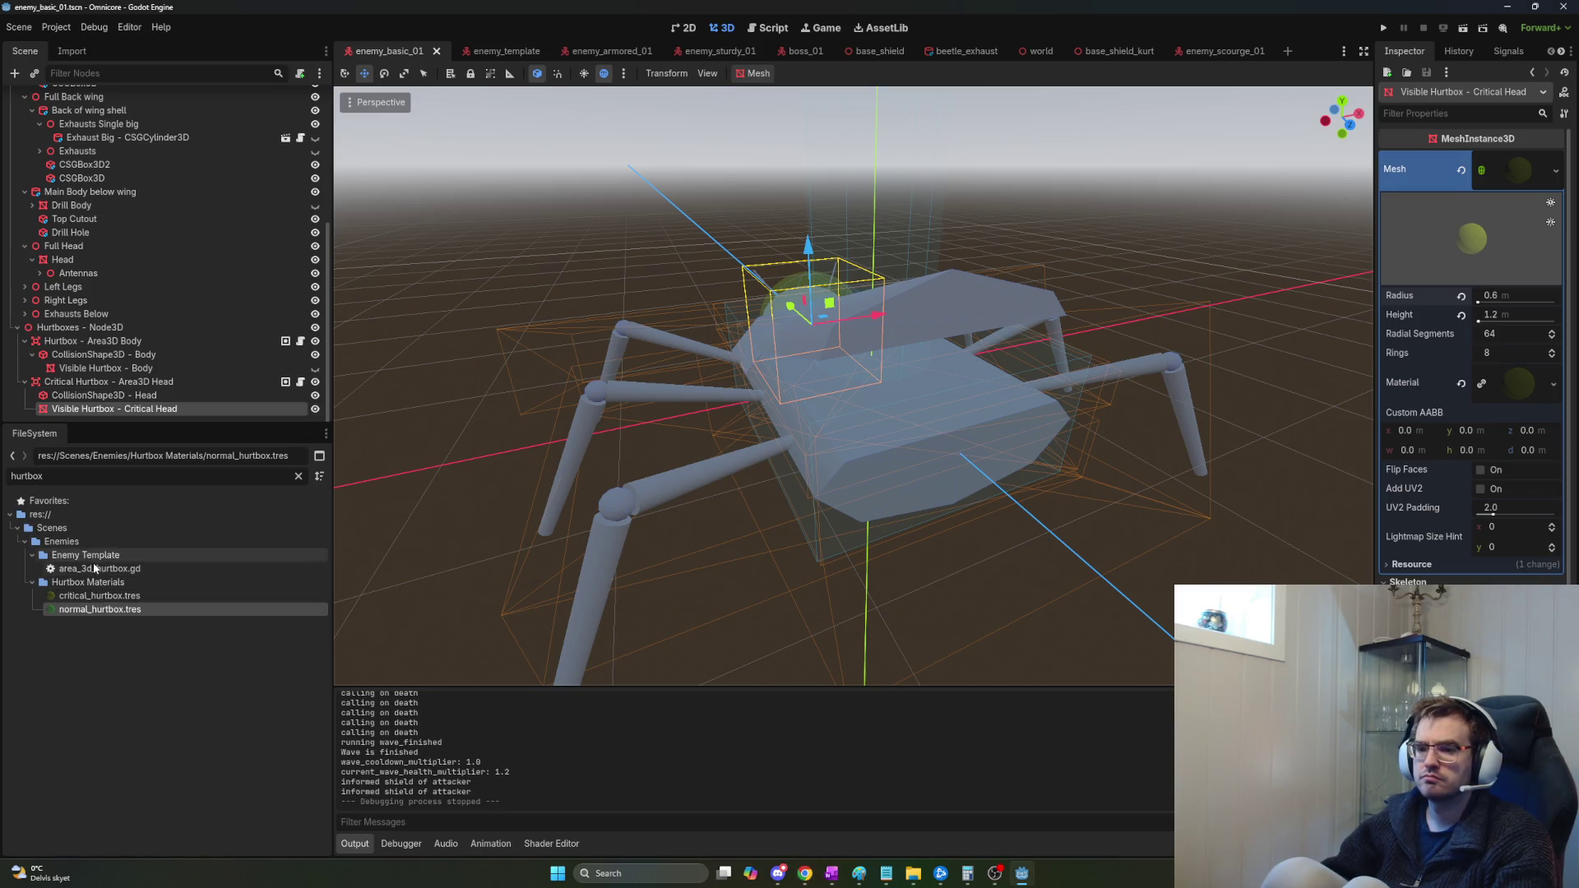
{"action": "left_click", "coordinate": [94, 481]}
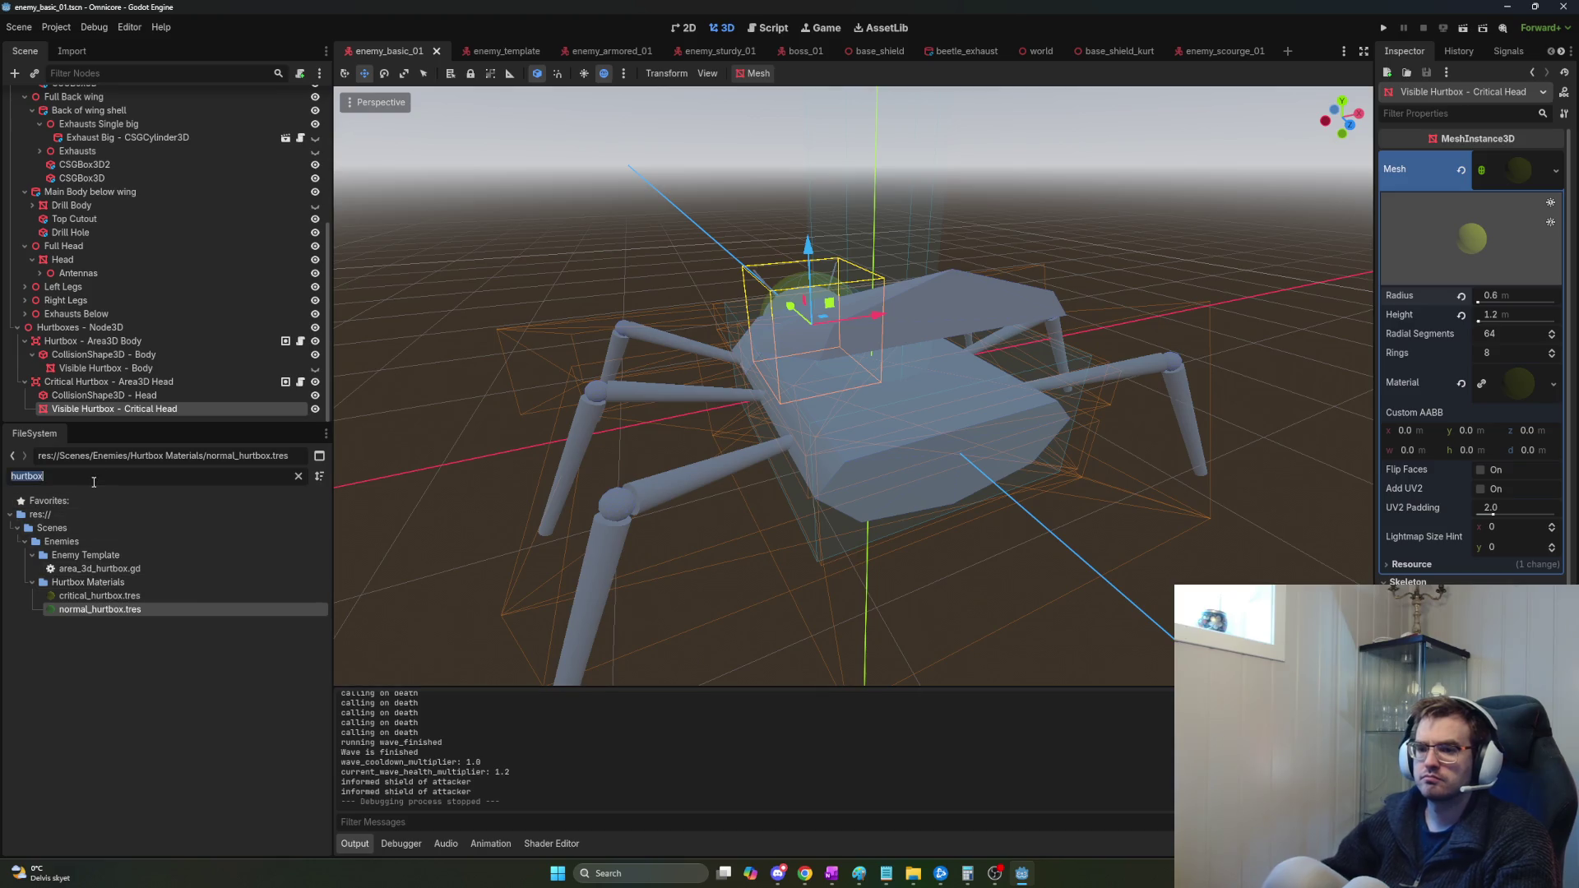
{"action": "type", "text": "basic"}
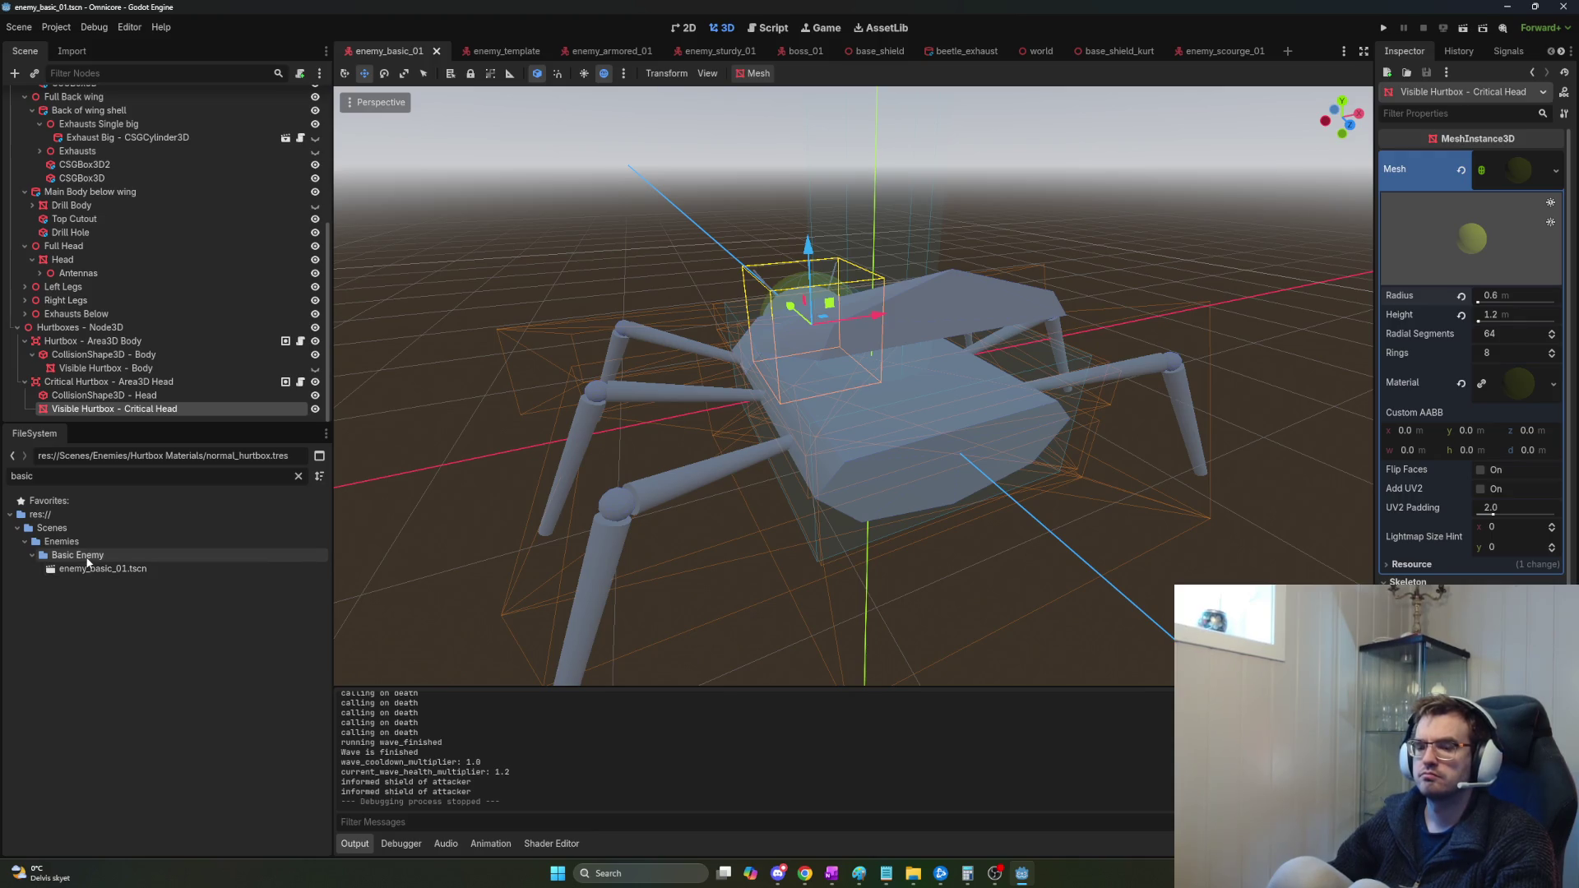
{"action": "key", "text": "alt+Tab"}
{"action": "key", "text": "alt+Tab"}
{"action": "key", "text": "alt+Tab"}
{"action": "key", "text": "Tab"}
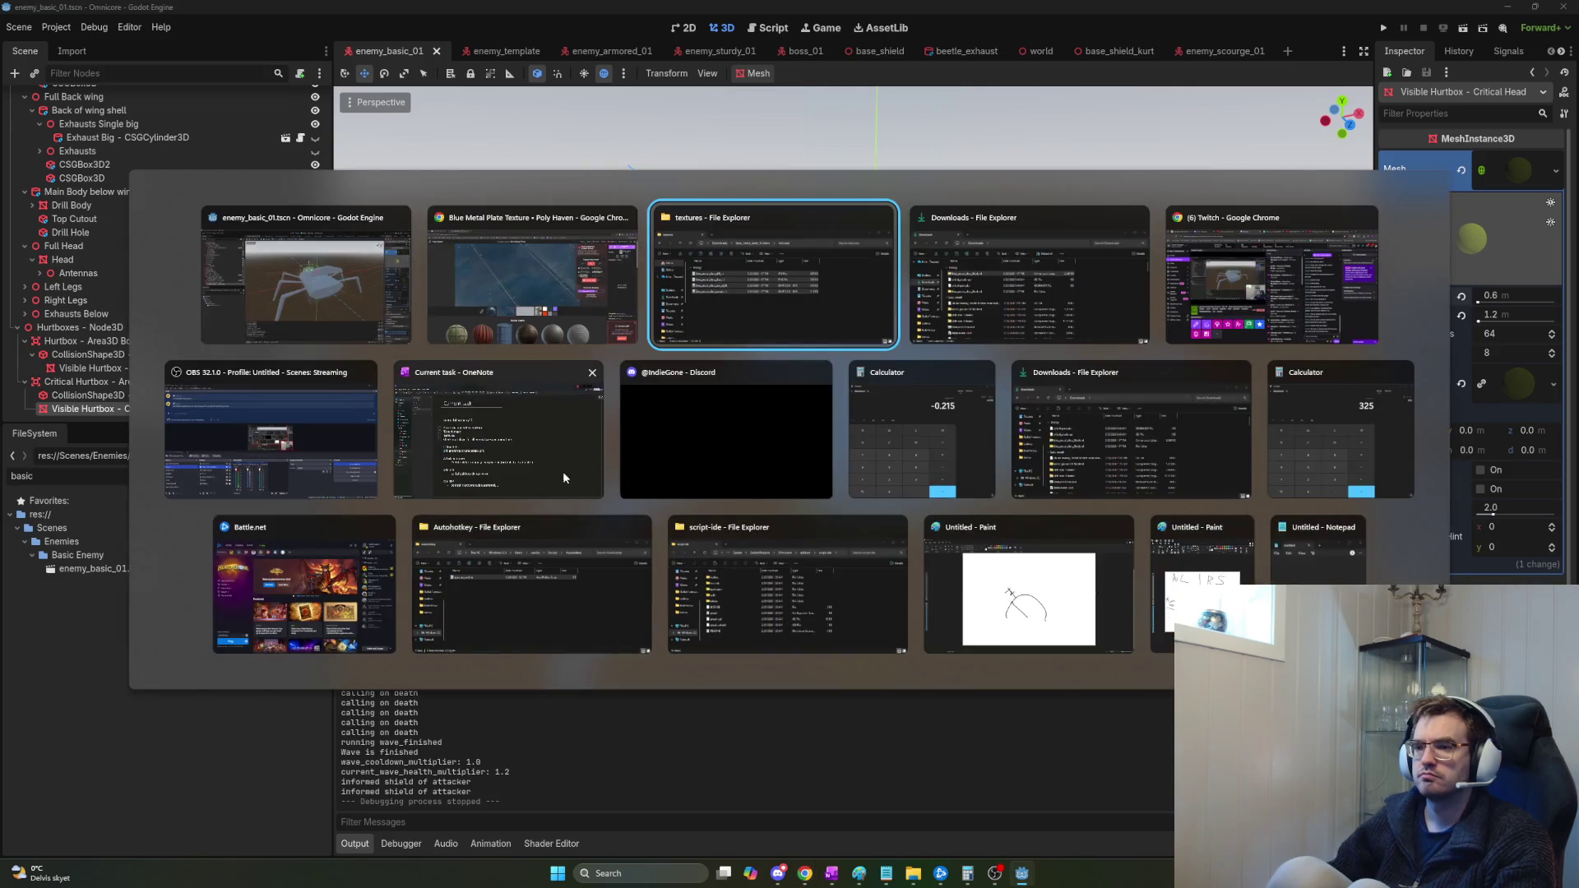
{"action": "key", "text": "shift+Tab"}
{"action": "key", "text": "shift+Tab"}
Create a new folder named Material inside Basic Enemy.
{"action": "left_click", "coordinate": [83, 554]}
{"action": "key", "text": "F2"}
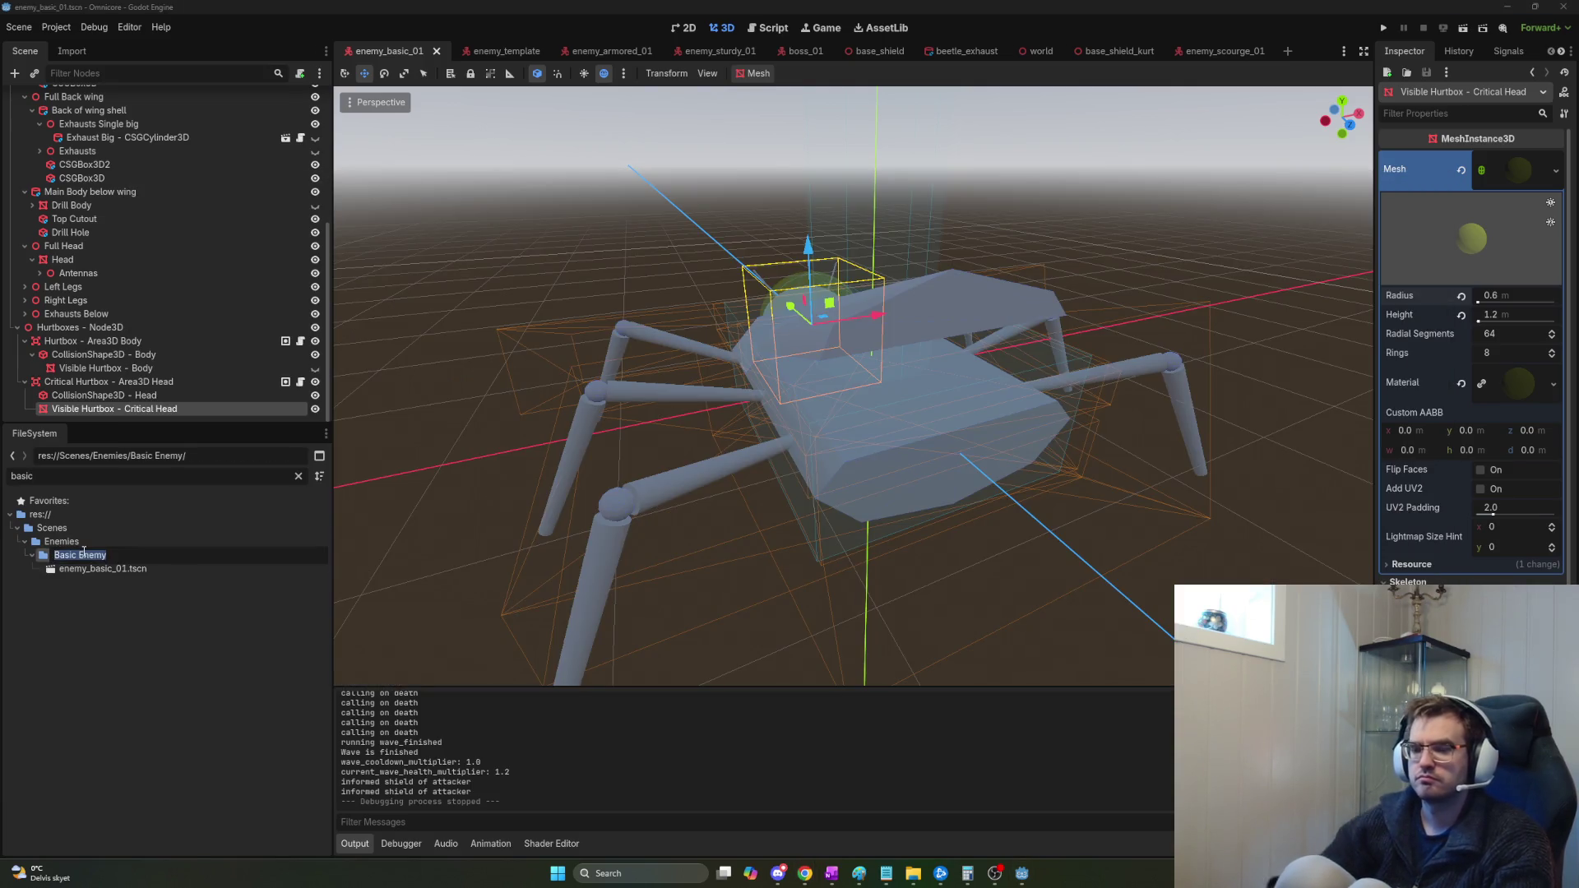
{"action": "key", "text": "Escape"}
{"action": "right_click", "coordinate": [97, 558]}
{"action": "mouse_move", "coordinate": [187, 577]}
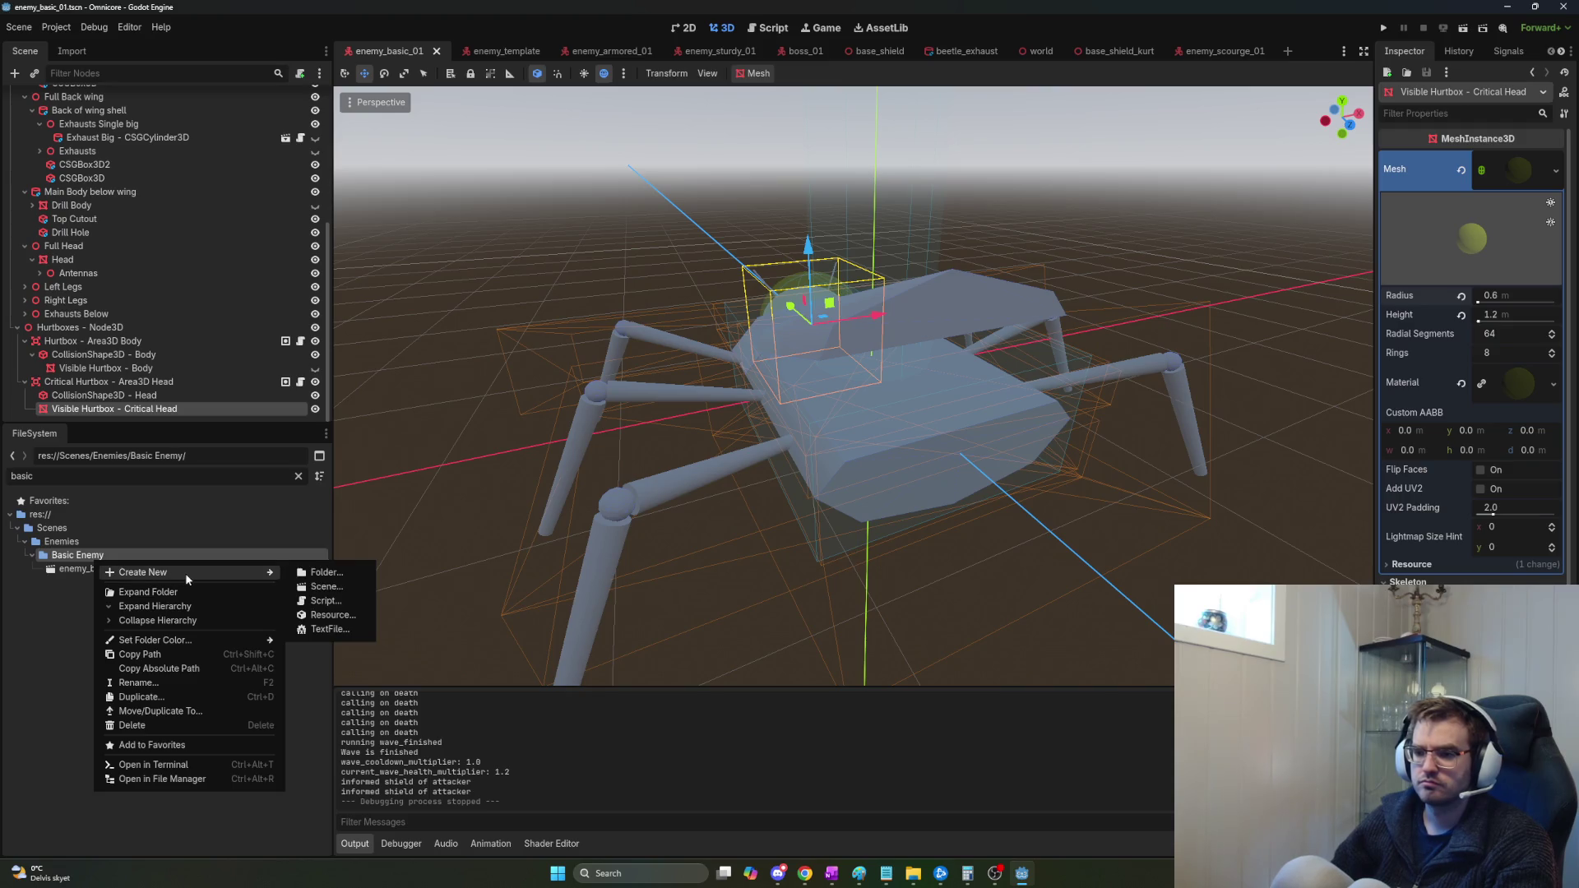
{"action": "left_click", "coordinate": [329, 573]}
{"action": "type", "text": "Materi"}
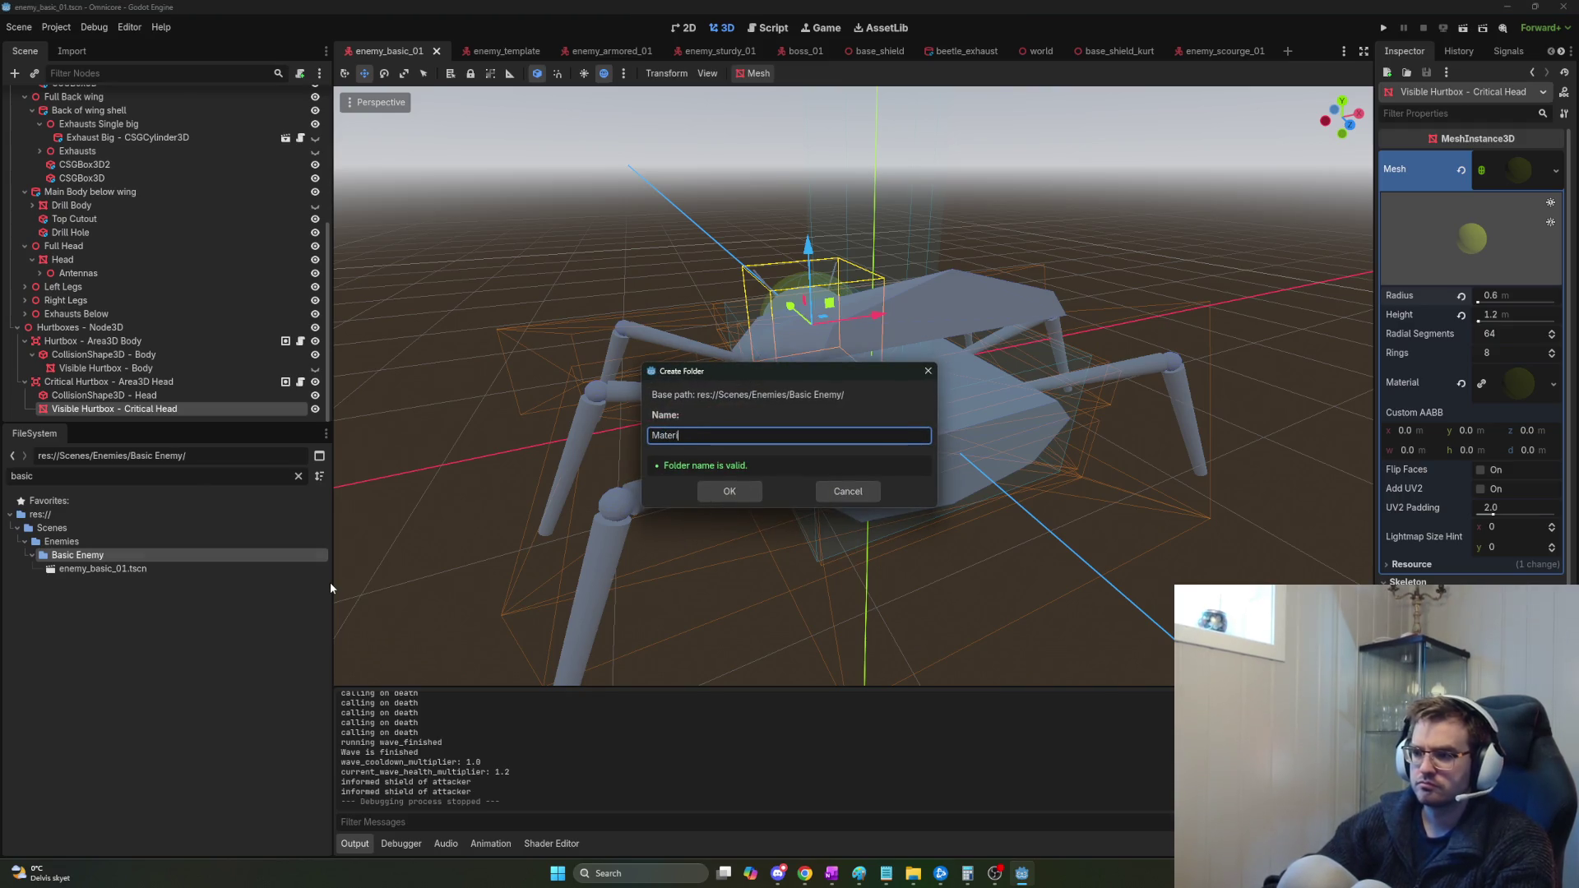
{"action": "key", "text": "Return"}
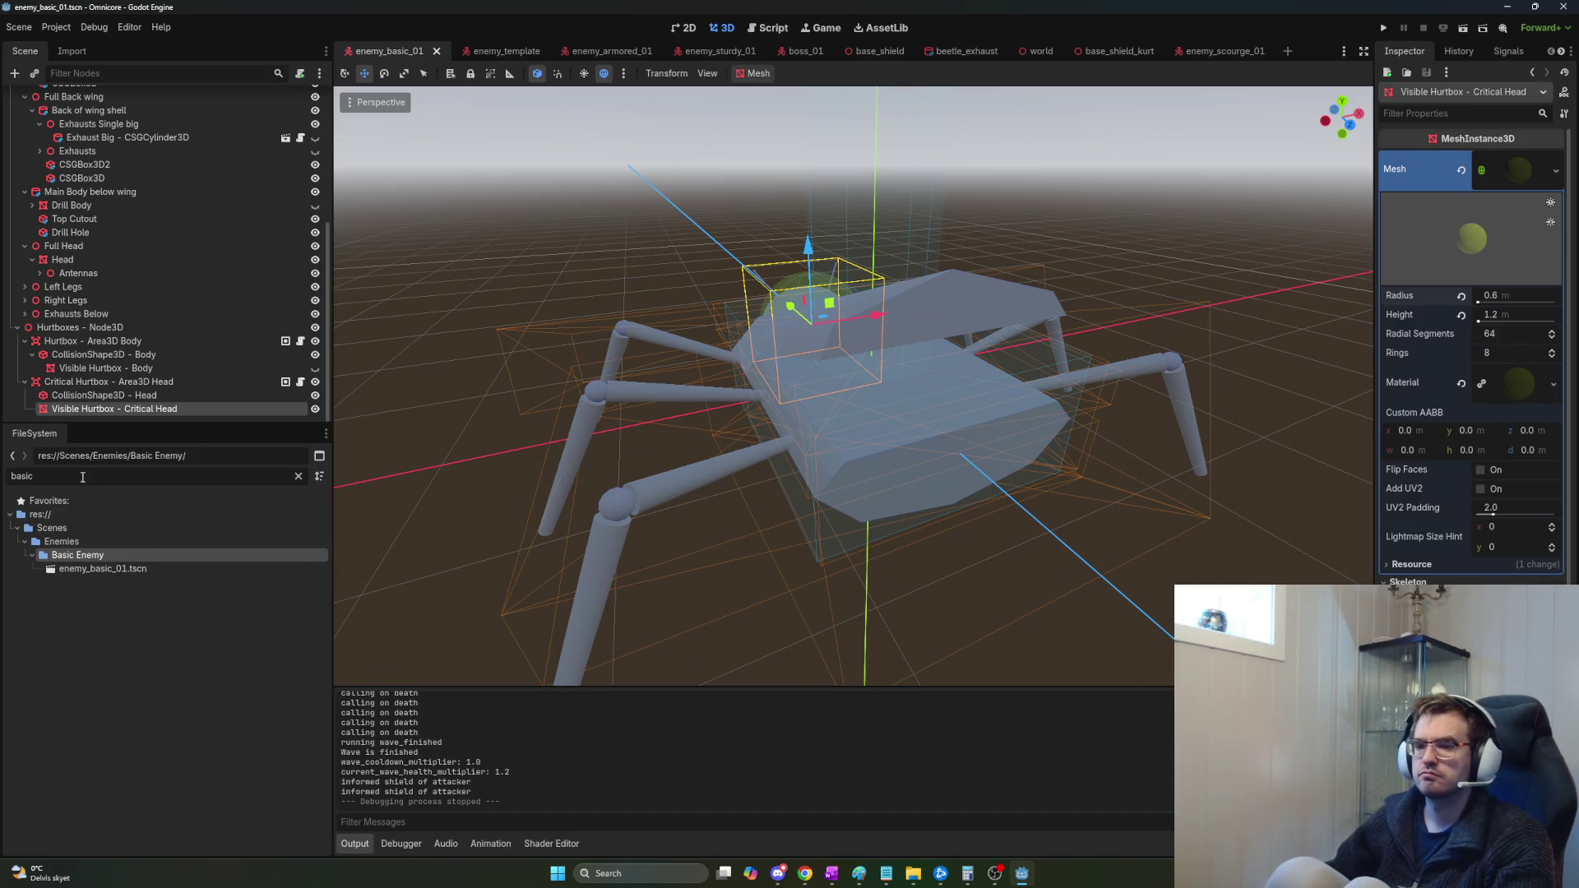
Drag the four blue_metal_plate textures into Material and select the nor_gl normal map.
{"action": "key", "text": "alt+Tab"}
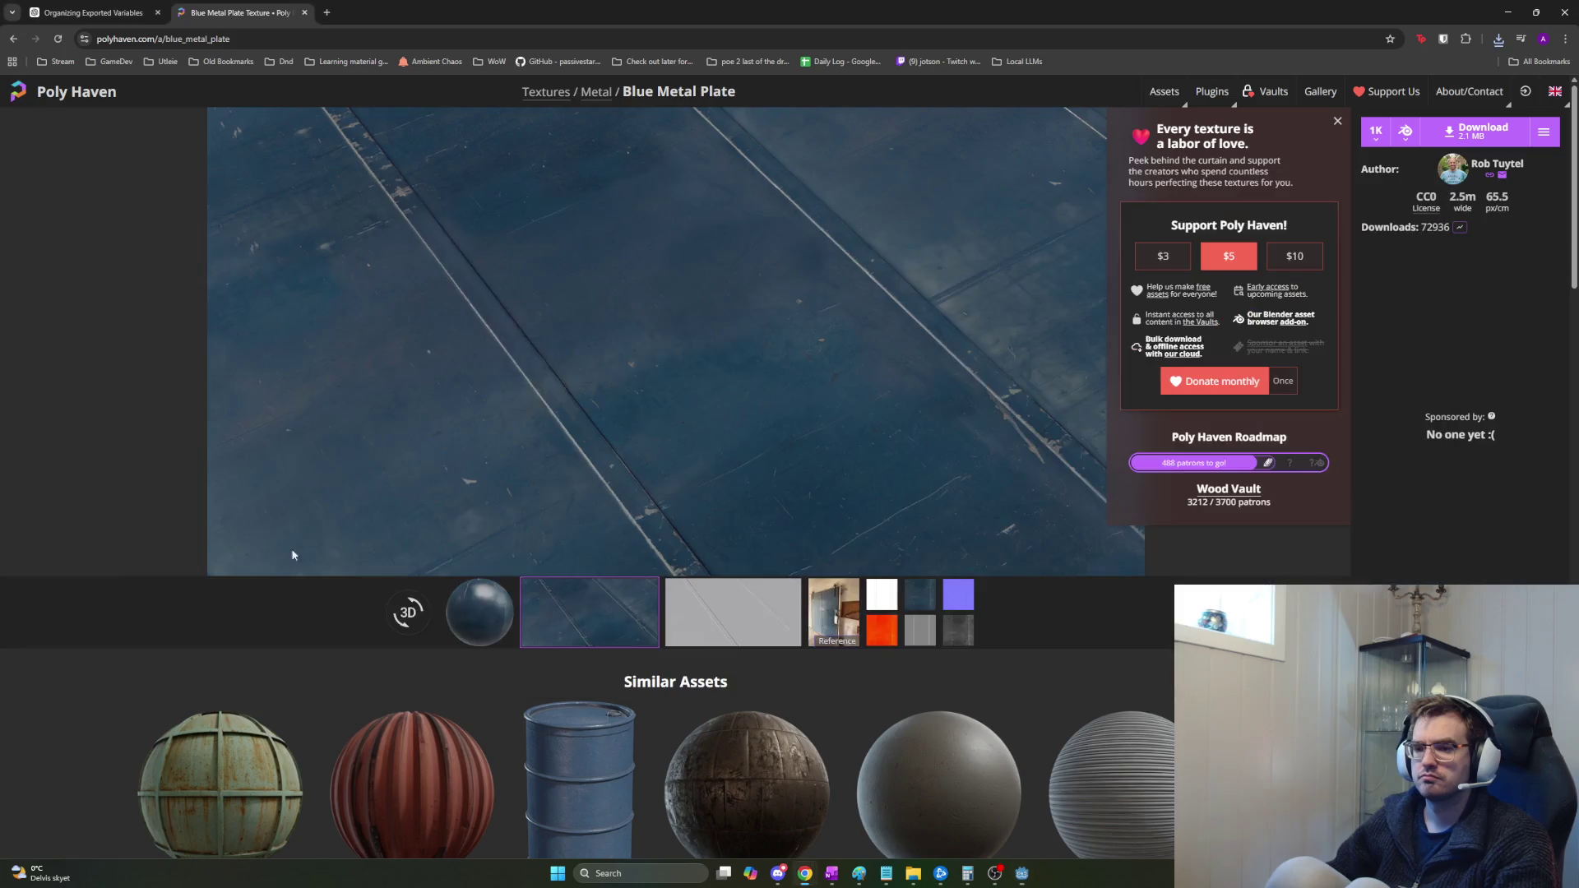
{"action": "key", "text": "alt+Tab"}
{"action": "key", "text": "Tab"}
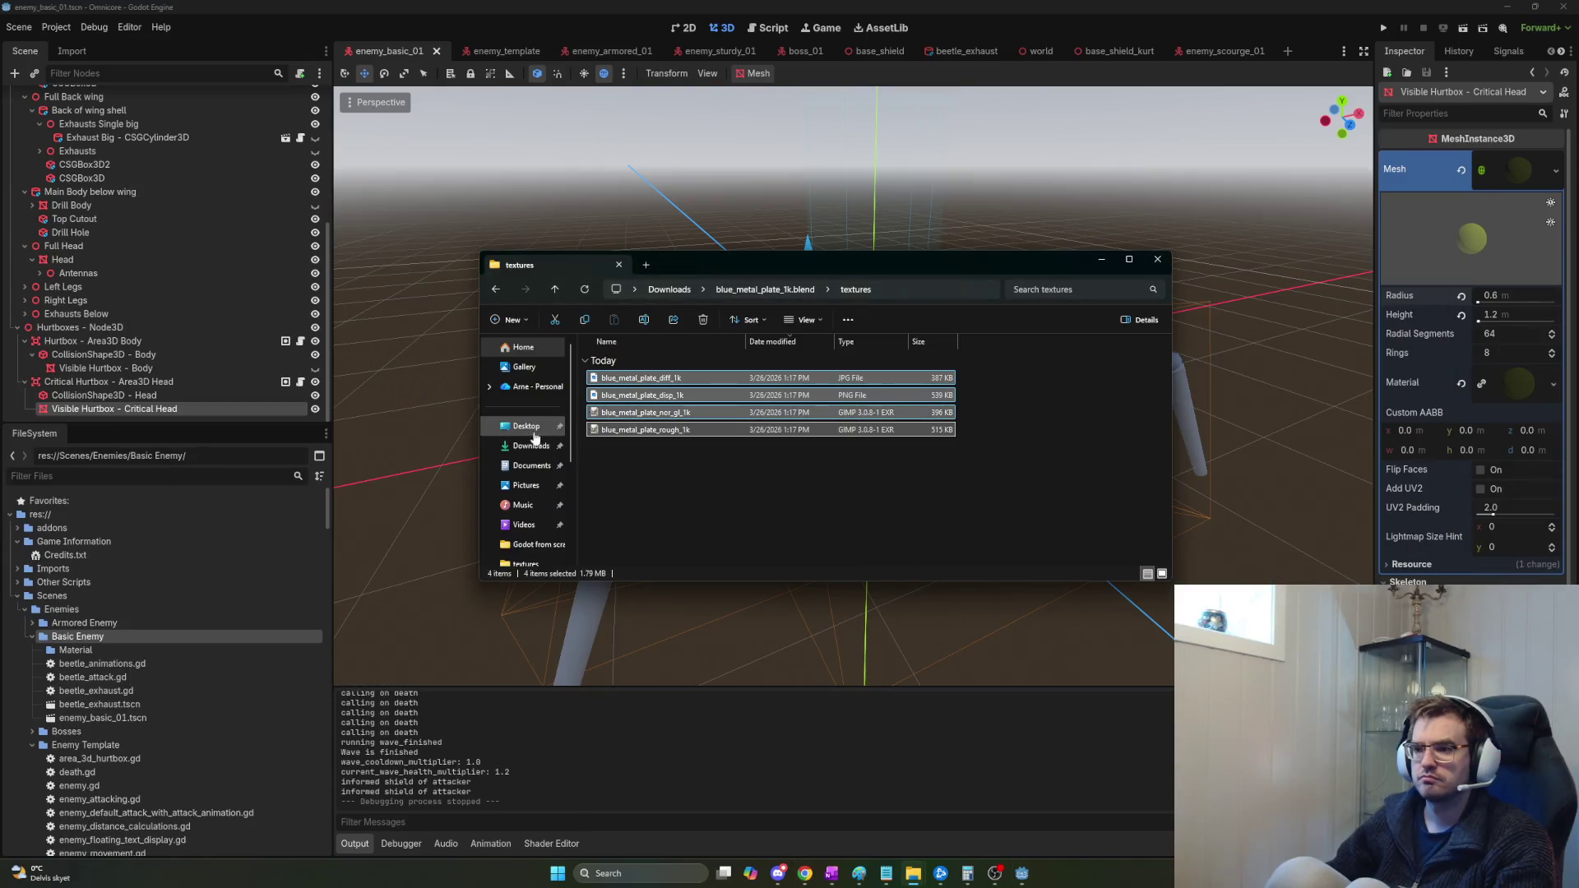
{"action": "mouse_move", "coordinate": [633, 390]}
{"action": "left_mouse_down"}
{"action": "mouse_move", "coordinate": [529, 476]}
{"action": "mouse_move", "coordinate": [329, 568]}
{"action": "mouse_move", "coordinate": [76, 651]}
{"action": "left_mouse_up"}
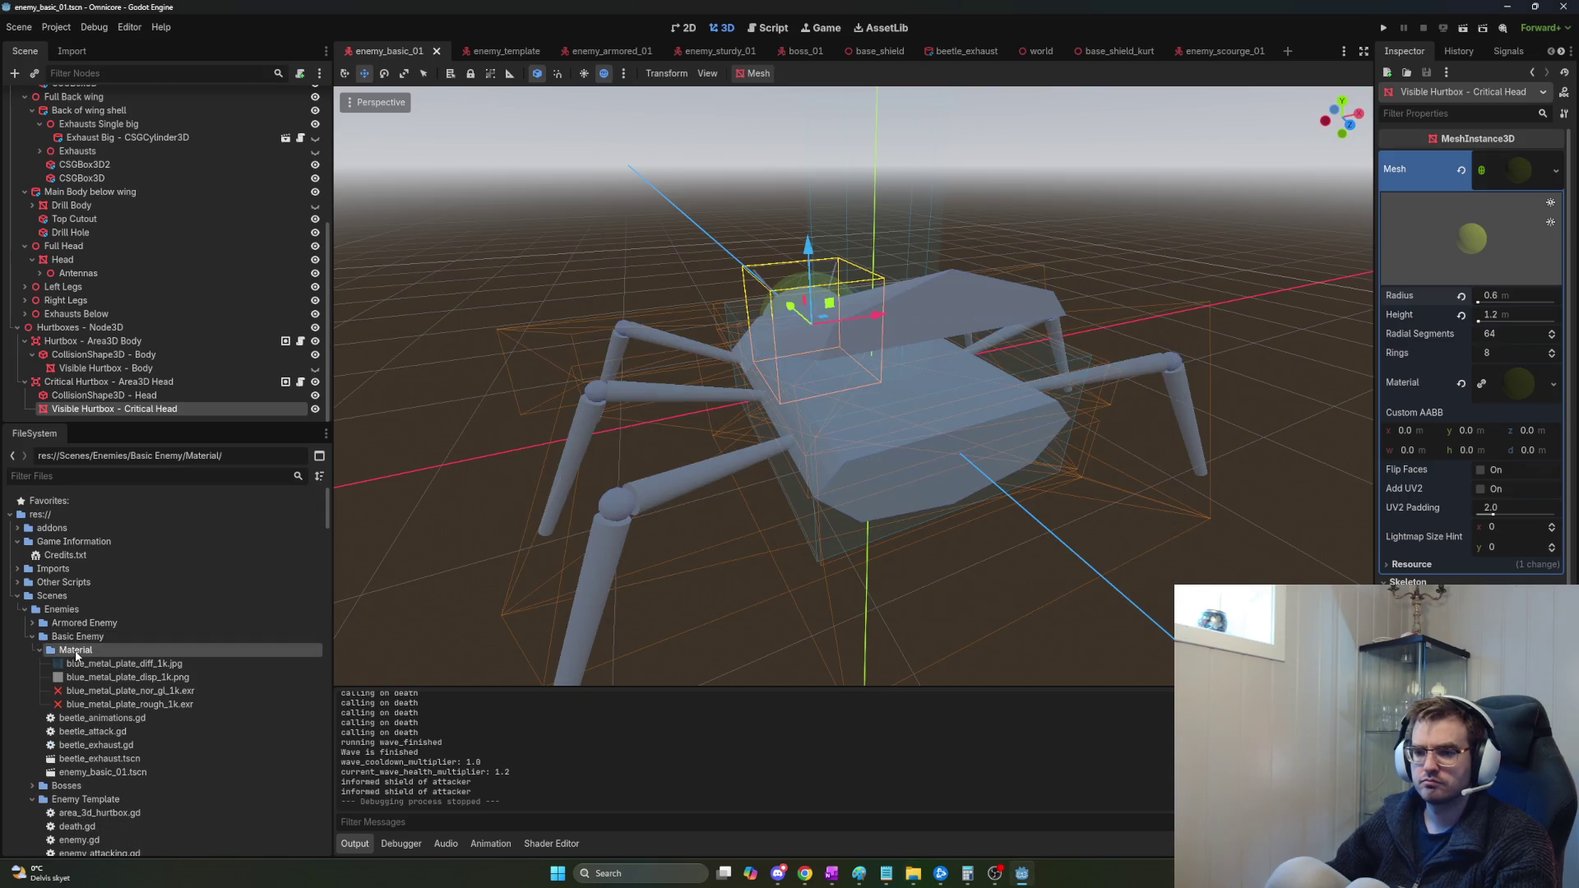
{"action": "left_click", "coordinate": [156, 692]}
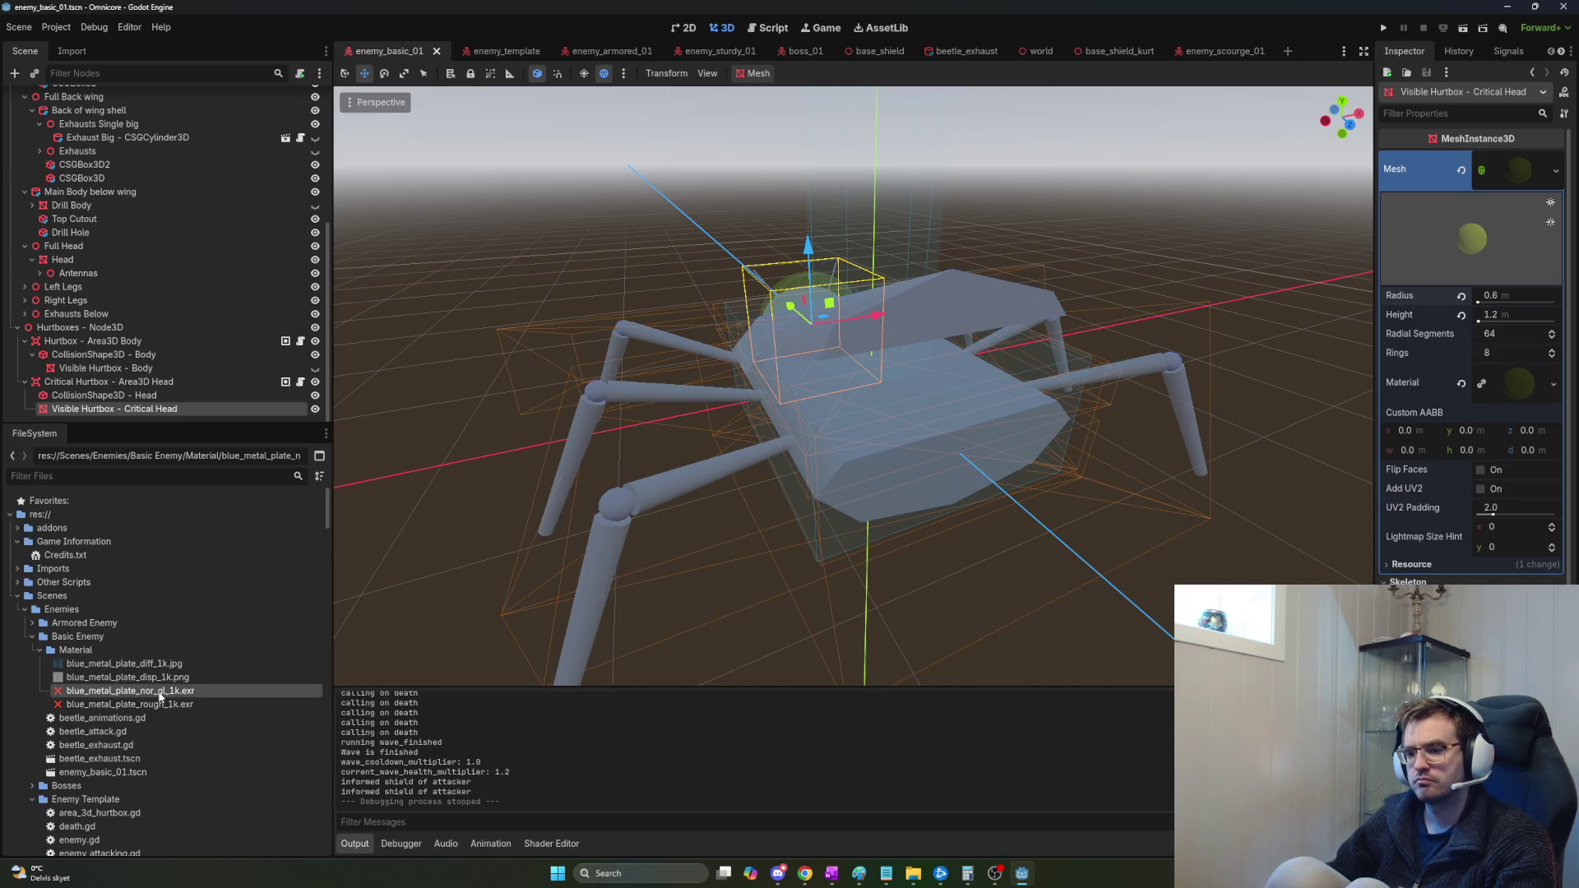
{"action": "key", "text": "alt+Tab"}
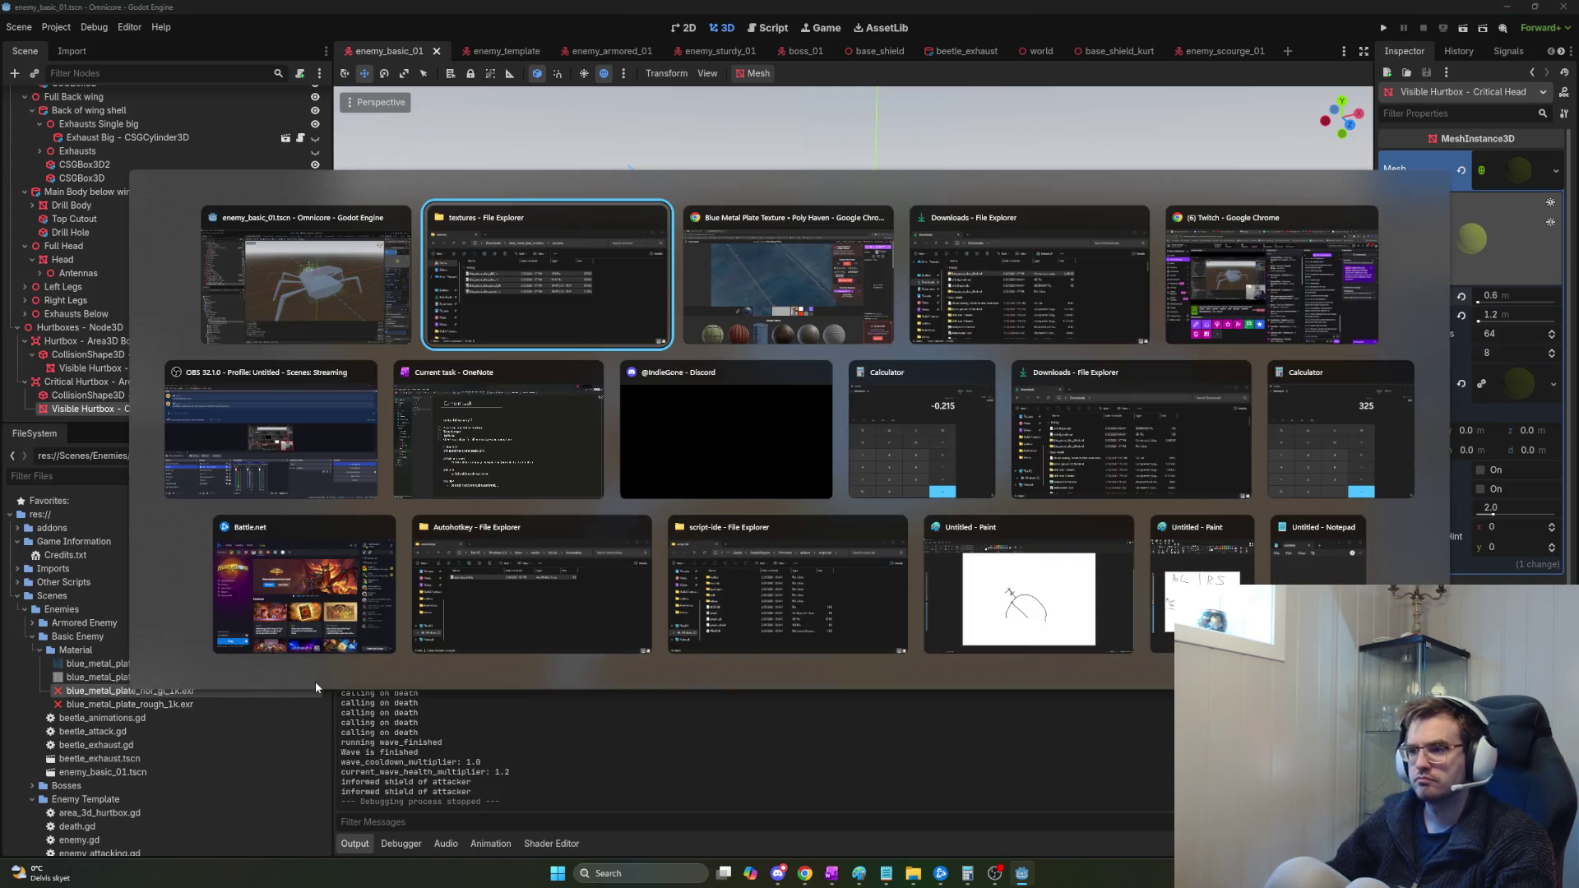
Search Start for blue_metal_plate_nor, then clear the search.
{"action": "key", "text": "Escape"}
{"action": "key", "text": "super"}
{"action": "type", "text": "bleu"}
{"action": "key", "text": "BackSpace"}
{"action": "key", "text": "BackSpace"}
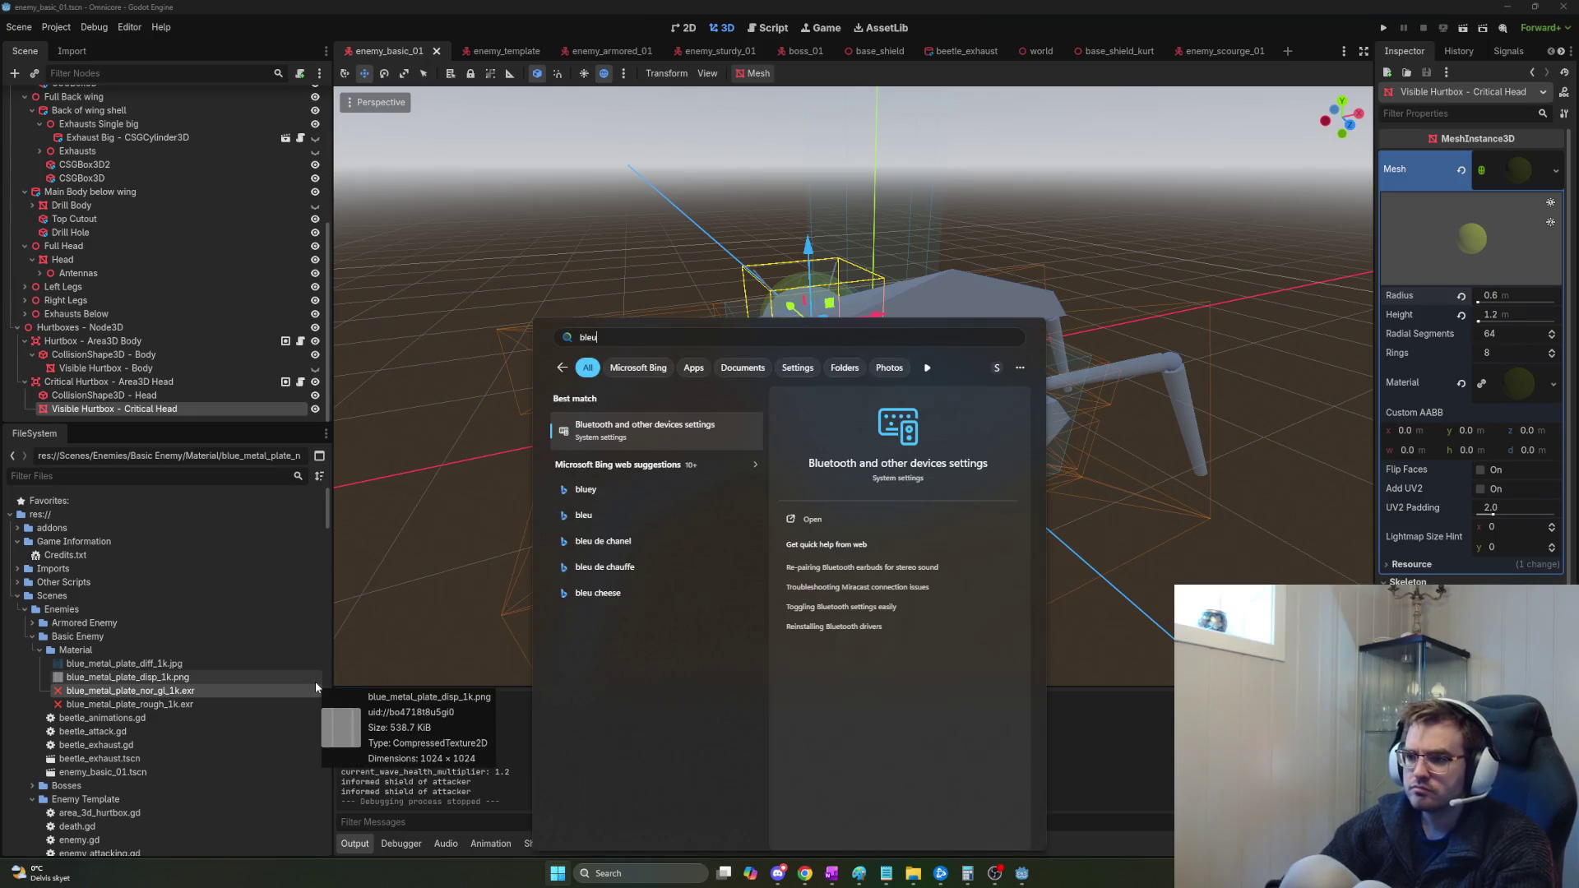
{"action": "type", "text": "ue_metal"}
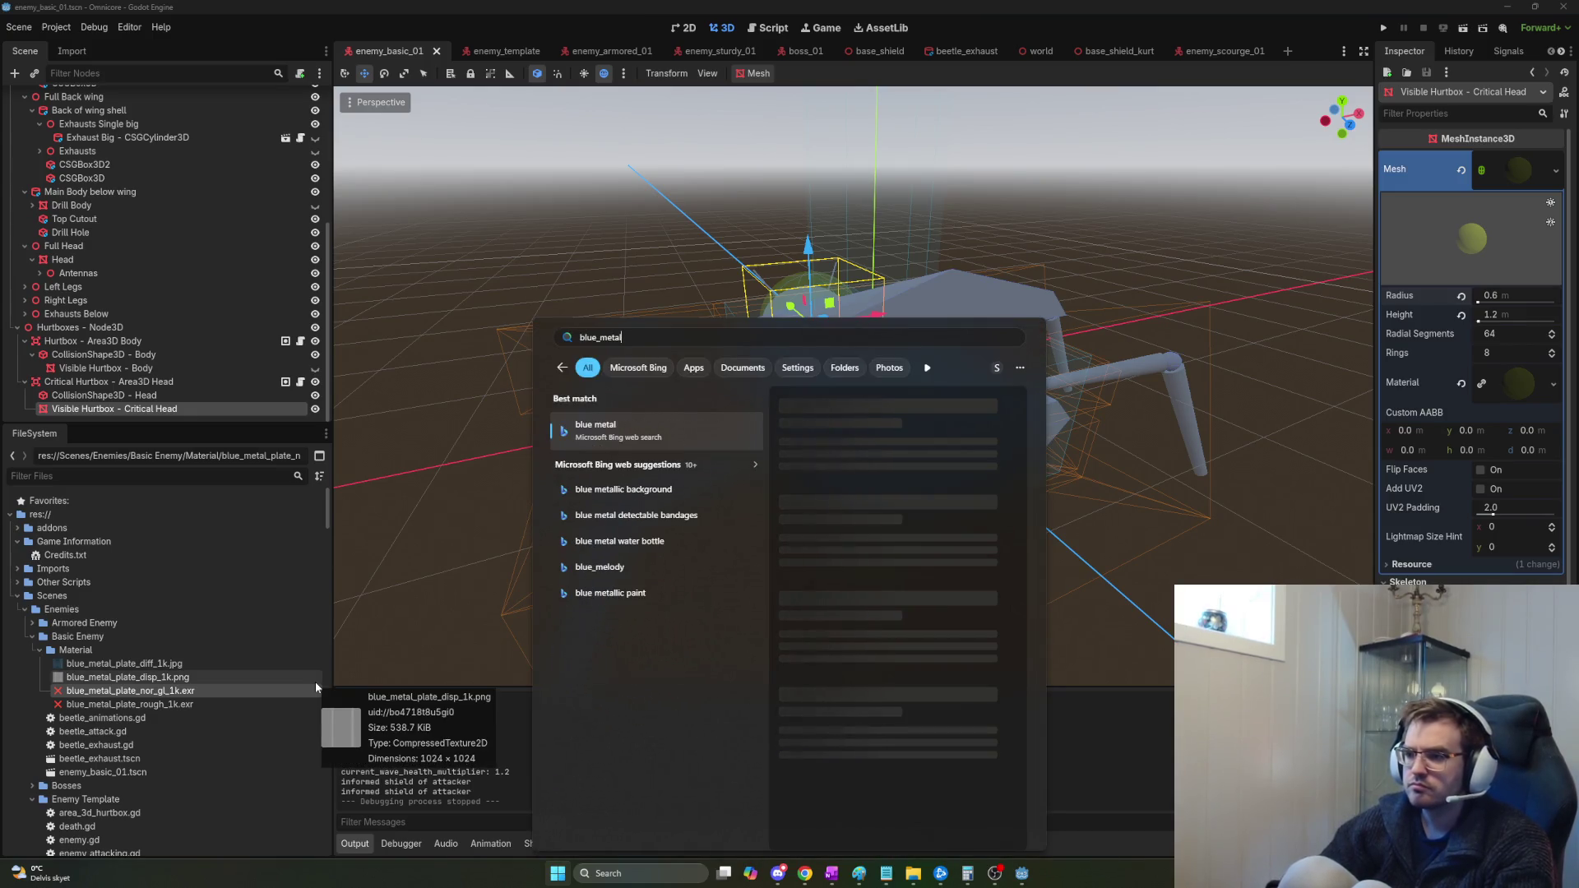
{"action": "type", "text": "_plate"}
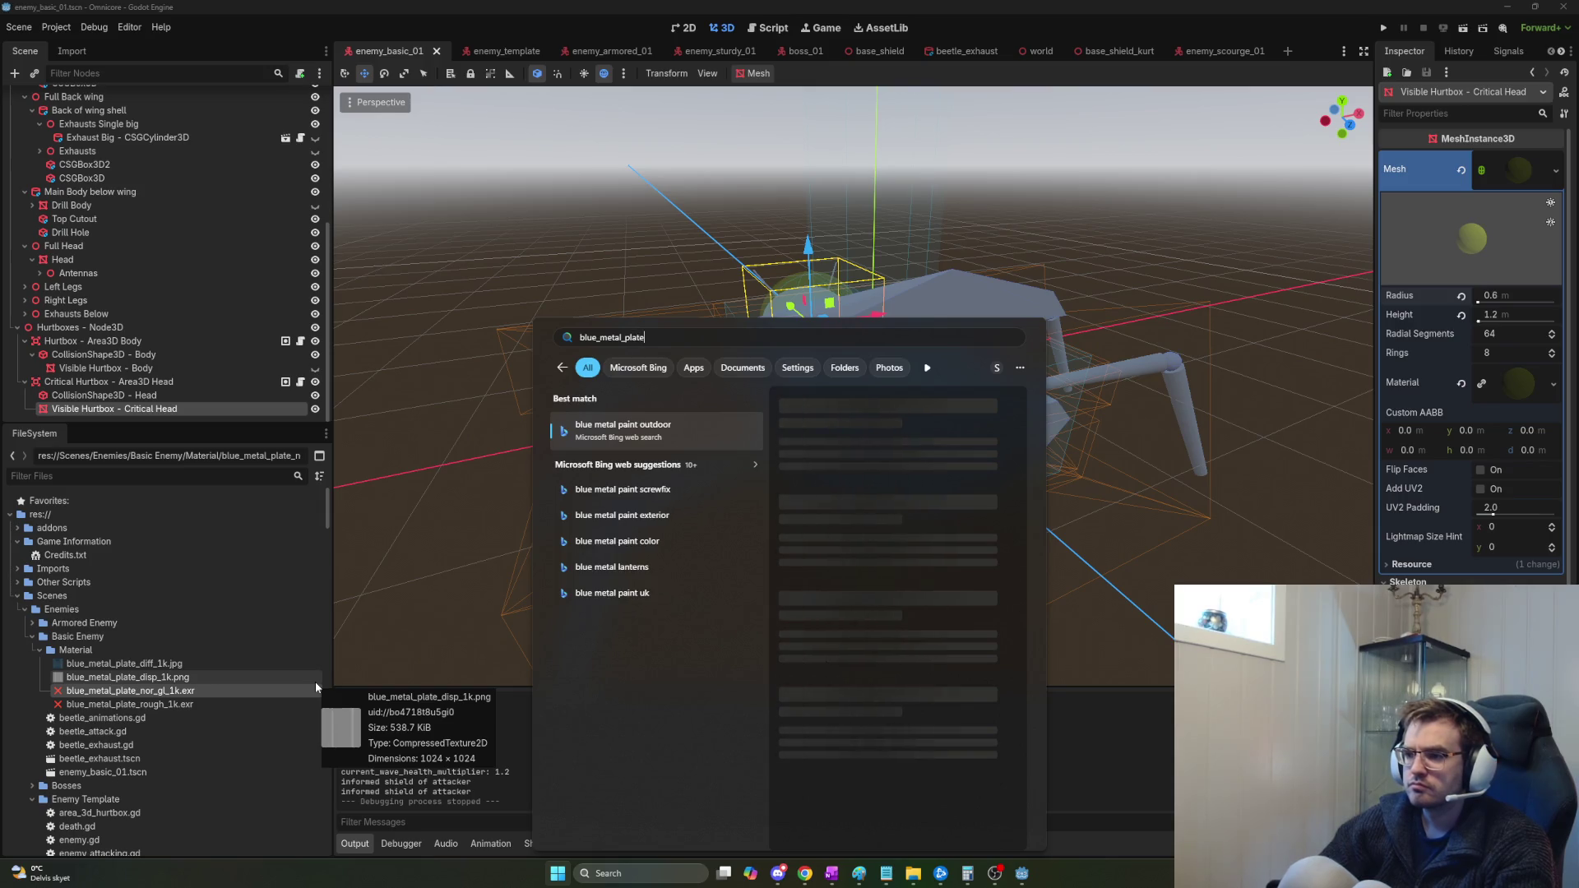
{"action": "type", "text": "_nor_gl_1k.-"}
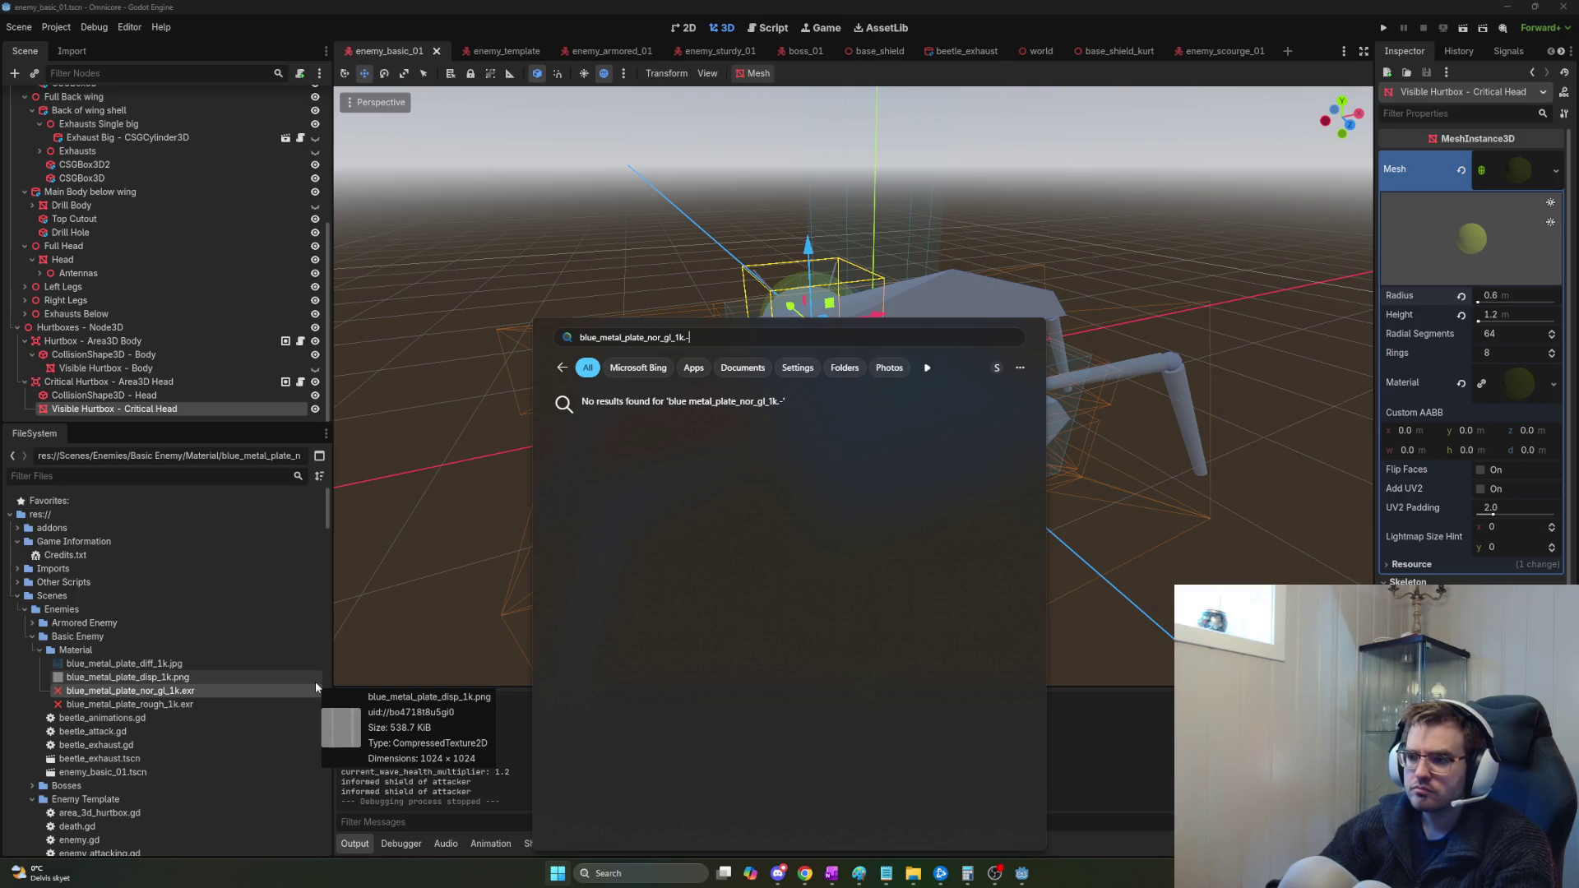
{"action": "key", "text": "ctrl+a"}
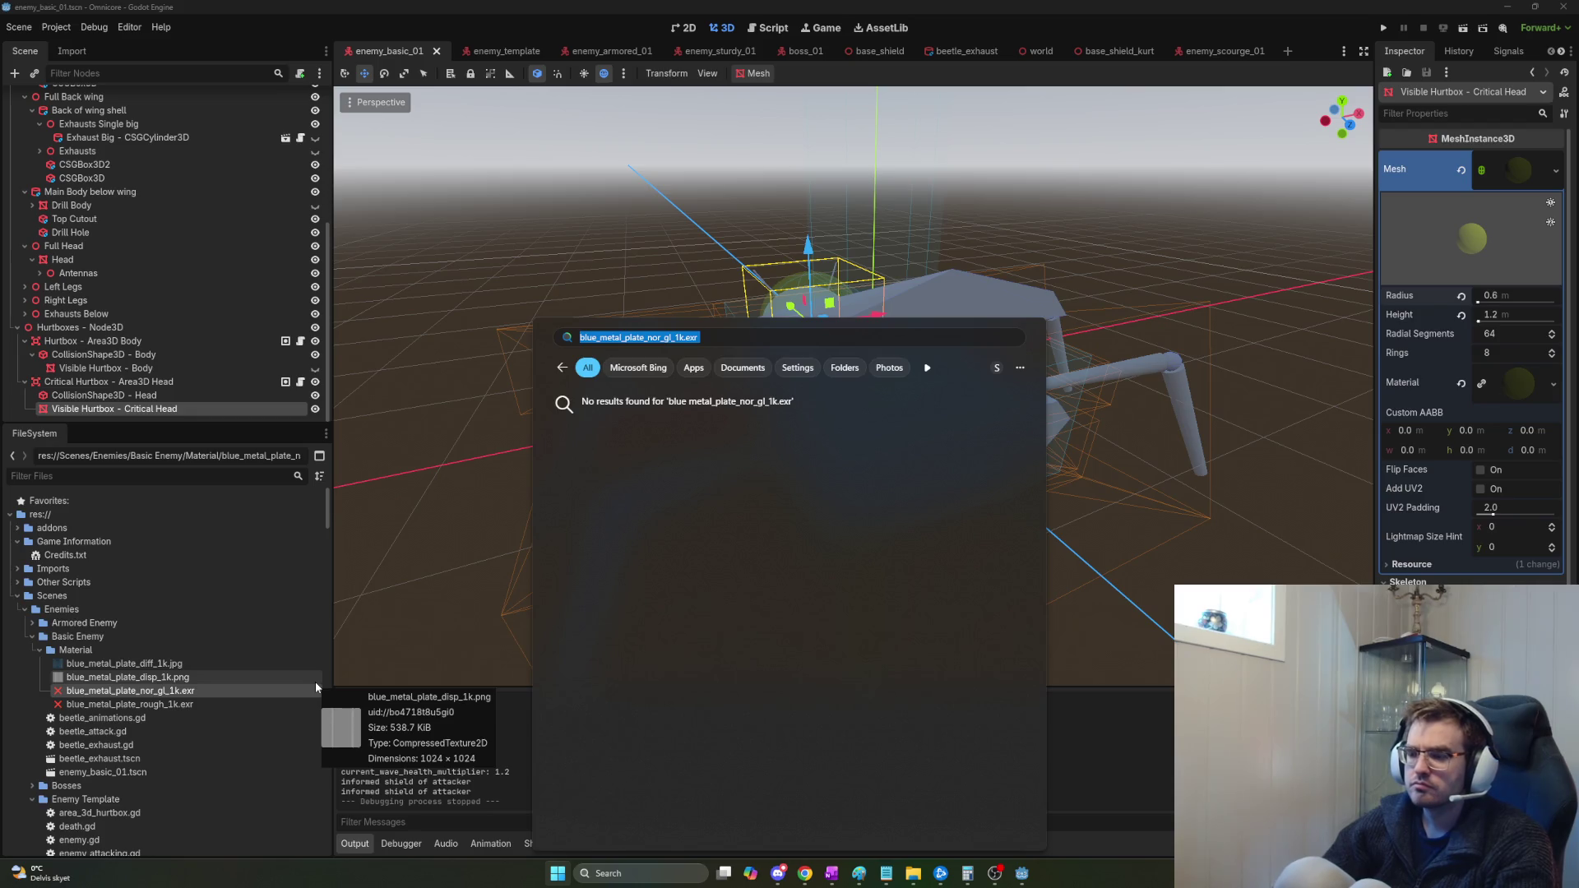
{"action": "key", "text": "BackSpace"}
Browse from the GameDev folder through Godot Projects to the Omnicore project folder.
{"action": "key", "text": "super+e"}
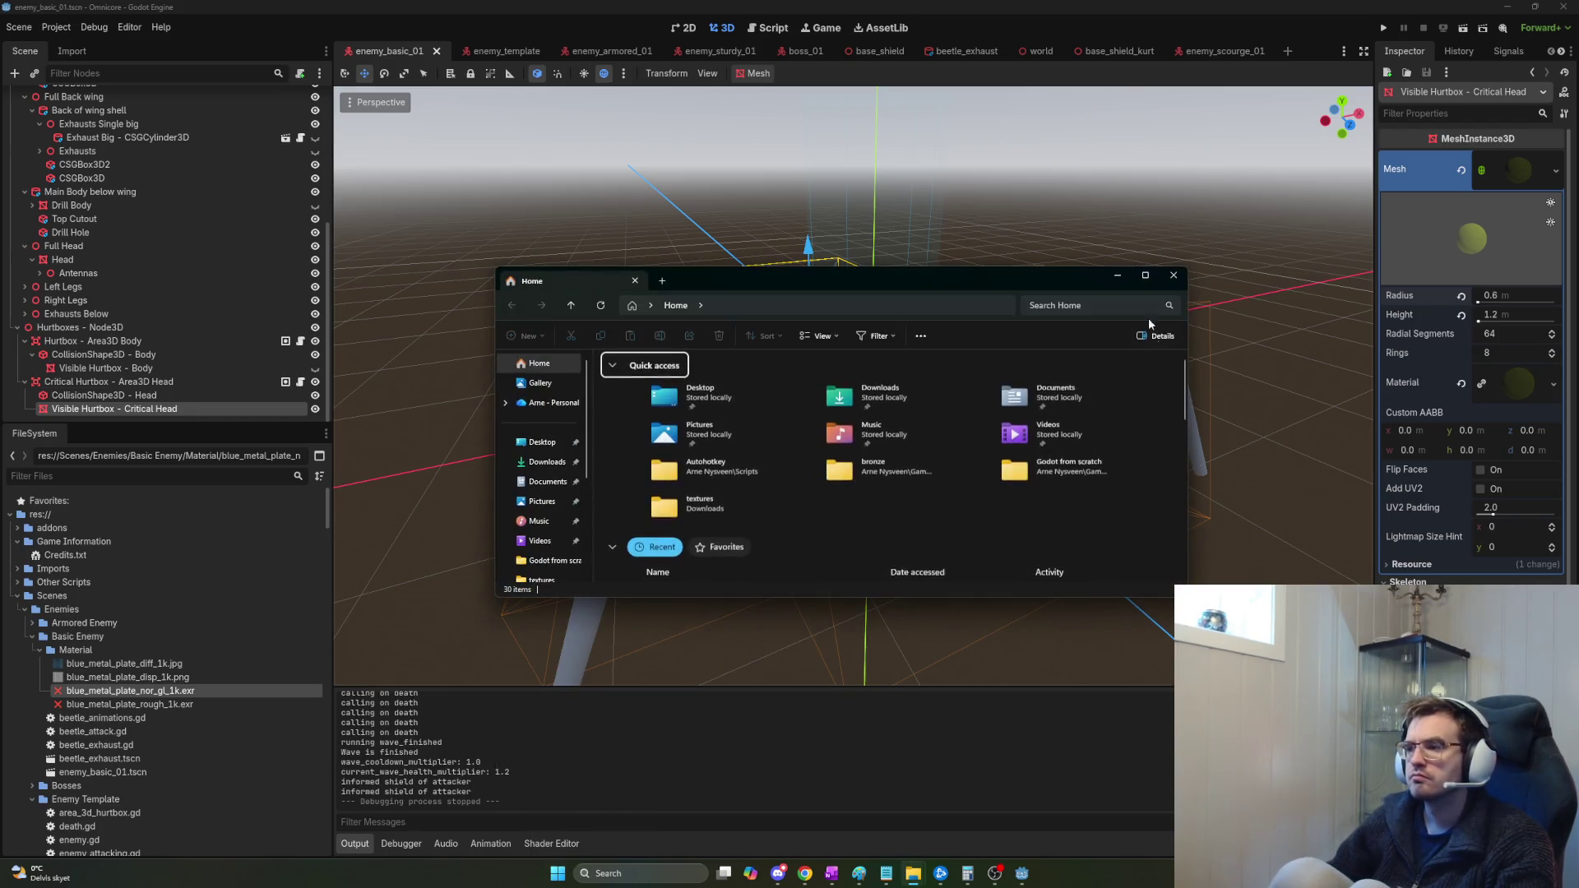
{"action": "left_click", "coordinate": [1174, 274]}
{"action": "key", "text": "super"}
{"action": "left_click", "coordinate": [581, 448]}
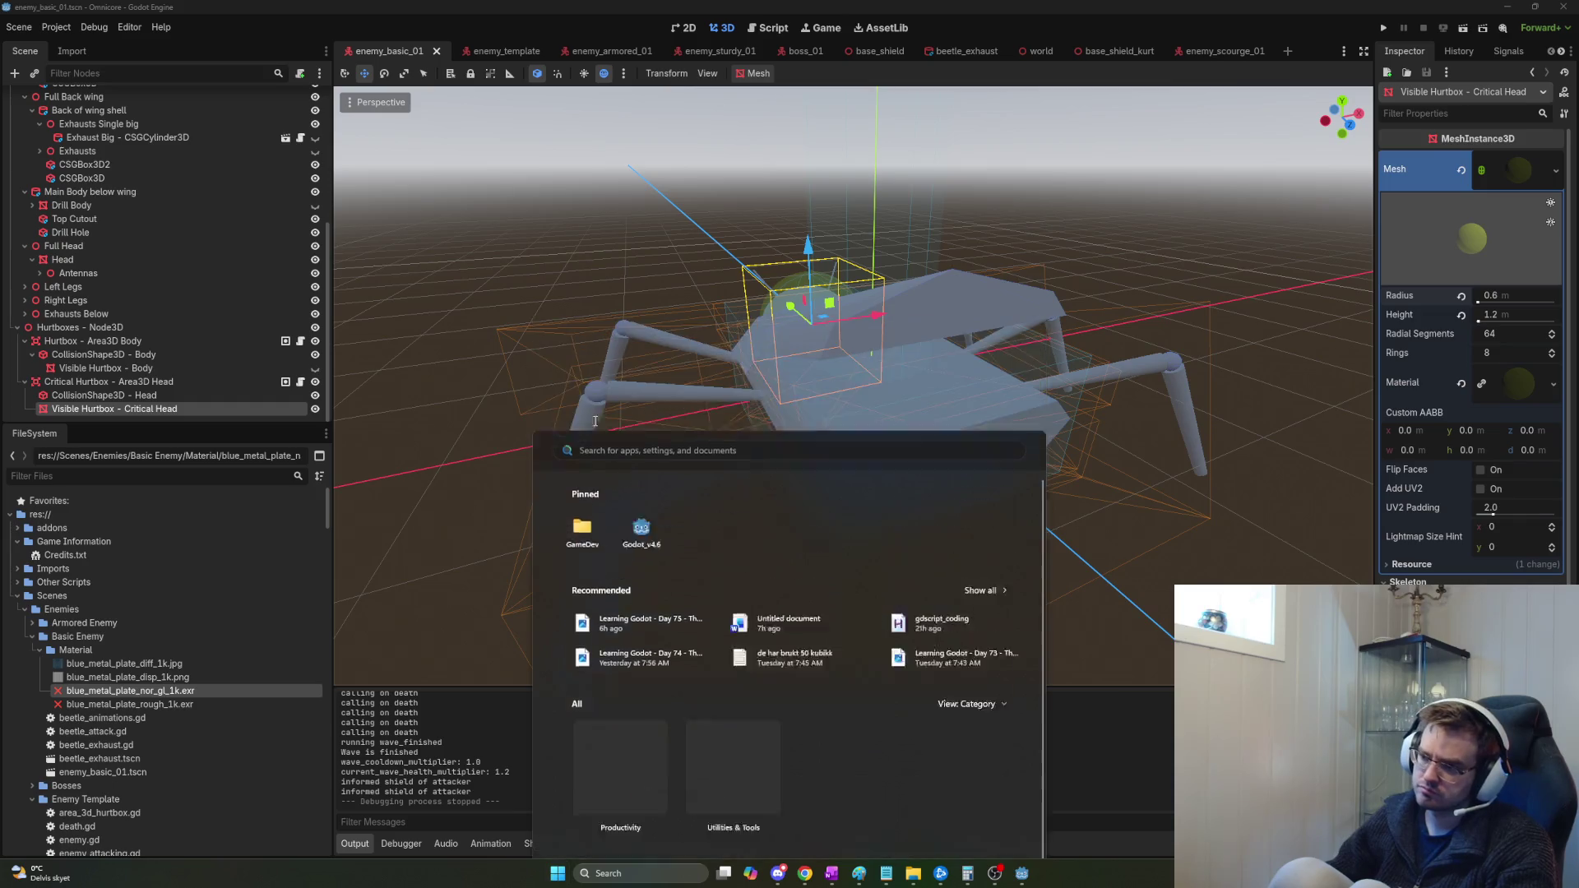
{"action": "double_click", "coordinate": [625, 377]}
{"action": "double_click", "coordinate": [627, 393]}
{"action": "double_click", "coordinate": [629, 377]}
{"action": "key", "text": "alt+Left"}
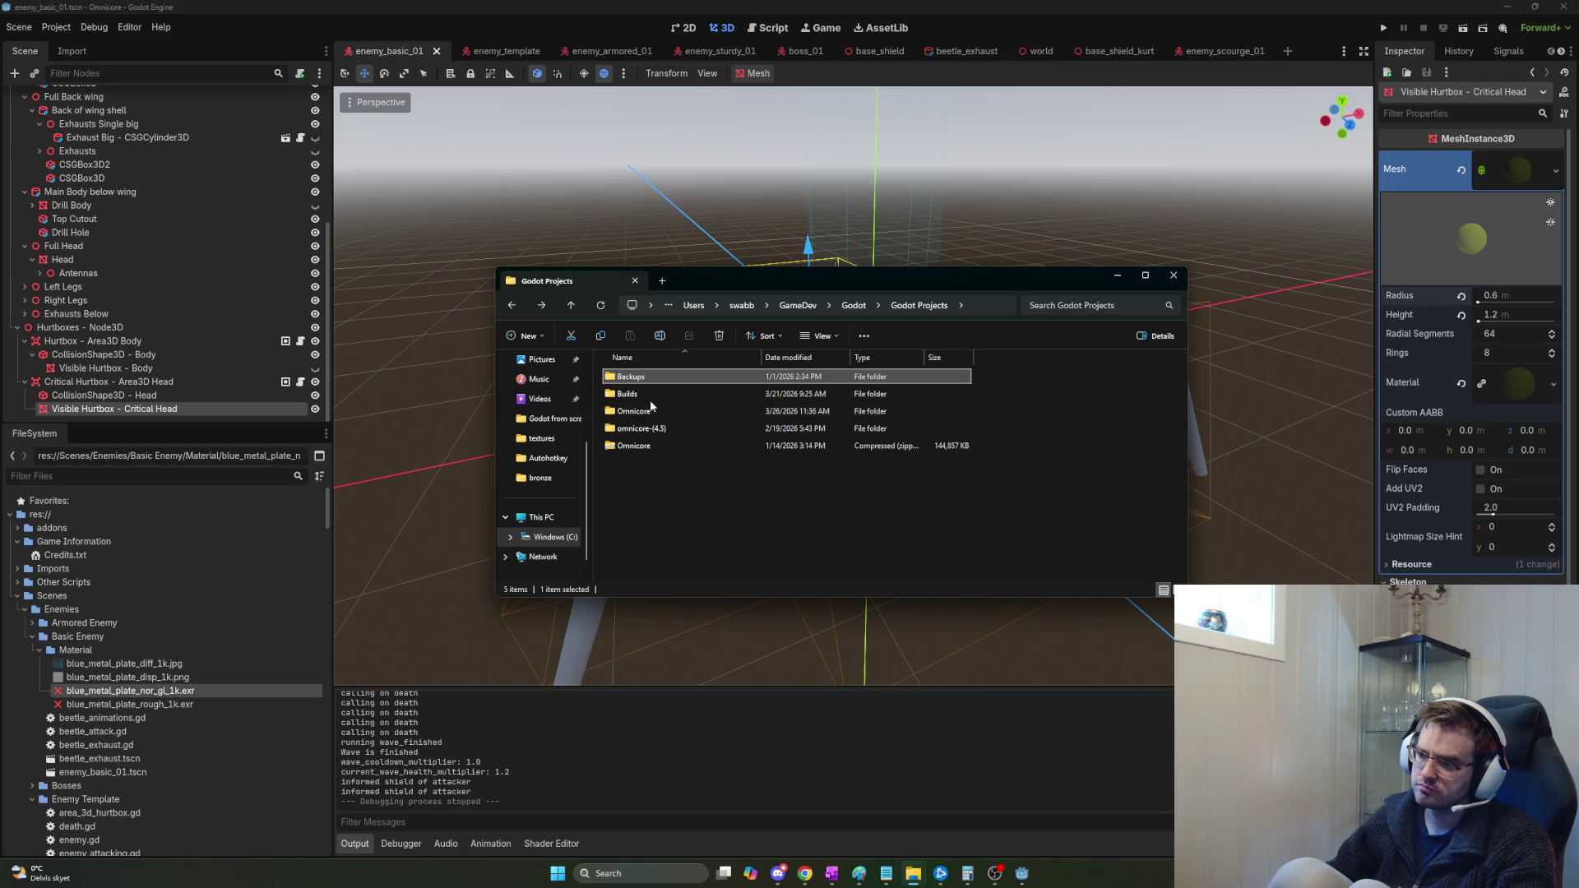
{"action": "double_click", "coordinate": [647, 396]}
{"action": "key", "text": "alt+Left"}
{"action": "double_click", "coordinate": [640, 409]}
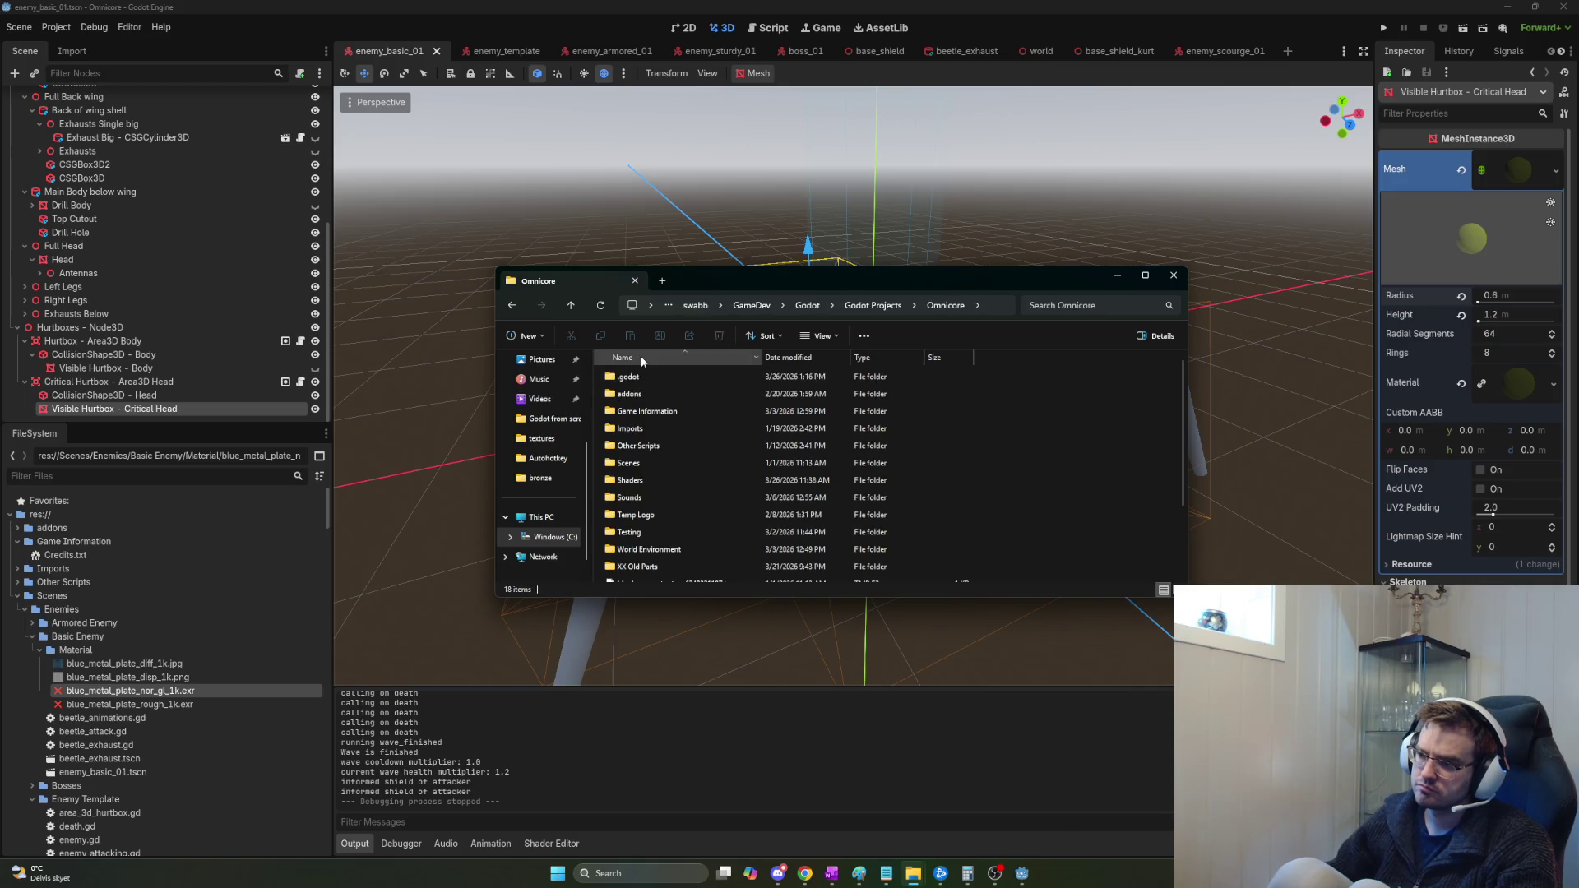
Go to Scenes > Enemies > Basic Enemy > Material and open blue_metal_plate_nor_gl_1k in GIMP.
{"action": "left_click", "coordinate": [641, 378]}
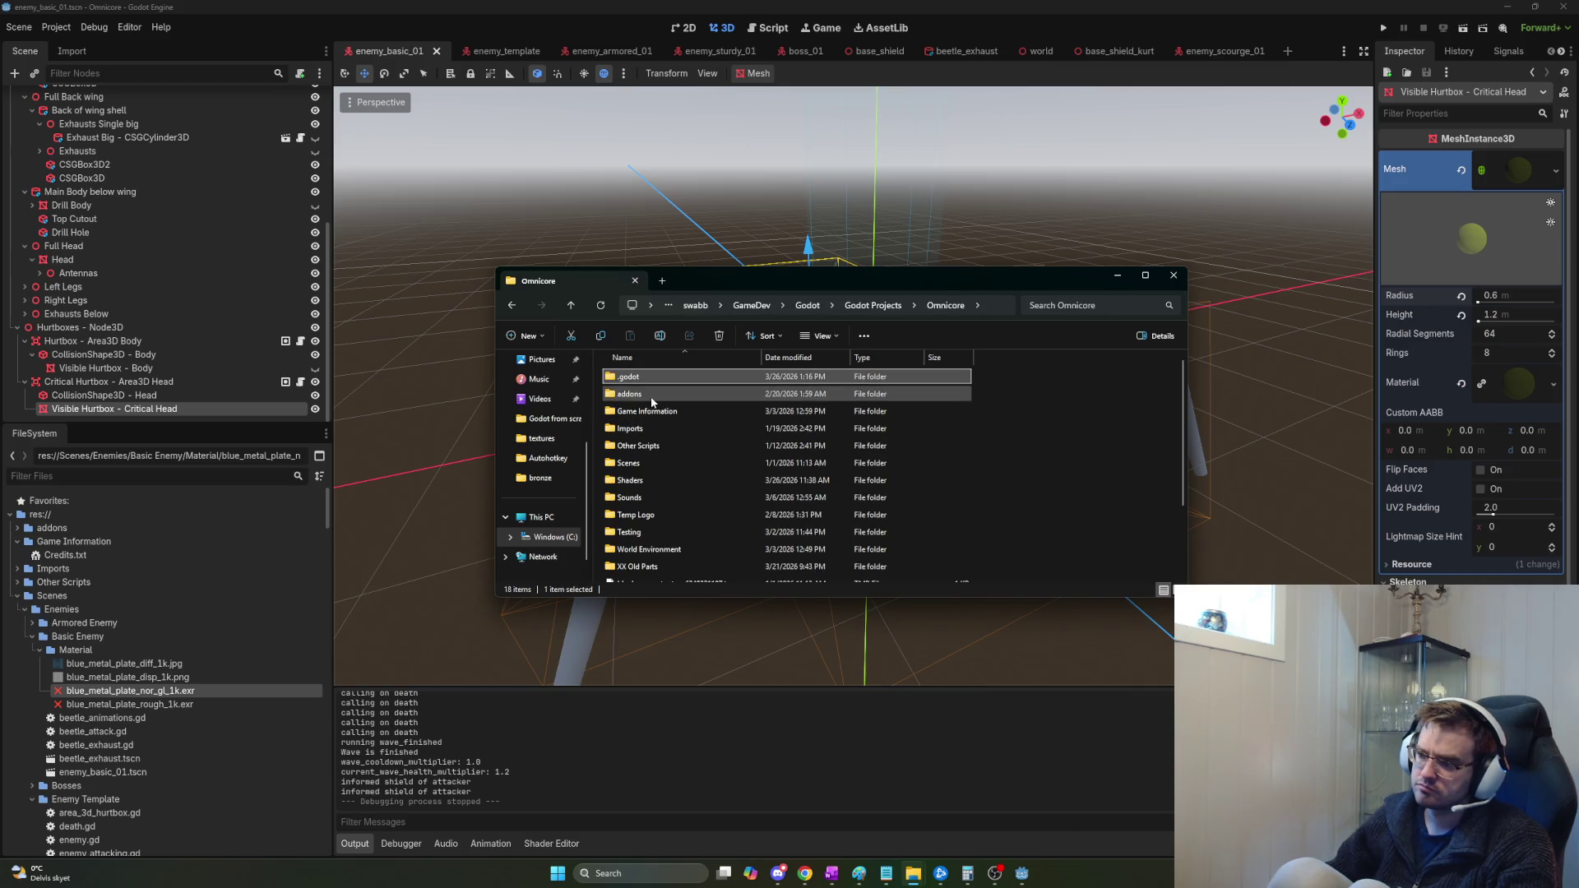
{"action": "double_click", "coordinate": [655, 466]}
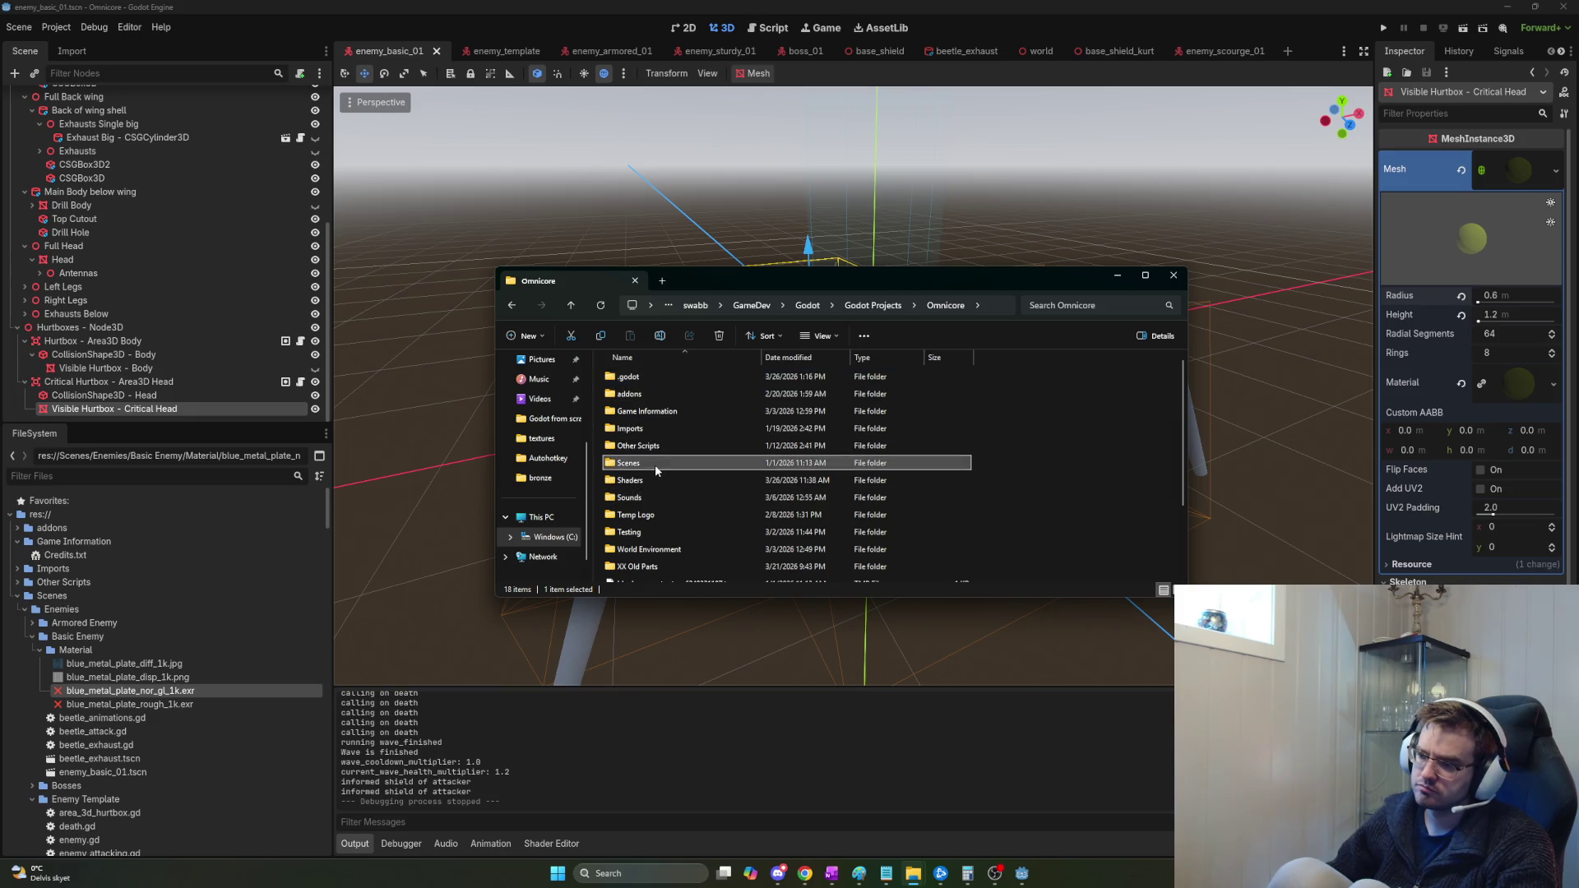
{"action": "left_click", "coordinate": [660, 397]}
{"action": "double_click", "coordinate": [658, 376]}
{"action": "double_click", "coordinate": [643, 392]}
{"action": "double_click", "coordinate": [663, 378]}
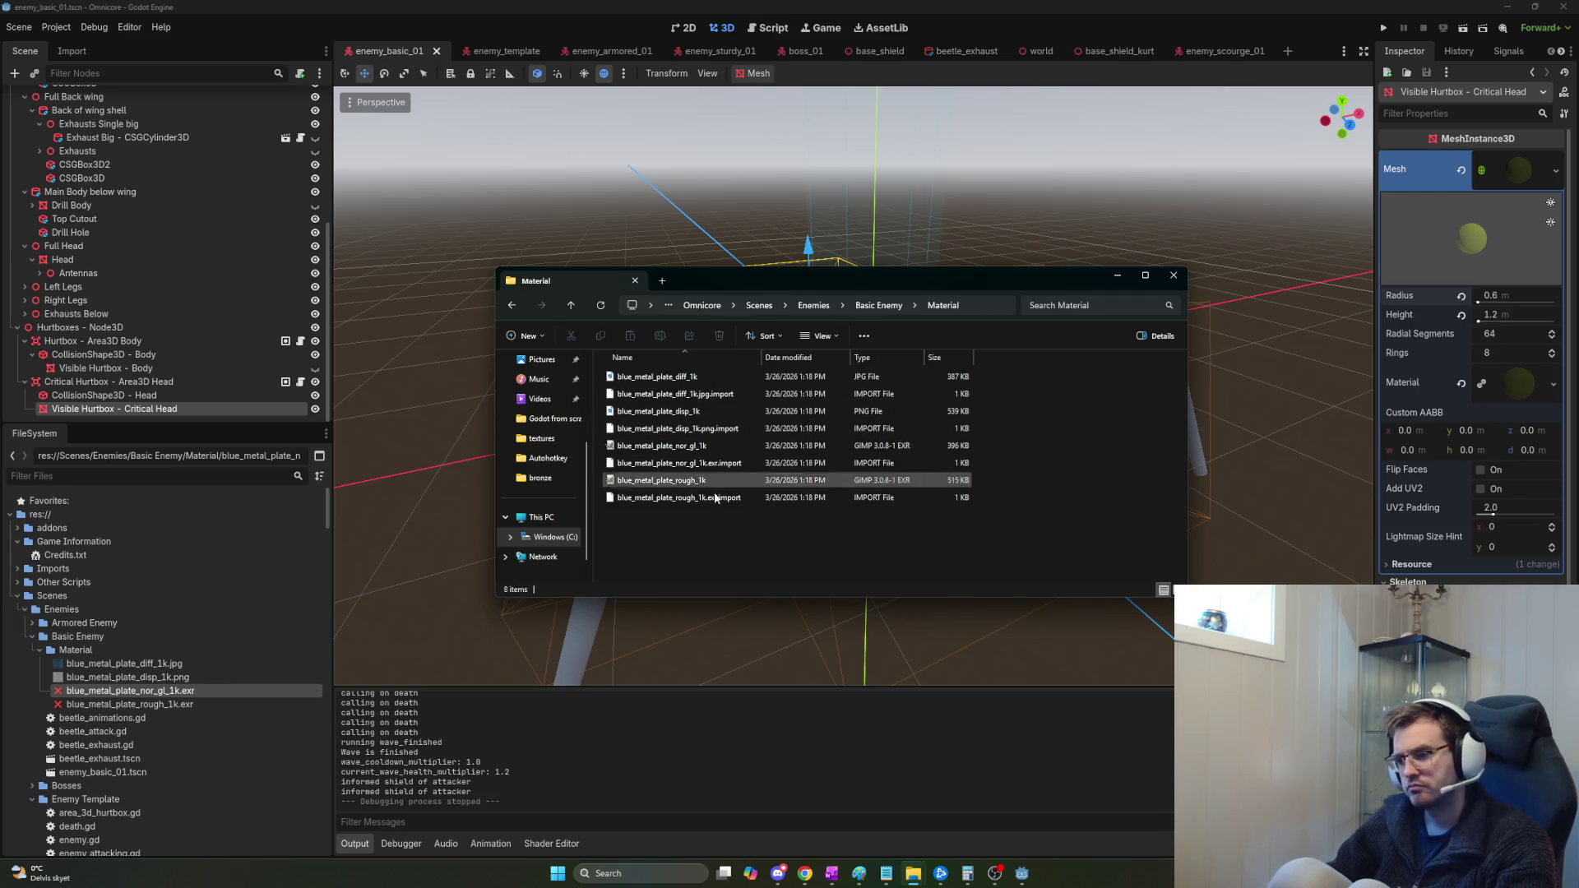
{"action": "double_click", "coordinate": [700, 446]}
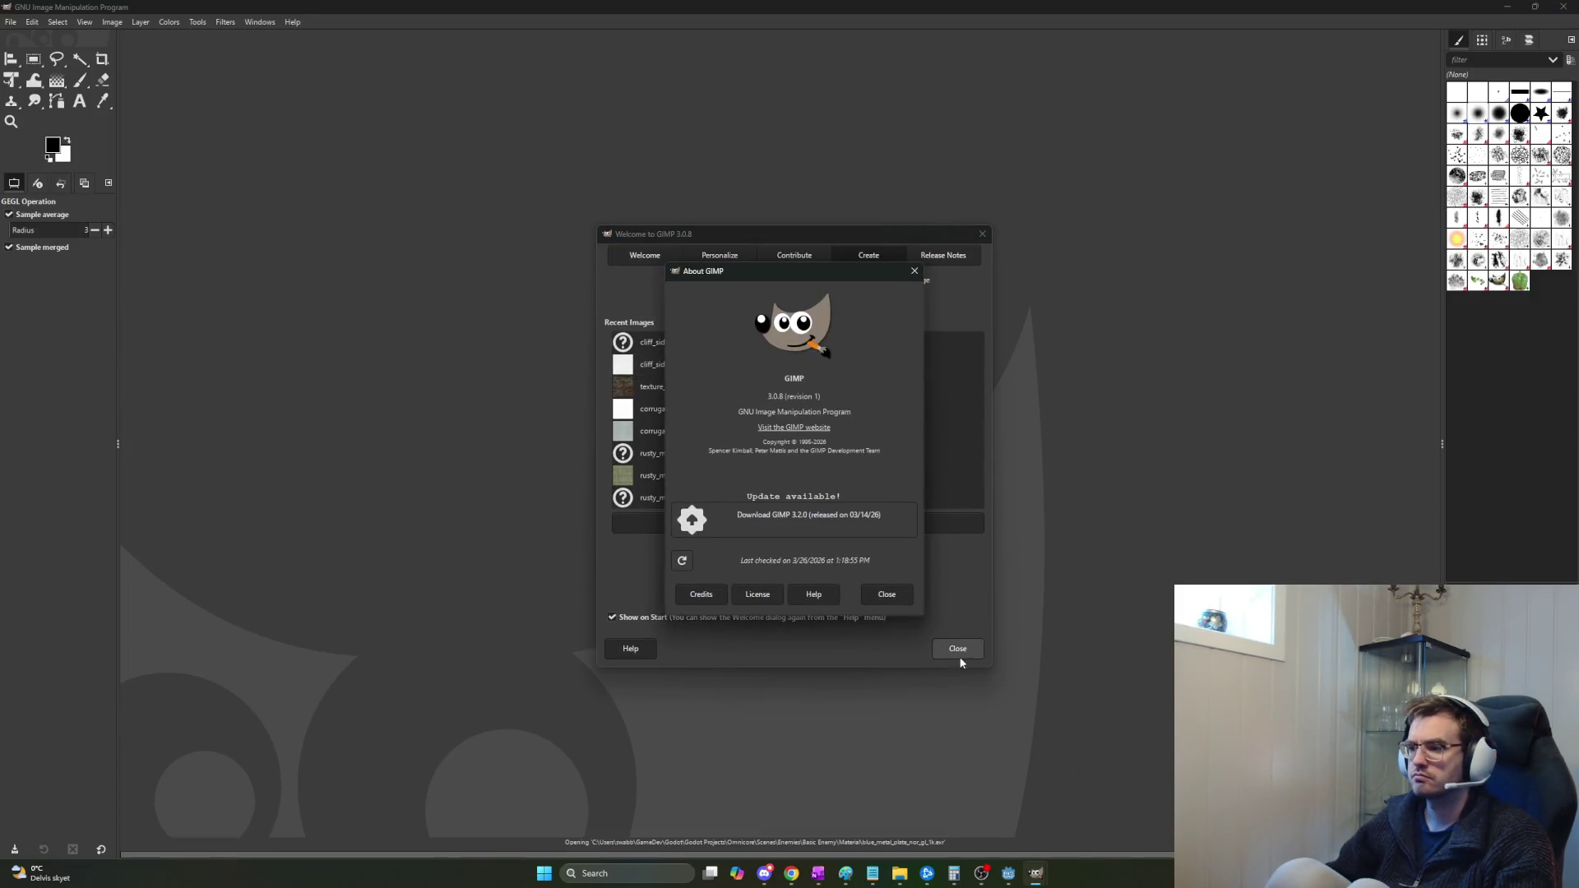
Export the normal map as blue_metal_plate_nor_gl_1k_exported.exr, then minimize GIMP.
{"action": "left_click", "coordinate": [951, 646]}
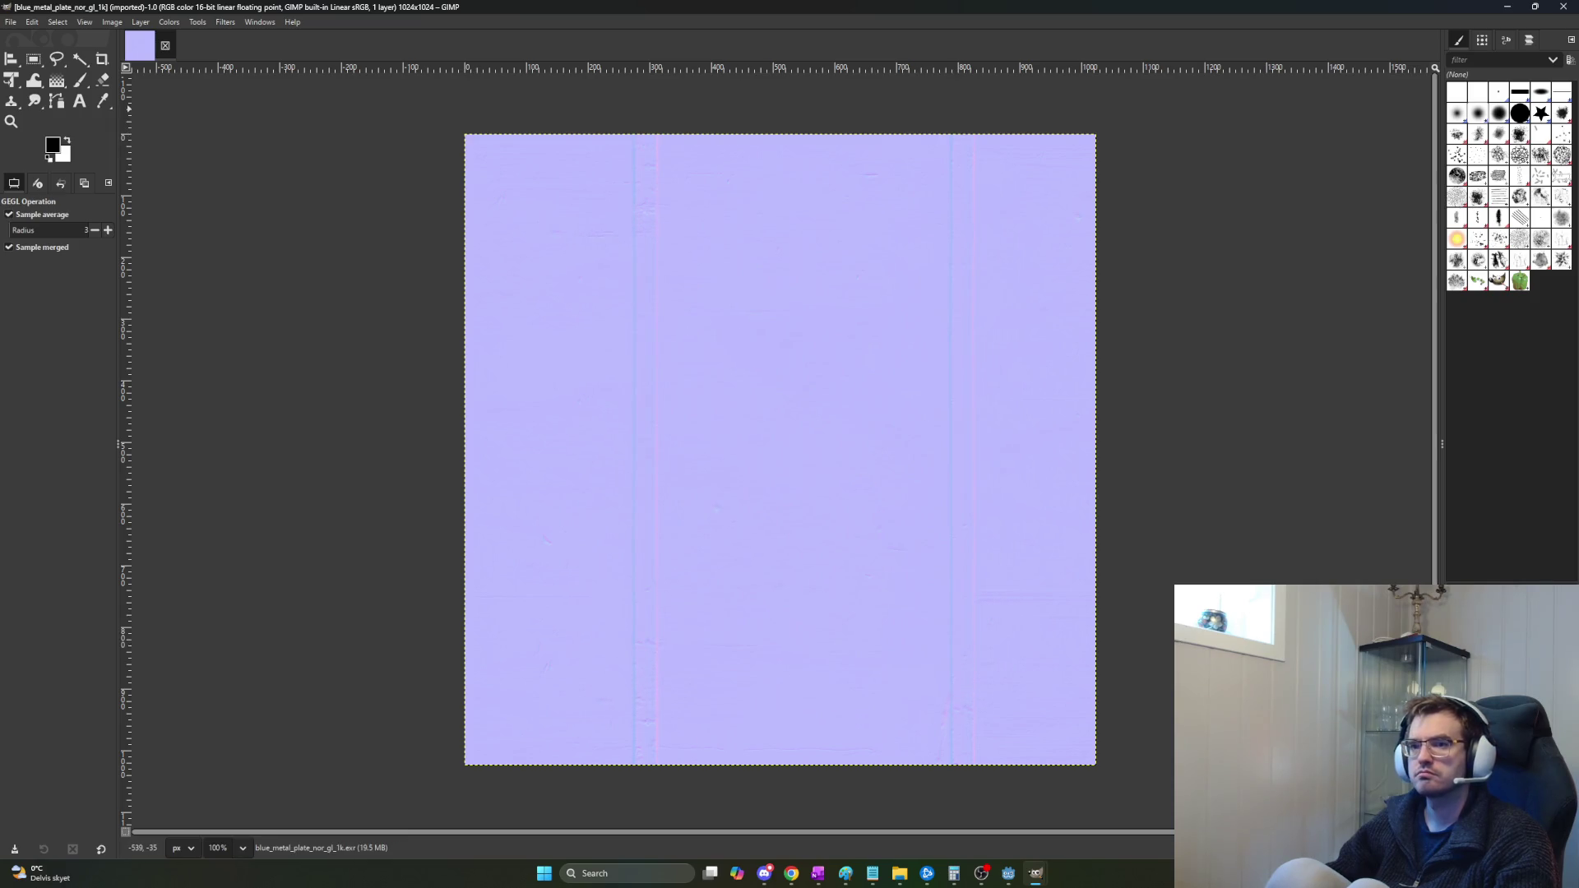
{"action": "left_click", "coordinate": [11, 23]}
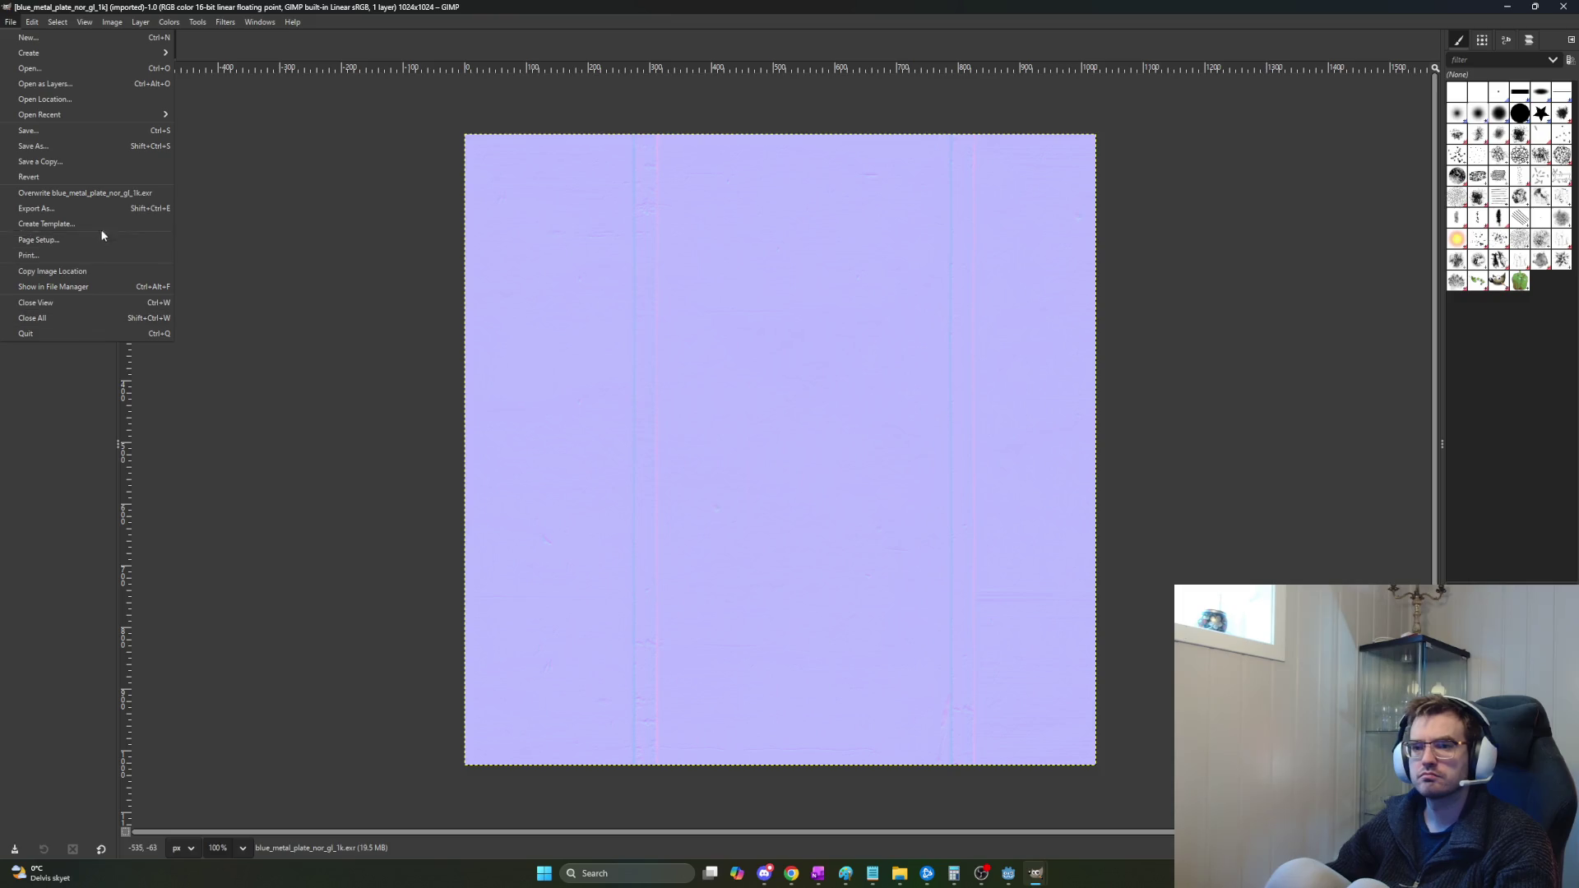
{"action": "left_click", "coordinate": [115, 206]}
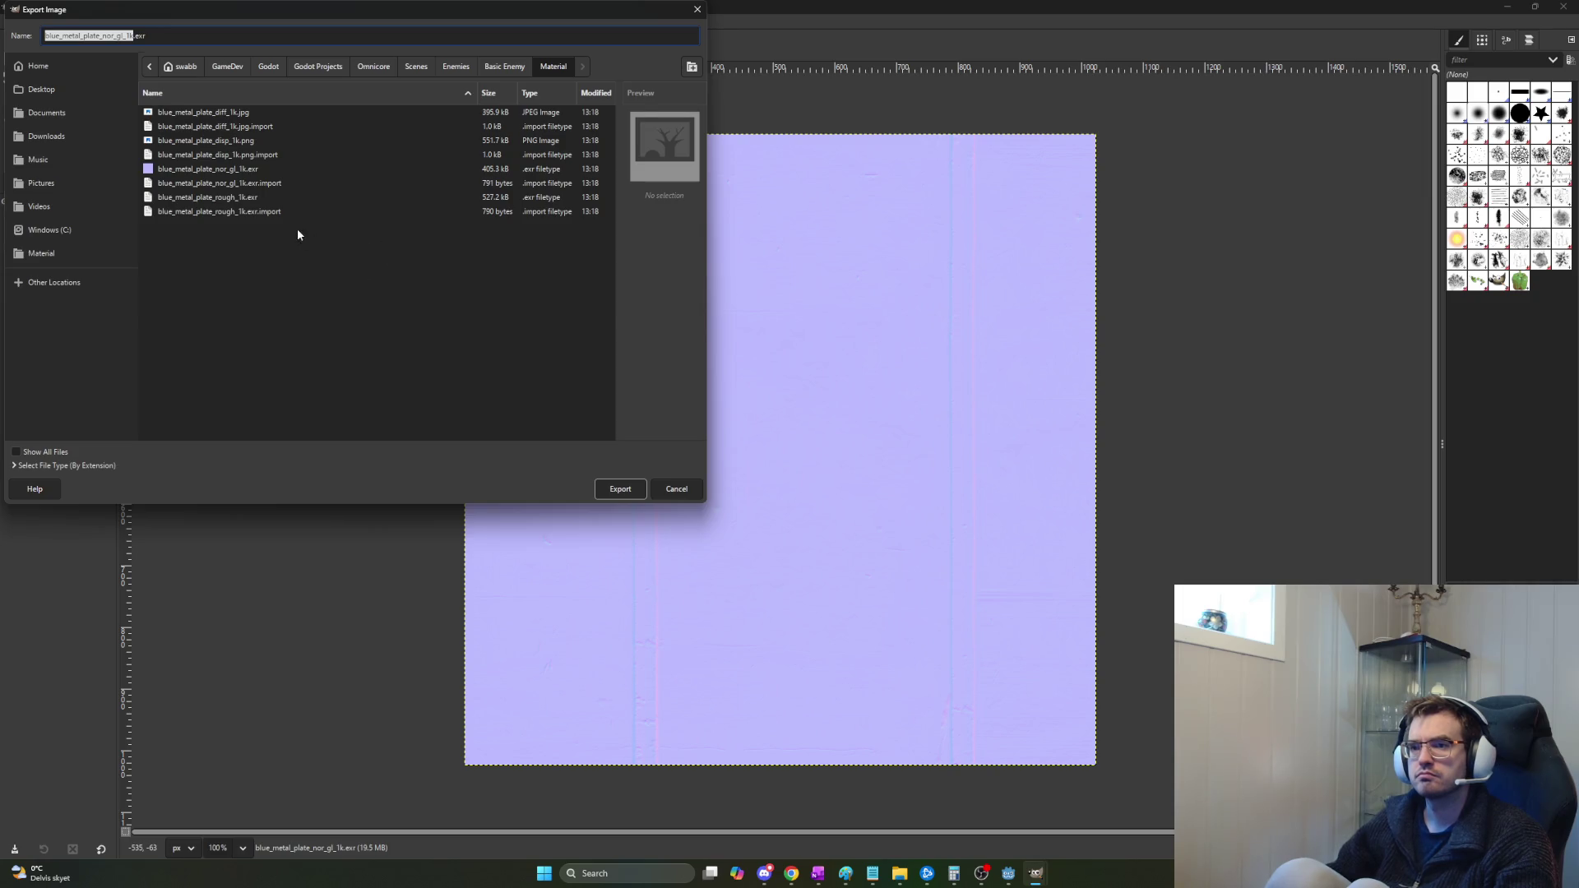
{"action": "key", "text": "Right"}
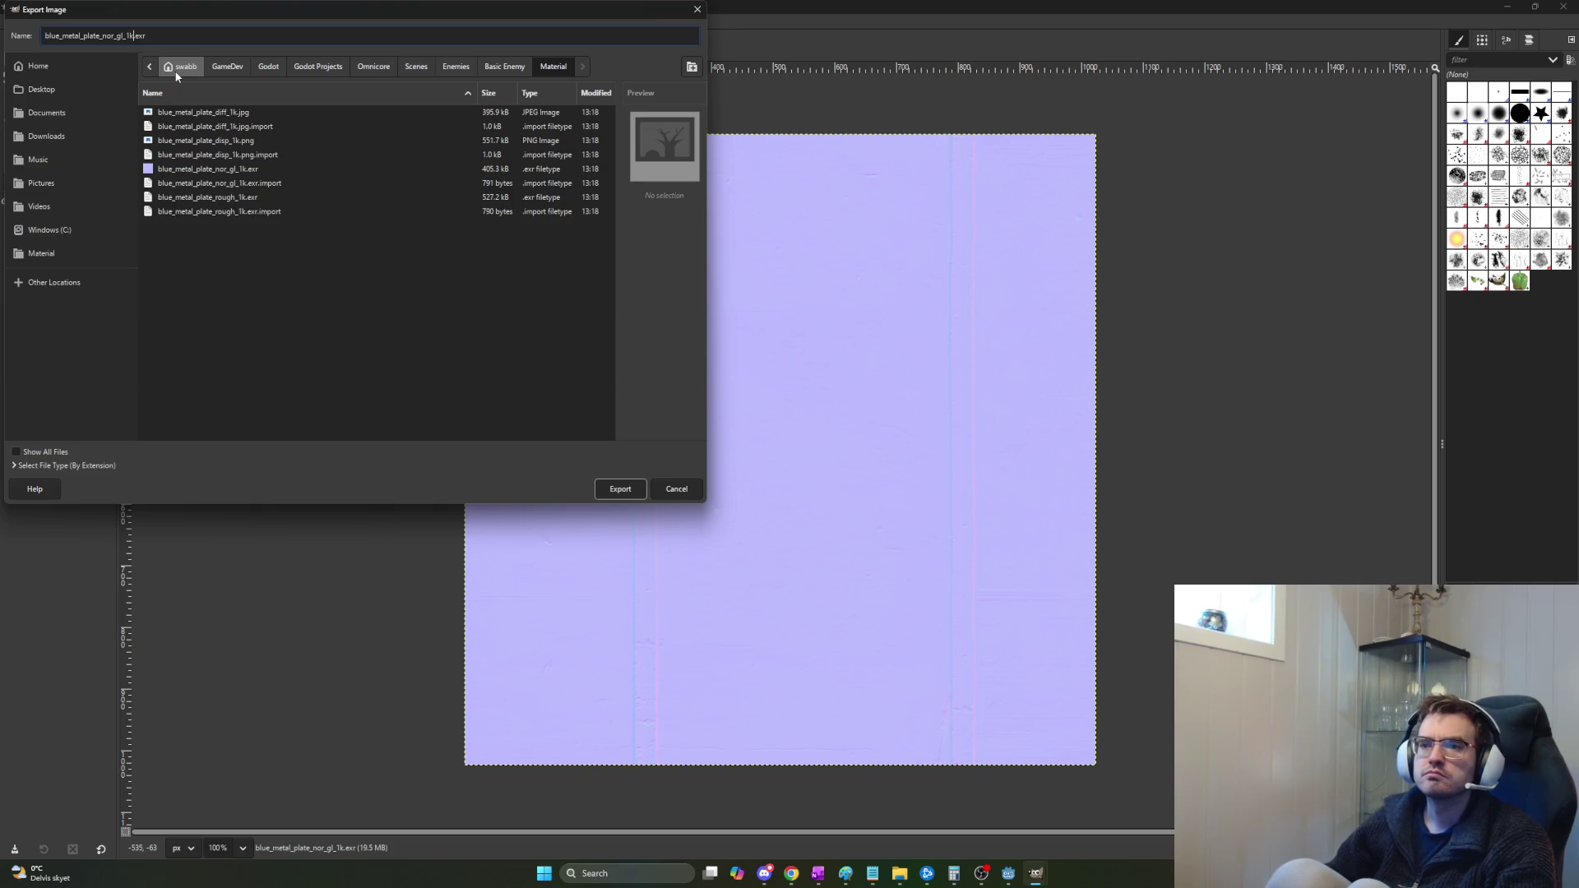
{"action": "type", "text": "_exported"}
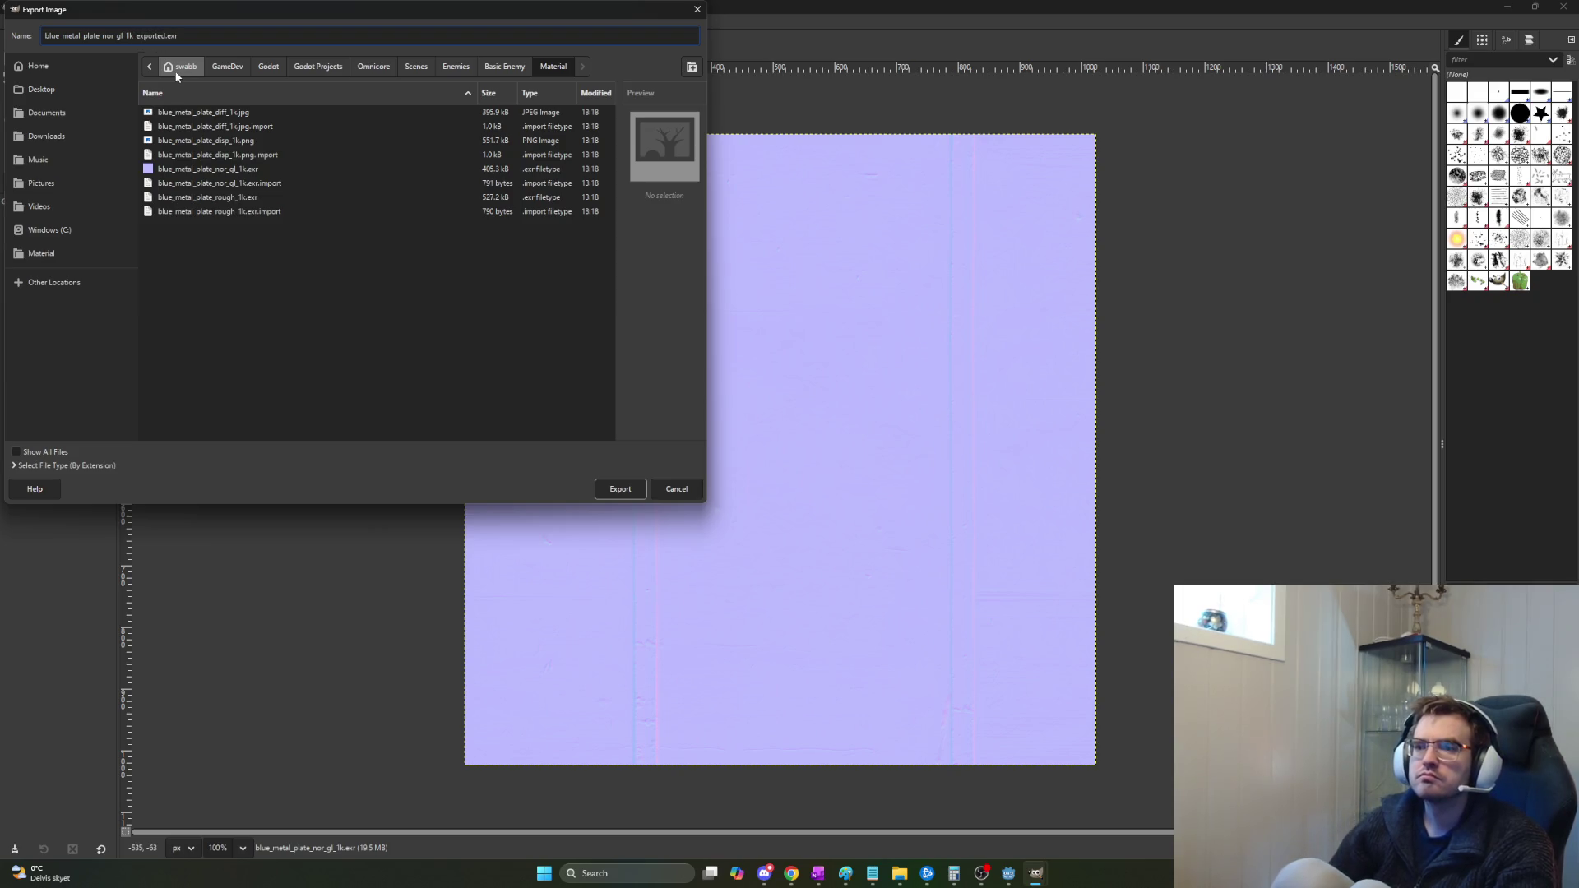
{"action": "left_click", "coordinate": [618, 491]}
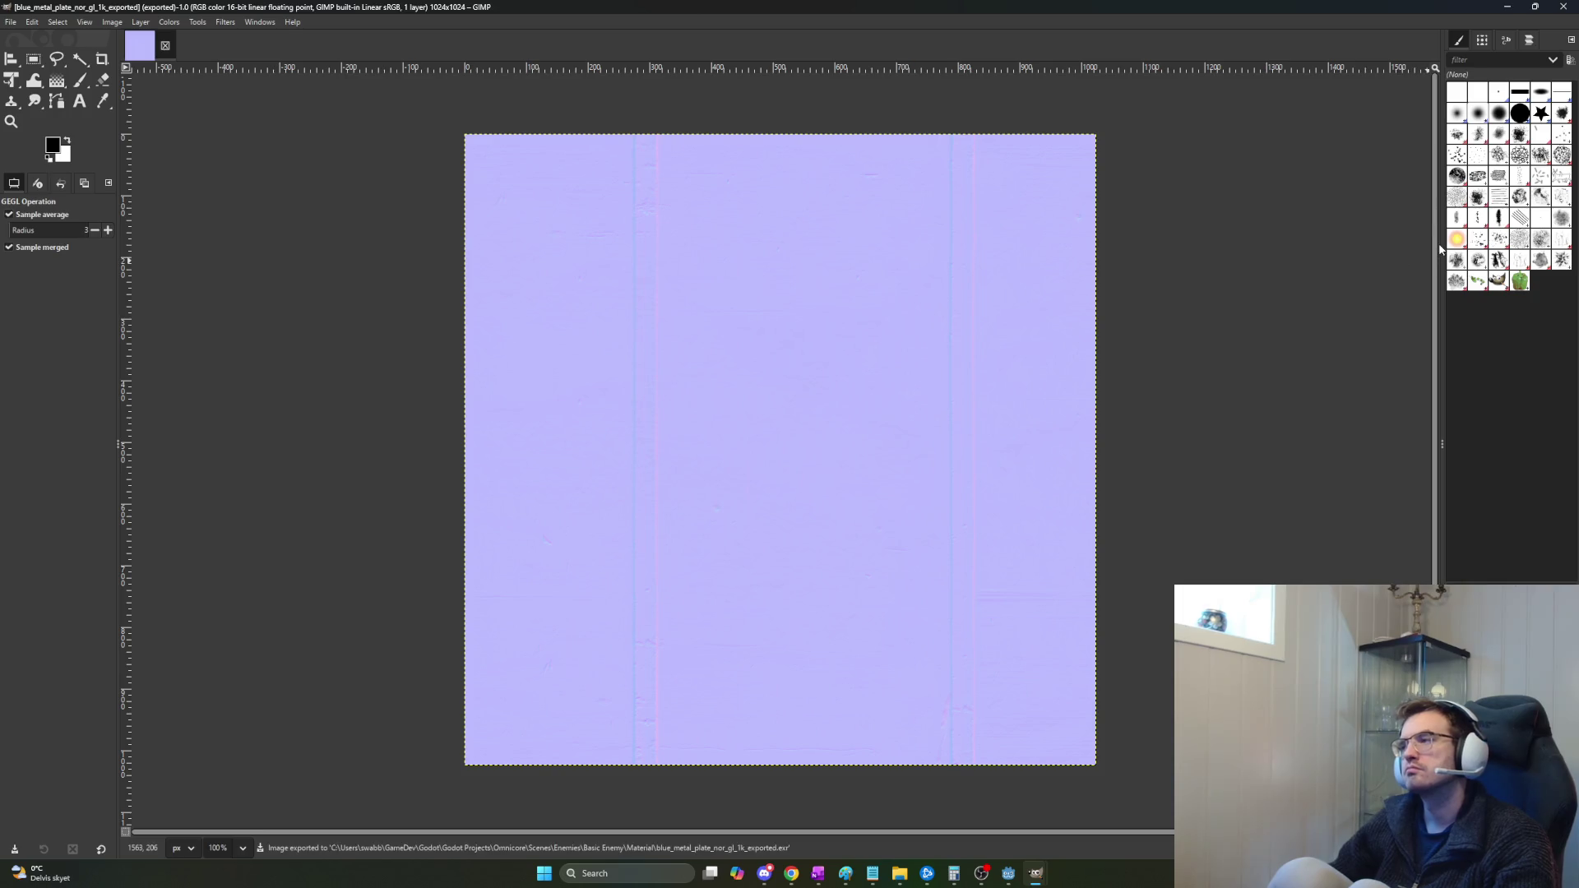
{"action": "left_click", "coordinate": [1507, 10]}
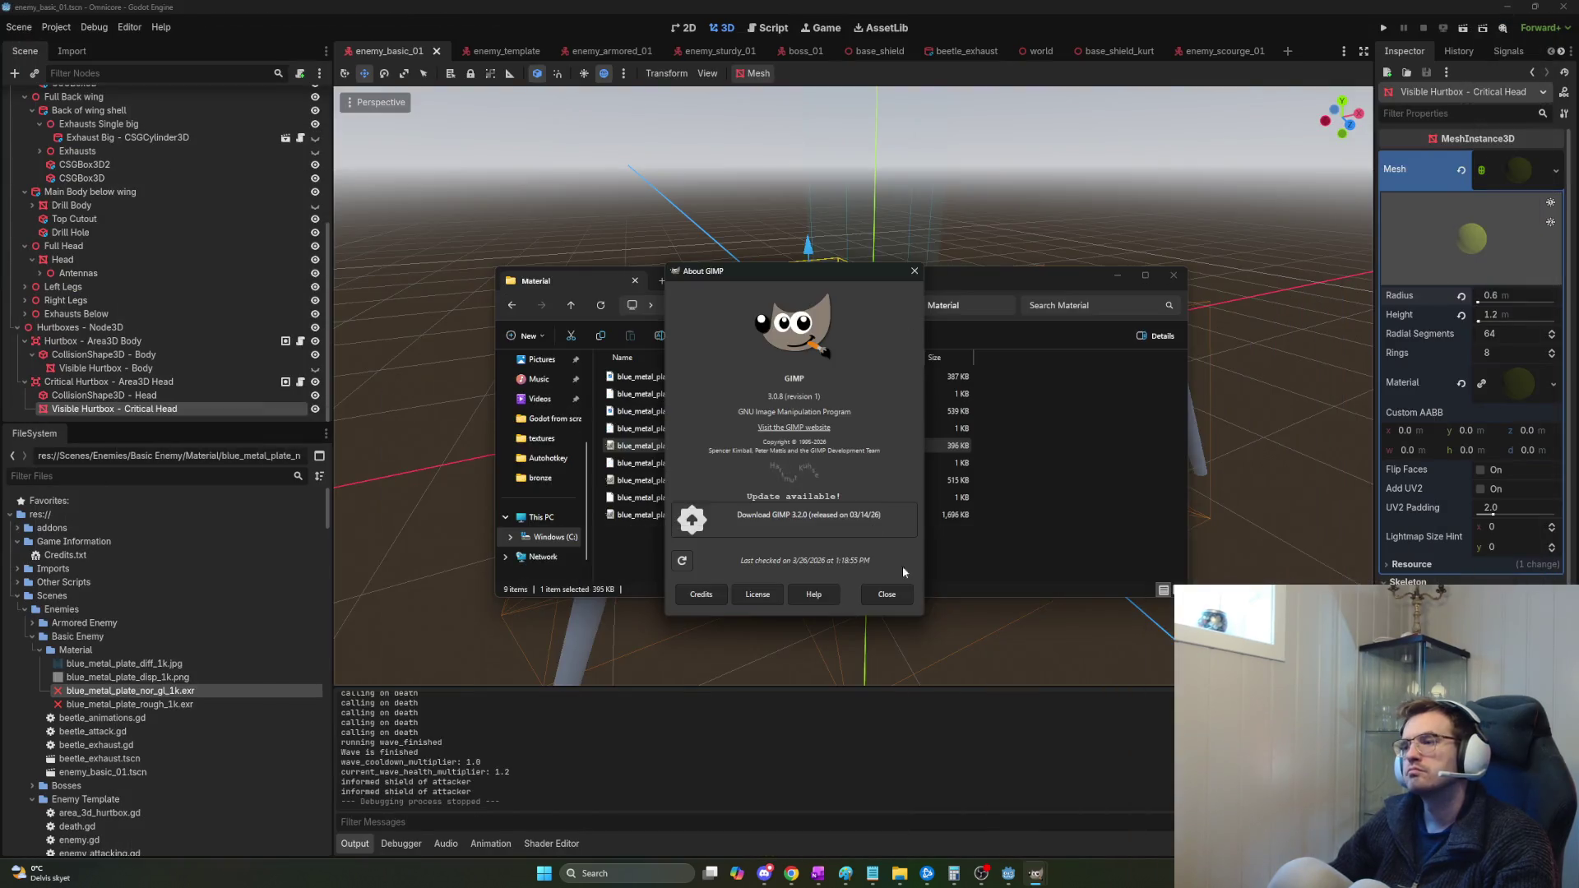
Open blue_metal_plate_rough_1k.exr and export it as blue_metal_plate_rough_1k_exported.exr.
{"action": "left_click", "coordinate": [915, 273]}
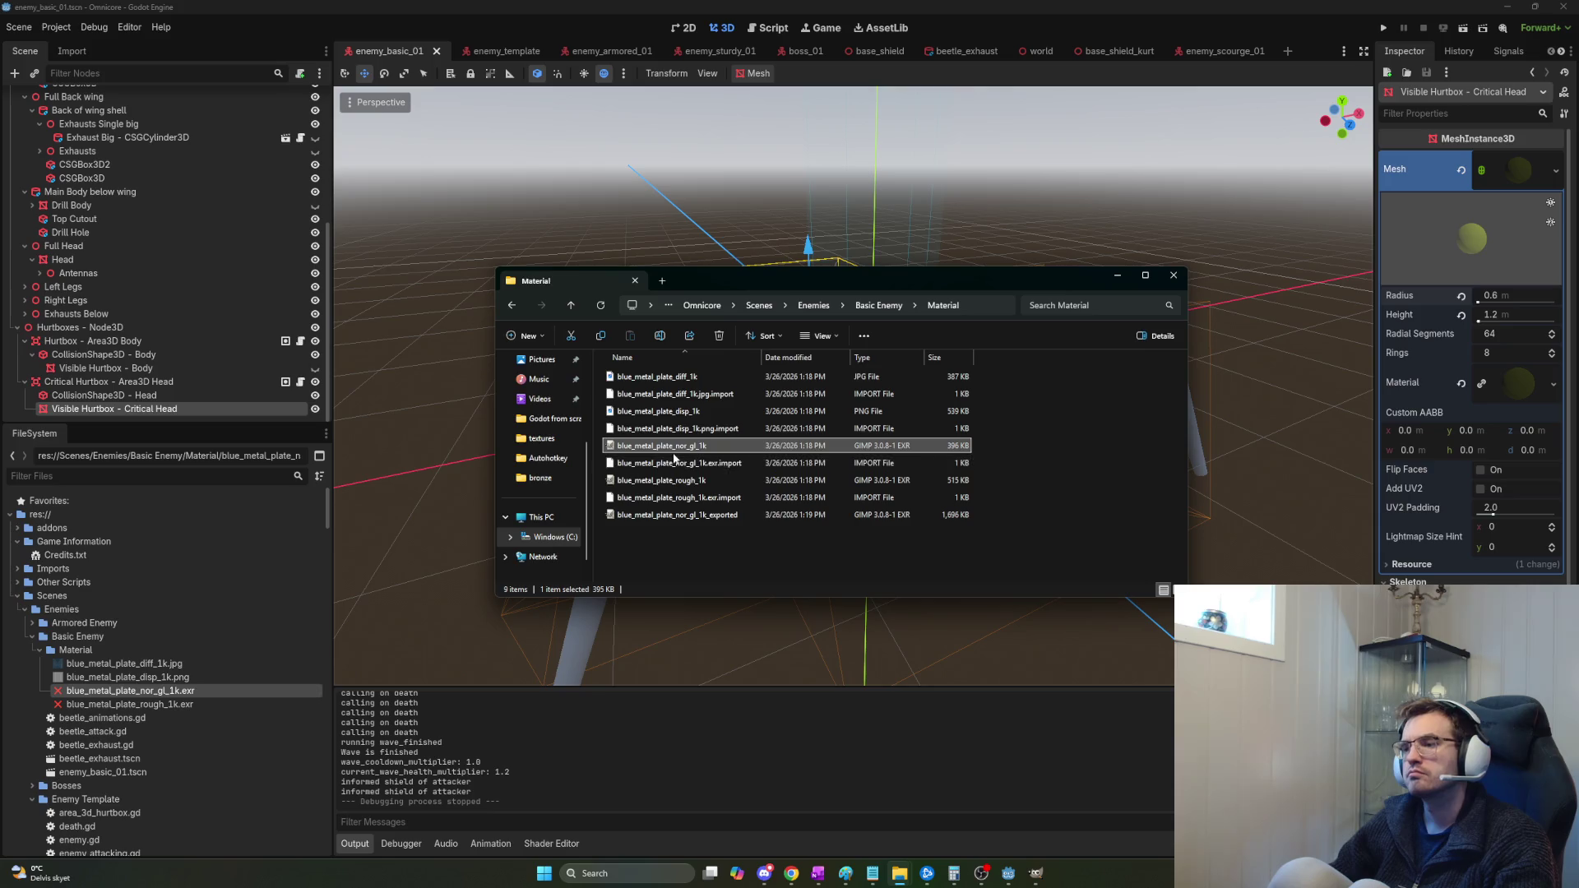
{"action": "double_click", "coordinate": [670, 486]}
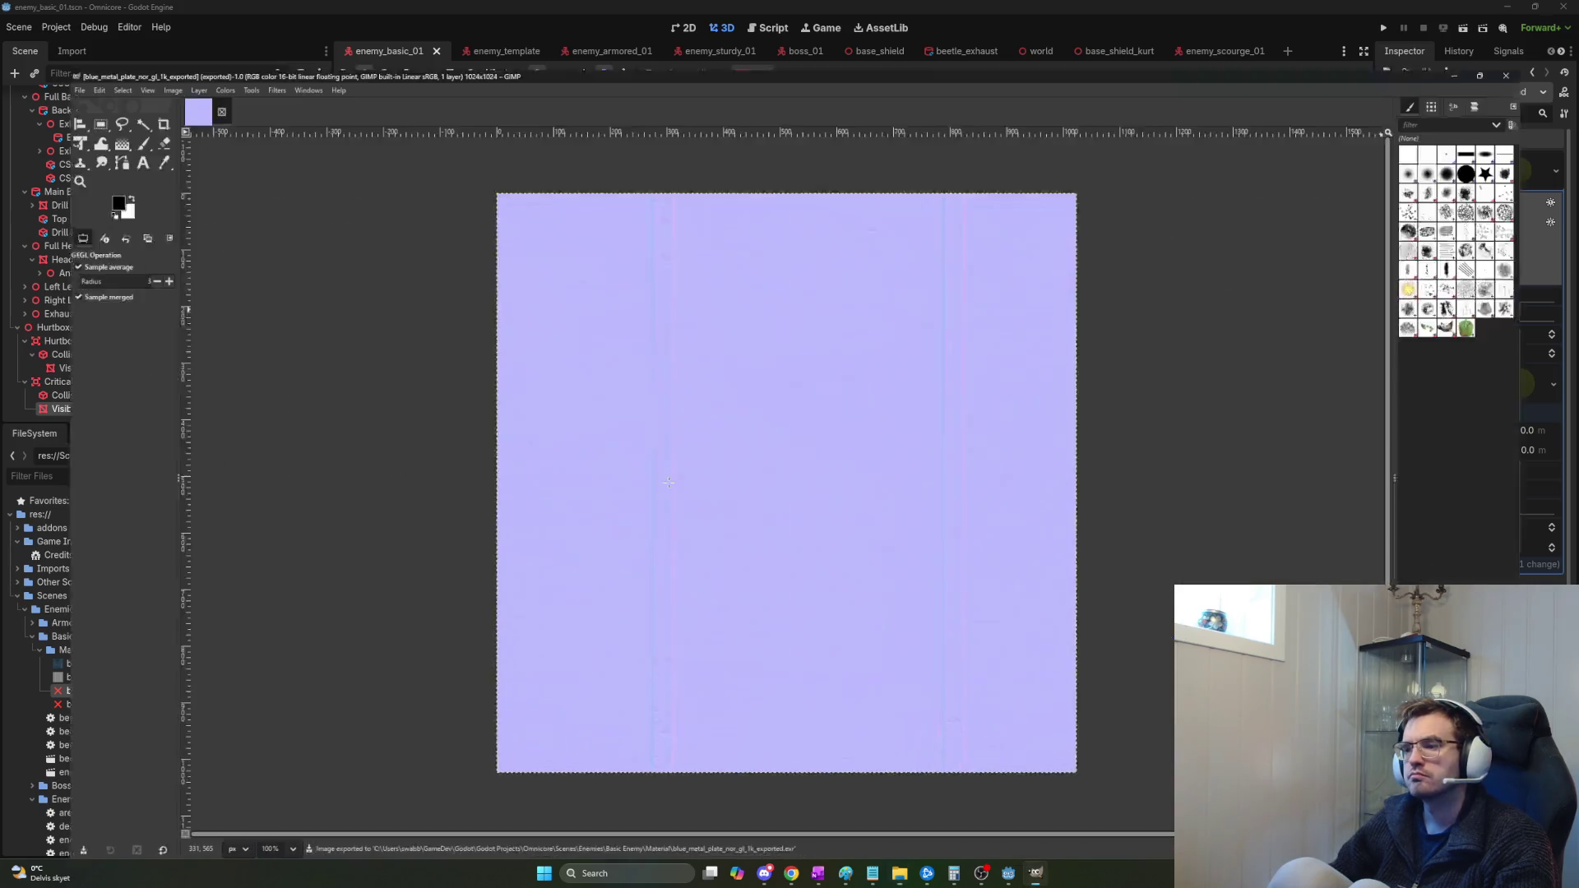
{"action": "left_click", "coordinate": [8, 23]}
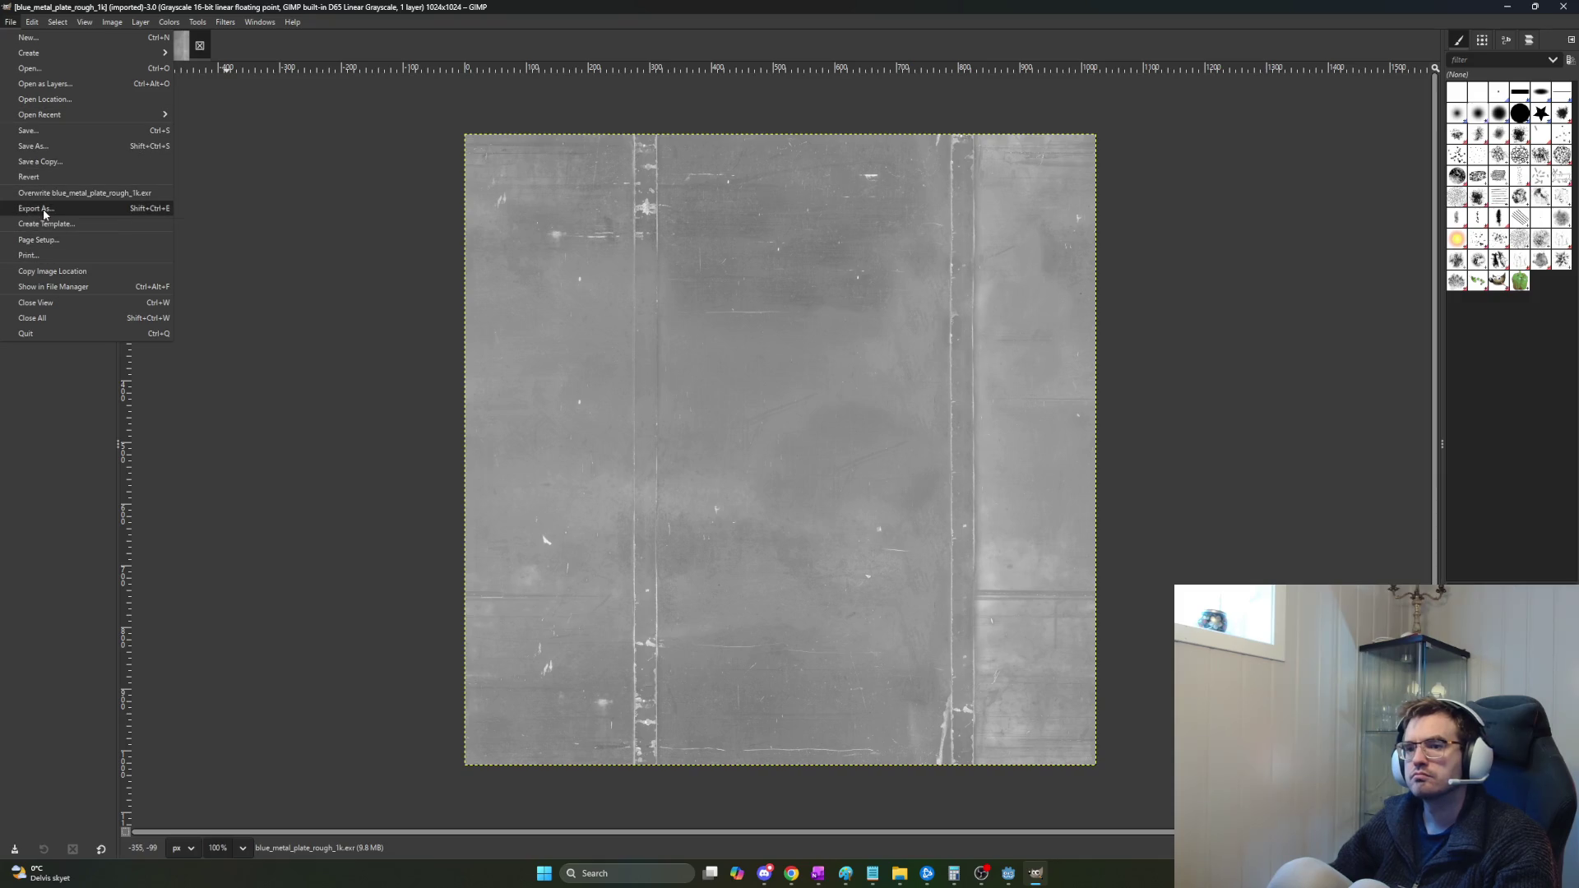
{"action": "left_click", "coordinate": [44, 211]}
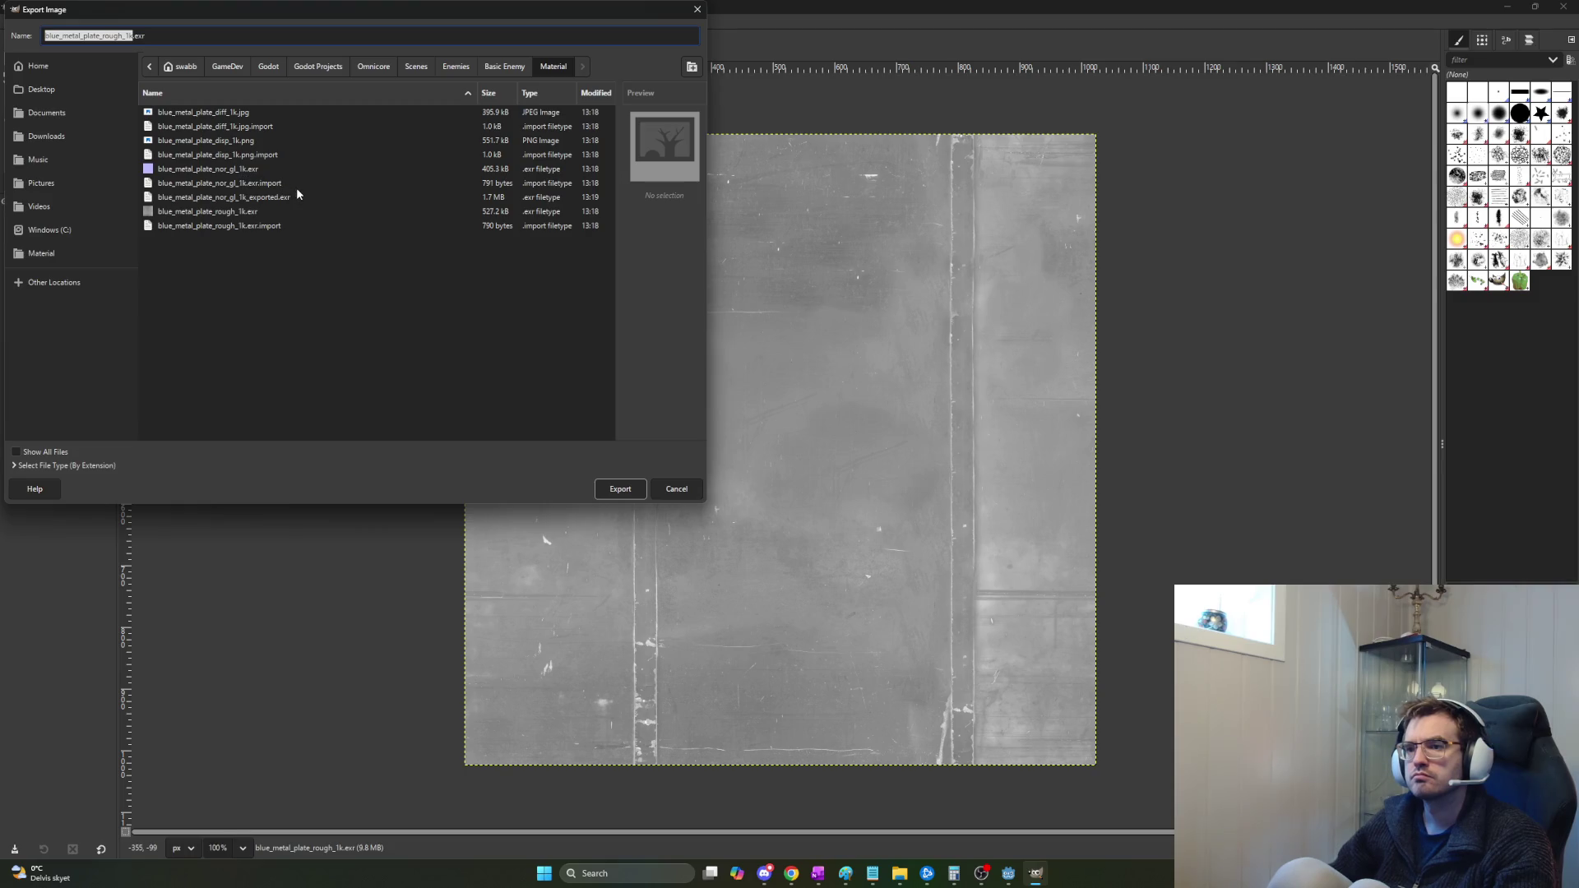
{"action": "key", "text": "End"}
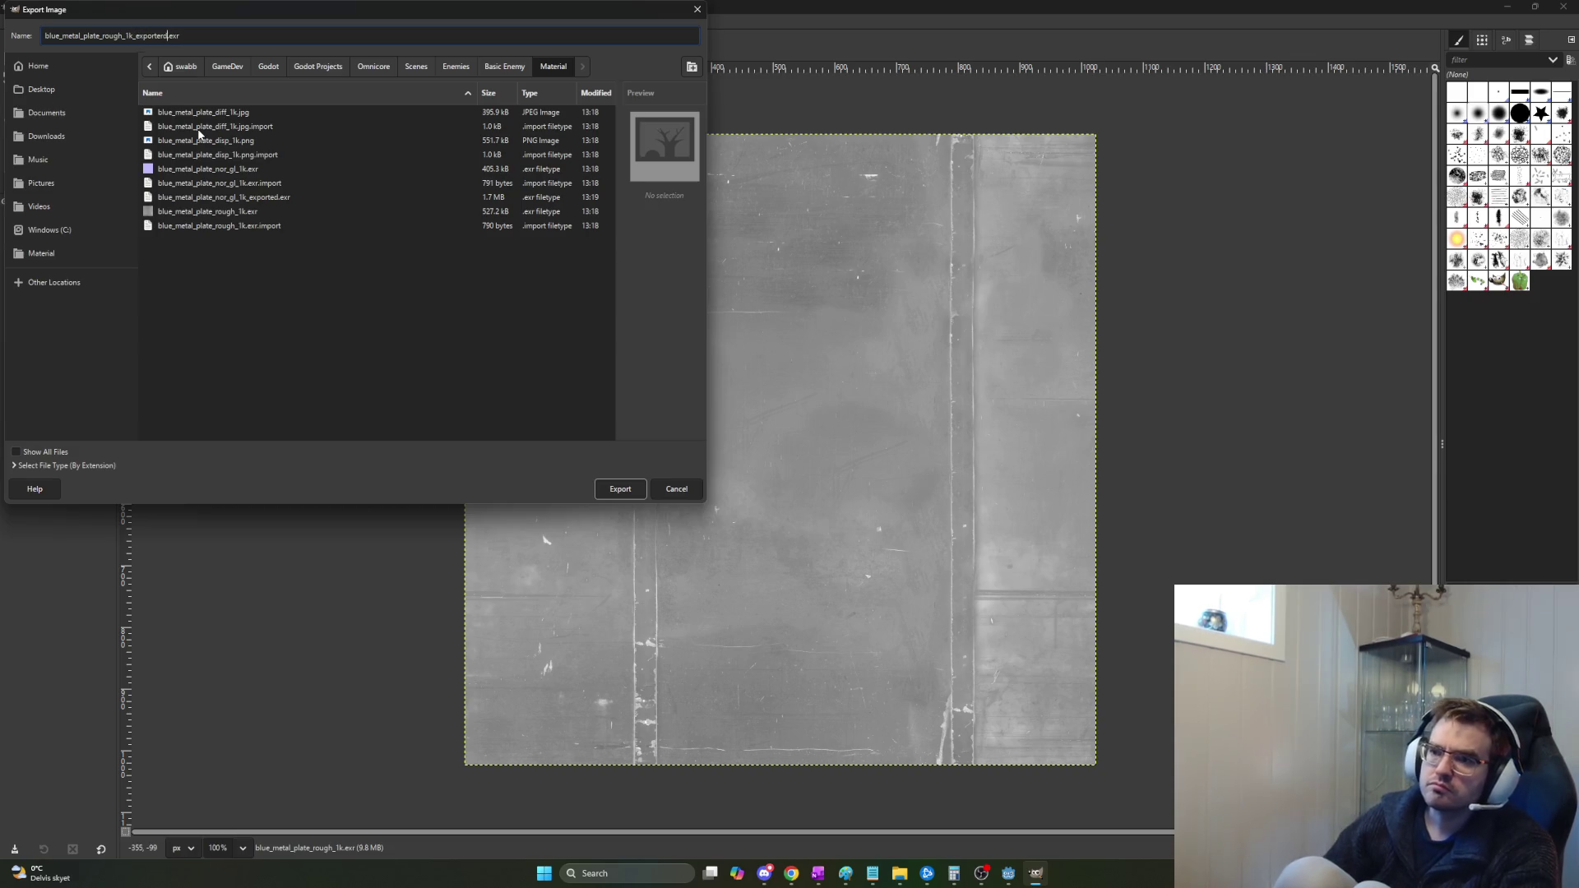
{"action": "type", "text": "ed"}
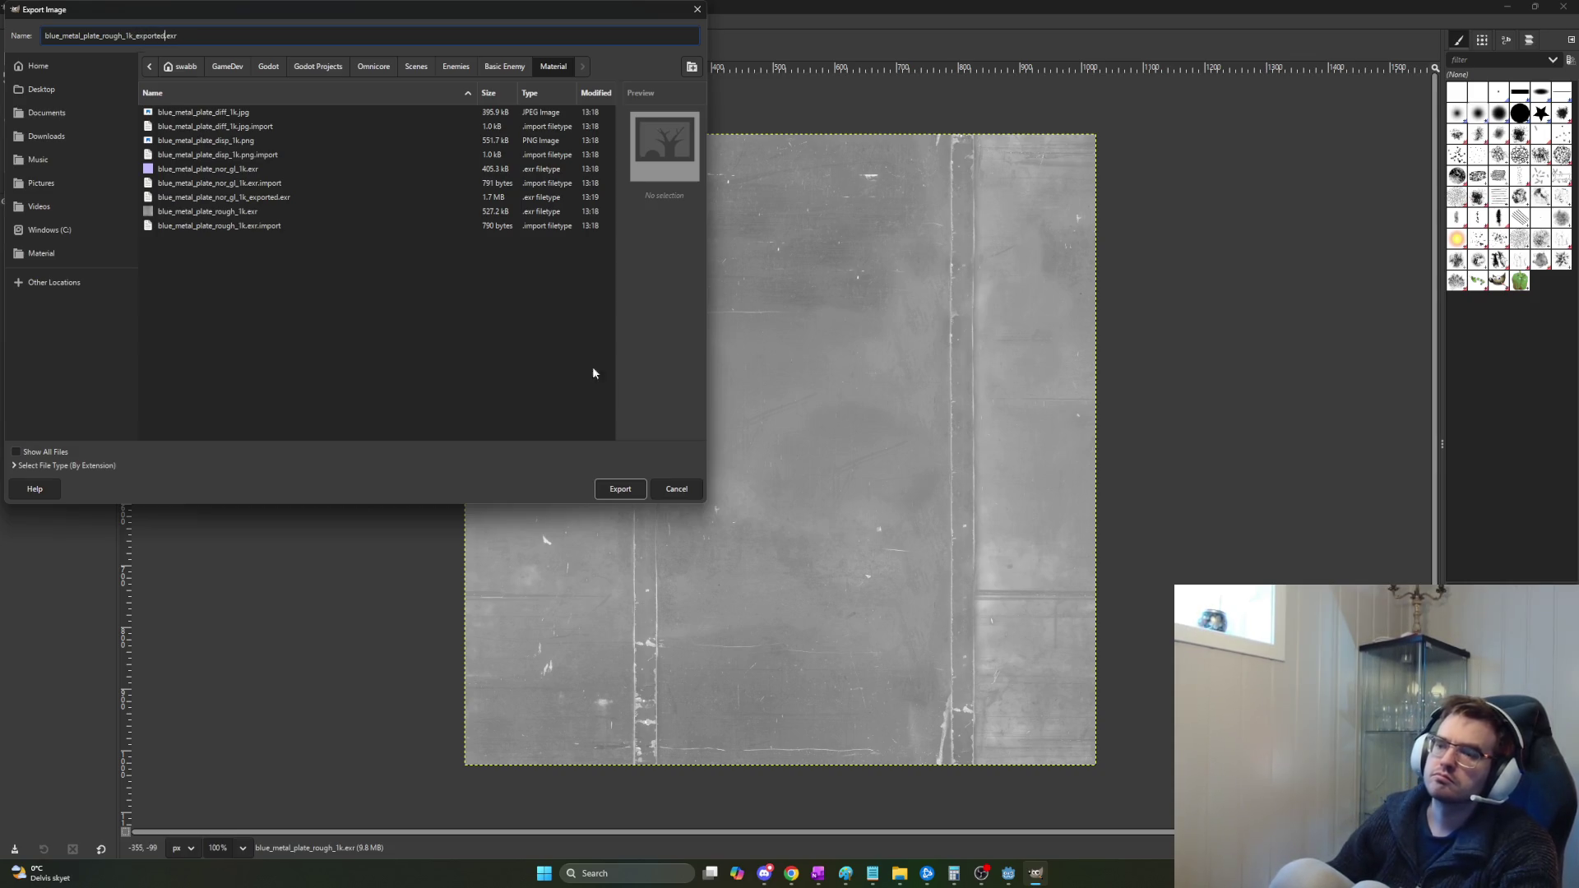
{"action": "left_click", "coordinate": [624, 483]}
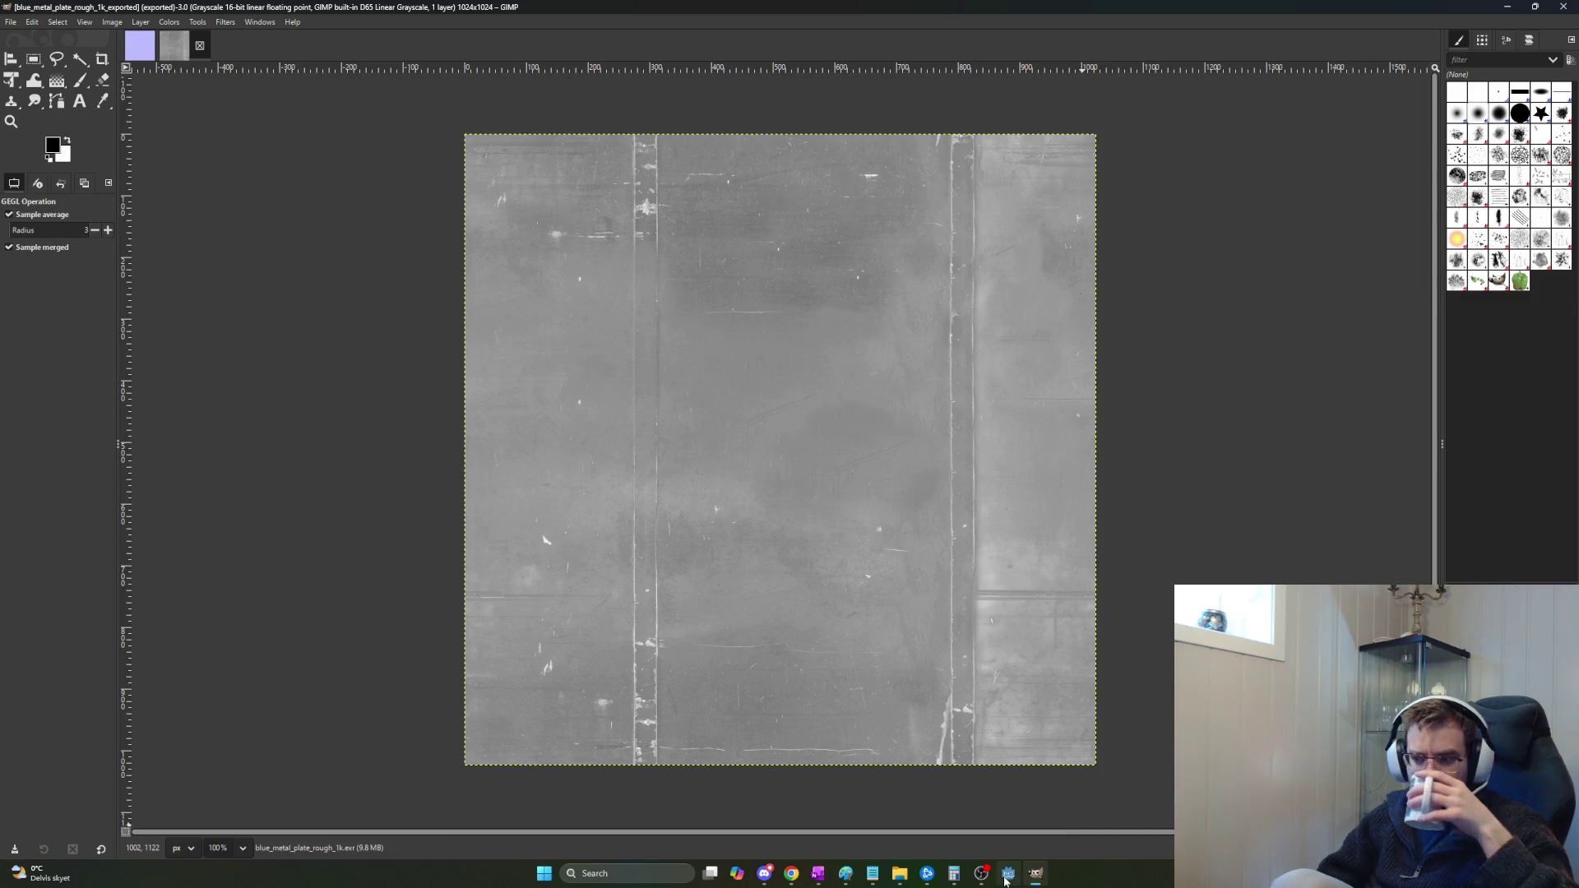
{"action": "left_click", "coordinate": [1007, 876]}
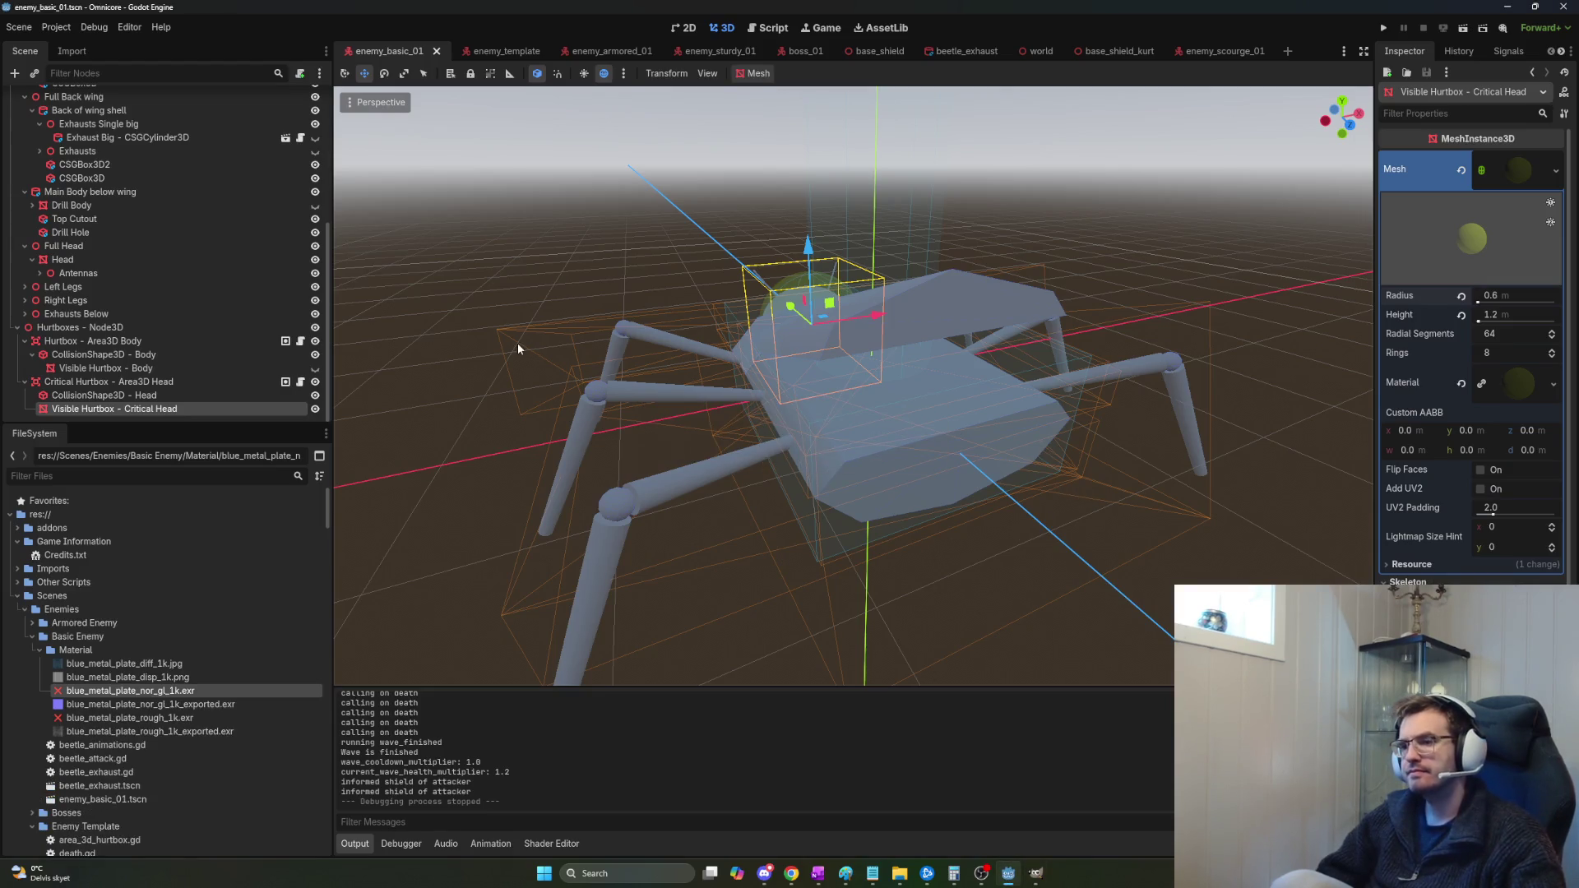
Create a StandardMaterial3D resource saved as beetle_material_01.tres in the Material folder.
{"action": "scroll", "coordinate": [854, 387], "scroll_direction": "up", "scroll_amount": 5}
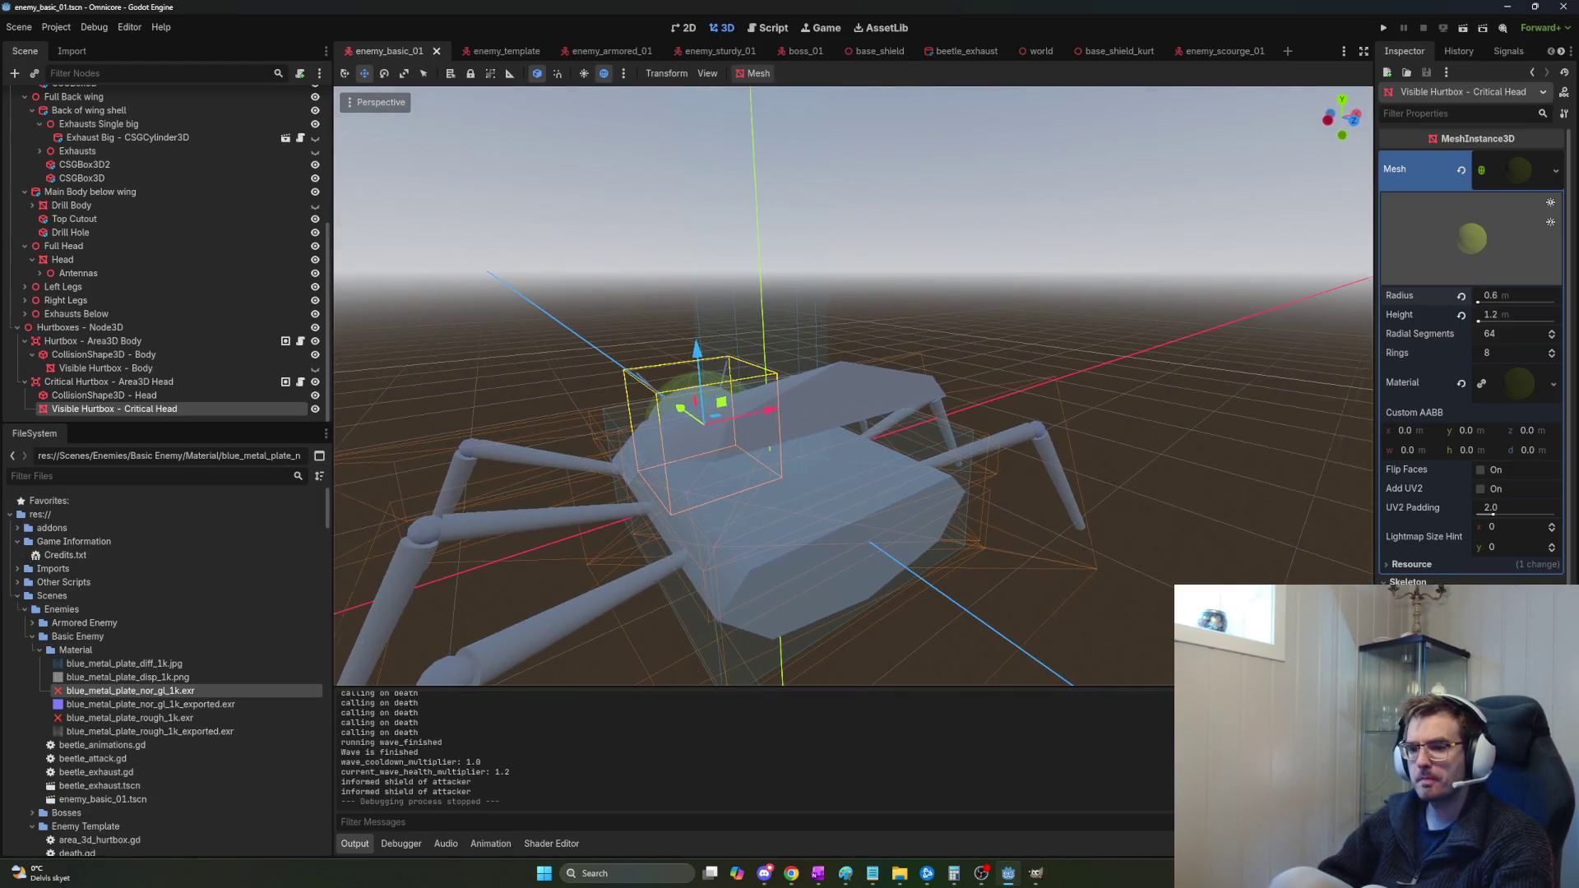
{"action": "scroll", "coordinate": [854, 387], "scroll_direction": "down", "scroll_amount": 5}
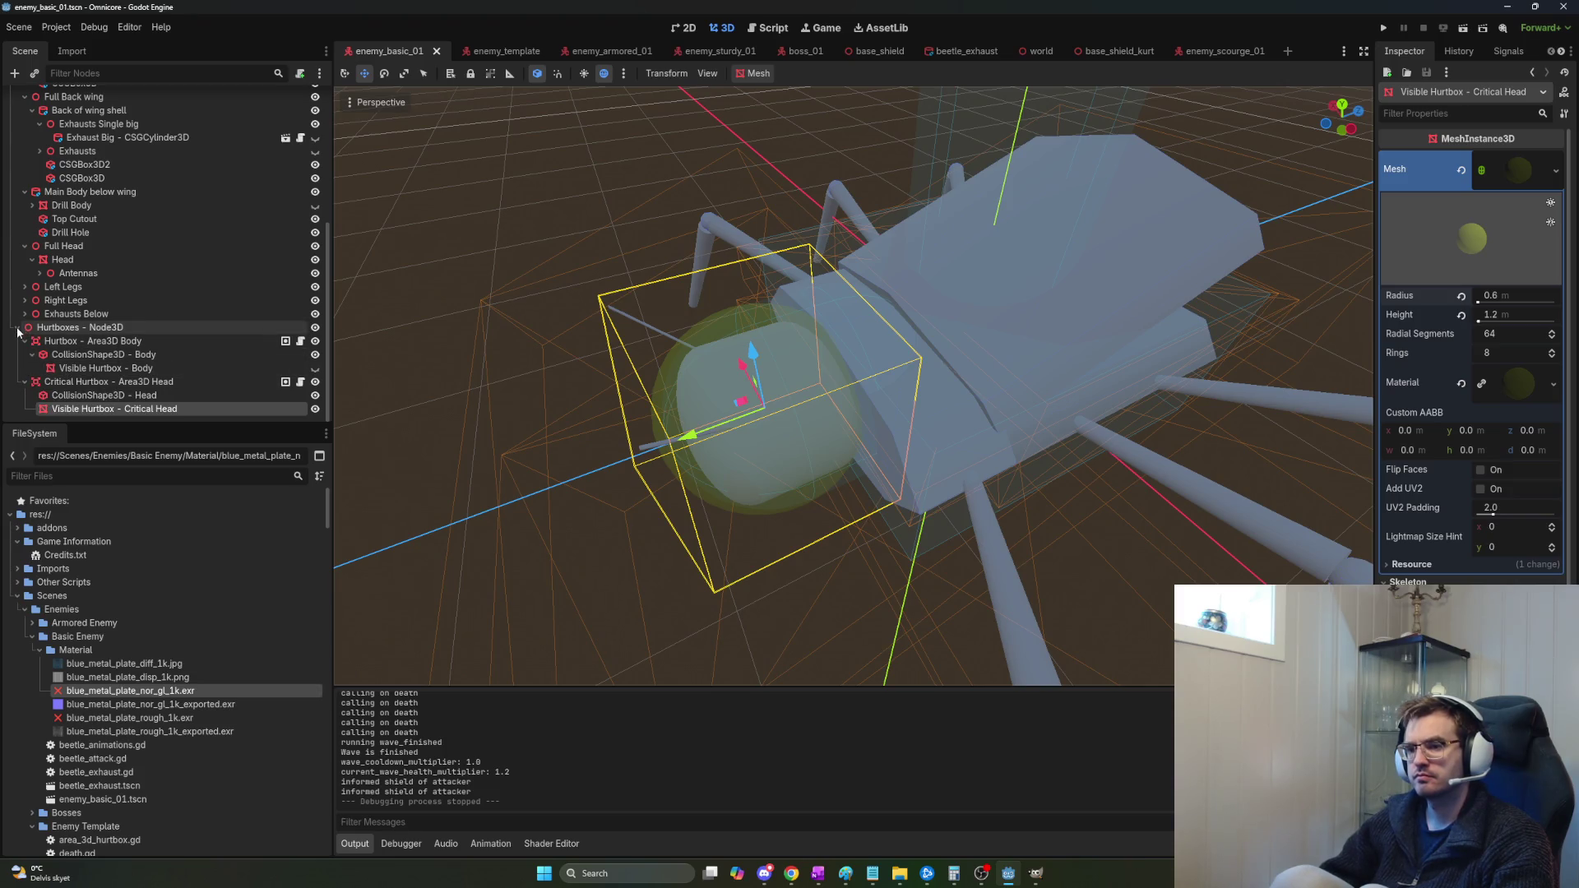
{"action": "left_click", "coordinate": [110, 649]}
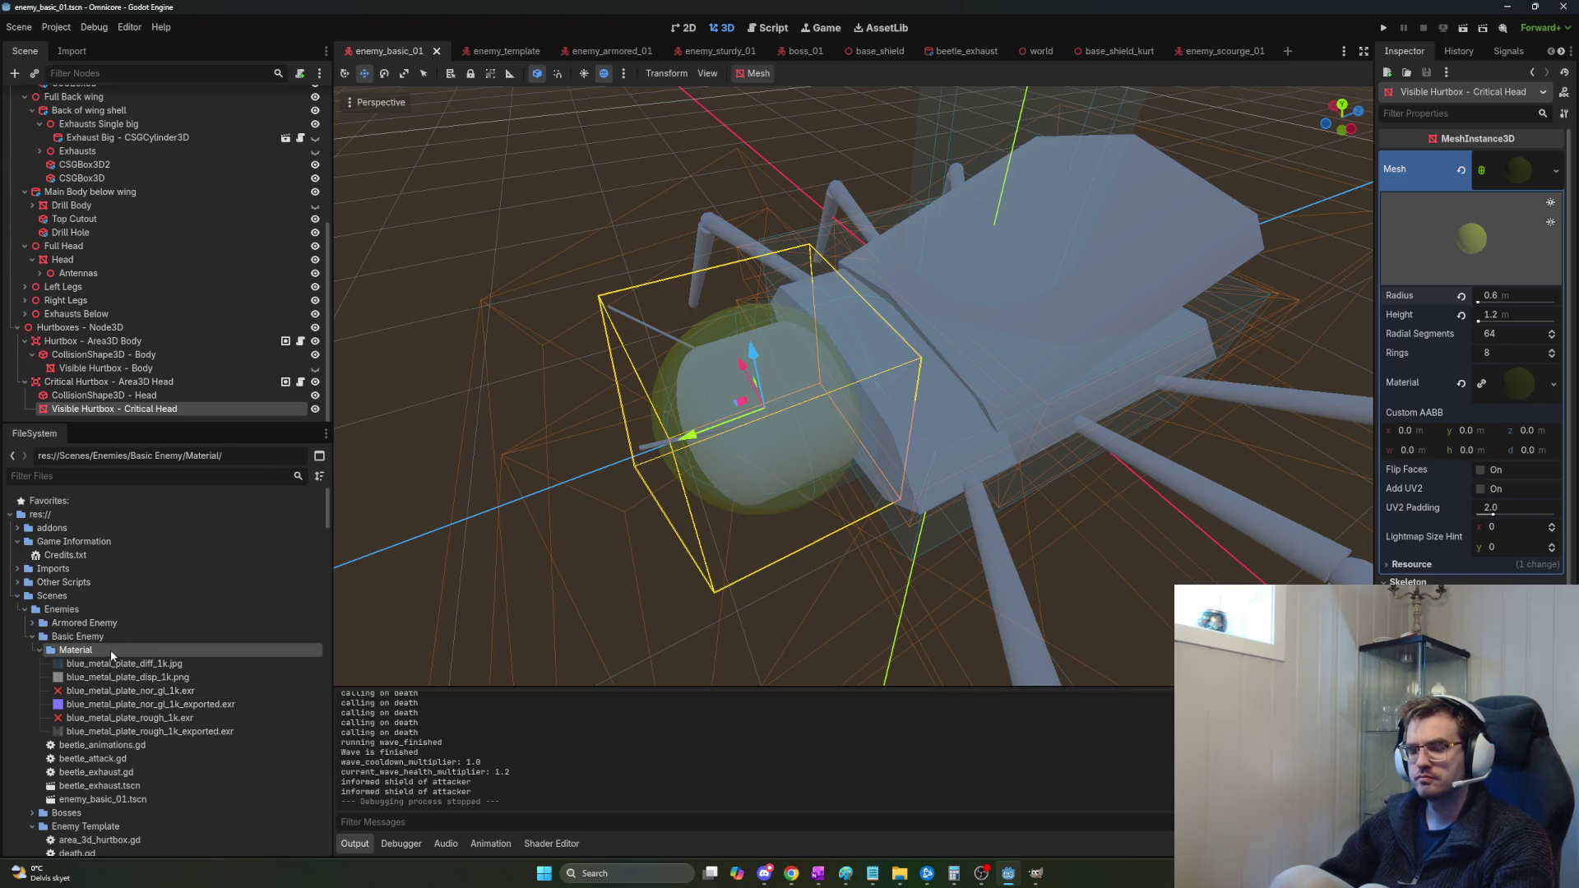
{"action": "key", "text": "ctrl+a"}
{"action": "key", "text": "Escape"}
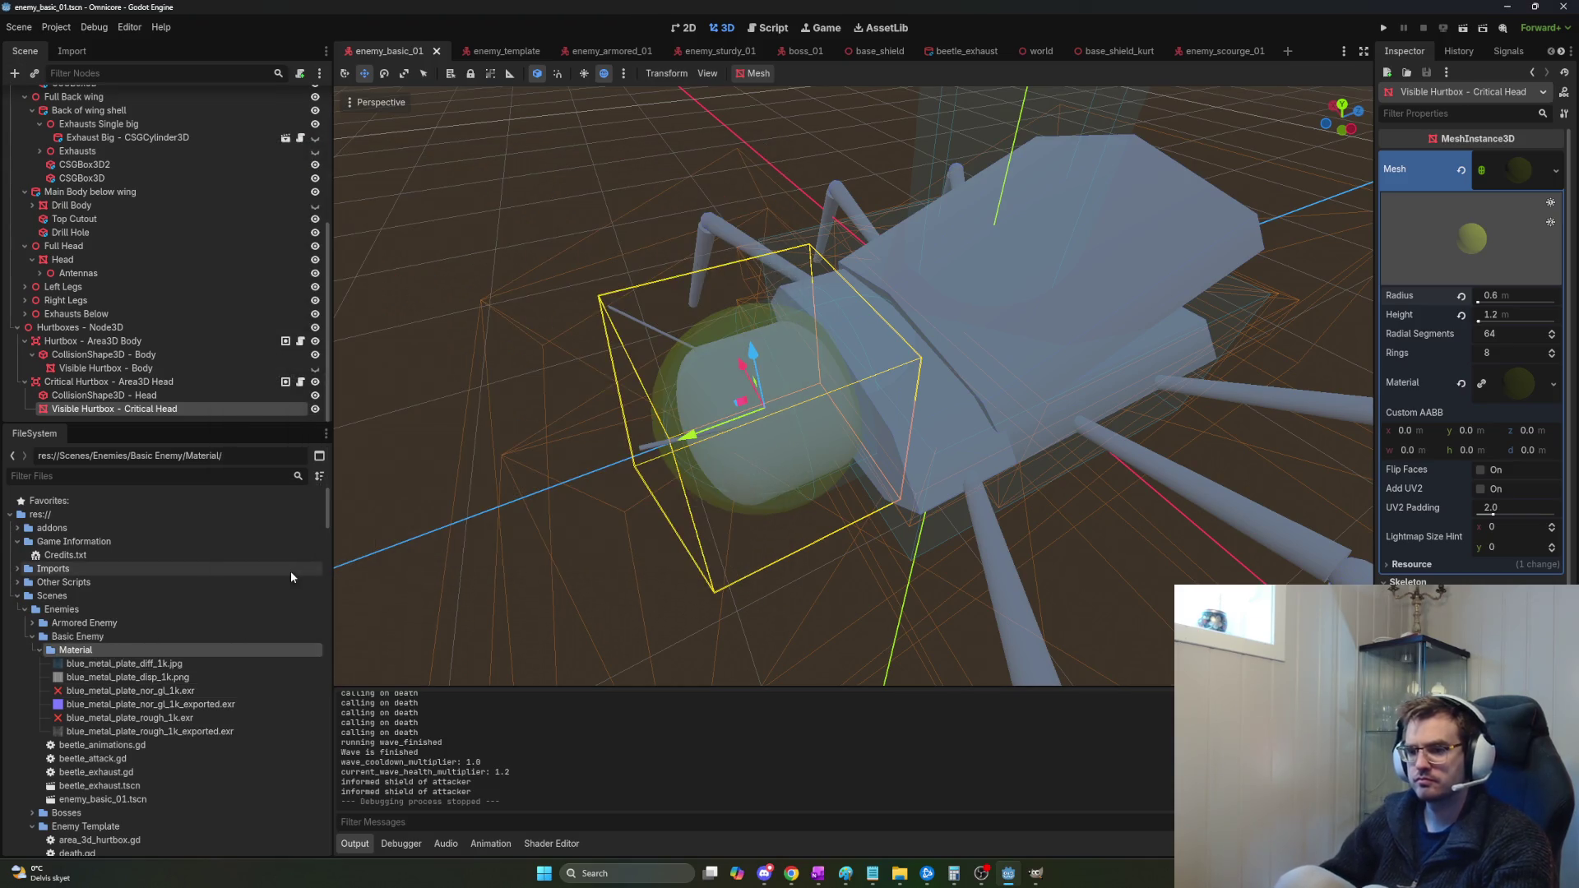
{"action": "right_click", "coordinate": [80, 631]}
{"action": "mouse_move", "coordinate": [175, 639]}
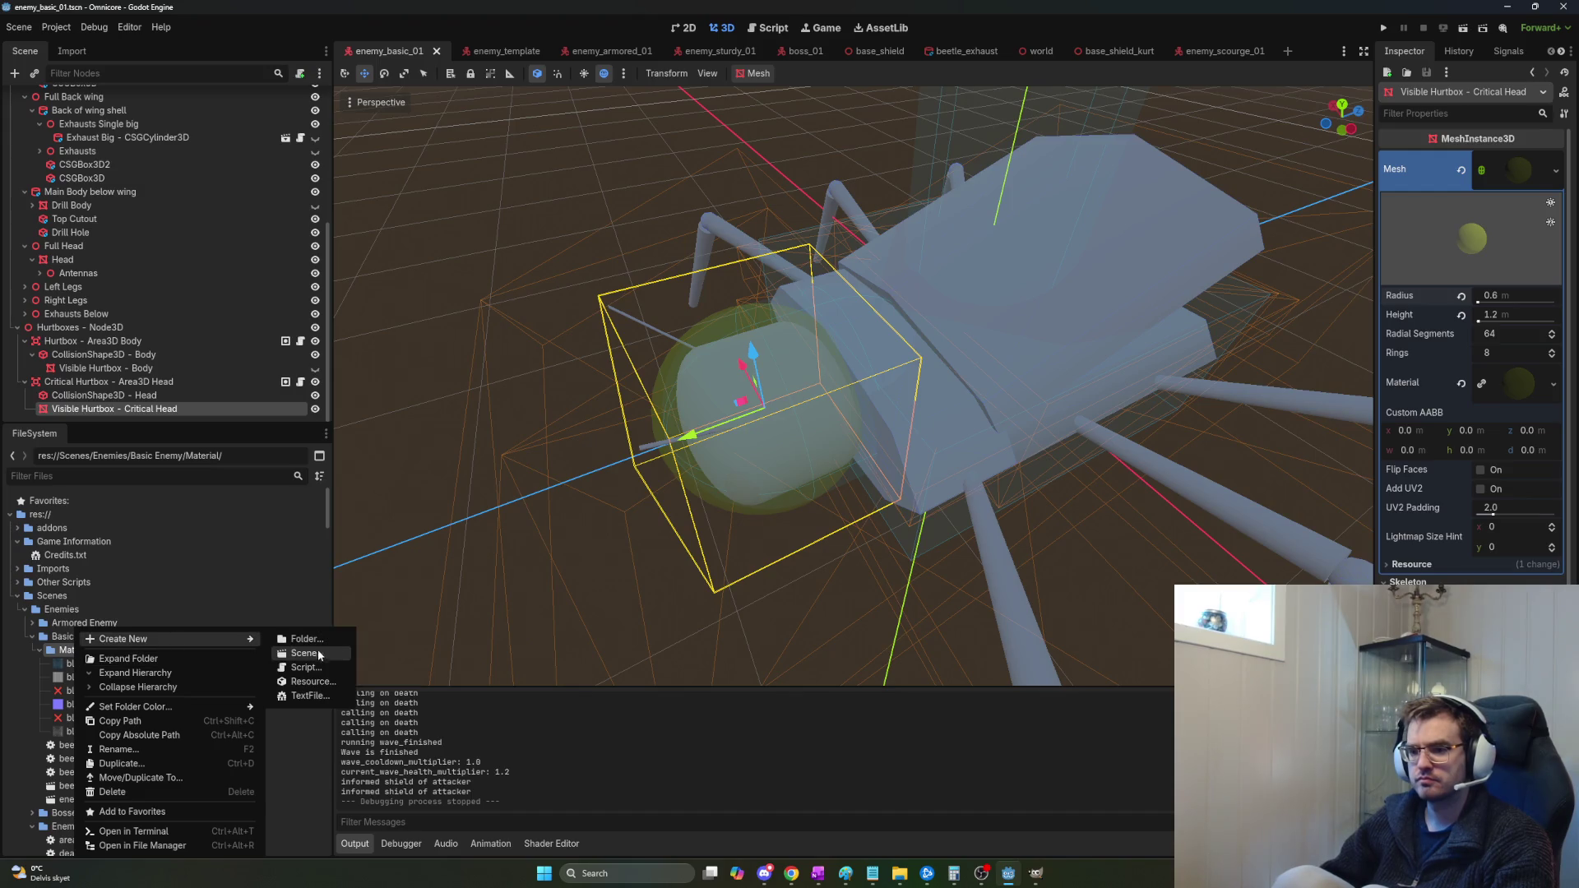
{"action": "left_click", "coordinate": [316, 682]}
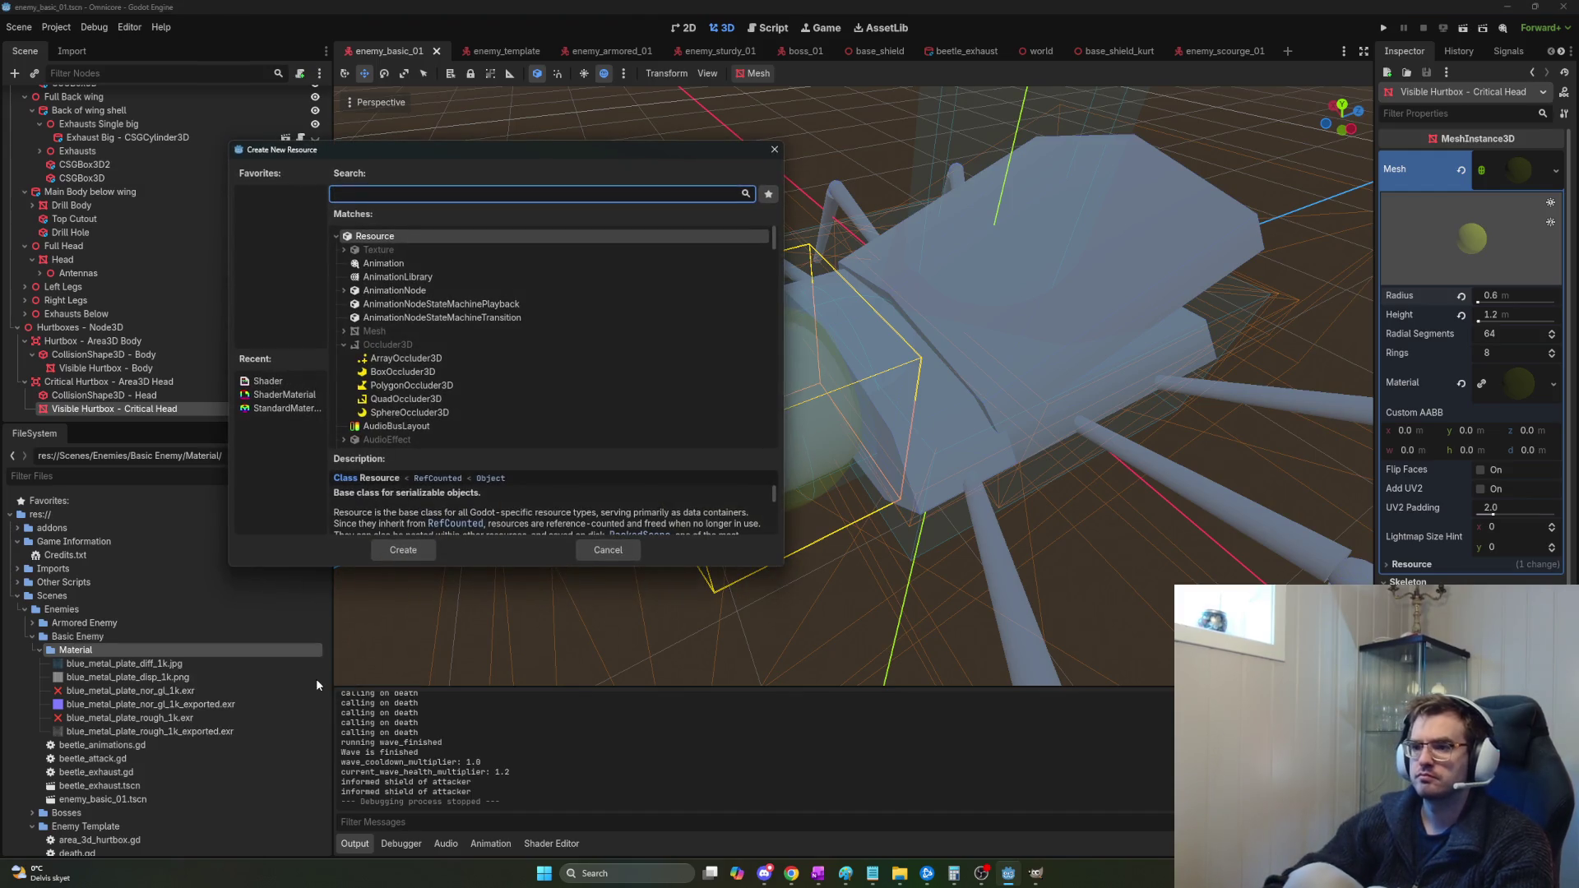
{"action": "type", "text": "material"}
{"action": "key", "text": "Down"}
{"action": "key", "text": "Down"}
{"action": "key", "text": "Down"}
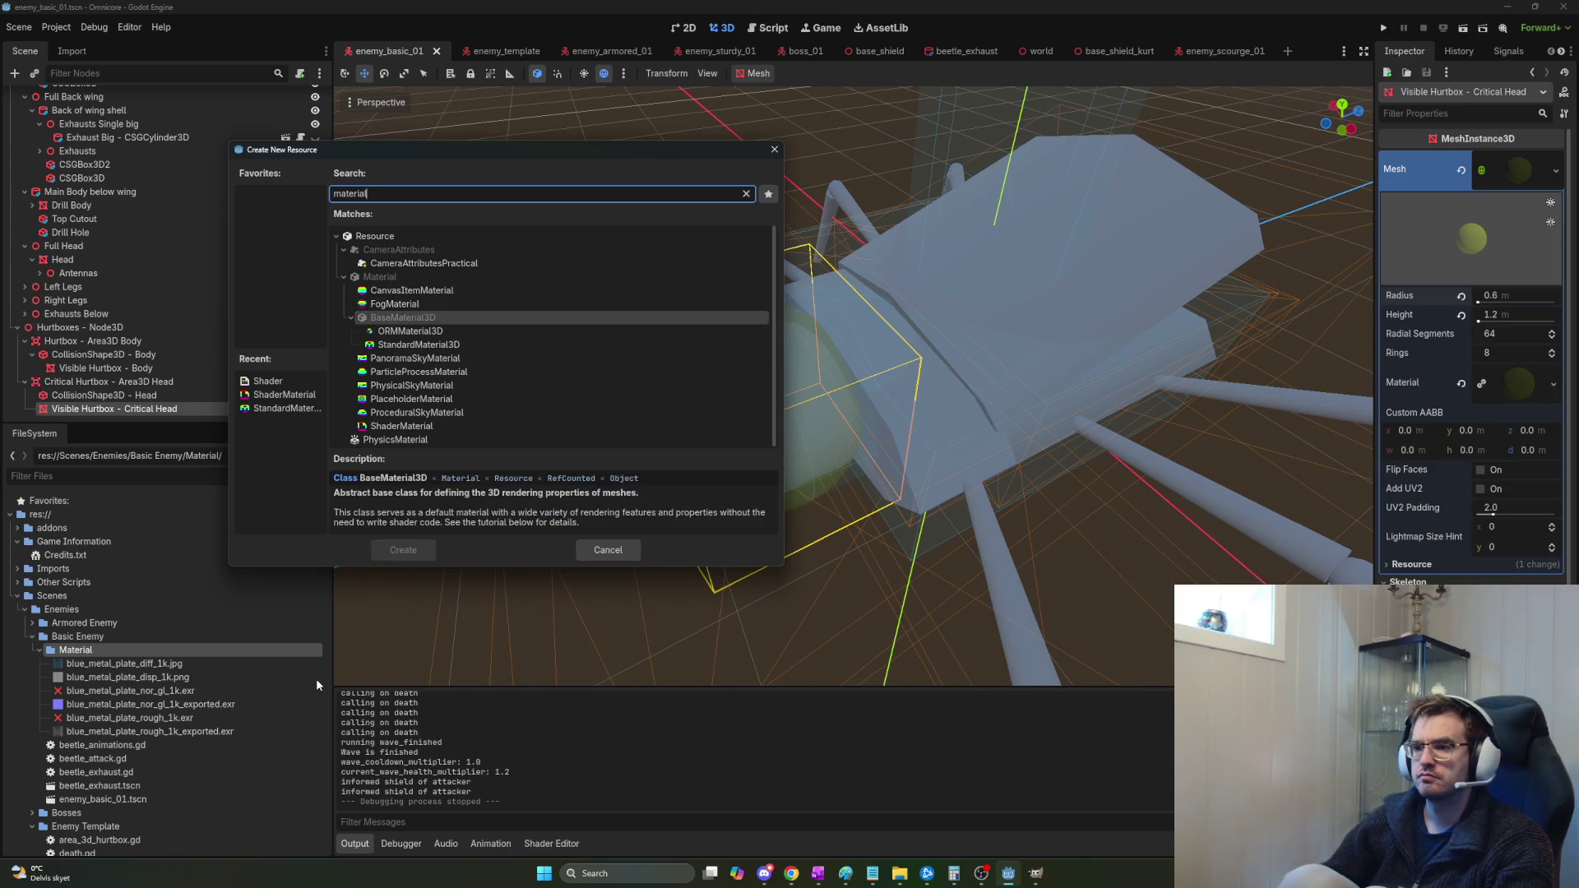
{"action": "key", "text": "Return"}
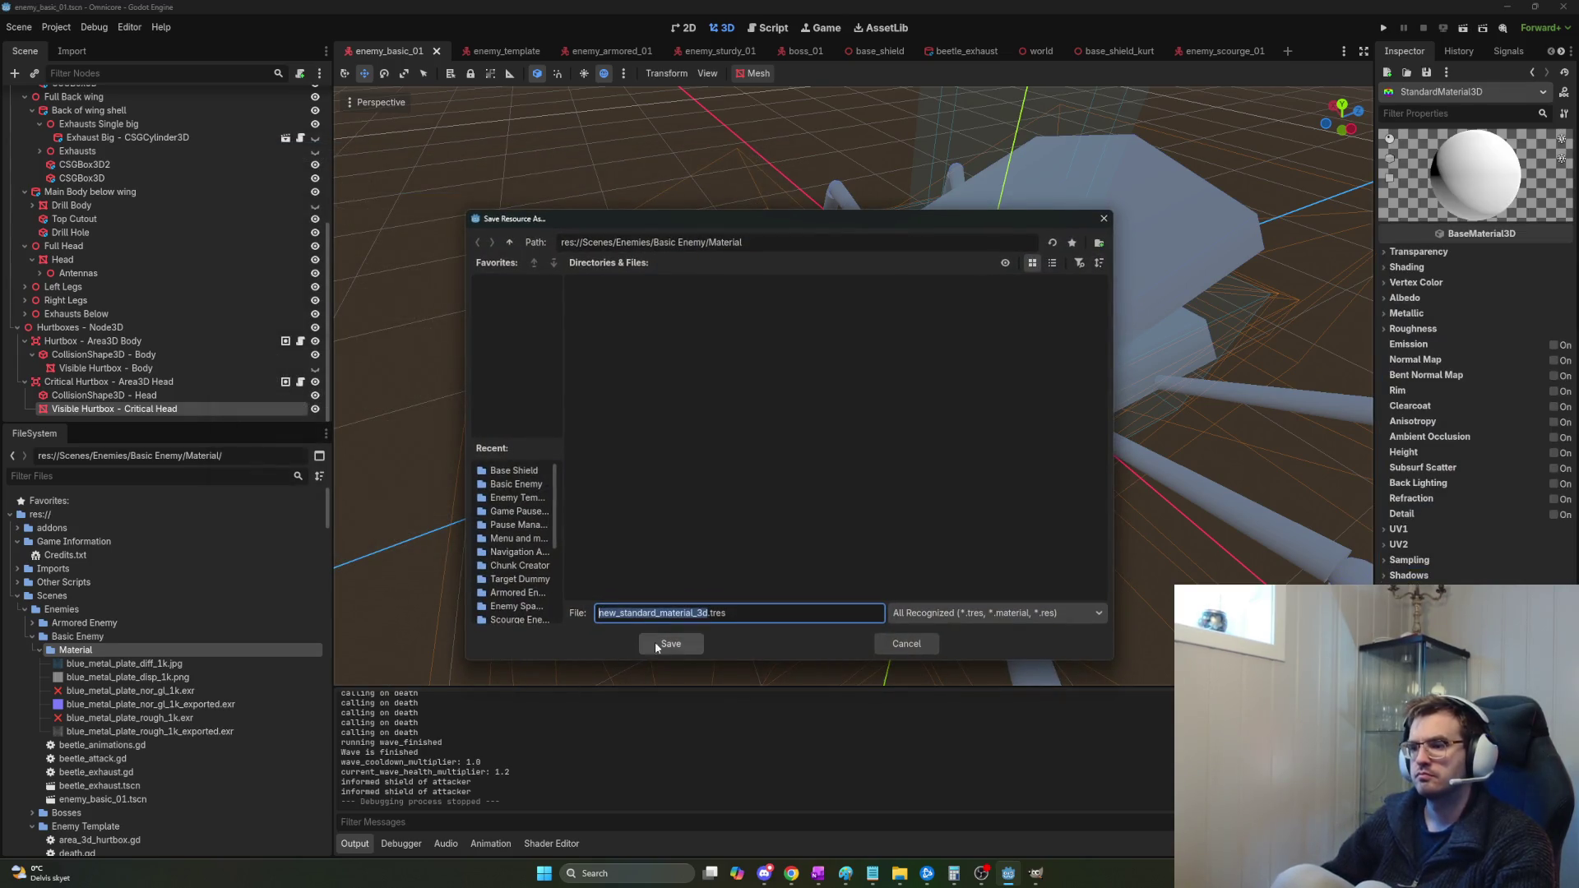
{"action": "type", "text": "beet"}
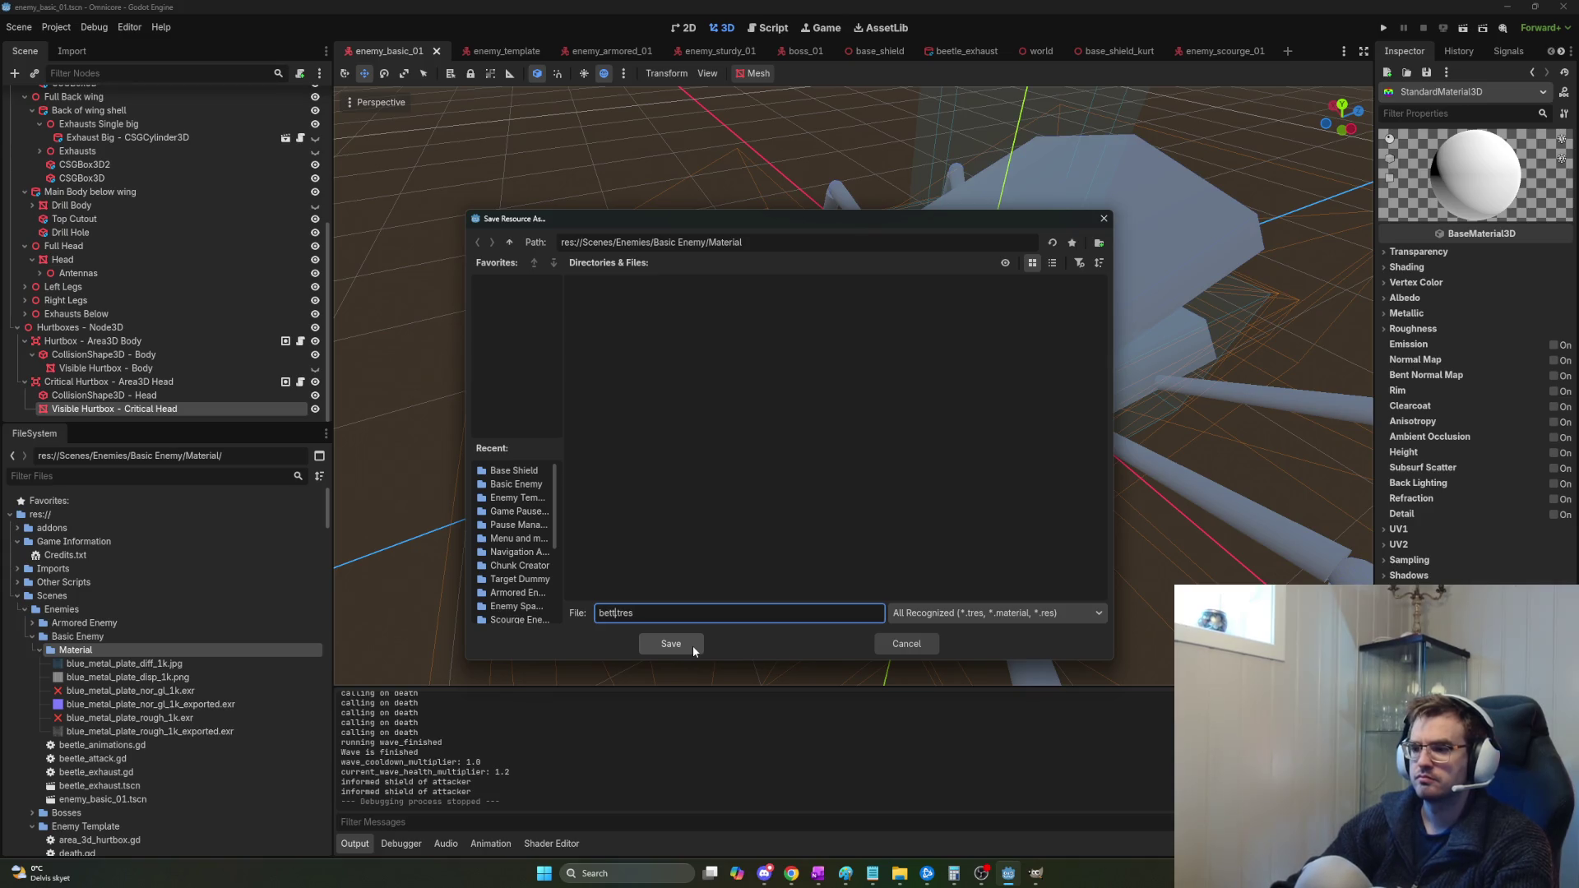
{"action": "type", "text": "le_material_01"}
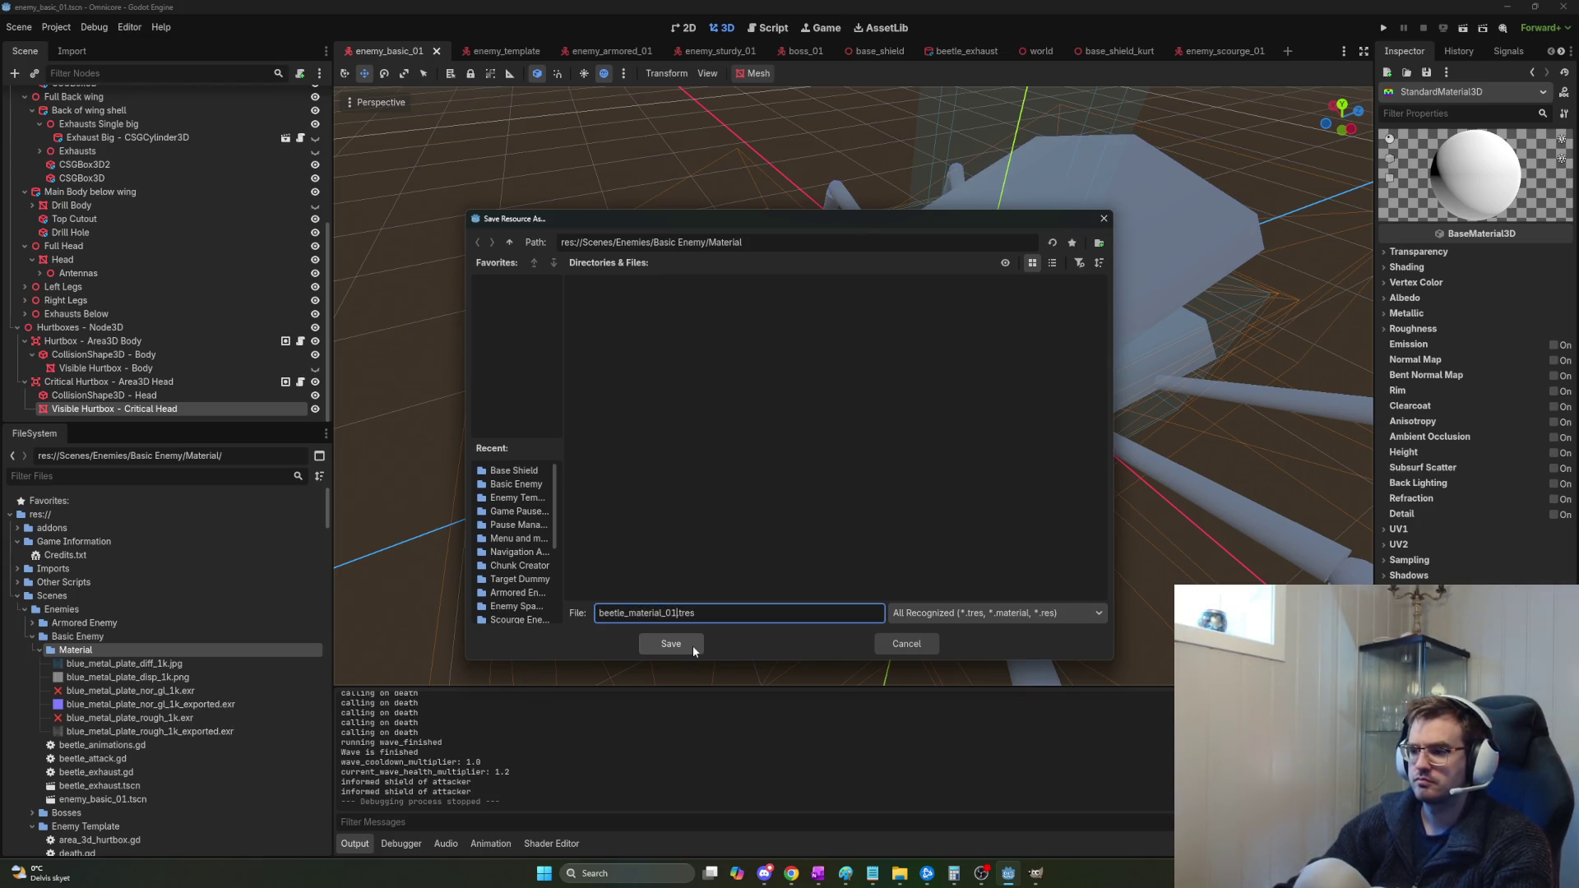
{"action": "left_click", "coordinate": [670, 644]}
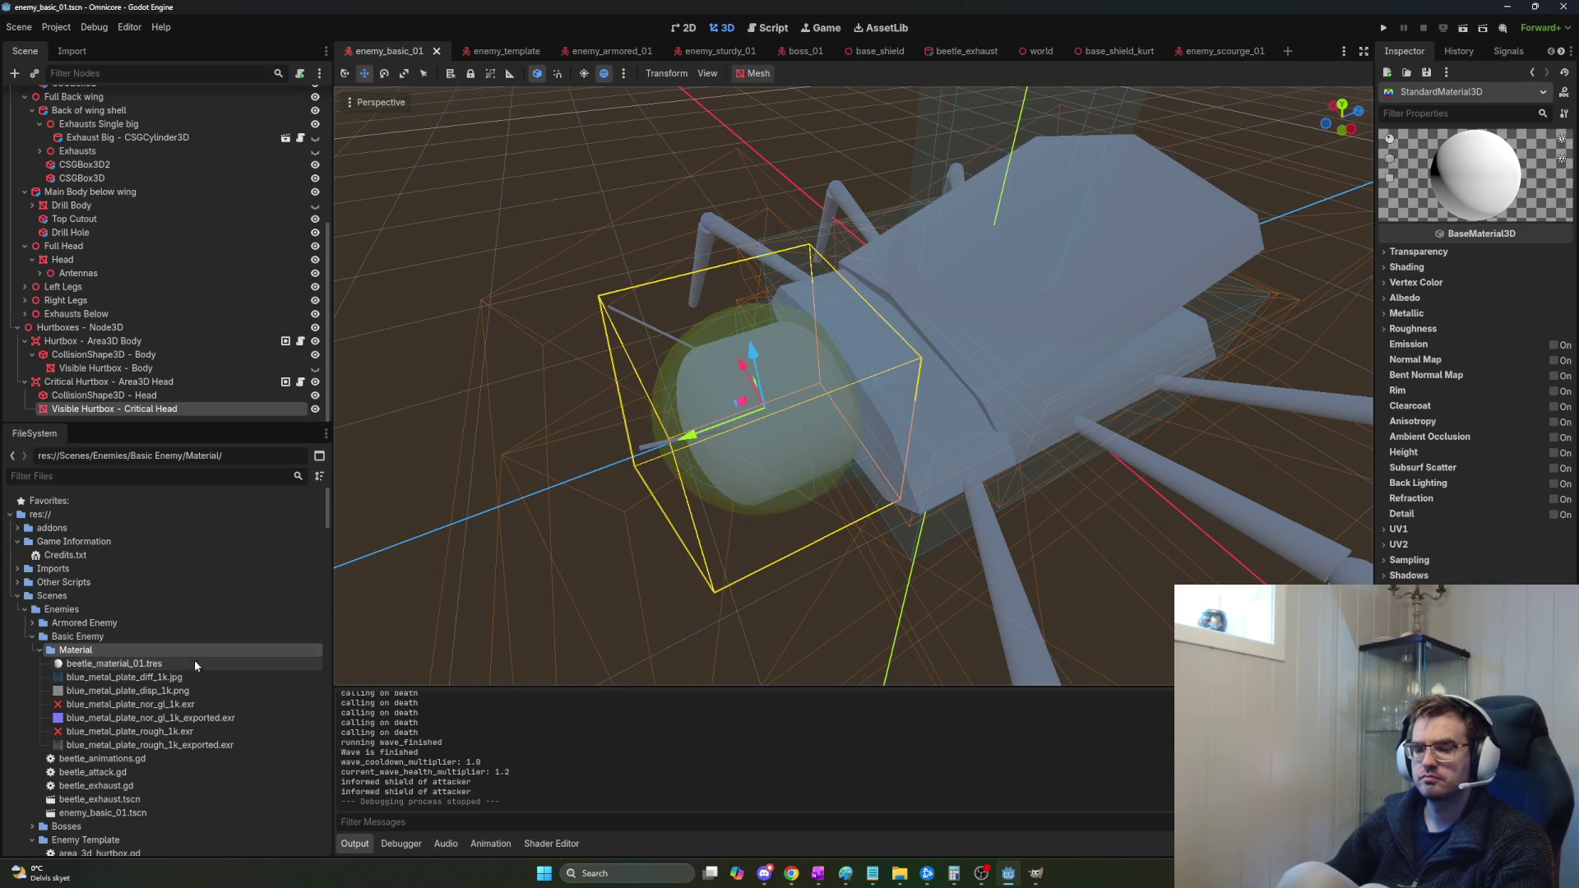
Open beetle_material_01.tres in the Inspector and switch on its Normal Map feature.
{"action": "mouse_move", "coordinate": [128, 681]}
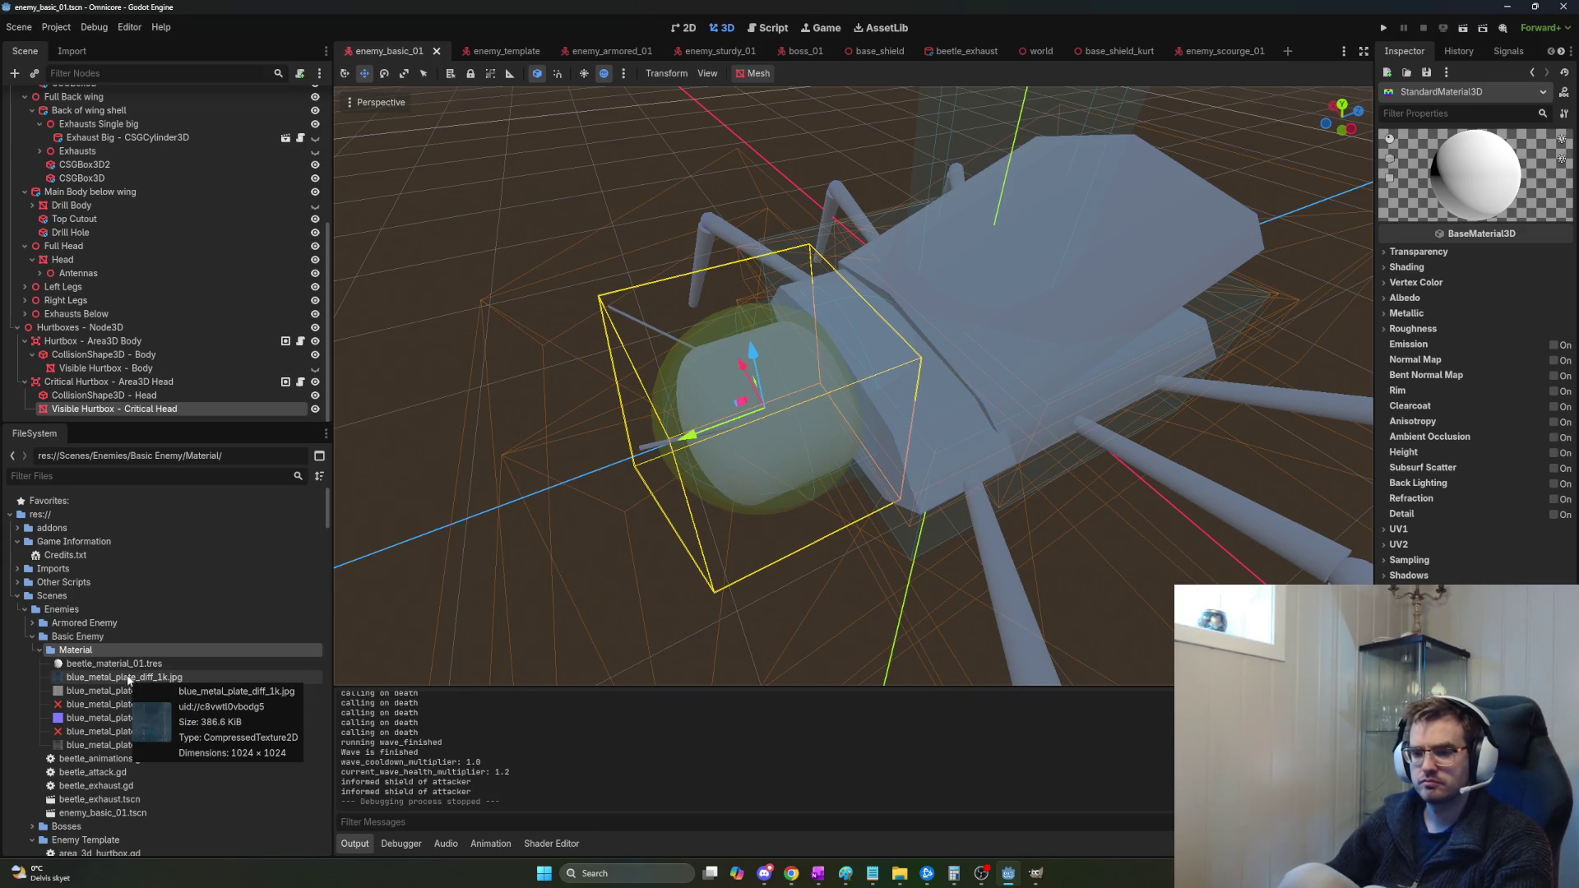
{"action": "left_click_drag", "start_coordinate": [113, 679], "coordinate": [110, 671]}
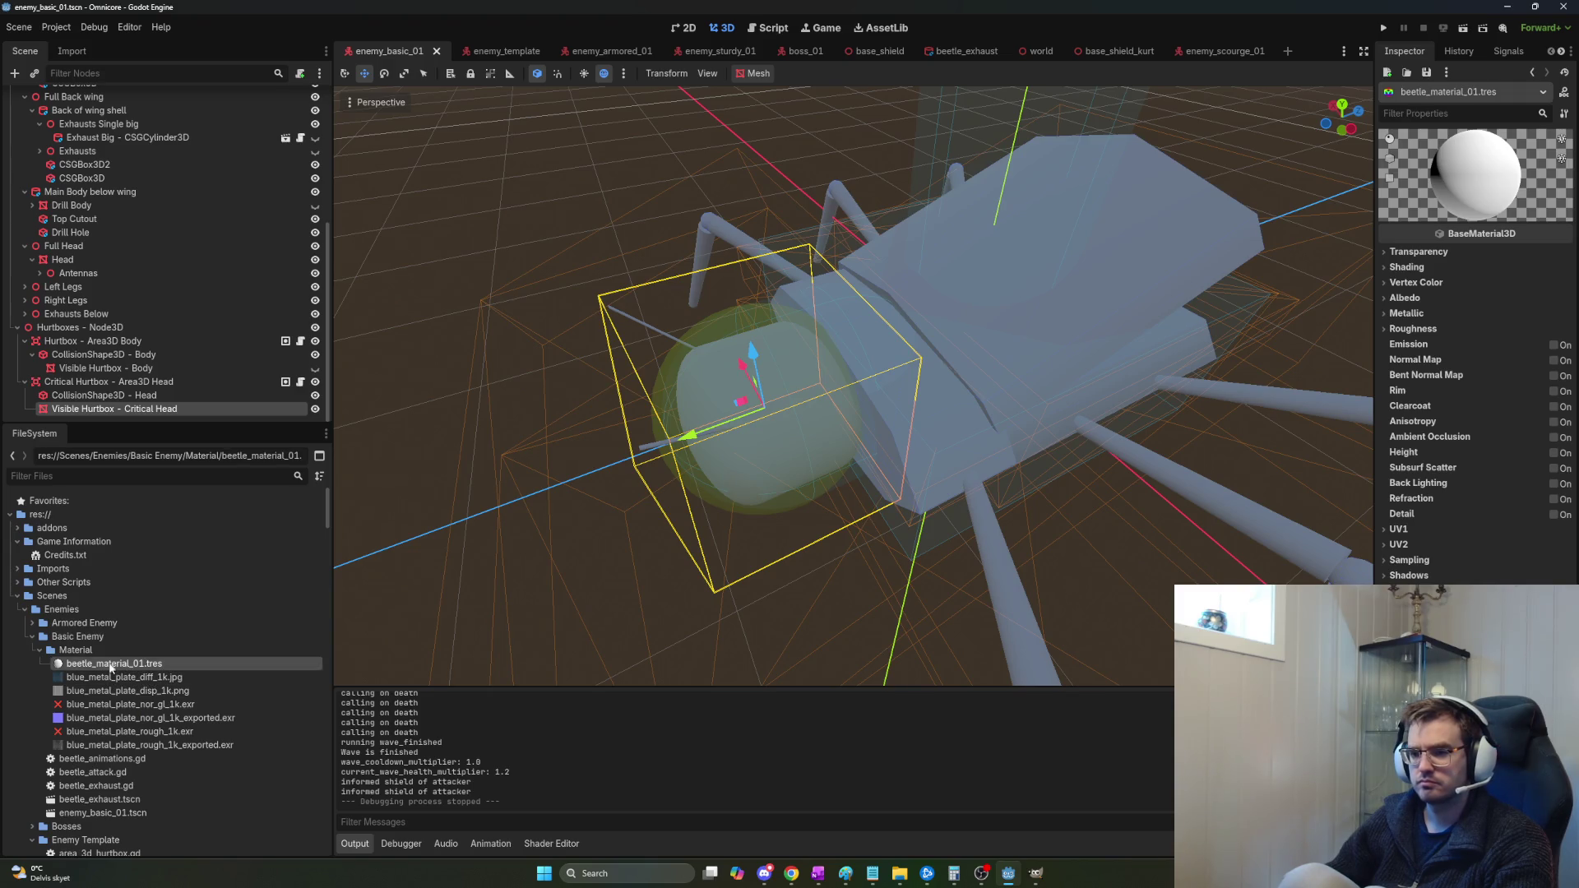
{"action": "left_click", "coordinate": [107, 650]}
{"action": "right_click", "coordinate": [107, 650]}
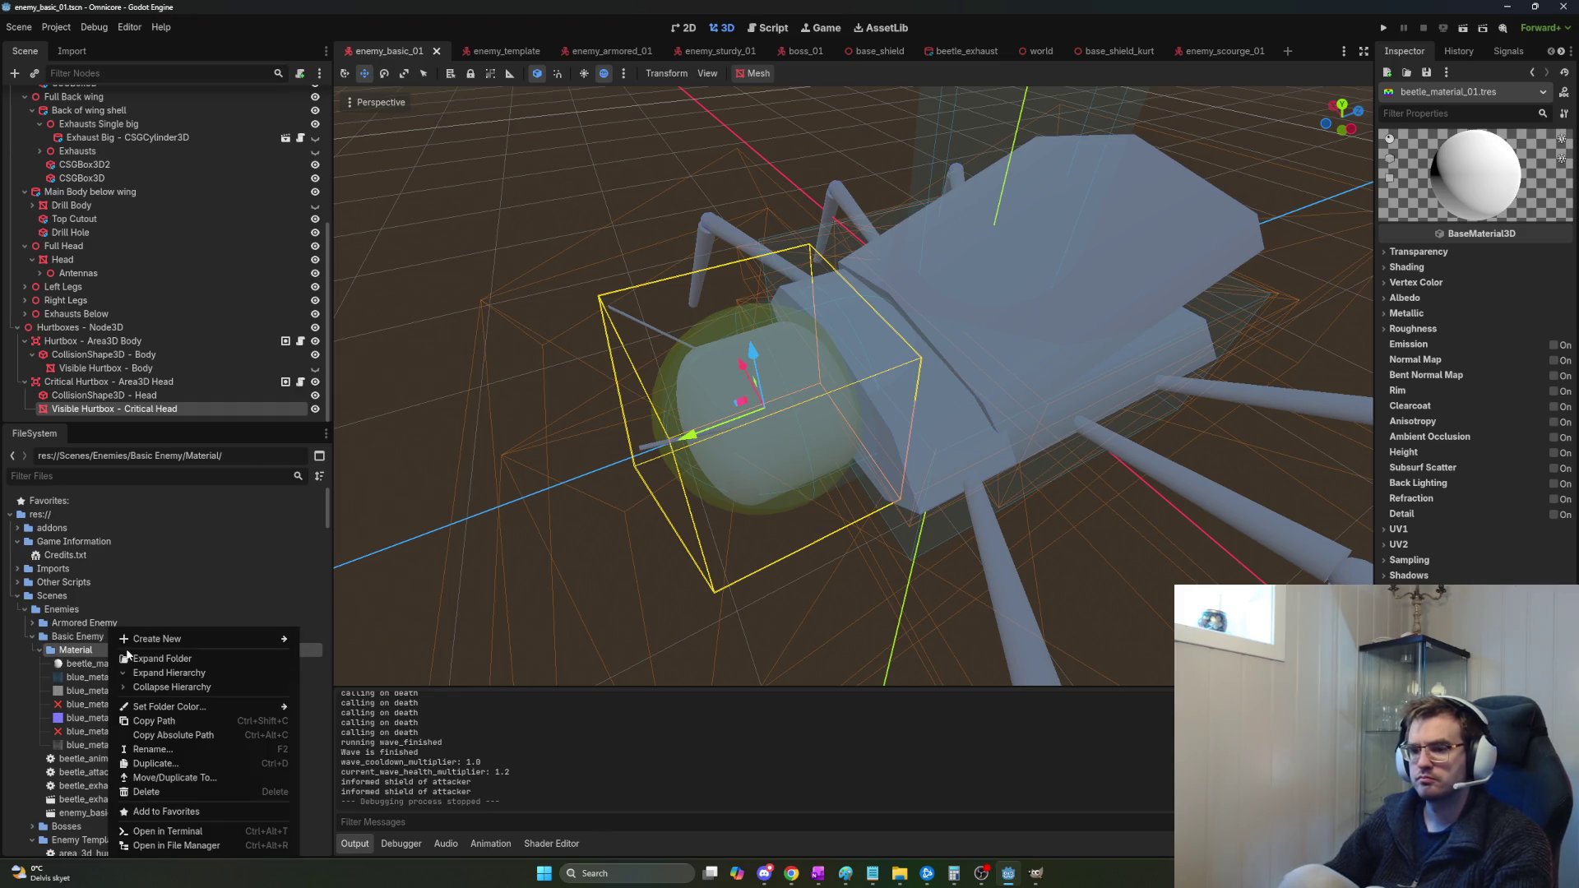
{"action": "mouse_move", "coordinate": [153, 649]}
{"action": "left_click", "coordinate": [331, 646]}
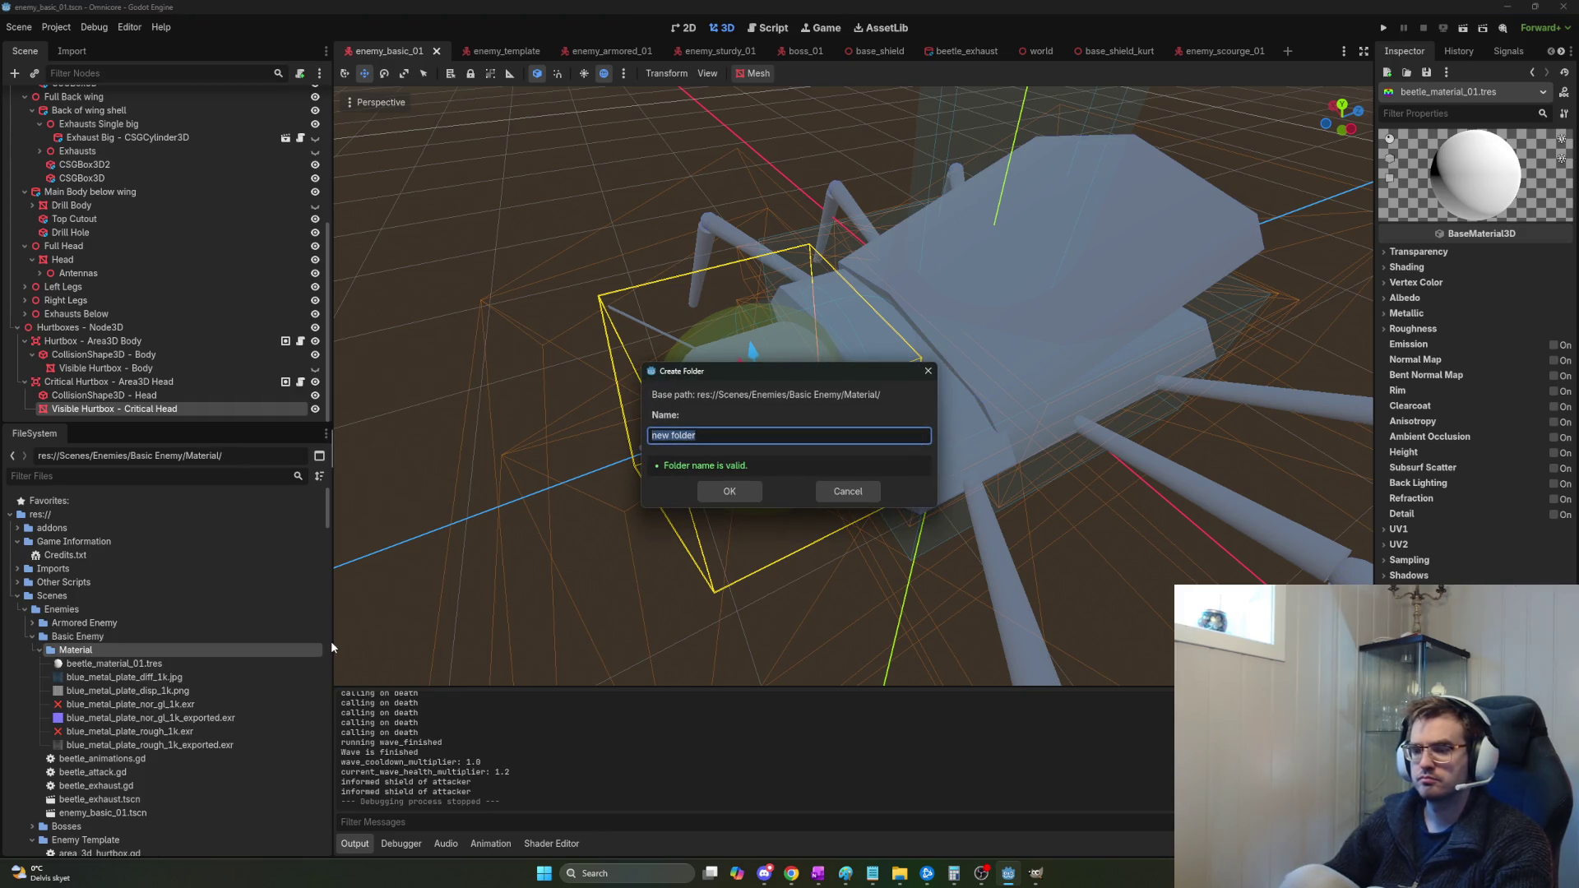
{"action": "left_click", "coordinate": [842, 494]}
{"action": "left_click", "coordinate": [144, 665]}
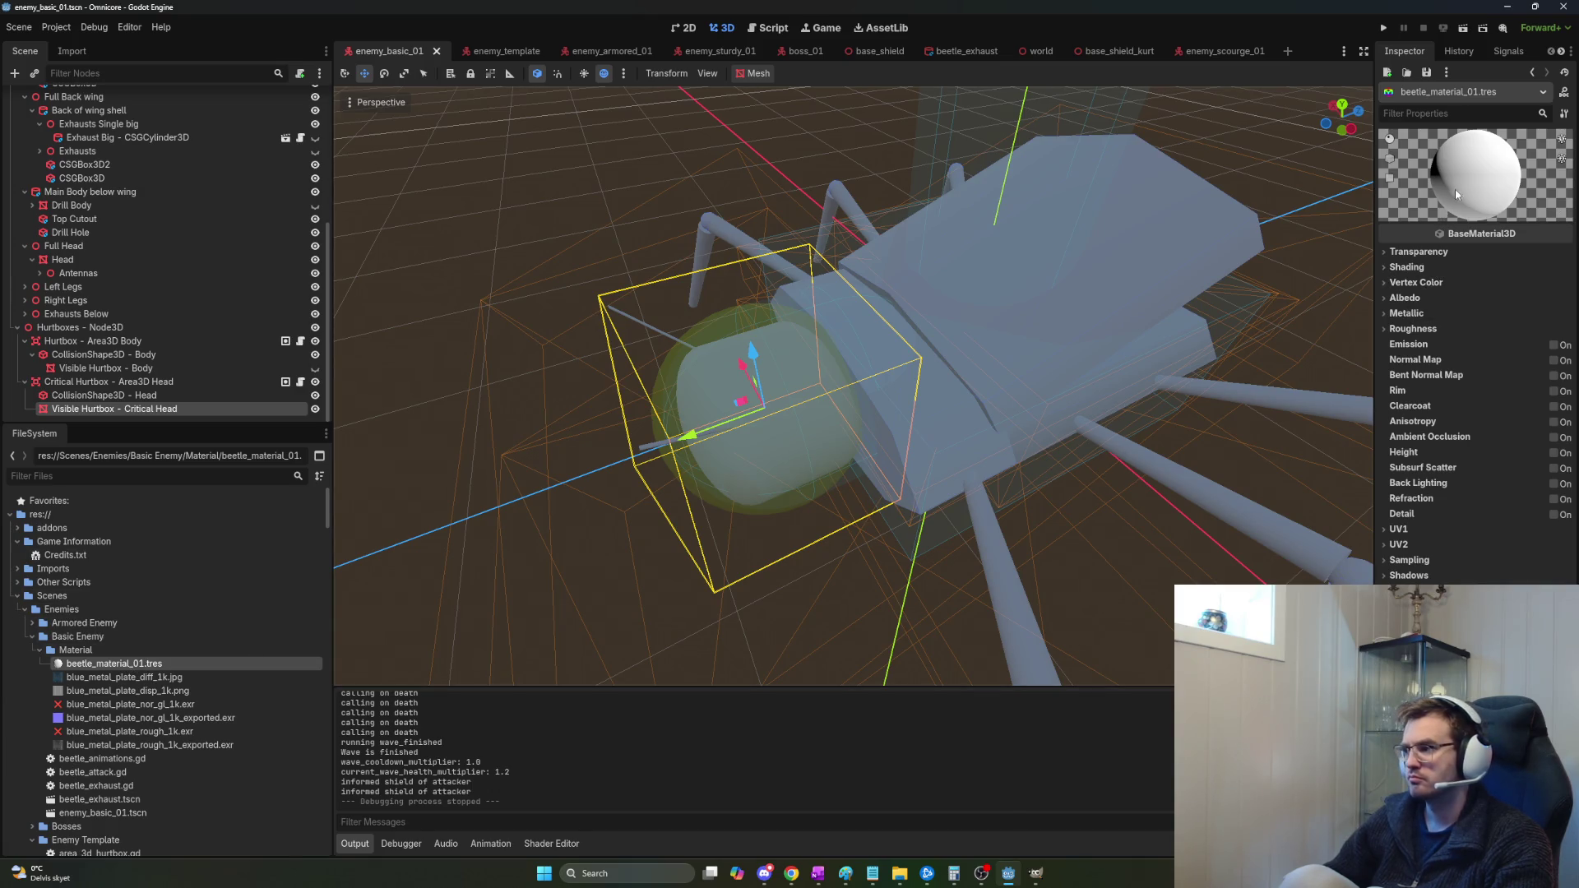
{"action": "left_click", "coordinate": [1556, 362]}
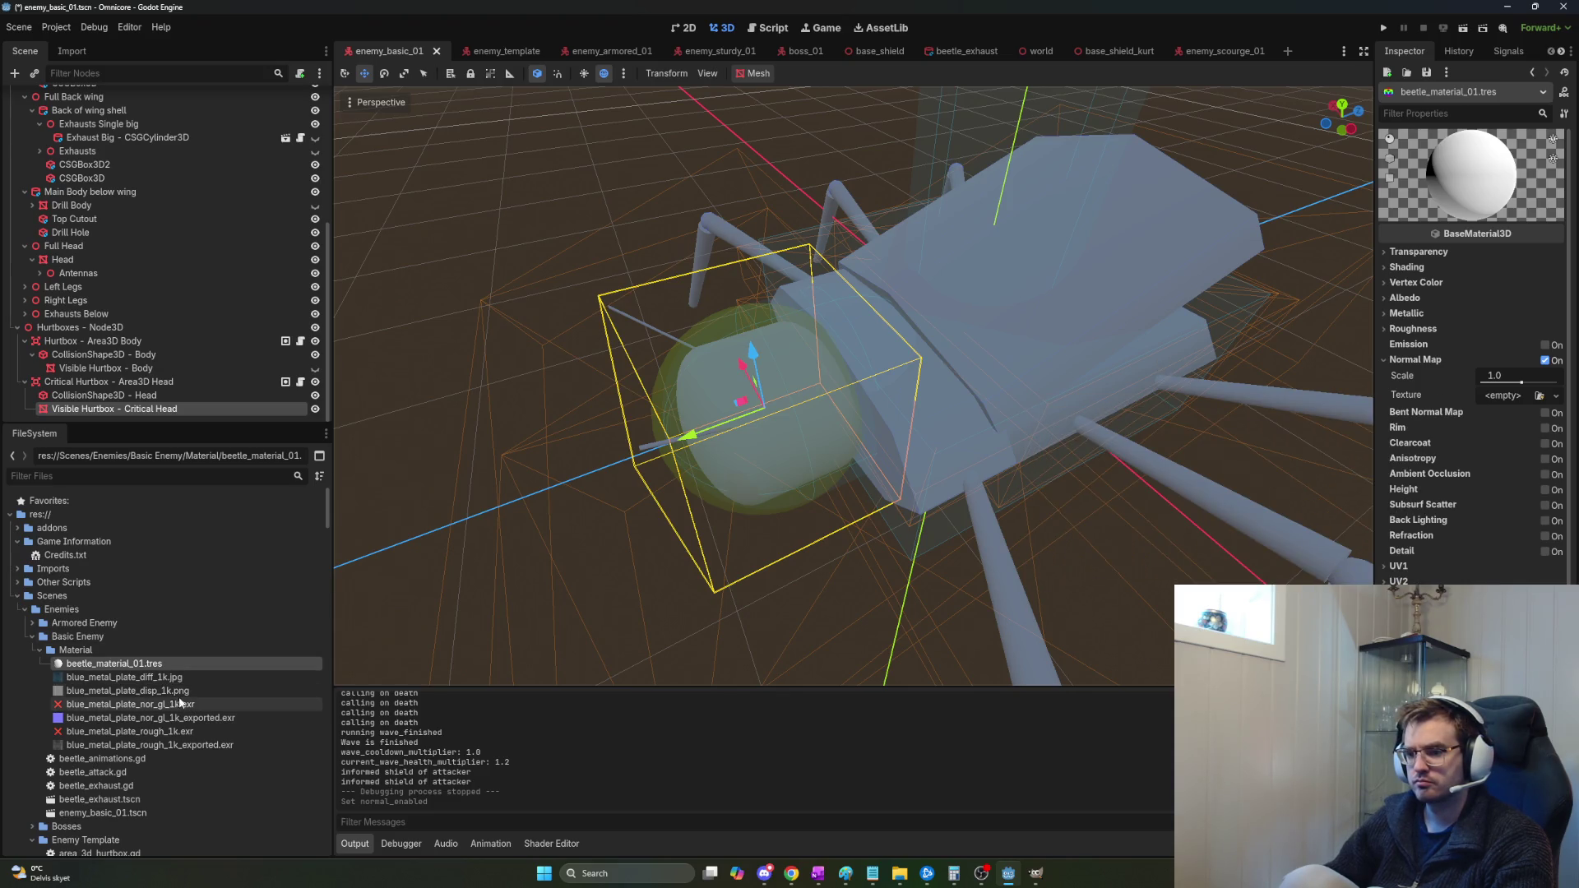
Set the exported normal and roughness maps and blue metal plate diffuse as the material's Normal, Roughness and Albedo textures.
{"action": "mouse_move", "coordinate": [187, 718]}
{"action": "left_mouse_down"}
{"action": "mouse_move", "coordinate": [1557, 415]}
{"action": "mouse_move", "coordinate": [1510, 406]}
{"action": "left_mouse_up"}
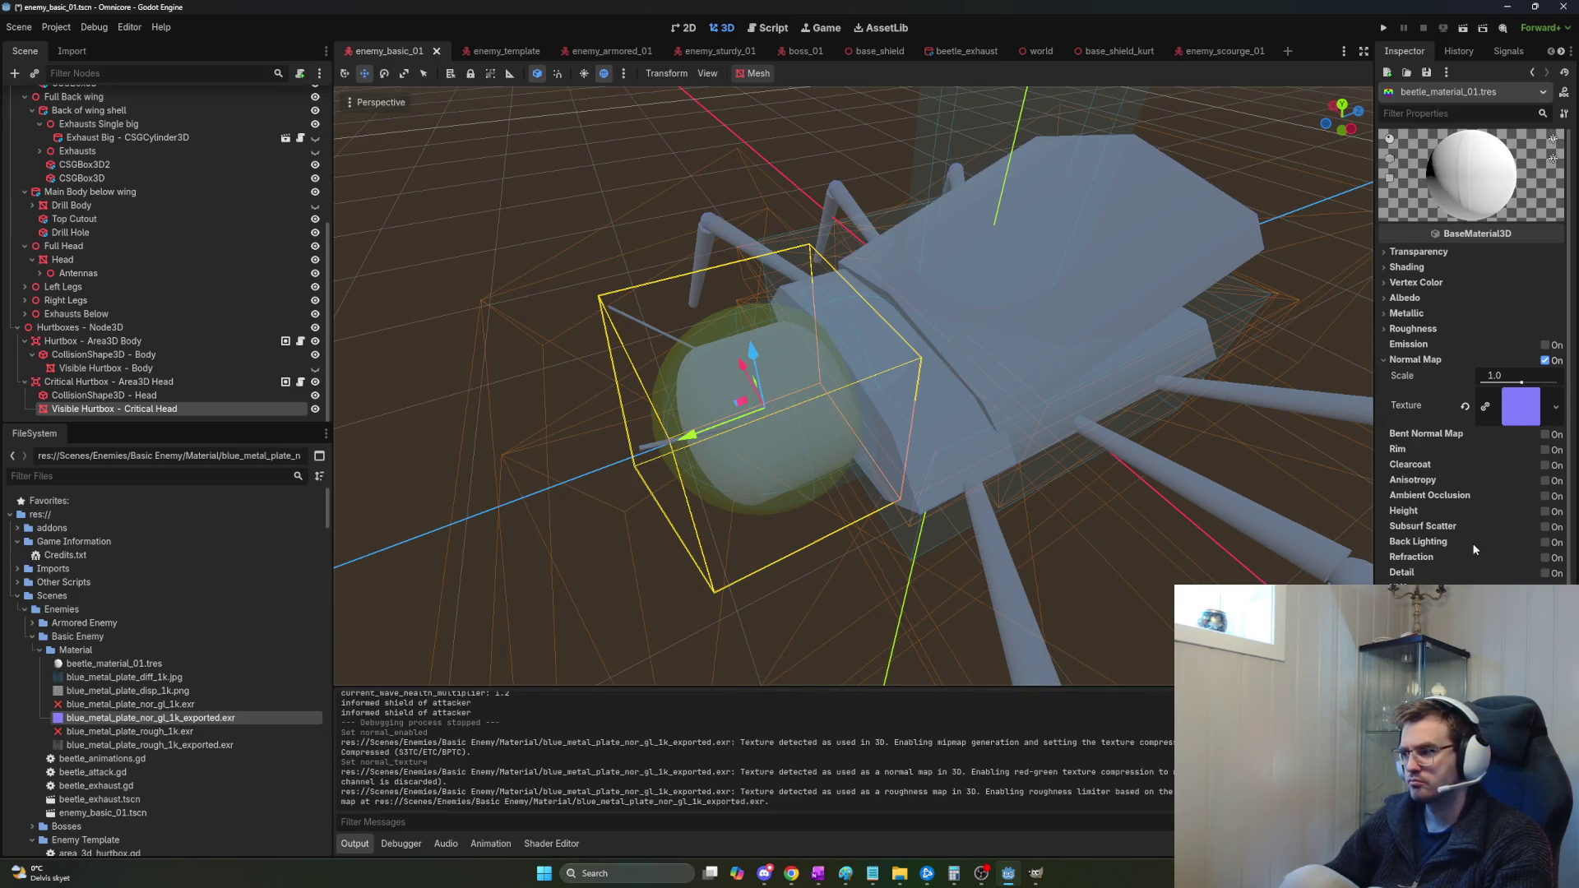
{"action": "left_click", "coordinate": [1418, 330]}
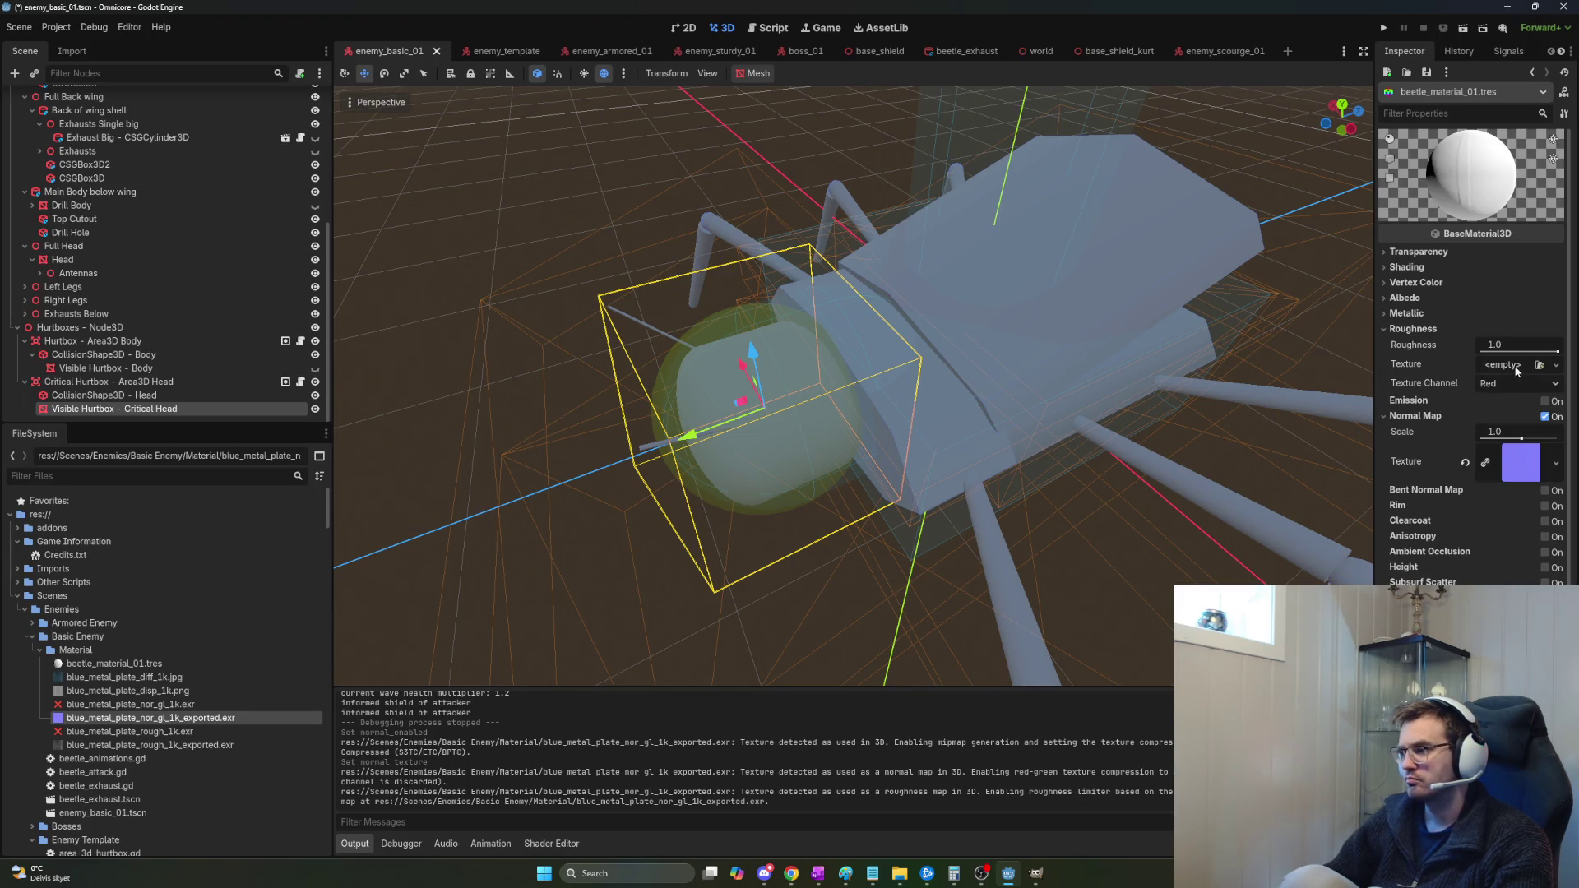
{"action": "left_click", "coordinate": [152, 745]}
{"action": "mouse_move", "coordinate": [705, 664]}
{"action": "left_mouse_down"}
{"action": "mouse_move", "coordinate": [1505, 366]}
{"action": "mouse_move", "coordinate": [1474, 365]}
{"action": "left_mouse_up"}
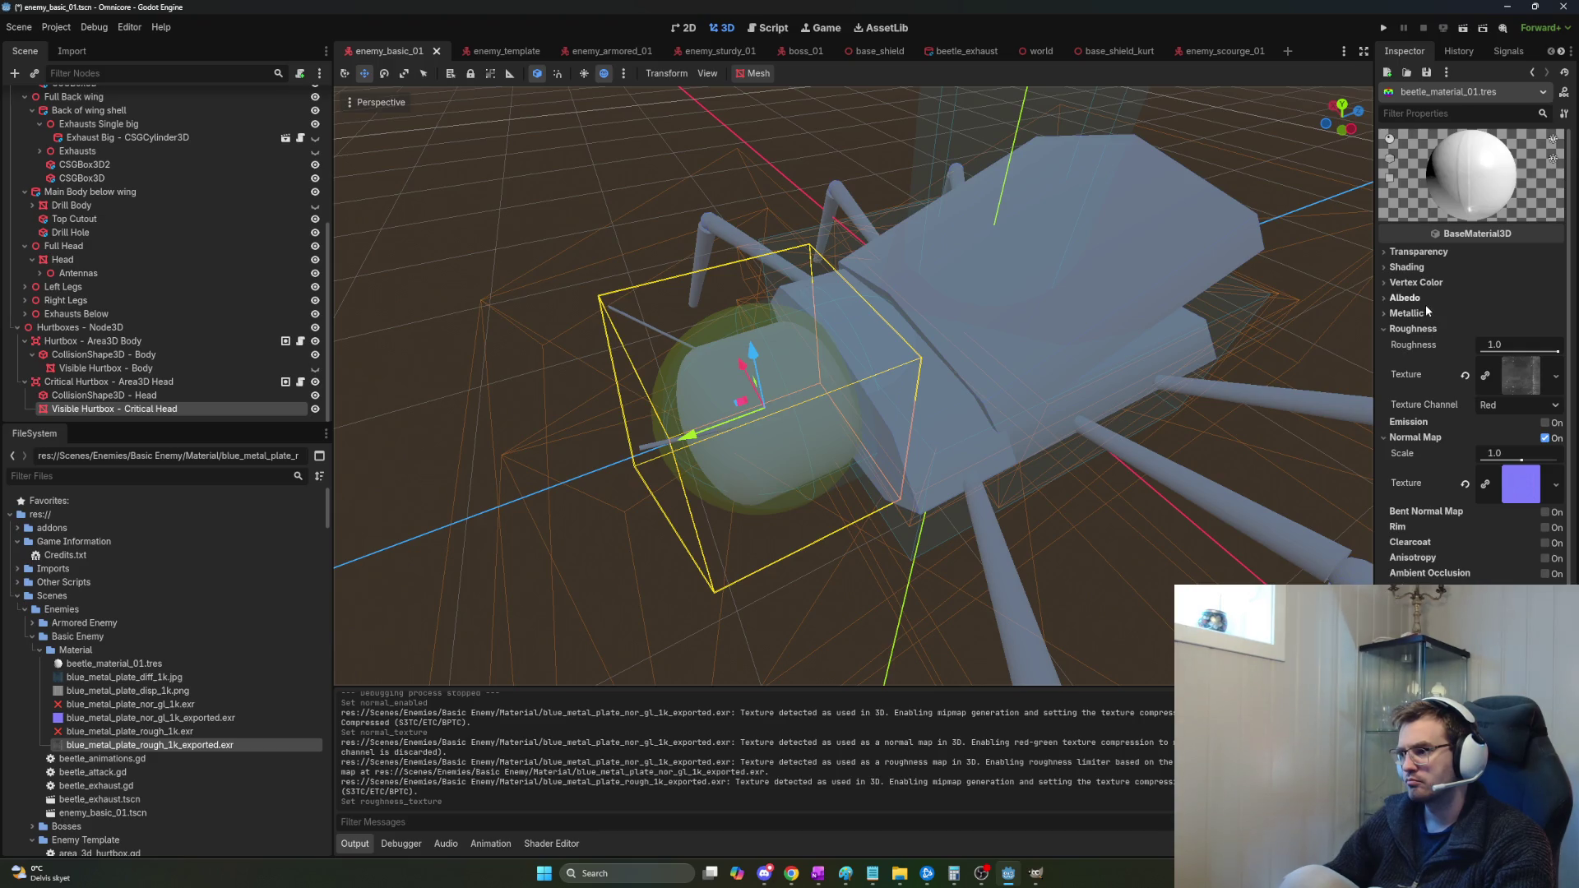
{"action": "left_click", "coordinate": [1401, 315]}
{"action": "left_click", "coordinate": [1401, 315]}
{"action": "left_click", "coordinate": [1403, 298]}
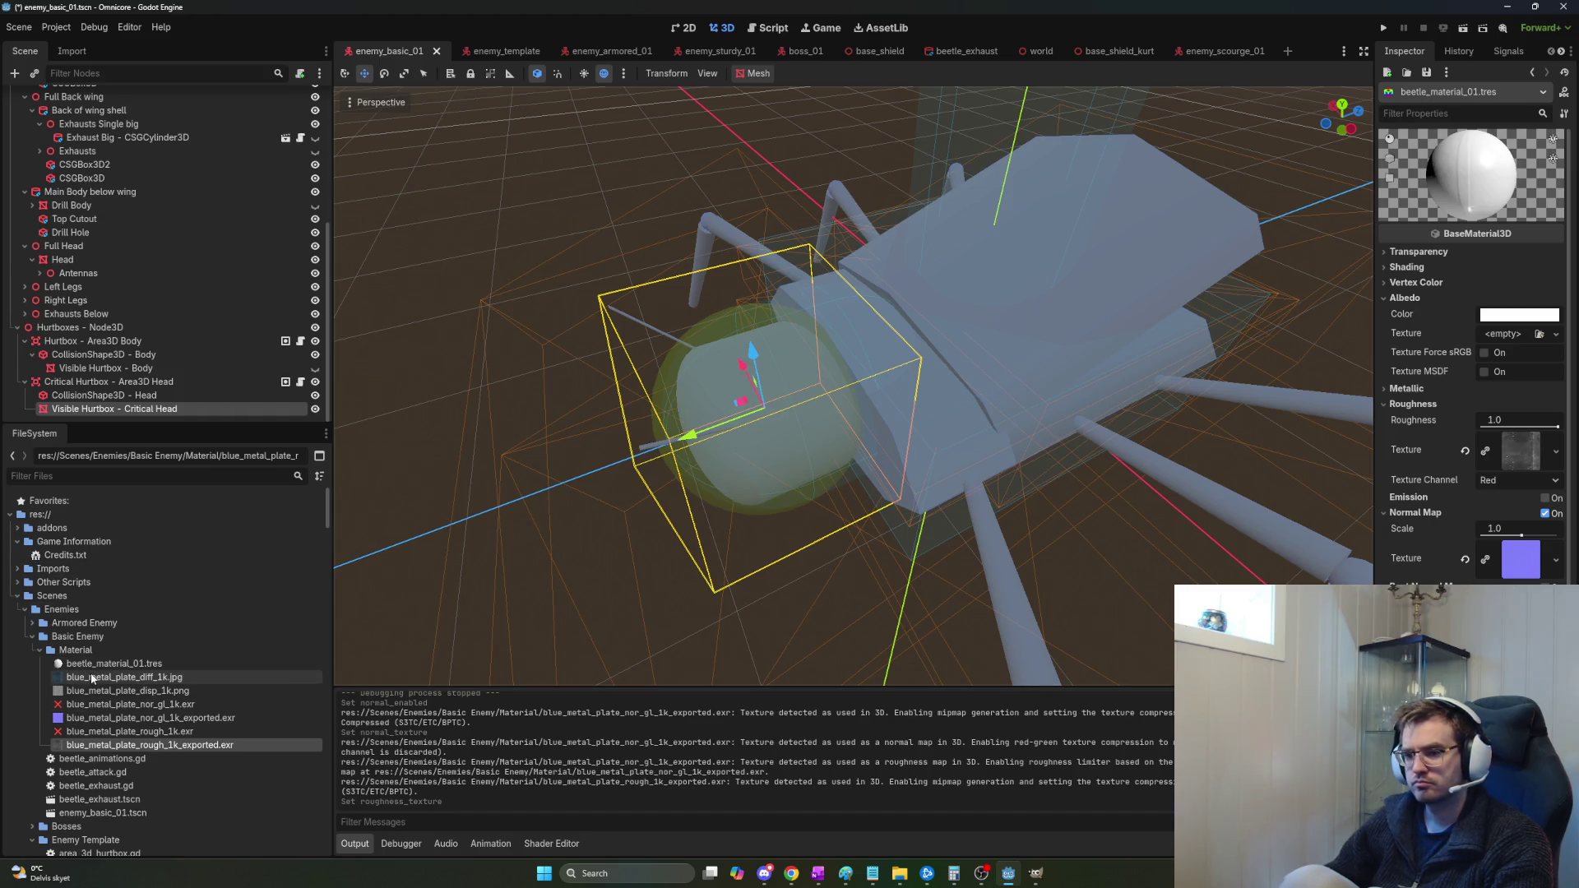
{"action": "left_click", "coordinate": [124, 677]}
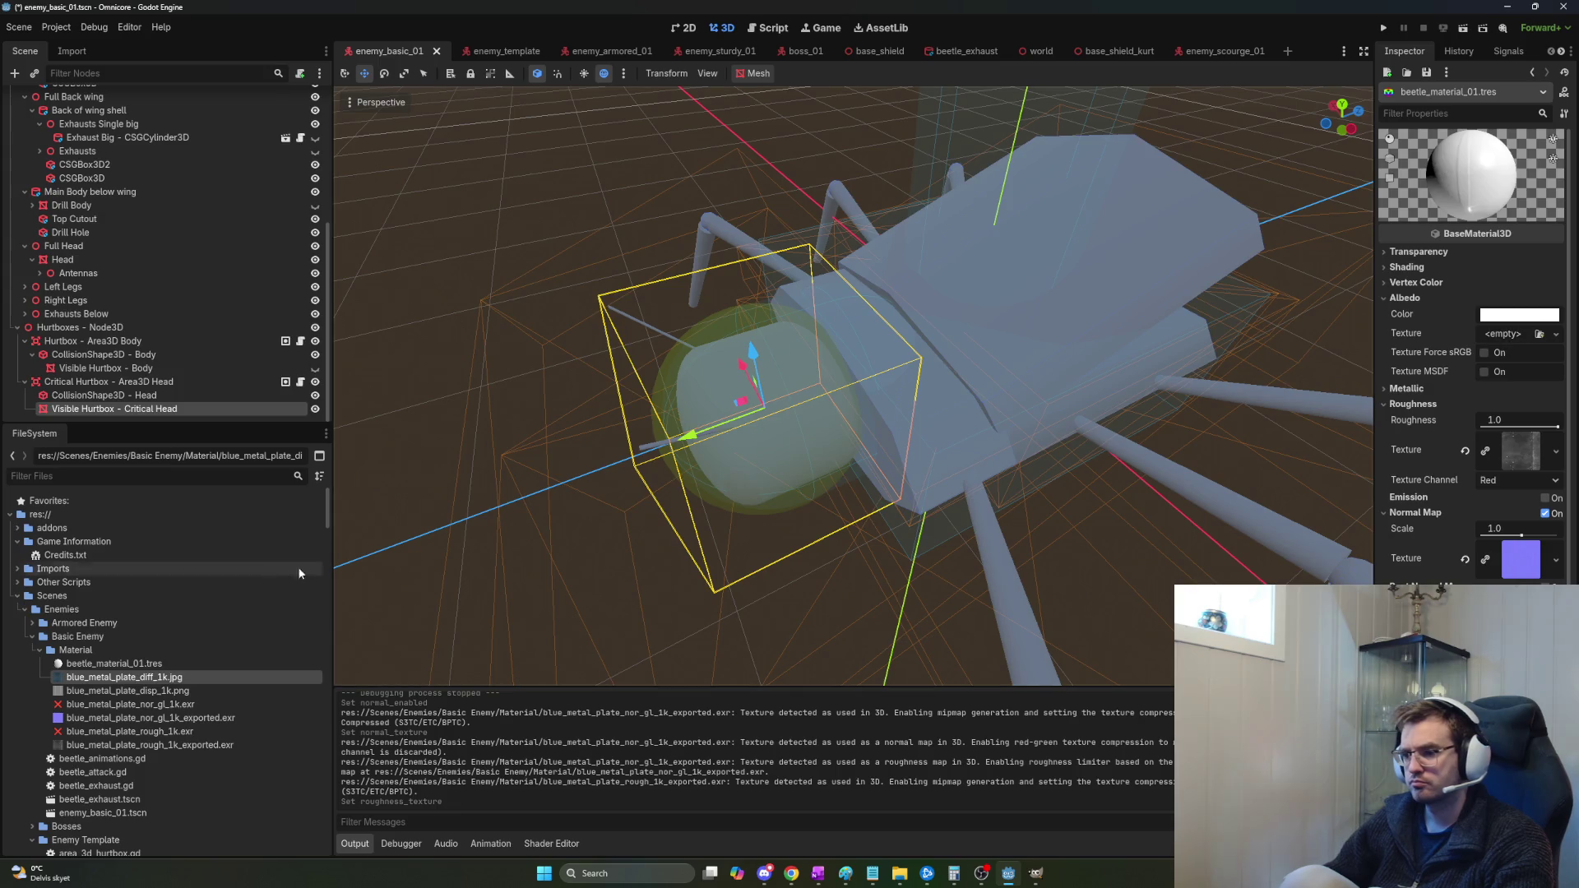
{"action": "mouse_move", "coordinate": [121, 679]}
{"action": "left_mouse_down"}
{"action": "mouse_move", "coordinate": [391, 676]}
{"action": "mouse_move", "coordinate": [1349, 427]}
{"action": "mouse_move", "coordinate": [1495, 341]}
{"action": "left_mouse_up"}
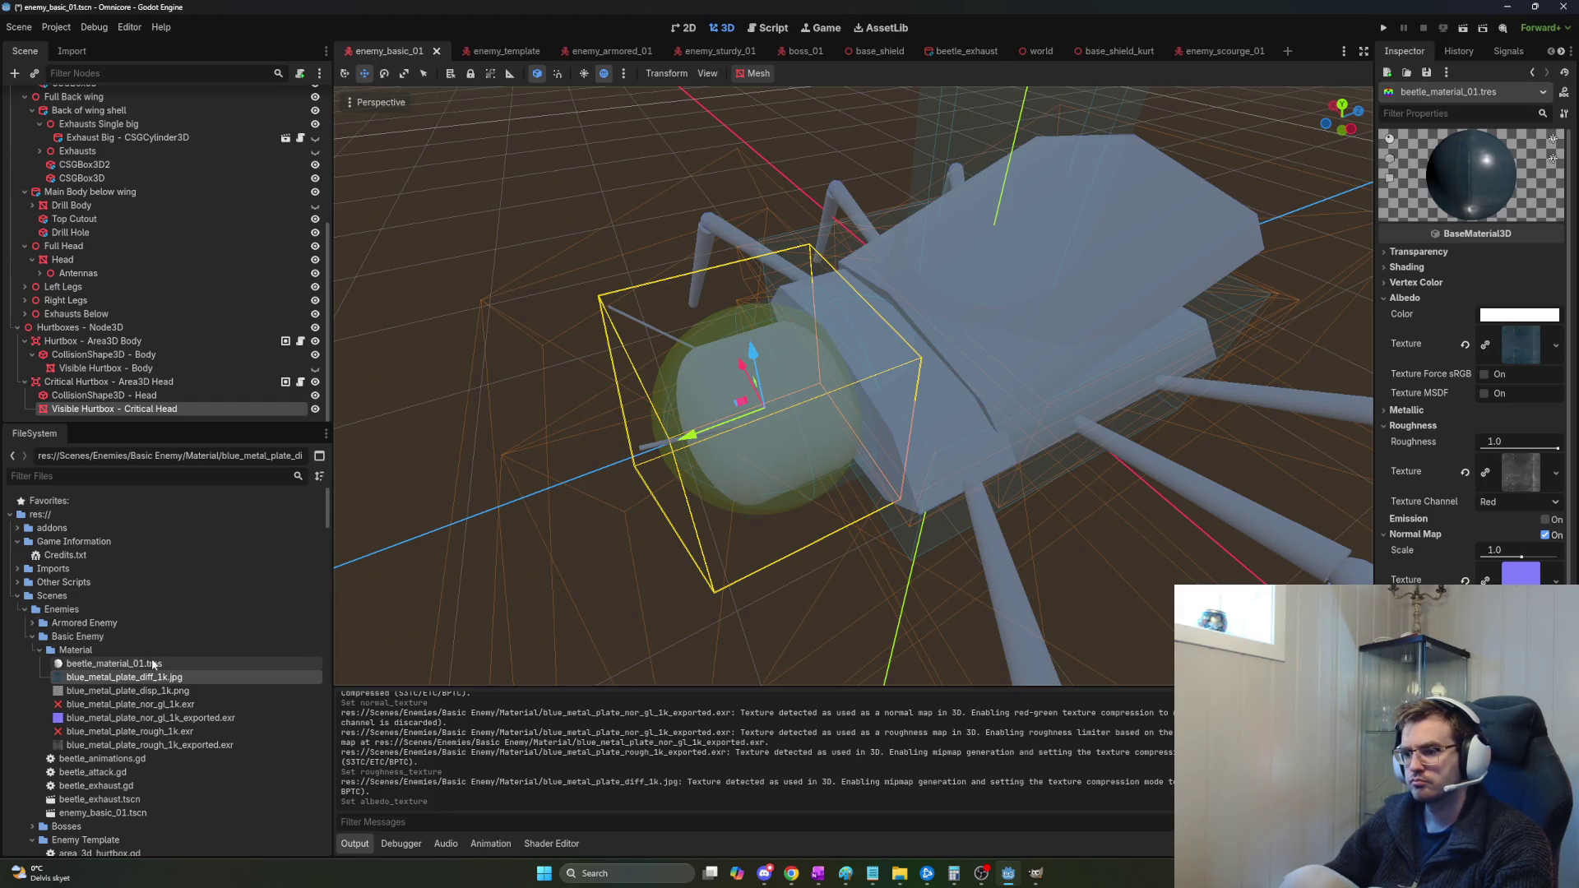
Test the material on the head hurtbox sphere, then undo that override.
{"action": "left_click_drag", "start_coordinate": [149, 666], "coordinate": [797, 433]}
{"action": "left_click_drag", "start_coordinate": [462, 556], "coordinate": [510, 551]}
{"action": "key", "text": "ctrl+z"}
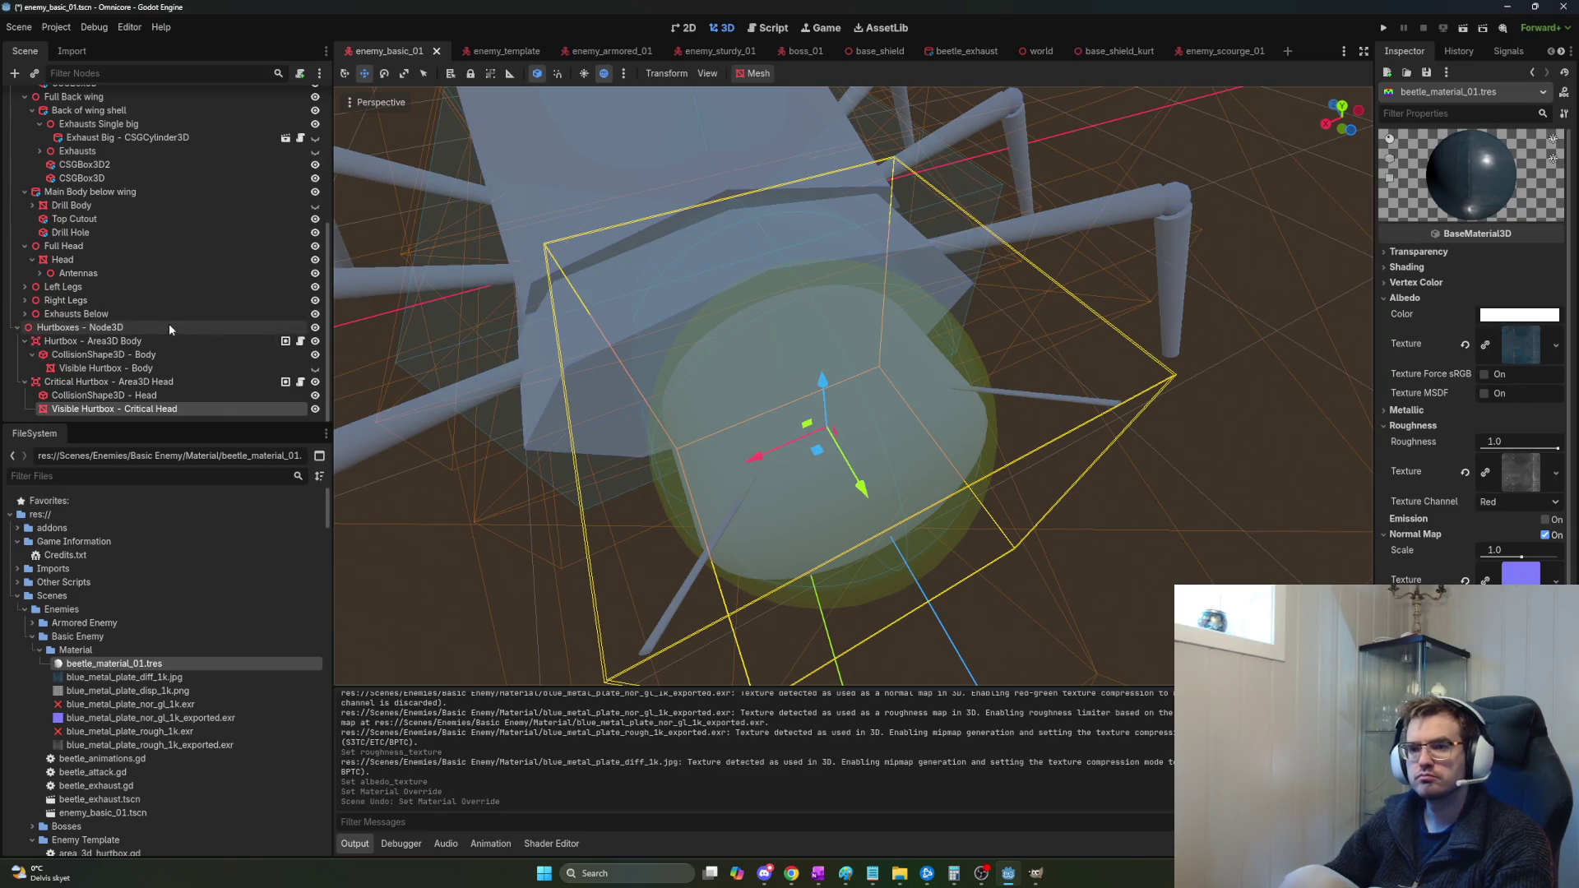
{"action": "scroll", "coordinate": [170, 329], "scroll_direction": "up", "scroll_amount": 4}
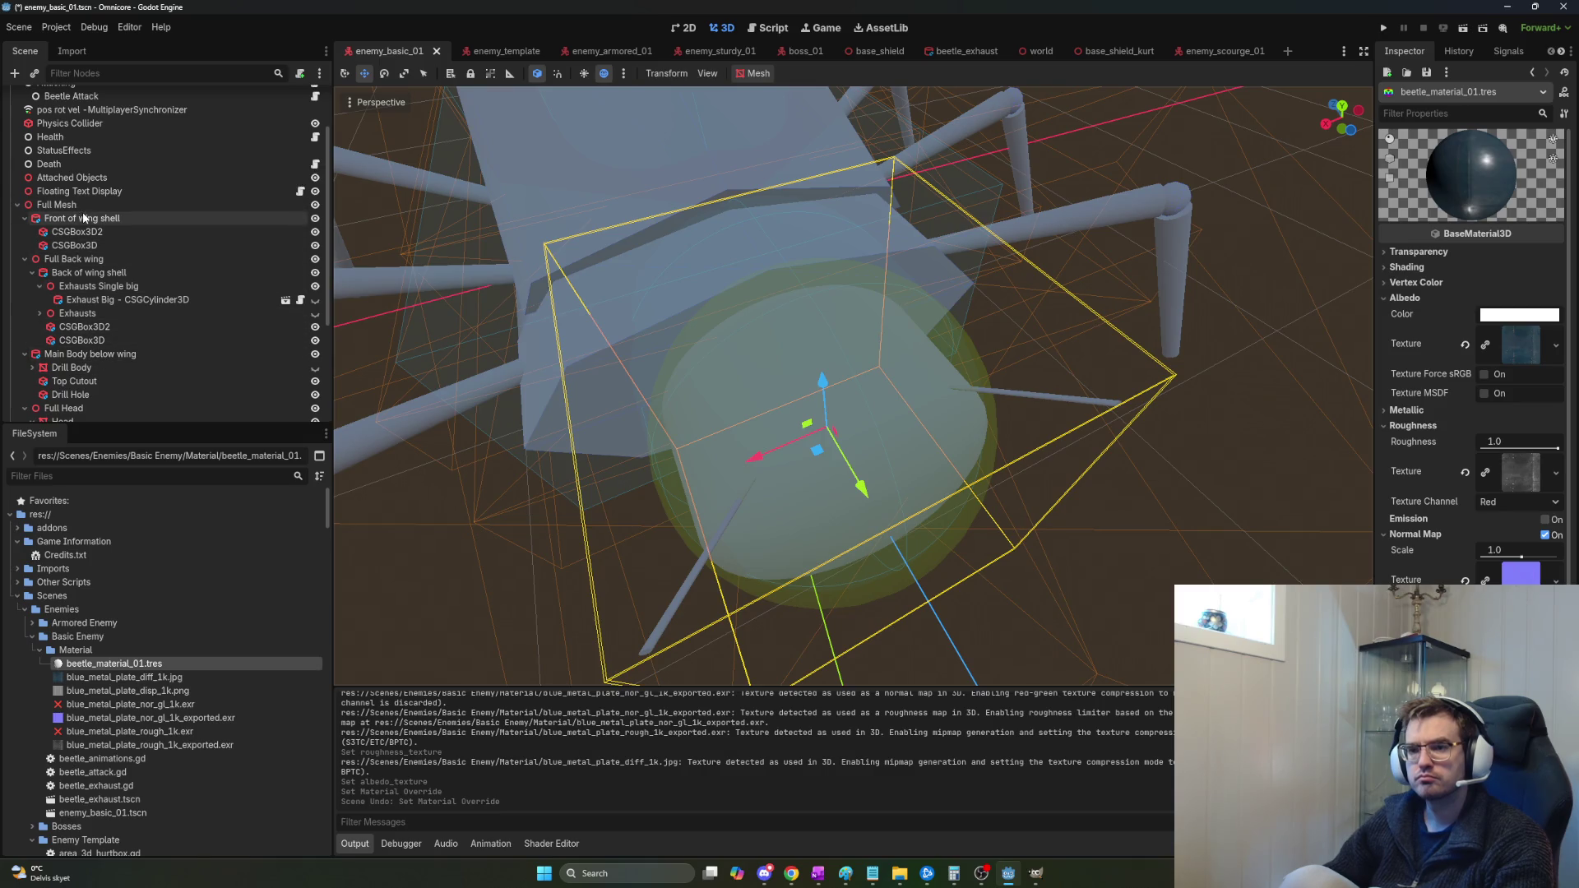
Set the Front of wing shell's Material property, filtered with 'mater', to beetle_material_01.tres.
{"action": "scroll", "coordinate": [88, 243], "scroll_direction": "down", "scroll_amount": 1}
{"action": "scroll", "coordinate": [88, 244], "scroll_direction": "down", "scroll_amount": 3}
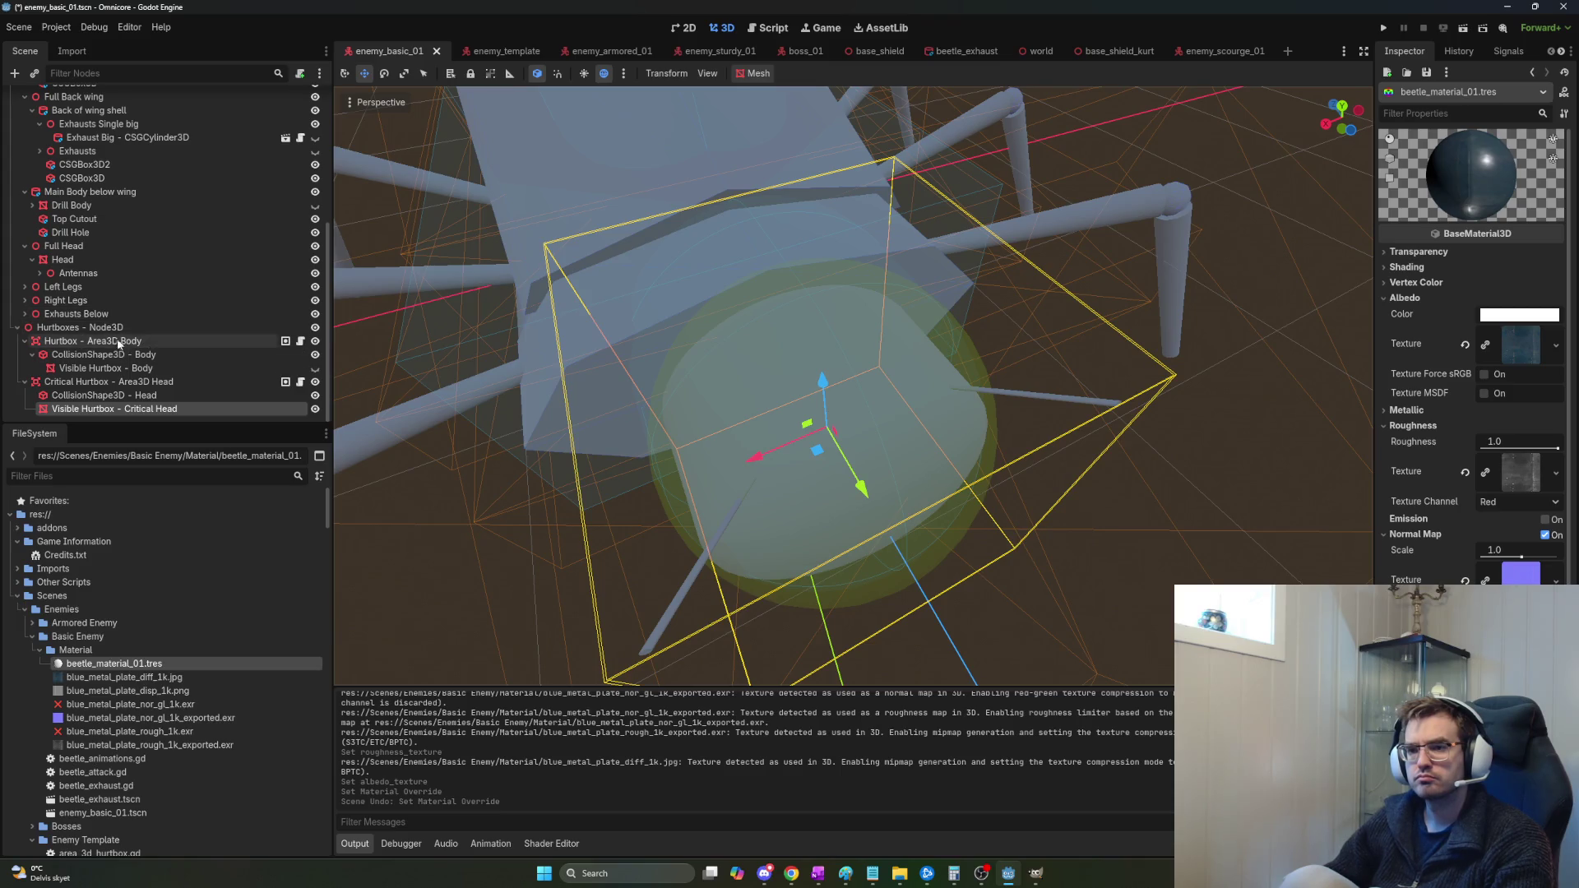
{"action": "scroll", "coordinate": [115, 333], "scroll_direction": "up", "scroll_amount": 4}
{"action": "scroll", "coordinate": [125, 286], "scroll_direction": "up", "scroll_amount": 2}
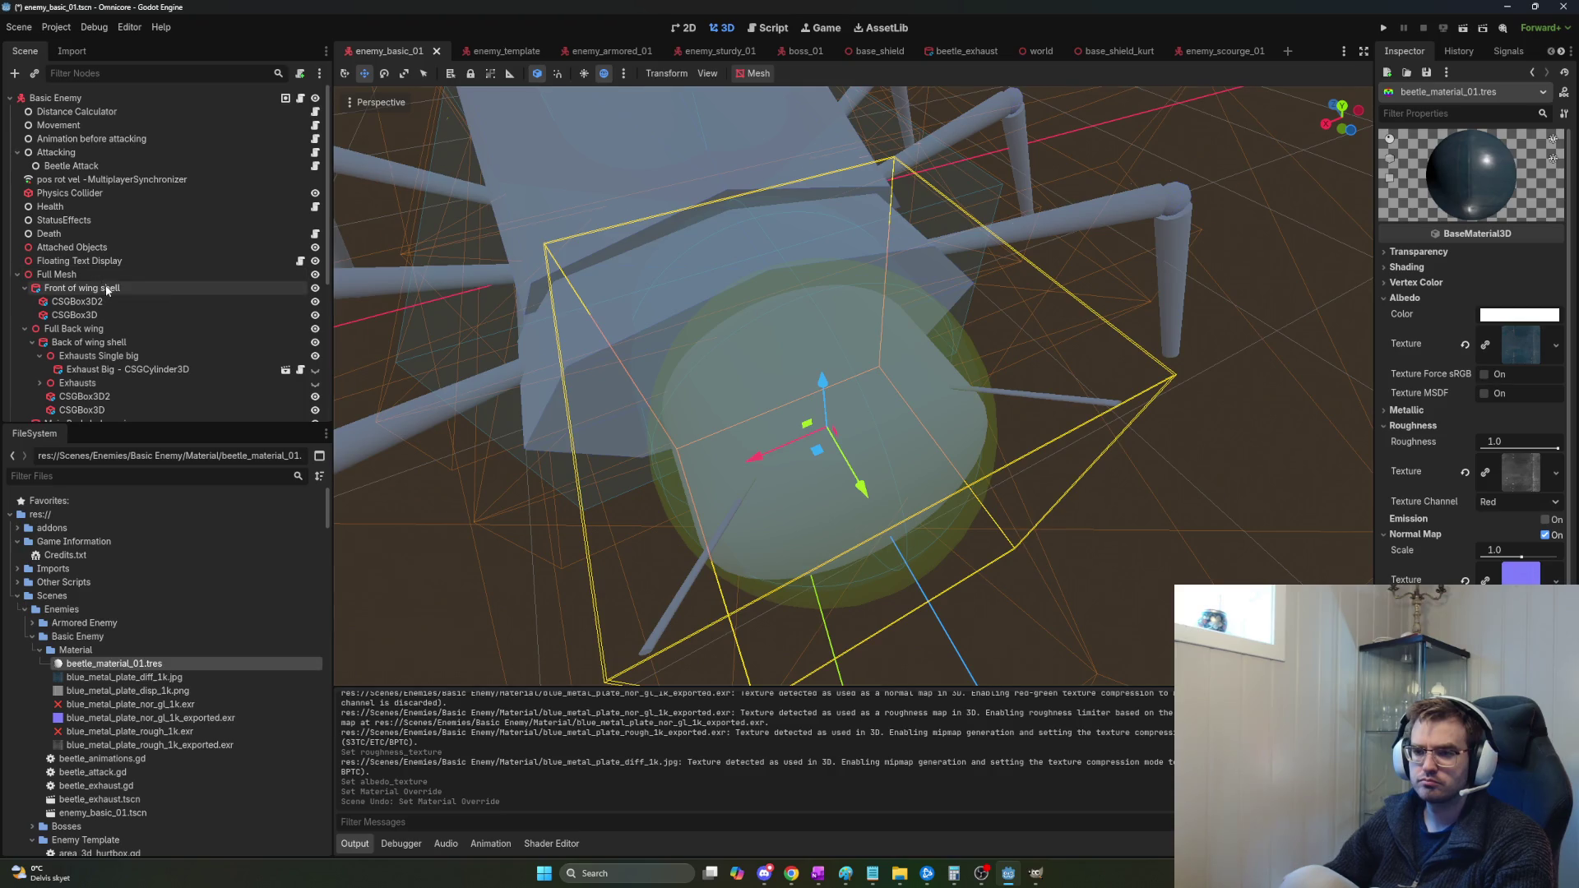
{"action": "left_click", "coordinate": [105, 287]}
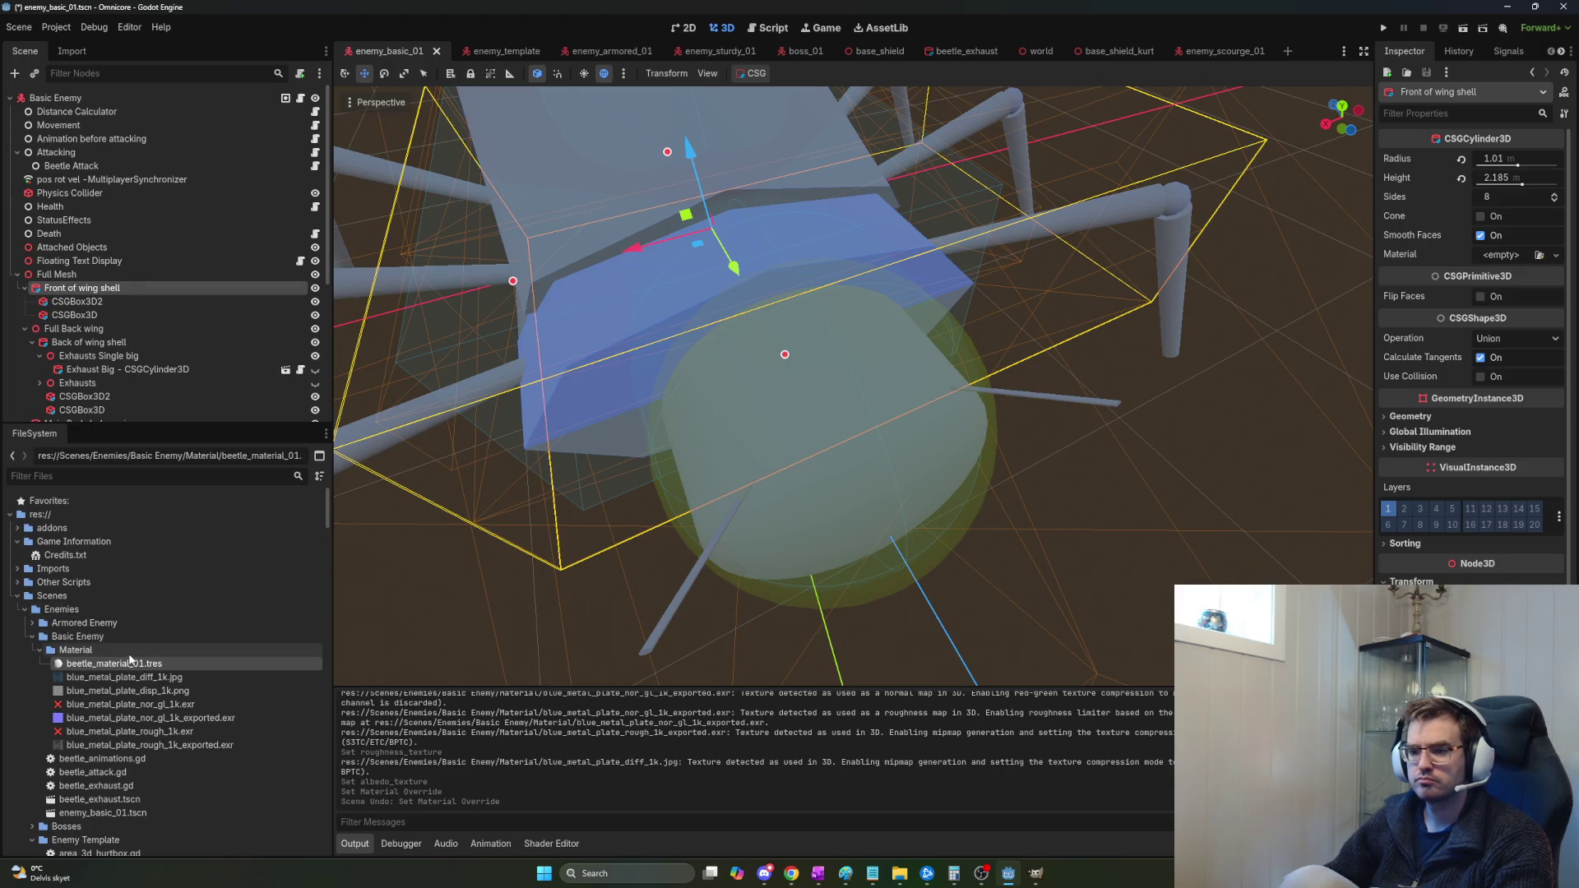
{"action": "mouse_move", "coordinate": [130, 666]}
{"action": "left_mouse_down"}
{"action": "mouse_move", "coordinate": [115, 646]}
{"action": "mouse_move", "coordinate": [95, 277]}
{"action": "left_mouse_up"}
{"action": "left_click", "coordinate": [249, 308]}
{"action": "left_click", "coordinate": [756, 641]}
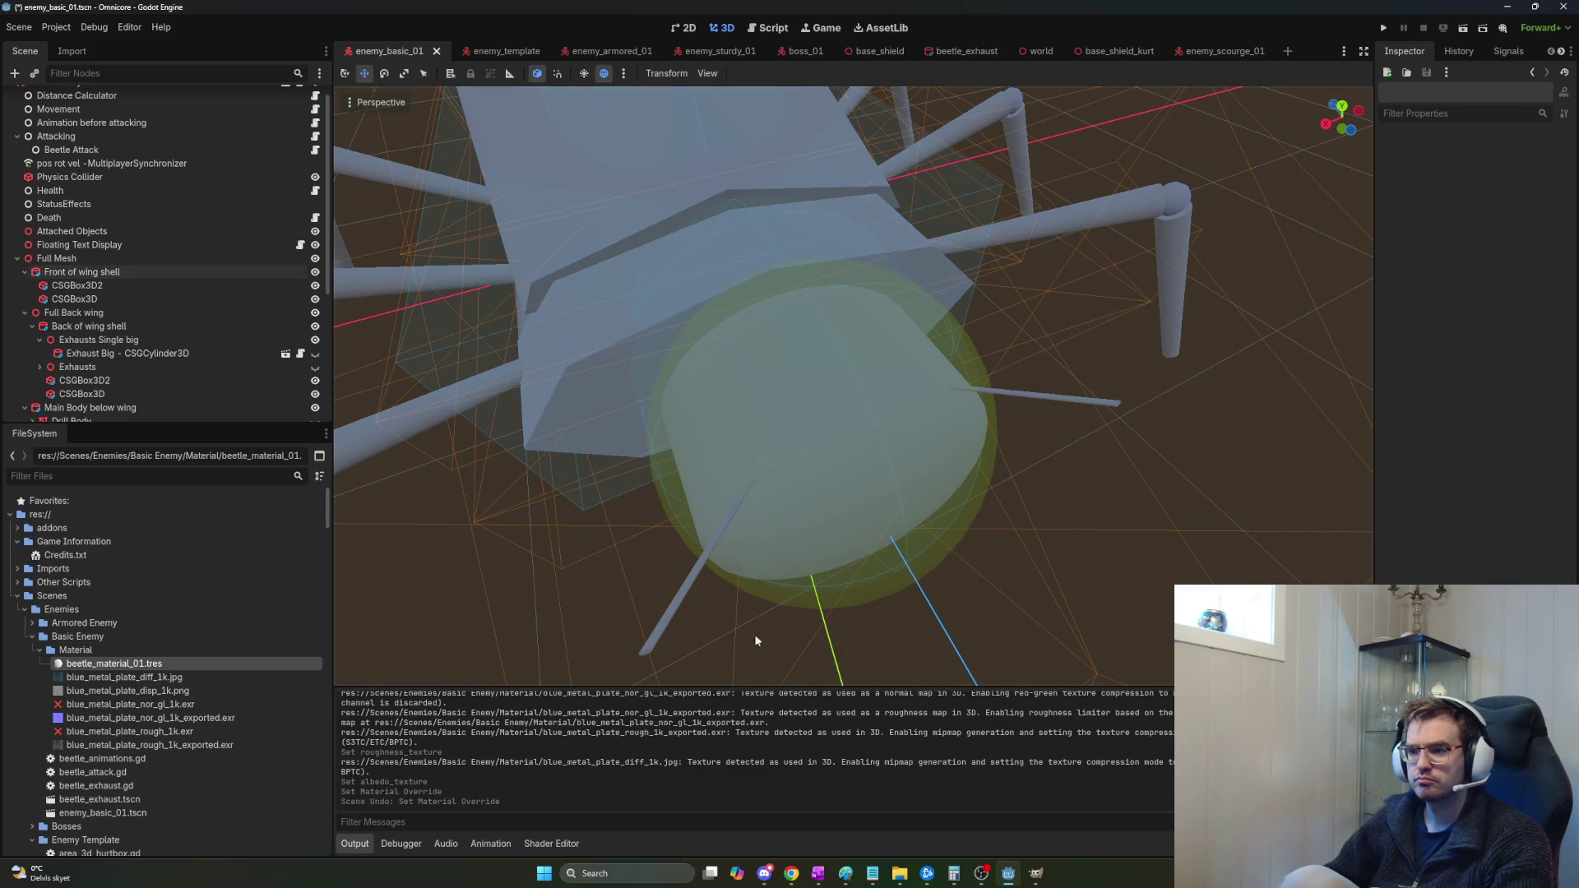
{"action": "left_click", "coordinate": [137, 272]}
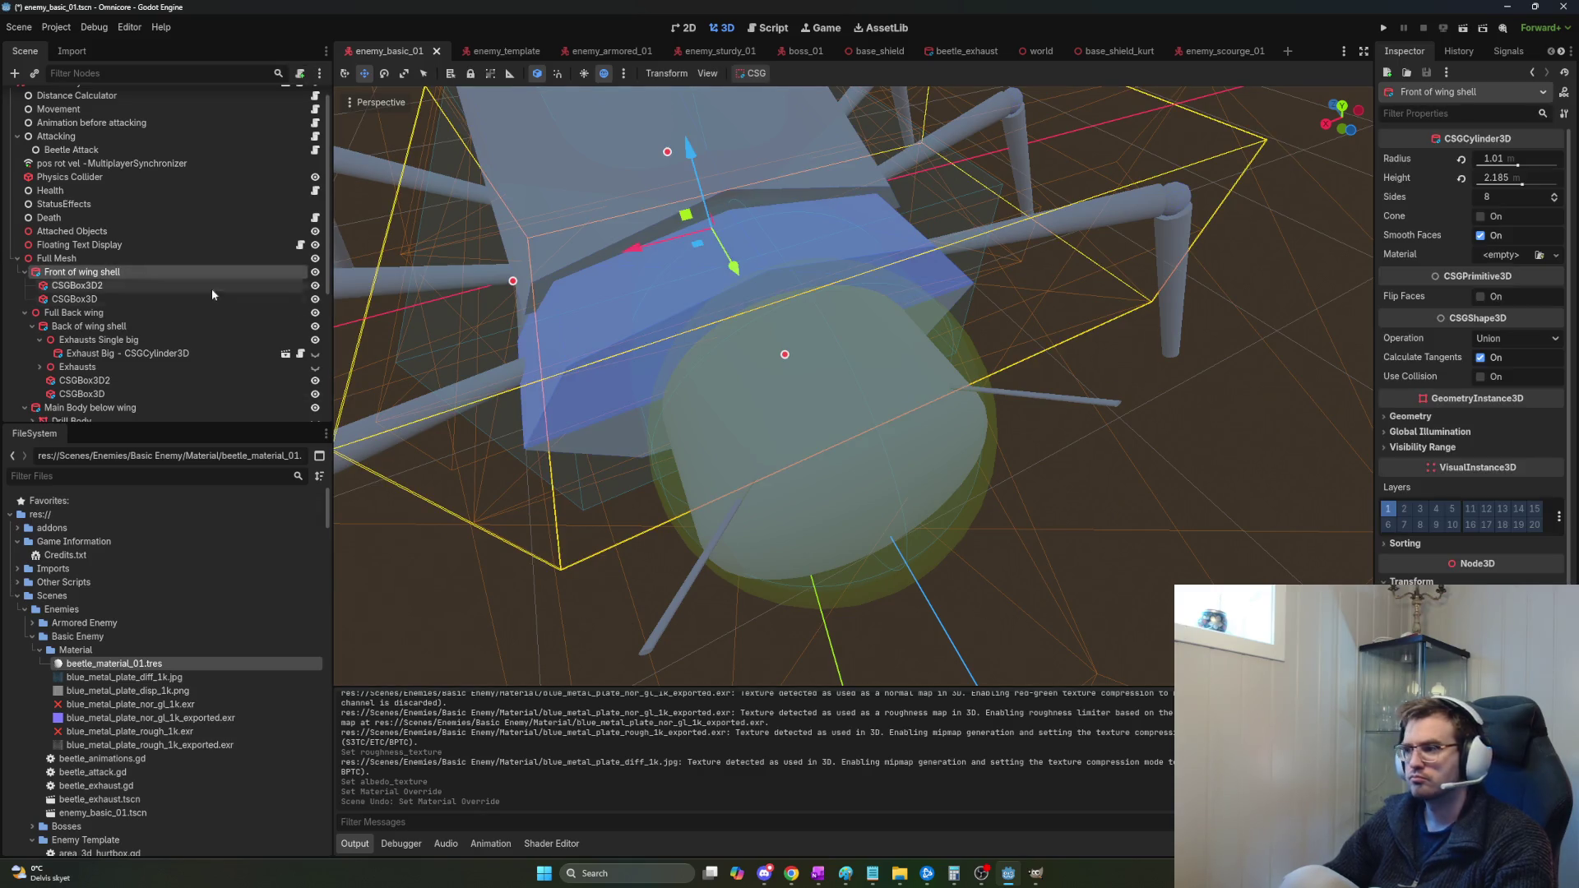
{"action": "left_click", "coordinate": [1471, 115]}
{"action": "type", "text": "mater"}
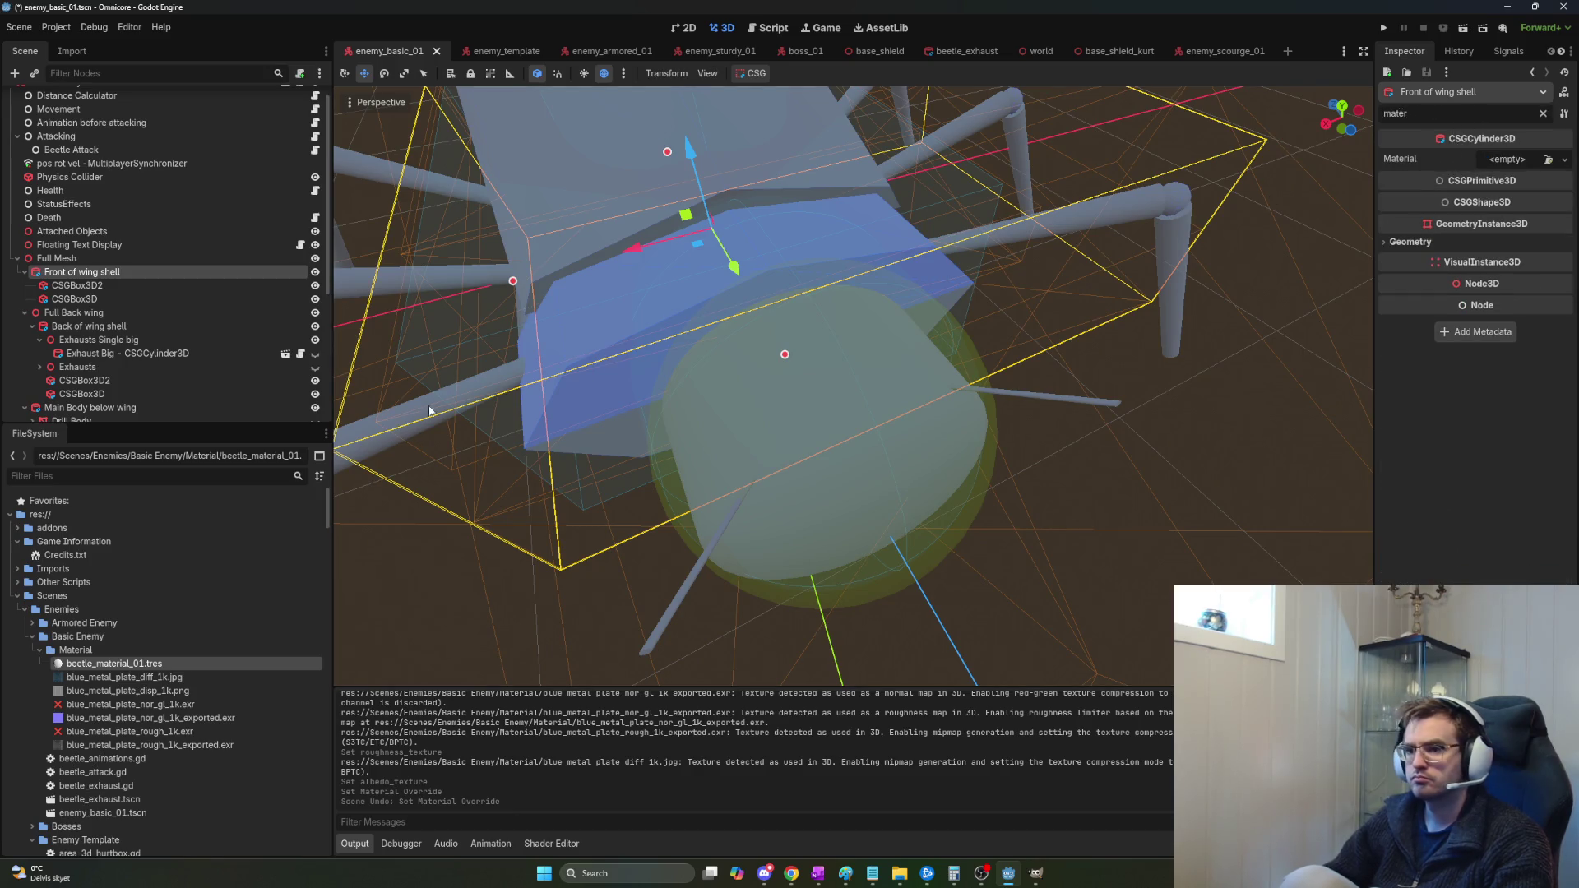
{"action": "mouse_move", "coordinate": [99, 664]}
{"action": "left_mouse_down"}
{"action": "mouse_move", "coordinate": [707, 490]}
{"action": "mouse_move", "coordinate": [1522, 158]}
{"action": "left_mouse_up"}
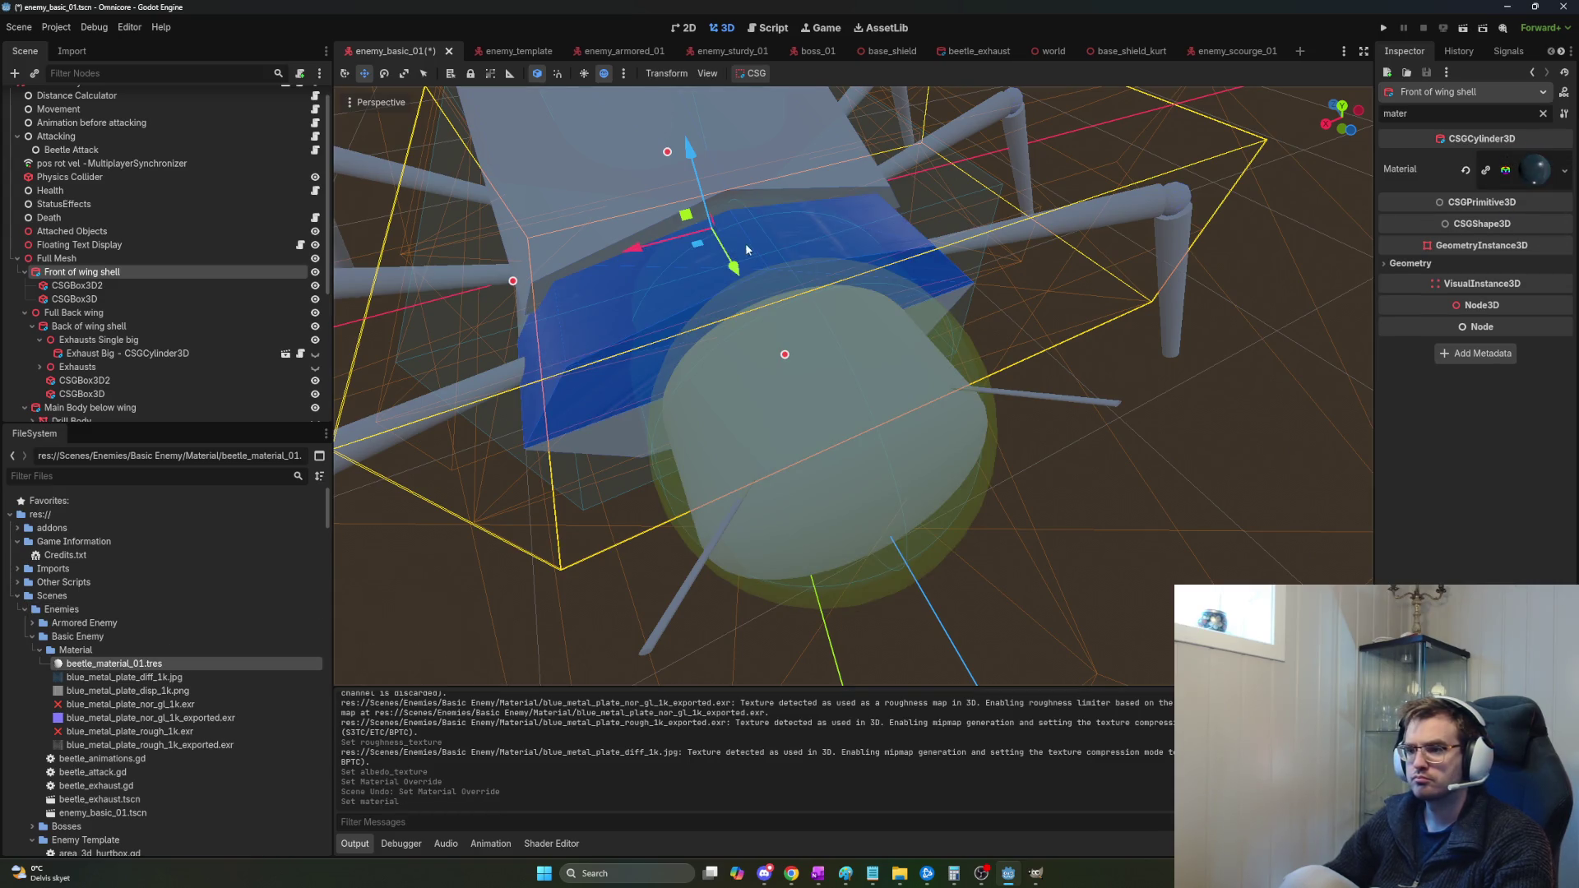
{"action": "key", "text": "f"}
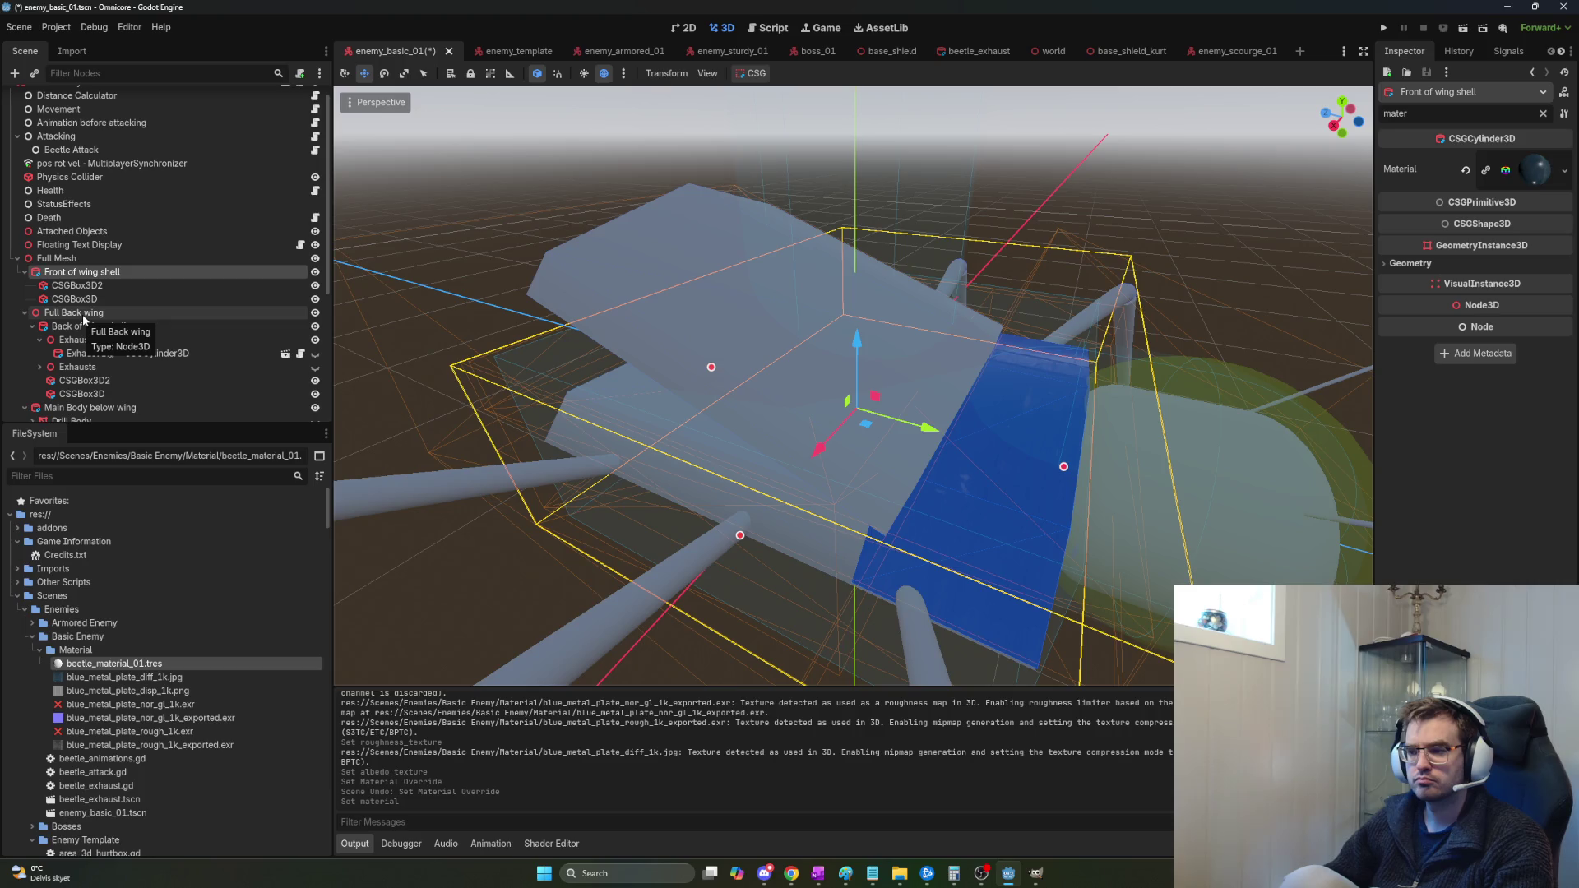
Drop beetle_material_01.tres into the Material field of Back of wing shell under Full Back wing.
{"action": "left_click_drag", "start_coordinate": [688, 475], "coordinate": [742, 487]}
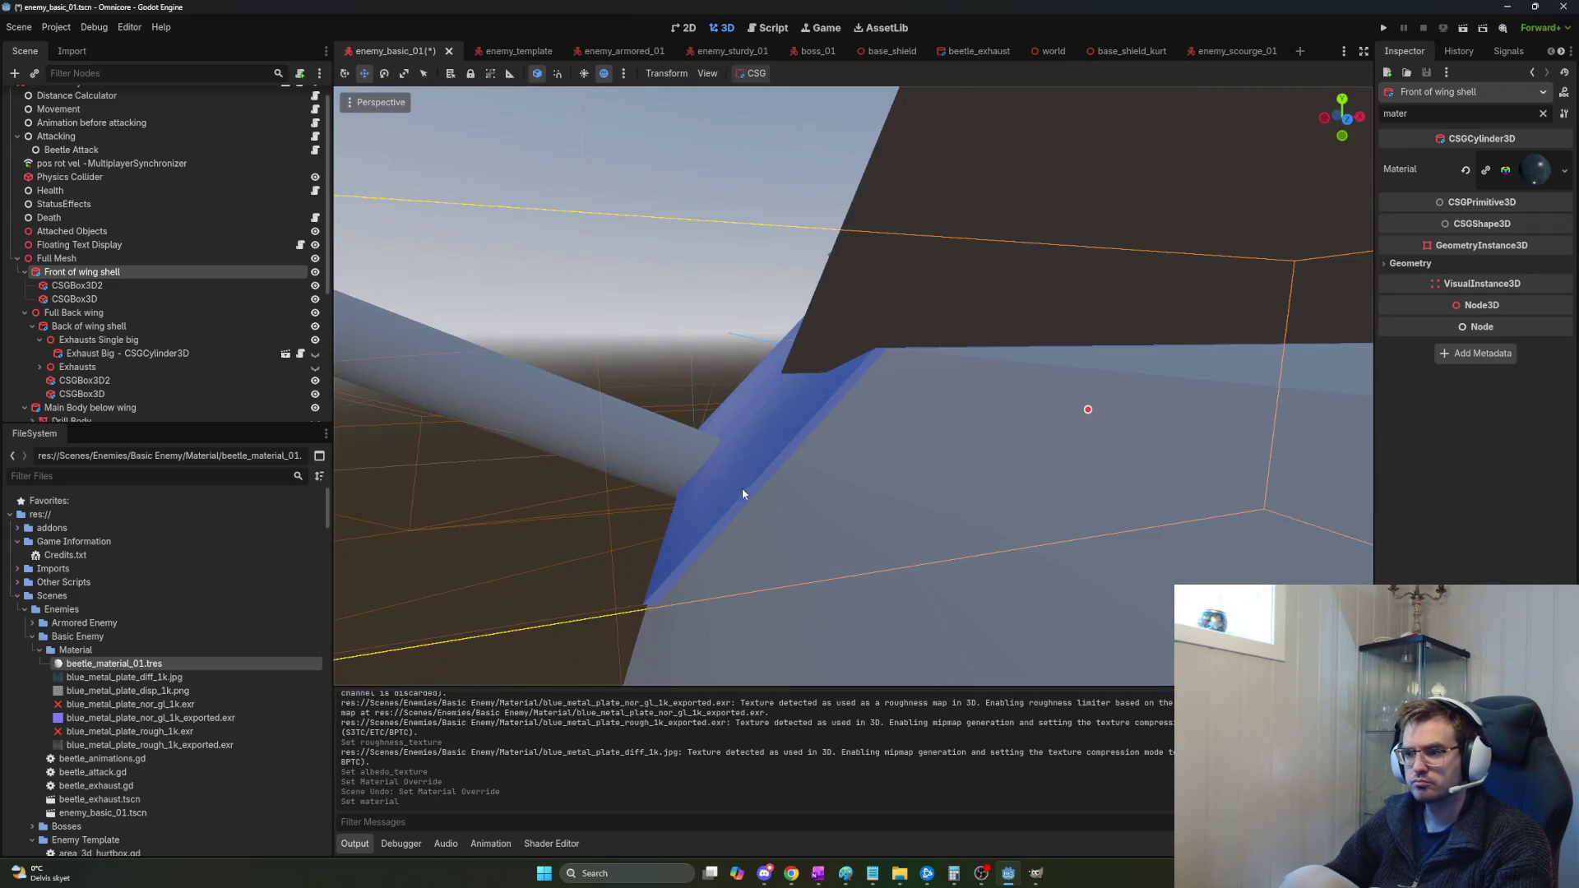
{"action": "left_click", "coordinate": [643, 283]}
{"action": "left_click_drag", "start_coordinate": [643, 283], "coordinate": [648, 288]}
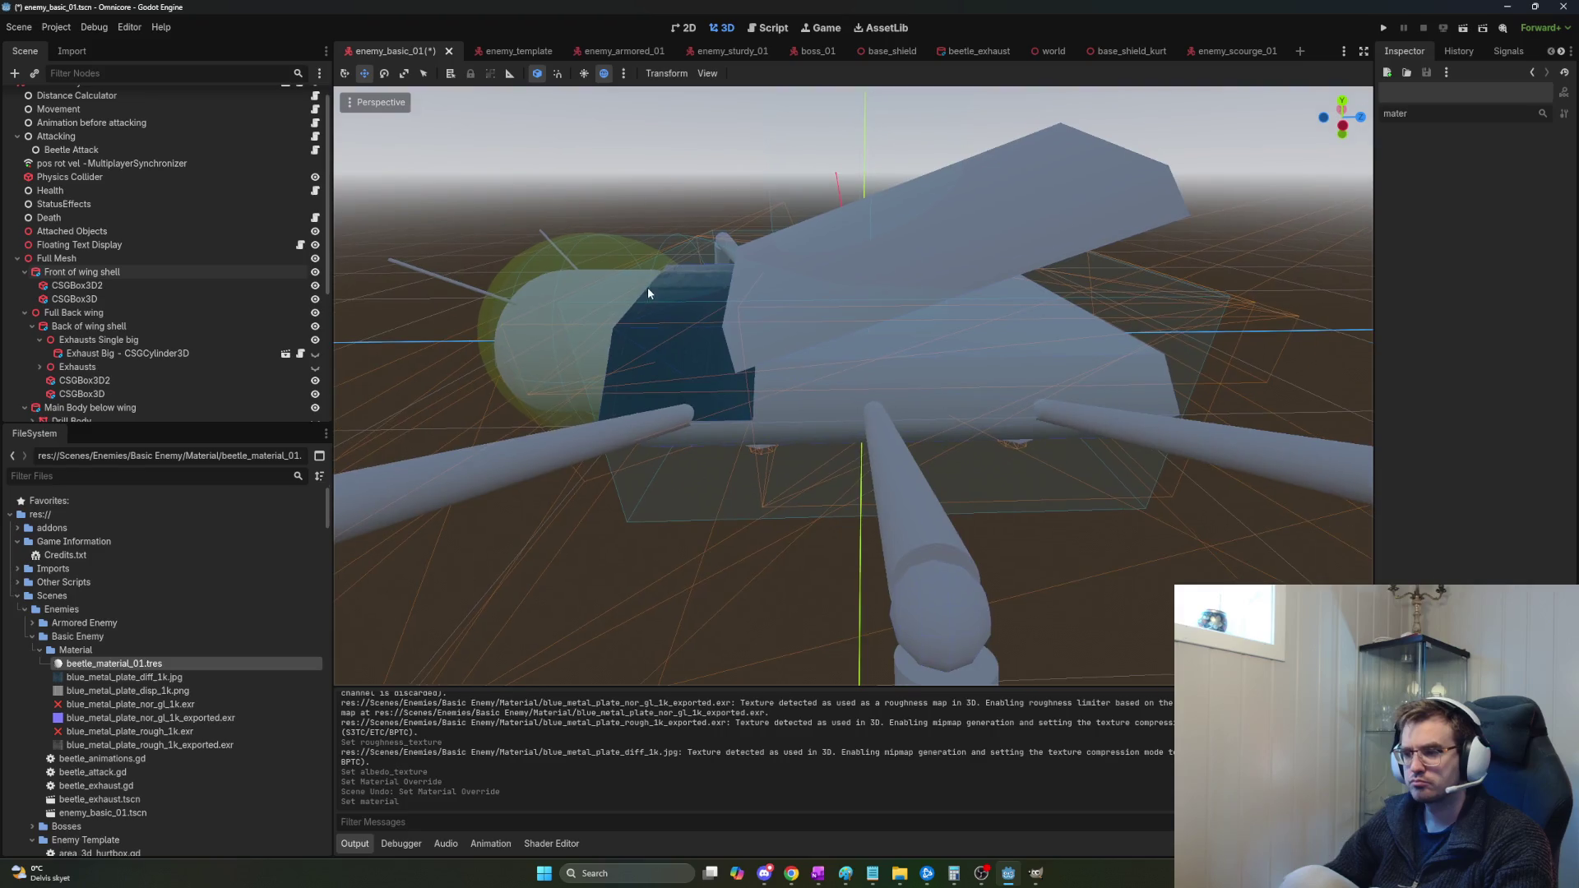
{"action": "left_click", "coordinate": [74, 312]}
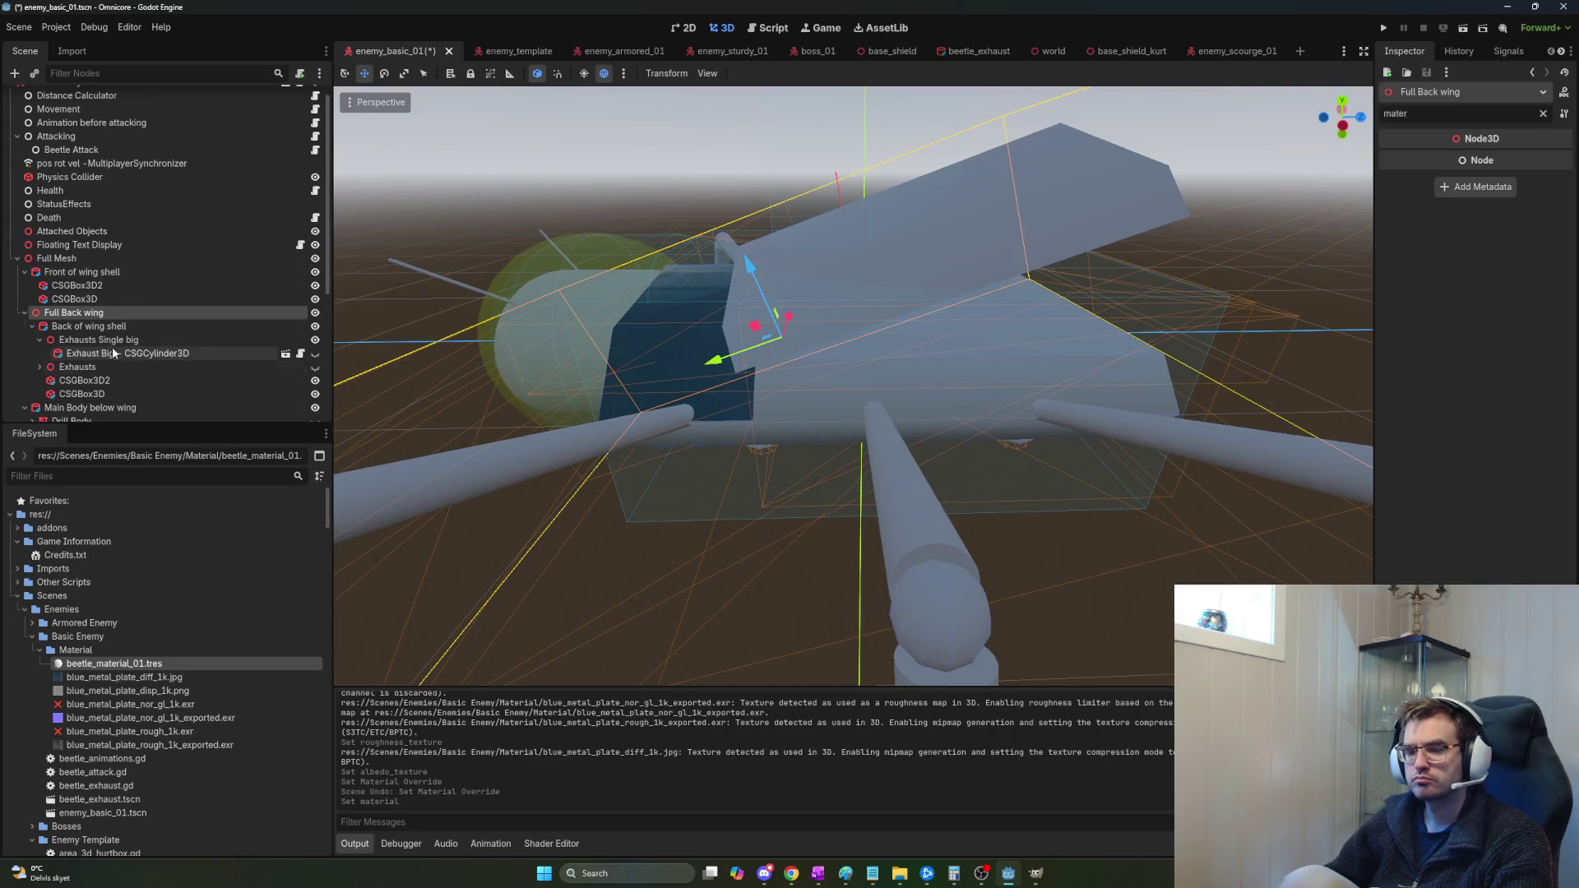
{"action": "left_click", "coordinate": [105, 328]}
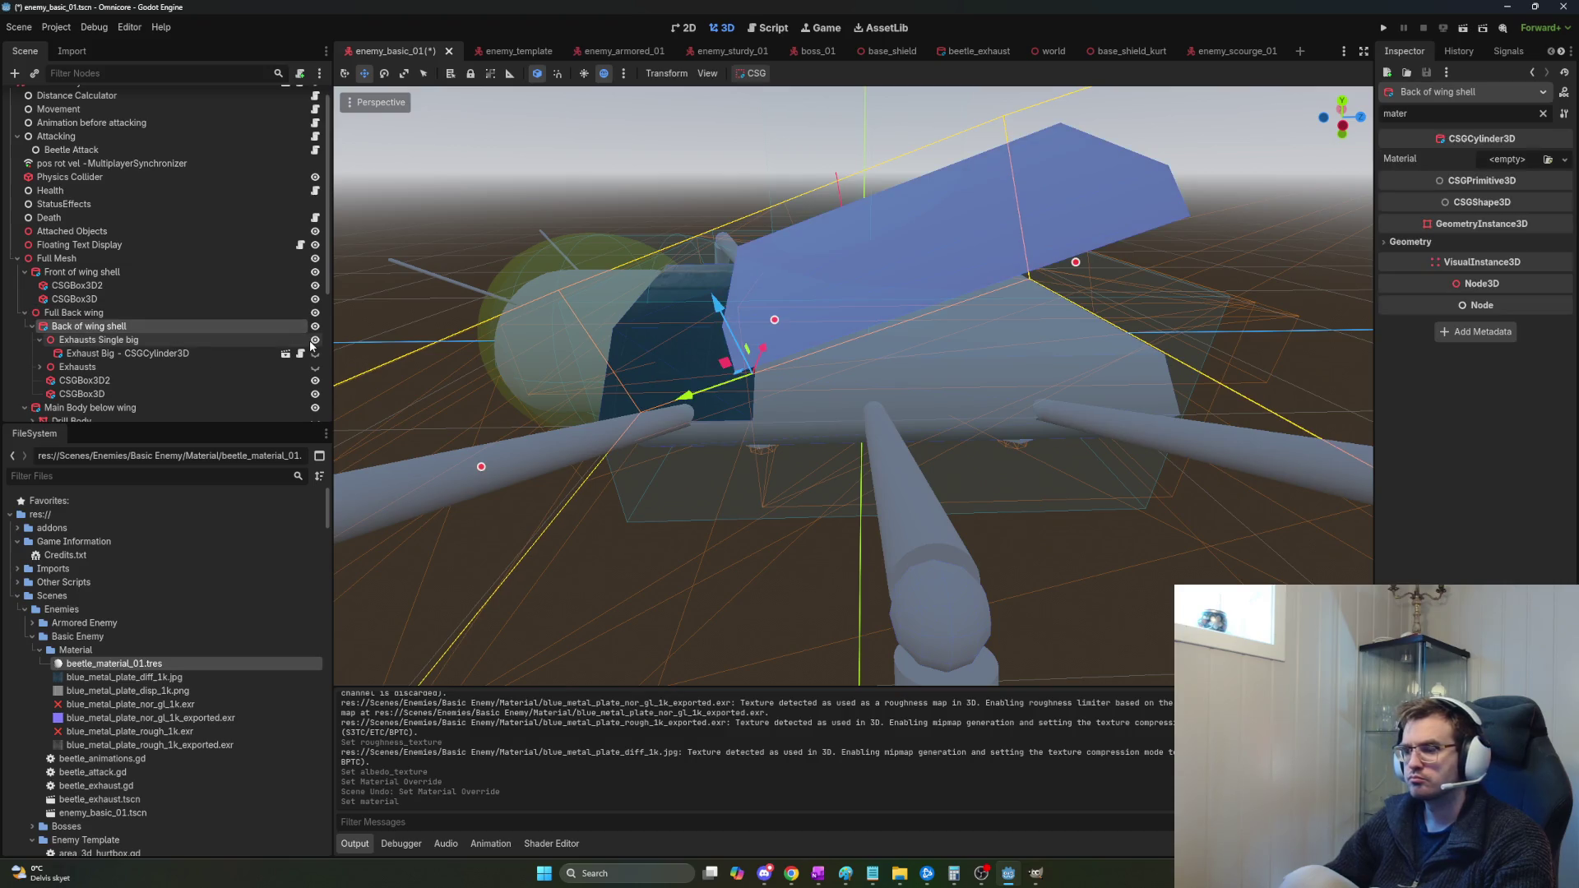
{"action": "mouse_move", "coordinate": [115, 664]}
{"action": "left_mouse_down"}
{"action": "mouse_move", "coordinate": [1379, 371]}
{"action": "mouse_move", "coordinate": [1506, 162]}
{"action": "left_mouse_up"}
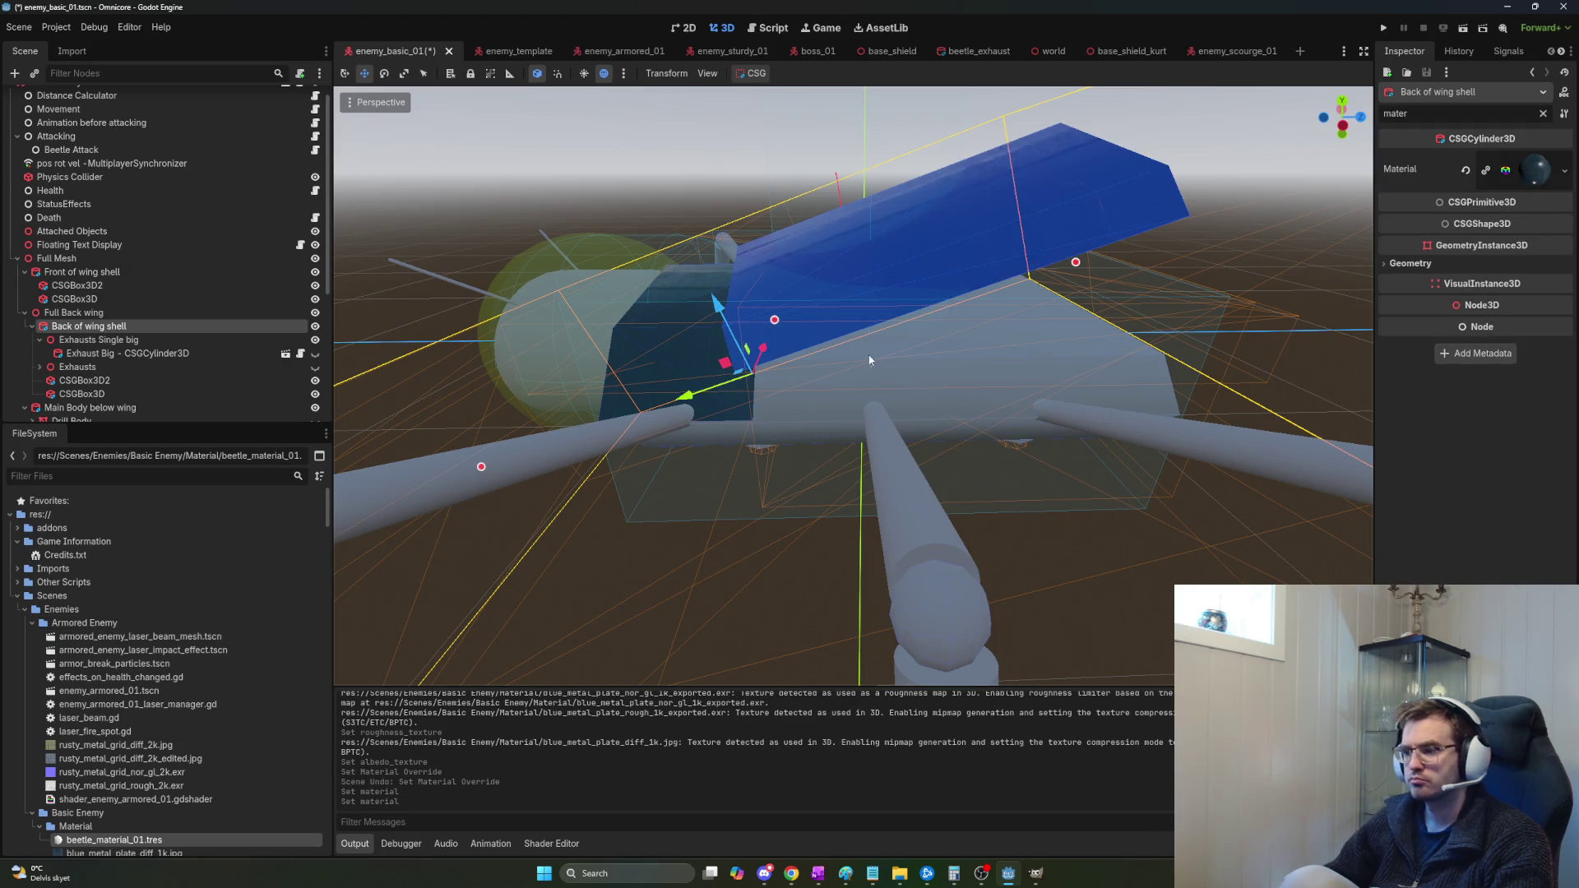
{"action": "left_click", "coordinate": [94, 385]}
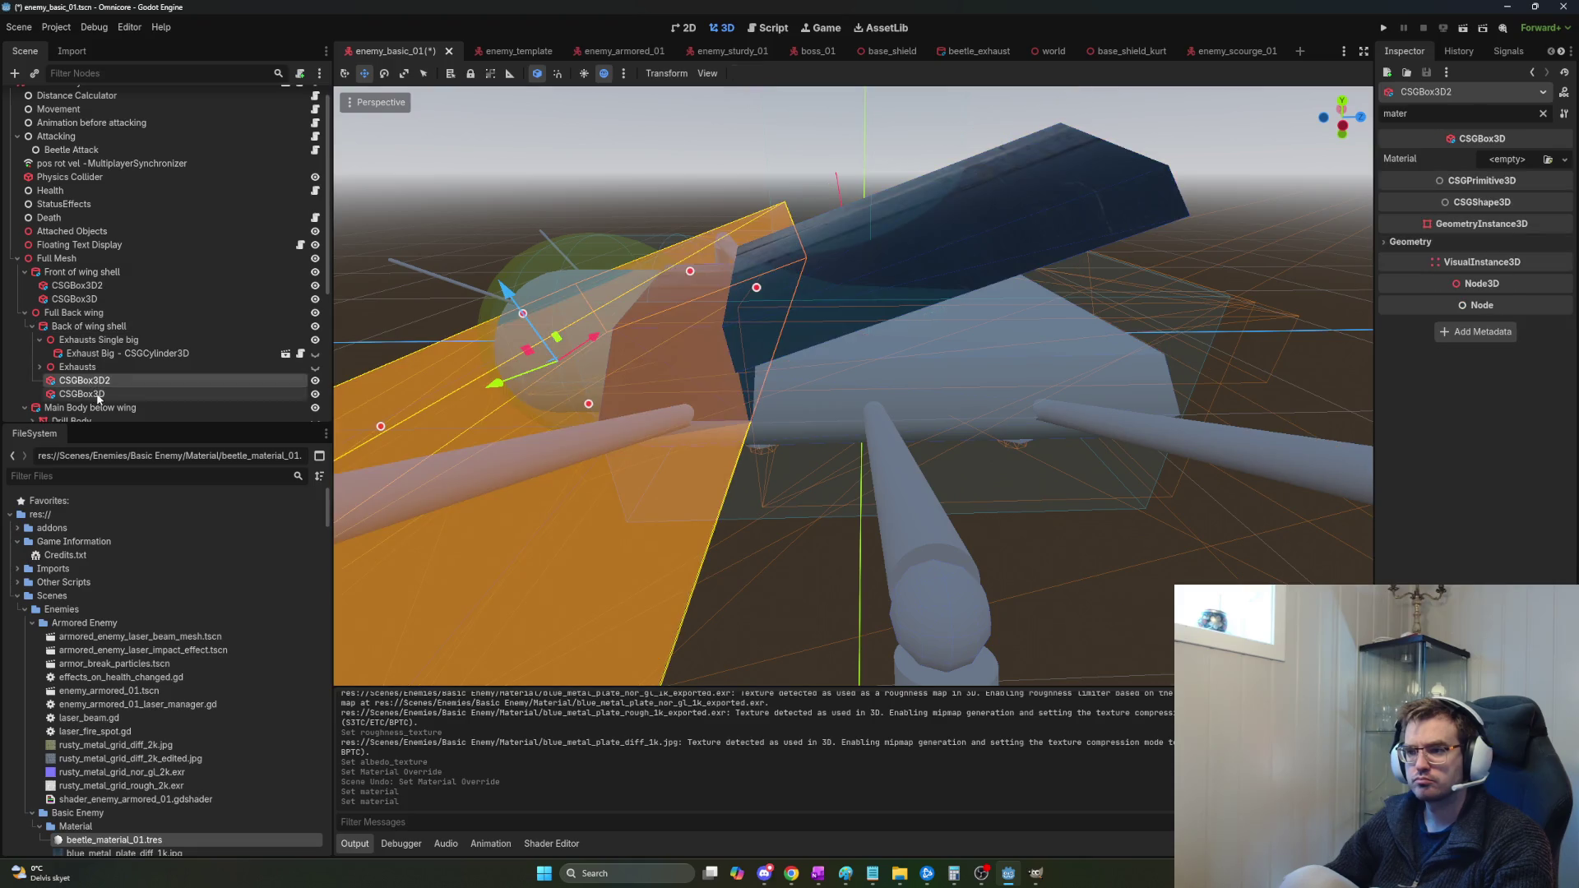
Apply beetle_material_01 to the Exhaust Big cylinder and make it visible.
{"action": "left_click", "coordinate": [105, 355]}
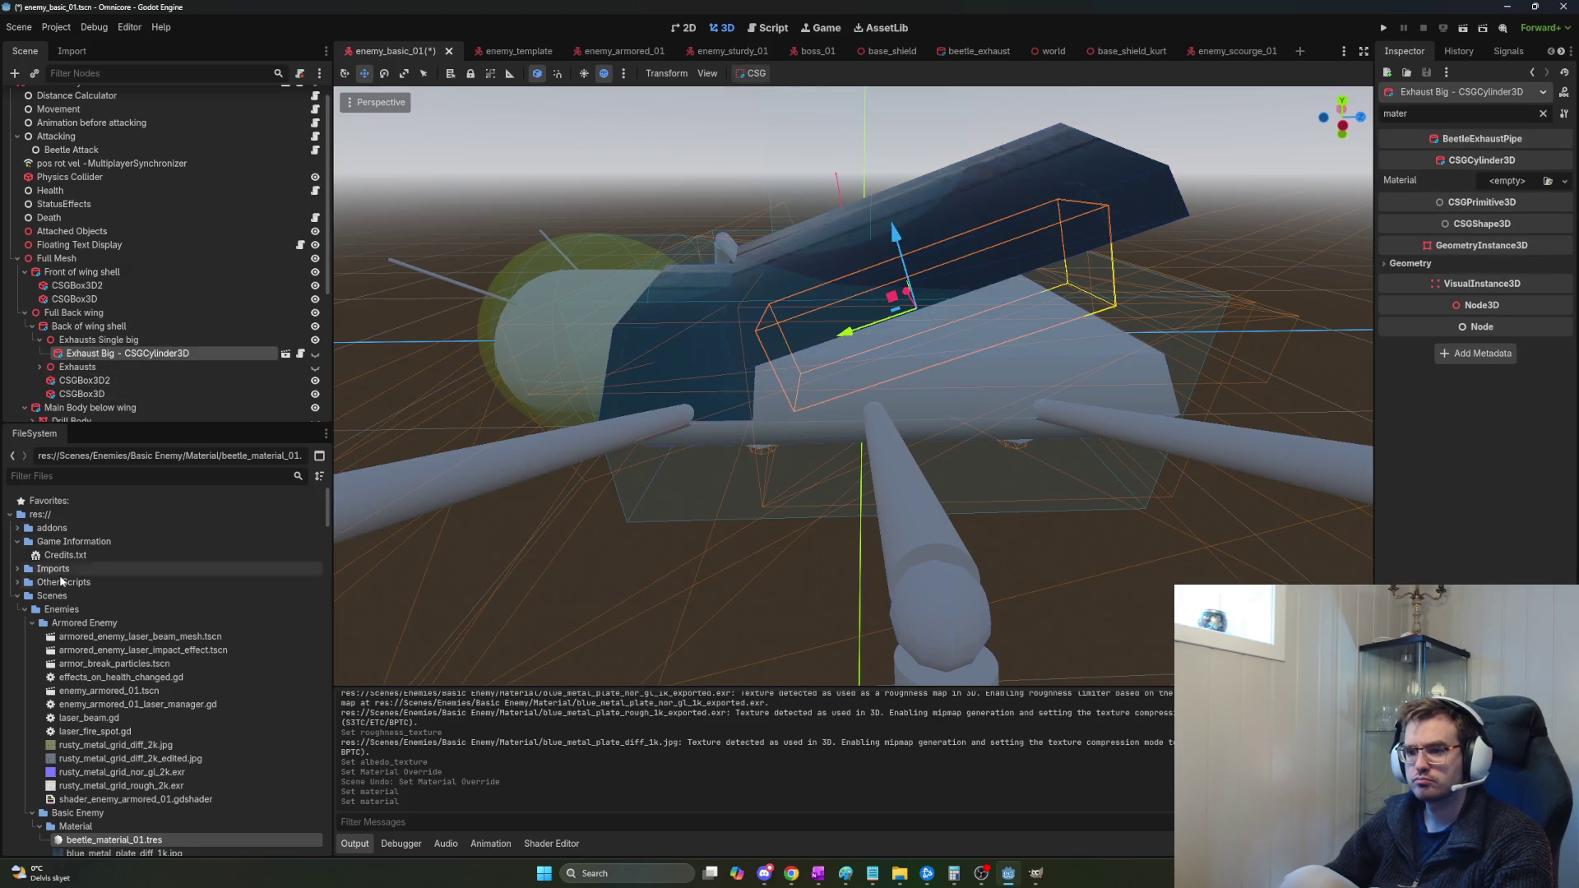
{"action": "left_click_drag", "start_coordinate": [119, 841], "coordinate": [1507, 181]}
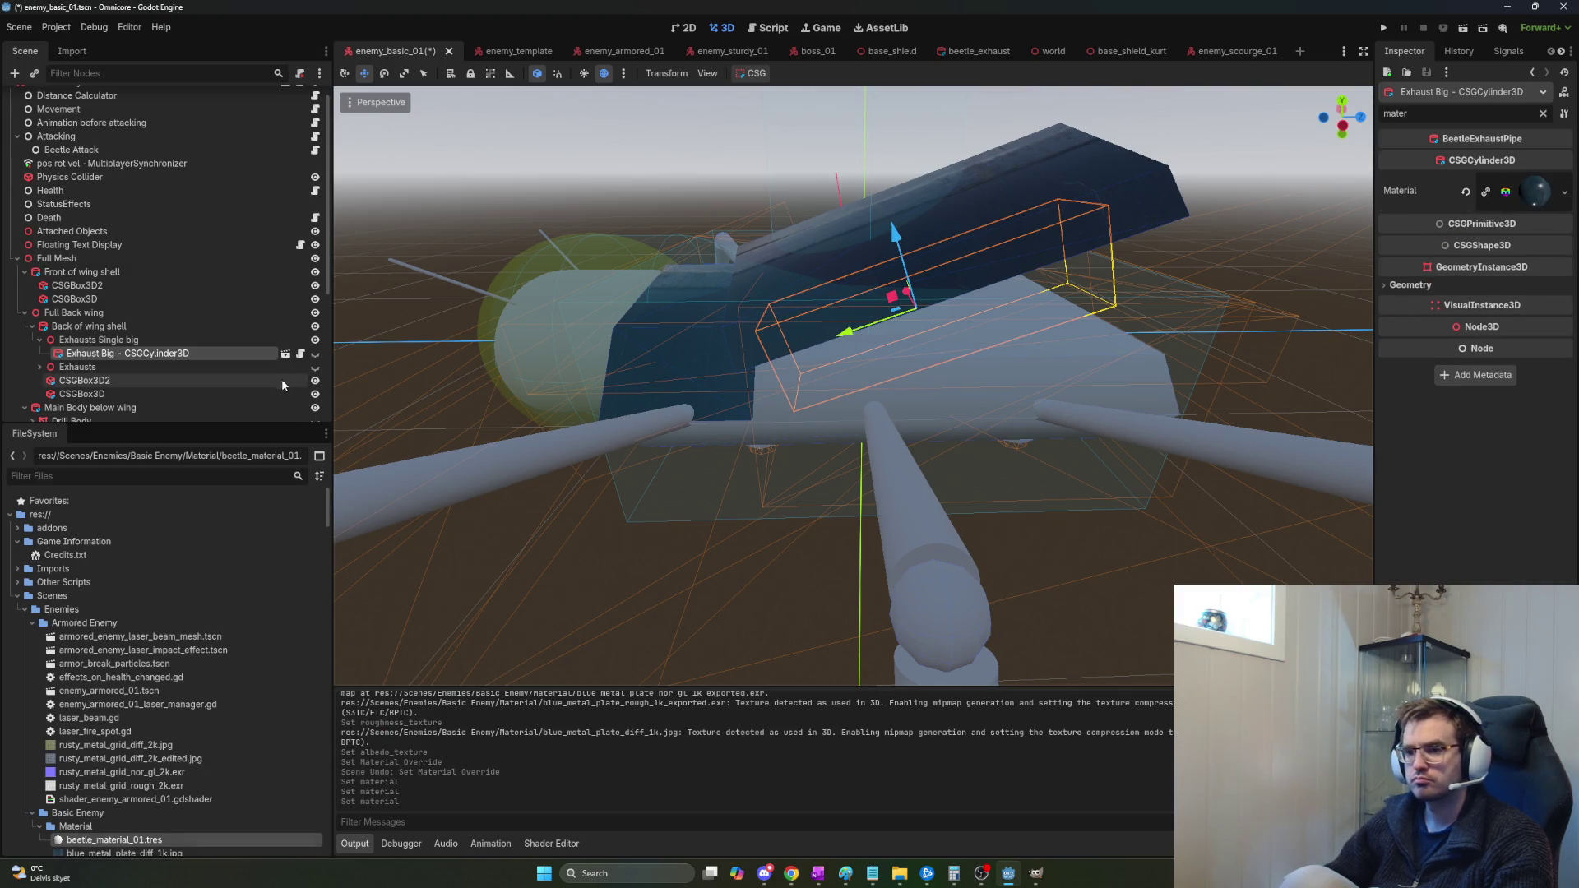
{"action": "left_click", "coordinate": [115, 367]}
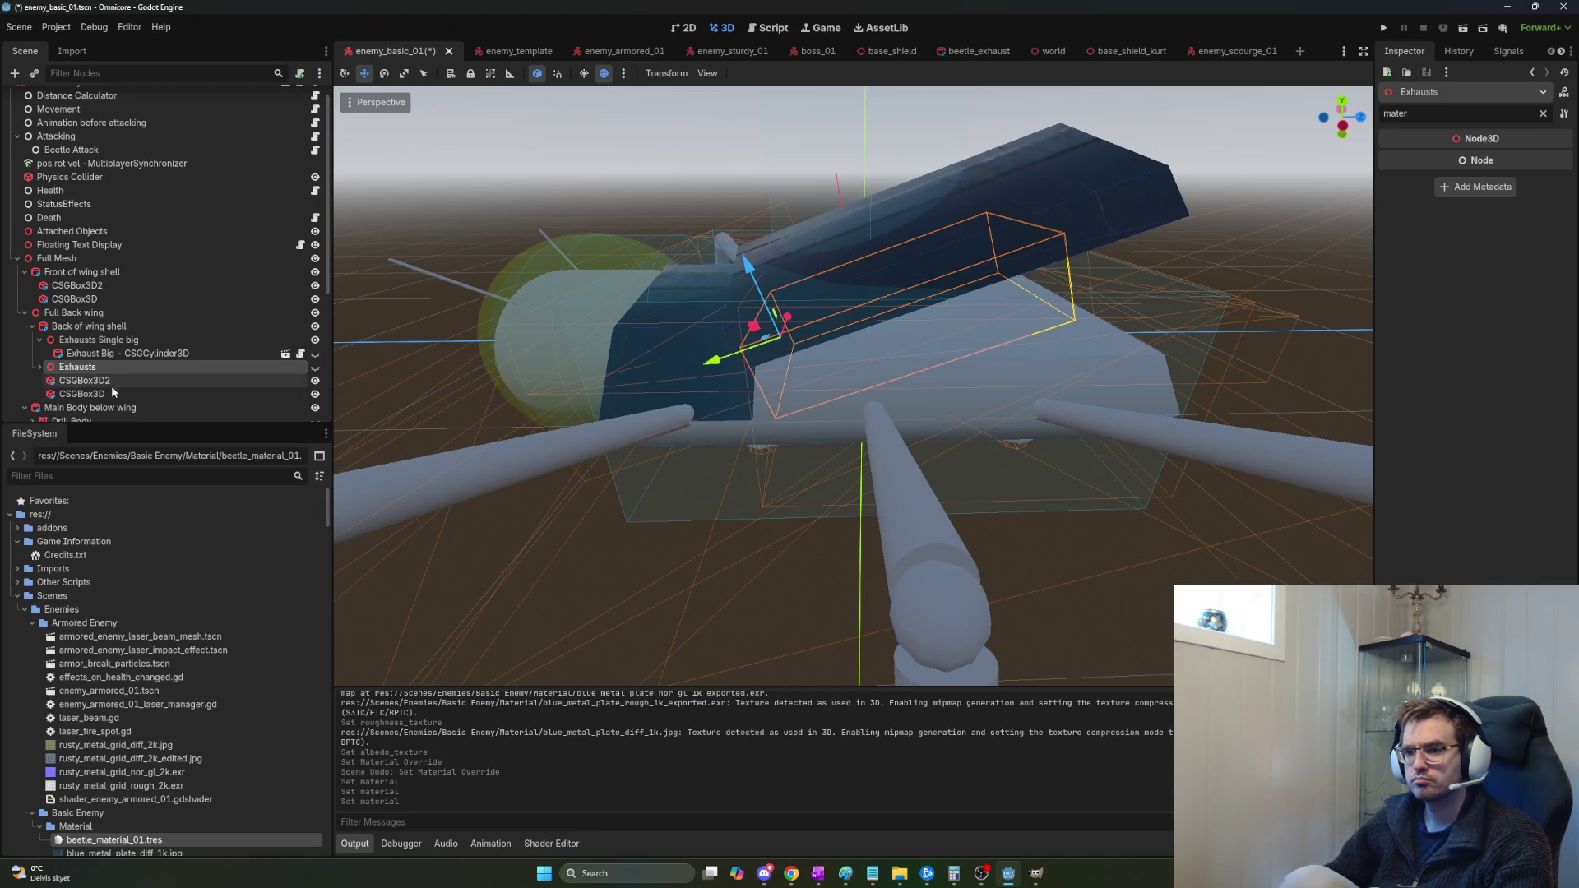
{"action": "left_click", "coordinate": [123, 339]}
{"action": "key", "text": "f"}
{"action": "mouse_move", "coordinate": [535, 263]}
{"action": "left_mouse_down"}
{"action": "mouse_move", "coordinate": [491, 250]}
{"action": "mouse_move", "coordinate": [420, 355]}
{"action": "left_mouse_up"}
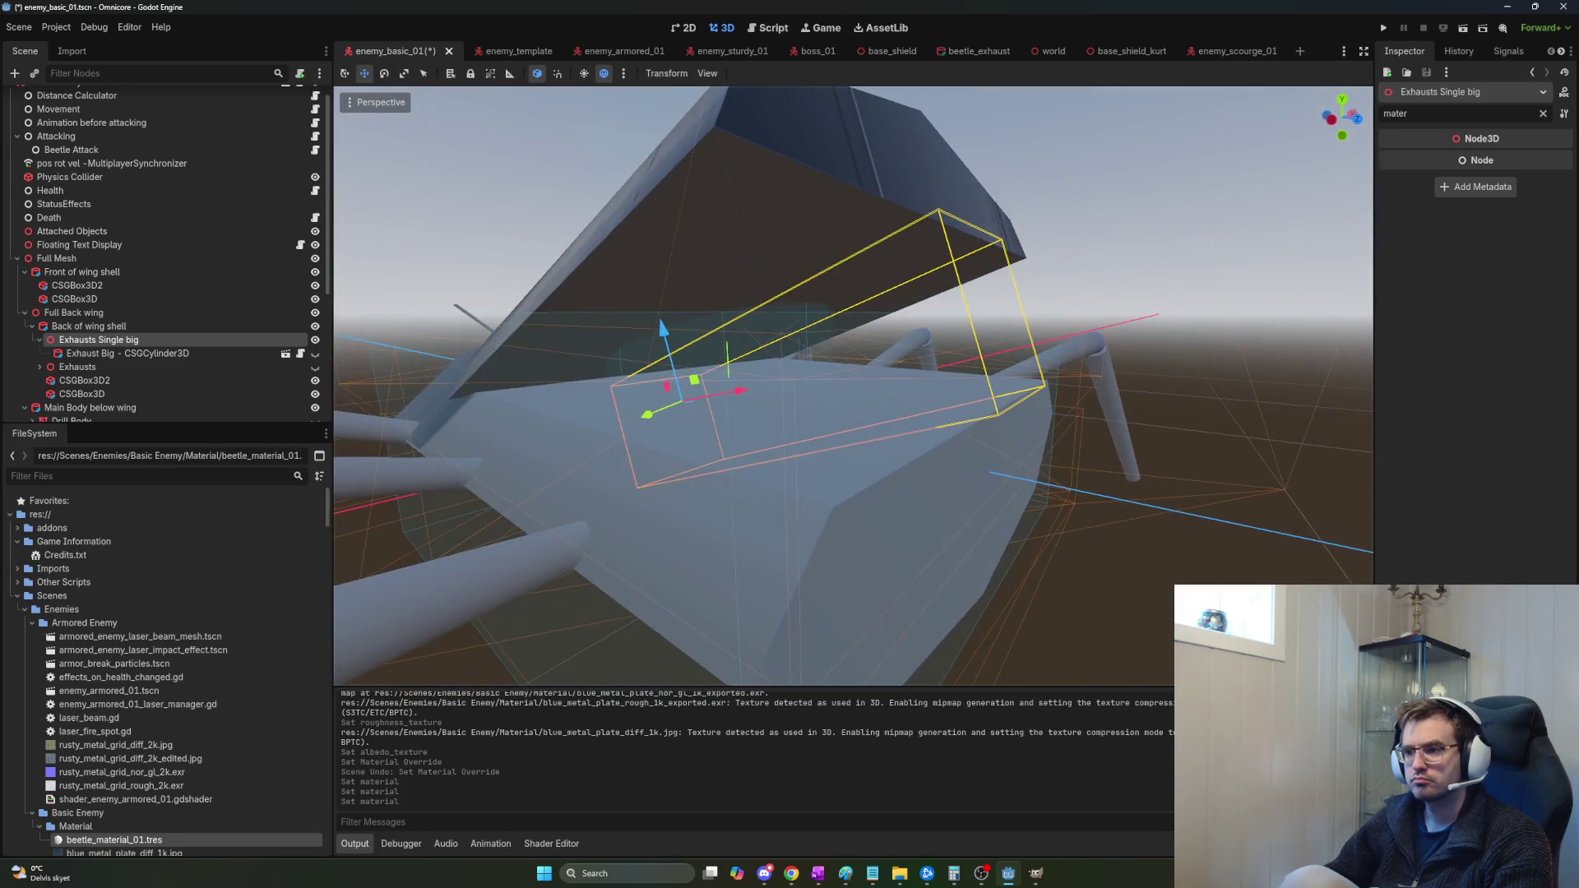
{"action": "left_click", "coordinate": [314, 353]}
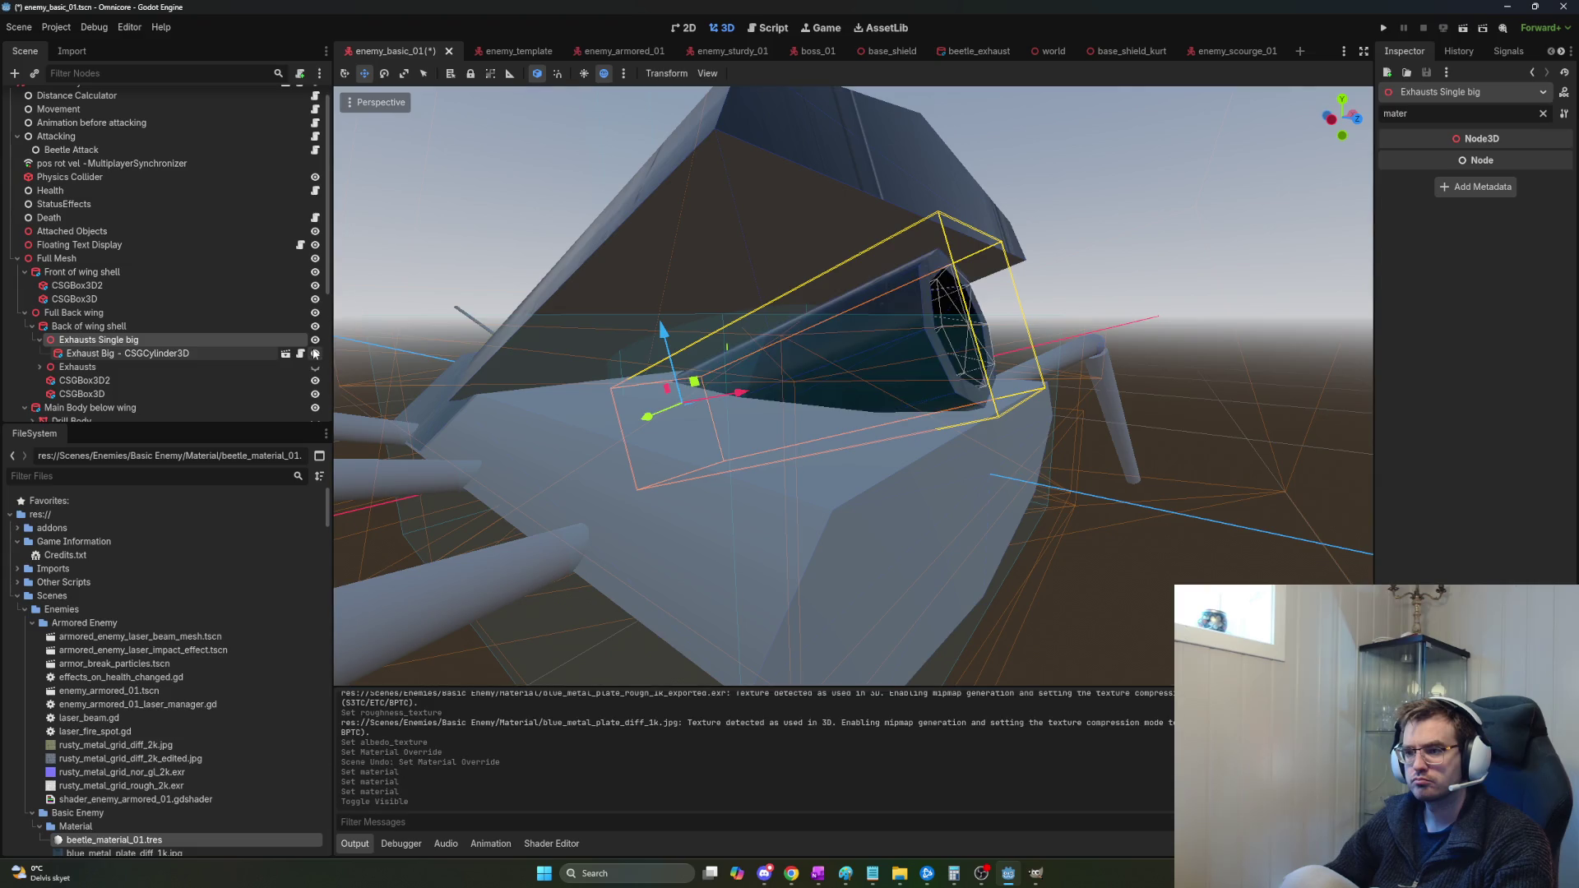
{"action": "left_click_drag", "start_coordinate": [493, 370], "coordinate": [617, 359]}
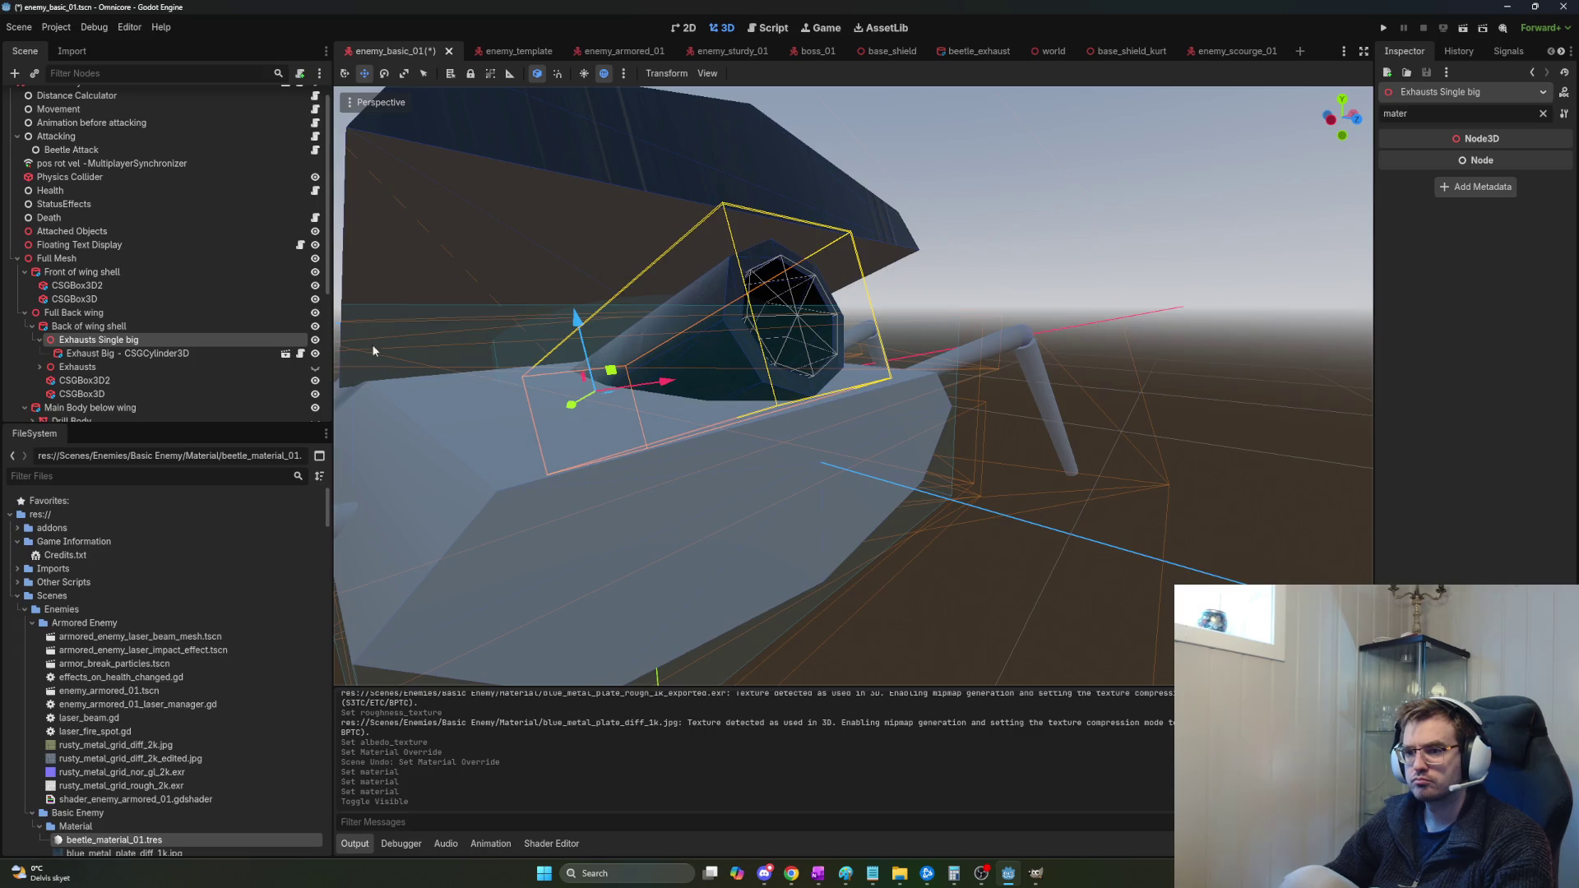
Select and frame the CSGBox3D cutout boxes, then select Main Body below wing.
{"action": "left_click", "coordinate": [153, 374]}
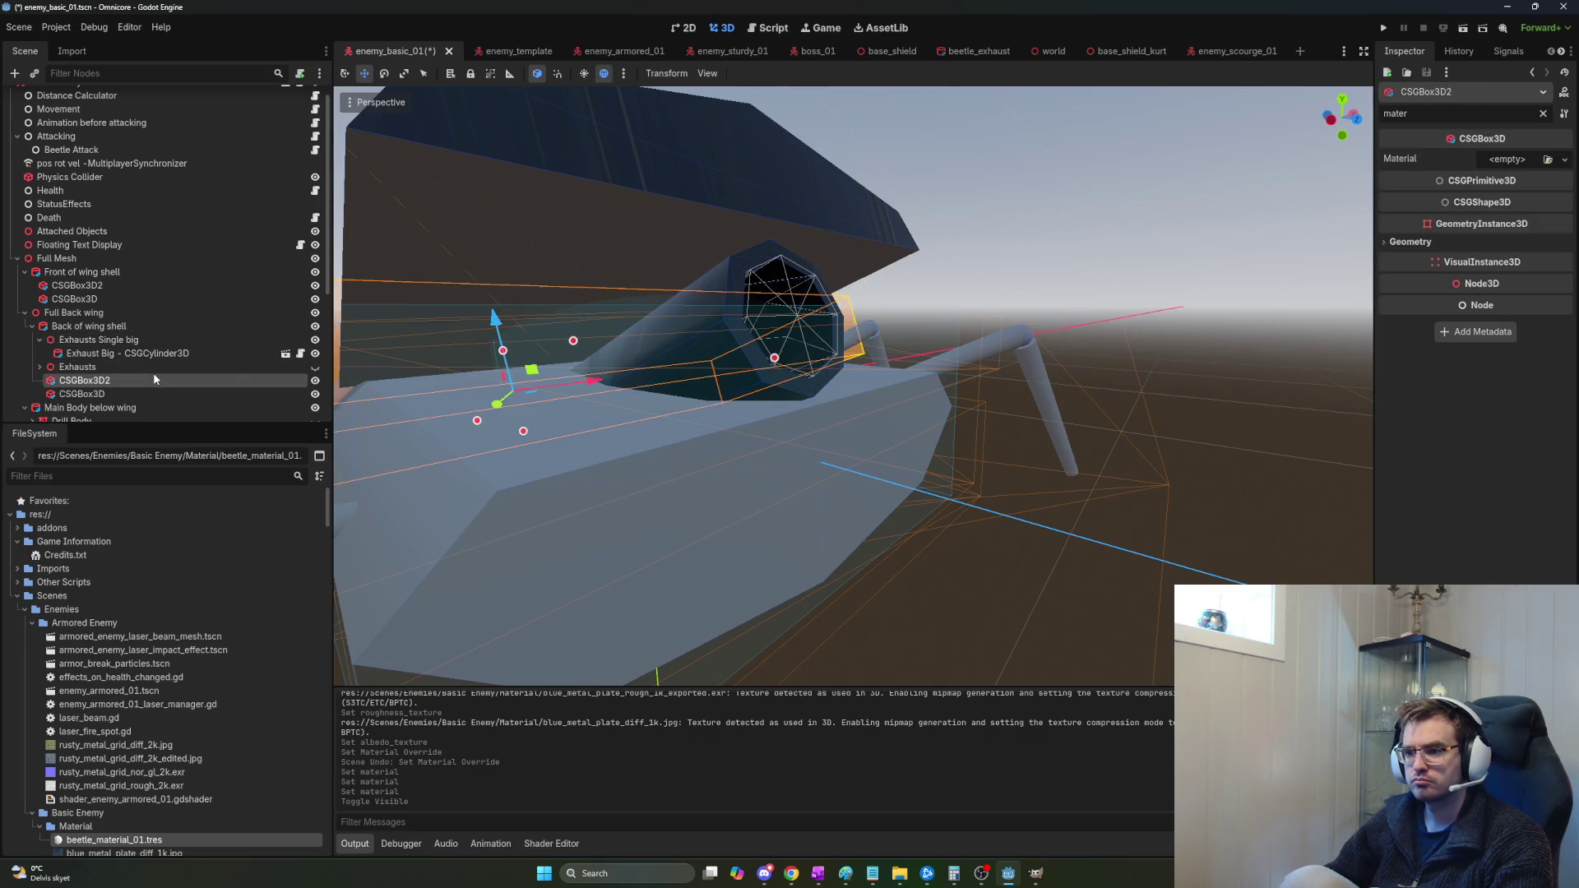
{"action": "left_click", "coordinate": [105, 394]}
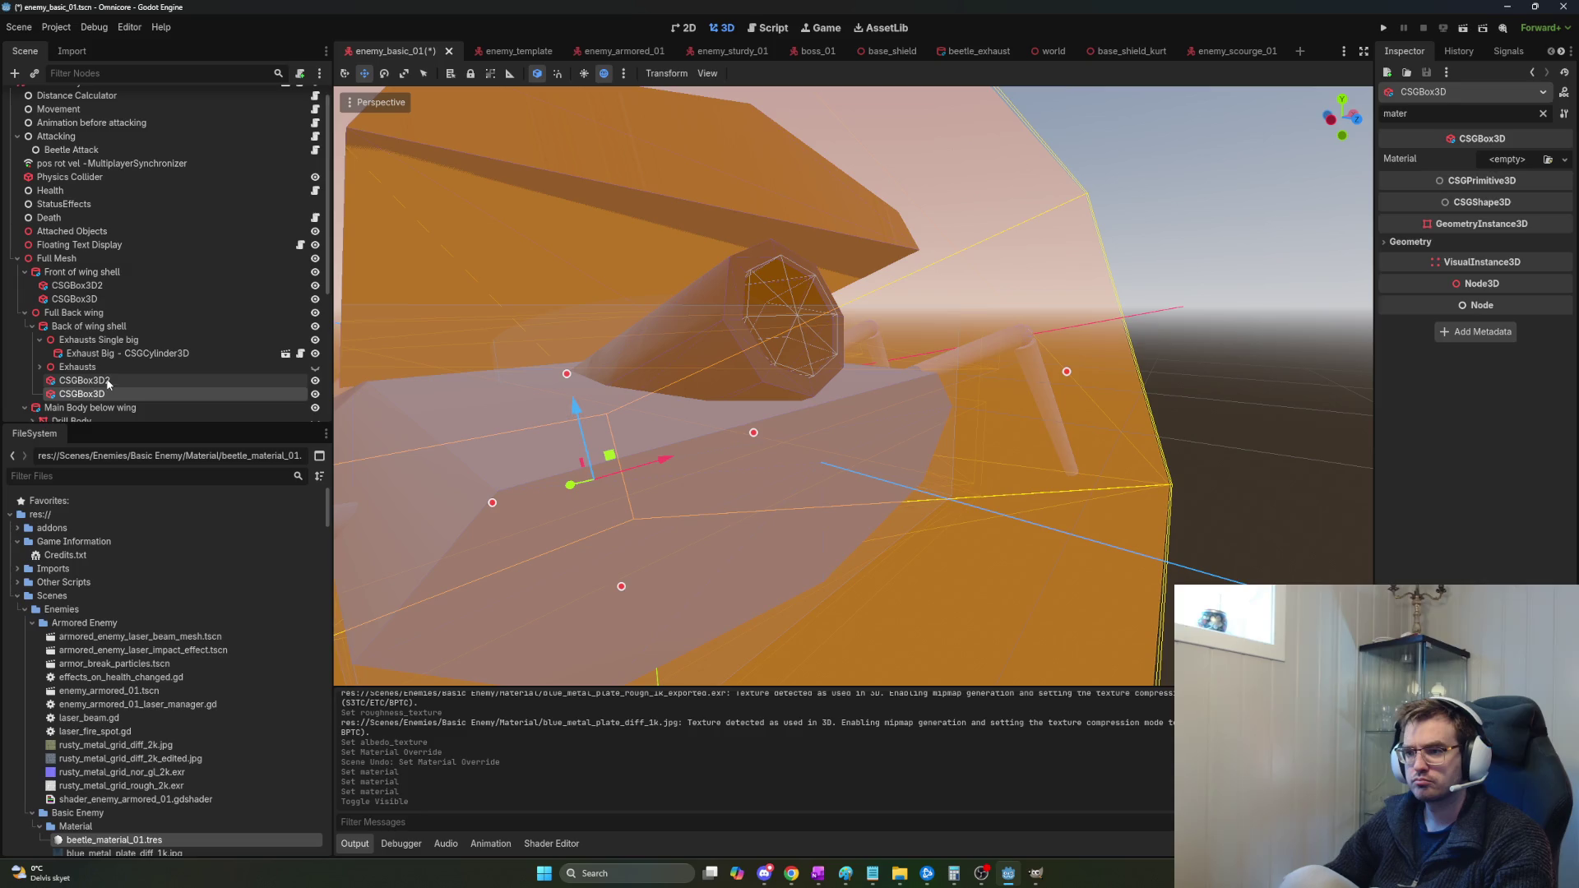
{"action": "key", "text": "f"}
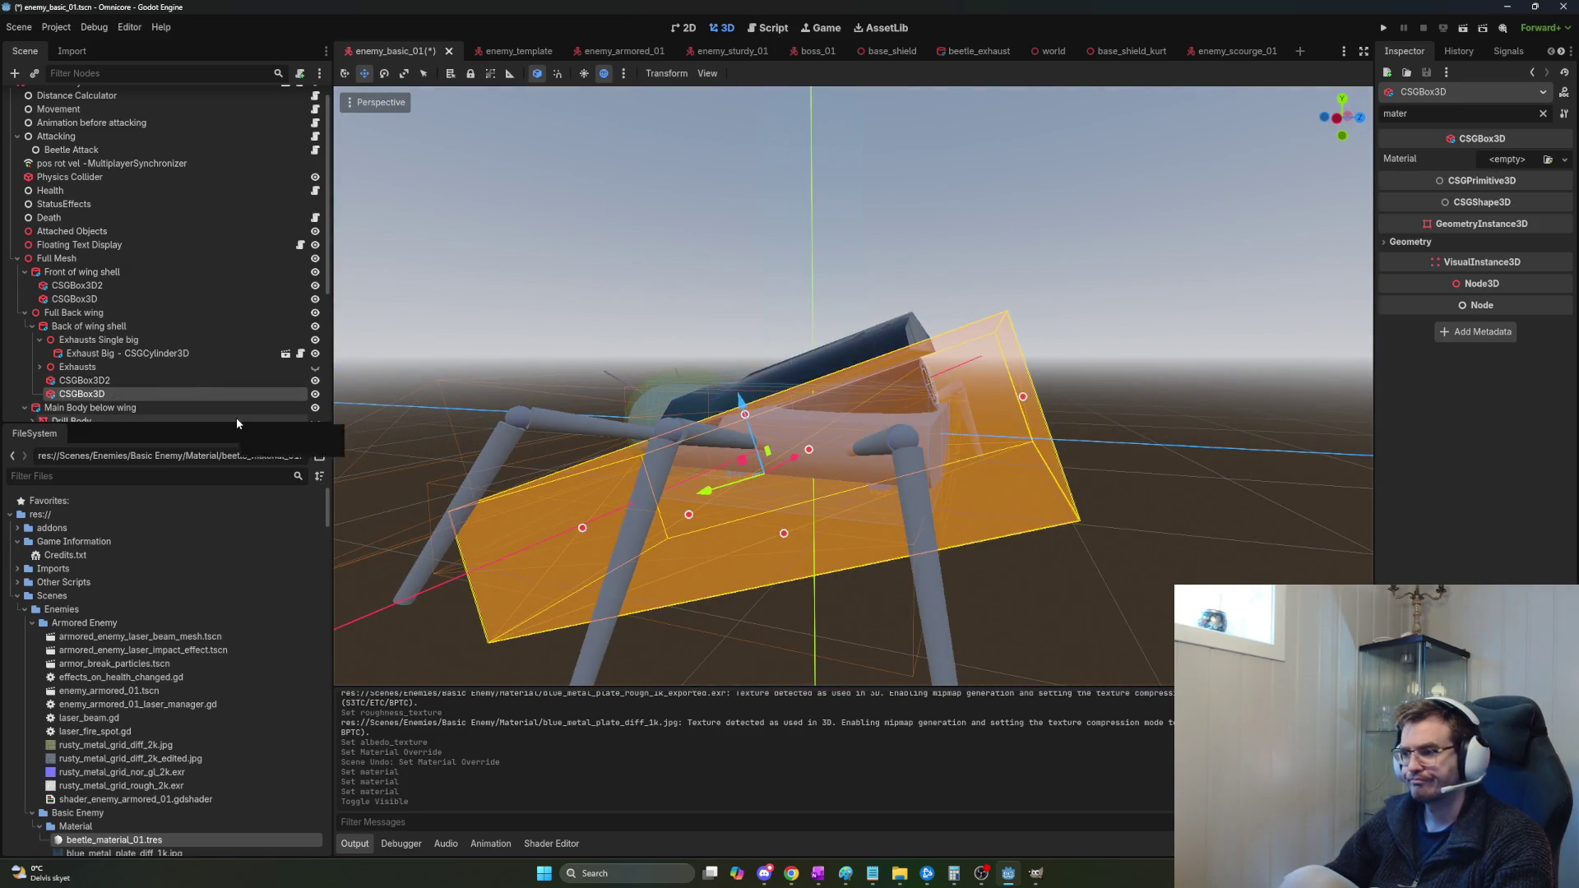
{"action": "left_click", "coordinate": [161, 408]}
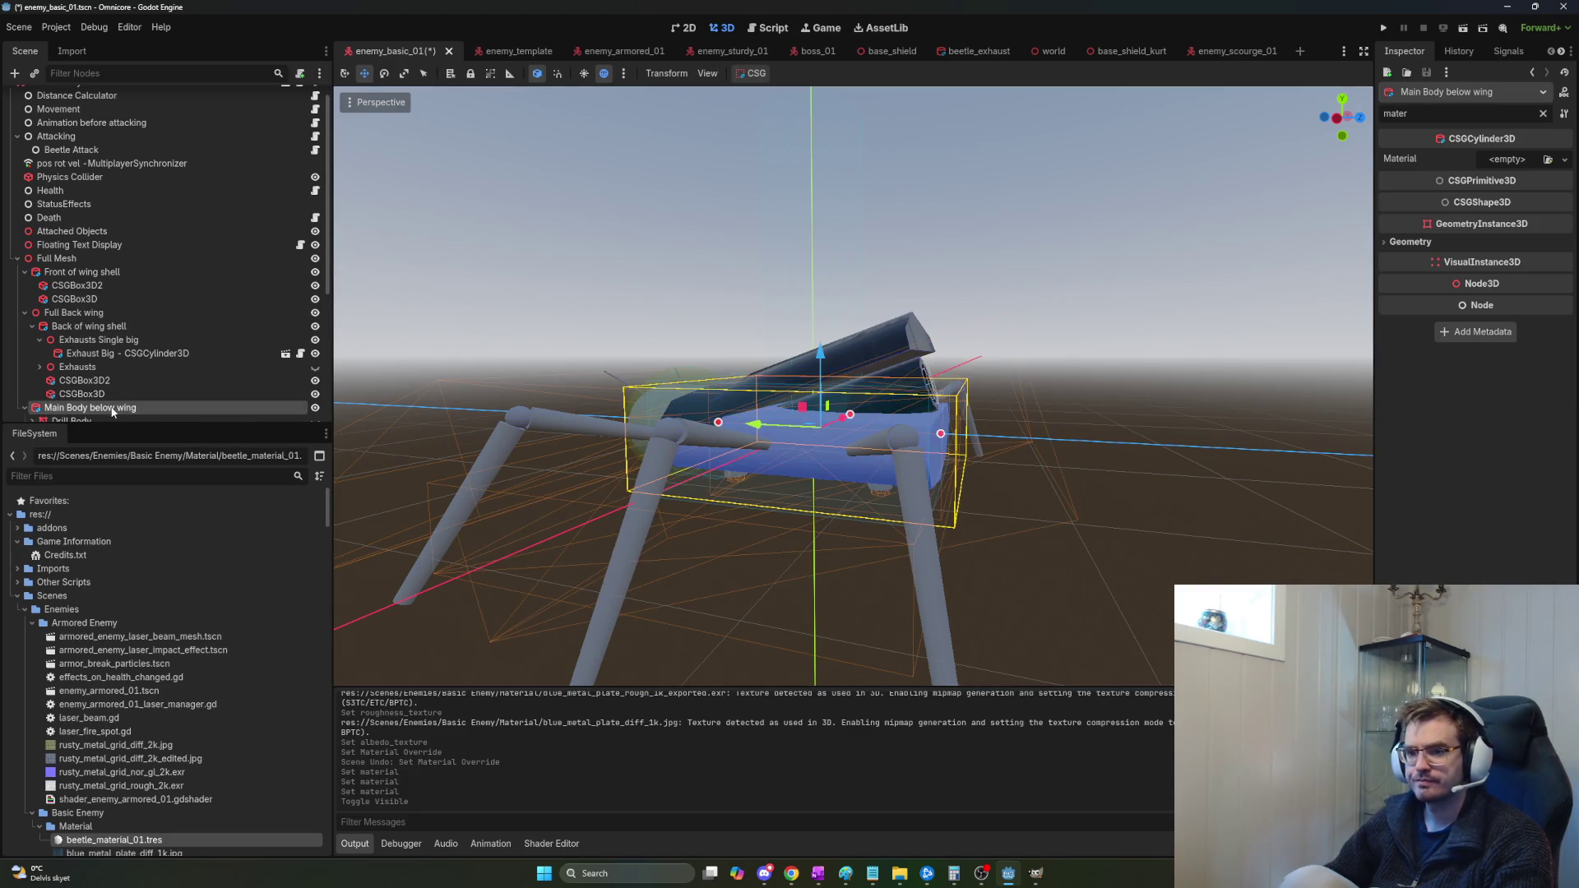
Apply beetle_material_01 to the Main Body below wing cylinder and the Drill Body mesh.
{"action": "scroll", "coordinate": [835, 477], "scroll_direction": "up", "scroll_amount": 8}
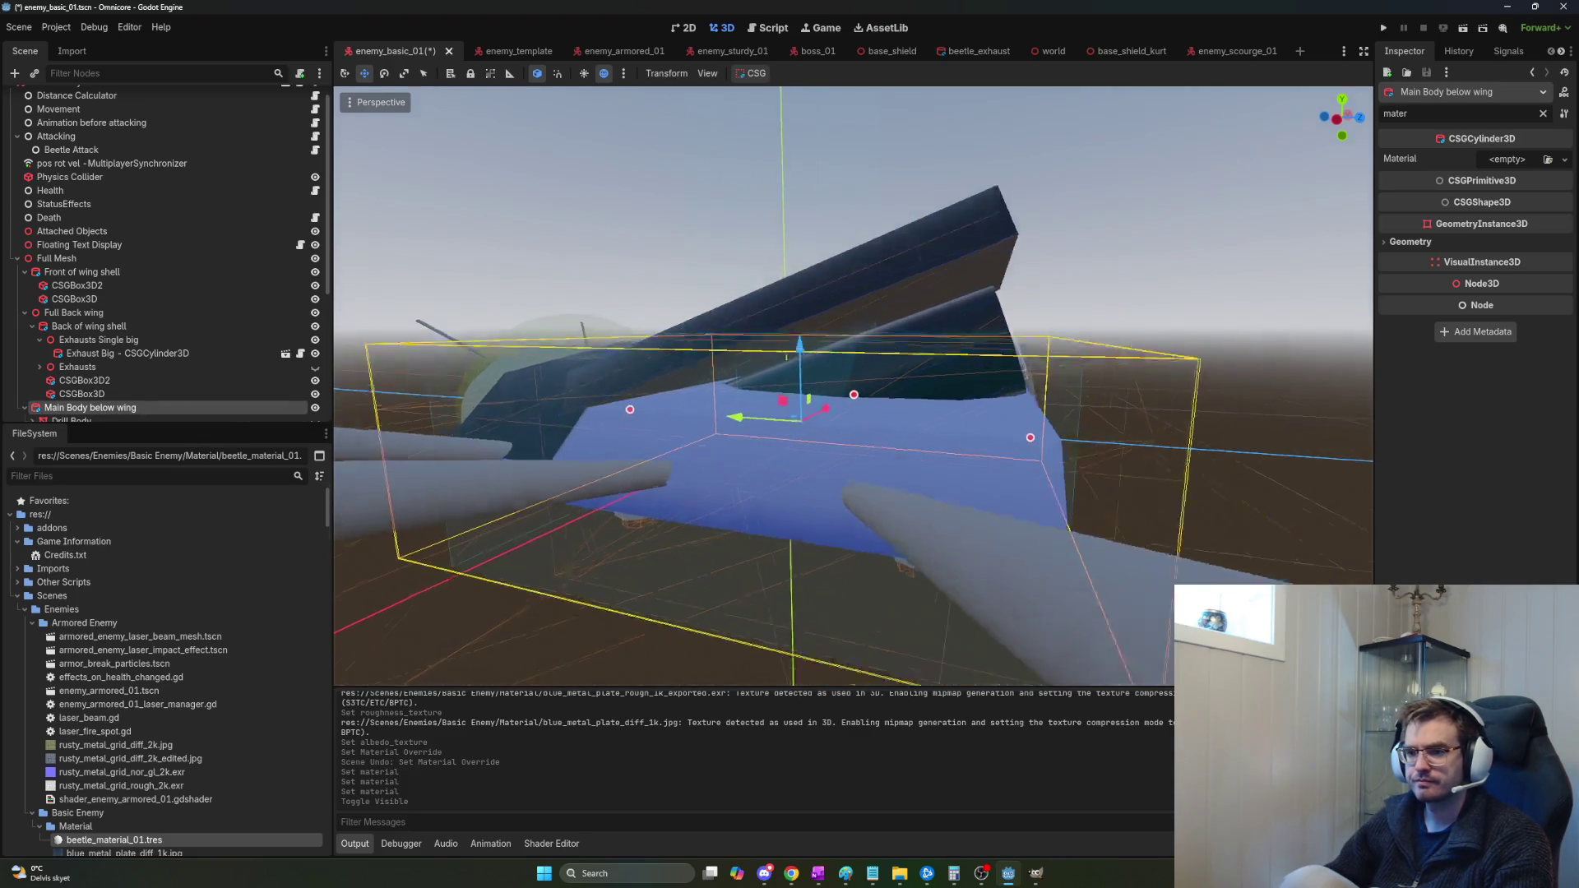
{"action": "scroll", "coordinate": [219, 379], "scroll_direction": "down", "scroll_amount": 3}
{"action": "scroll", "coordinate": [218, 379], "scroll_direction": "down", "scroll_amount": 2}
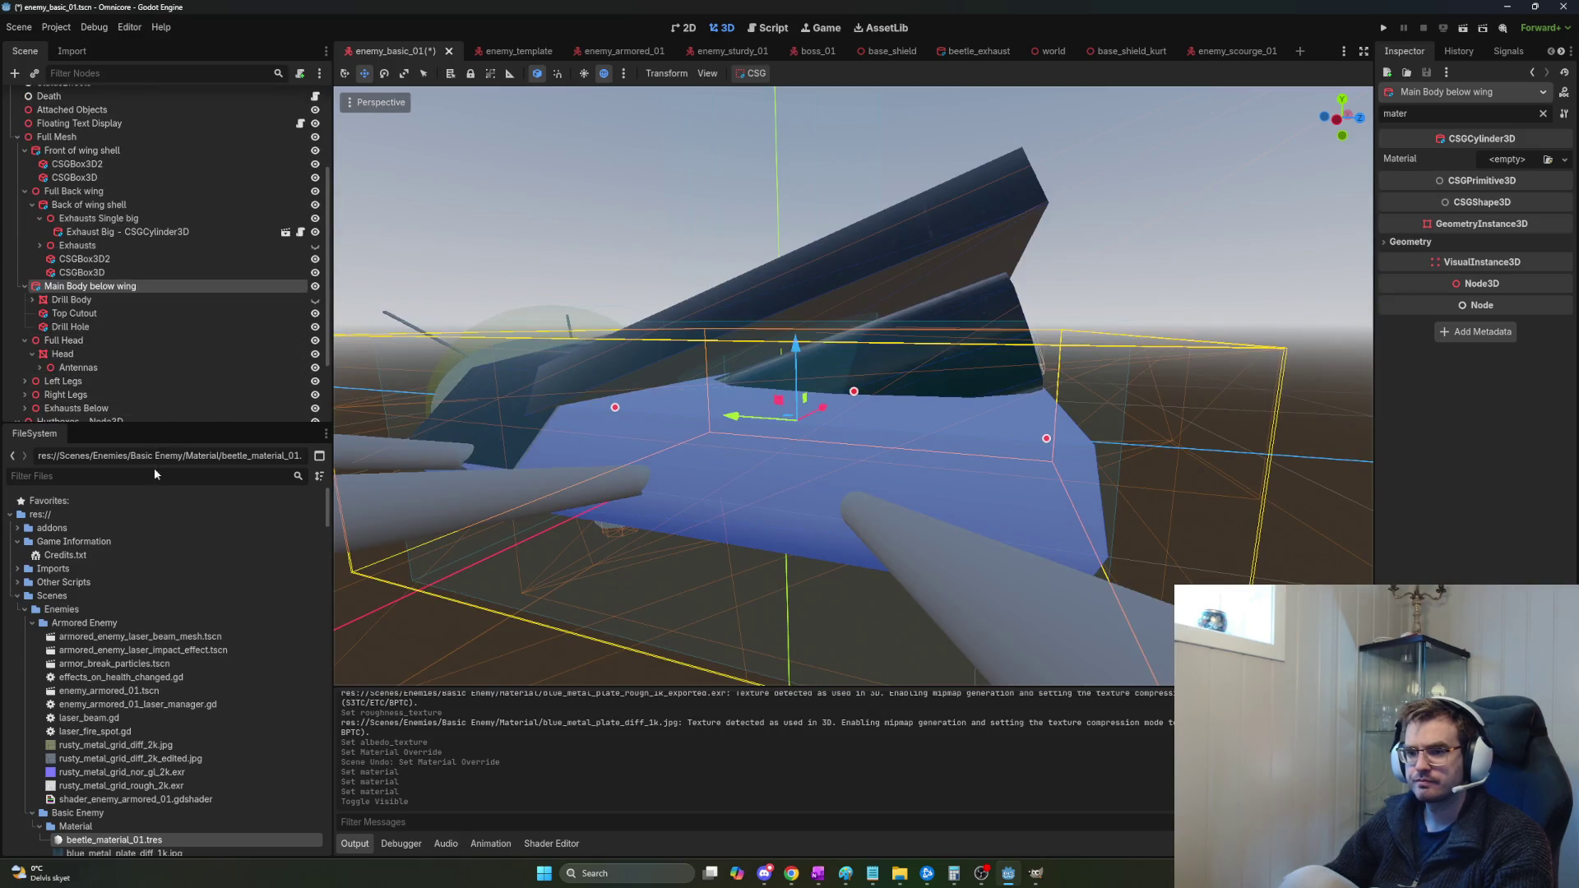
{"action": "mouse_move", "coordinate": [98, 844]}
{"action": "left_mouse_down"}
{"action": "mouse_move", "coordinate": [1439, 247]}
{"action": "mouse_move", "coordinate": [1514, 161]}
{"action": "left_mouse_up"}
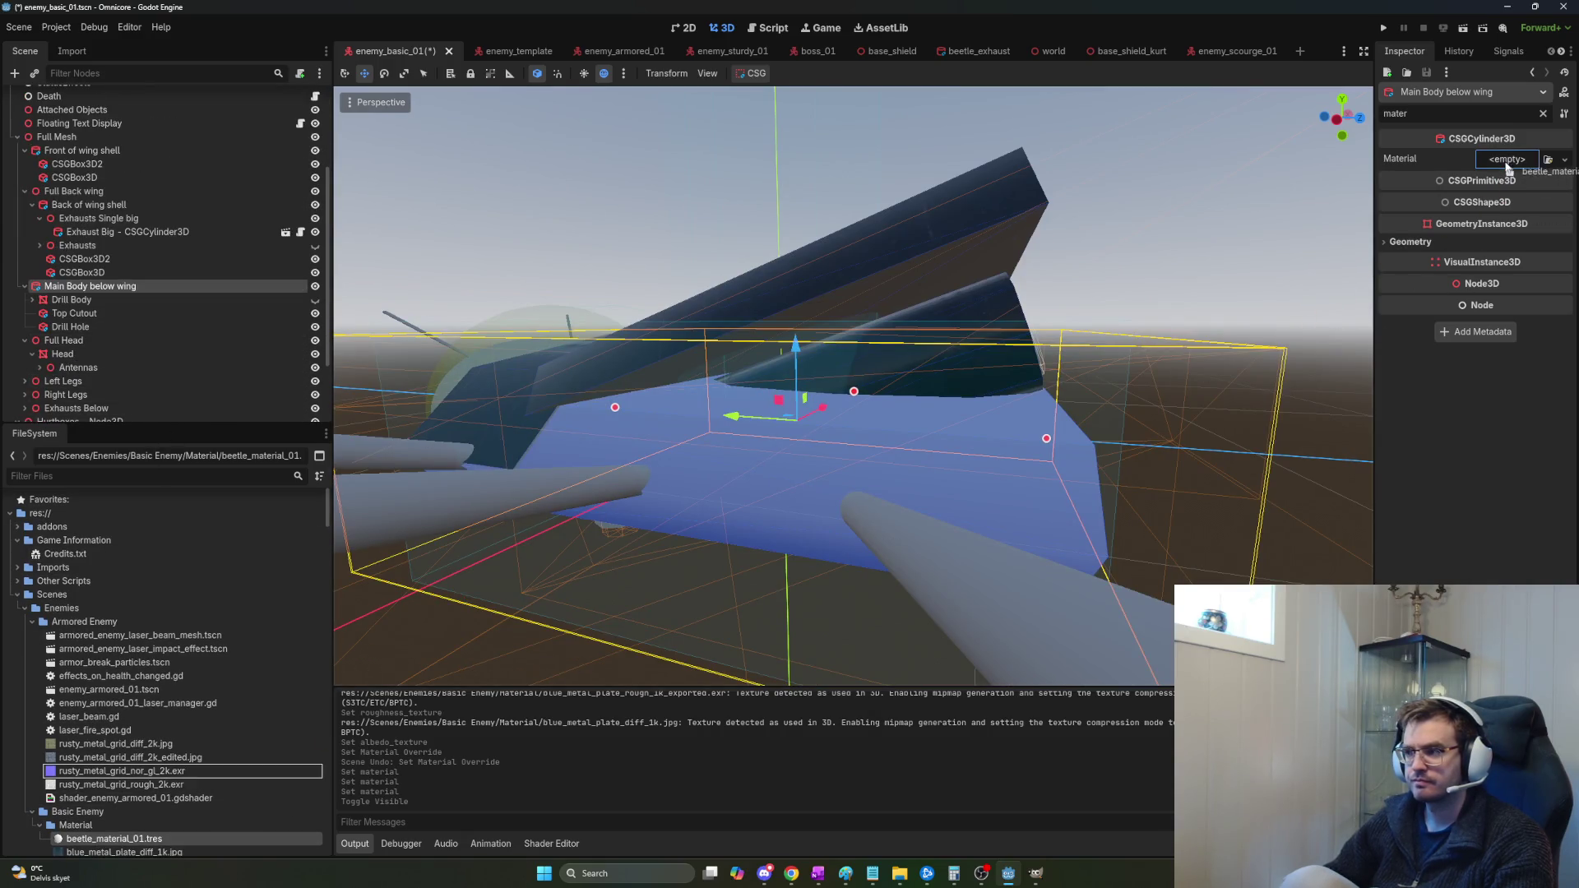
{"action": "left_click_drag", "start_coordinate": [822, 370], "coordinate": [641, 387]}
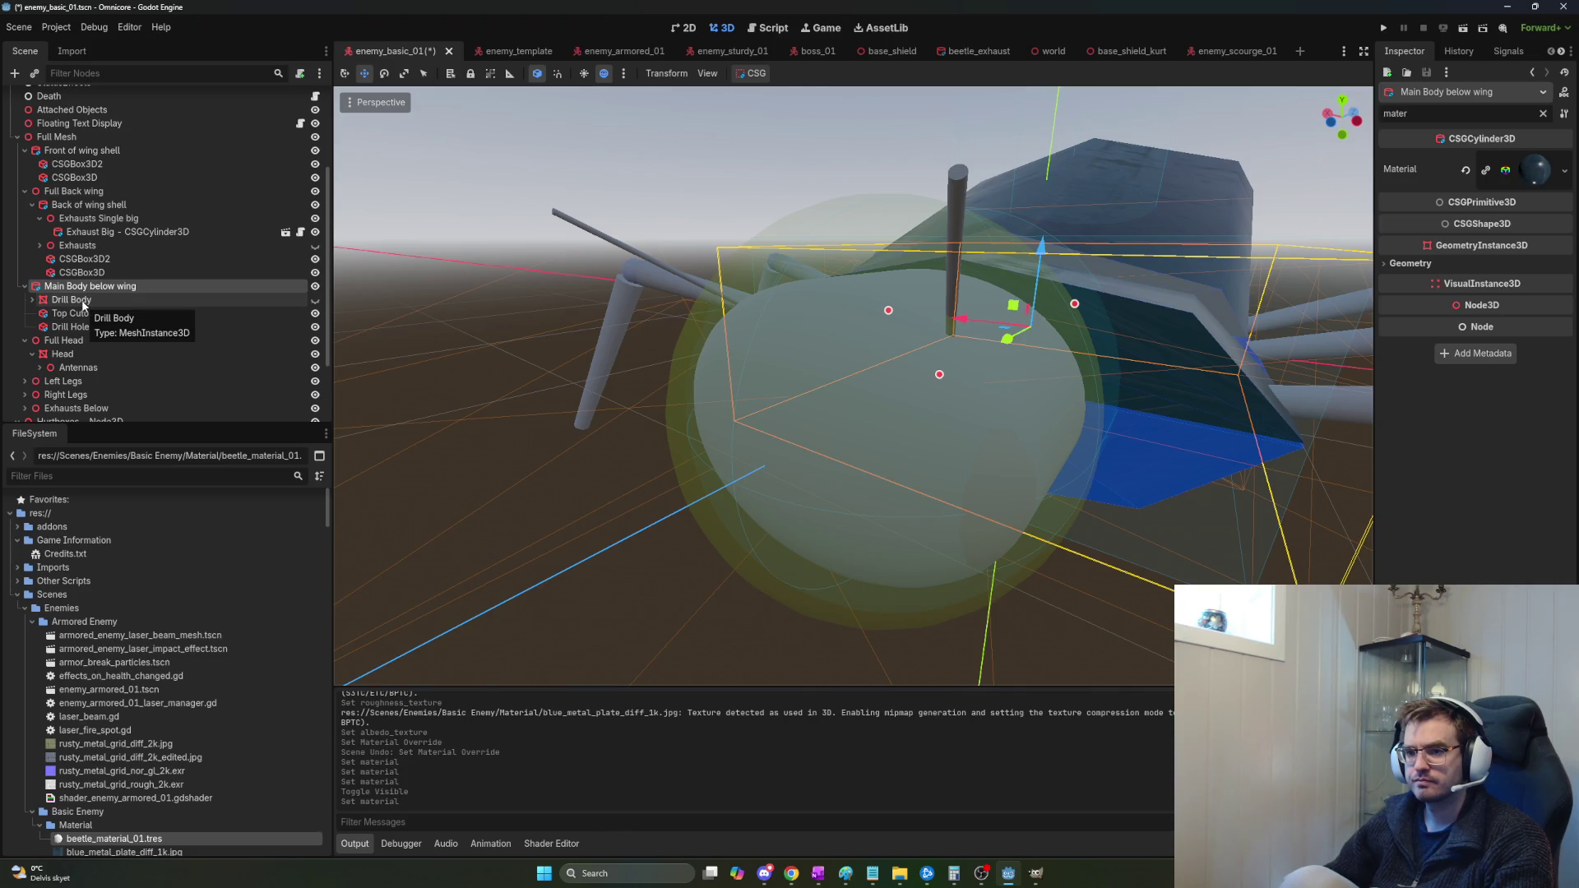
{"action": "left_click", "coordinate": [86, 300]}
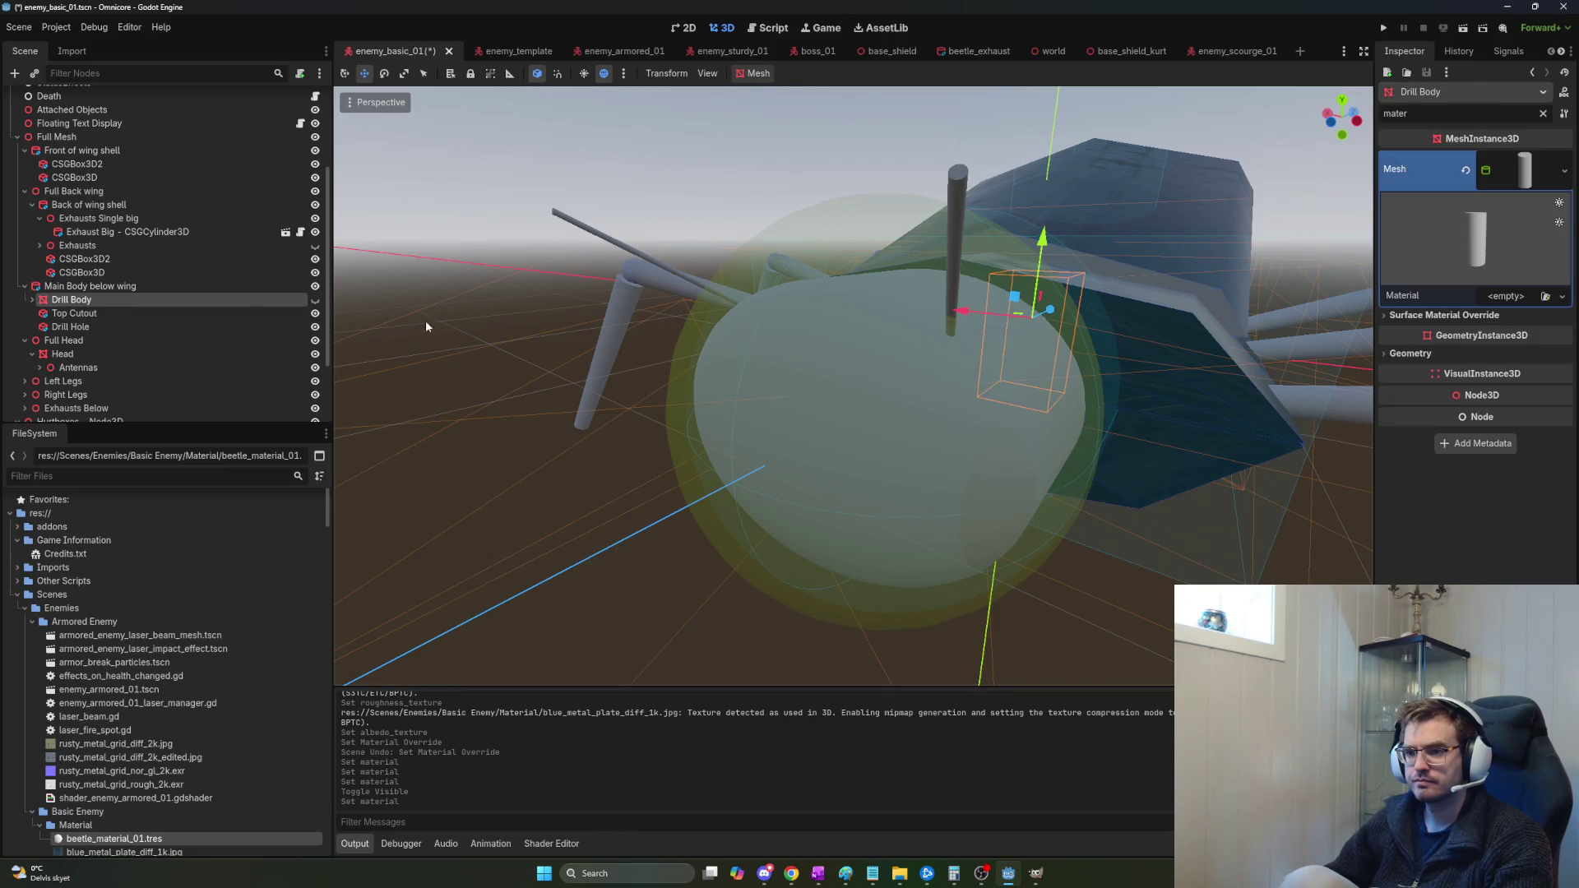
{"action": "left_click_drag", "start_coordinate": [123, 839], "coordinate": [1514, 306]}
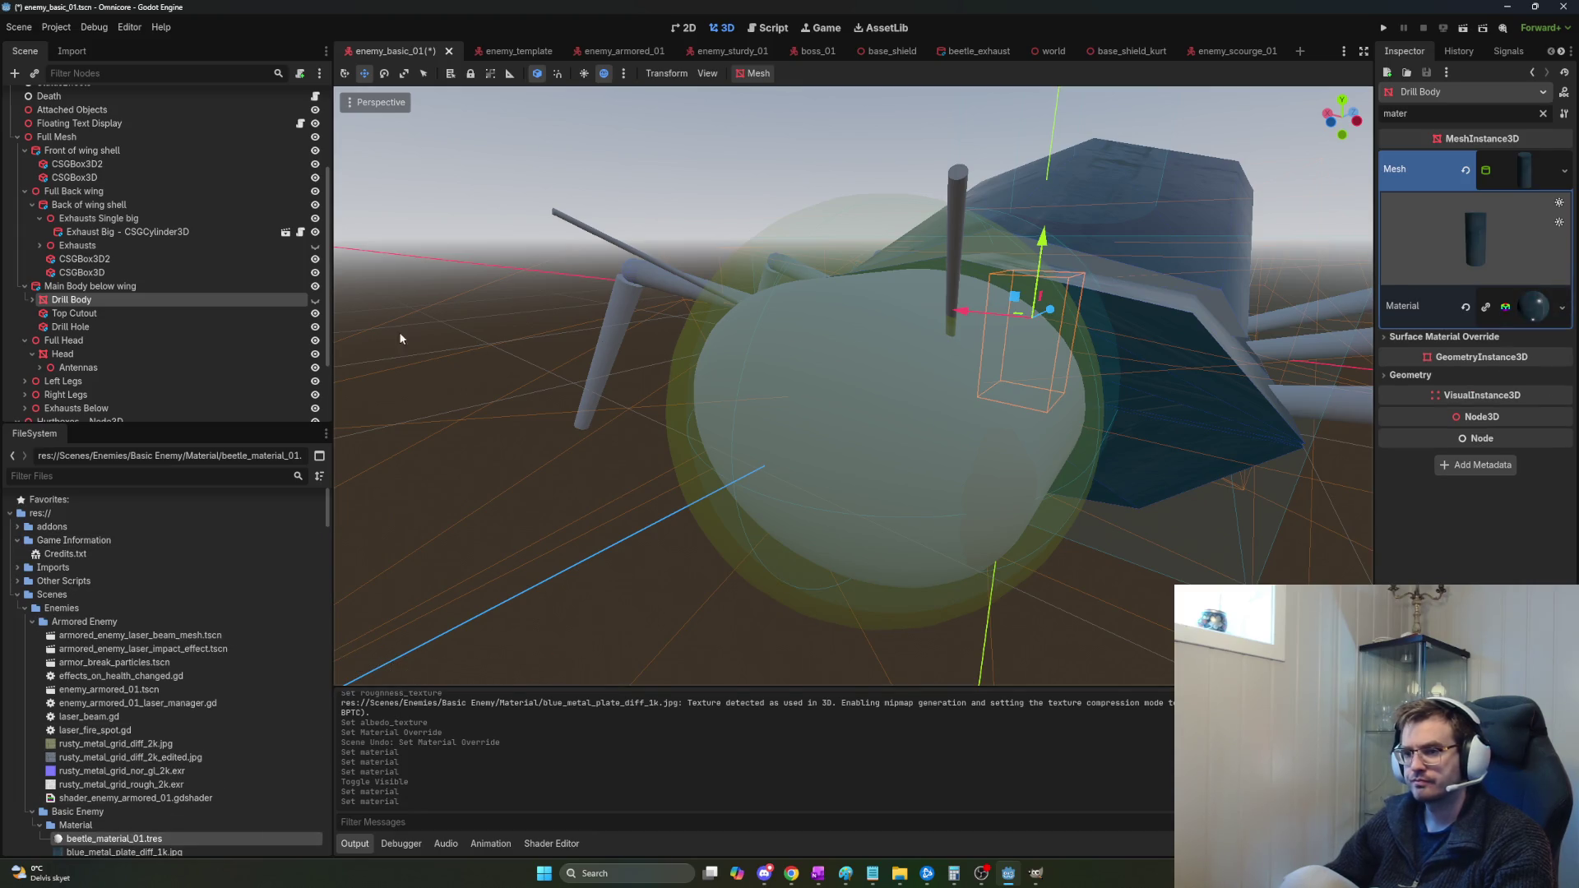
Put beetle_material_01.tres into the Material slot of the Head node's Mesh resource.
{"action": "left_click", "coordinate": [118, 313]}
{"action": "left_click", "coordinate": [81, 340]}
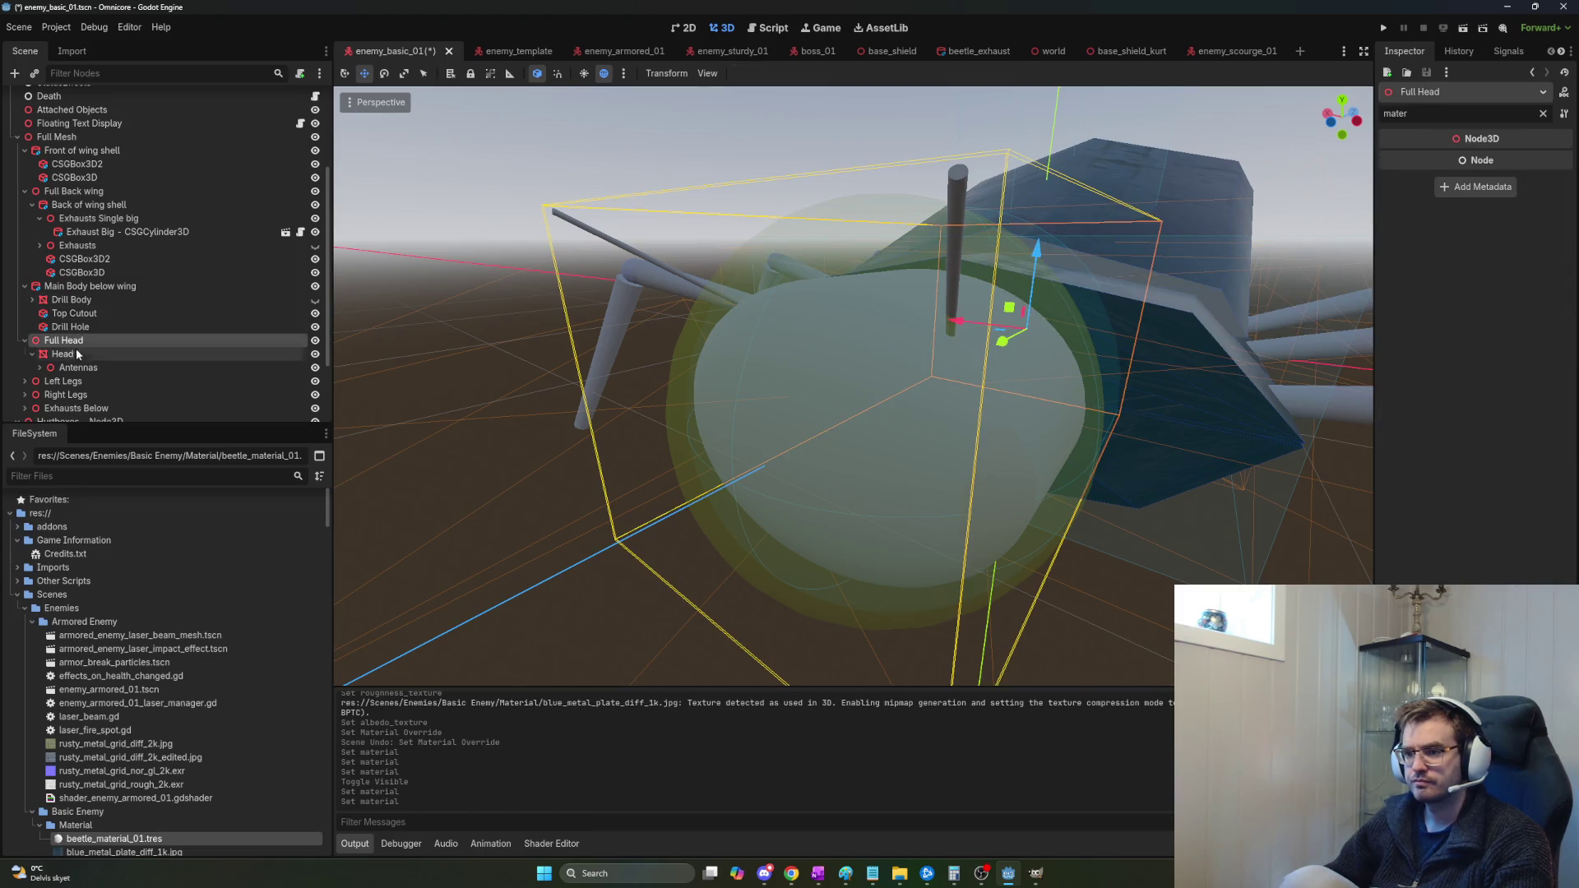
{"action": "left_click", "coordinate": [76, 354]}
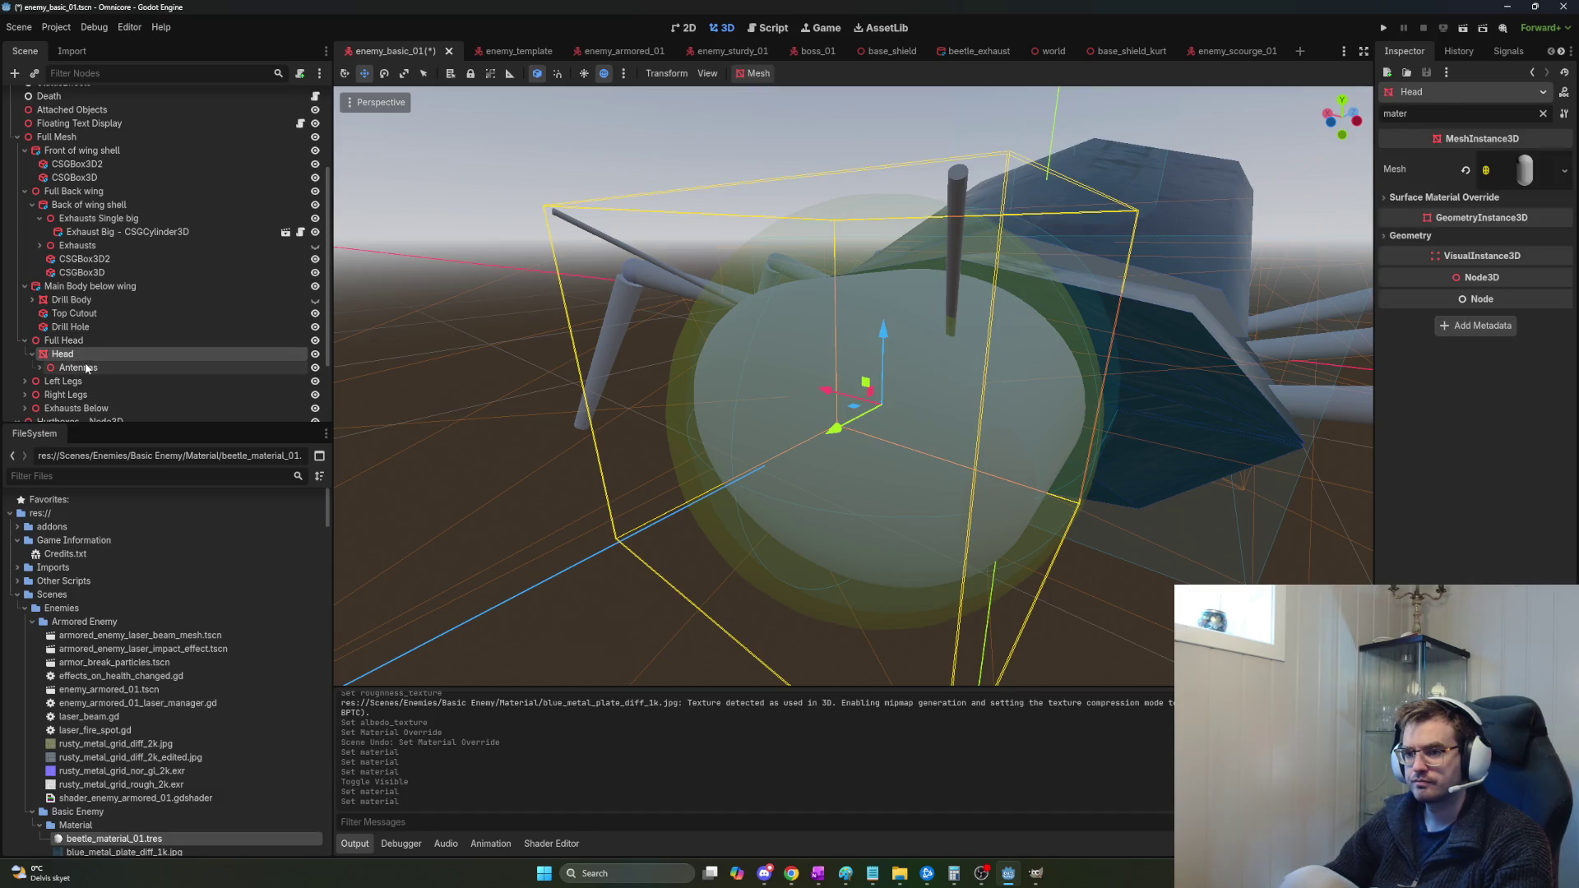
{"action": "left_click_drag", "start_coordinate": [131, 839], "coordinate": [1543, 200]}
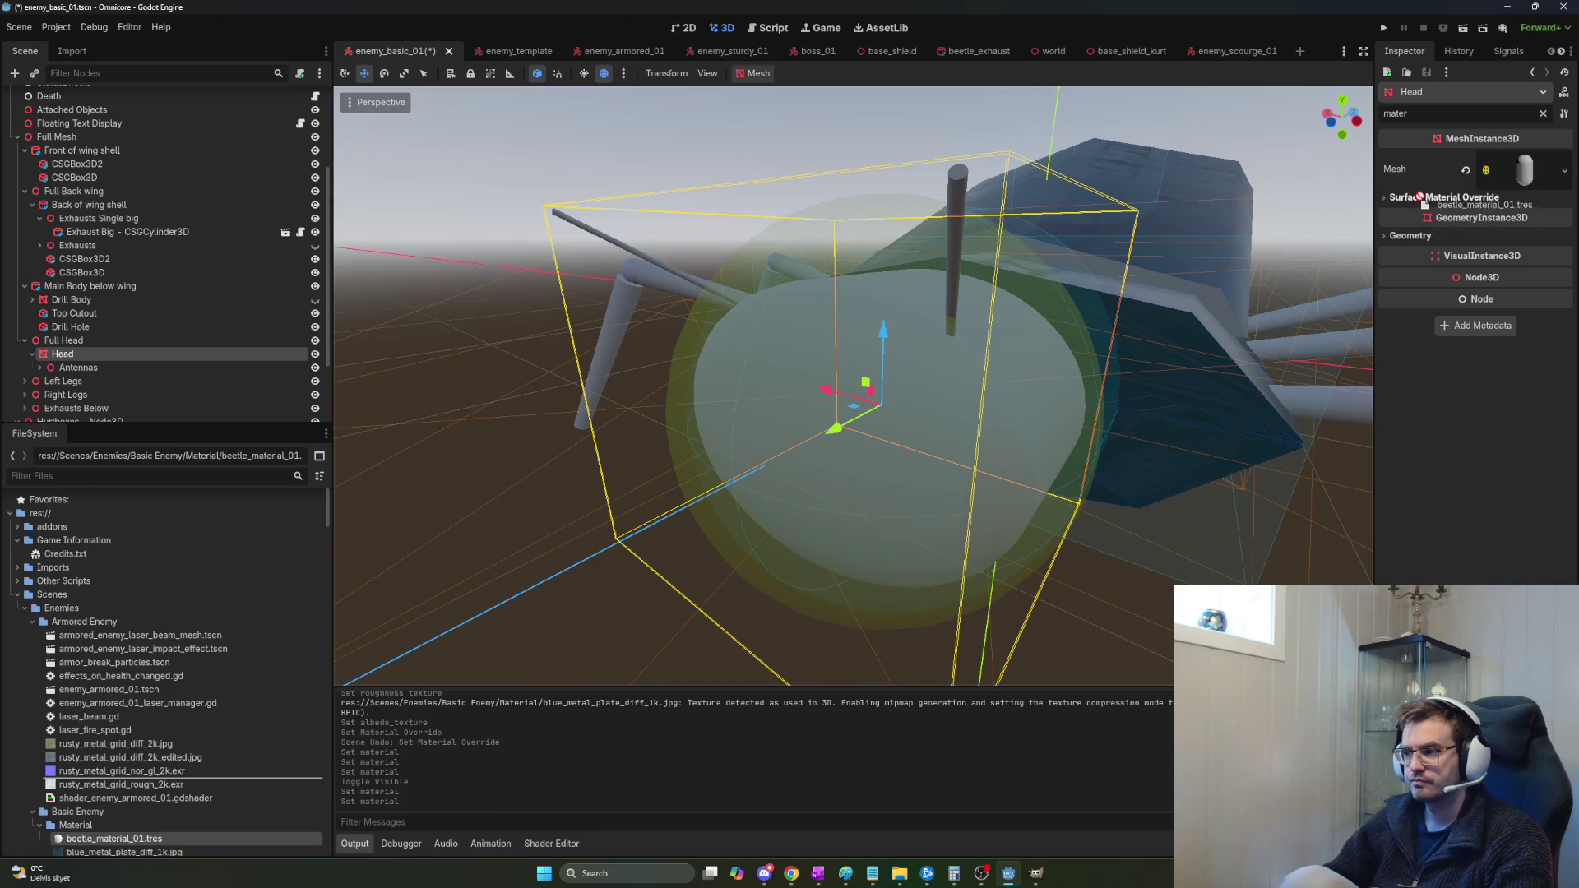
{"action": "left_click", "coordinate": [1444, 197]}
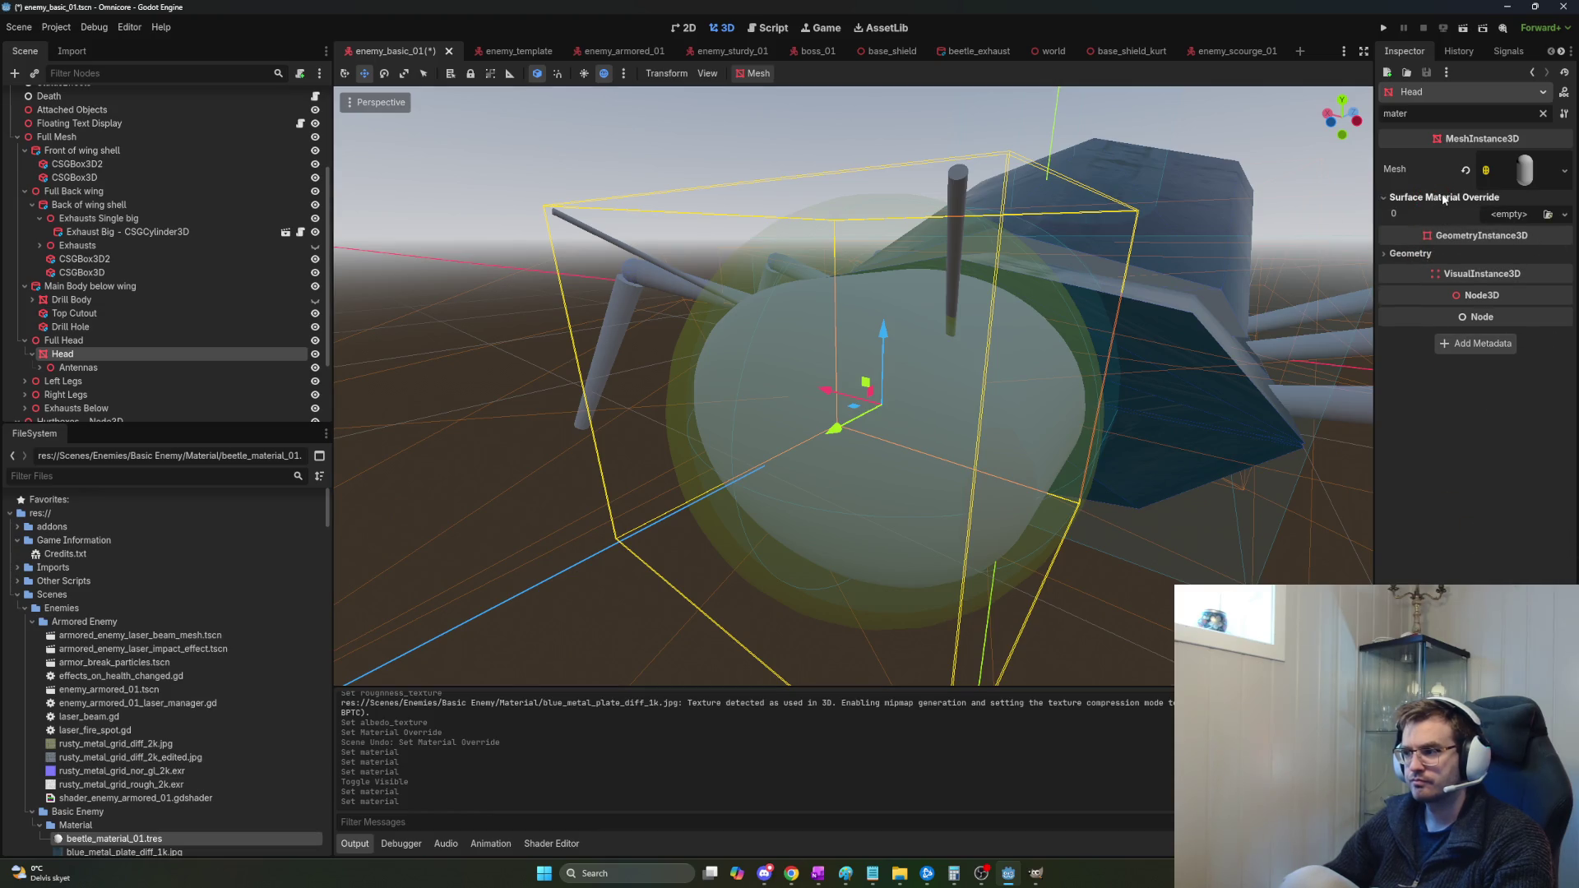
{"action": "left_click", "coordinate": [1445, 197]}
{"action": "left_click", "coordinate": [1521, 185]}
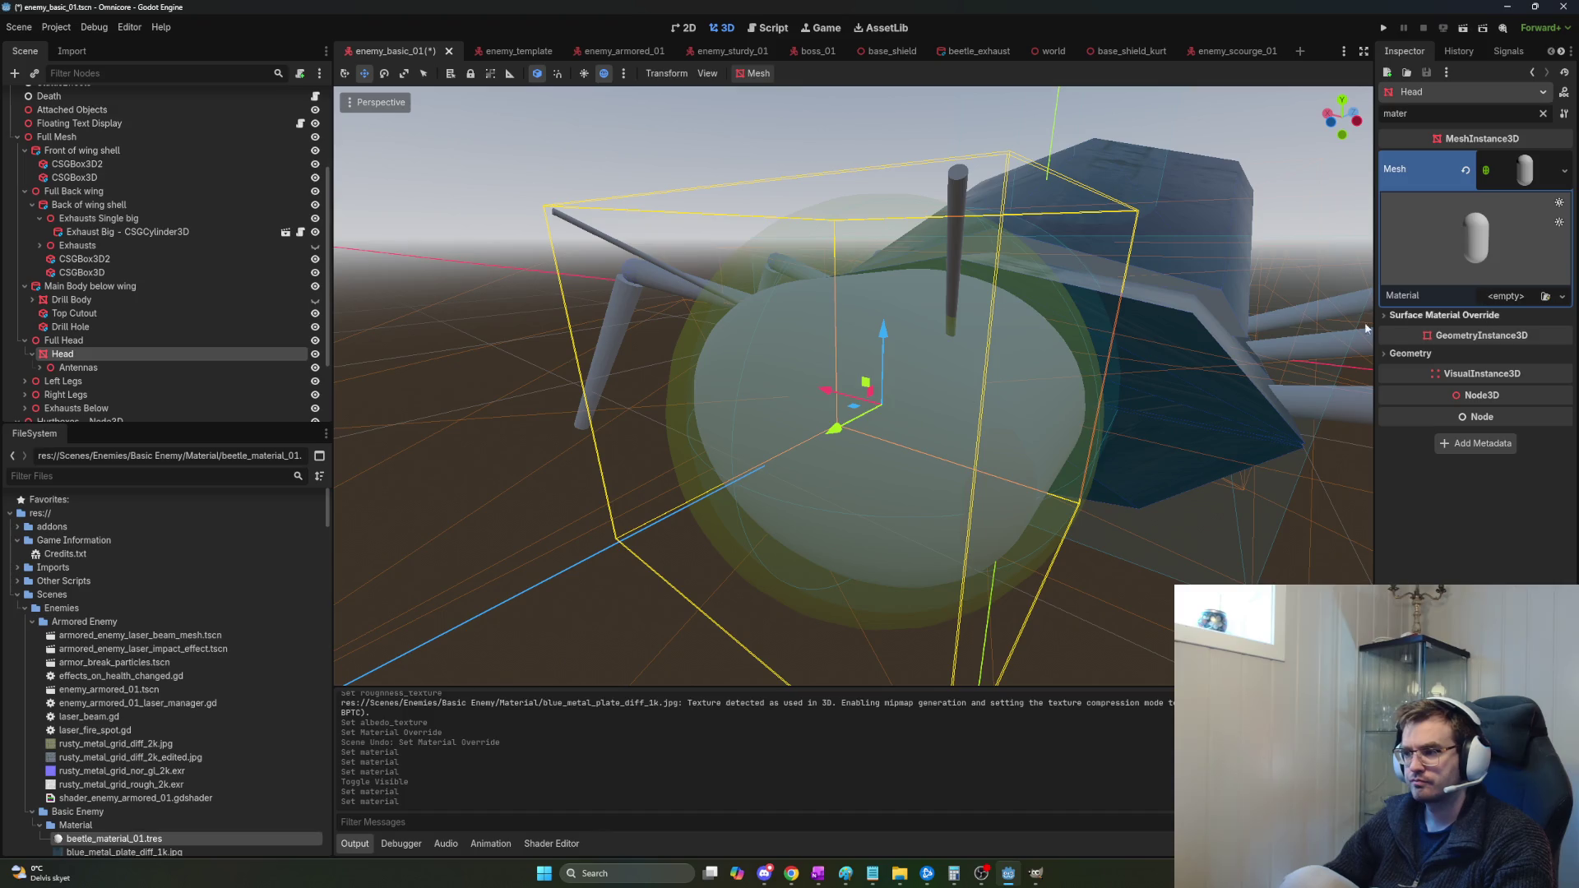
{"action": "left_click_drag", "start_coordinate": [106, 838], "coordinate": [1516, 299]}
{"action": "scroll", "coordinate": [1237, 398], "scroll_direction": "down", "scroll_amount": 2}
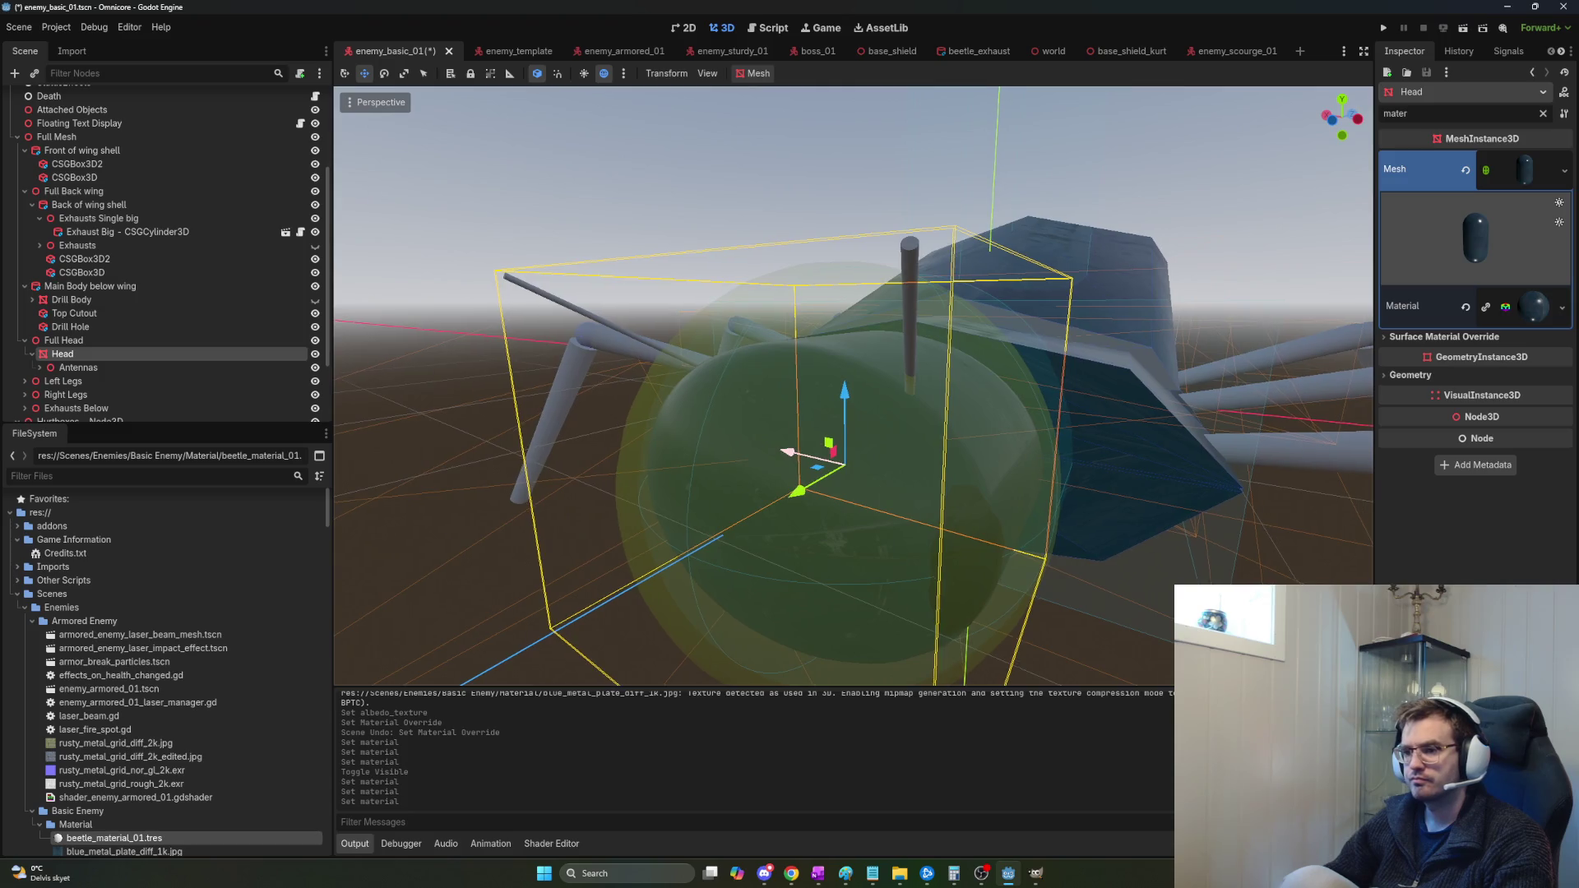
{"action": "left_click", "coordinate": [82, 367]}
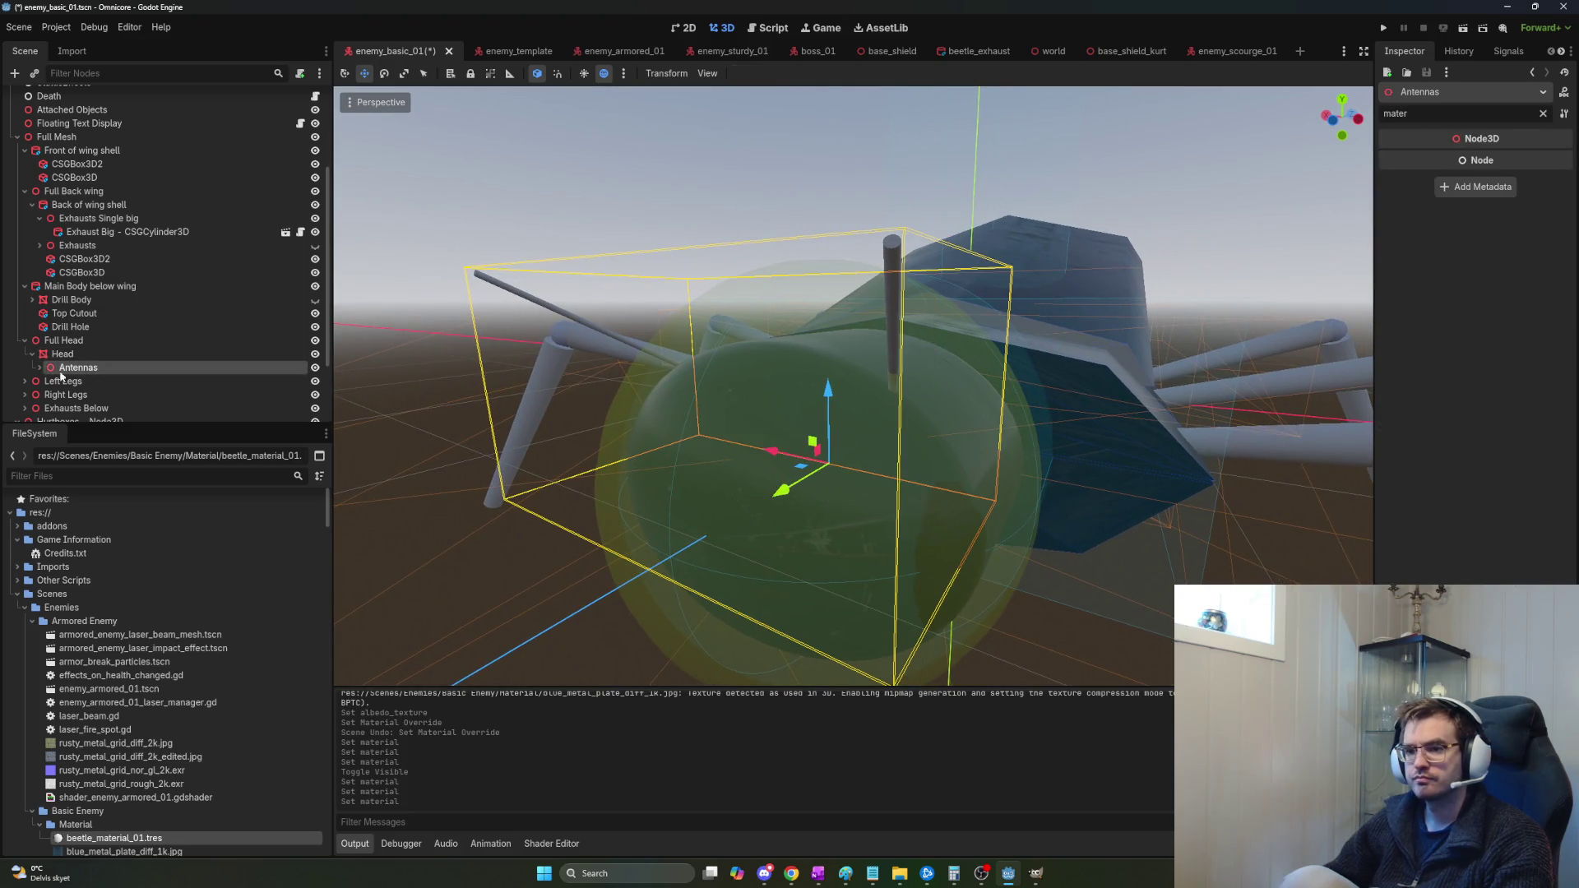
Select both antenna meshes and set their Mesh Material to beetle_material_01.tres.
{"action": "left_click", "coordinate": [39, 368]}
{"action": "left_click", "coordinate": [82, 381]}
{"action": "left_click", "coordinate": [49, 393]}
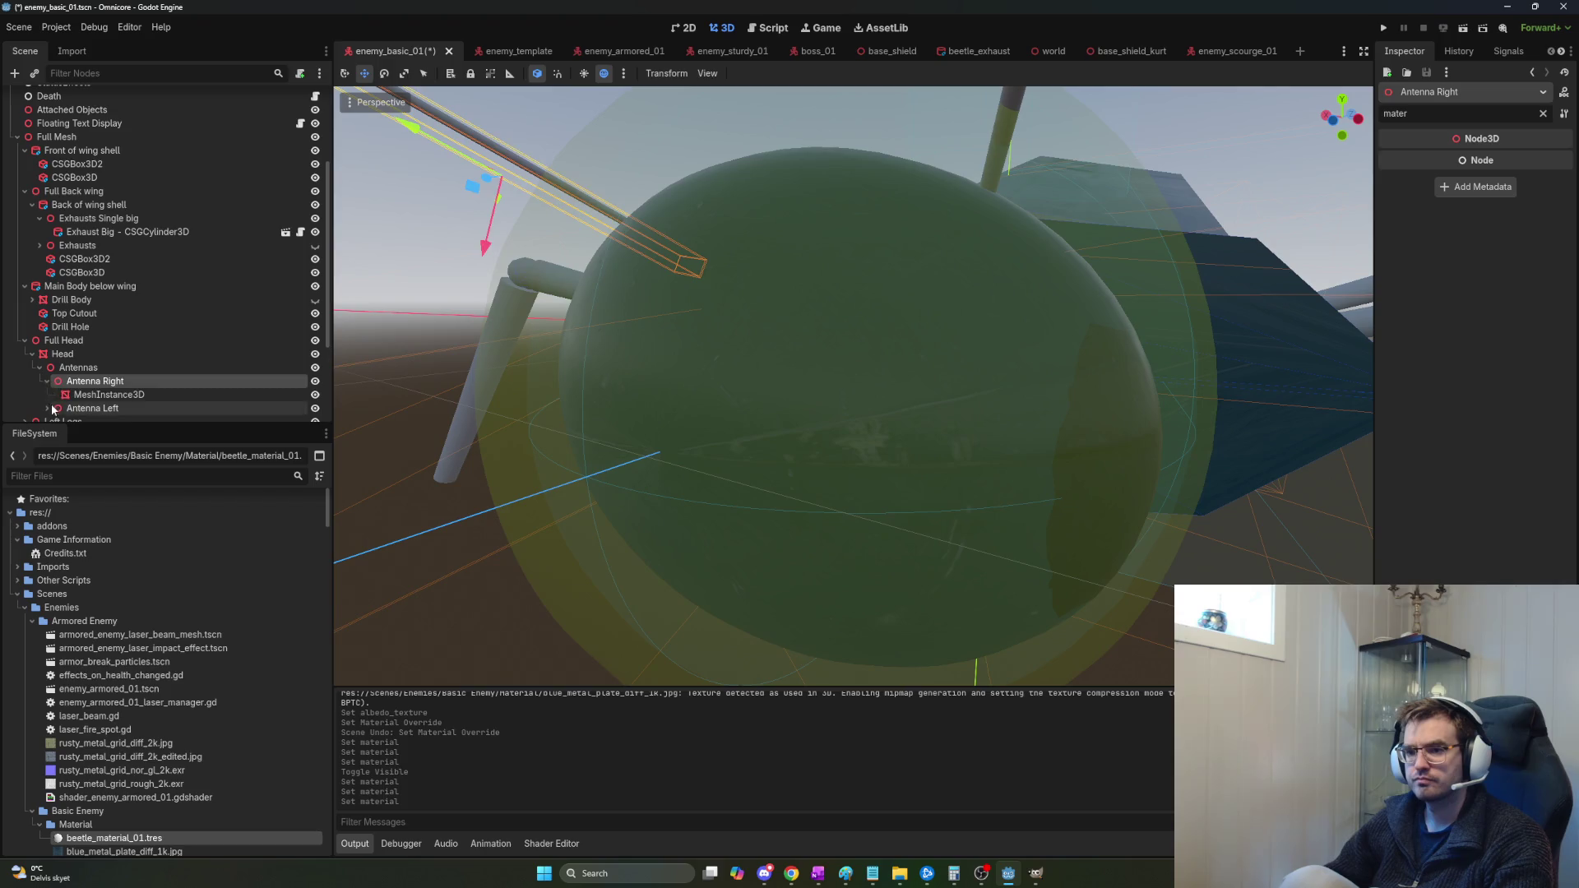
{"action": "left_click", "coordinate": [92, 394]}
{"action": "left_click", "coordinate": [47, 381]}
{"action": "scroll", "coordinate": [113, 392], "scroll_direction": "down", "scroll_amount": 1}
{"action": "left_click", "coordinate": [113, 380]}
{"action": "left_click", "coordinate": [110, 353], "text": "ctrl"}
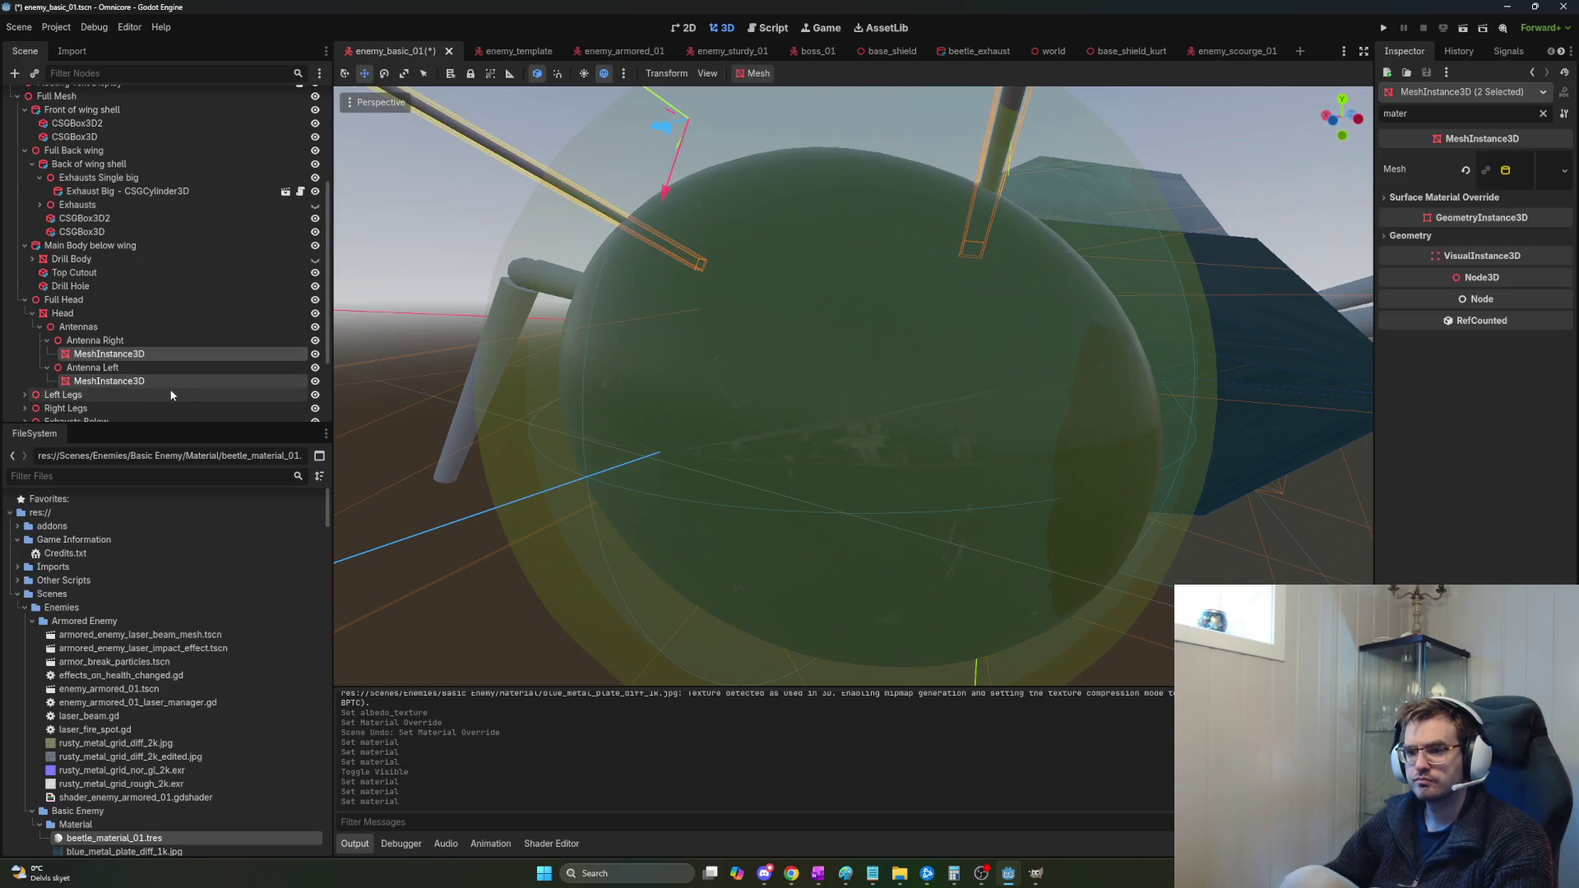
{"action": "scroll", "coordinate": [169, 388], "scroll_direction": "down", "scroll_amount": 4}
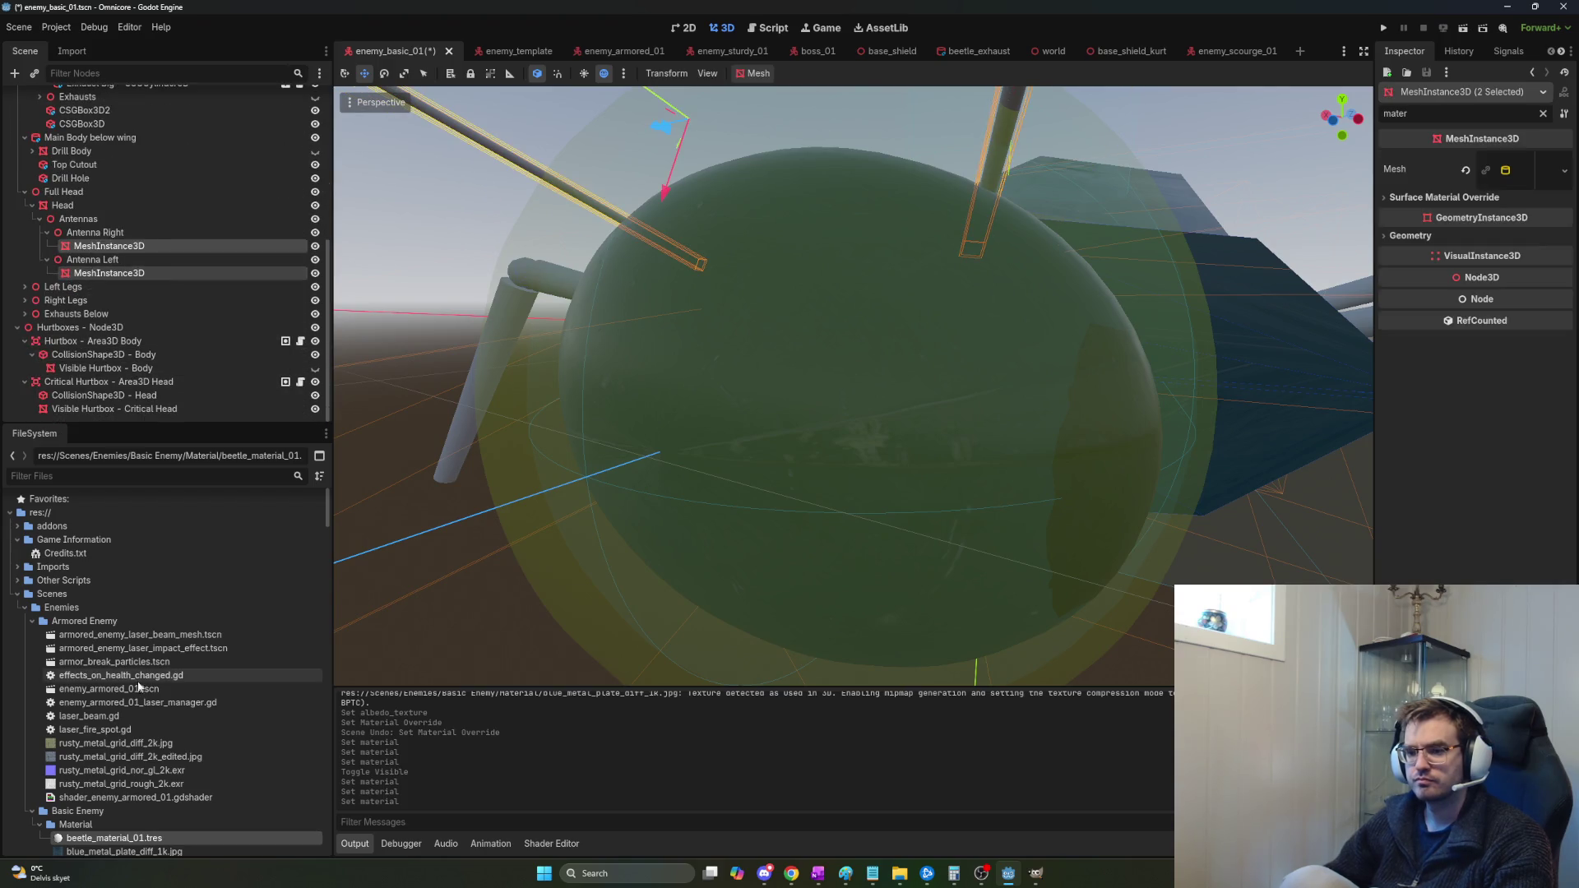
{"action": "scroll", "coordinate": [134, 811], "scroll_direction": "down", "scroll_amount": 1}
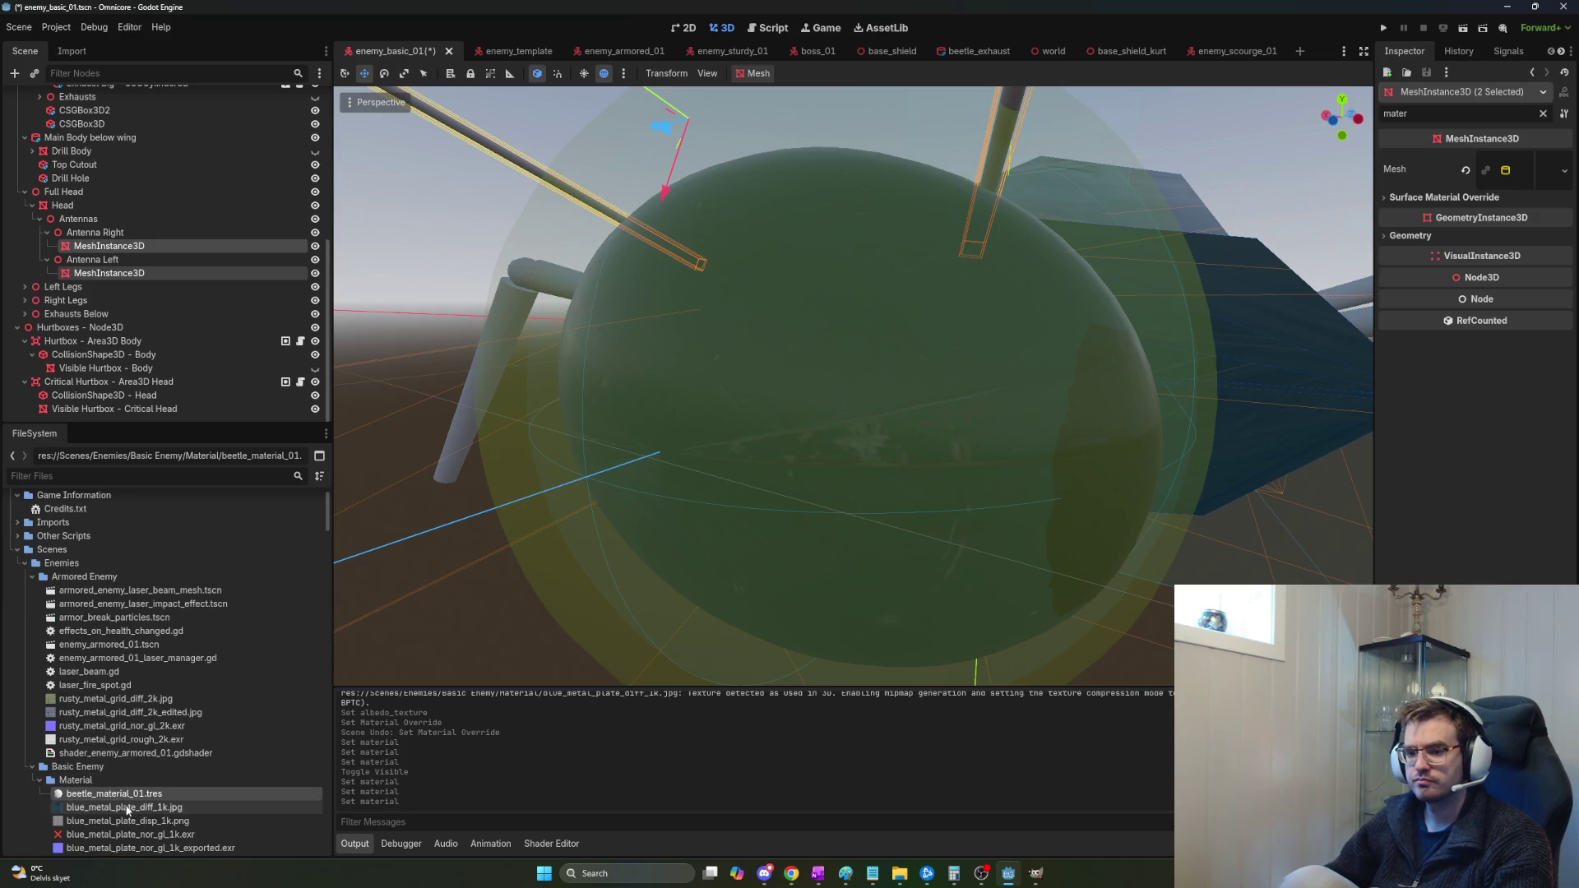
{"action": "left_click_drag", "start_coordinate": [123, 795], "coordinate": [1443, 218]}
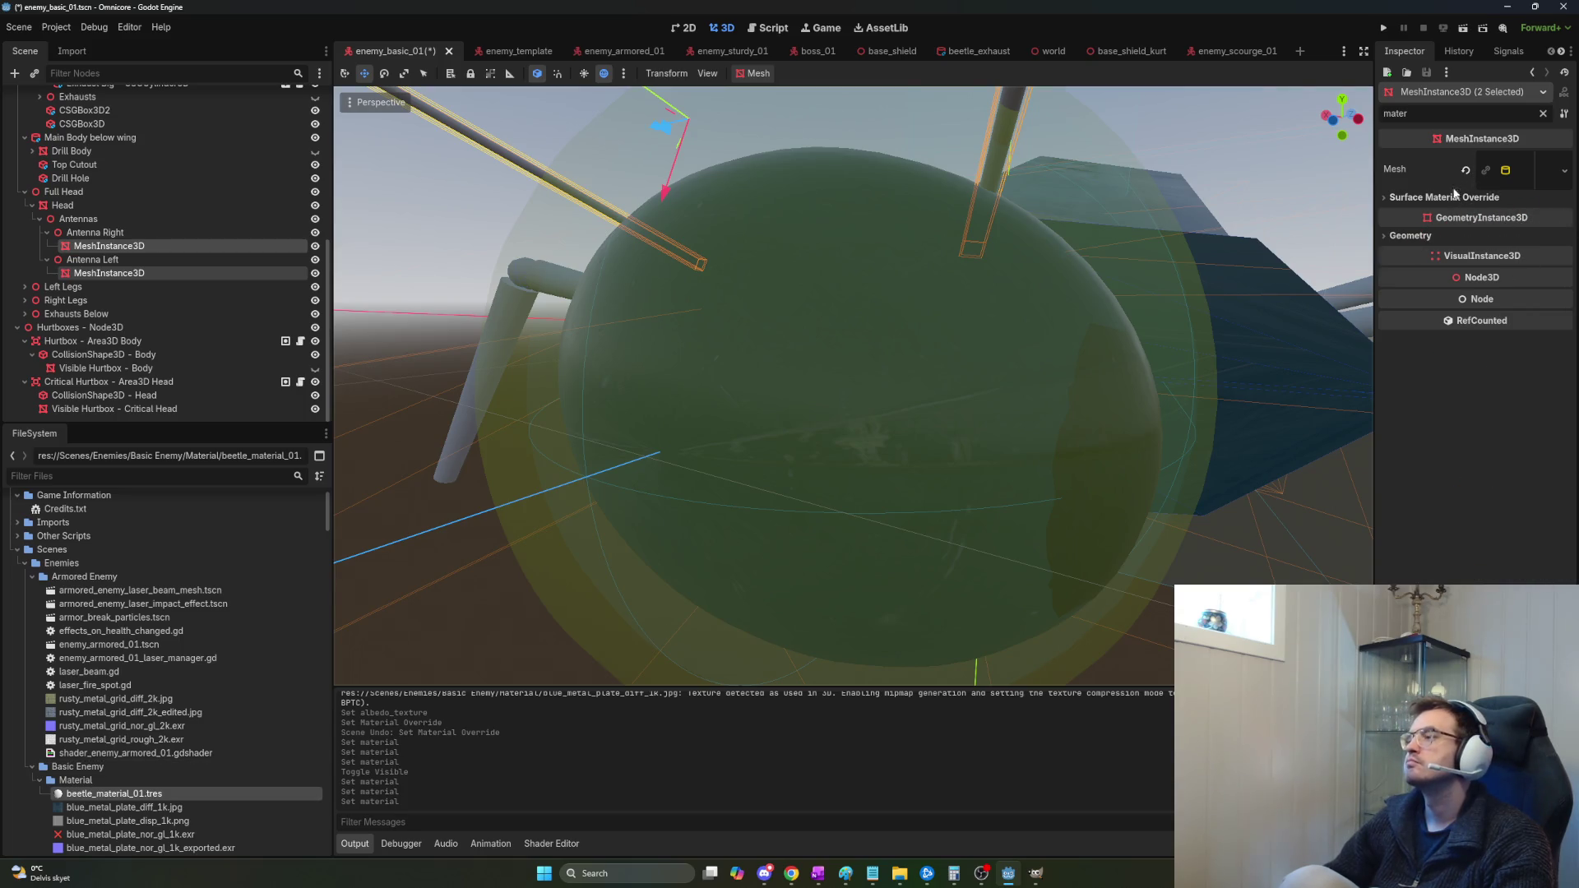
{"action": "left_click", "coordinate": [1528, 169]}
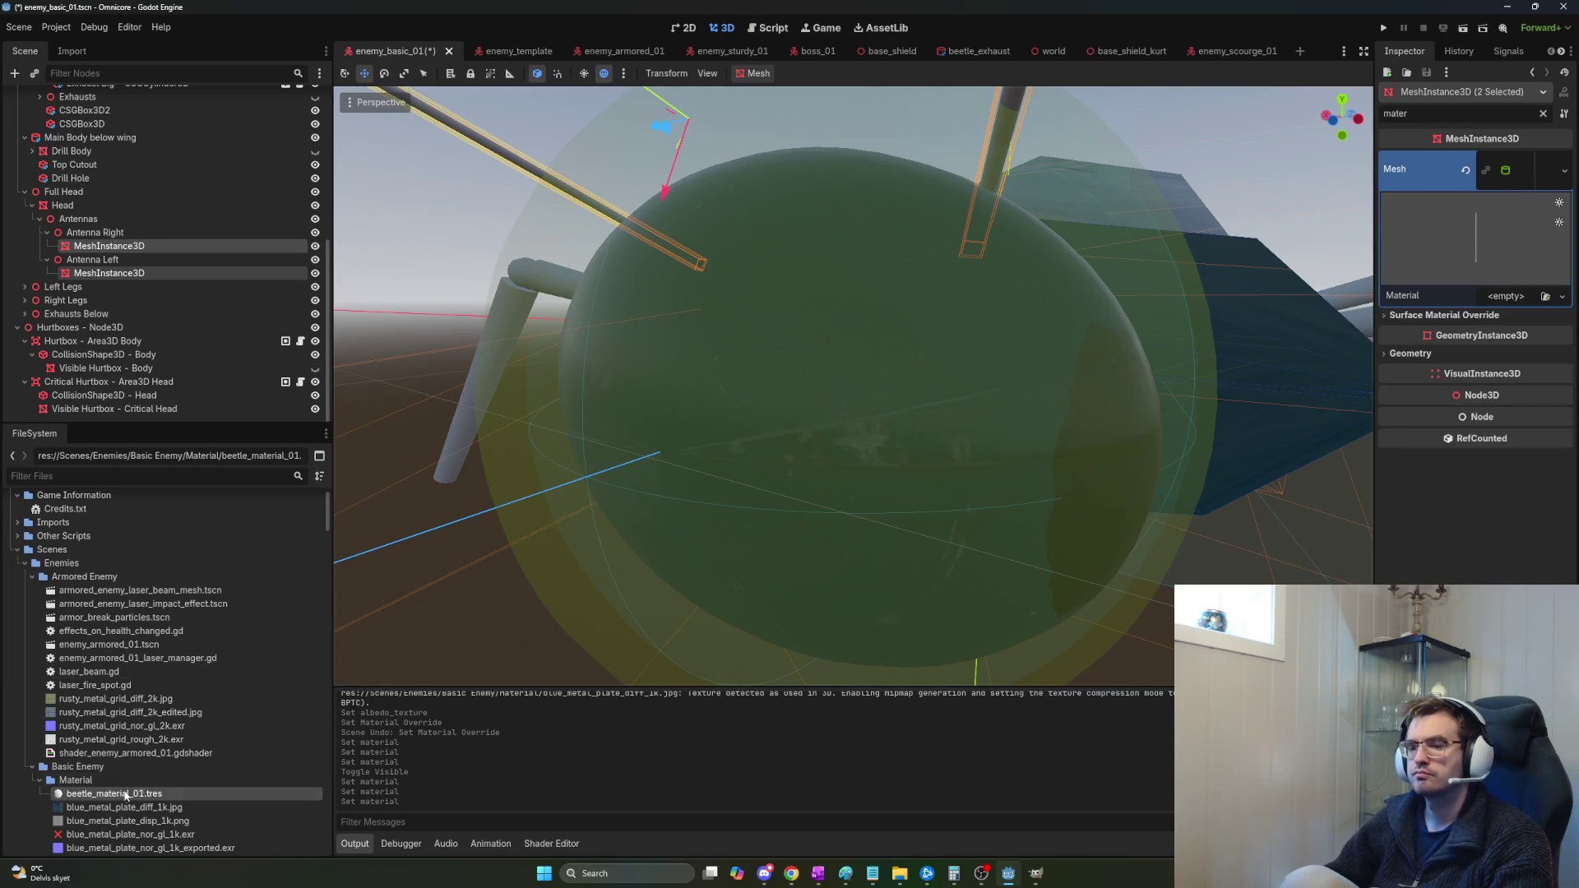
{"action": "mouse_move", "coordinate": [121, 797]}
{"action": "left_mouse_down"}
{"action": "mouse_move", "coordinate": [1555, 260]}
{"action": "mouse_move", "coordinate": [1511, 300]}
{"action": "left_mouse_up"}
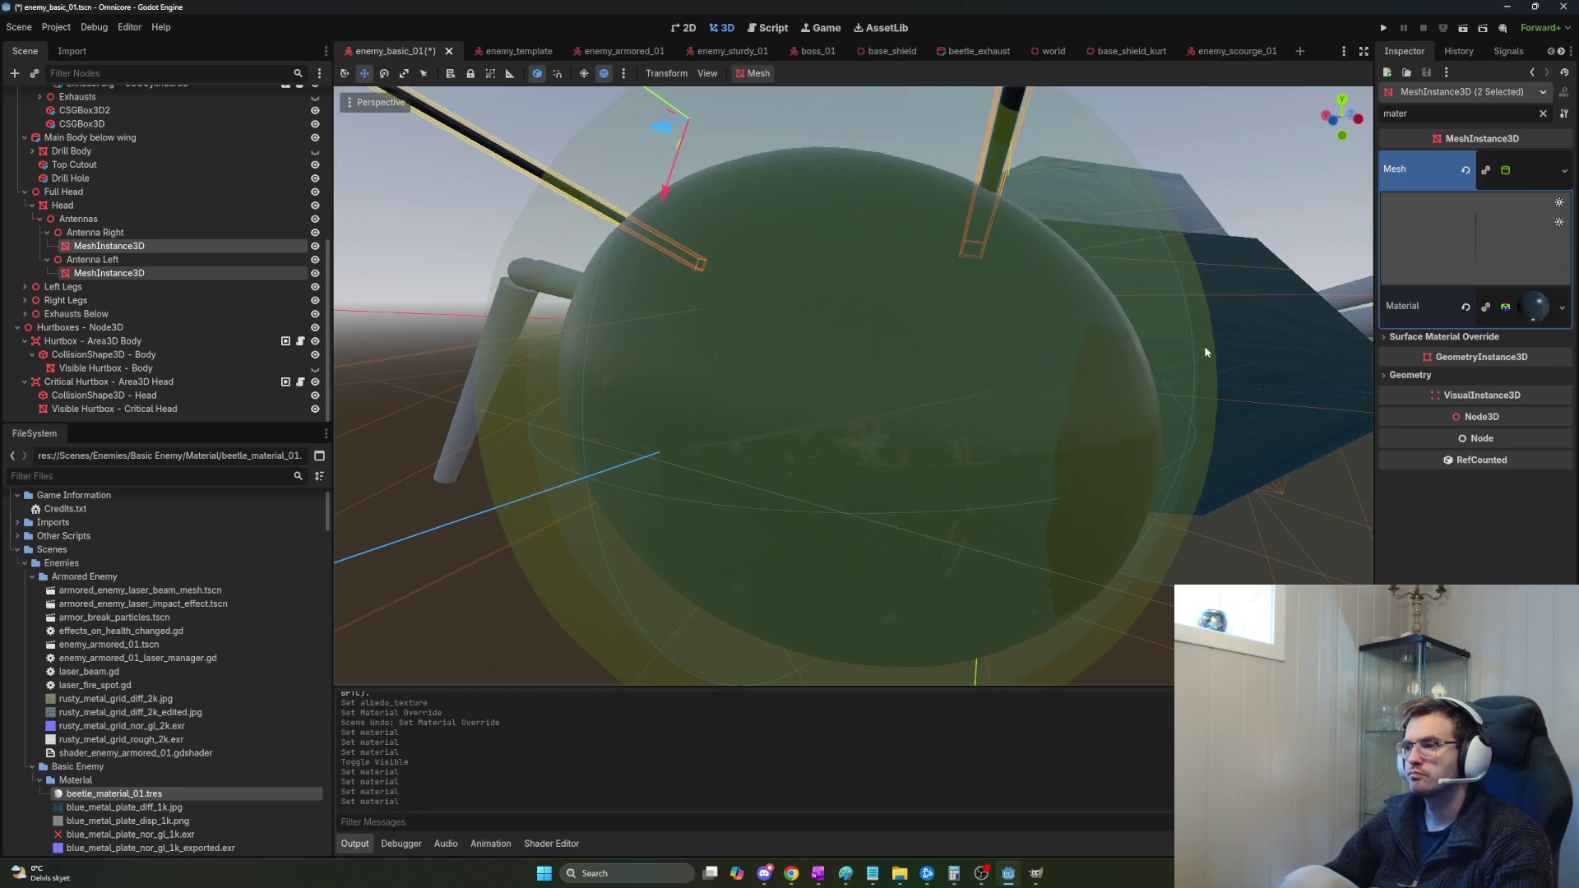
Inspect the back wing shell in the viewport, then deselect it.
{"action": "scroll", "coordinate": [1138, 356], "scroll_direction": "up", "scroll_amount": 5}
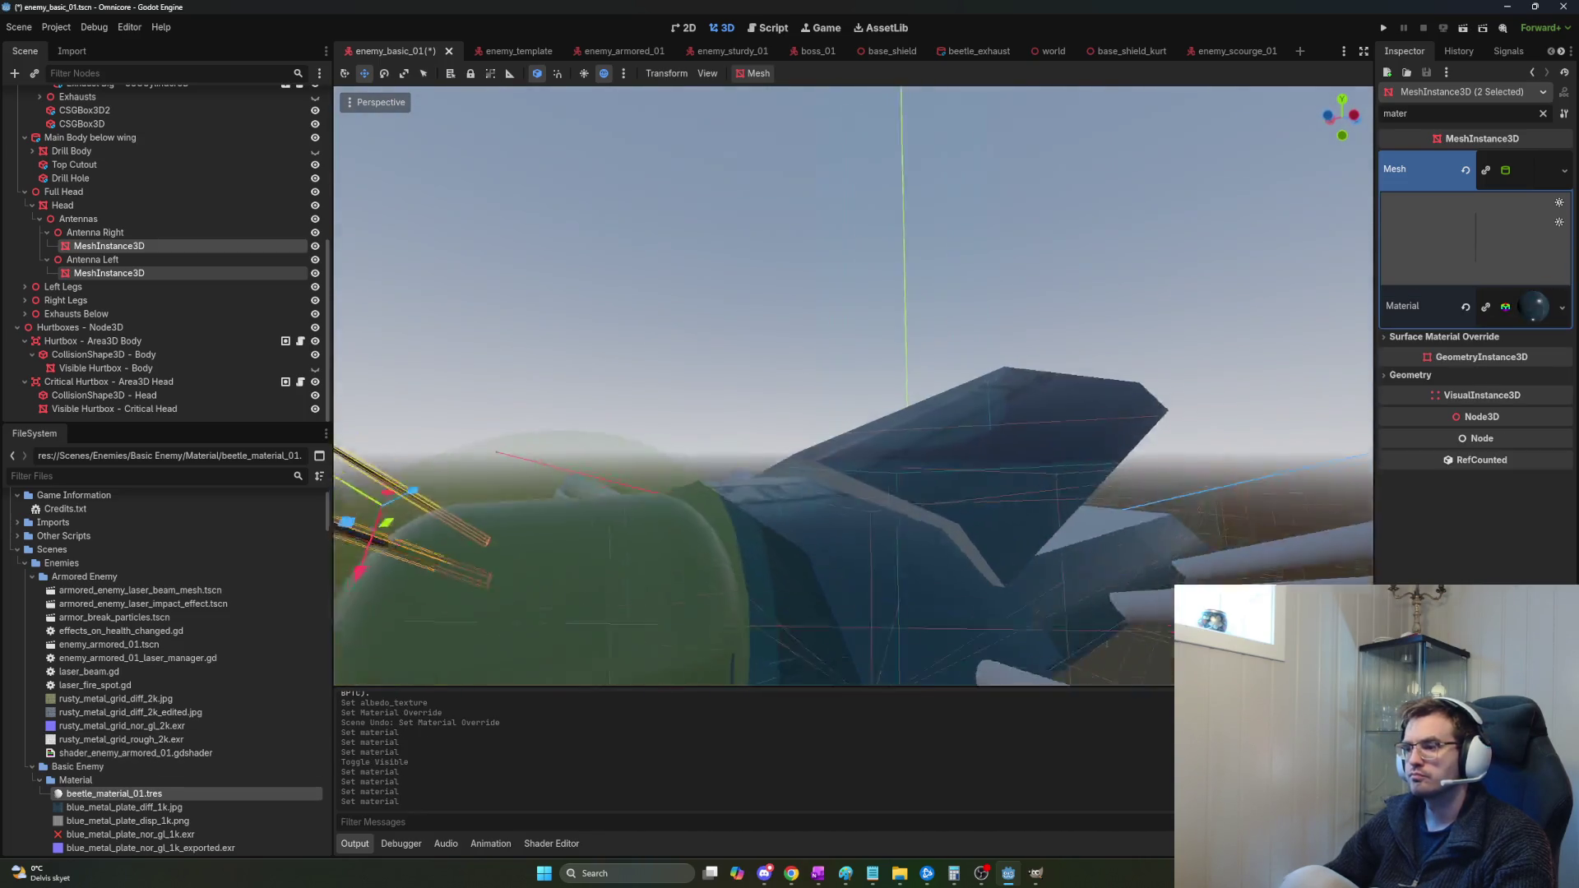
{"action": "left_click", "coordinate": [859, 380]}
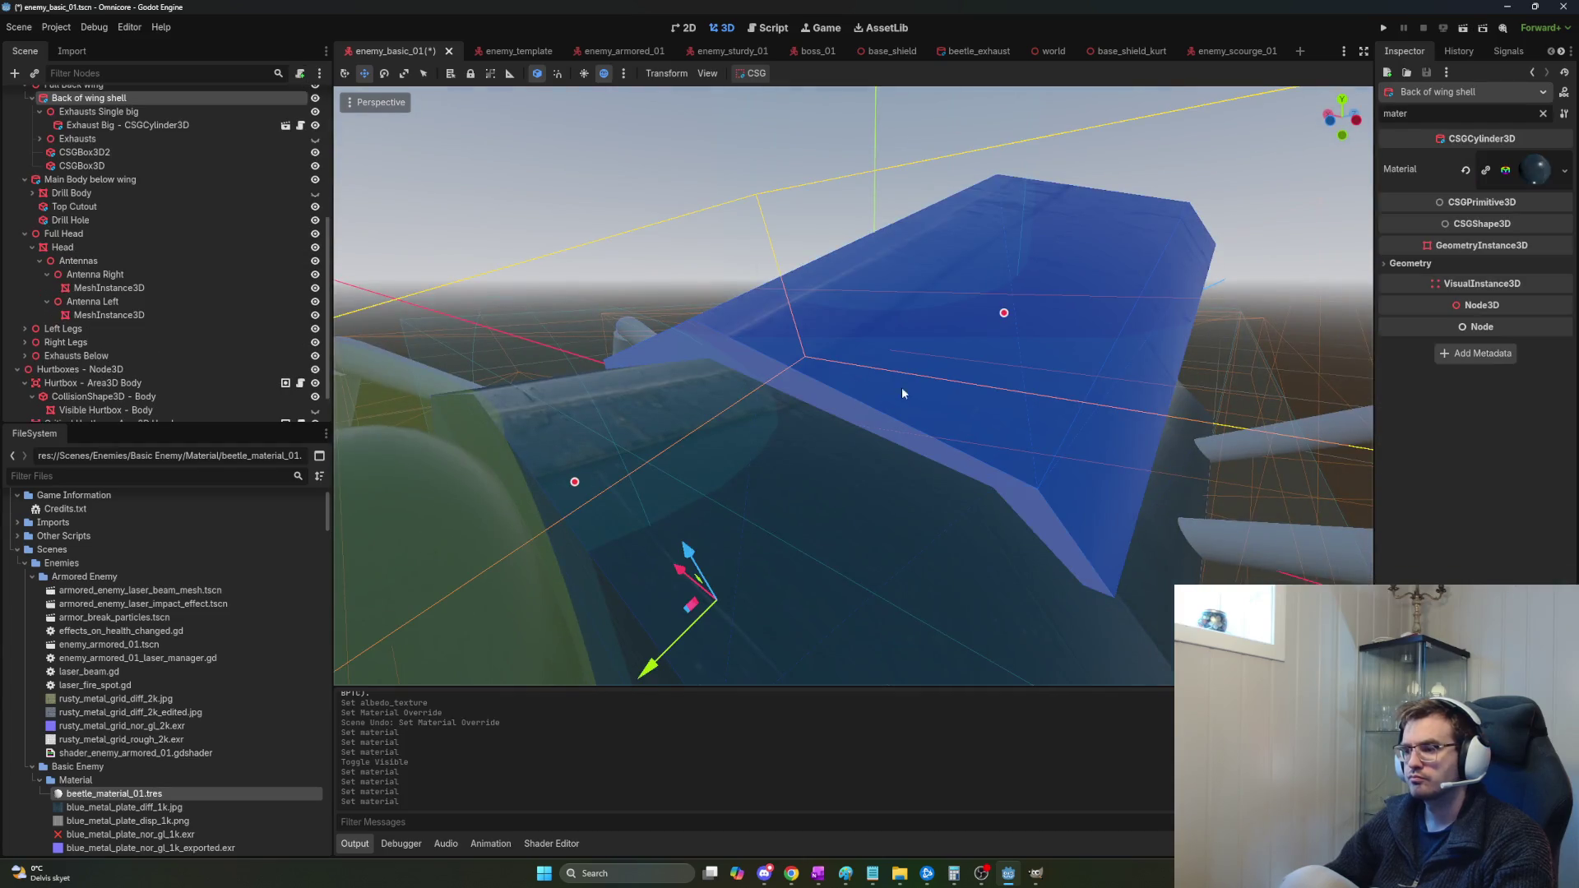
{"action": "left_click", "coordinate": [1222, 145]}
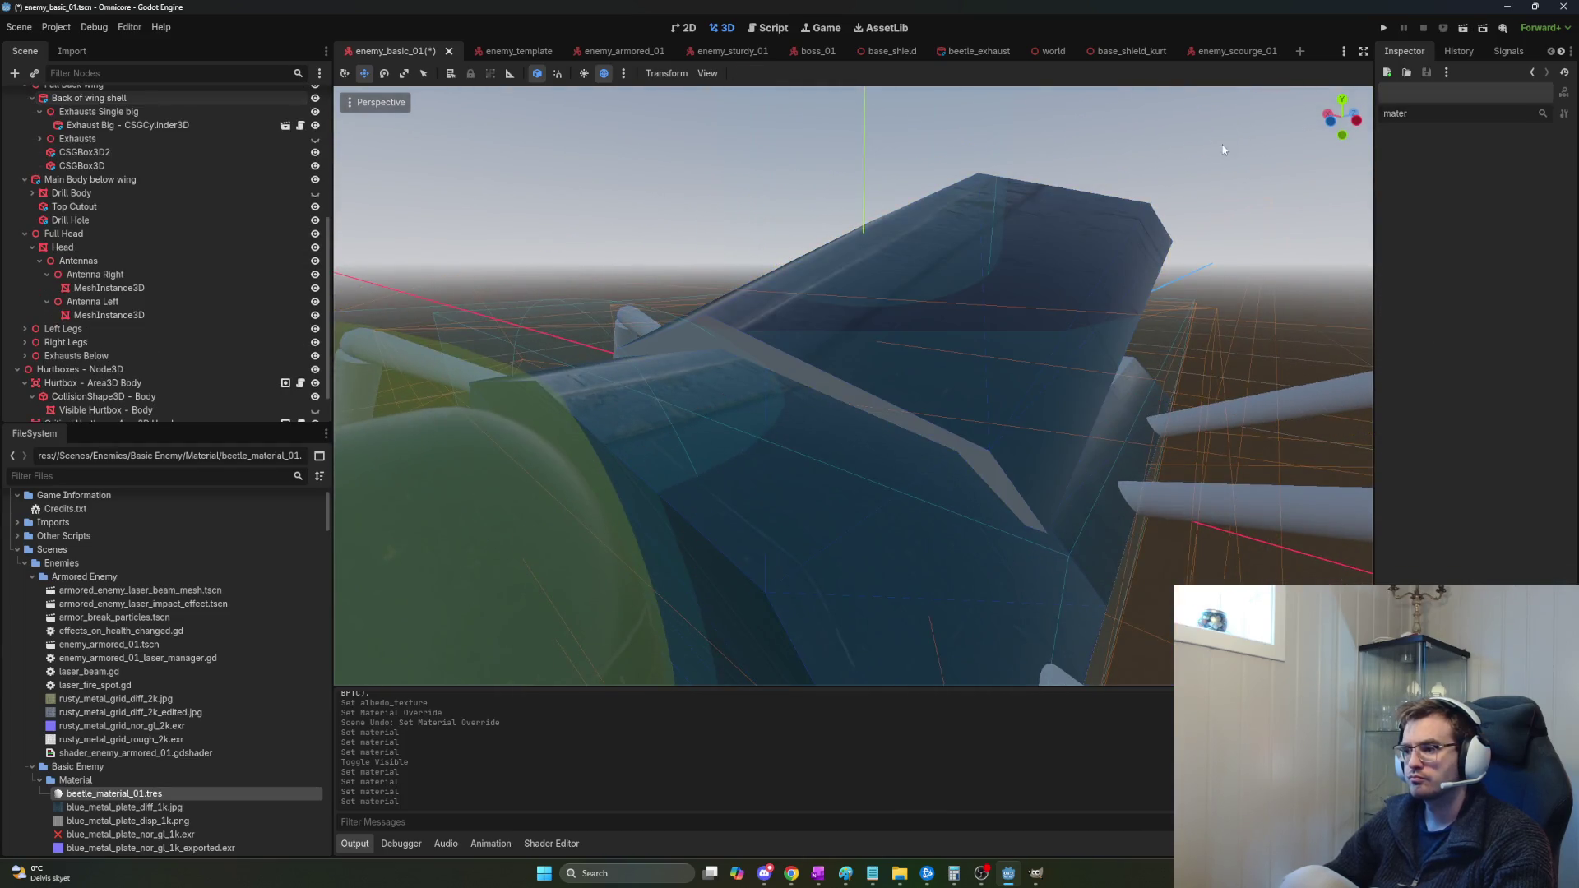
{"action": "scroll", "coordinate": [1222, 144], "scroll_direction": "up", "scroll_amount": 5}
{"action": "scroll", "coordinate": [853, 386], "scroll_direction": "down", "scroll_amount": 5}
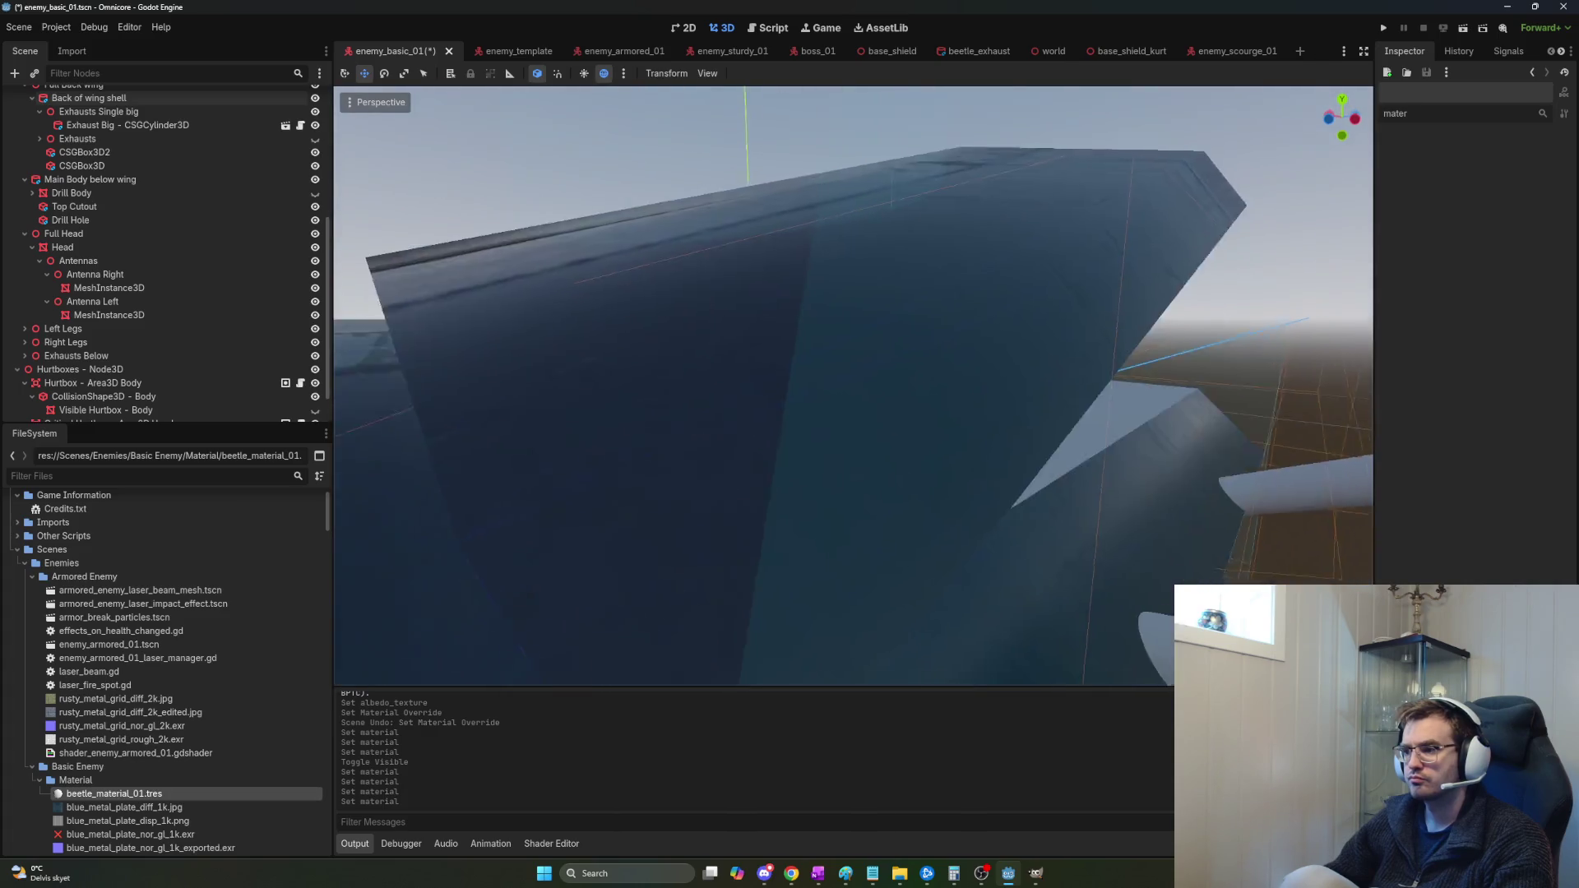
Move the CSGBox3D2 and CSGBox3D cutouts to the top of Back of wing shell.
{"action": "mouse_move", "coordinate": [853, 386]}
{"action": "left_mouse_down"}
{"action": "mouse_move", "coordinate": [789, 403]}
{"action": "mouse_move", "coordinate": [757, 379]}
{"action": "left_mouse_up"}
{"action": "left_click", "coordinate": [835, 237]}
{"action": "left_click_drag", "start_coordinate": [836, 237], "coordinate": [782, 246]}
{"action": "scroll", "coordinate": [853, 386], "scroll_direction": "down", "scroll_amount": 5}
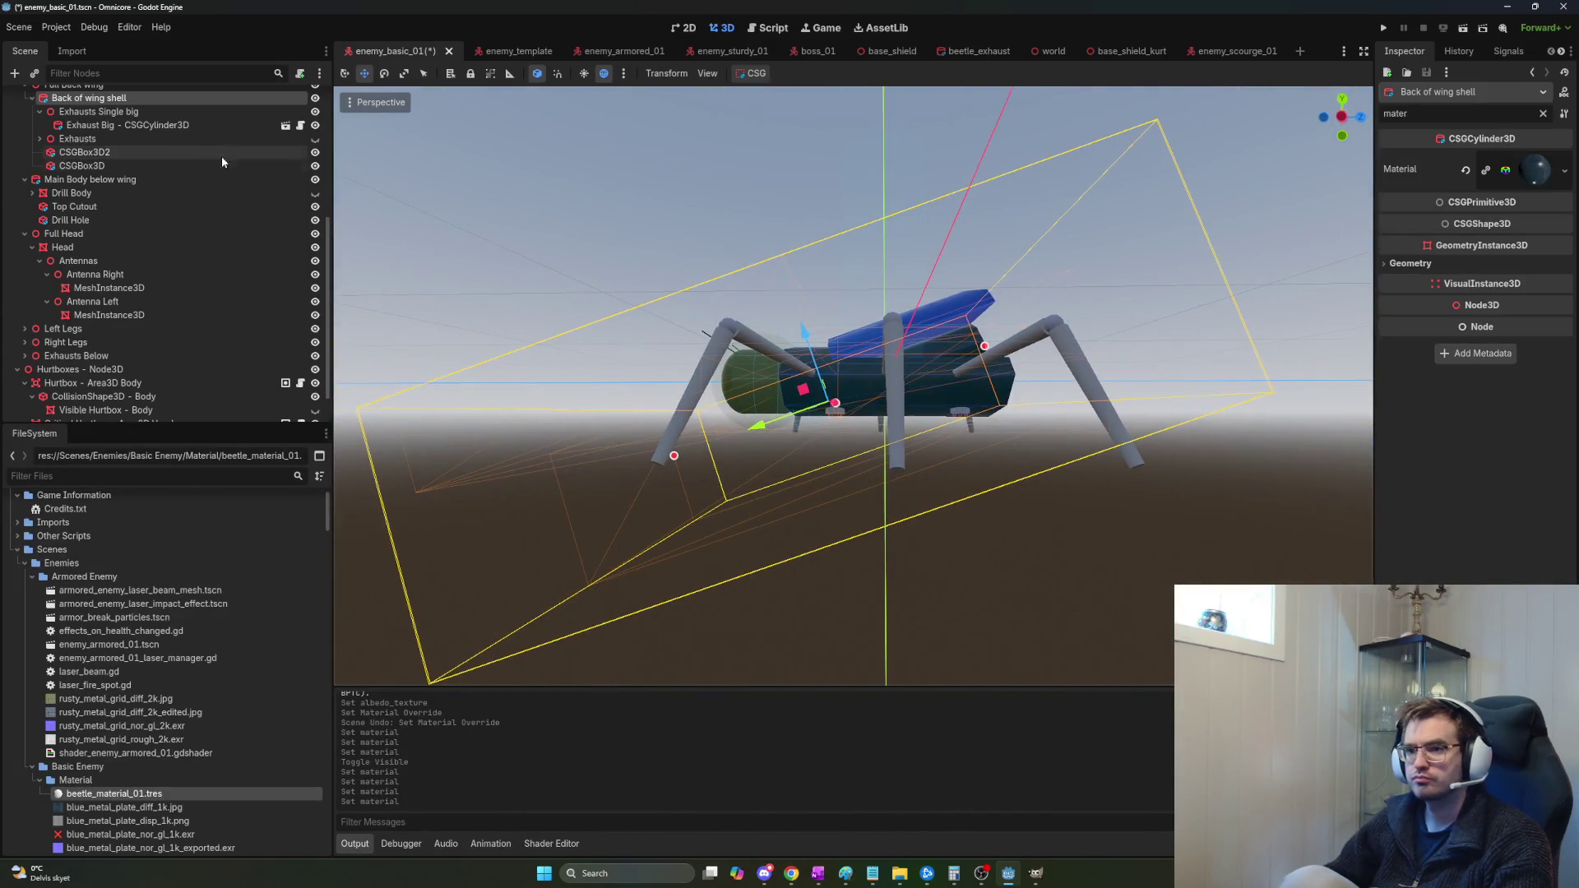
{"action": "scroll", "coordinate": [197, 154], "scroll_direction": "up", "scroll_amount": 2}
{"action": "scroll", "coordinate": [150, 145], "scroll_direction": "up", "scroll_amount": 2}
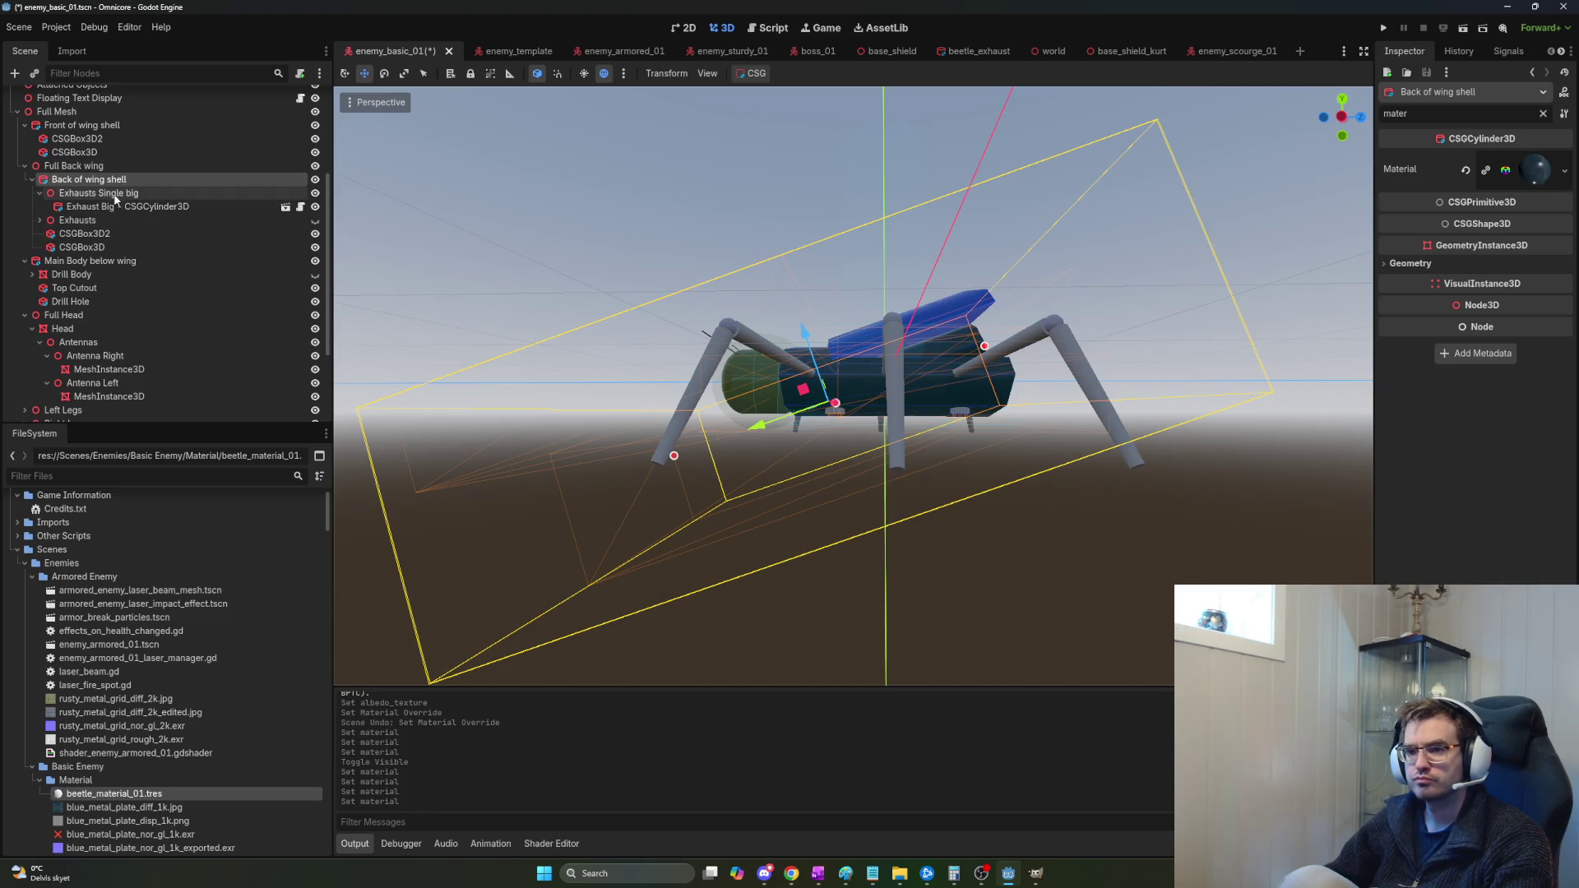
{"action": "left_click", "coordinate": [40, 193]}
{"action": "mouse_move", "coordinate": [82, 220]}
{"action": "left_mouse_down"}
{"action": "mouse_move", "coordinate": [70, 196]}
{"action": "mouse_move", "coordinate": [82, 218]}
{"action": "mouse_move", "coordinate": [82, 201]}
{"action": "left_mouse_up"}
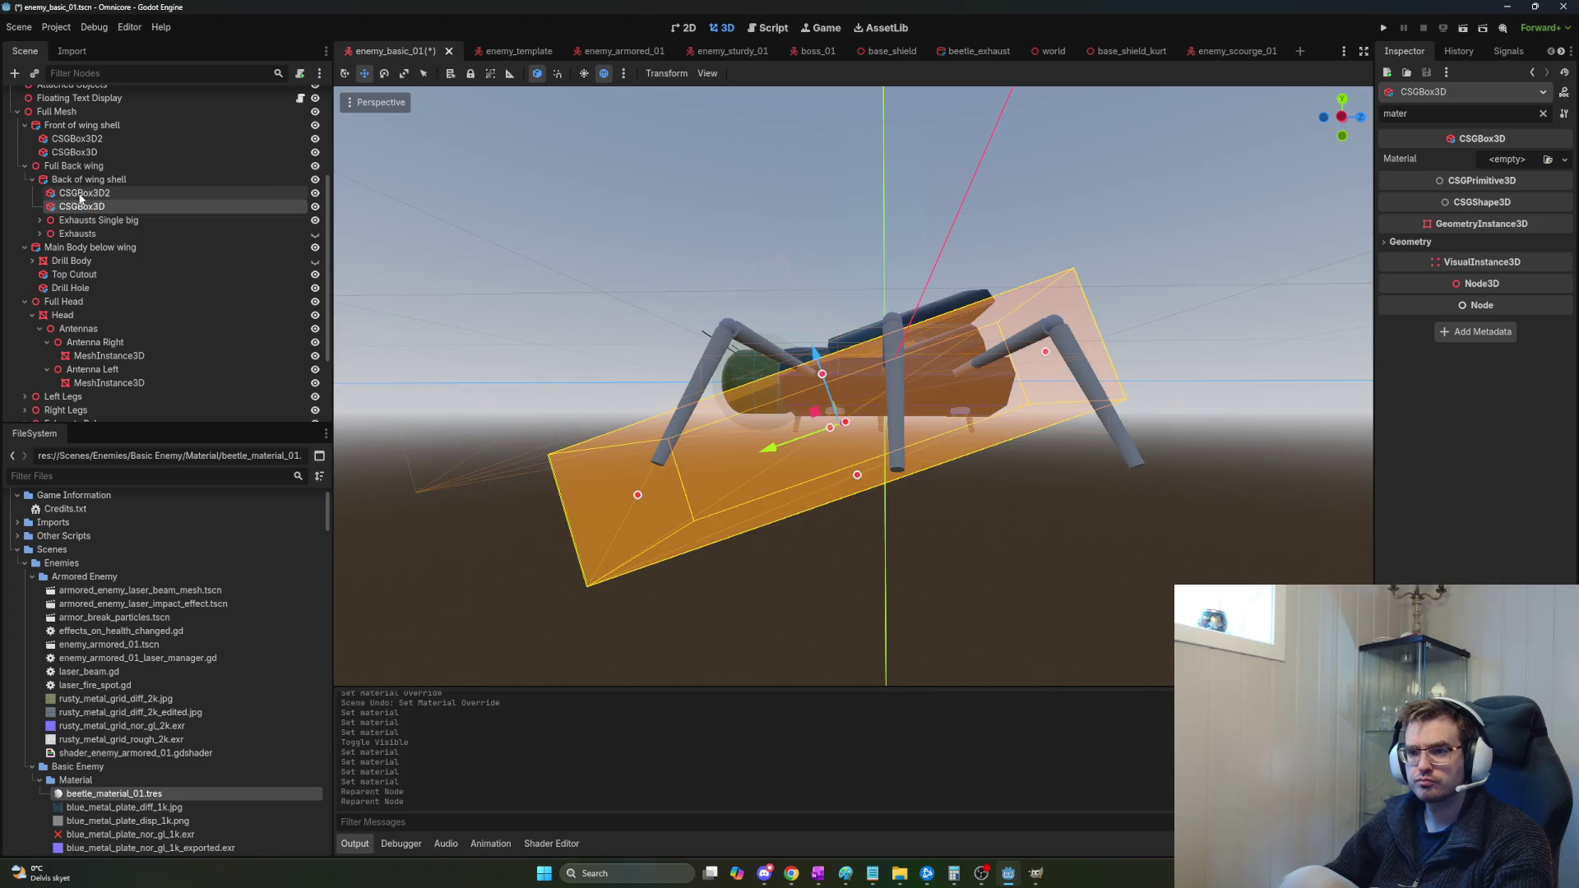
Rename the cutouts 'Back wing cutout - CSGBox3D2' and 'Back wing cutout - CSGBox3D'.
{"action": "left_click", "coordinate": [82, 193]}
{"action": "key", "text": "F2"}
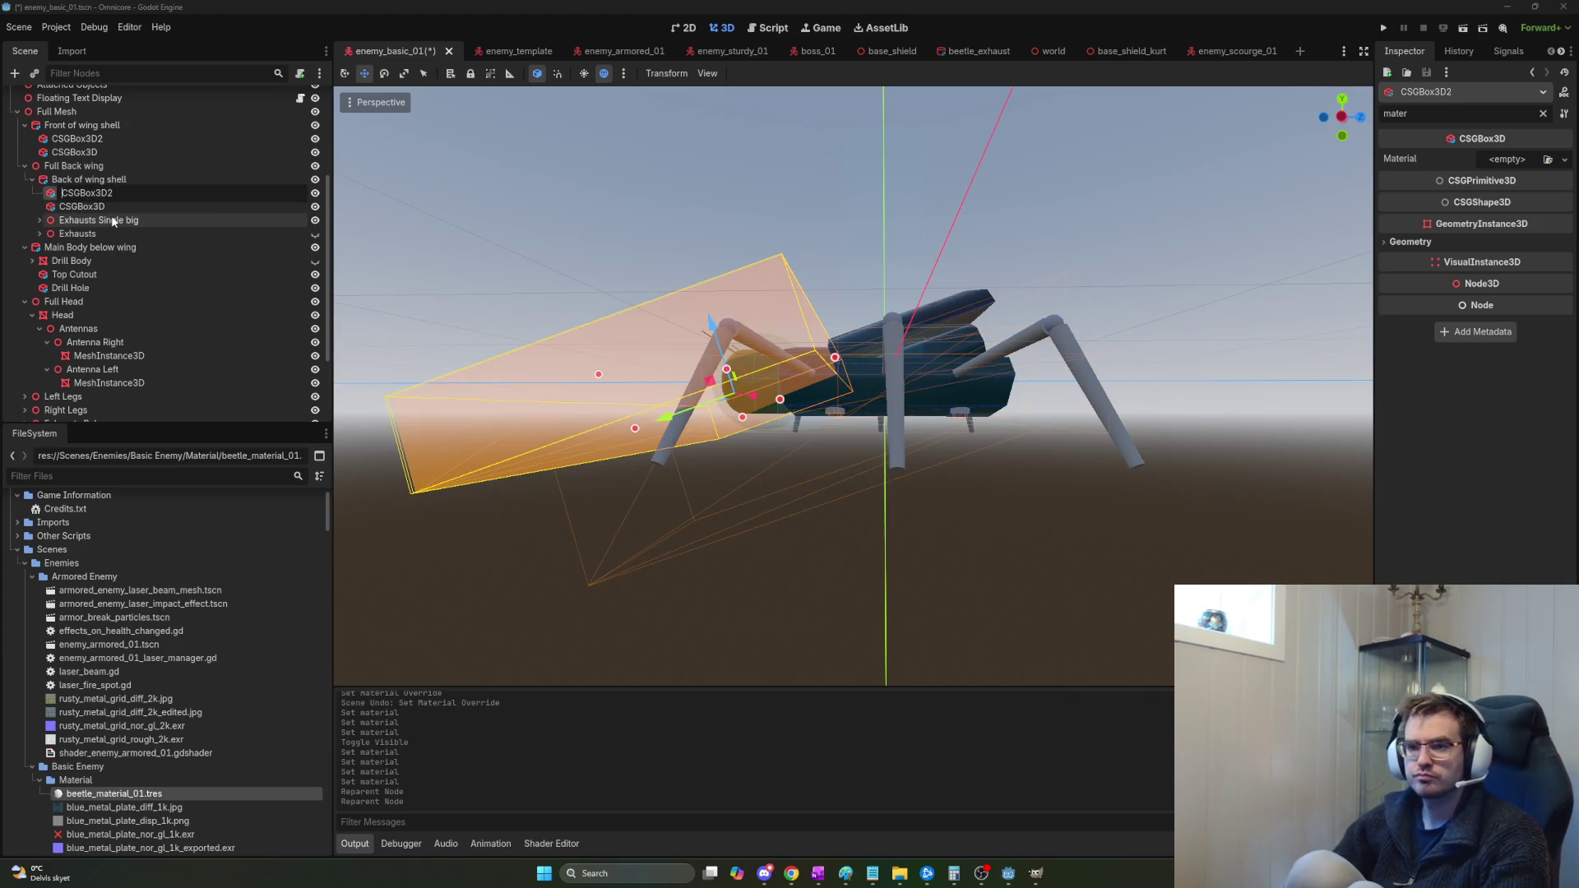
{"action": "type", "text": "Back wing cutou"}
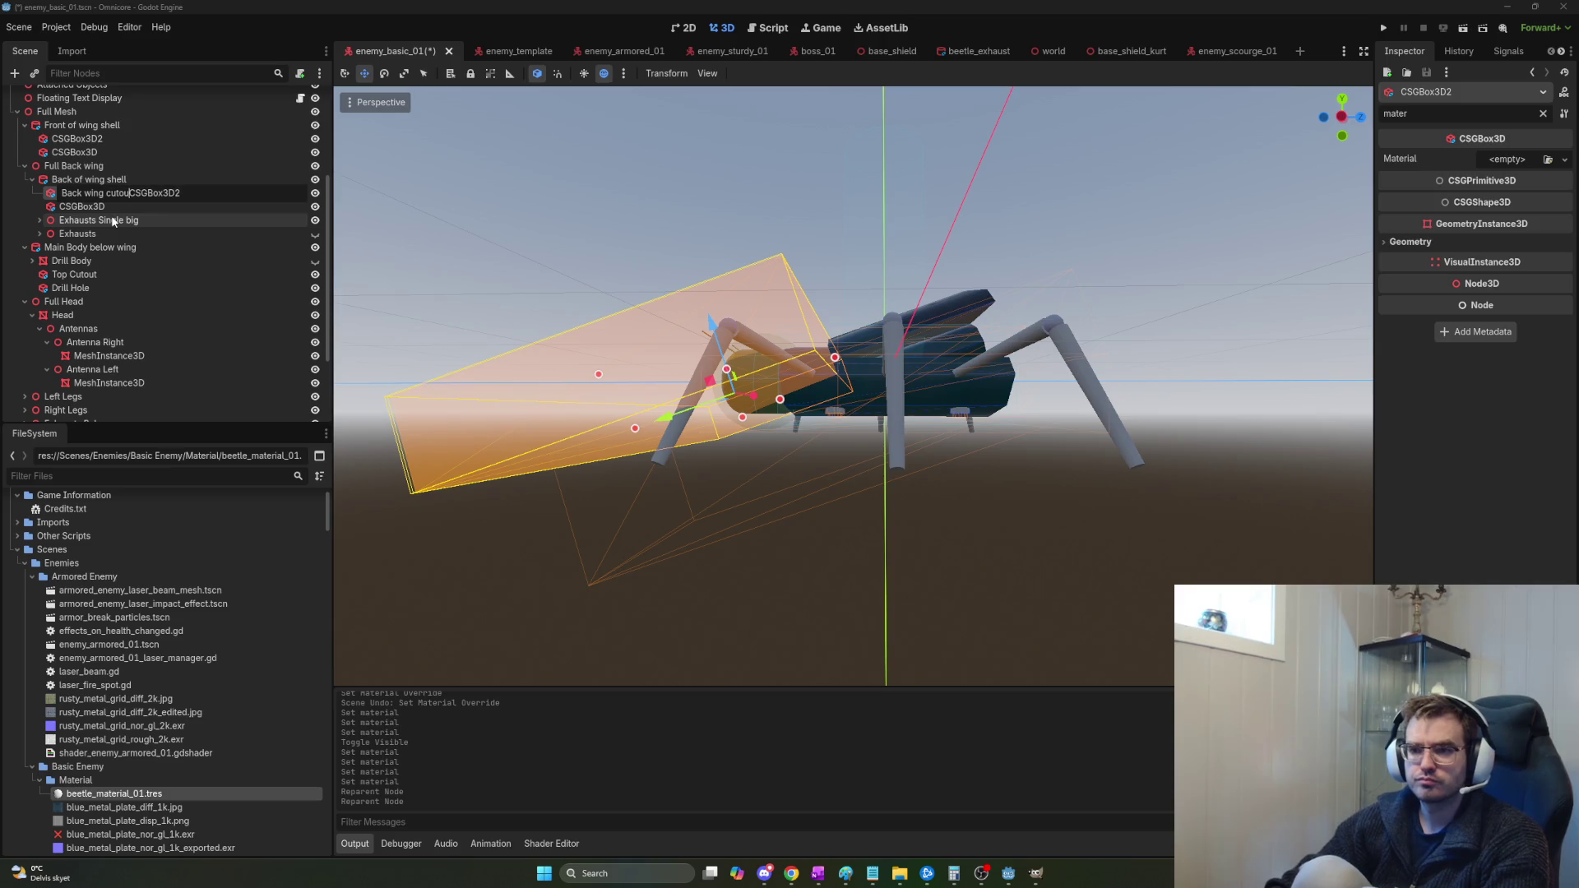
{"action": "key", "text": "Return"}
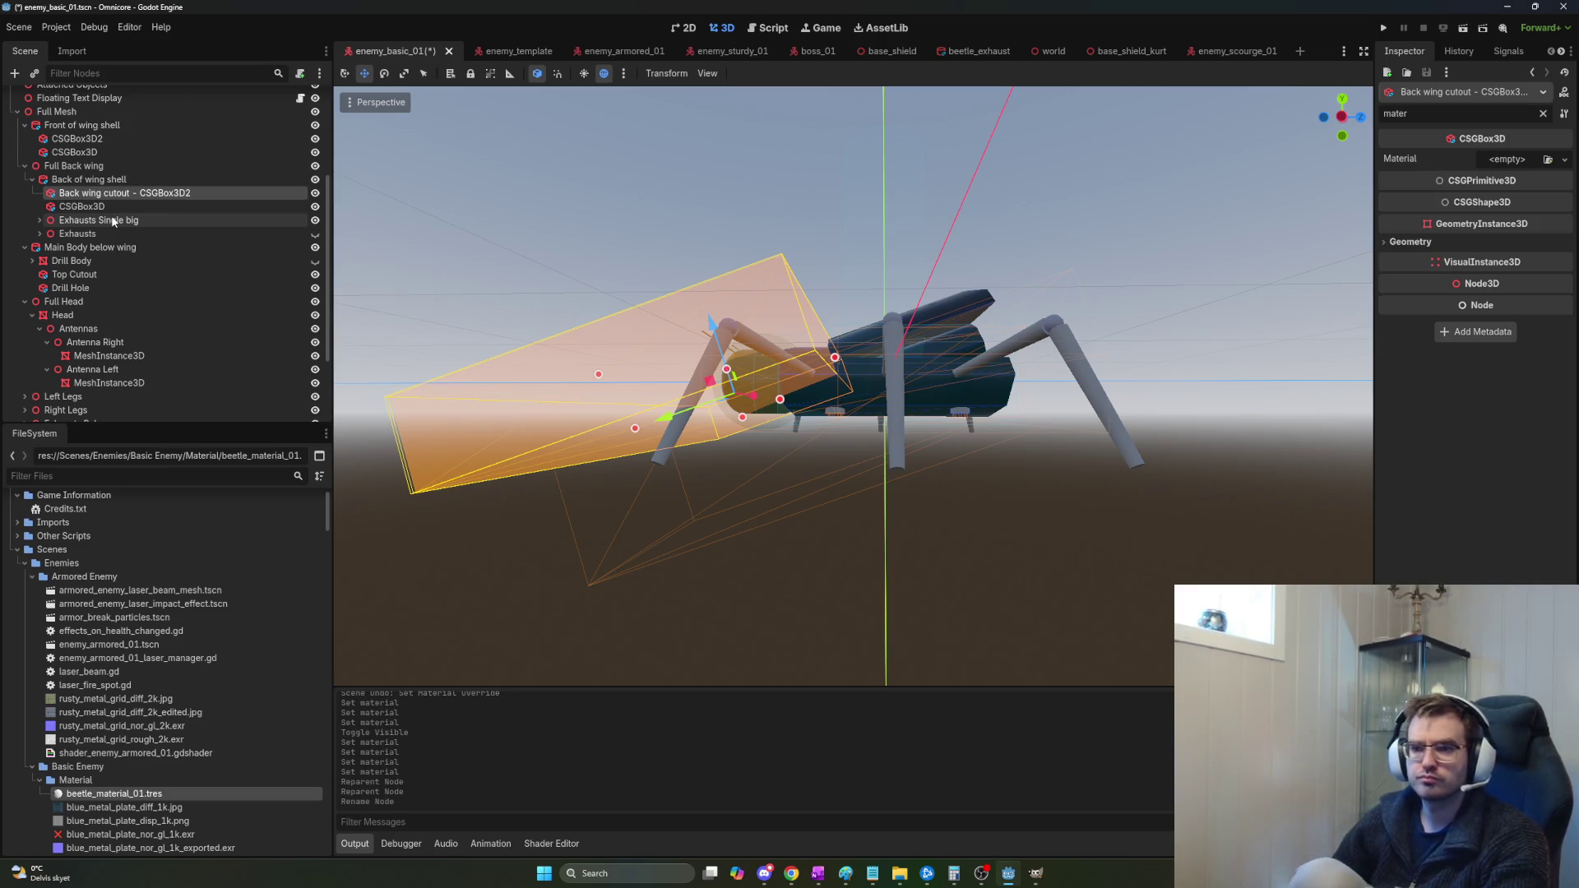
{"action": "left_click", "coordinate": [120, 206]}
{"action": "key", "text": "F2"}
{"action": "key", "text": "Home"}
{"action": "type", "text": "B"}
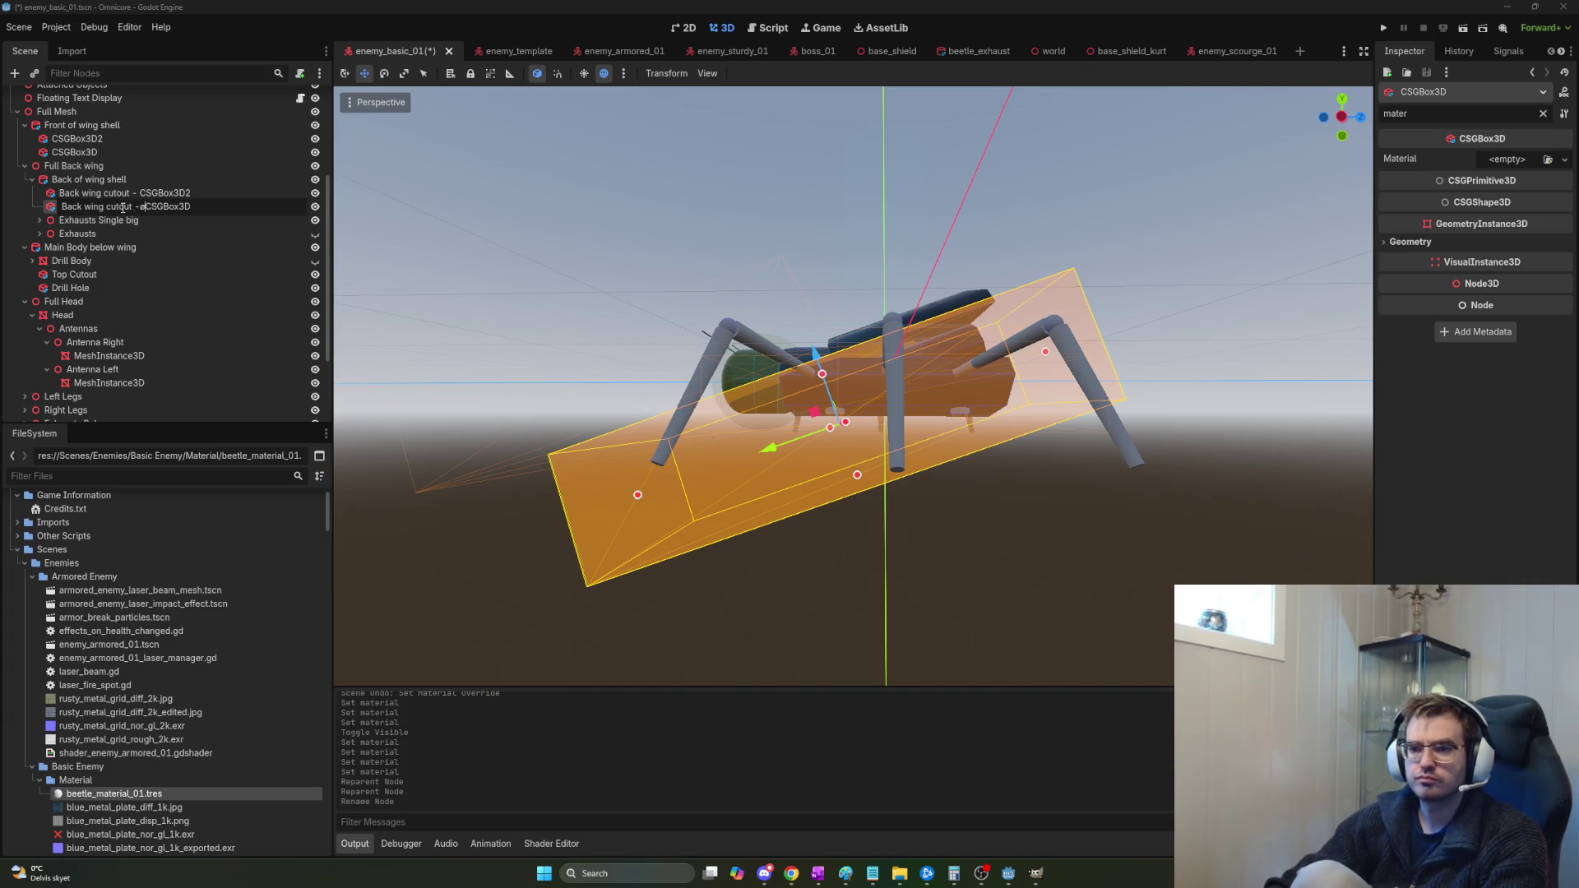
{"action": "key", "text": "Return"}
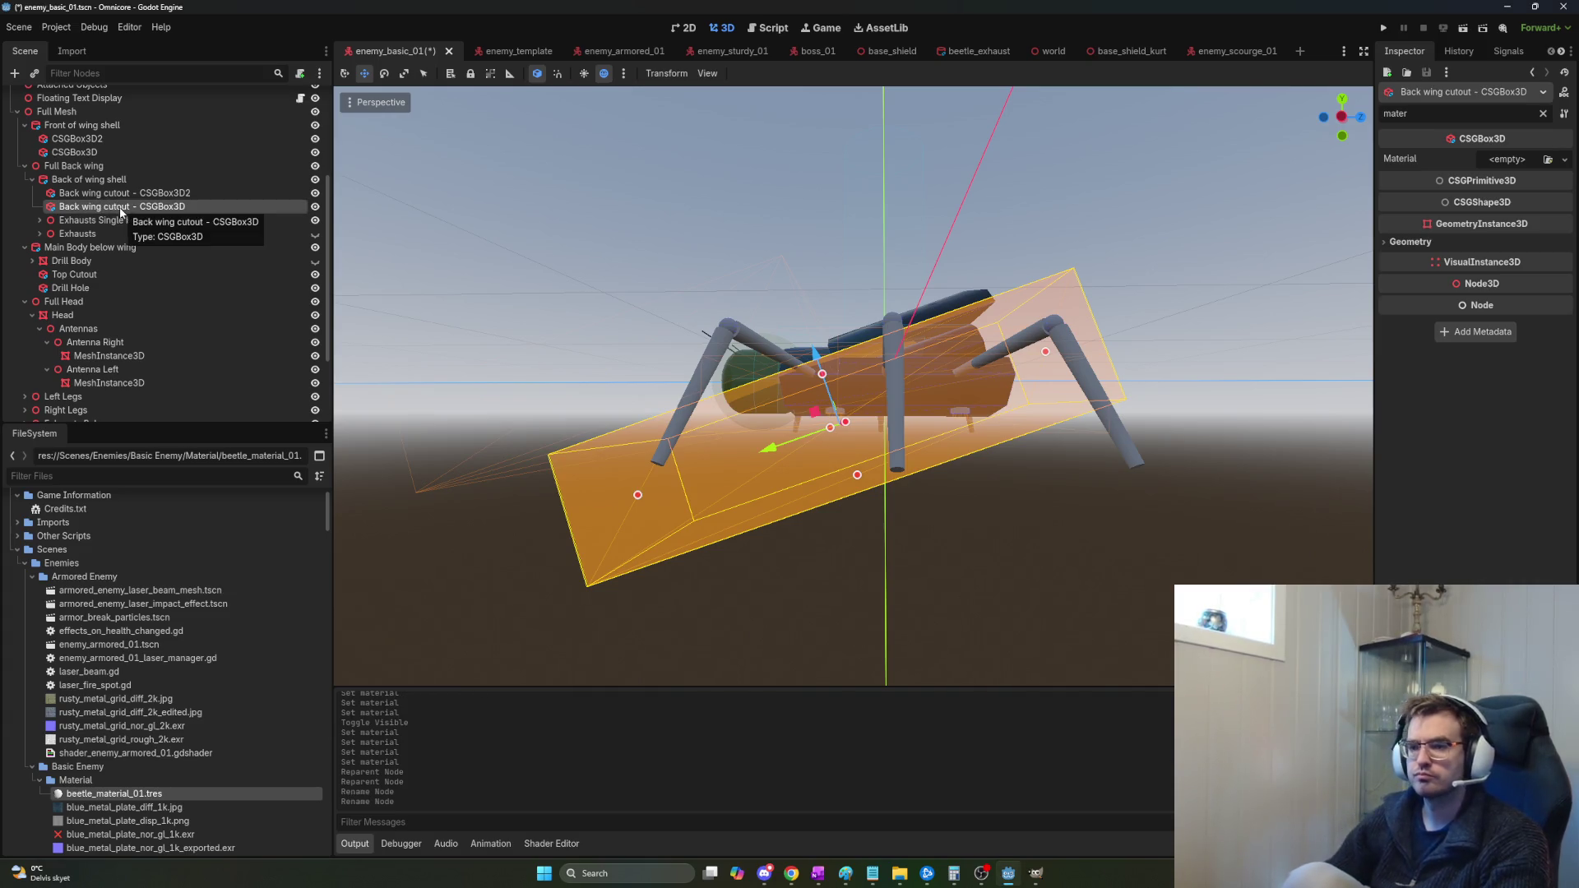
Apply beetle_material_01 to both back wing cutout boxes together.
{"action": "left_click", "coordinate": [176, 195], "text": "ctrl"}
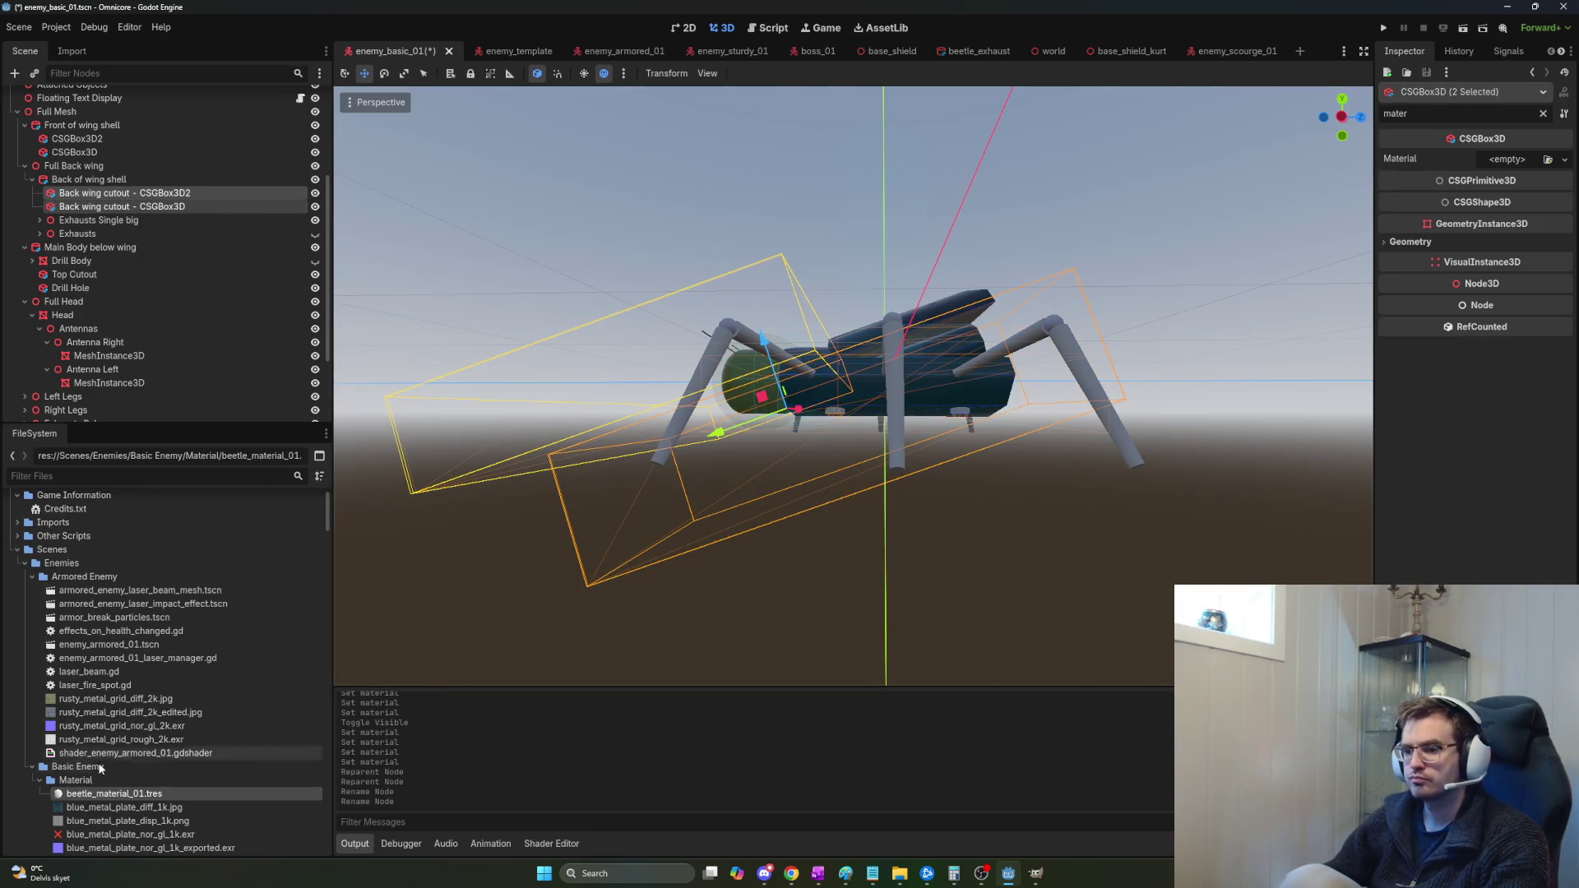
{"action": "mouse_move", "coordinate": [115, 806]}
{"action": "left_mouse_down"}
{"action": "mouse_move", "coordinate": [448, 672]}
{"action": "mouse_move", "coordinate": [1504, 169]}
{"action": "left_mouse_up"}
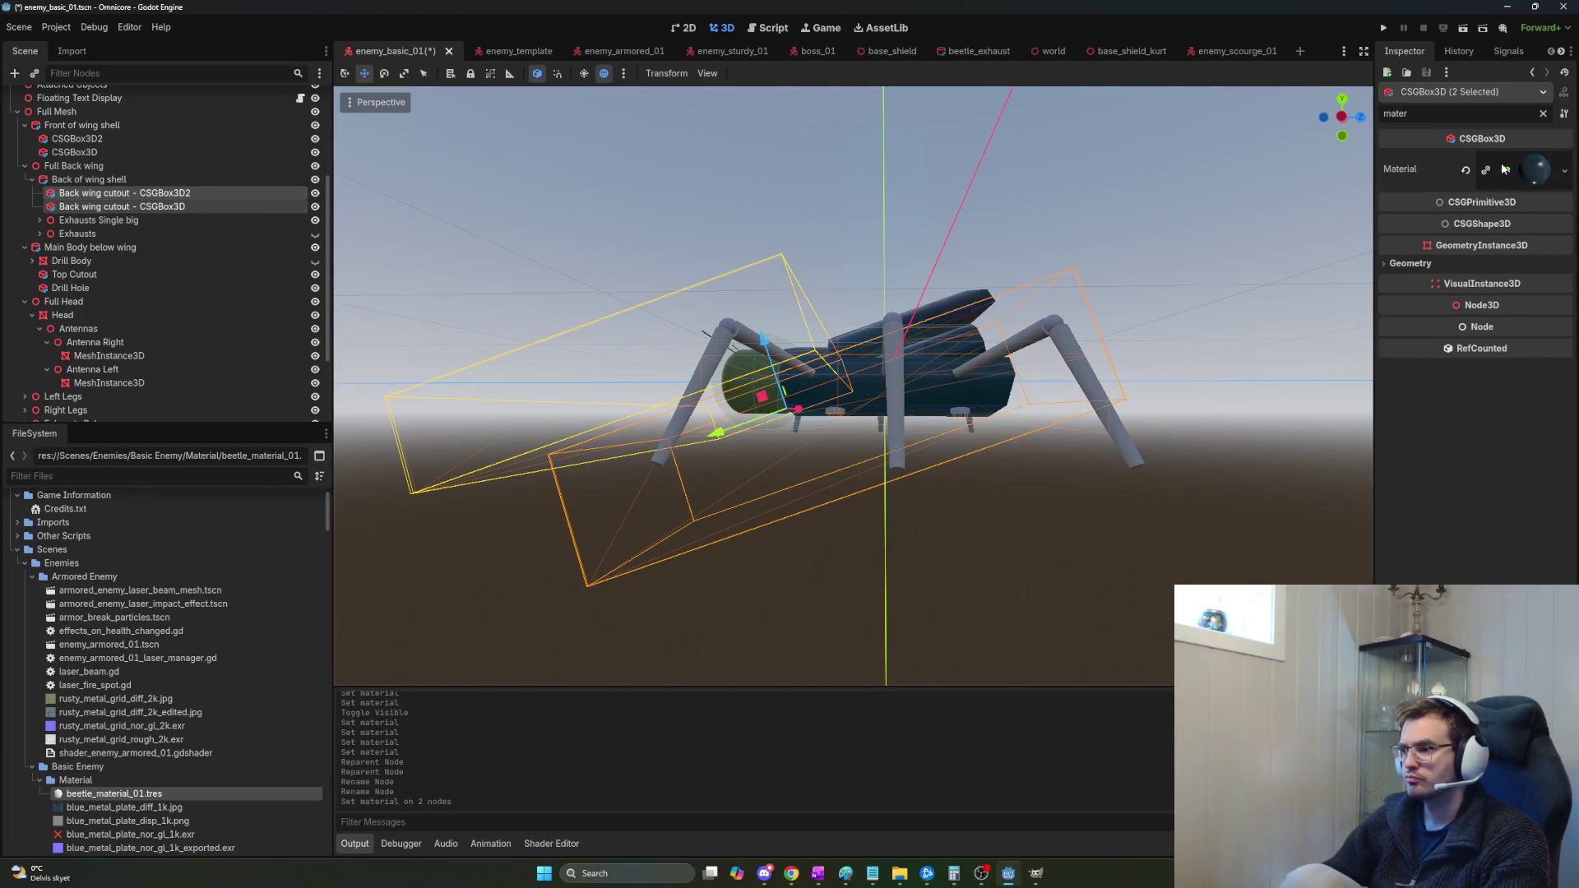
{"action": "scroll", "coordinate": [1088, 516], "scroll_direction": "up", "scroll_amount": 3}
{"action": "left_click", "coordinate": [1086, 529]}
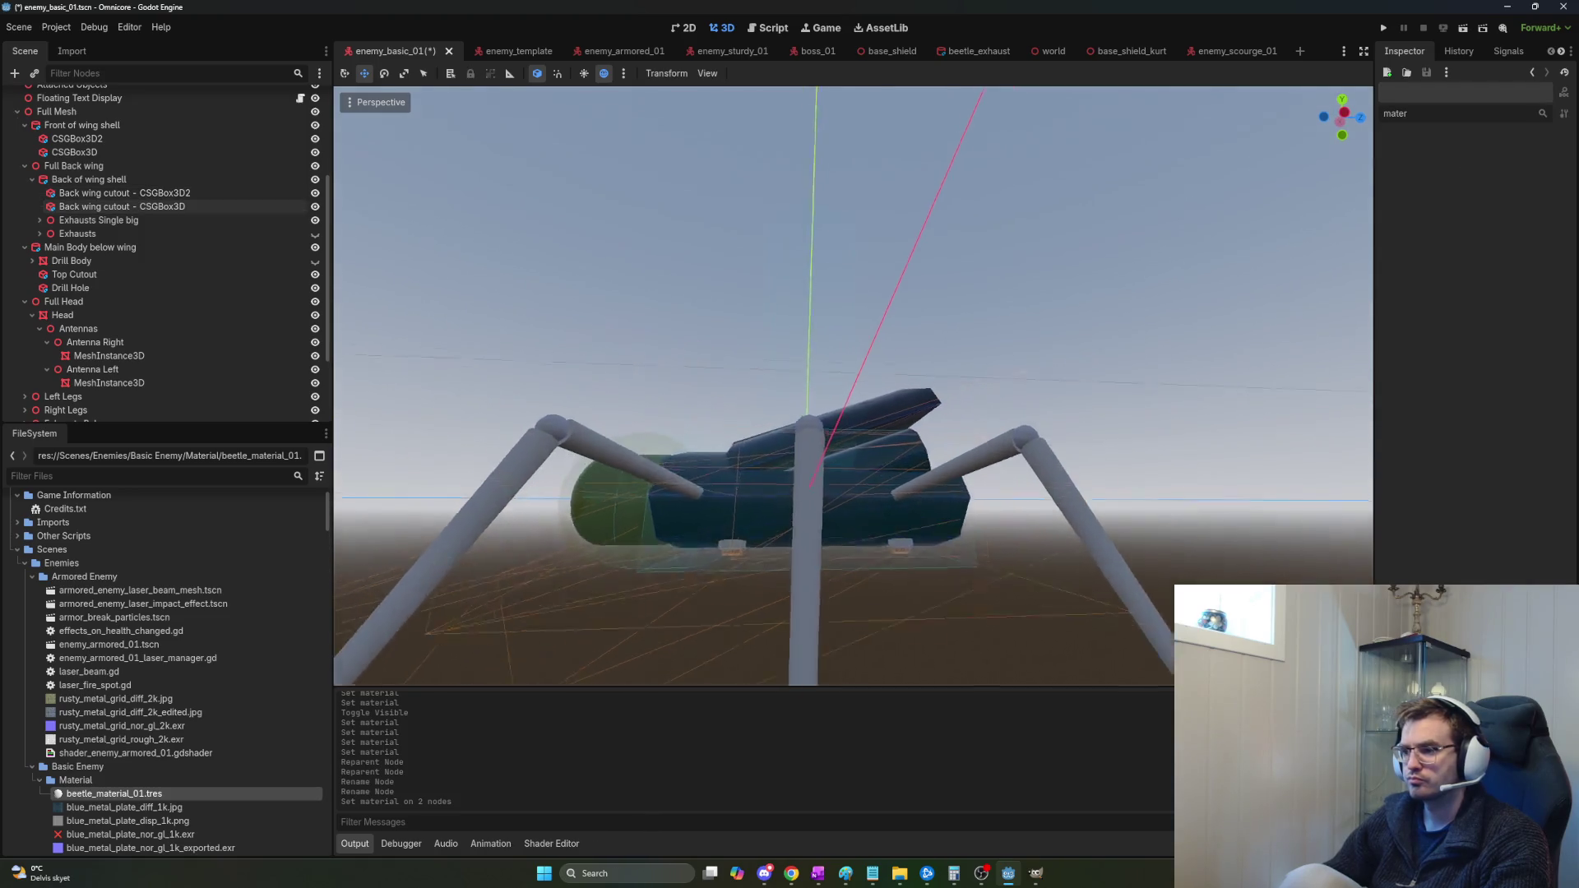
{"action": "scroll", "coordinate": [1082, 530], "scroll_direction": "down", "scroll_amount": 5}
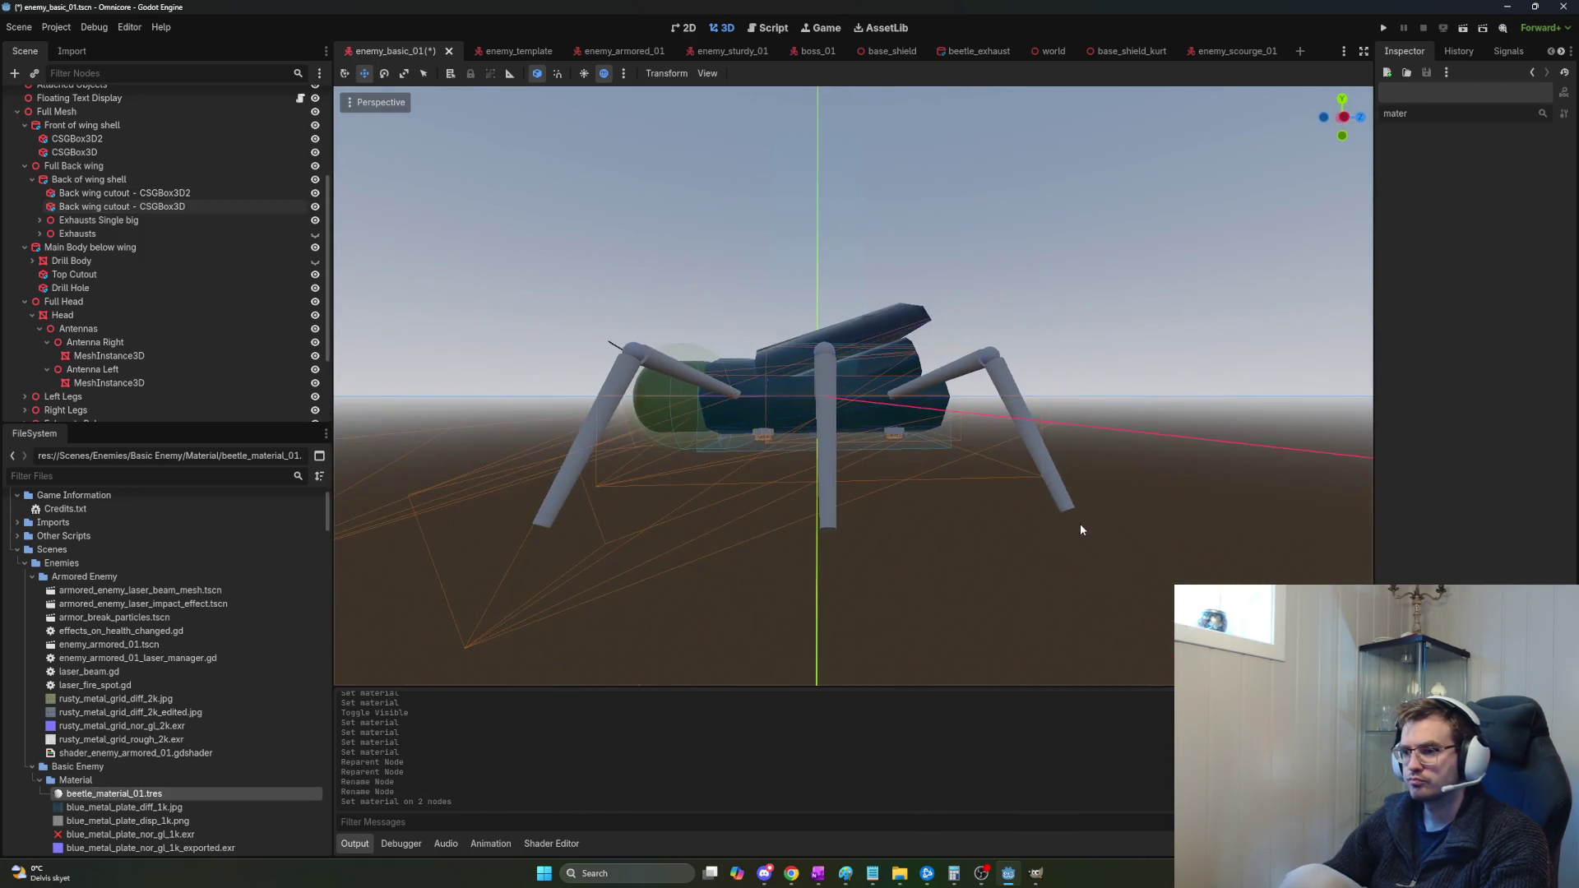
Select the front left upper and bottom leg nodes and inspect their mesh material.
{"action": "scroll", "coordinate": [175, 343], "scroll_direction": "down", "scroll_amount": 4}
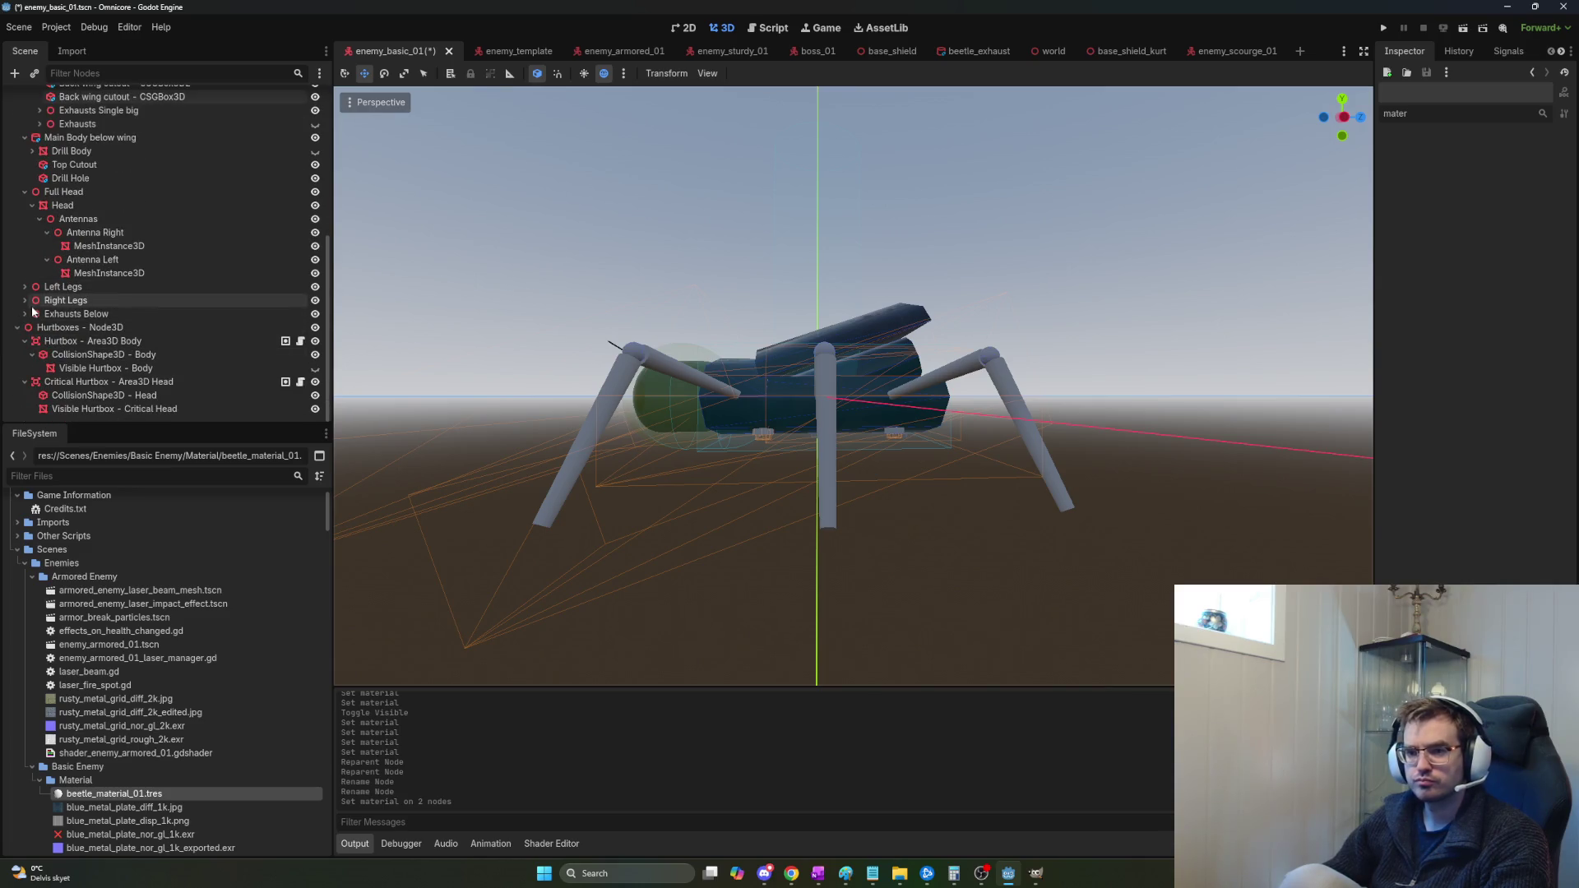
{"action": "left_click", "coordinate": [31, 303]}
{"action": "left_click", "coordinate": [24, 286]}
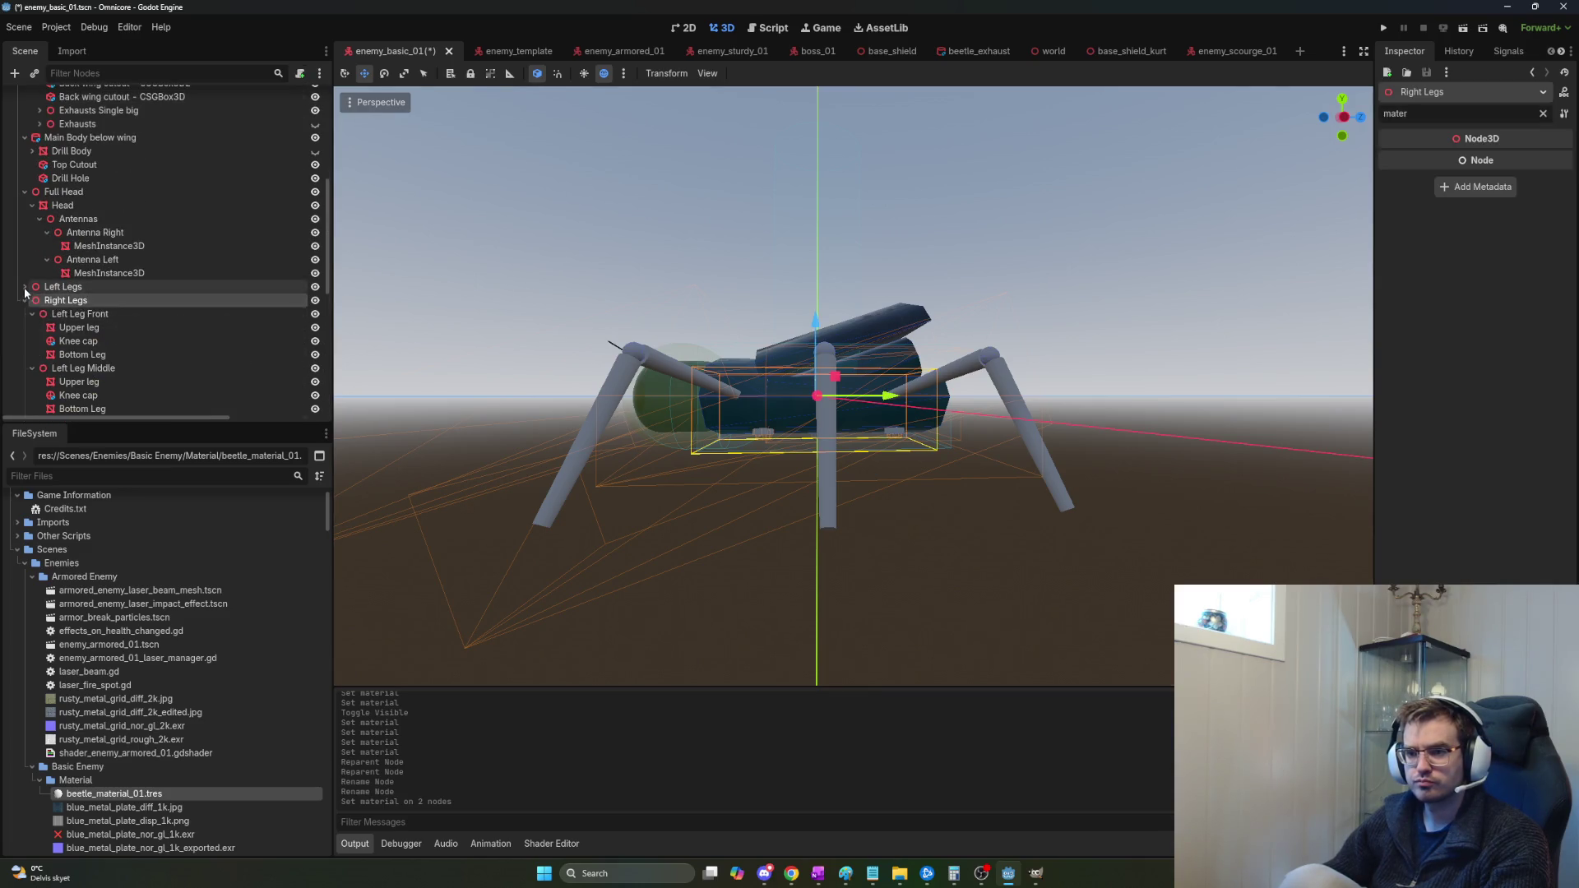
{"action": "left_click", "coordinate": [90, 315]}
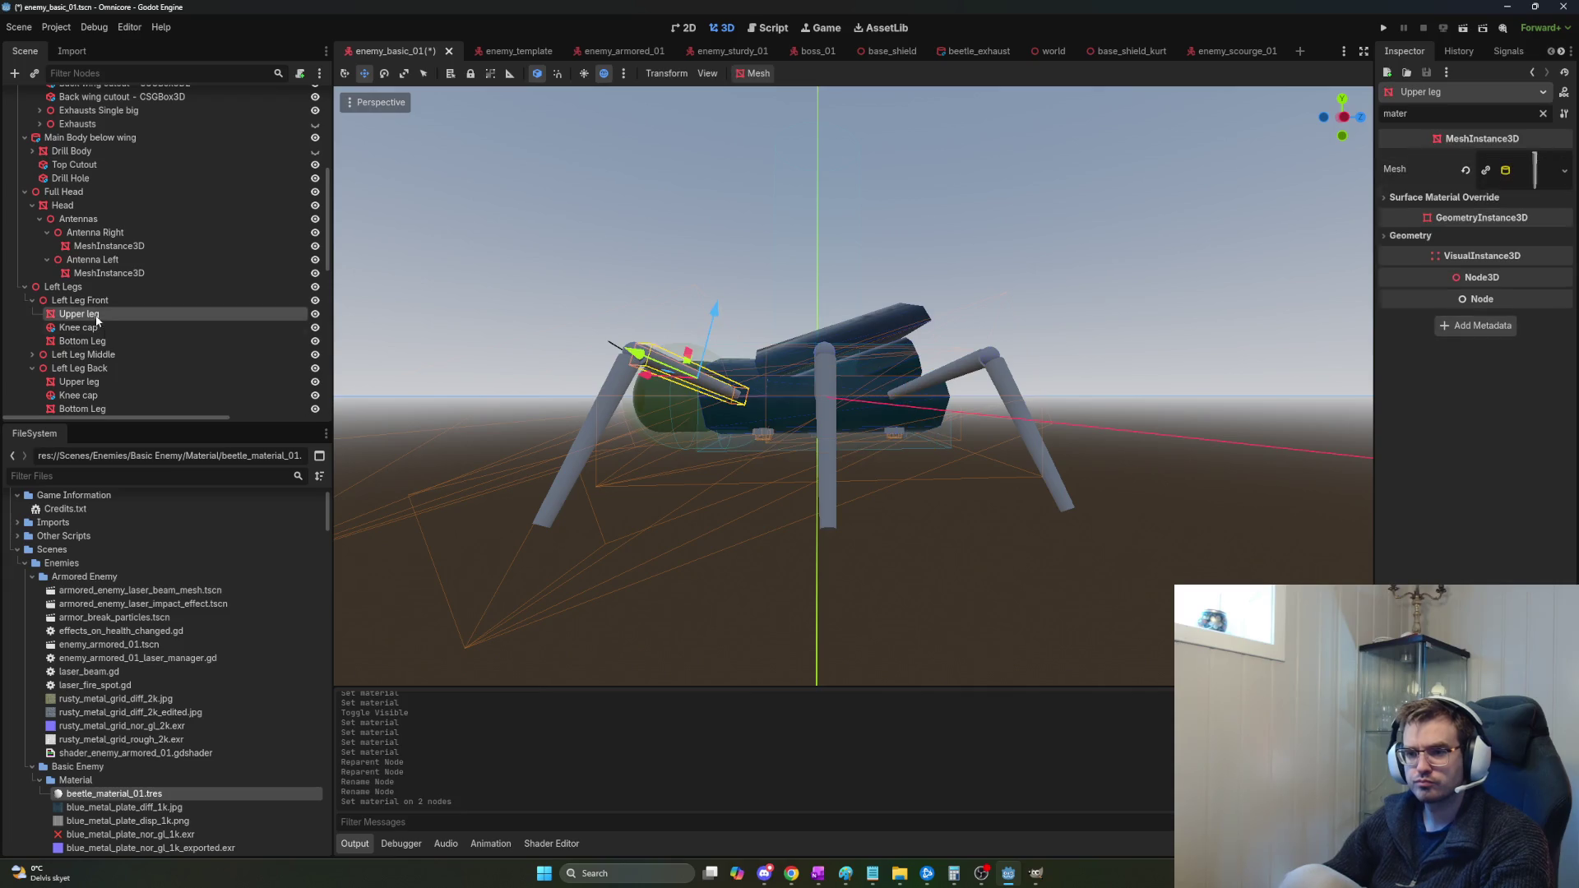
{"action": "left_click", "coordinate": [90, 340], "text": "shift"}
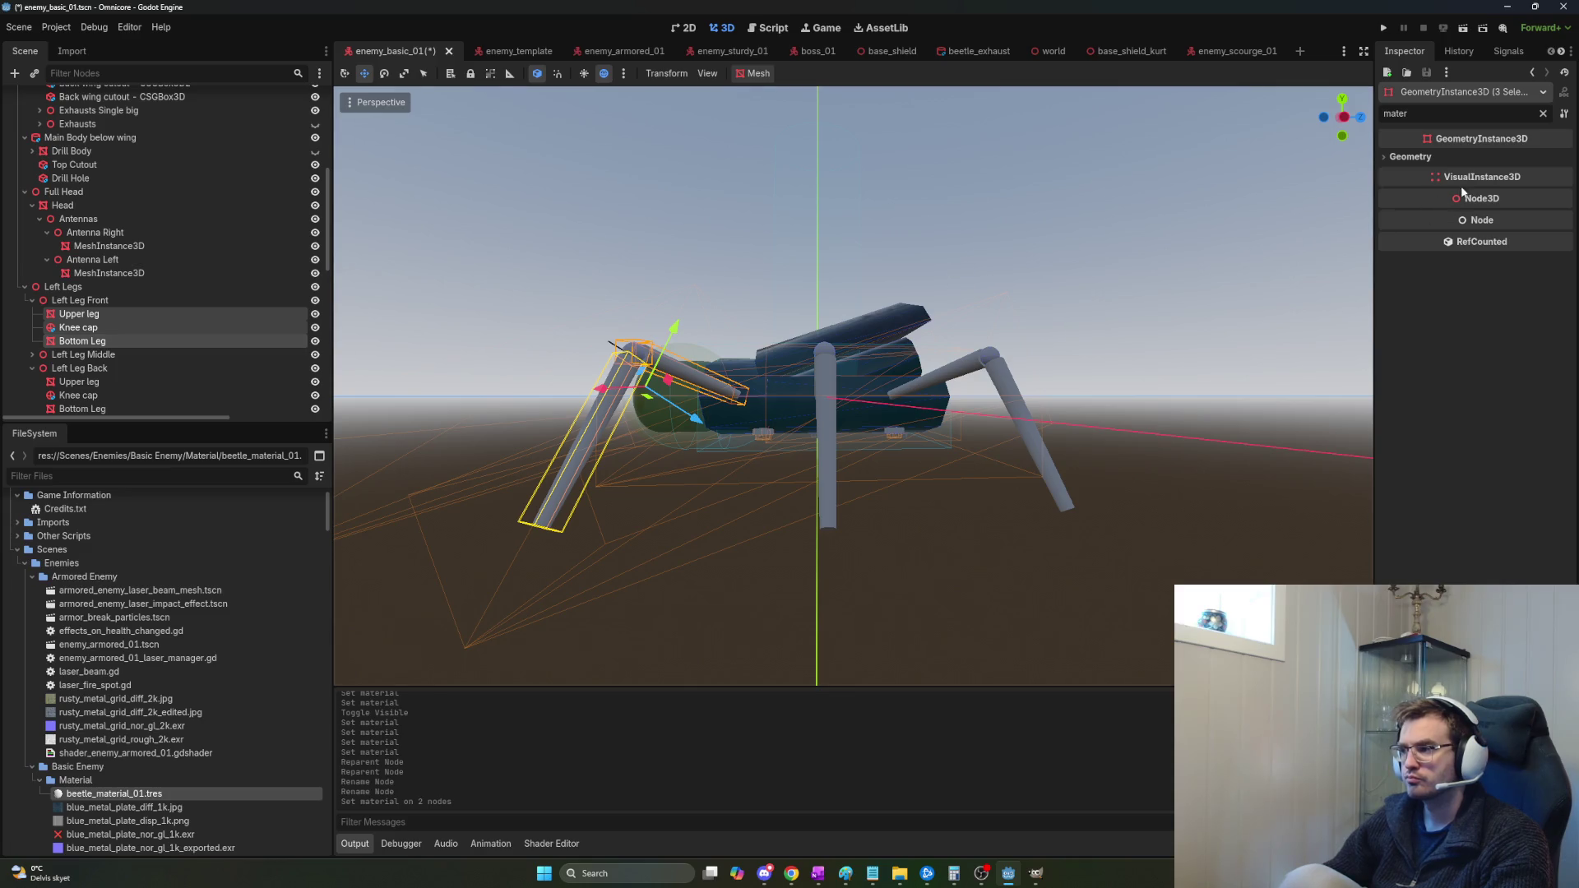
{"action": "left_click", "coordinate": [97, 326]}
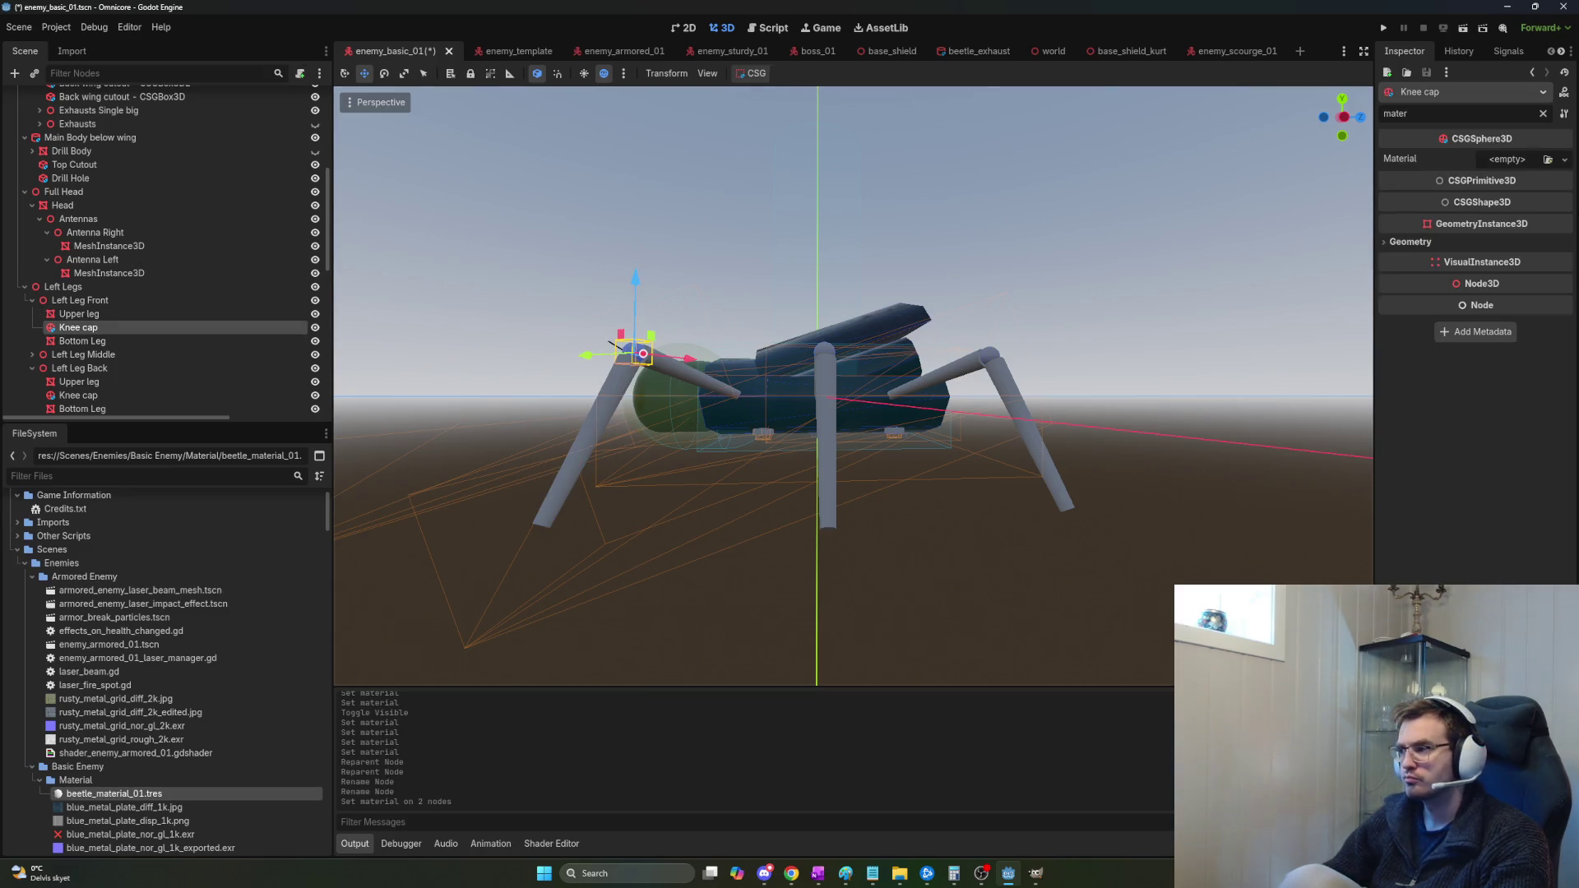
{"action": "left_click", "coordinate": [121, 314]}
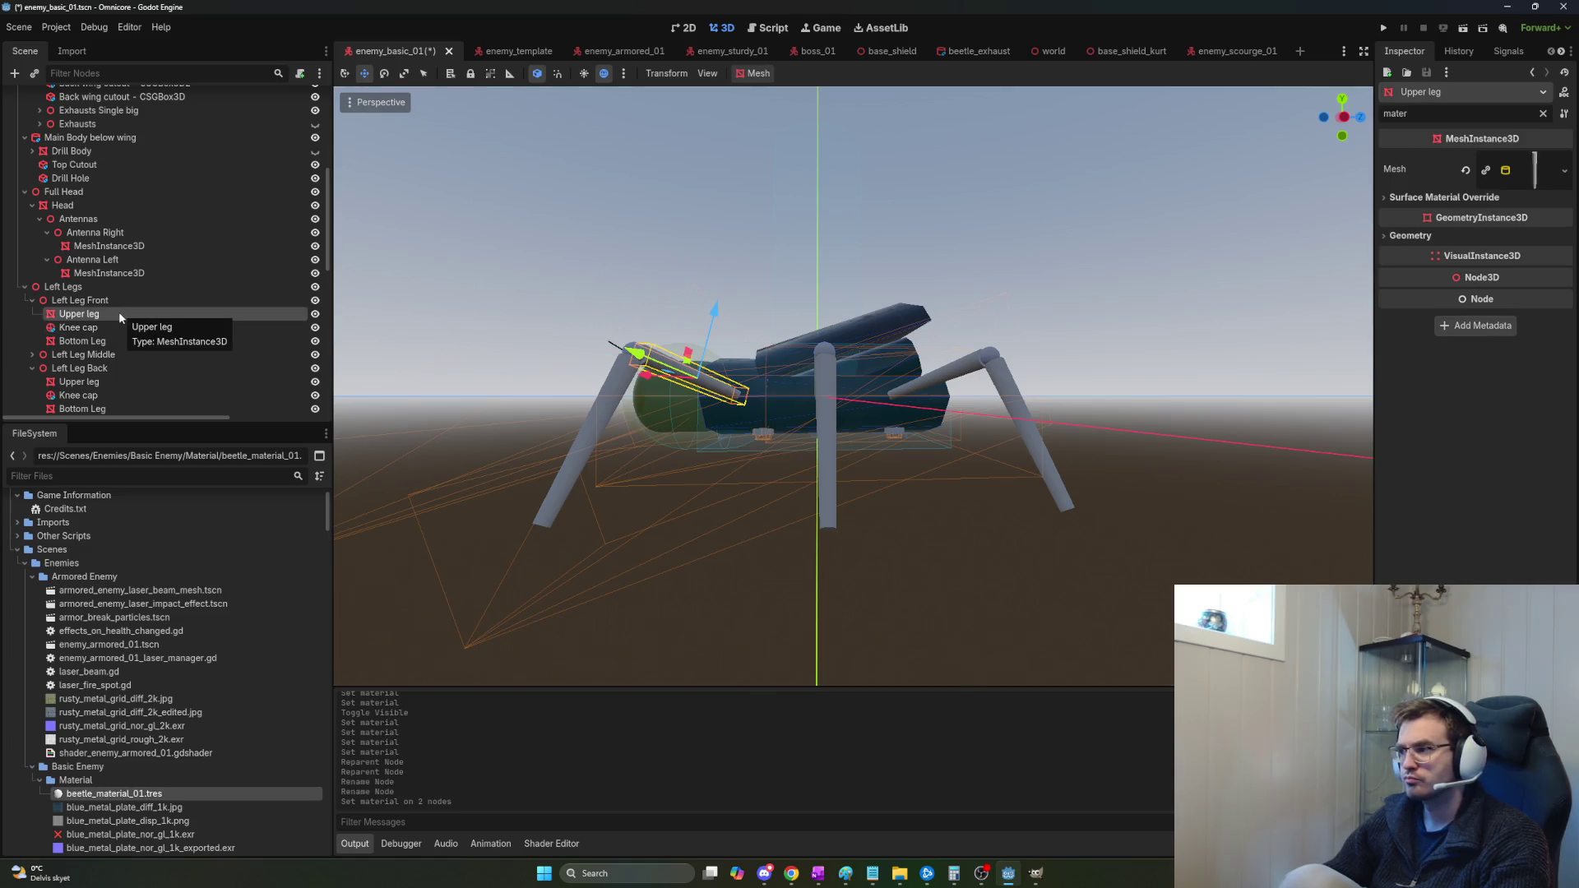
{"action": "left_click", "coordinate": [1524, 170]}
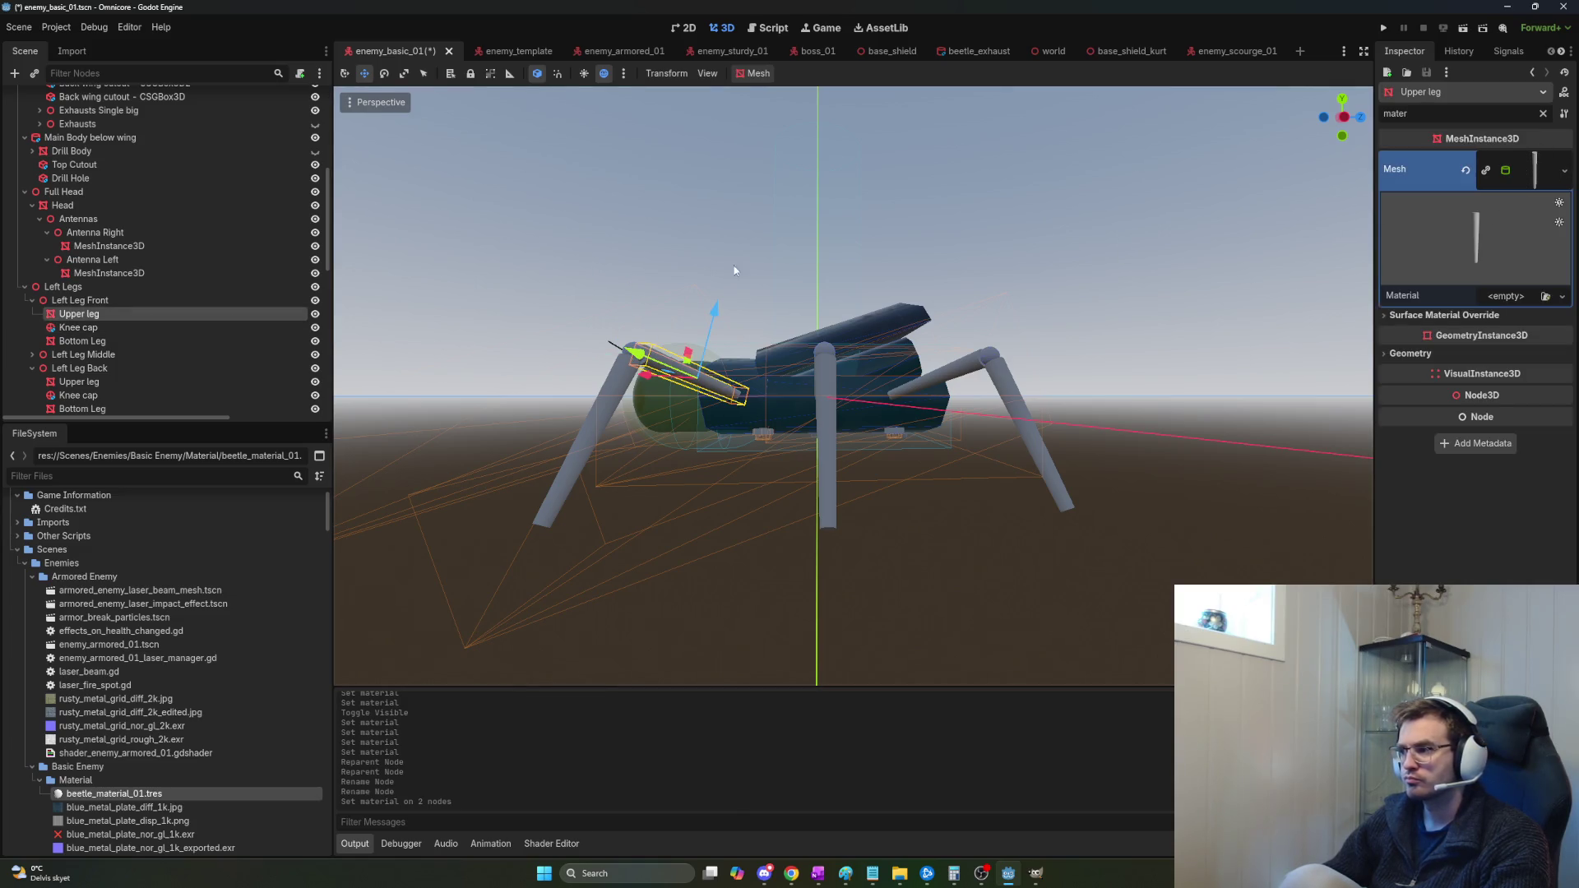
{"action": "left_click", "coordinate": [127, 341], "text": "ctrl"}
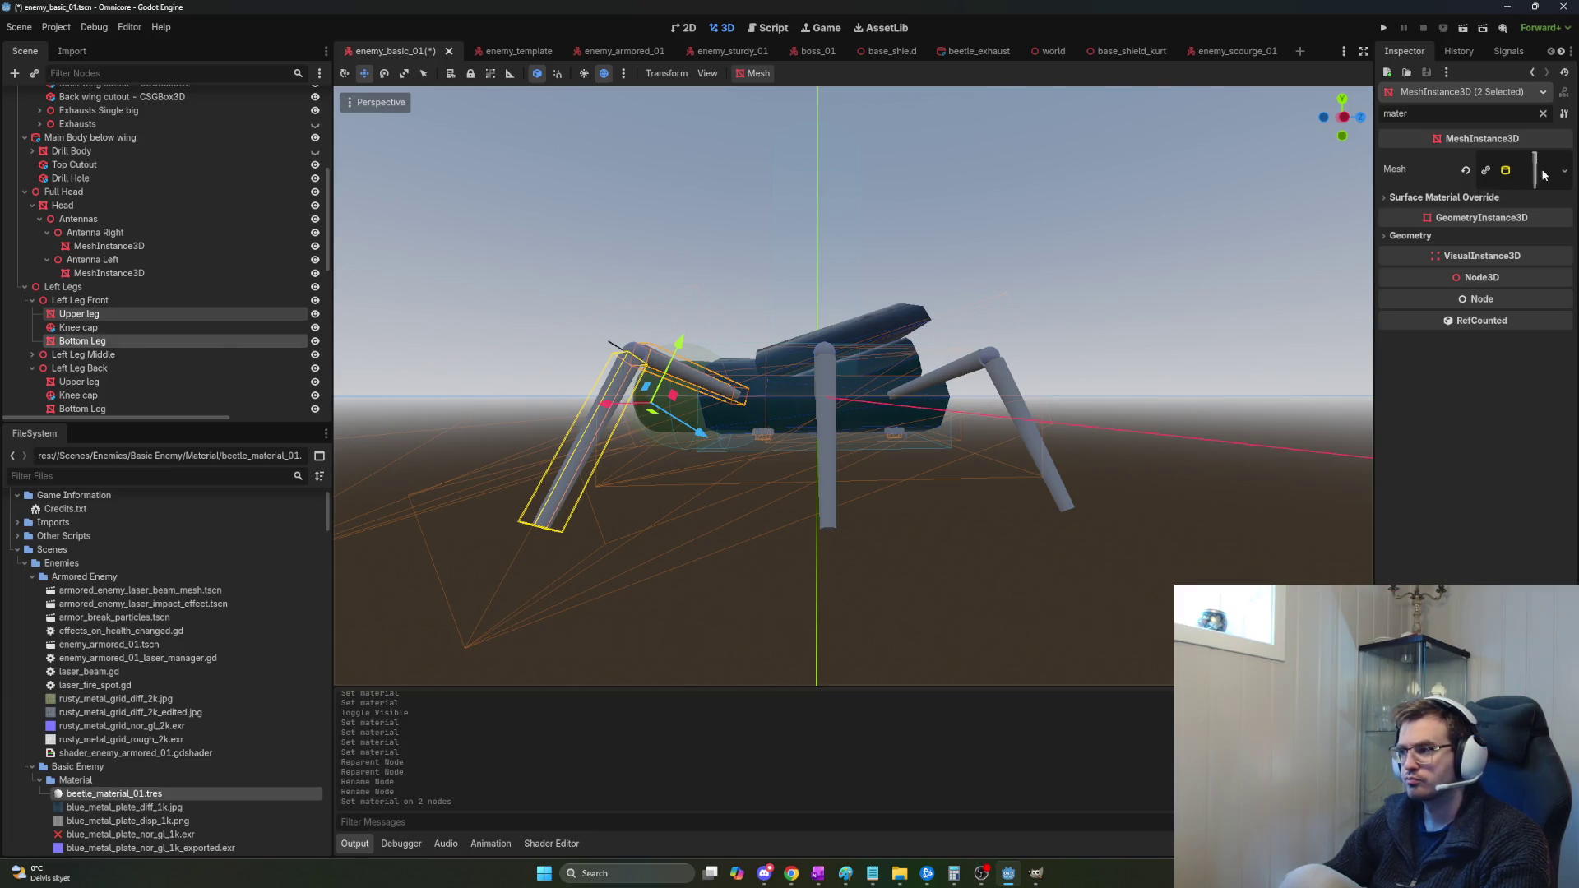
{"action": "left_click", "coordinate": [1538, 169]}
Add the middle and back left legs' upper and bottom leg nodes to the selection.
{"action": "scroll", "coordinate": [165, 288], "scroll_direction": "down", "scroll_amount": 2}
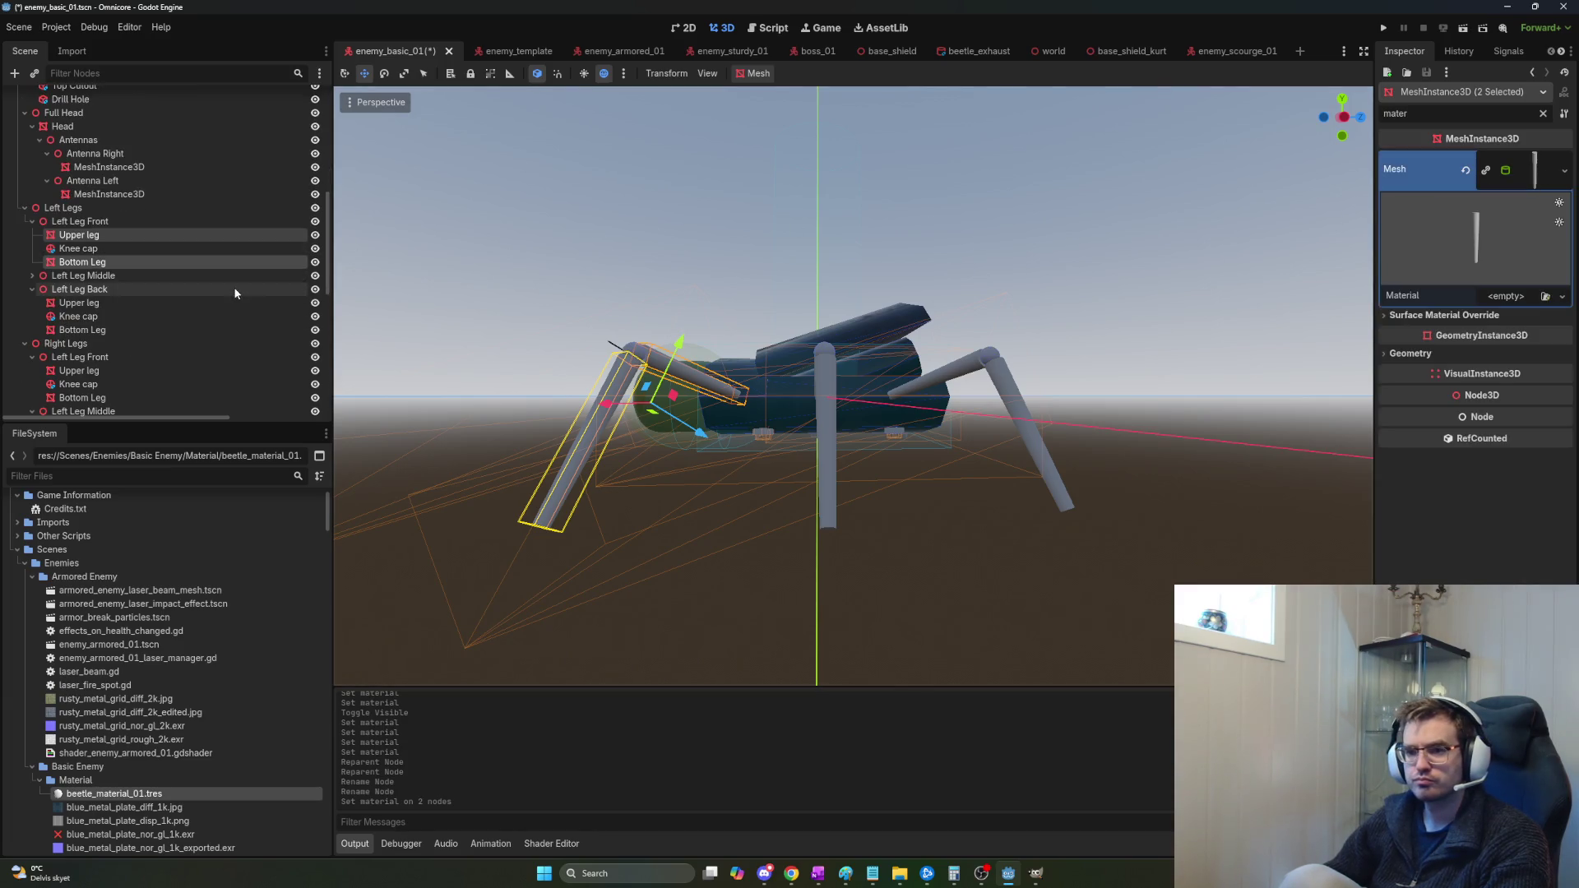
{"action": "left_click", "coordinate": [31, 276]}
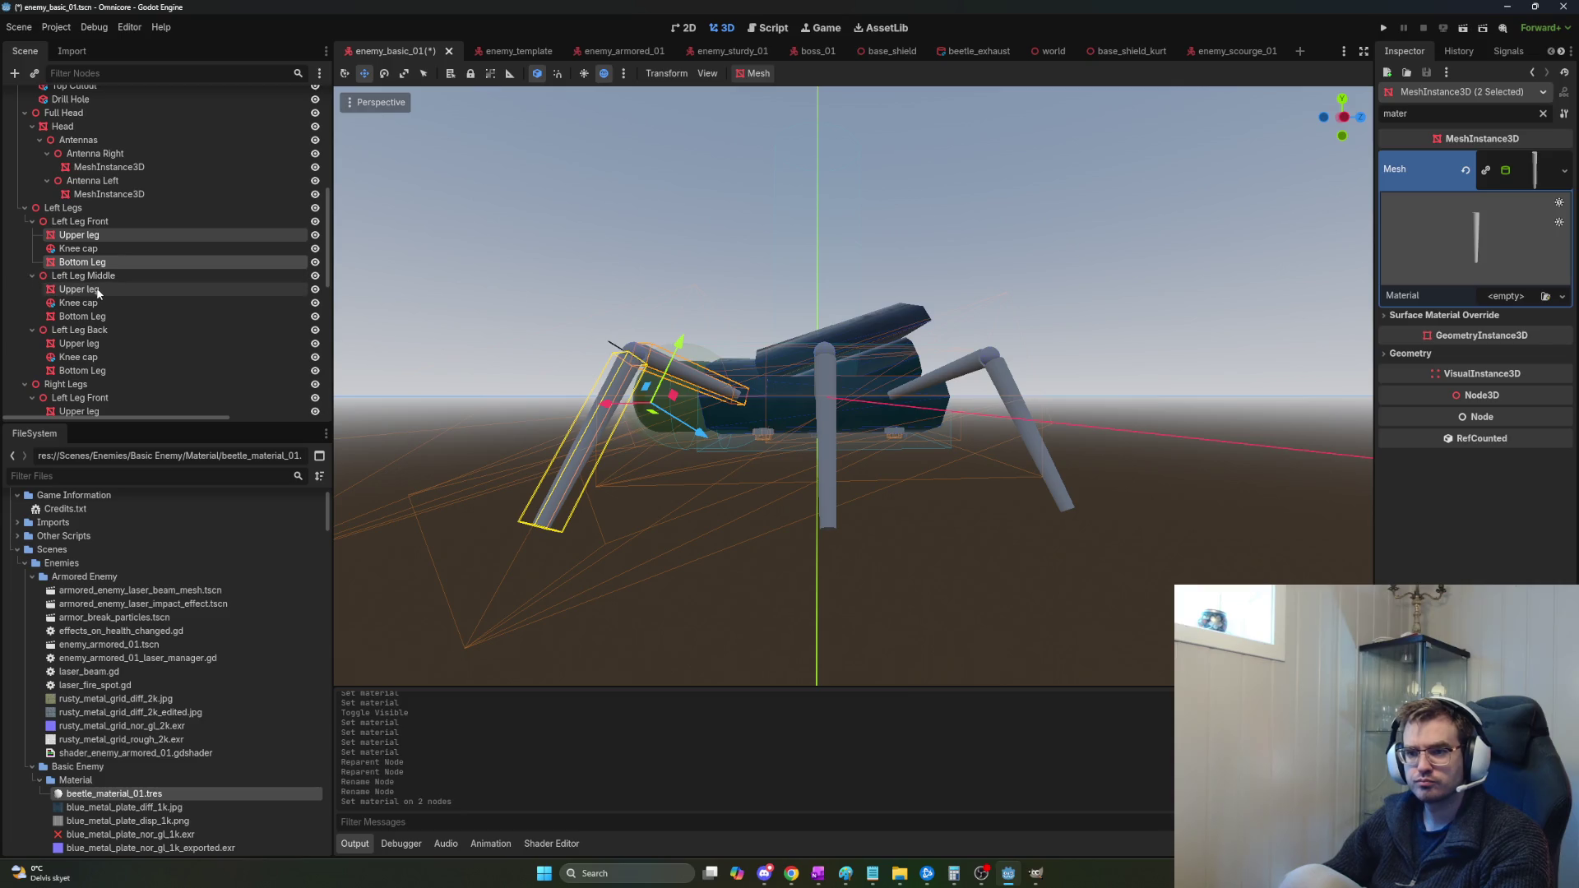
{"action": "left_click", "coordinate": [79, 290], "text": "ctrl"}
{"action": "left_click", "coordinate": [82, 317], "text": "ctrl"}
{"action": "left_click", "coordinate": [79, 344], "text": "ctrl"}
{"action": "left_click", "coordinate": [82, 371], "text": "ctrl"}
Add the upper and bottom leg nodes of all three right legs to the selection.
{"action": "scroll", "coordinate": [148, 369], "scroll_direction": "down", "scroll_amount": 3}
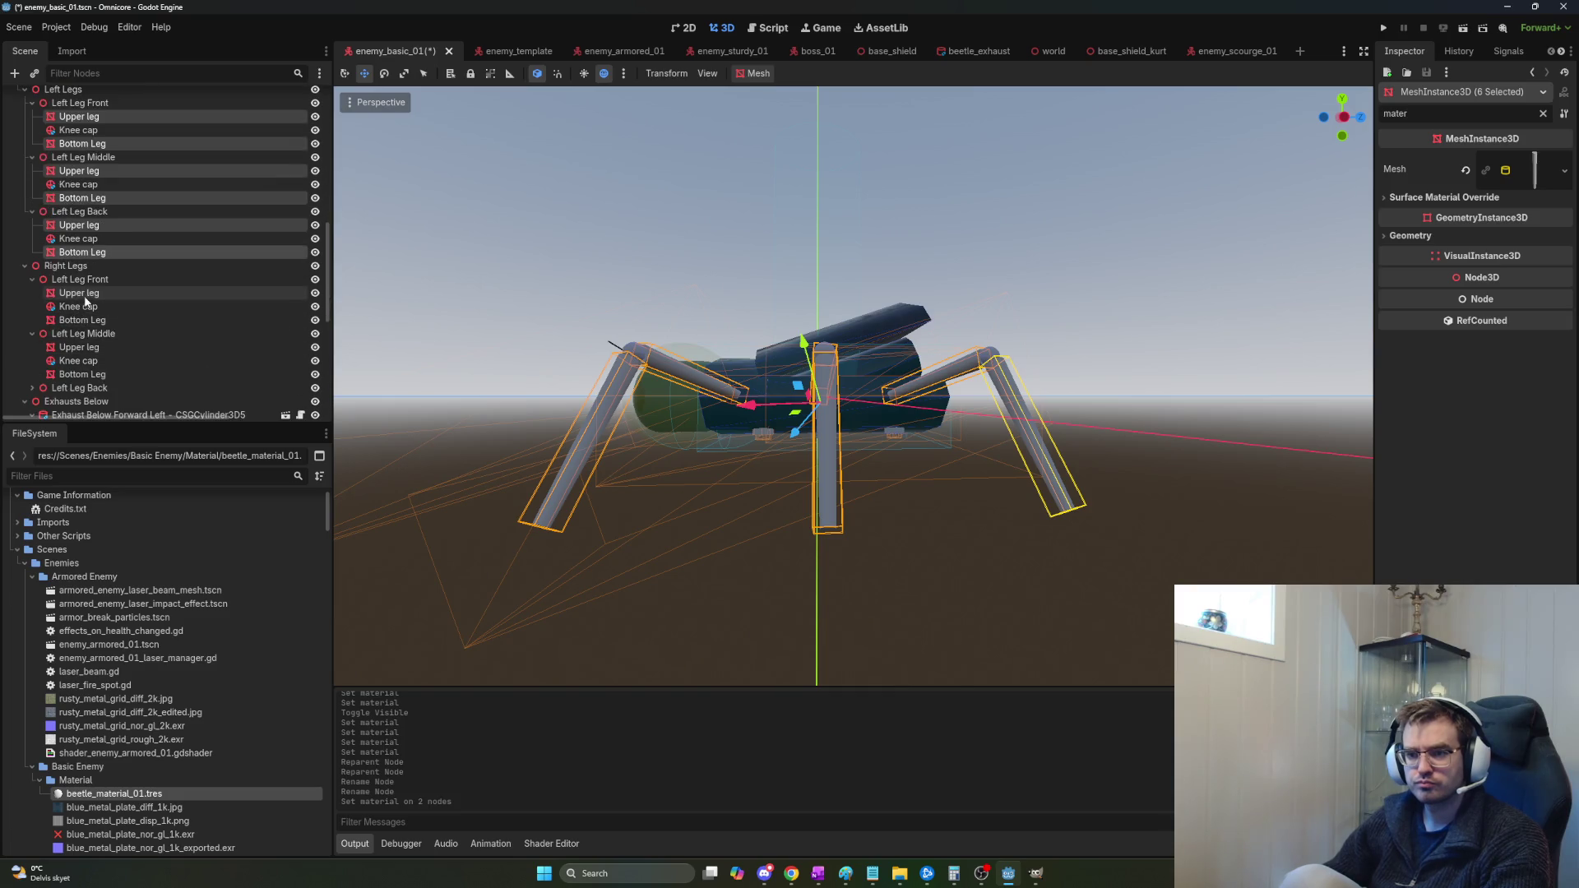
{"action": "left_click", "coordinate": [82, 293], "text": "ctrl"}
{"action": "left_click", "coordinate": [82, 320], "text": "ctrl"}
{"action": "left_click", "coordinate": [79, 347], "text": "ctrl"}
{"action": "left_click", "coordinate": [83, 375], "text": "ctrl"}
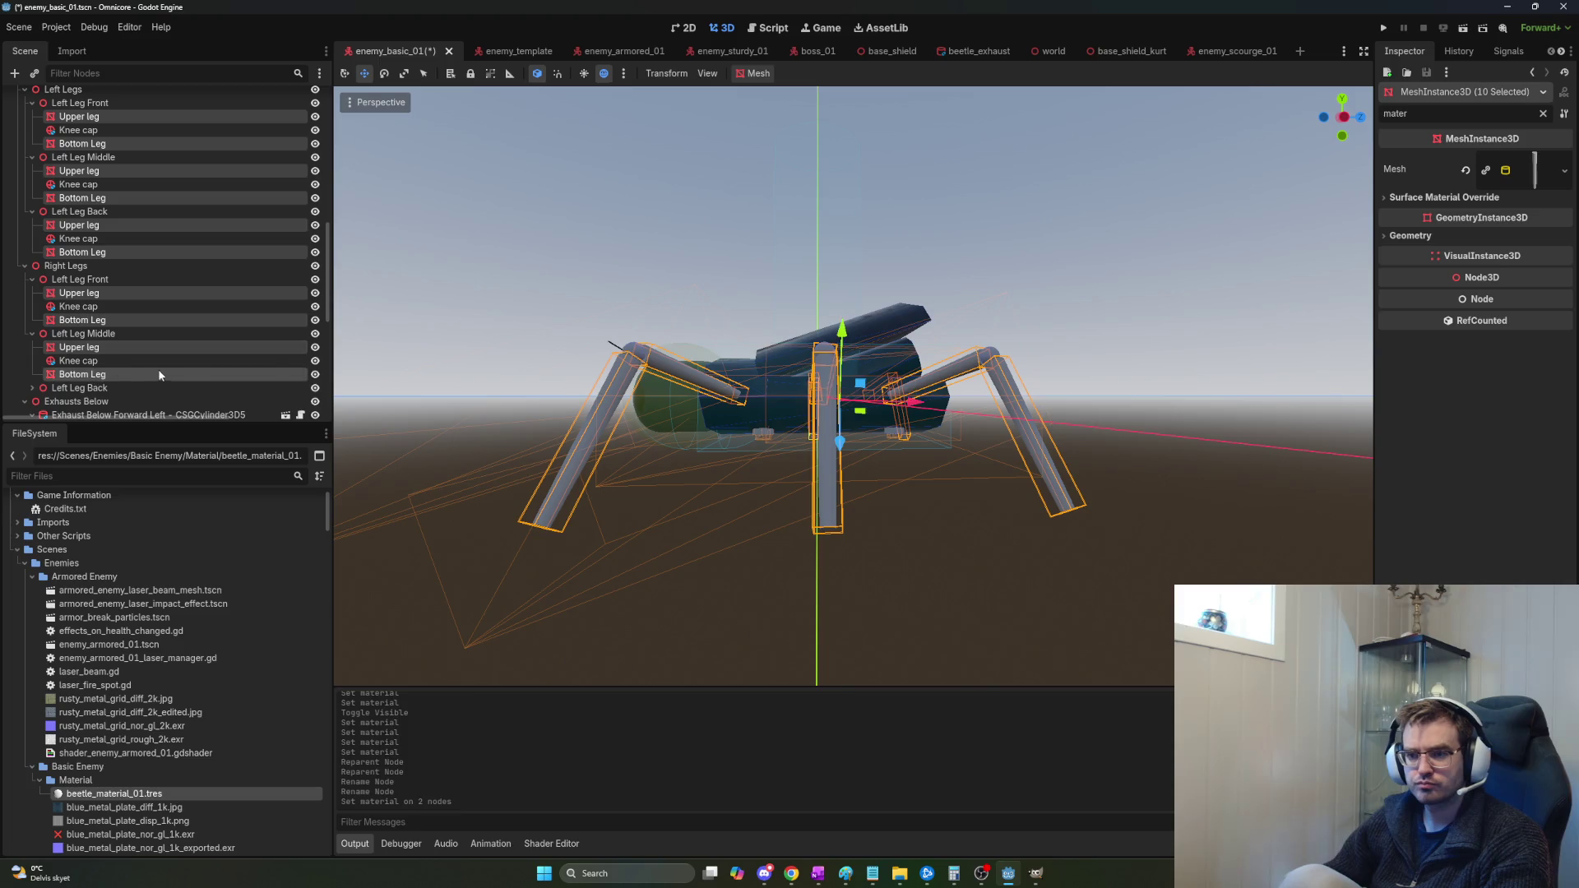
{"action": "scroll", "coordinate": [159, 375], "scroll_direction": "down", "scroll_amount": 2}
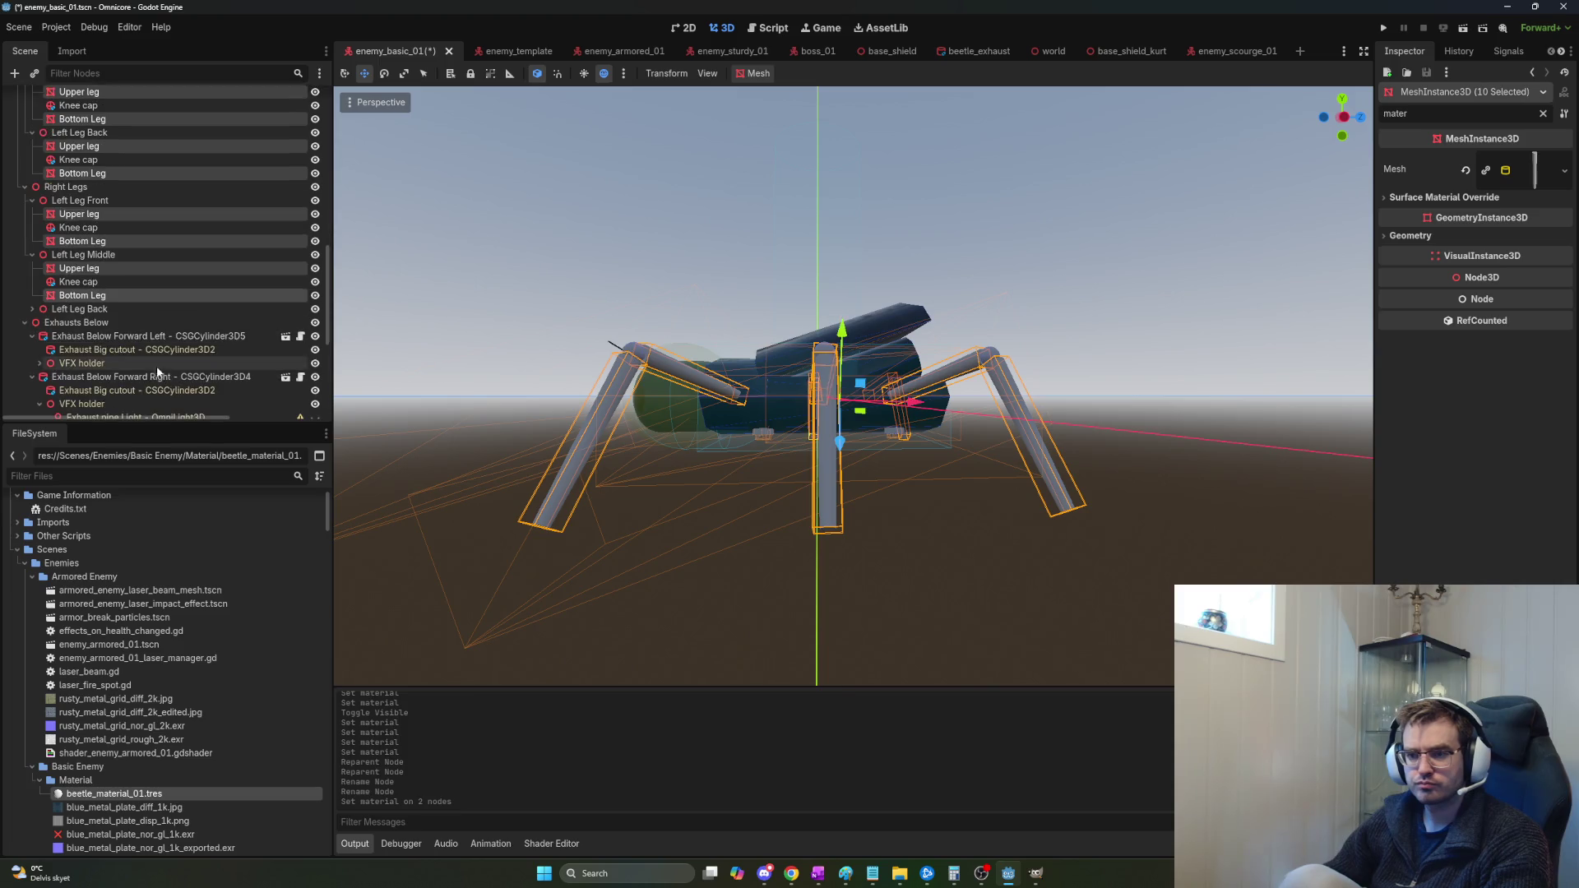
{"action": "left_click", "coordinate": [32, 309]}
{"action": "left_click", "coordinate": [86, 323], "text": "ctrl"}
{"action": "left_click", "coordinate": [84, 350], "text": "ctrl"}
Drop beetle_material_01.tres into the shared Mesh Material slot of the twelve leg nodes.
{"action": "mouse_move", "coordinate": [113, 794]}
{"action": "left_mouse_down"}
{"action": "mouse_move", "coordinate": [1244, 421]}
{"action": "mouse_move", "coordinate": [1502, 188]}
{"action": "left_mouse_up"}
{"action": "left_click", "coordinate": [1524, 175]}
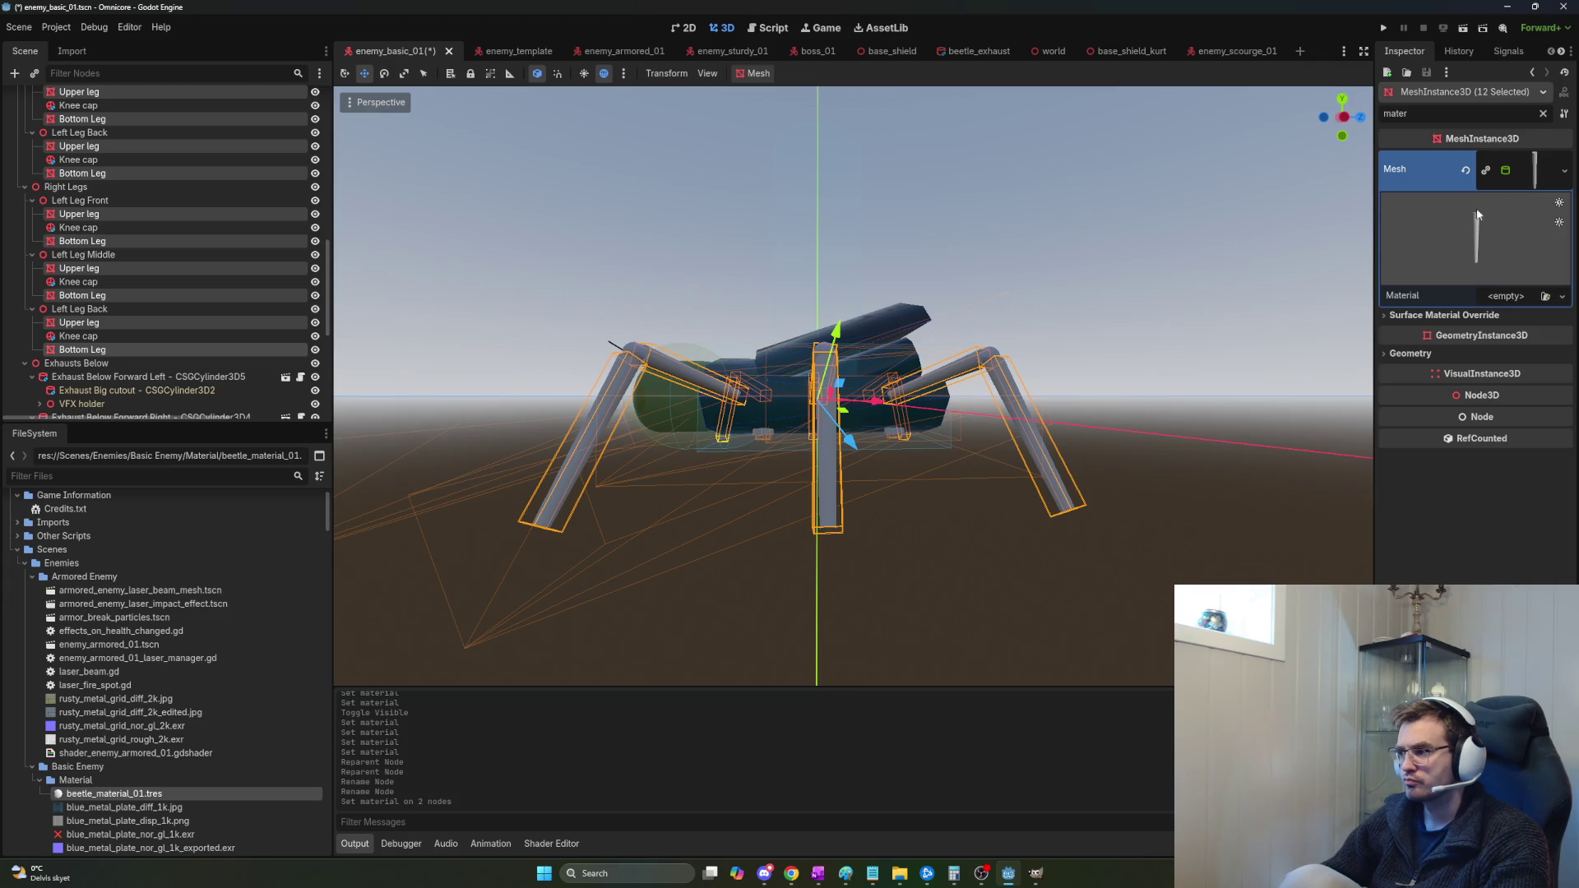
{"action": "mouse_move", "coordinate": [110, 794]}
{"action": "left_mouse_down"}
{"action": "mouse_move", "coordinate": [904, 494]}
{"action": "mouse_move", "coordinate": [1513, 296]}
{"action": "left_mouse_up"}
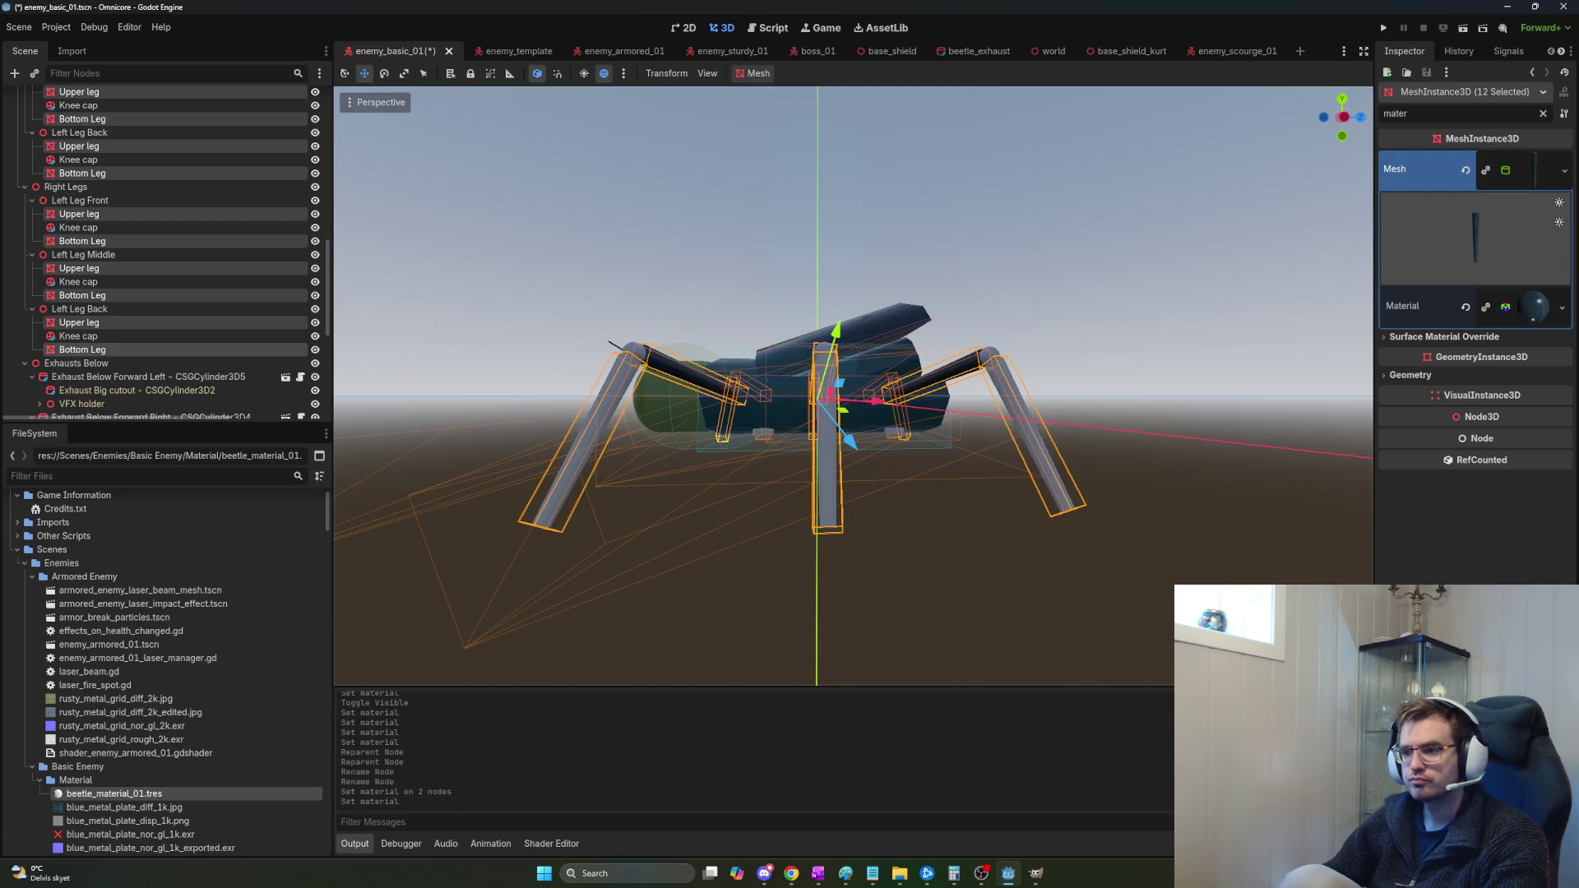
{"action": "scroll", "coordinate": [556, 319], "scroll_direction": "down", "scroll_amount": 5}
{"action": "mouse_move", "coordinate": [854, 387]}
{"action": "left_mouse_down"}
{"action": "mouse_move", "coordinate": [814, 380]}
{"action": "mouse_move", "coordinate": [831, 386]}
{"action": "left_mouse_up"}
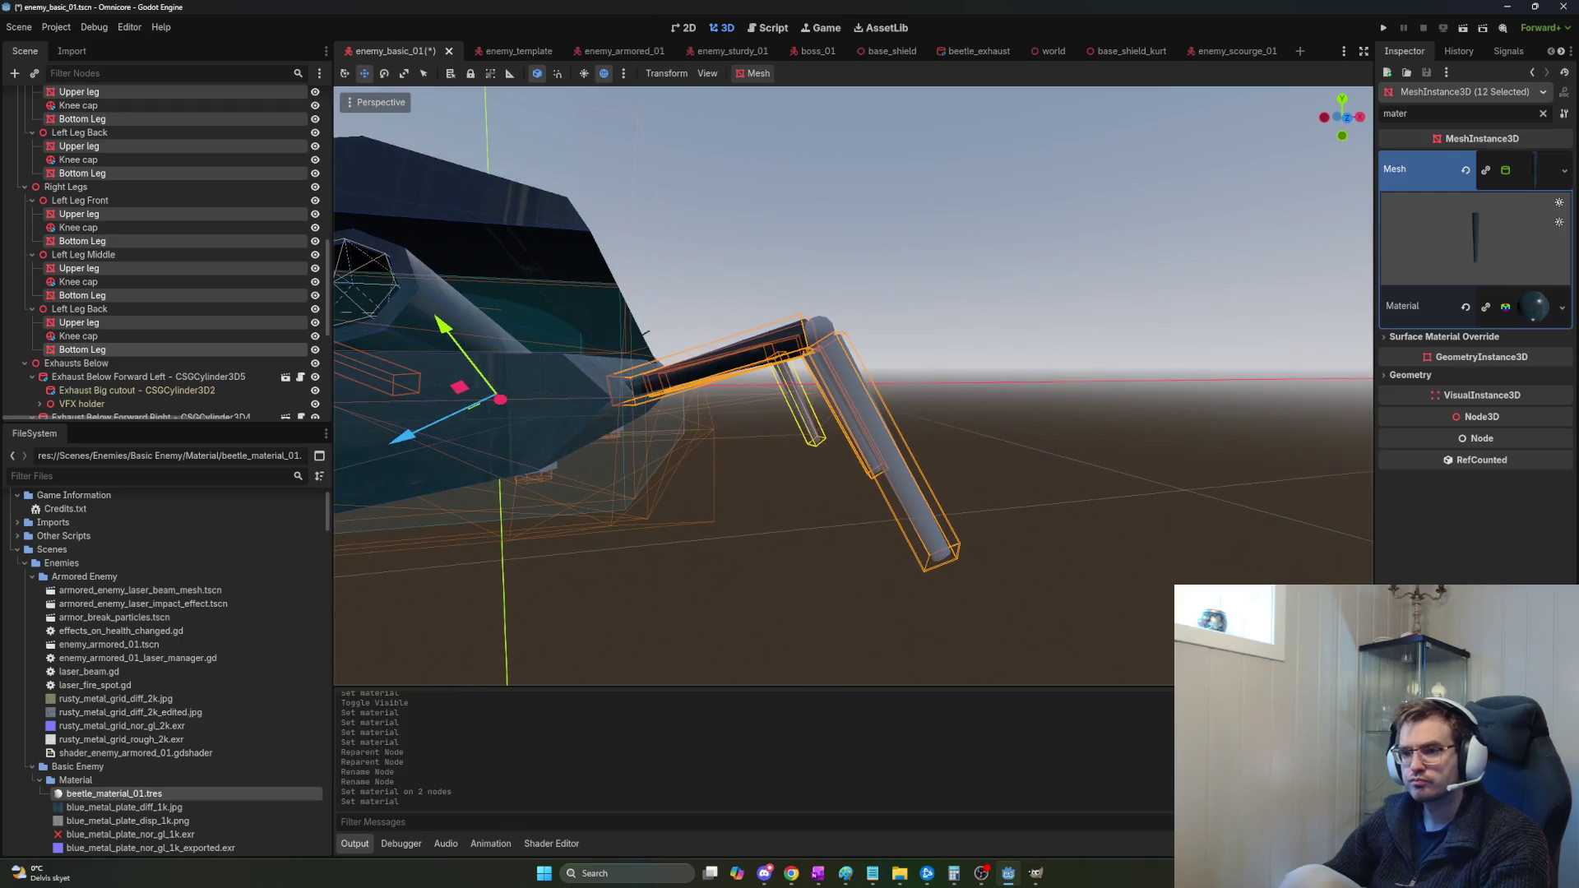
Multi-select the six Bottom Leg nodes and assign them beetle_material_01 in the Mesh Material slot.
{"action": "left_click", "coordinate": [117, 349]}
{"action": "left_click", "coordinate": [1535, 176]}
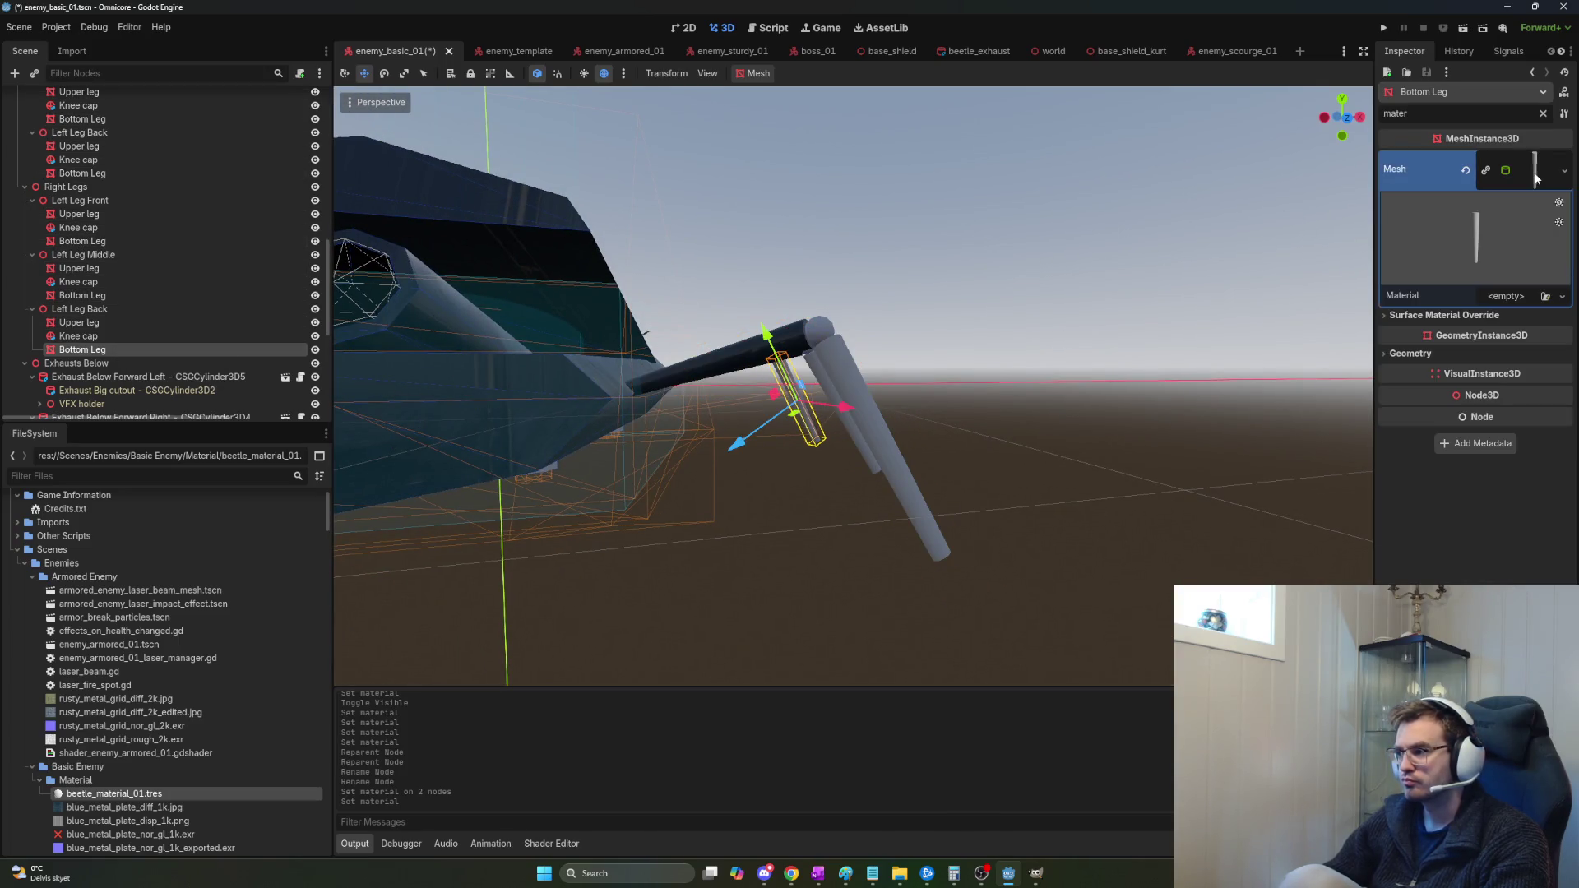
{"action": "left_click", "coordinate": [82, 295], "text": "ctrl"}
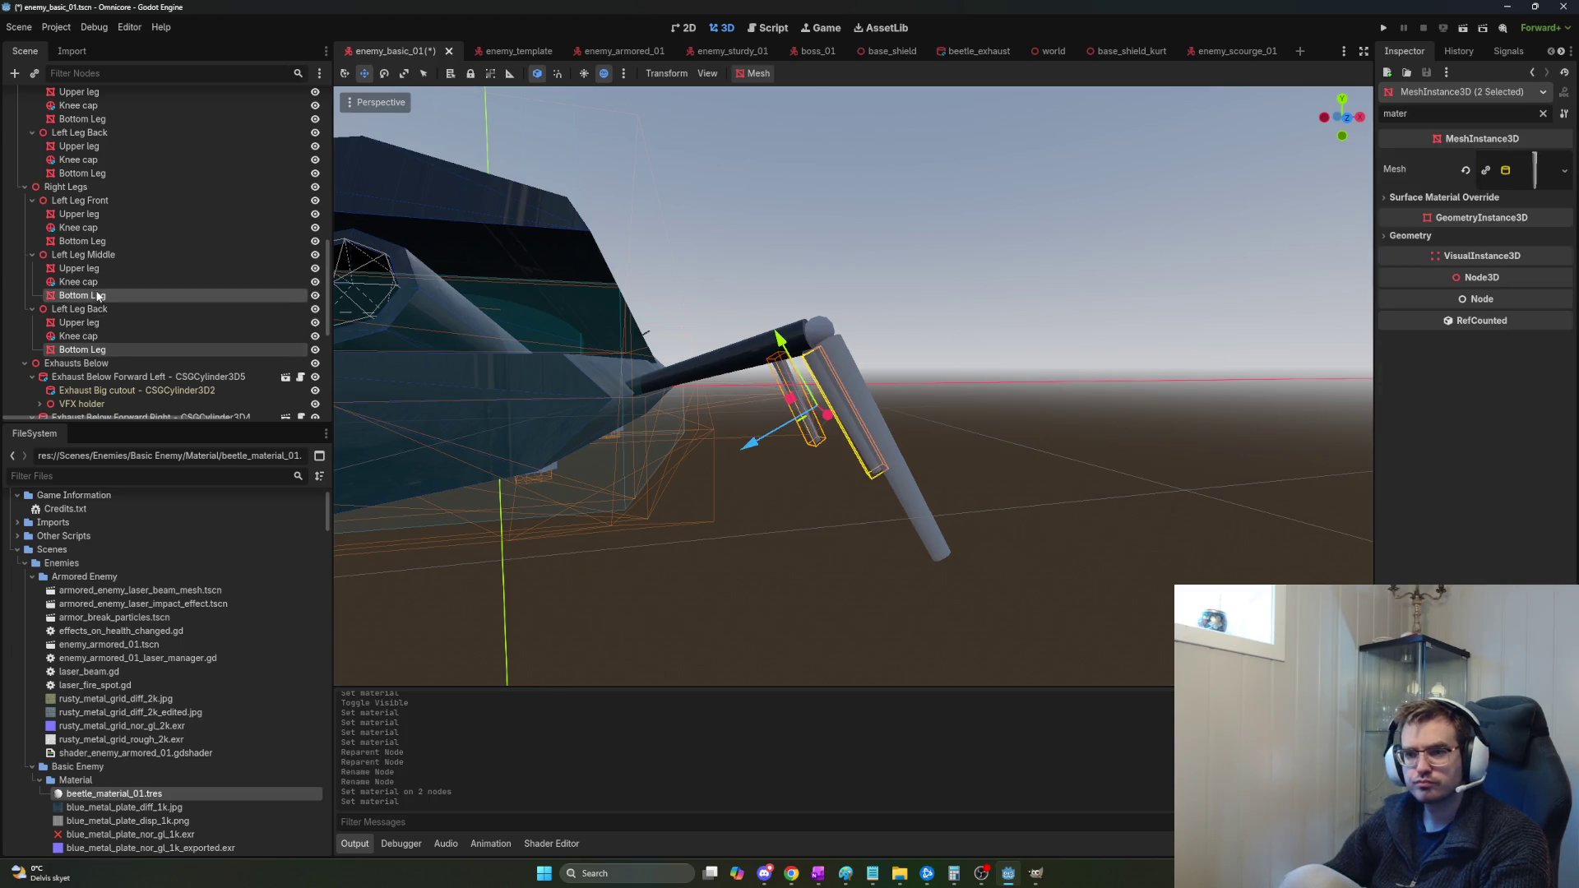
{"action": "left_click", "coordinate": [87, 241], "text": "ctrl"}
{"action": "left_click", "coordinate": [115, 172], "text": "ctrl"}
{"action": "left_click", "coordinate": [140, 119], "text": "ctrl"}
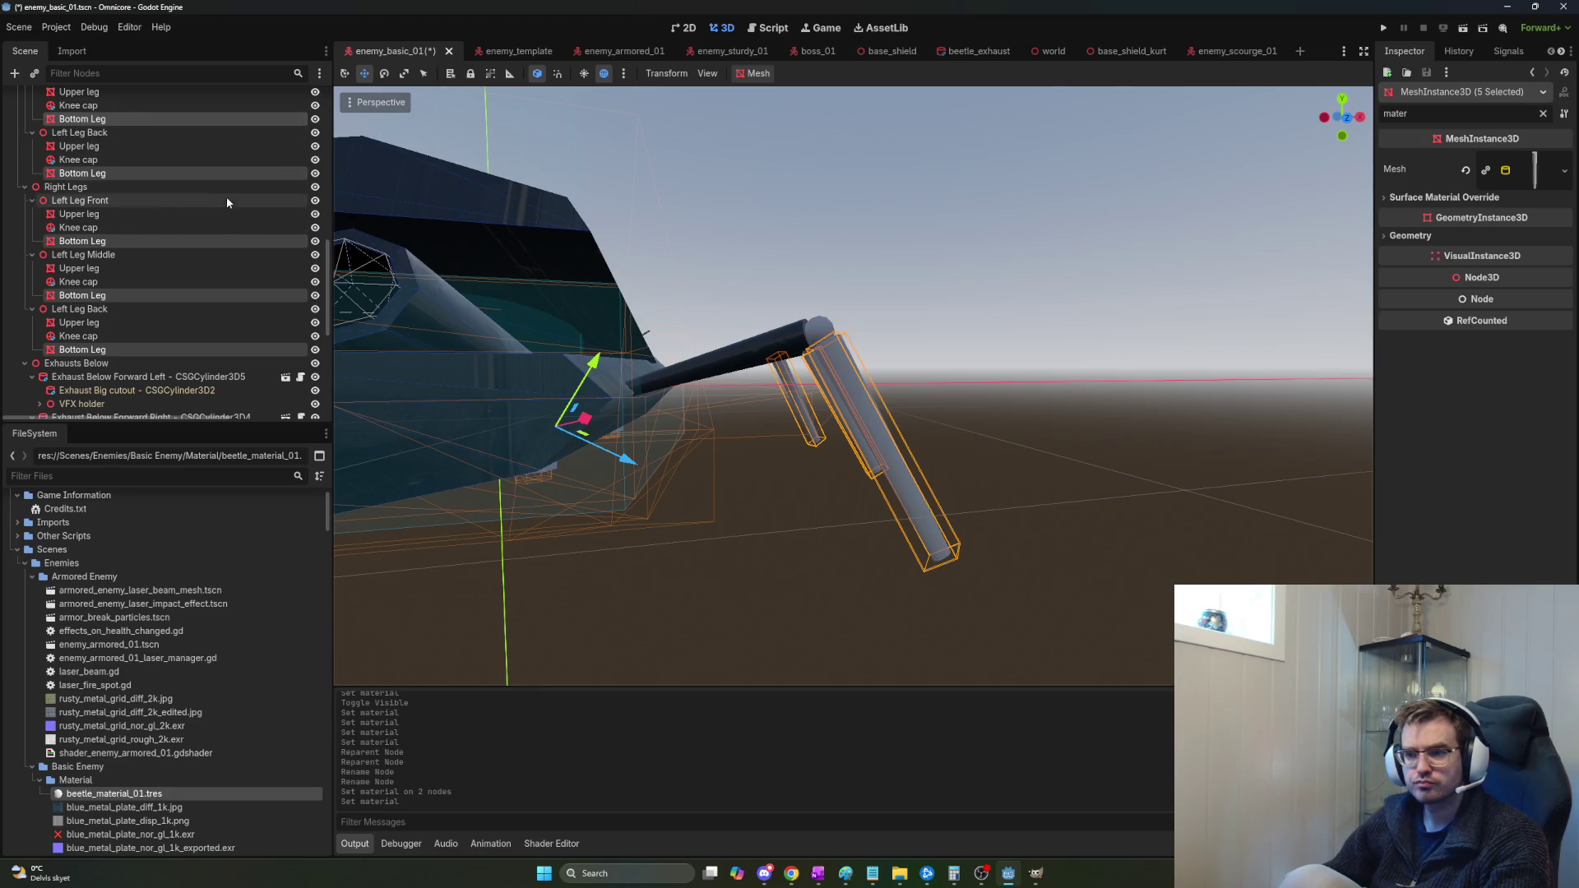
{"action": "scroll", "coordinate": [220, 191], "scroll_direction": "up", "scroll_amount": 2}
{"action": "scroll", "coordinate": [219, 190], "scroll_direction": "up", "scroll_amount": 2}
{"action": "left_click", "coordinate": [137, 145], "text": "ctrl"}
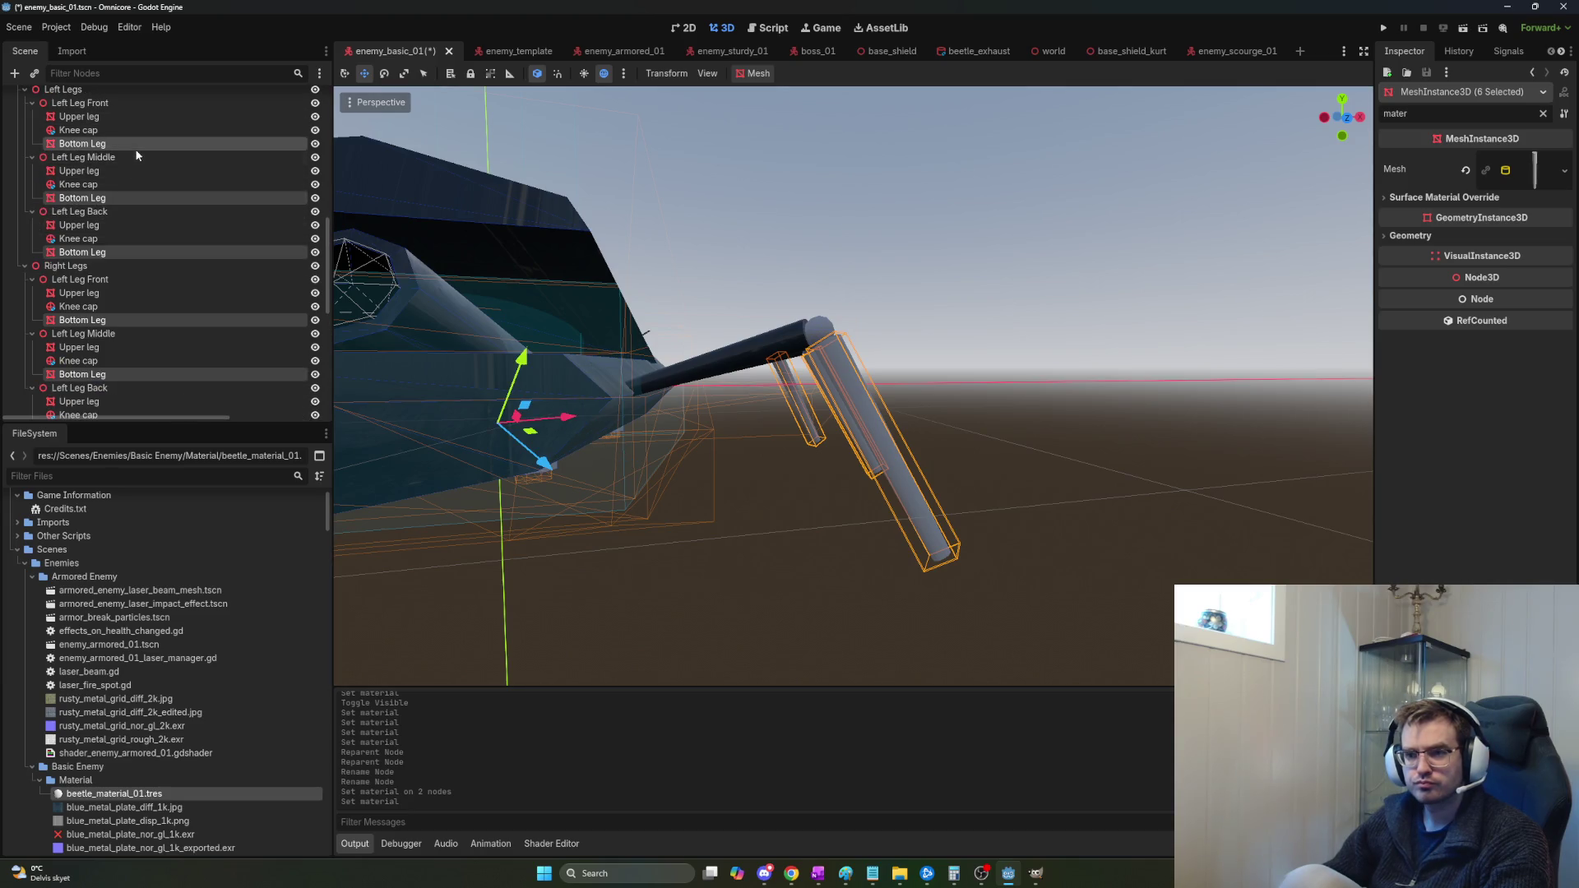
{"action": "left_click", "coordinate": [1535, 172]}
{"action": "mouse_move", "coordinate": [107, 794]}
{"action": "left_mouse_down"}
{"action": "mouse_move", "coordinate": [861, 576]}
{"action": "mouse_move", "coordinate": [1509, 304]}
{"action": "left_mouse_up"}
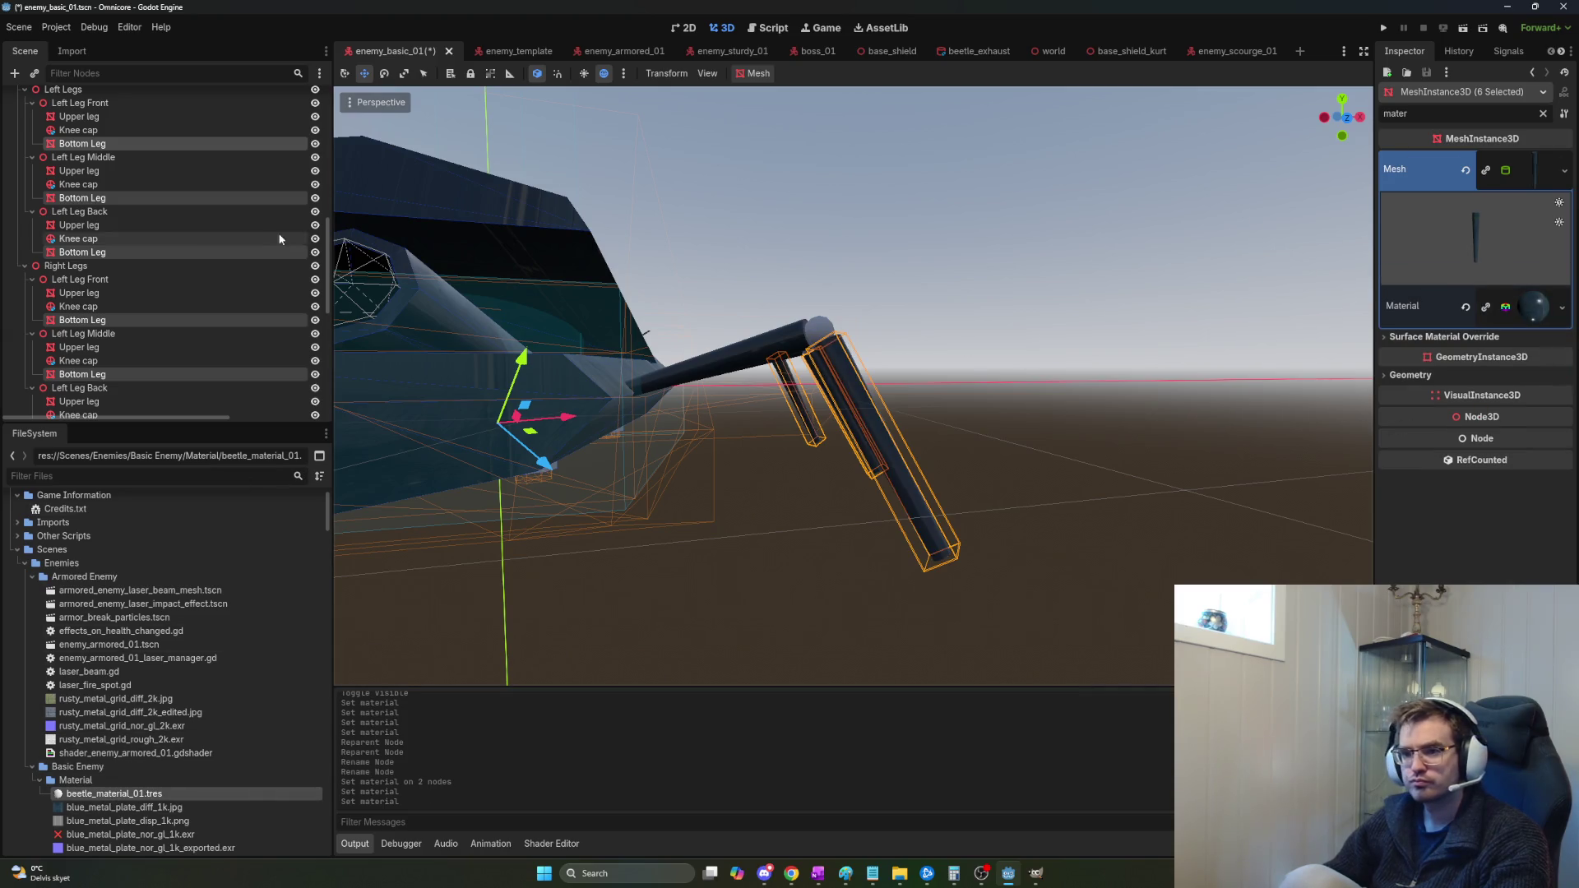
Select all six Knee cap nodes and give them beetle_material_01.
{"action": "scroll", "coordinate": [164, 247], "scroll_direction": "up", "scroll_amount": 4}
{"action": "left_click", "coordinate": [79, 209]}
{"action": "left_click", "coordinate": [76, 263], "text": "ctrl"}
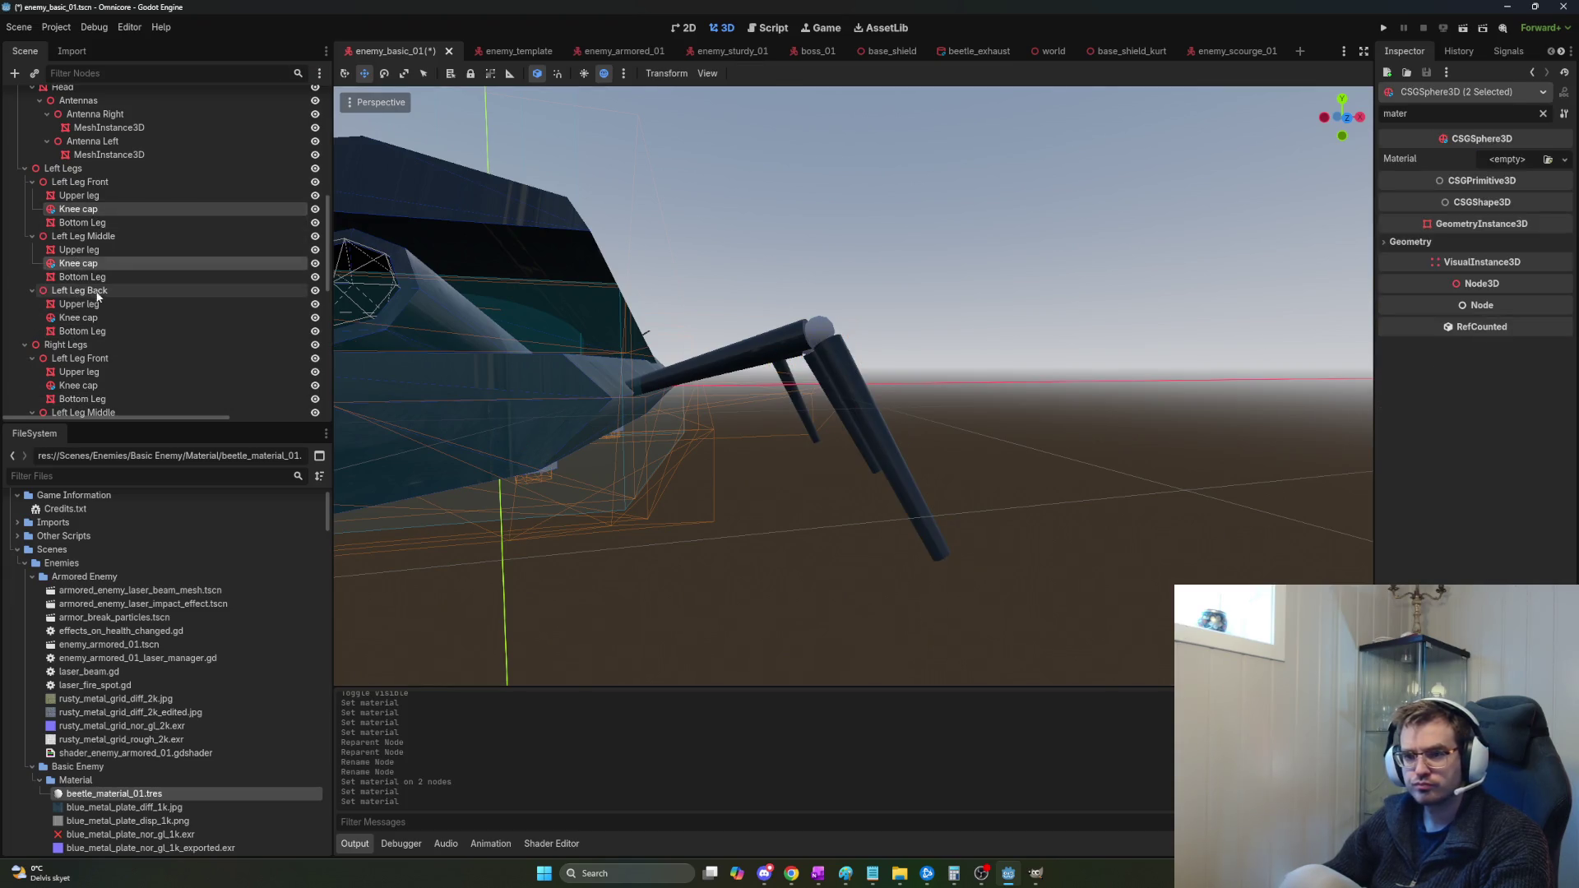
{"action": "left_click", "coordinate": [82, 317], "text": "ctrl"}
{"action": "left_click", "coordinate": [130, 388], "text": "ctrl"}
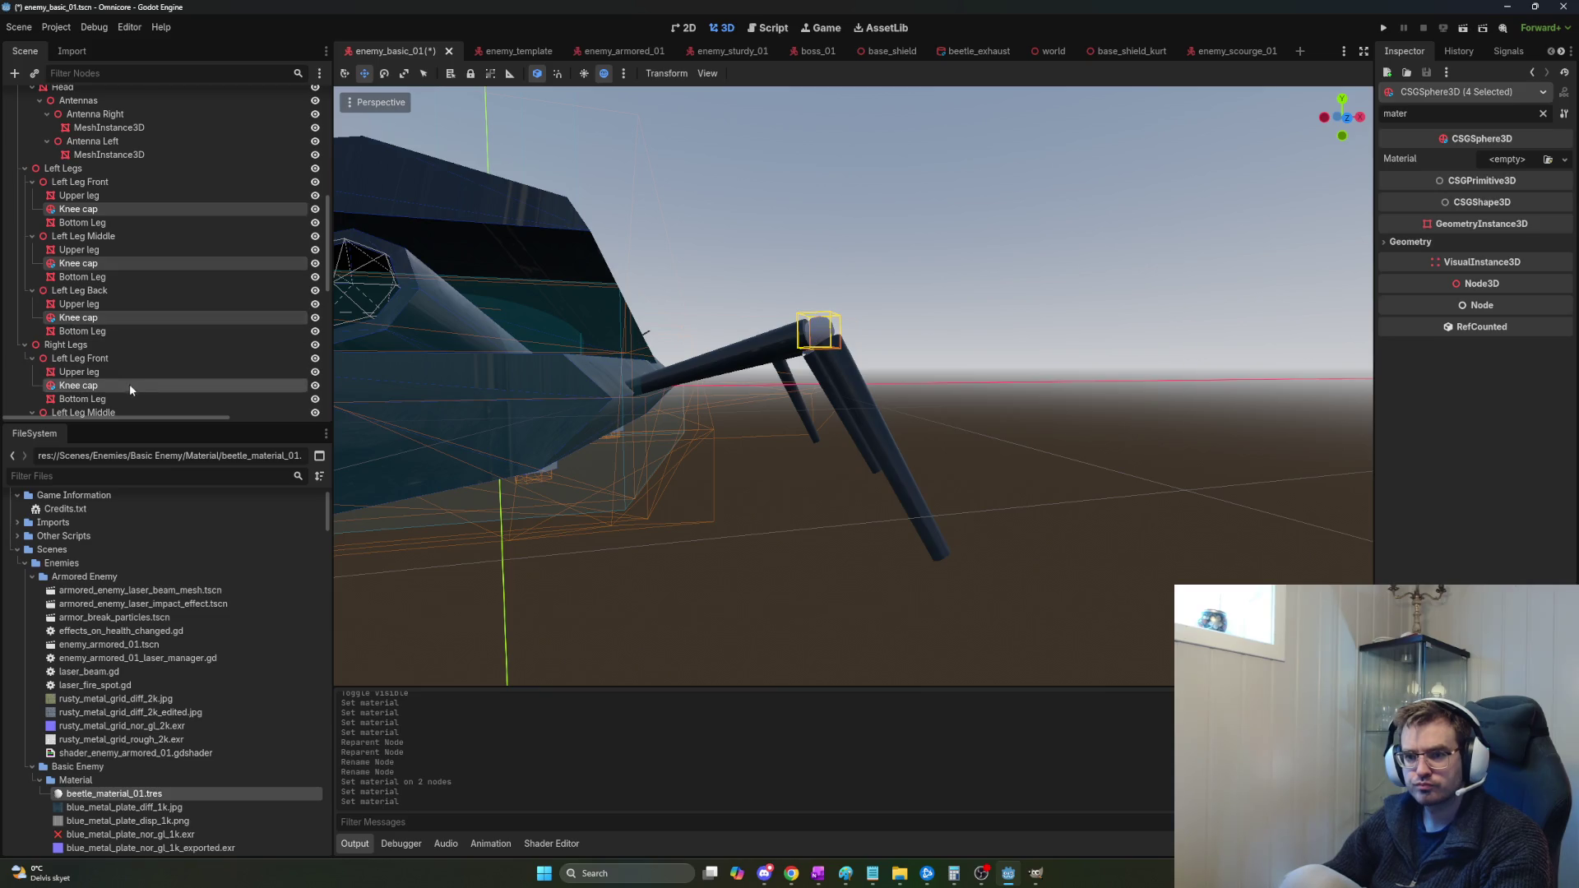
{"action": "scroll", "coordinate": [130, 362], "scroll_direction": "down", "scroll_amount": 5}
{"action": "left_click", "coordinate": [78, 283], "text": "ctrl"}
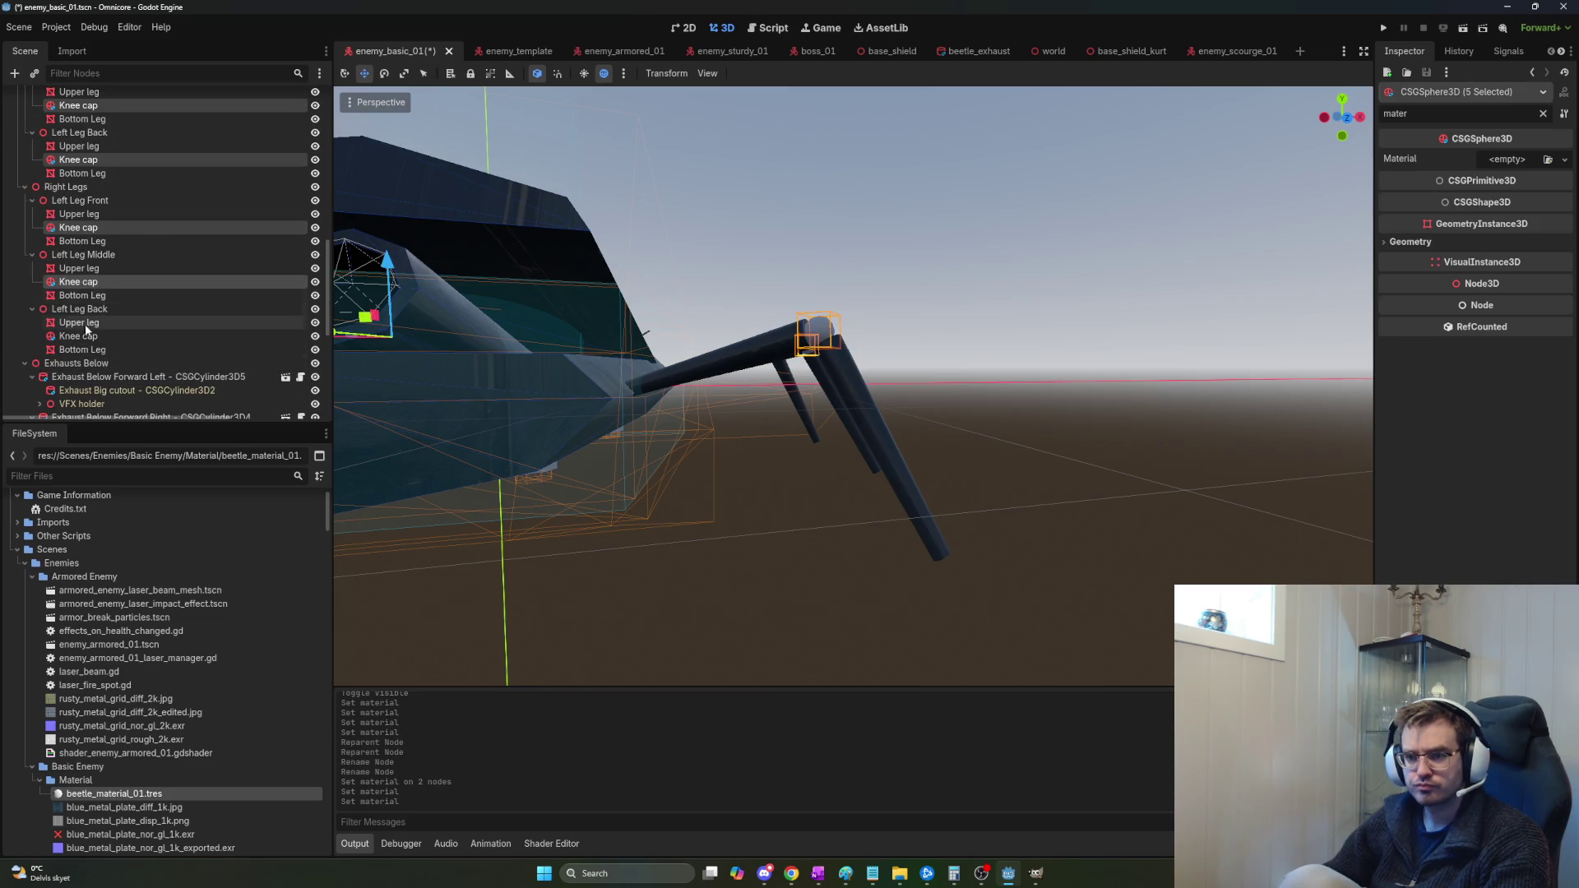
{"action": "left_click", "coordinate": [79, 337], "text": "ctrl"}
{"action": "left_click_drag", "start_coordinate": [114, 794], "coordinate": [1510, 164]}
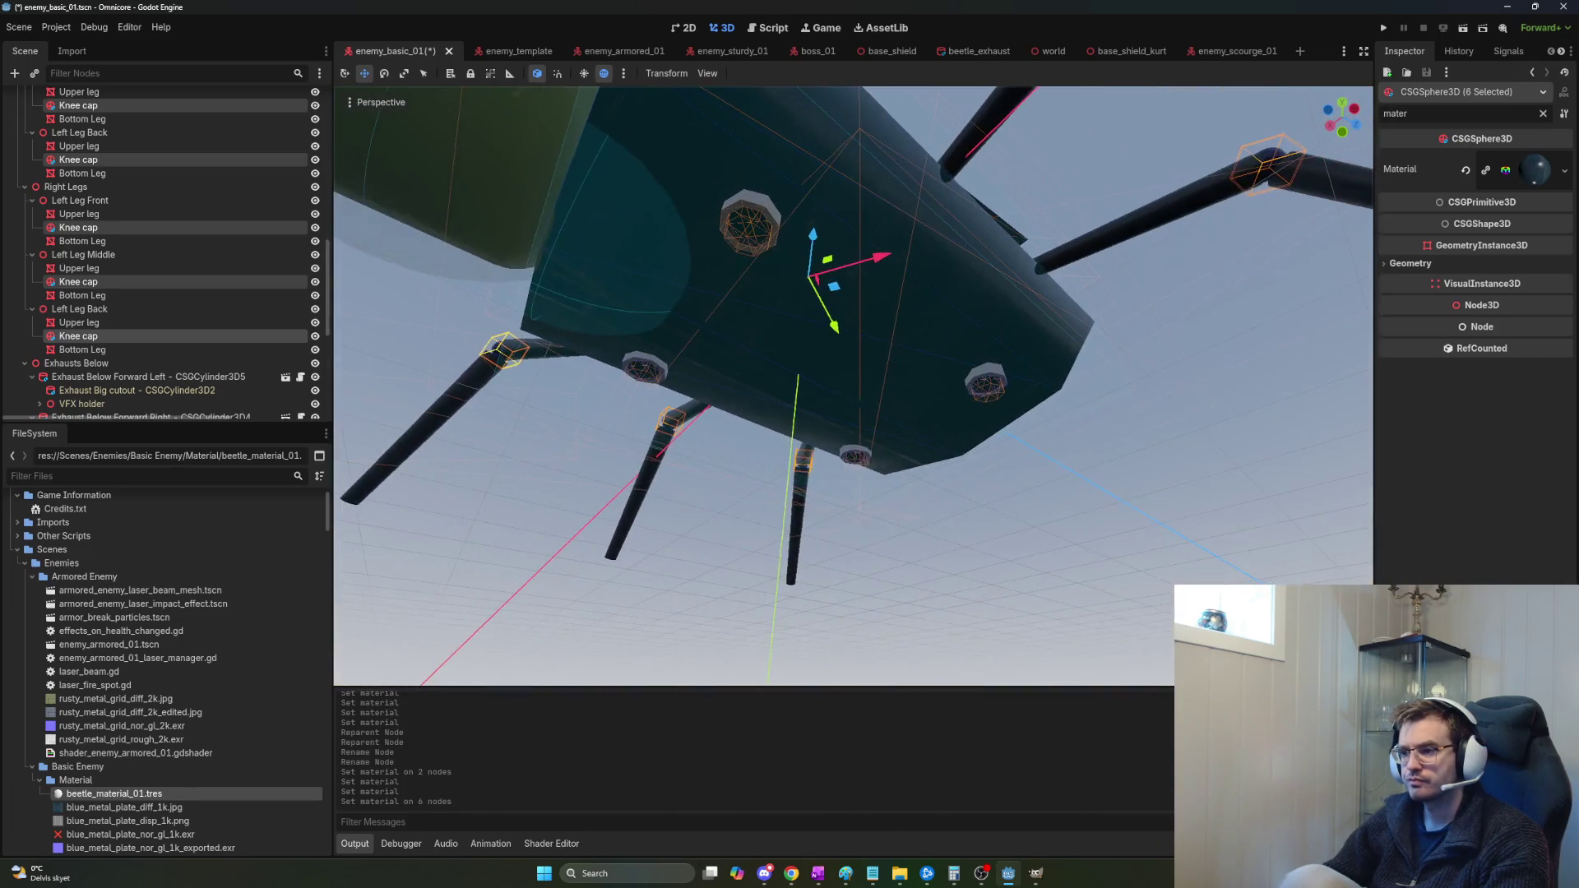
{"action": "scroll", "coordinate": [120, 350], "scroll_direction": "down", "scroll_amount": 3}
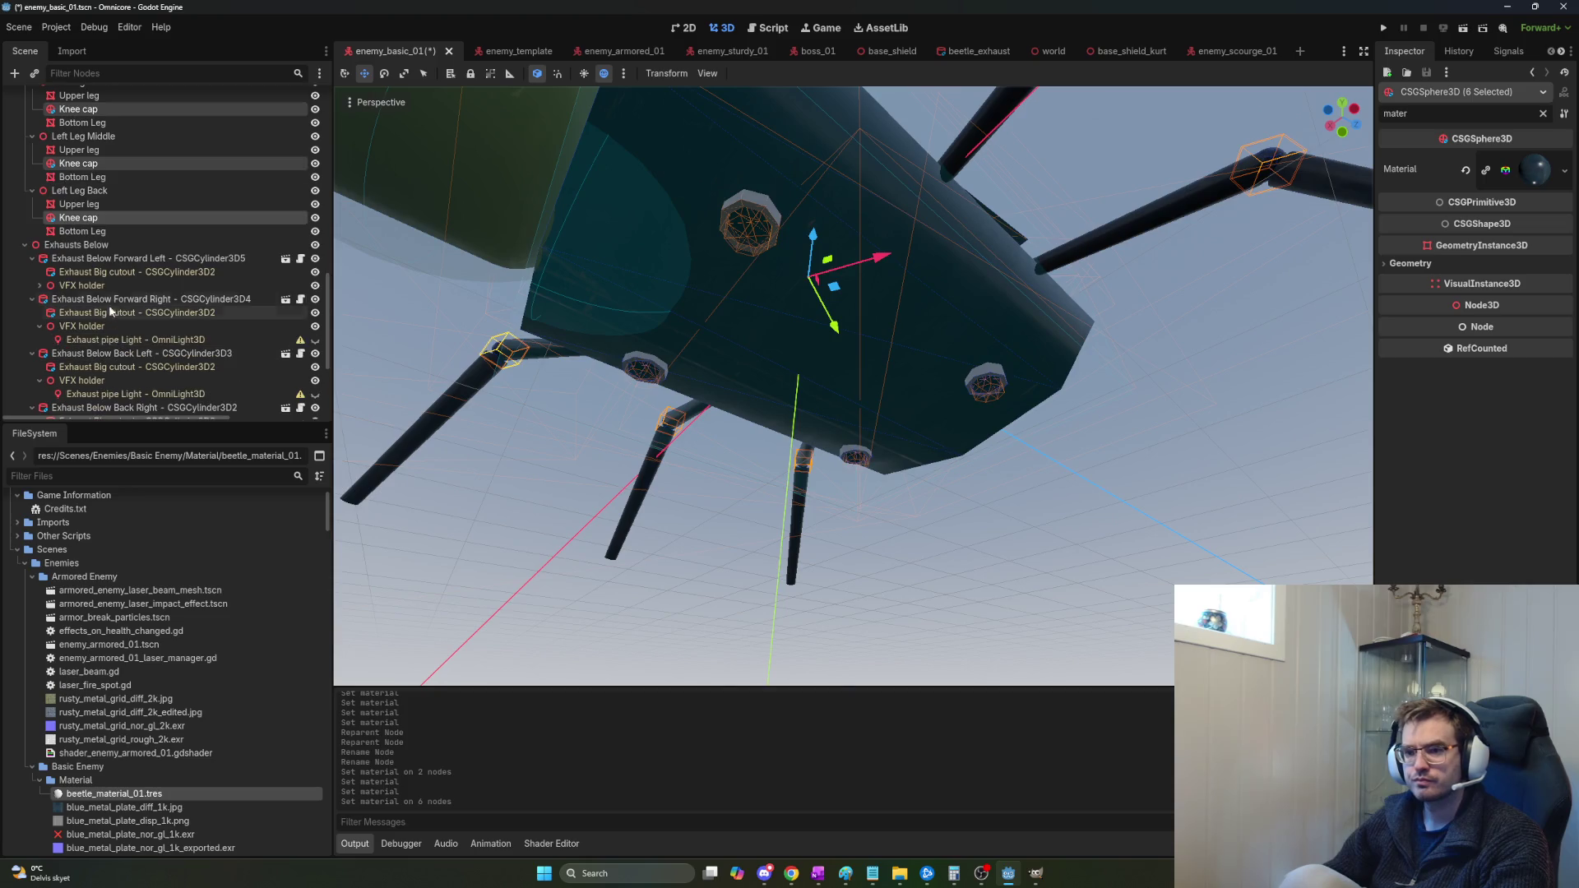
Select the four Exhaust Below nodes and their four Big cutouts.
{"action": "left_click", "coordinate": [86, 260]}
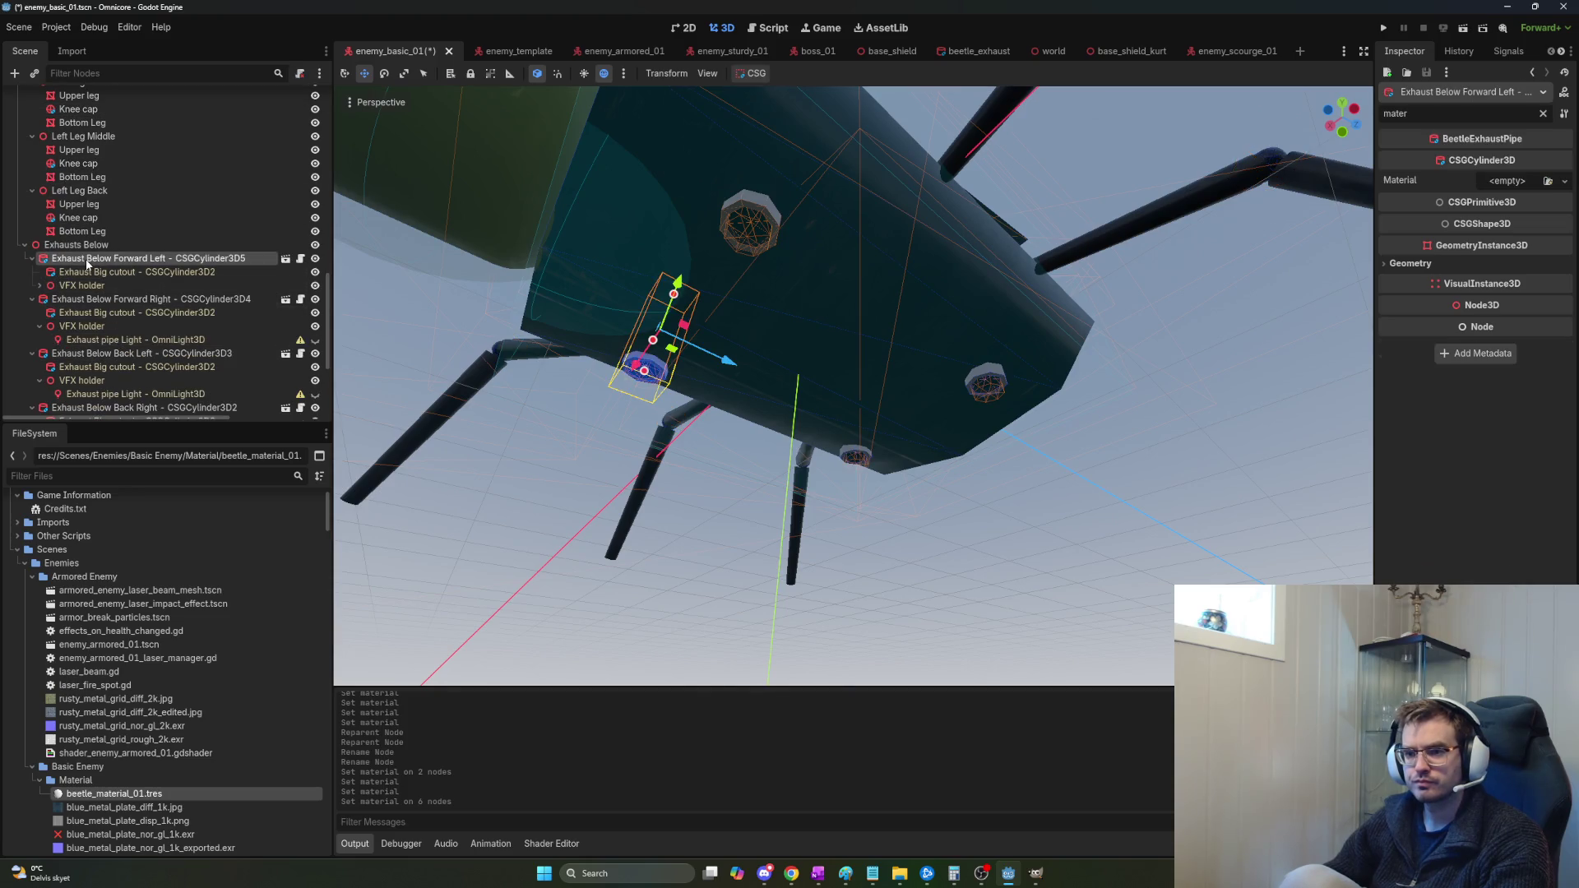
{"action": "left_click", "coordinate": [93, 272], "text": "ctrl"}
{"action": "left_click", "coordinate": [89, 299], "text": "ctrl"}
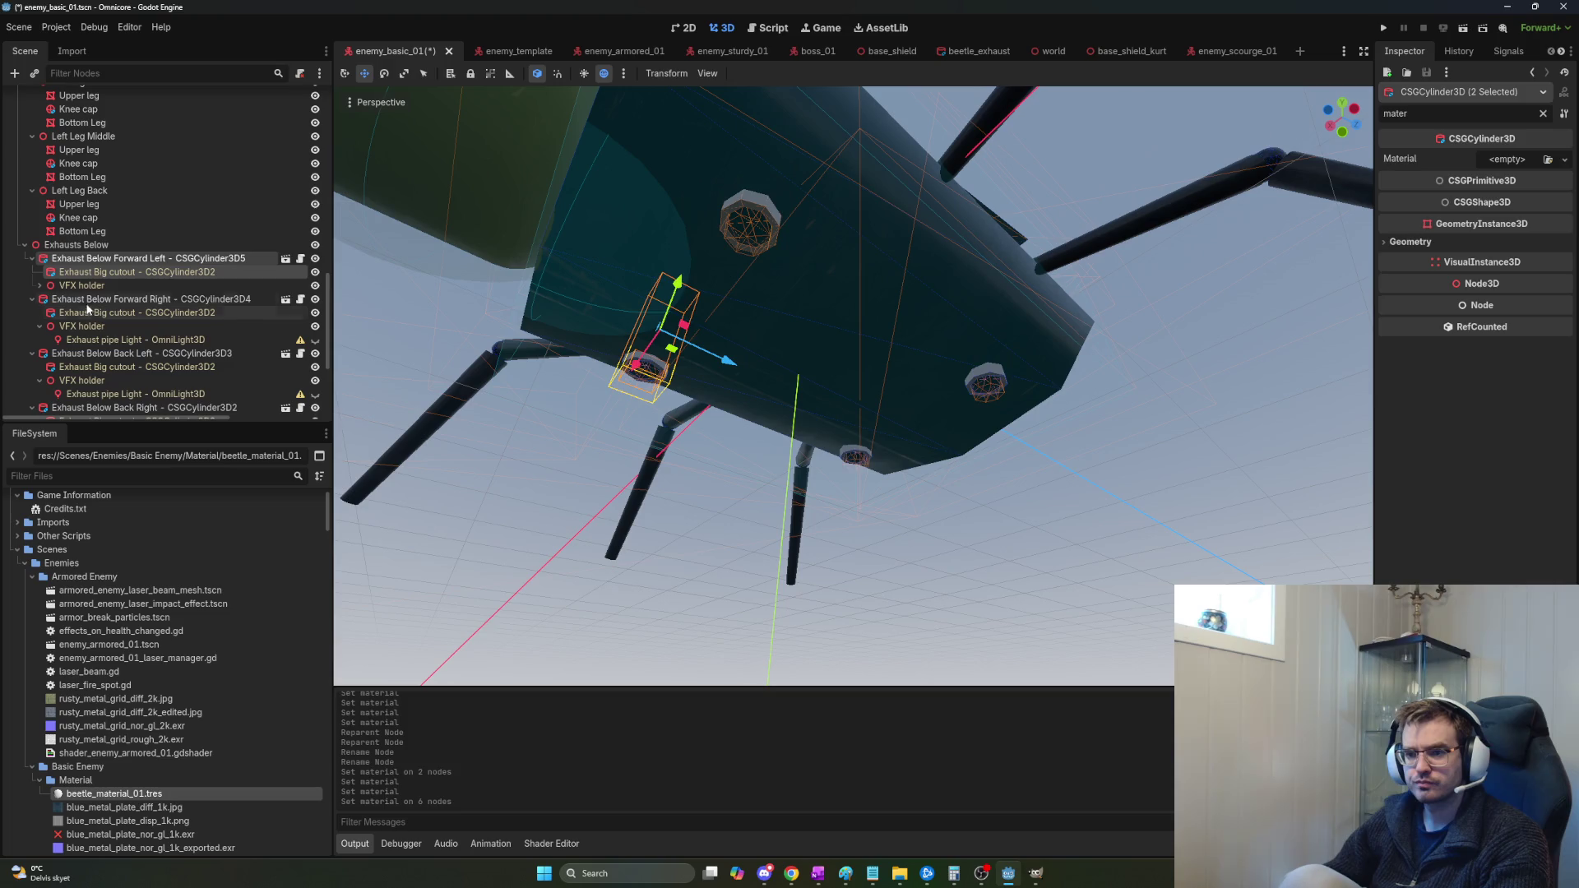
{"action": "left_click", "coordinate": [88, 312], "text": "ctrl"}
{"action": "left_click", "coordinate": [91, 354], "text": "ctrl"}
{"action": "left_click", "coordinate": [92, 367], "text": "ctrl"}
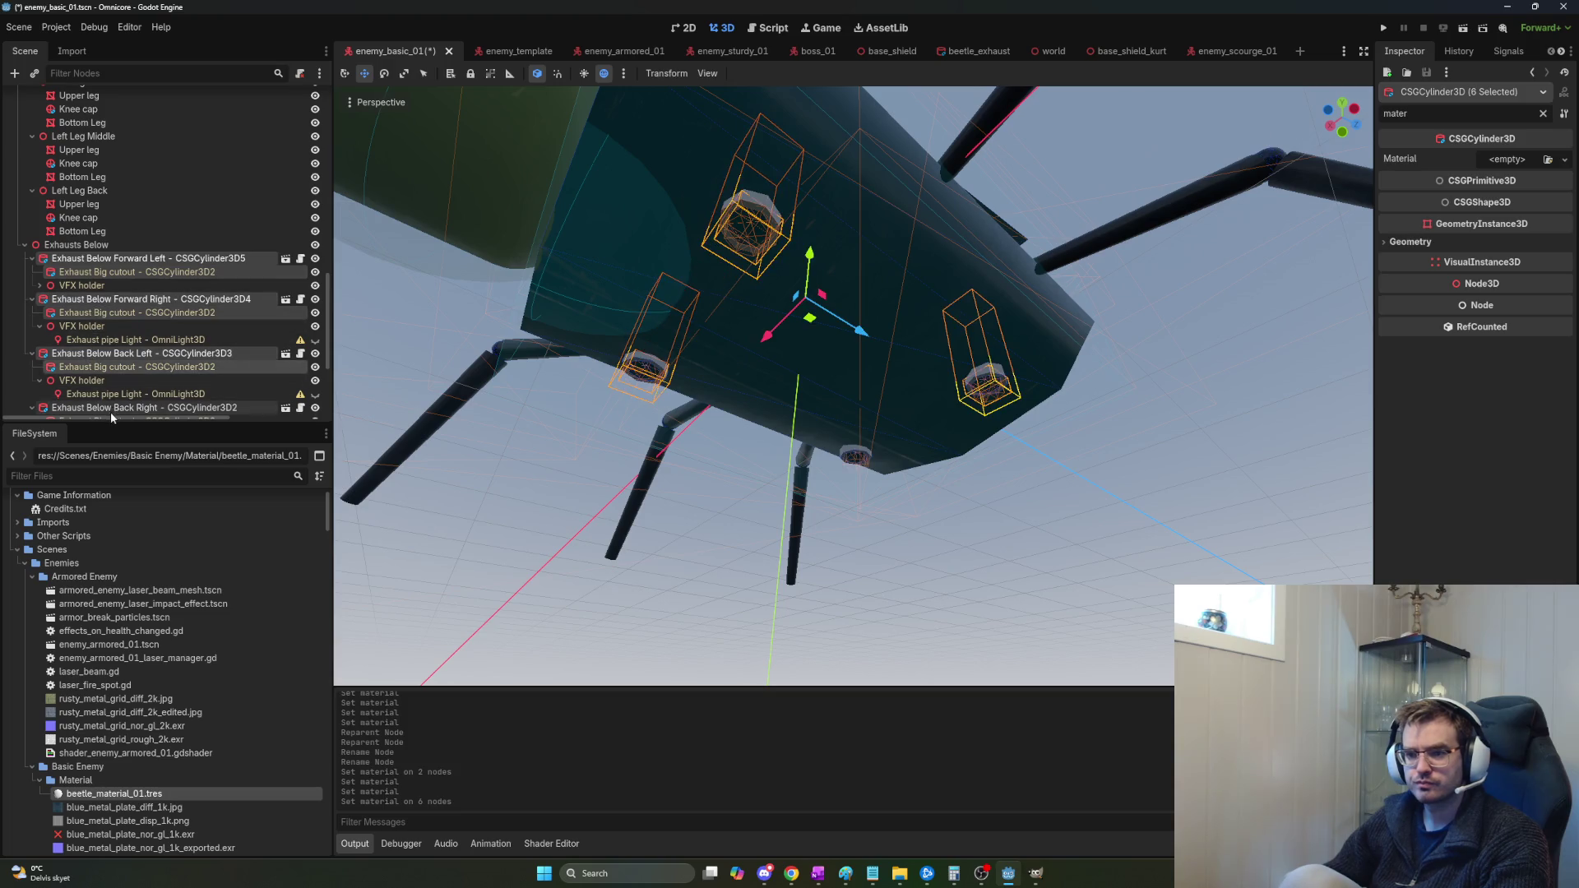
{"action": "scroll", "coordinate": [145, 378], "scroll_direction": "down", "scroll_amount": 2}
{"action": "left_click", "coordinate": [103, 329], "text": "ctrl"}
{"action": "left_click", "coordinate": [99, 343], "text": "ctrl"}
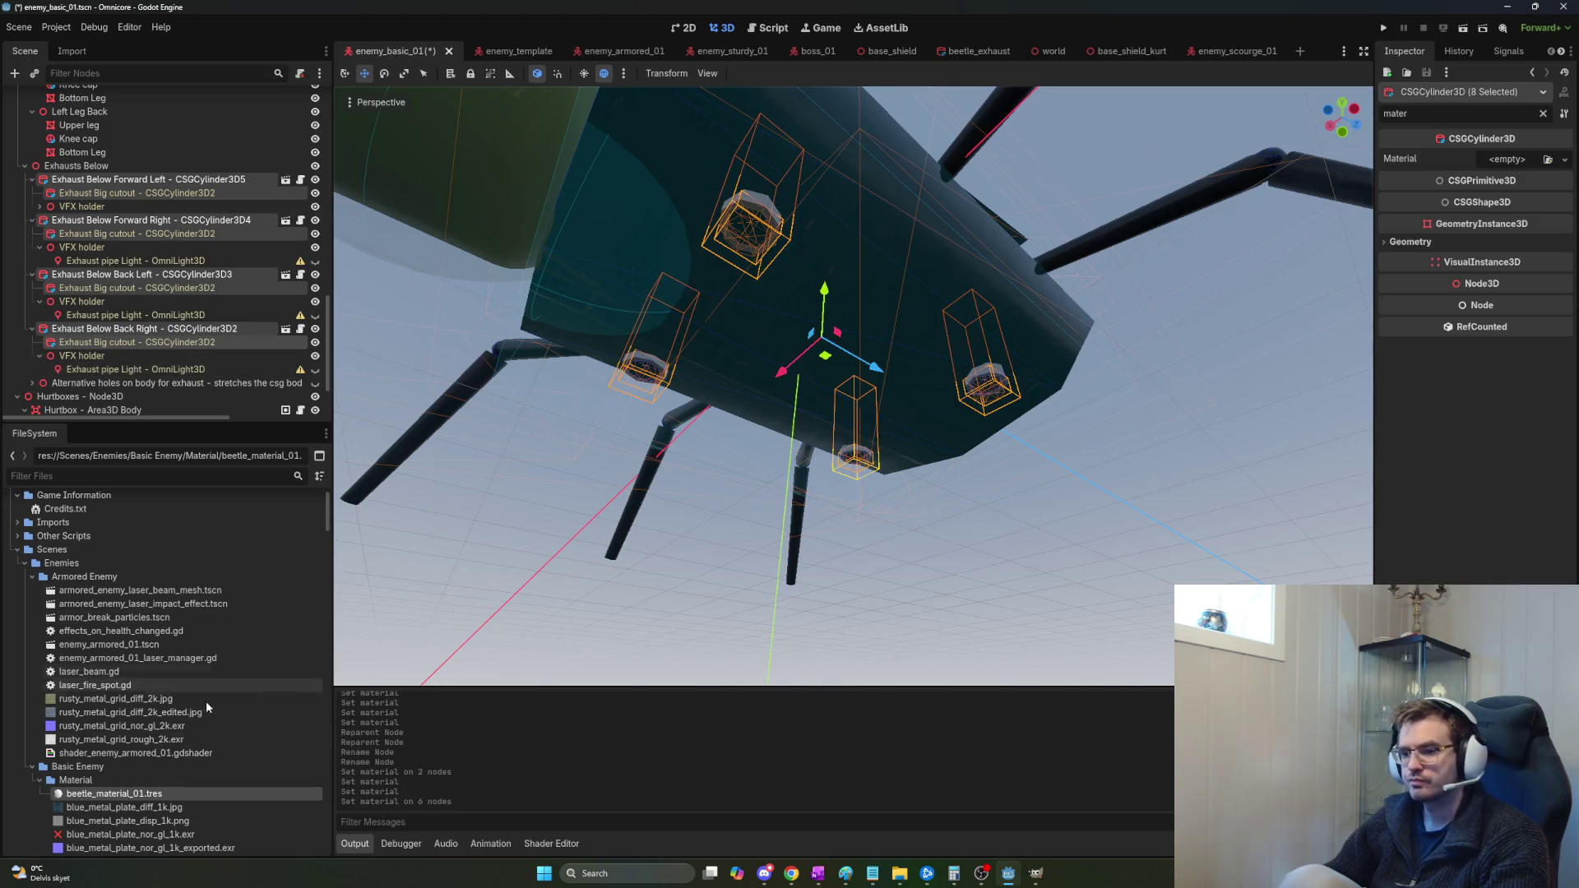
Assign beetle_material_01 to the eight exhaust parts and view the beetle from the side.
{"action": "left_click_drag", "start_coordinate": [121, 808], "coordinate": [1486, 317]}
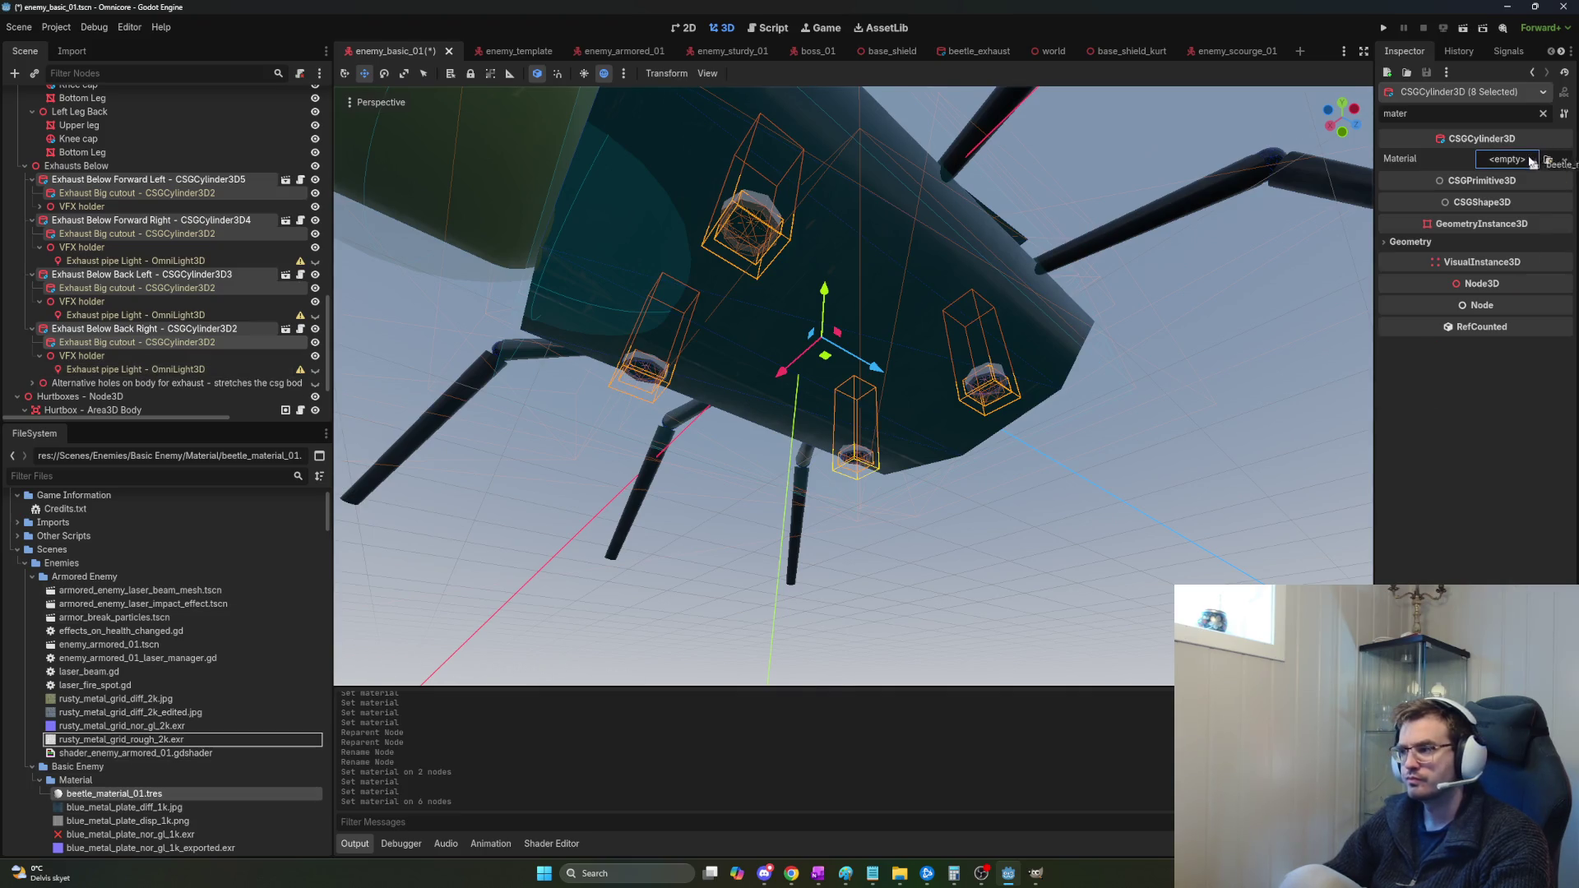
{"action": "left_click_drag", "start_coordinate": [1532, 162], "coordinate": [1532, 162]}
{"action": "left_click", "coordinate": [1051, 506]}
{"action": "left_click", "coordinate": [1133, 586]}
{"action": "left_click_drag", "start_coordinate": [1133, 586], "coordinate": [798, 428]}
{"action": "scroll", "coordinate": [255, 367], "scroll_direction": "down", "scroll_amount": 7}
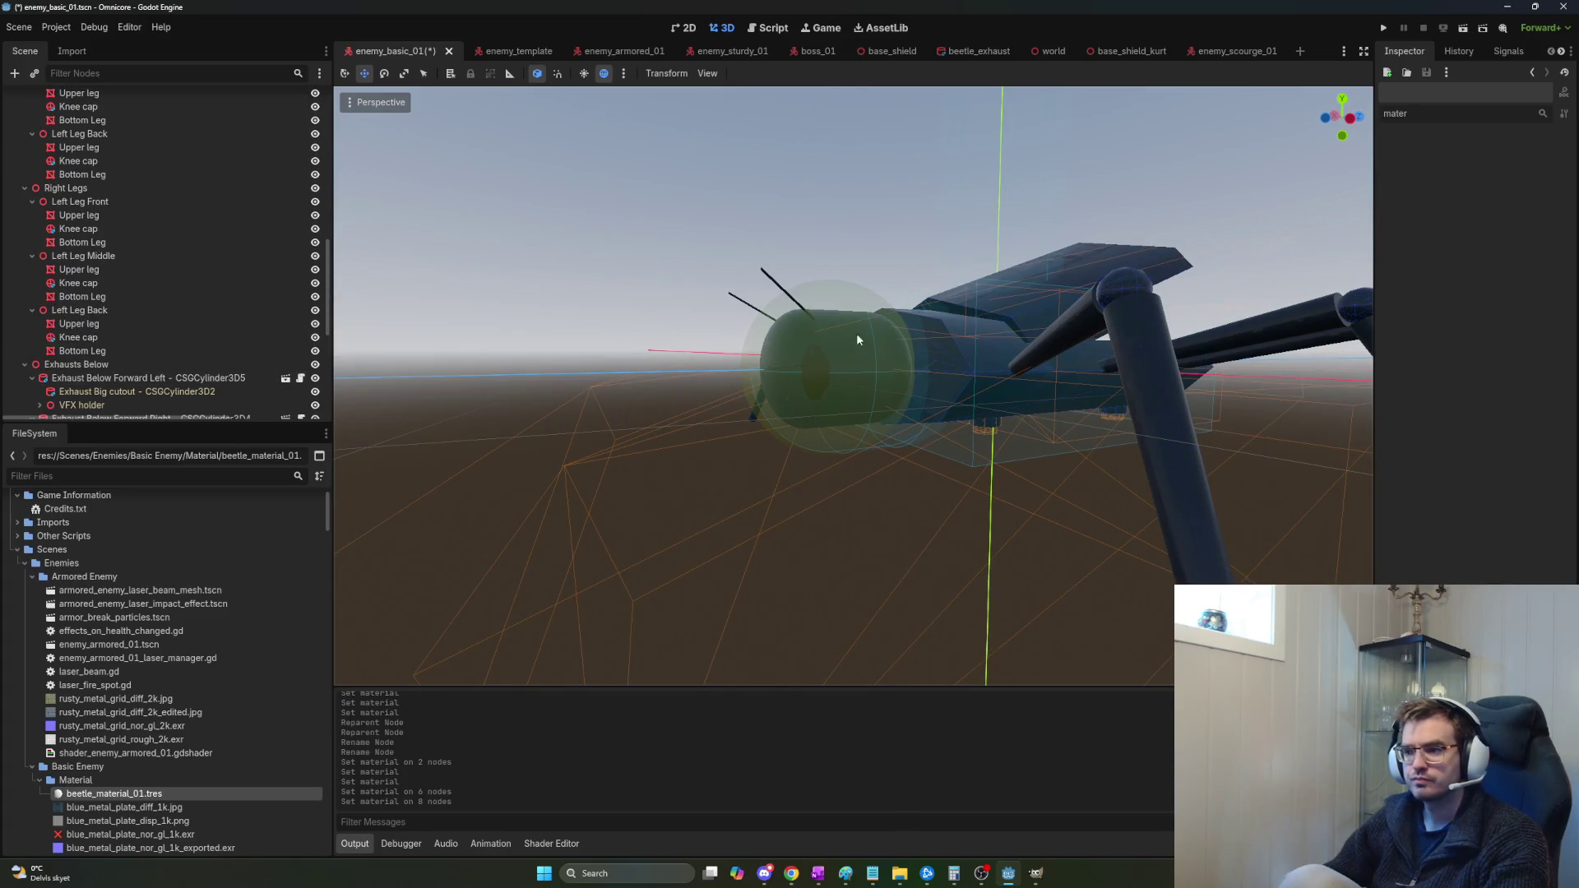
Hide the Critical Head hurtbox visual, then save and run the game with F5.
{"action": "left_click", "coordinate": [840, 310]}
{"action": "scroll", "coordinate": [287, 391], "scroll_direction": "down", "scroll_amount": 1}
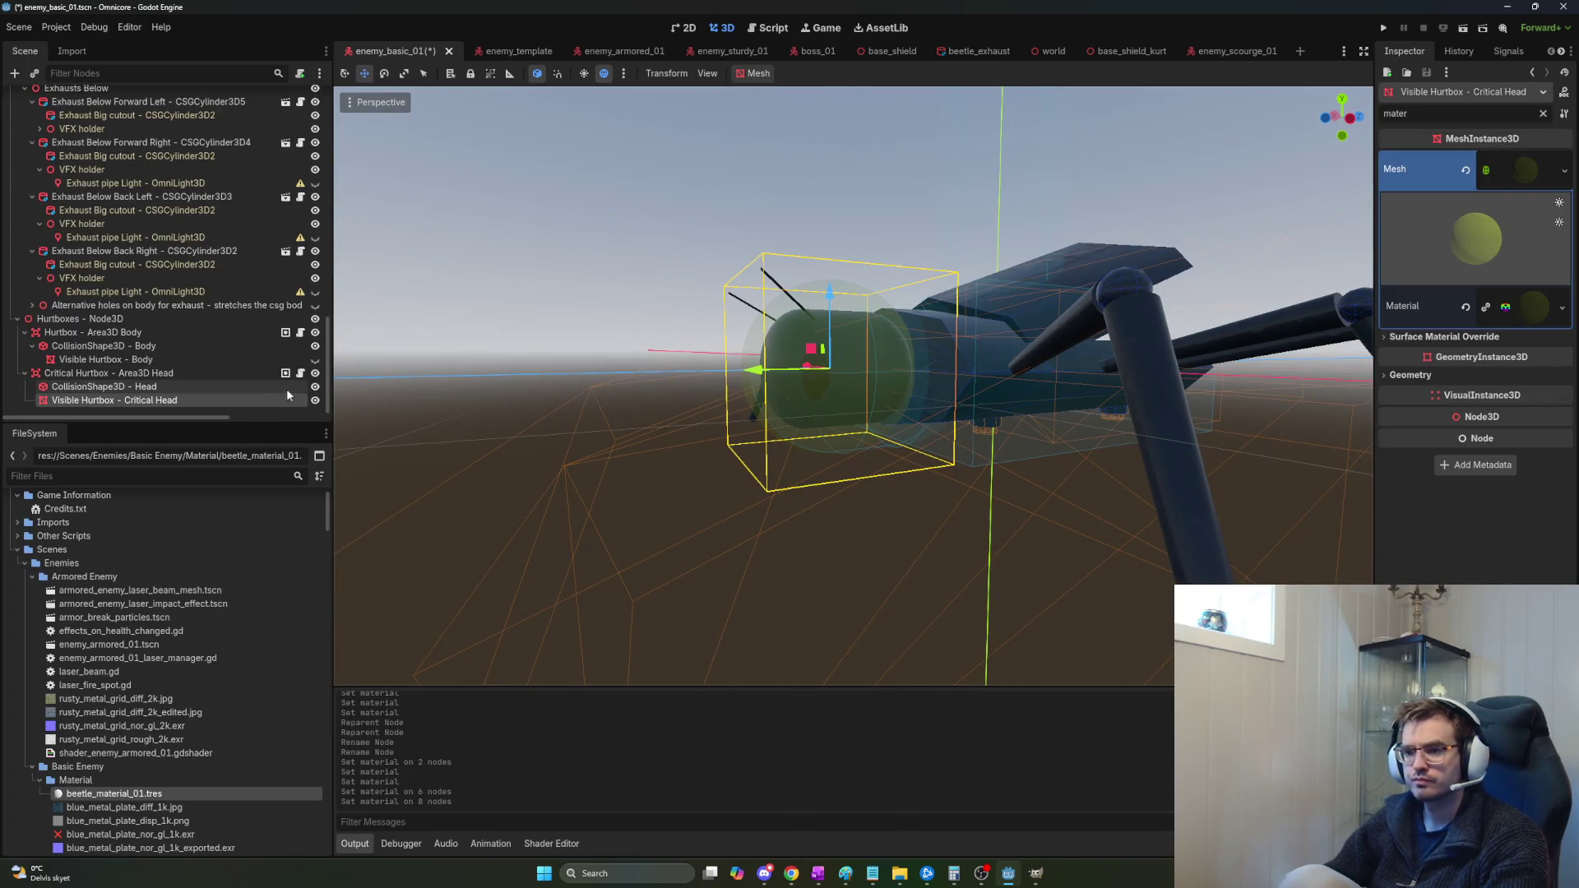
{"action": "left_click", "coordinate": [315, 400]}
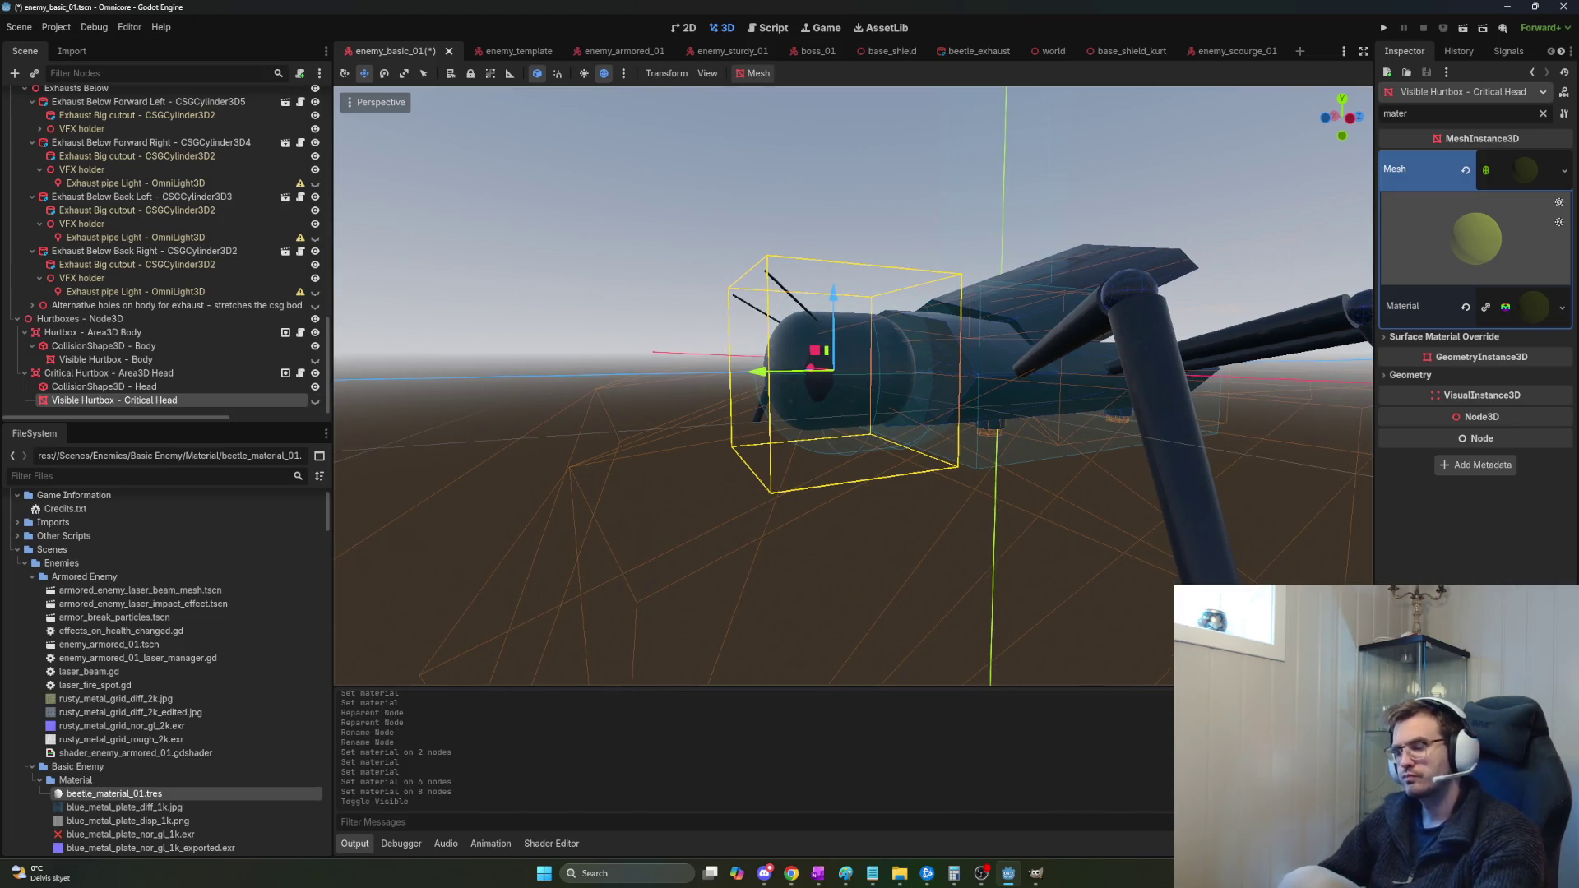
{"action": "left_click", "coordinate": [554, 523]}
{"action": "key", "text": "F5"}
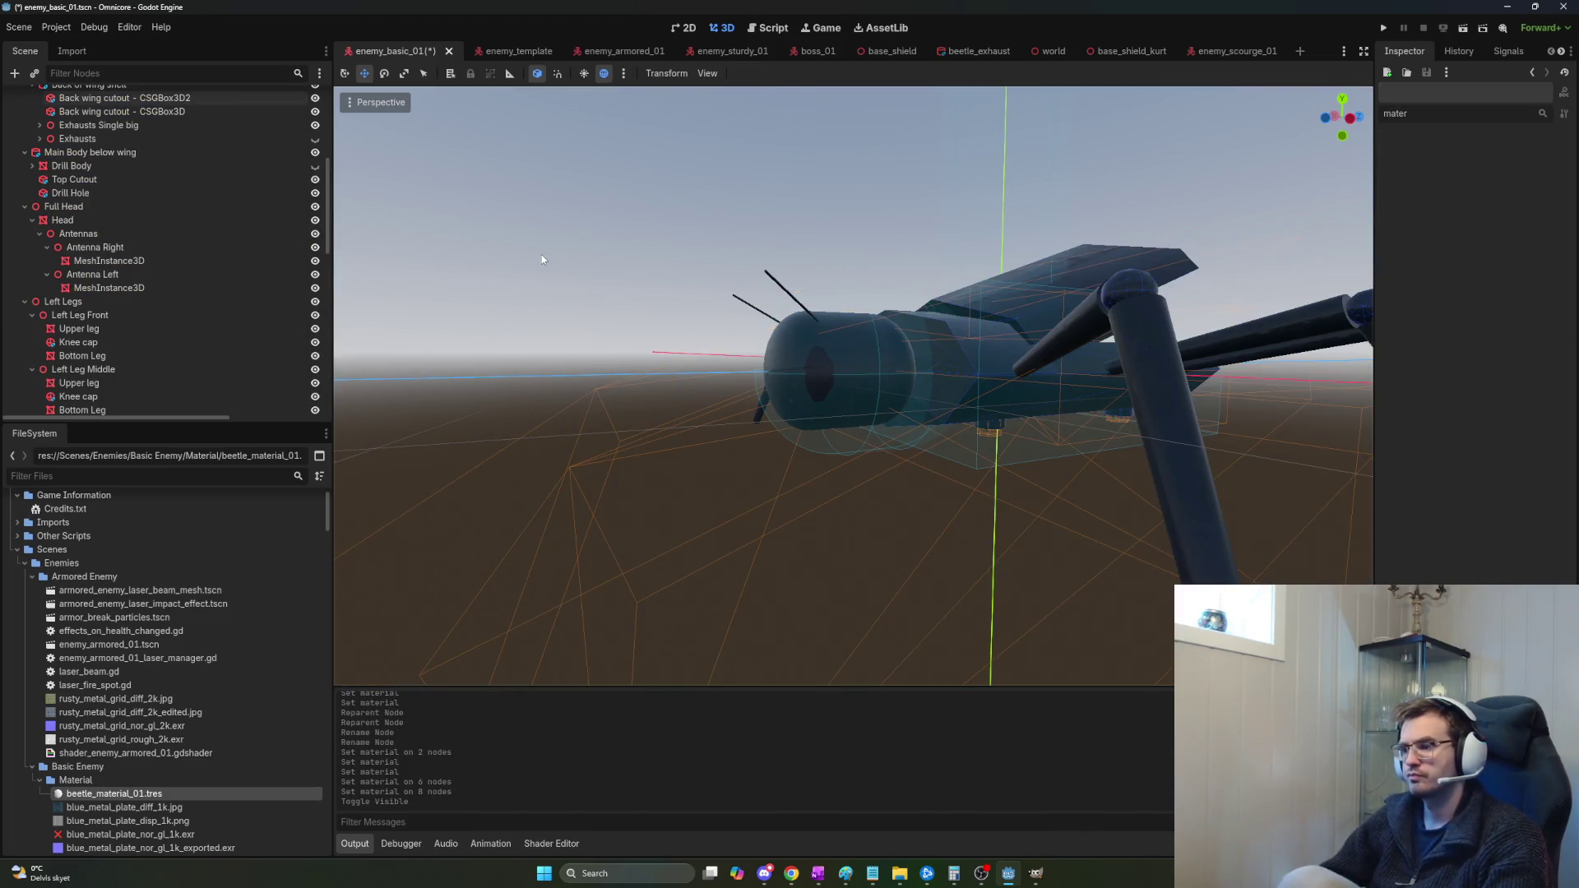
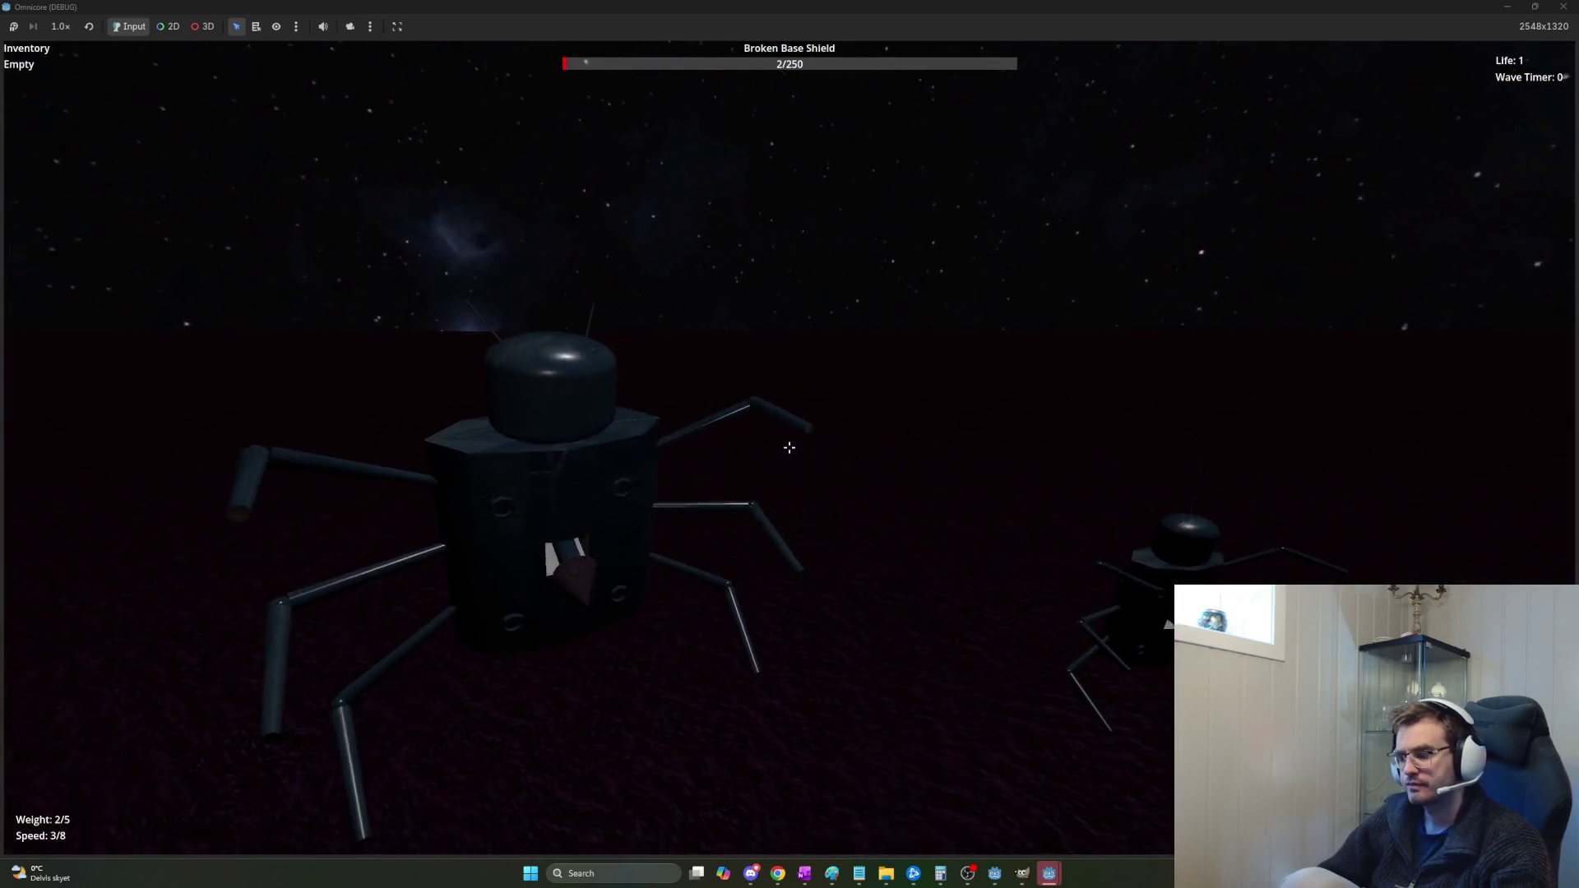
End the test run with Escape and return to the beetle scene in the editor.
{"action": "key", "text": "Escape"}
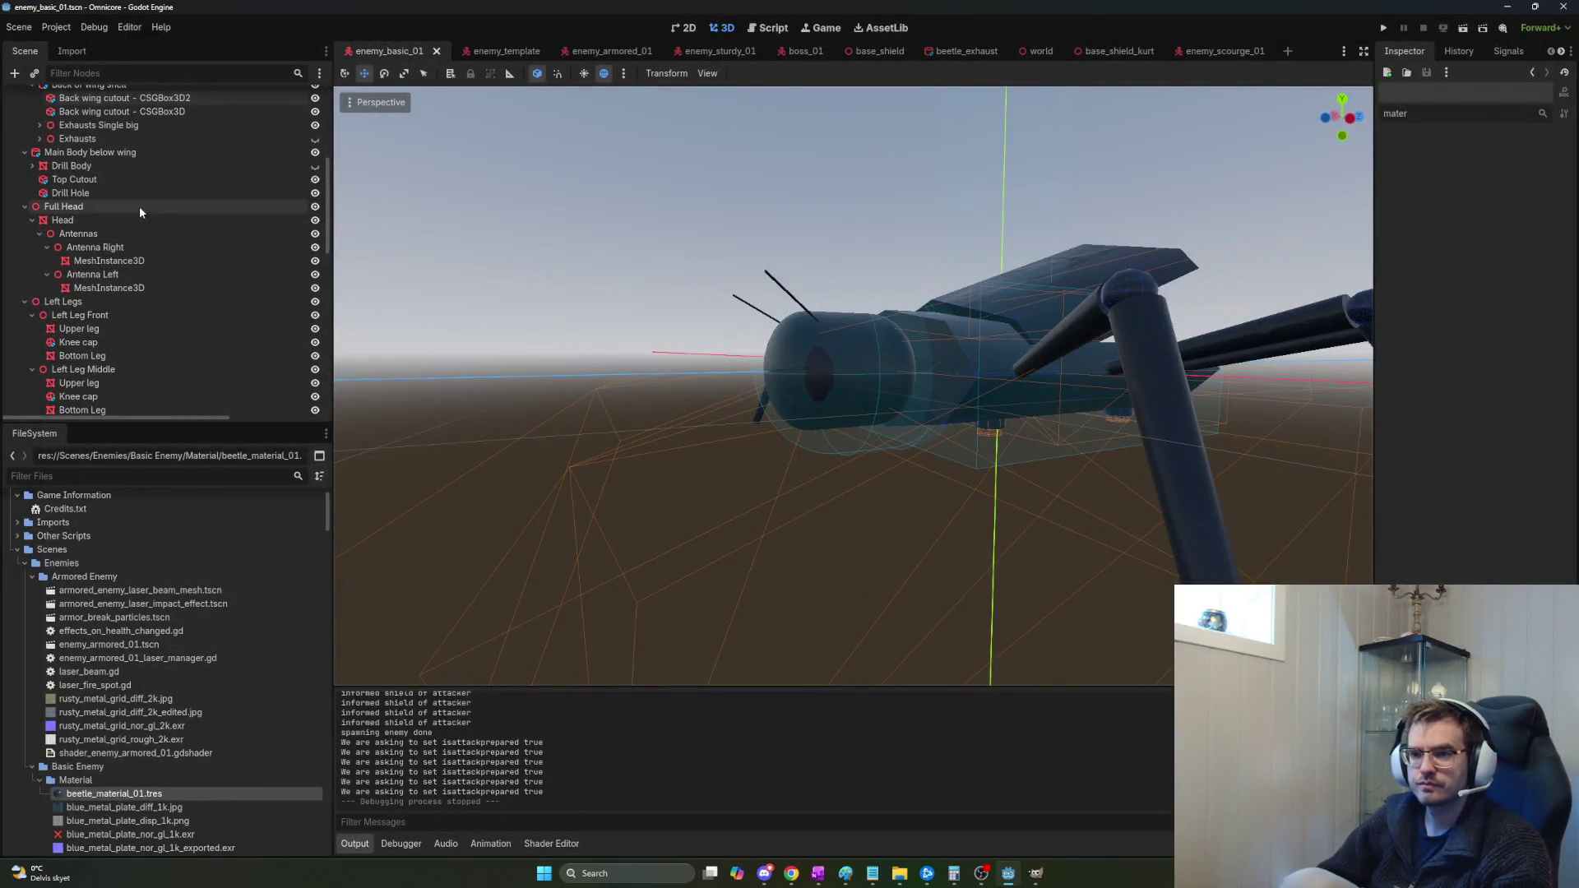
Give the Top Cutout and Drill Hole parts the beetle material, then run the game with F5.
{"action": "left_click", "coordinate": [105, 181]}
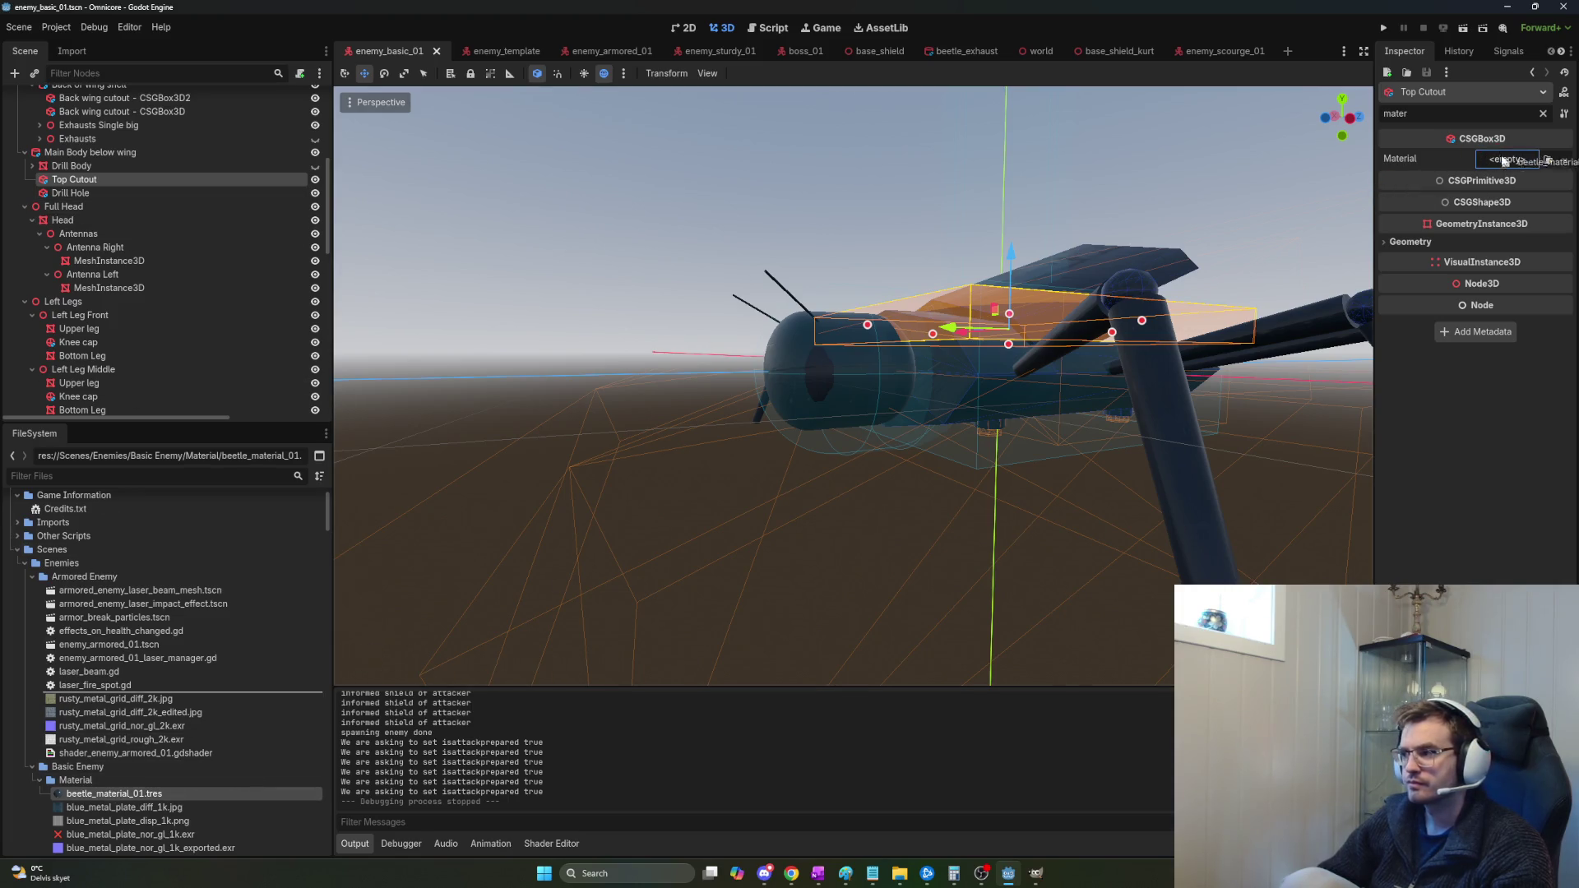
{"action": "left_click", "coordinate": [106, 191]}
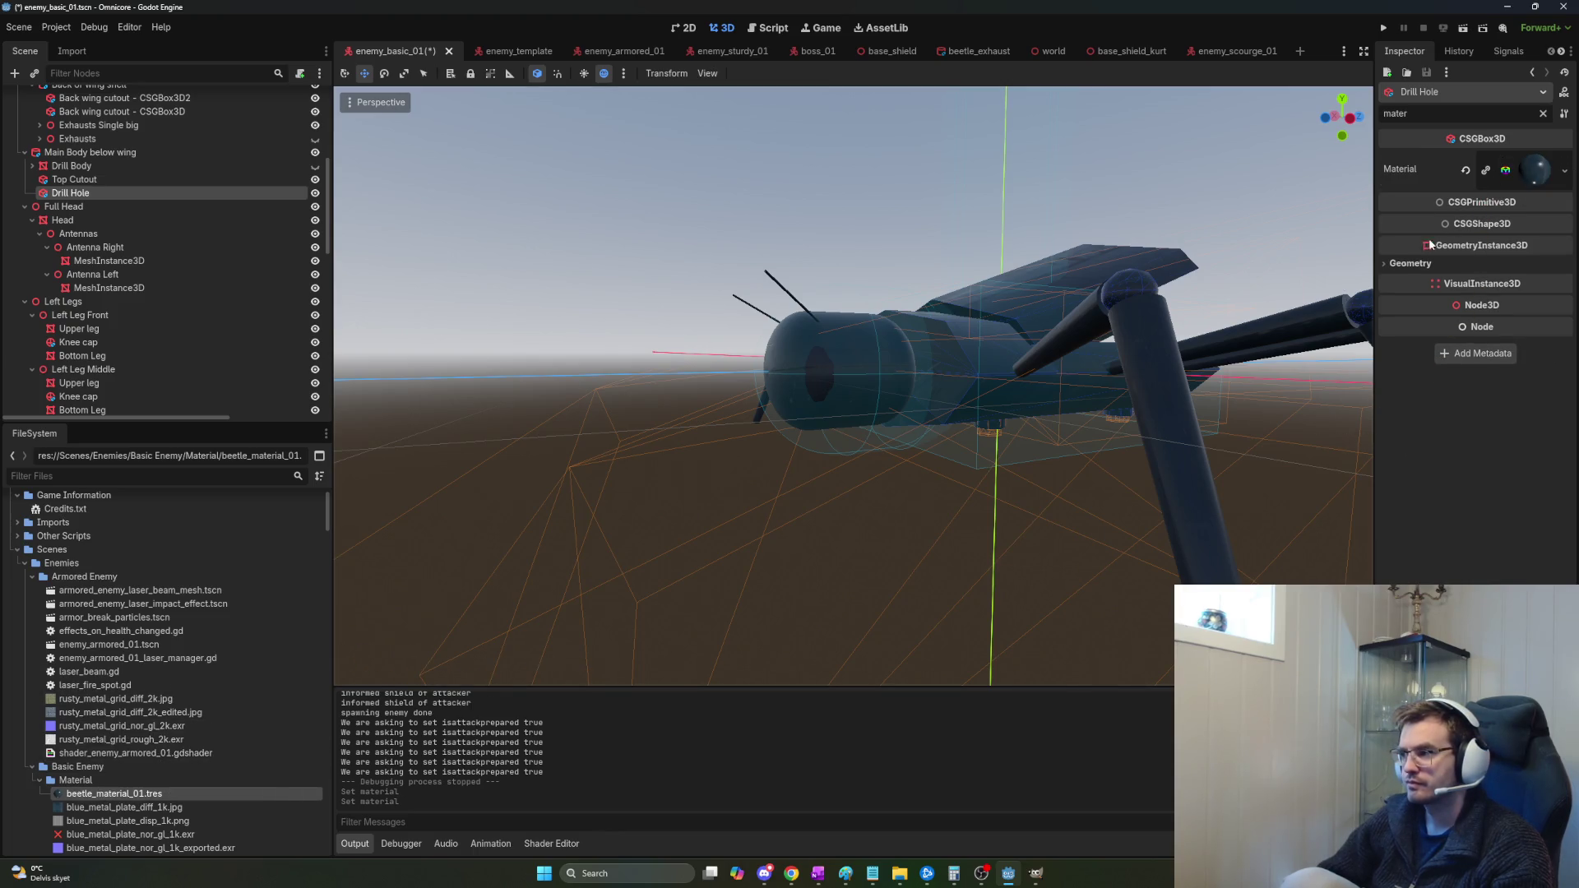
{"action": "key", "text": "f"}
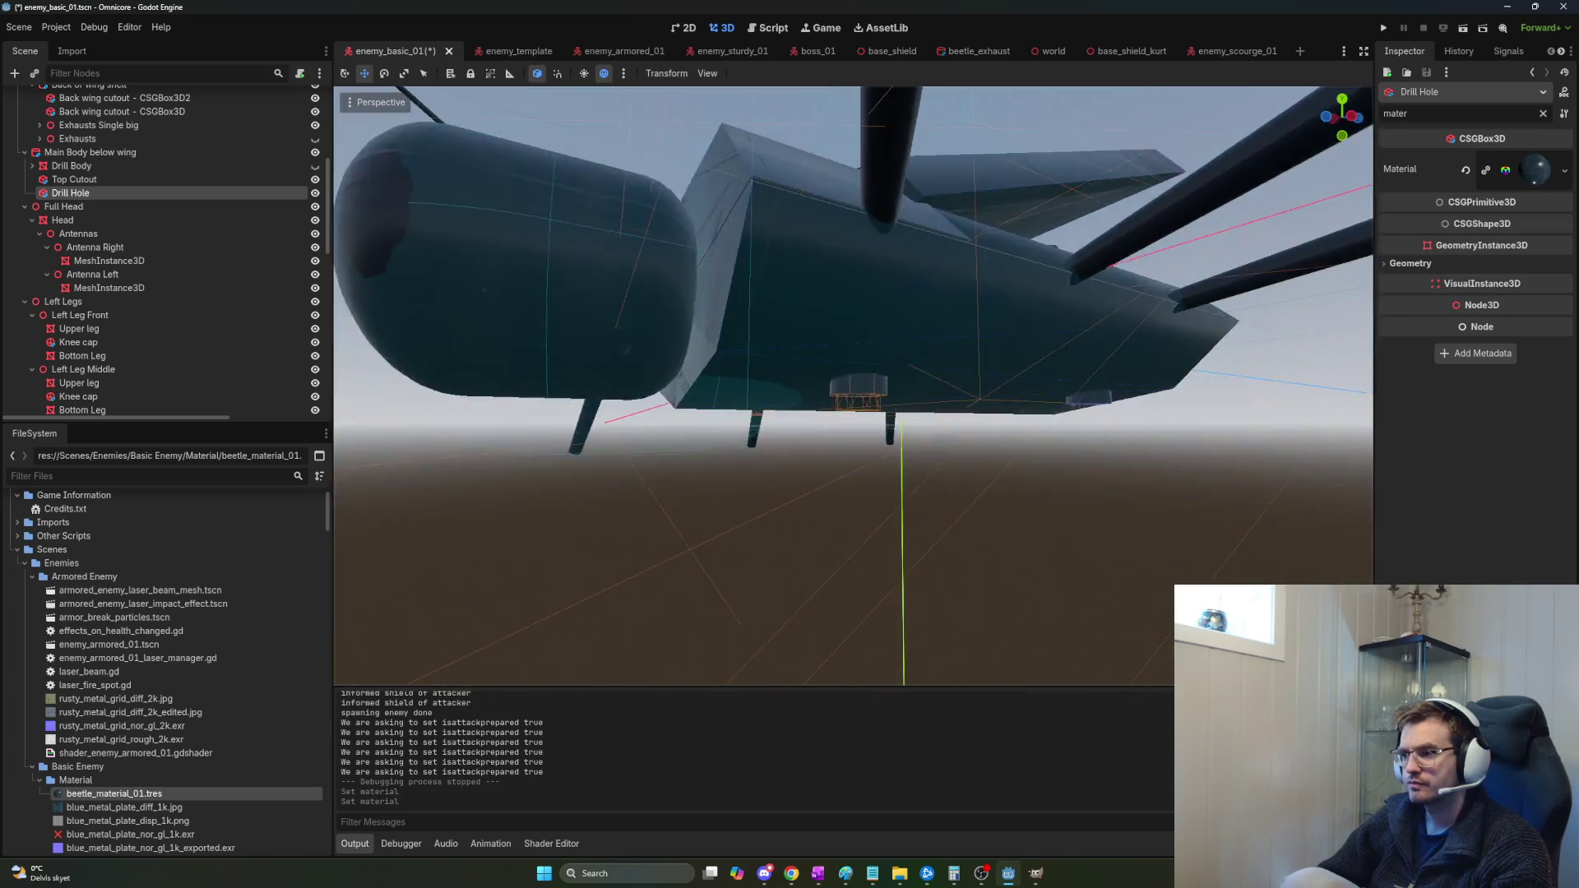
{"action": "key", "text": "F5"}
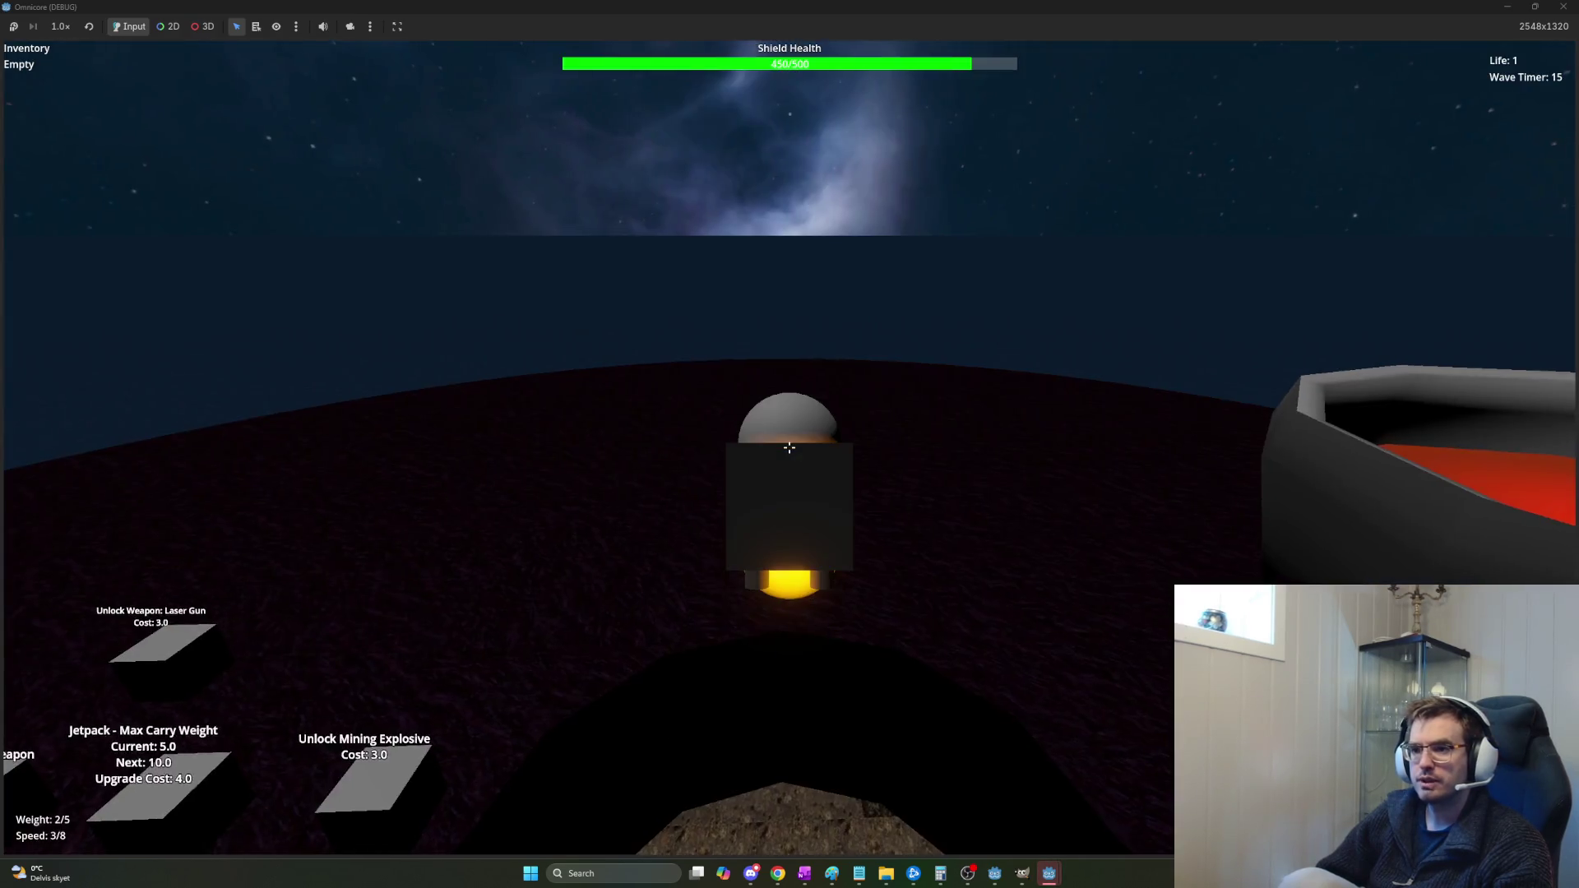
Play the test run, steering the player, until the beetles break the base shield.
{"action": "mouse_move", "coordinate": [789, 448]}
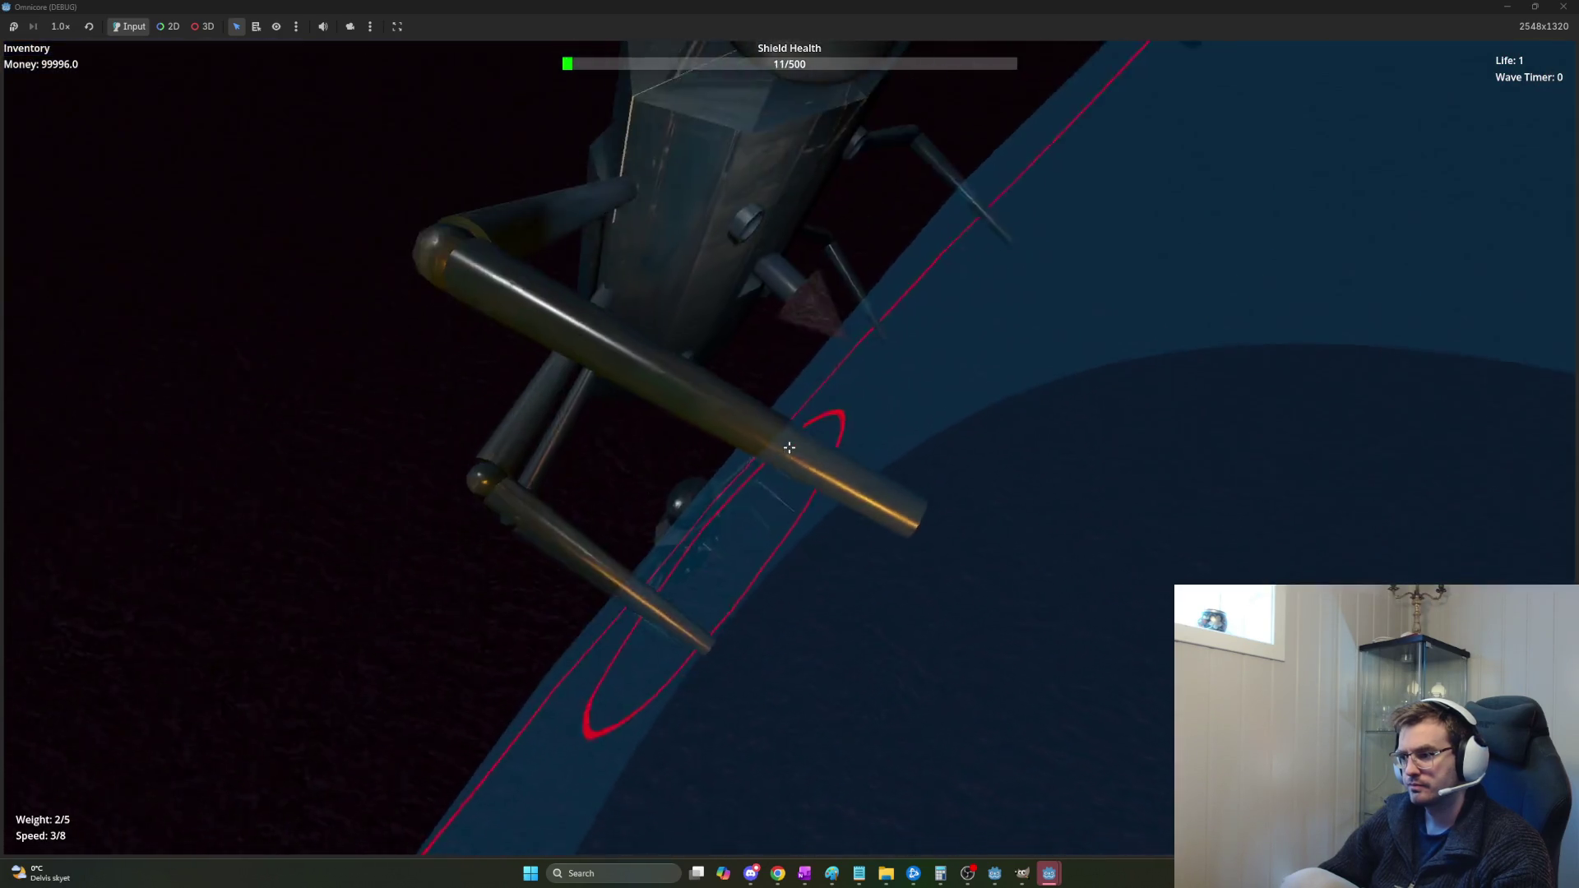
{"action": "key", "text": "d"}
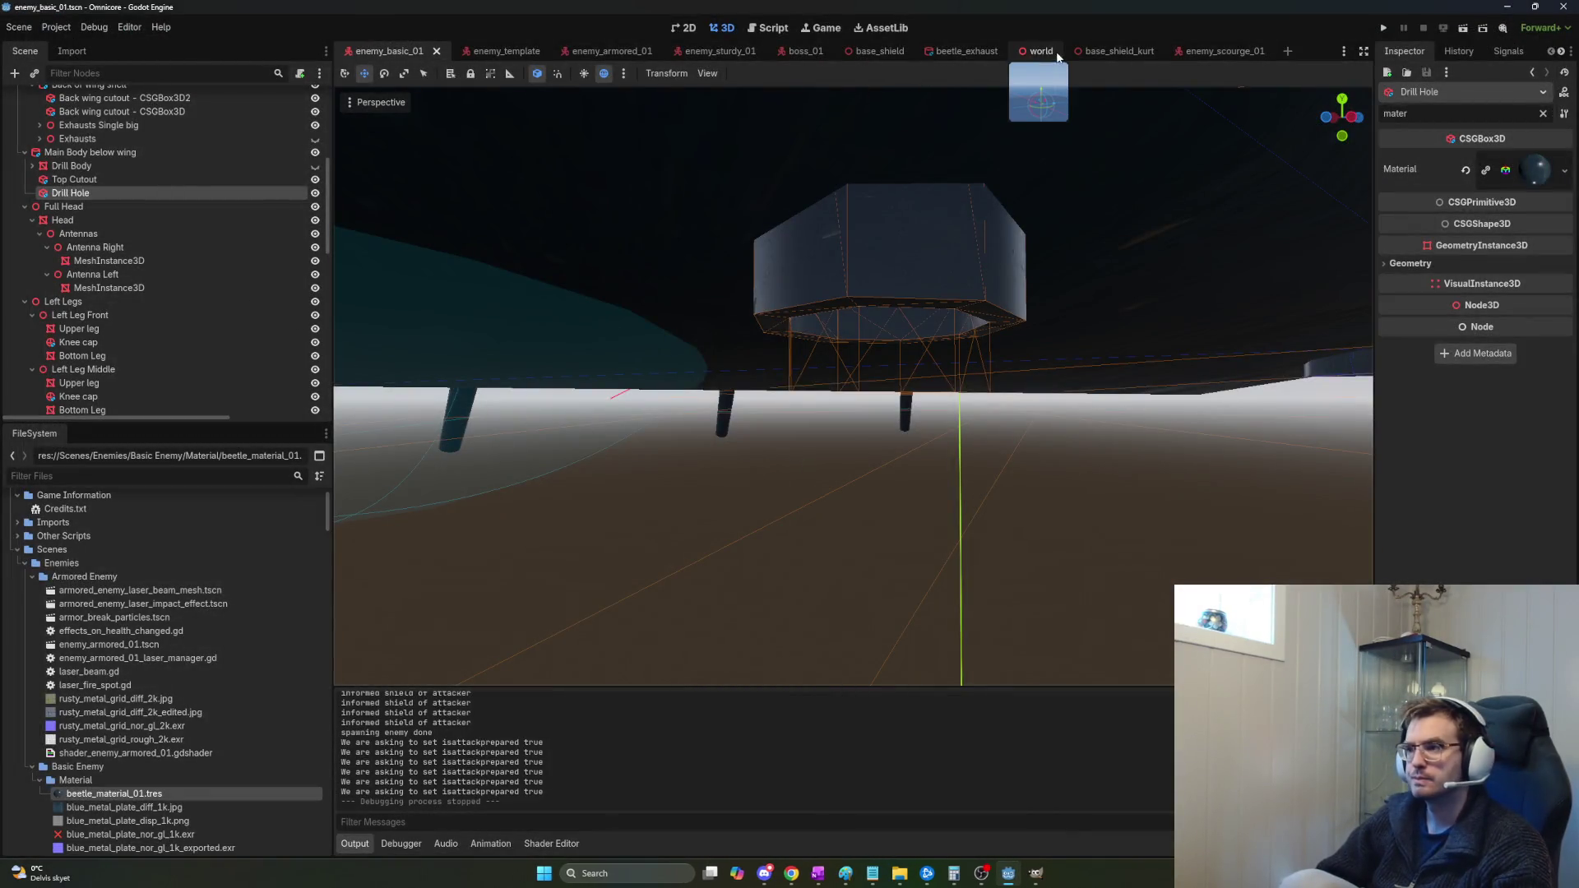
Rename the enemy_basic_01 root from Basic Enemy to 'Enemy Beetle', save, and relaunch the game.
{"action": "left_click", "coordinate": [967, 51]}
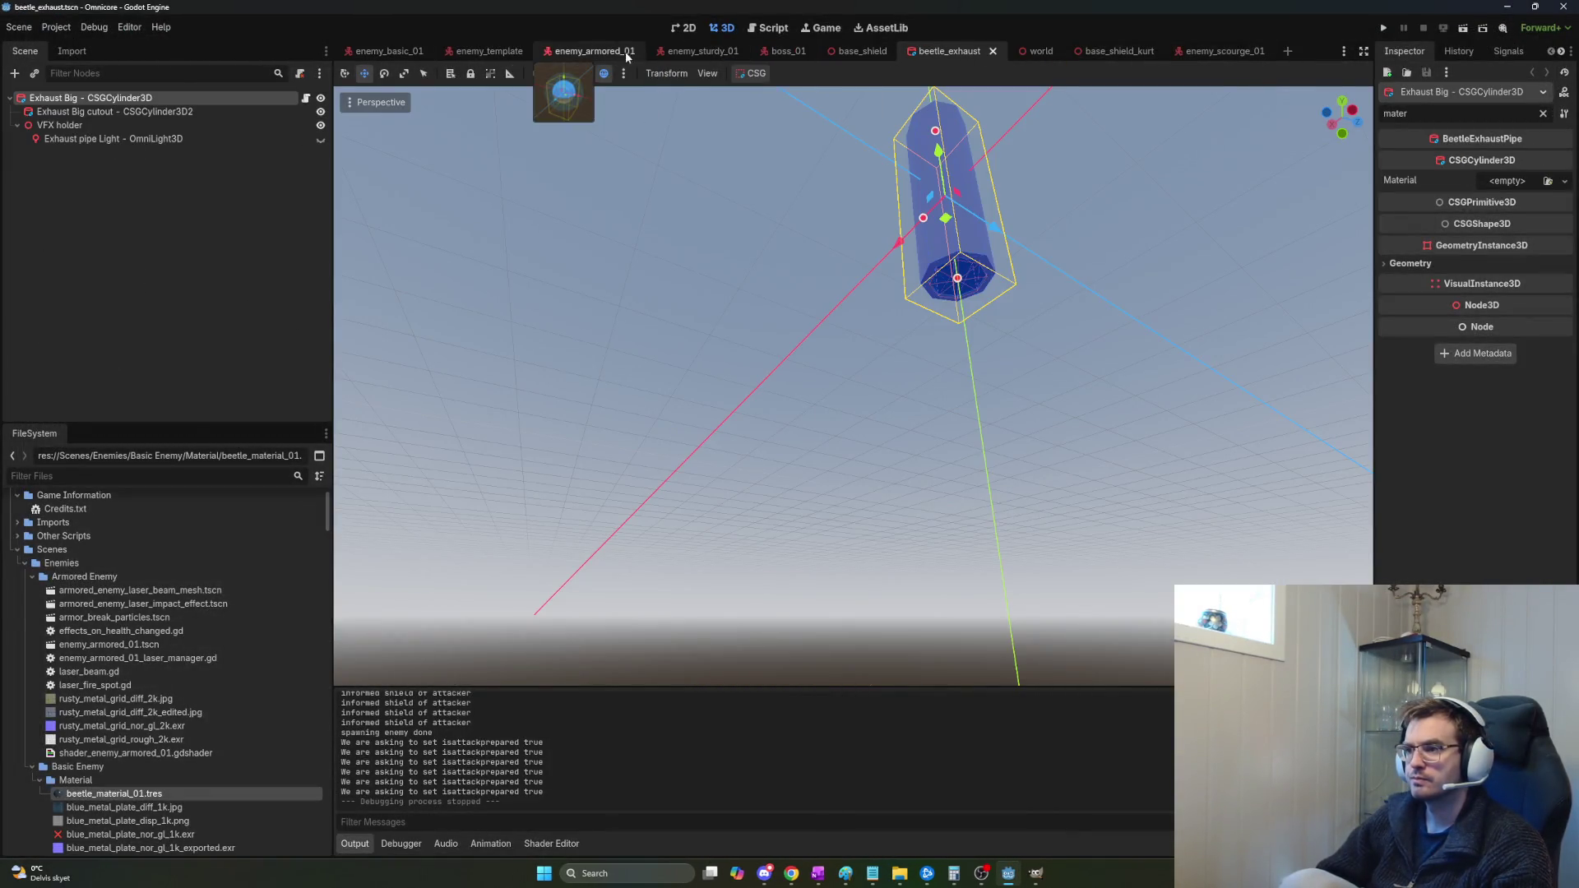
{"action": "left_click", "coordinate": [381, 52]}
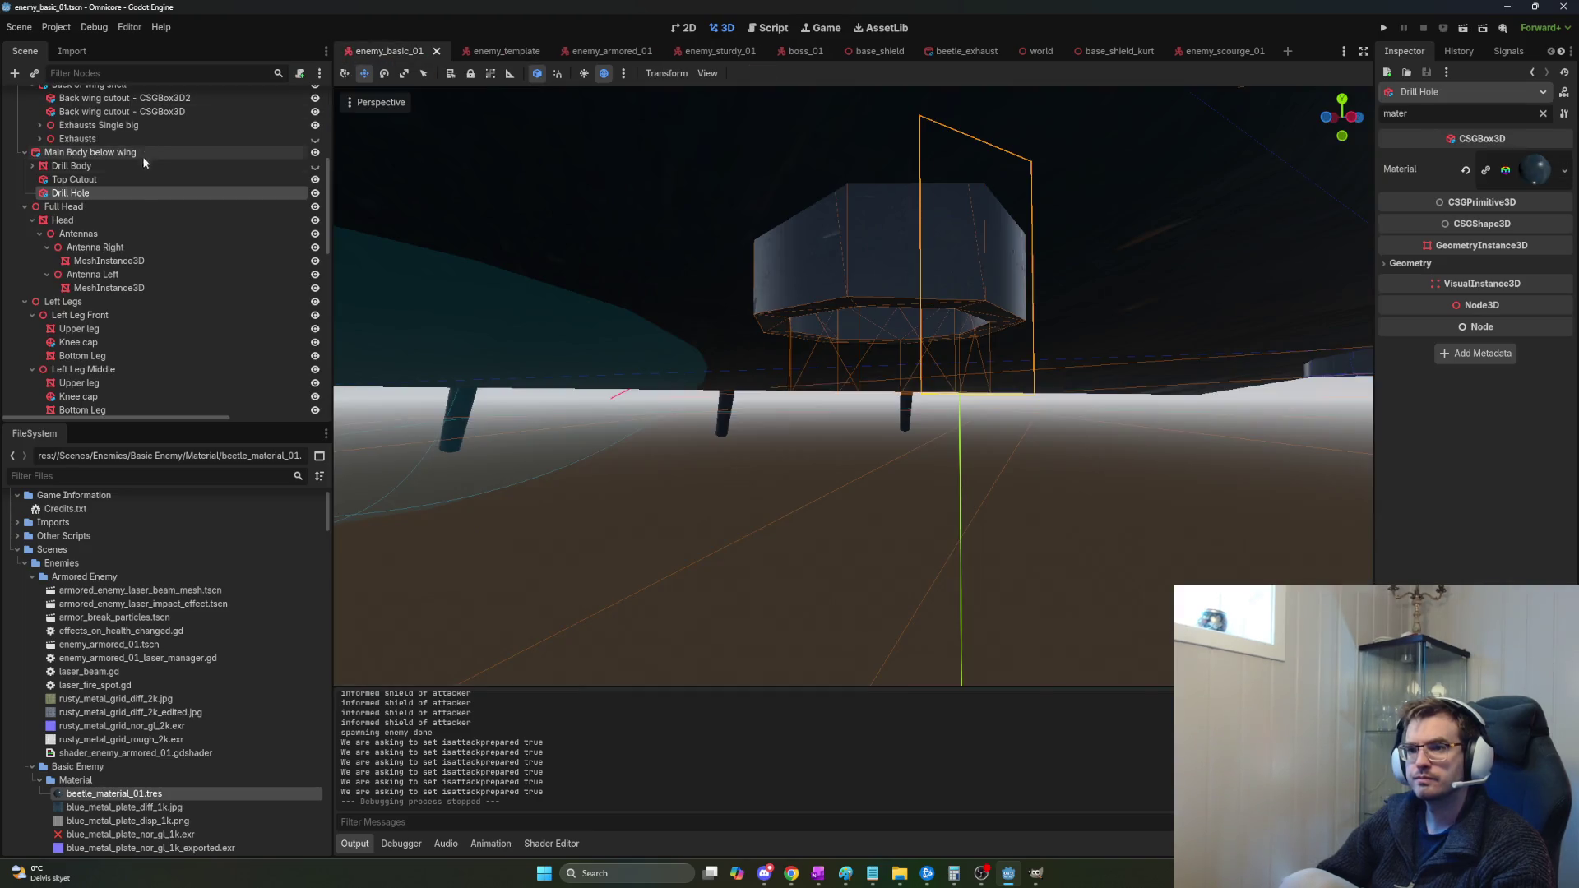
{"action": "scroll", "coordinate": [229, 250], "scroll_direction": "up", "scroll_amount": 3}
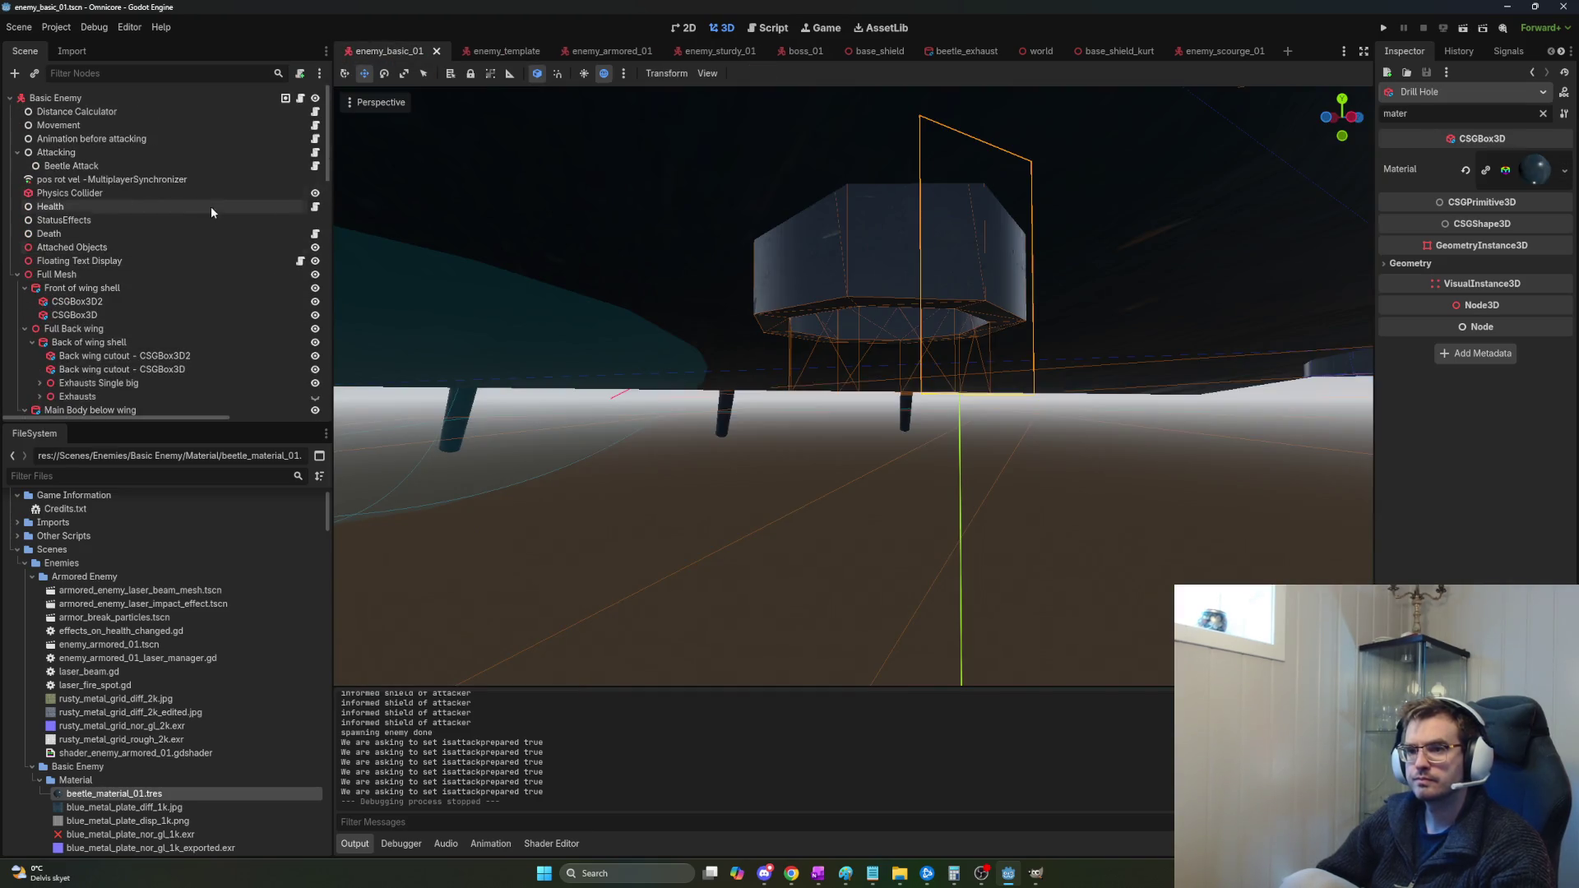
{"action": "double_click", "coordinate": [116, 96]}
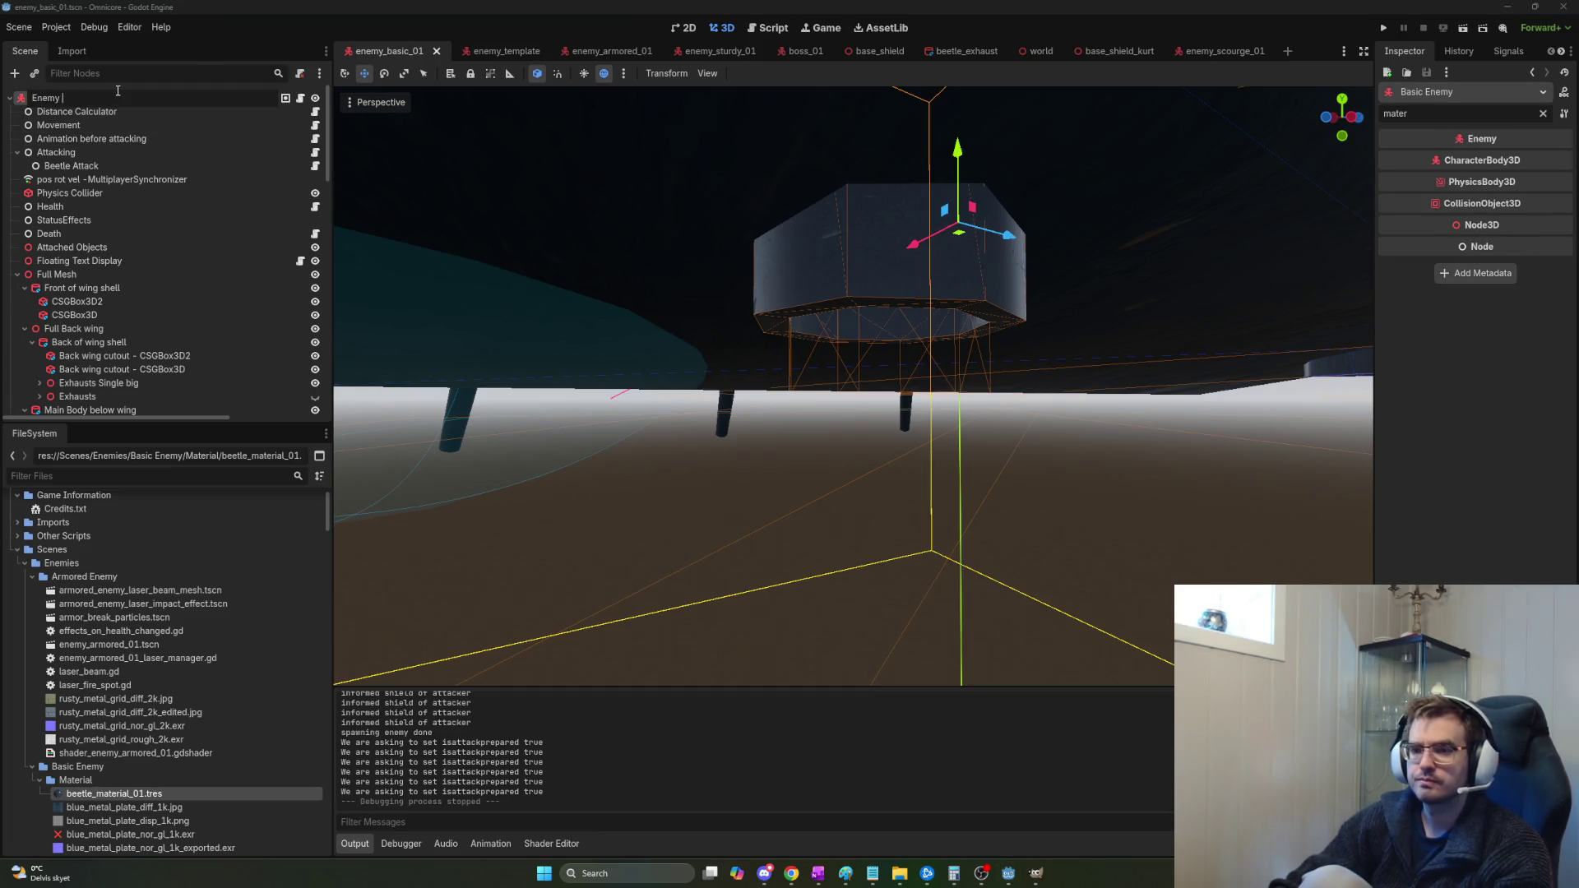
{"action": "type", "text": "Beetle"}
{"action": "key", "text": "ctrl+s"}
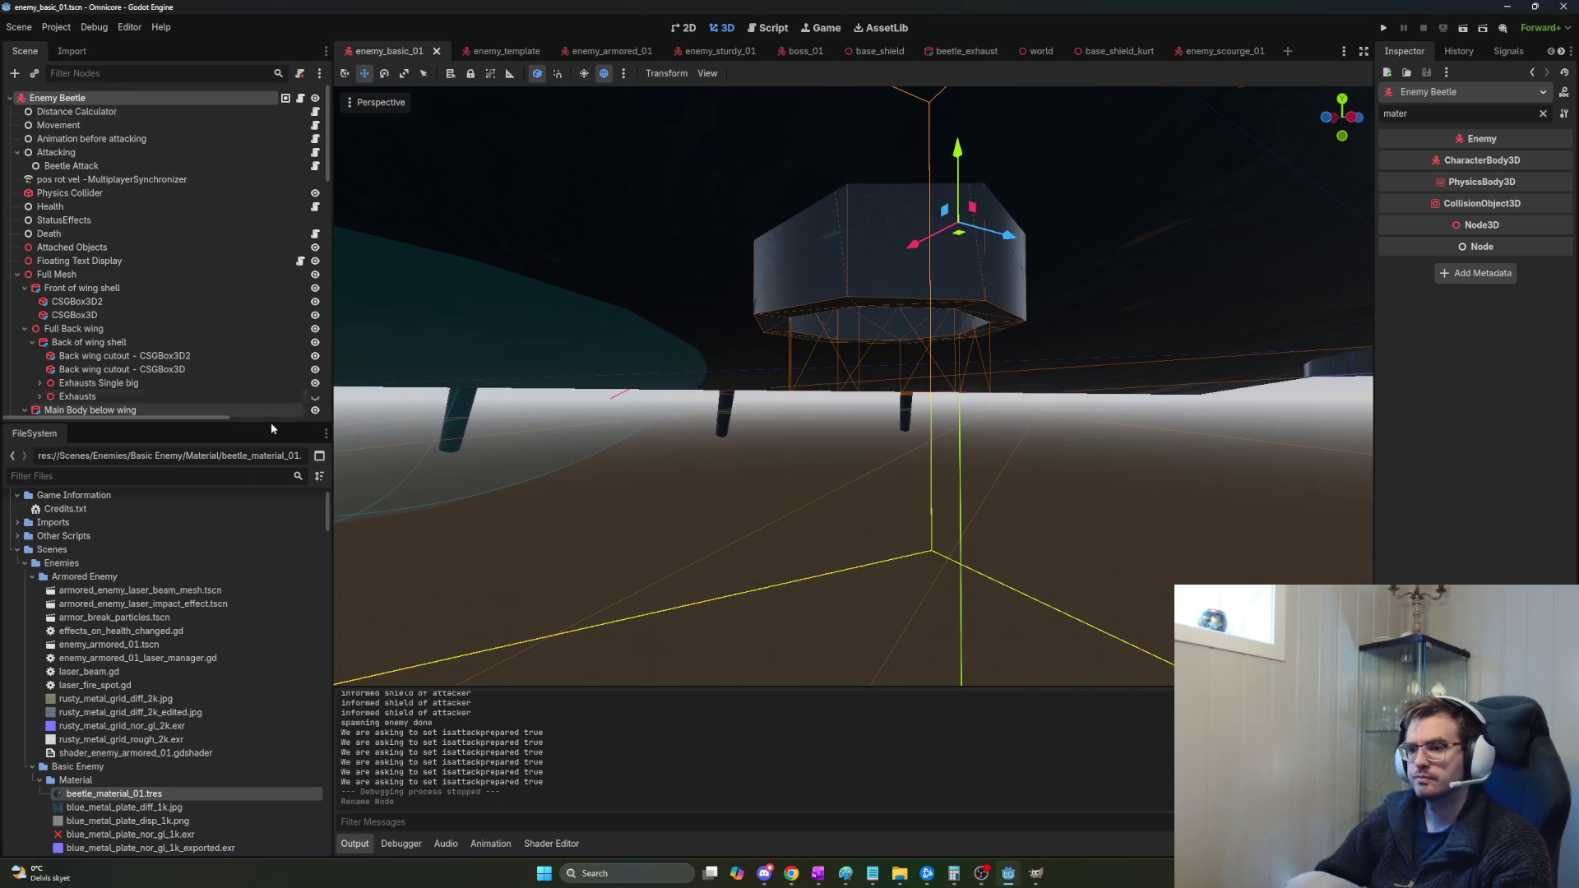
{"action": "key", "text": "F5"}
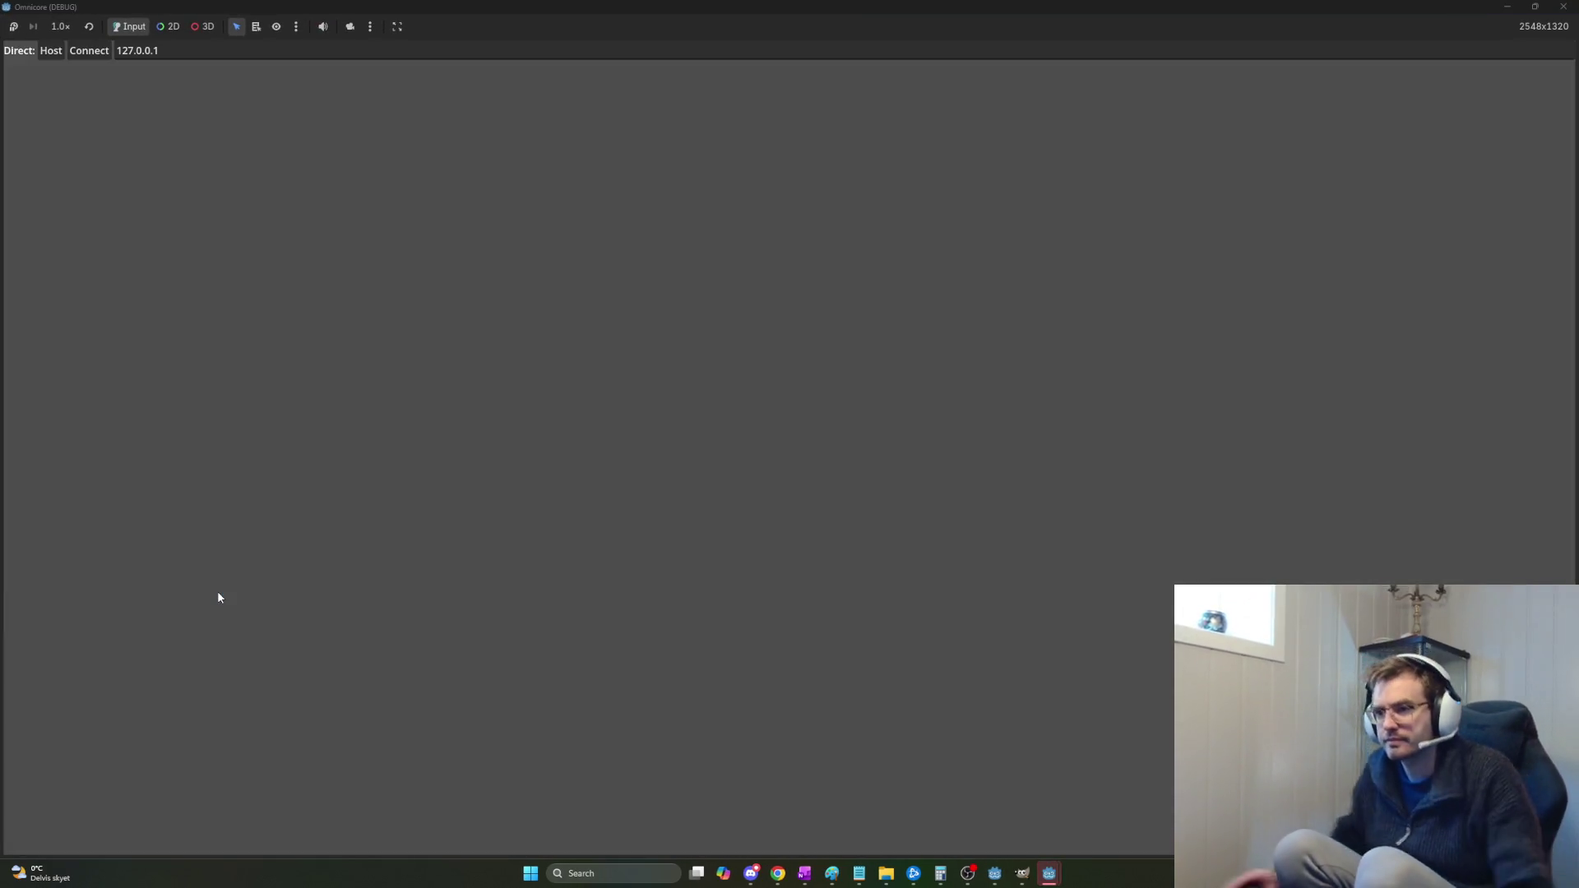
Host a local session, connect the second client to it, and switch back to the editor.
{"action": "left_click", "coordinate": [48, 56]}
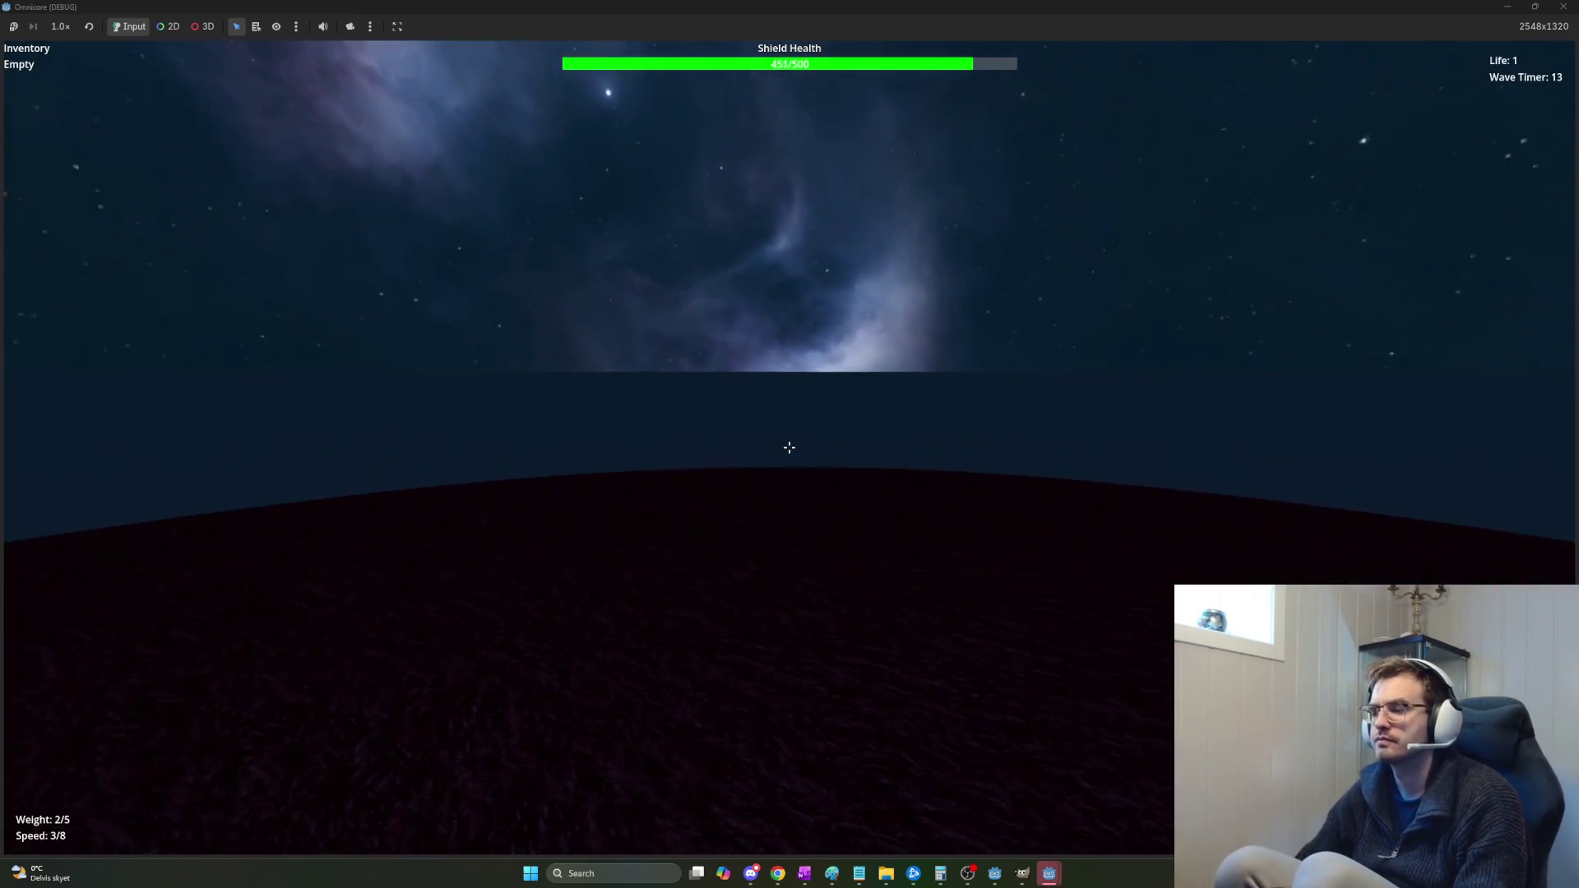
{"action": "left_click", "coordinate": [524, 240]}
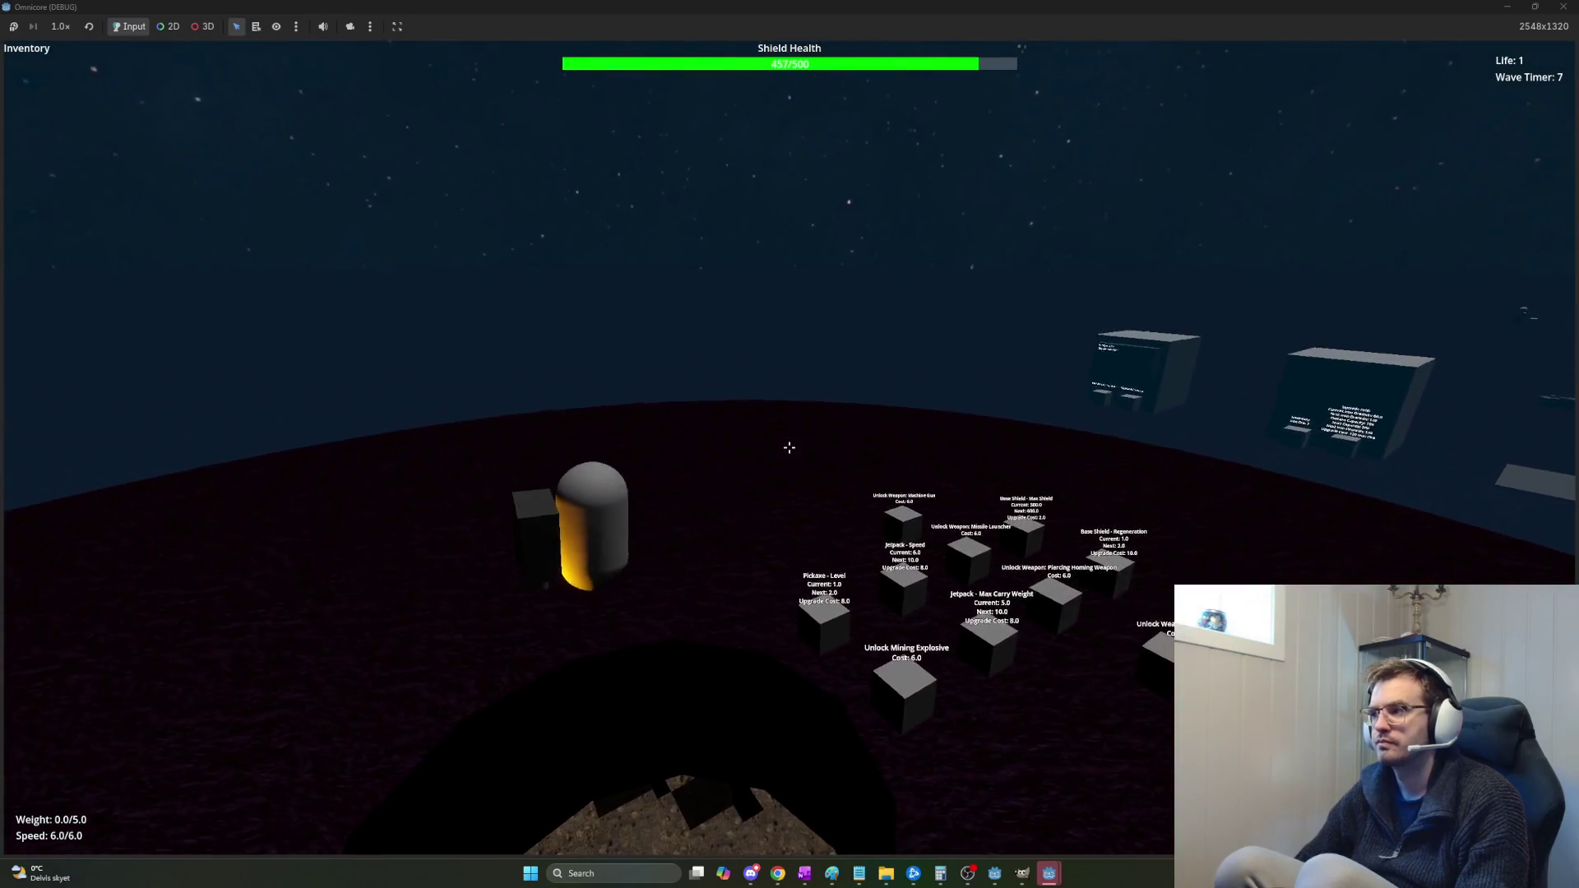
{"action": "key", "text": "alt+Tab"}
{"action": "key", "text": "alt+Tab"}
{"action": "key", "text": "alt+Tab"}
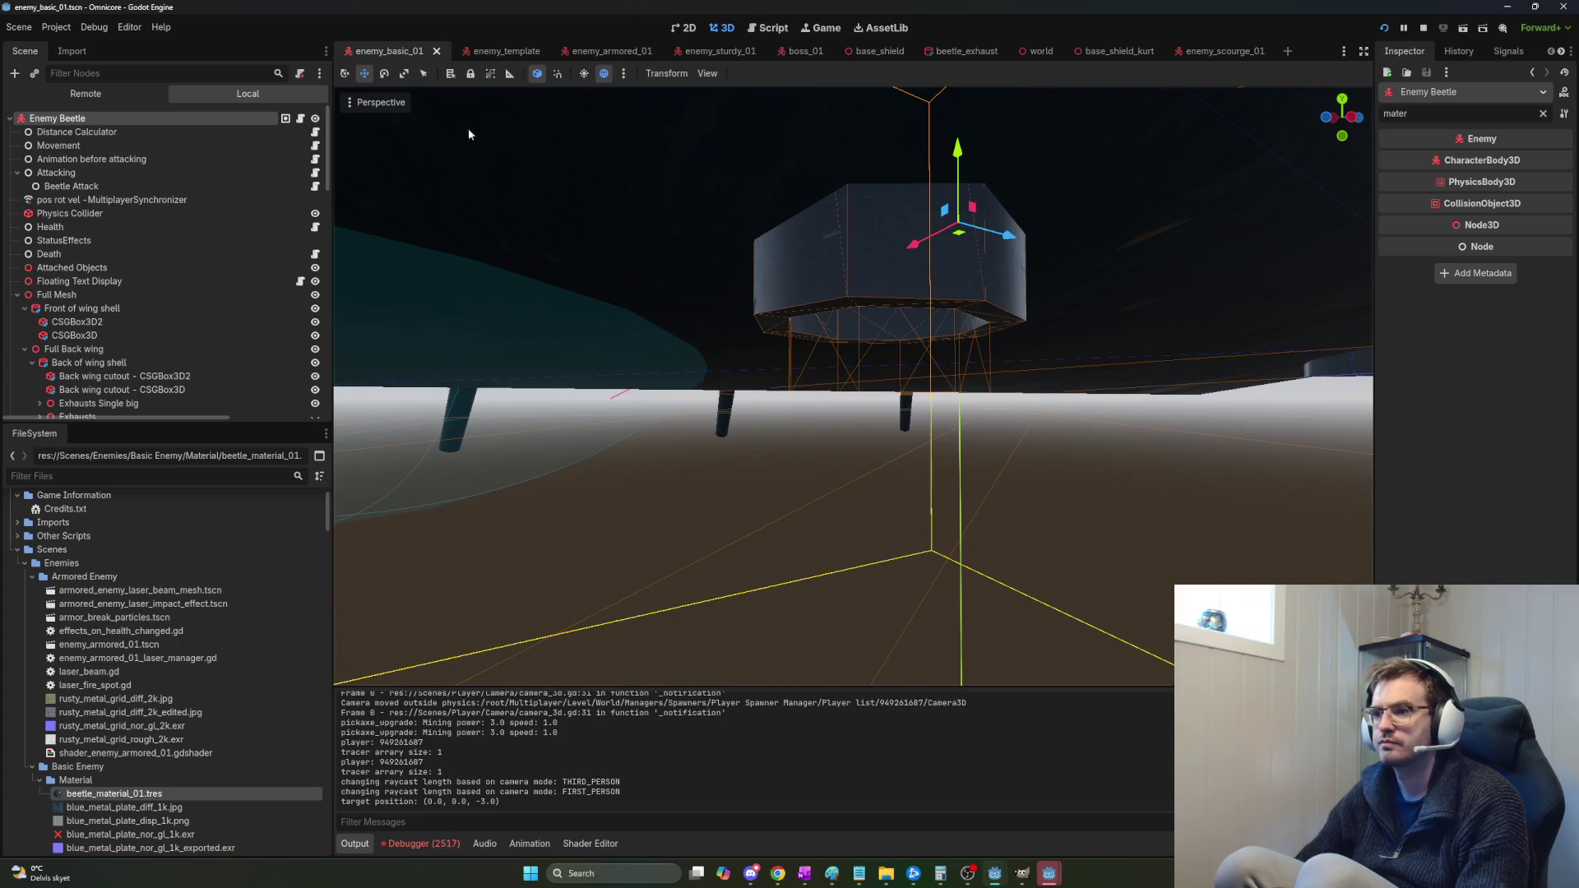
In the world scene, set EnemySpawner's First Wave Cooldown to 1.0 and view the debugger errors.
{"action": "key", "text": "Return"}
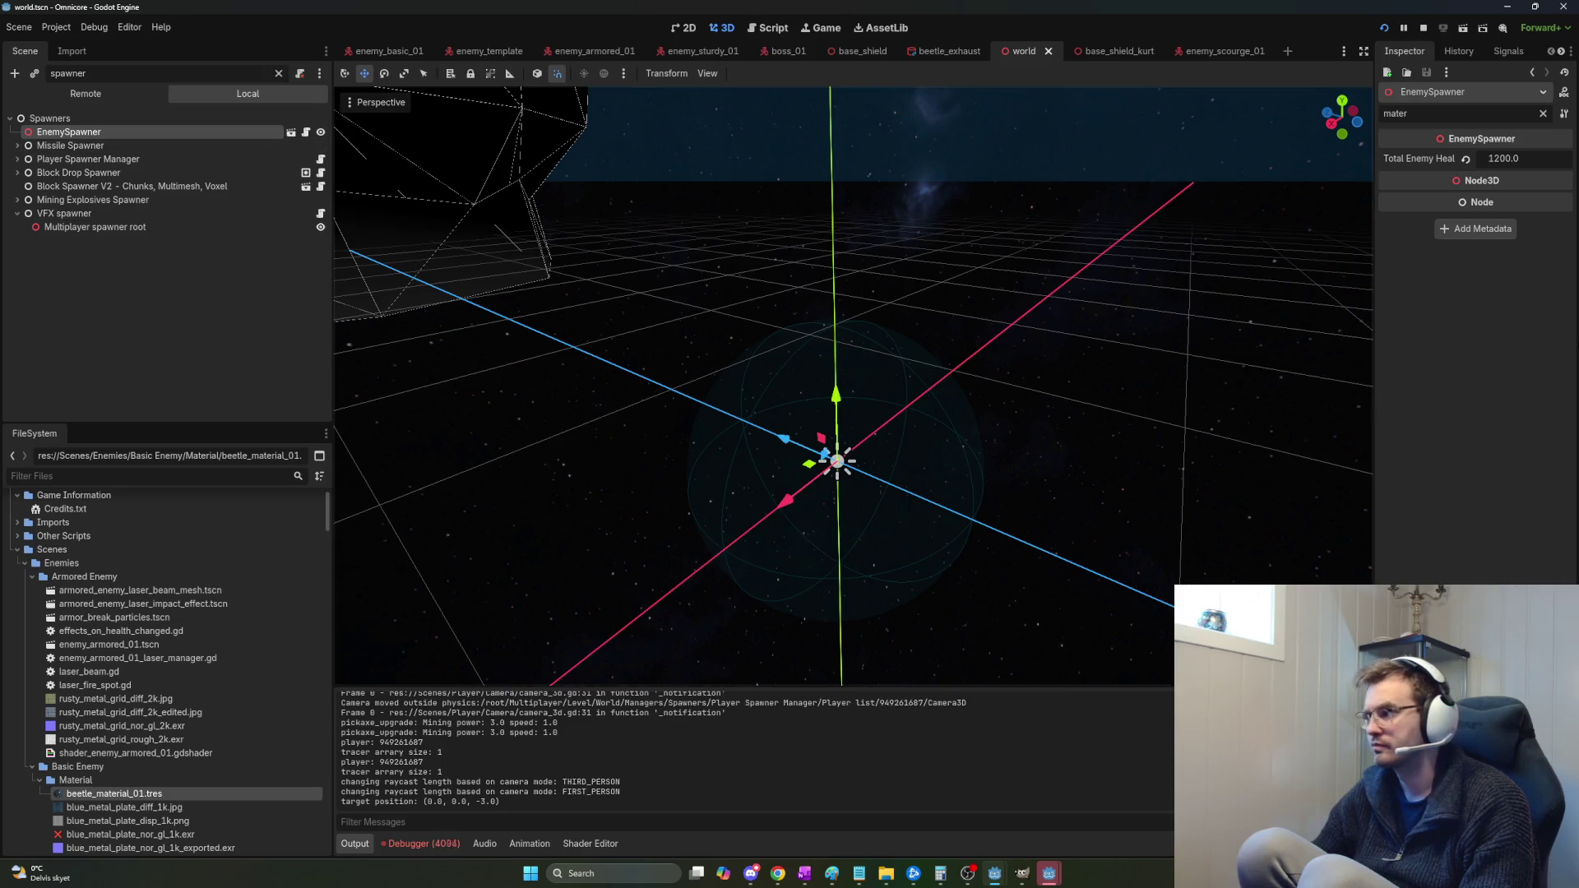
{"action": "left_click", "coordinate": [1543, 114]}
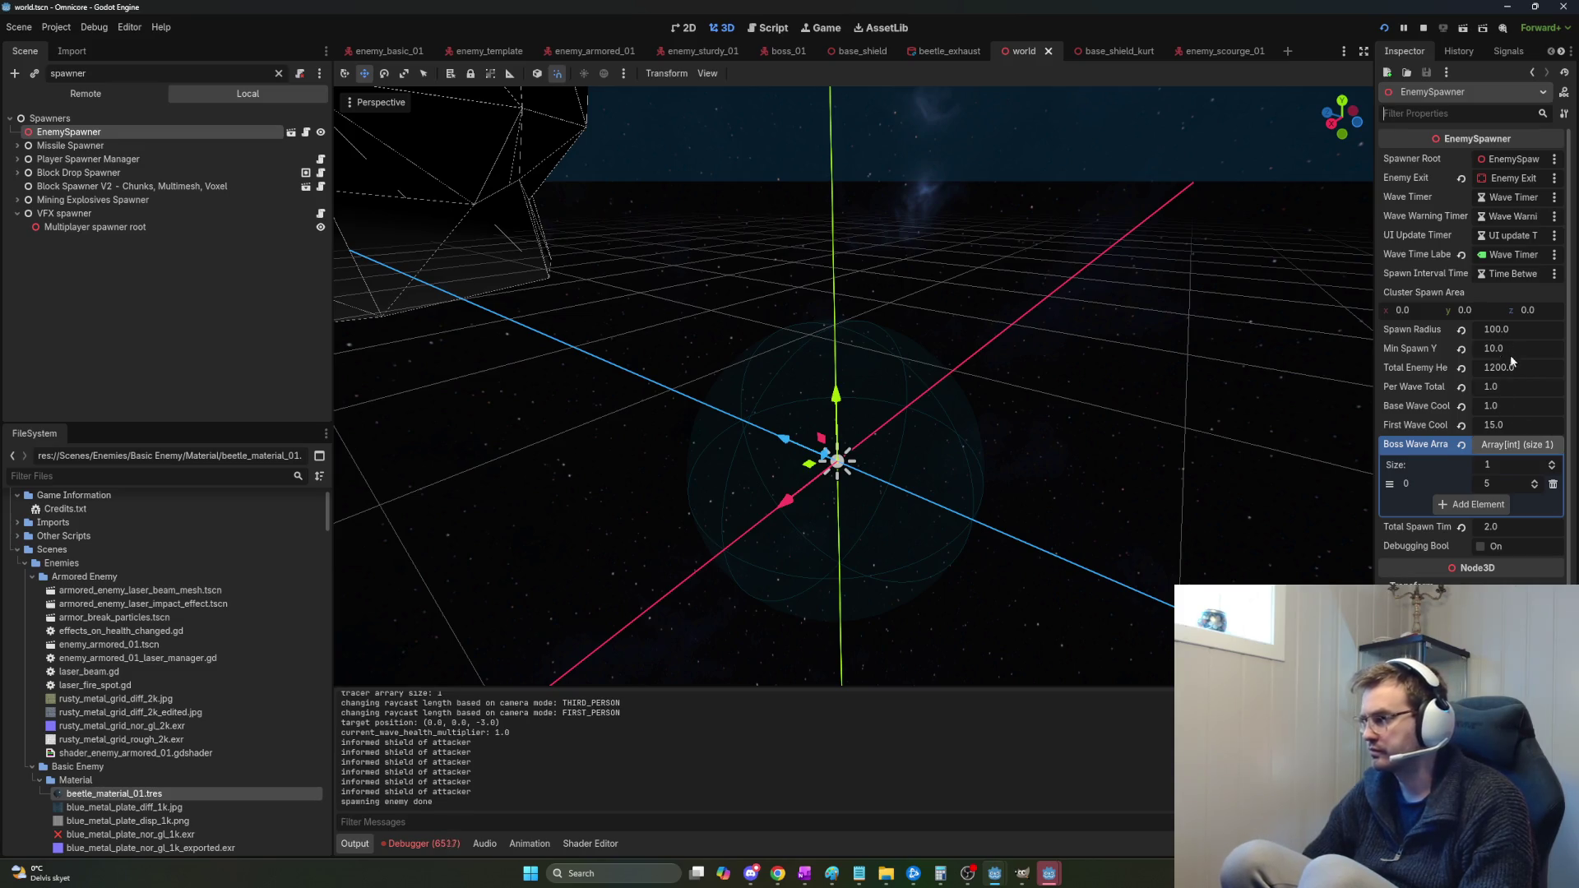
{"action": "left_click", "coordinate": [1510, 424]}
{"action": "type", "text": "1"}
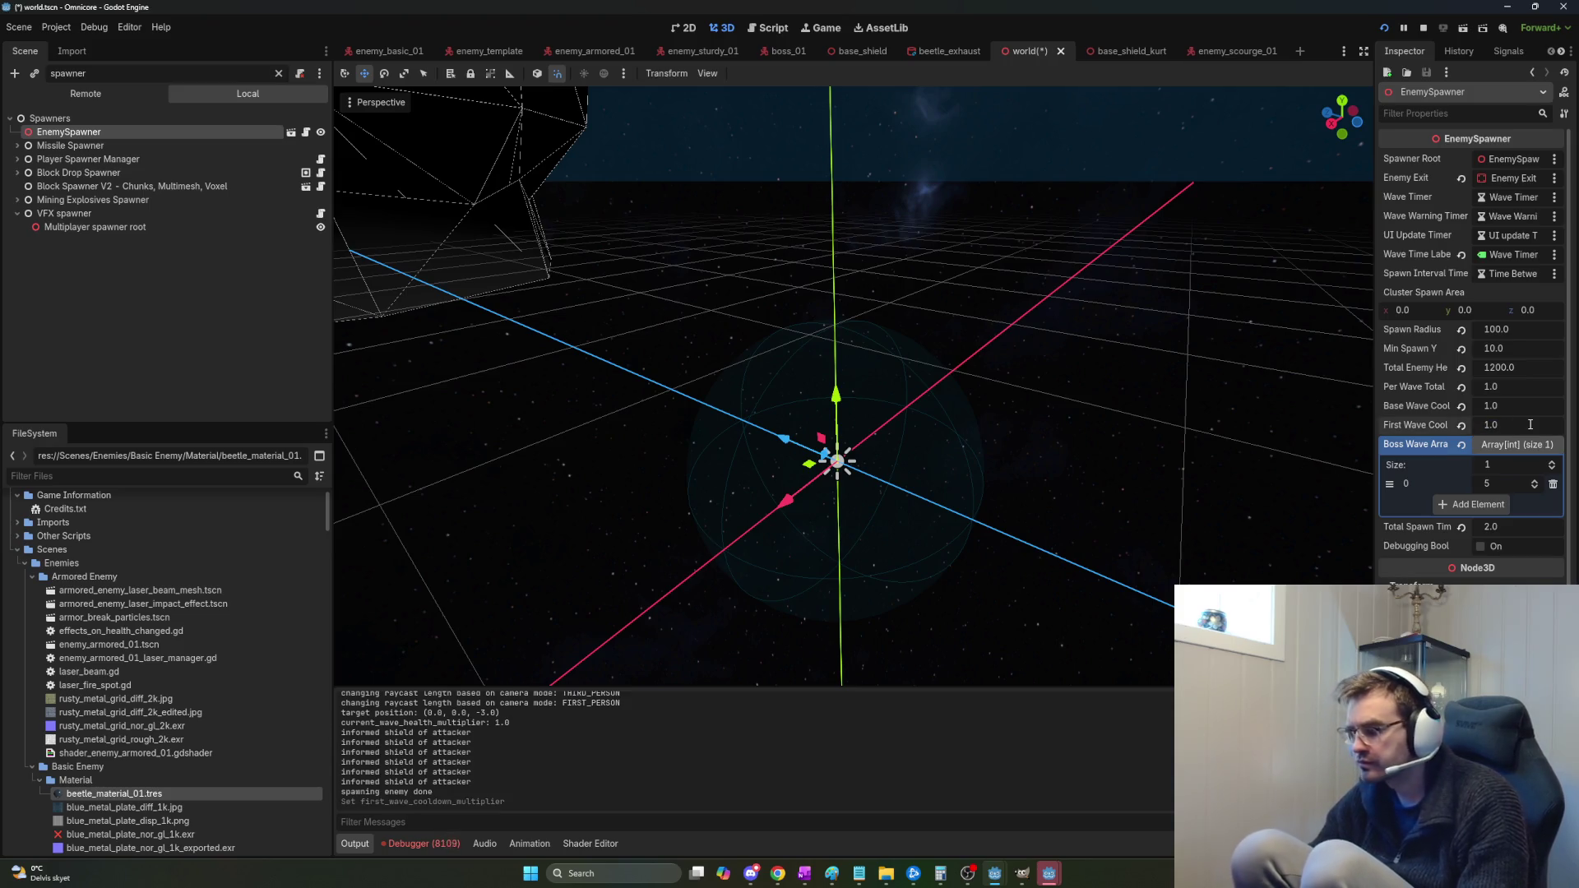
{"action": "left_click", "coordinate": [424, 843]}
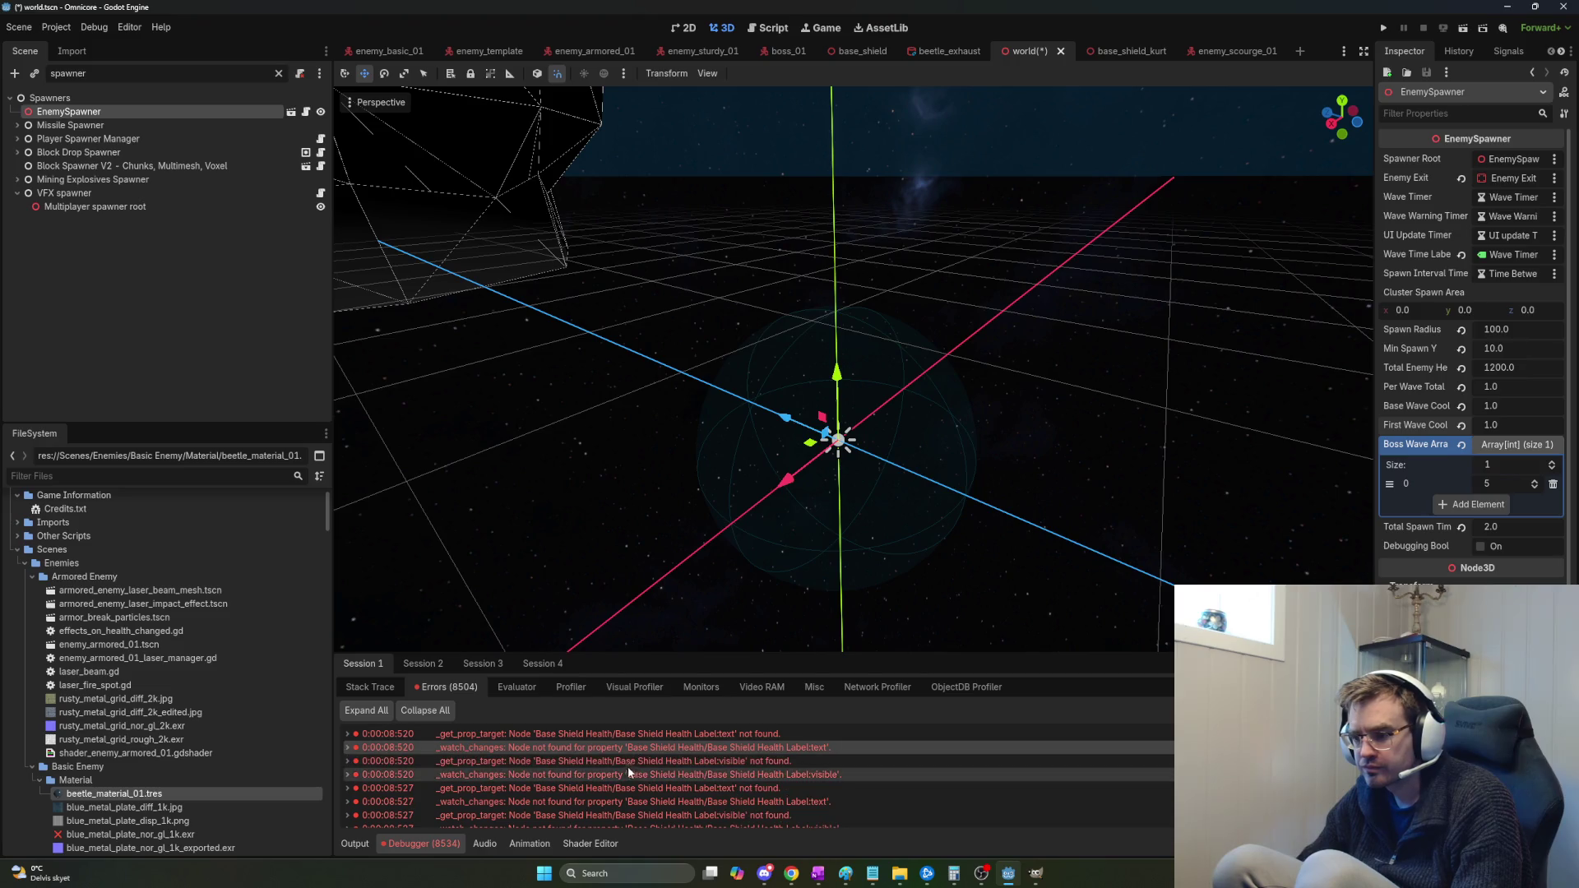
{"action": "left_click", "coordinate": [679, 776]}
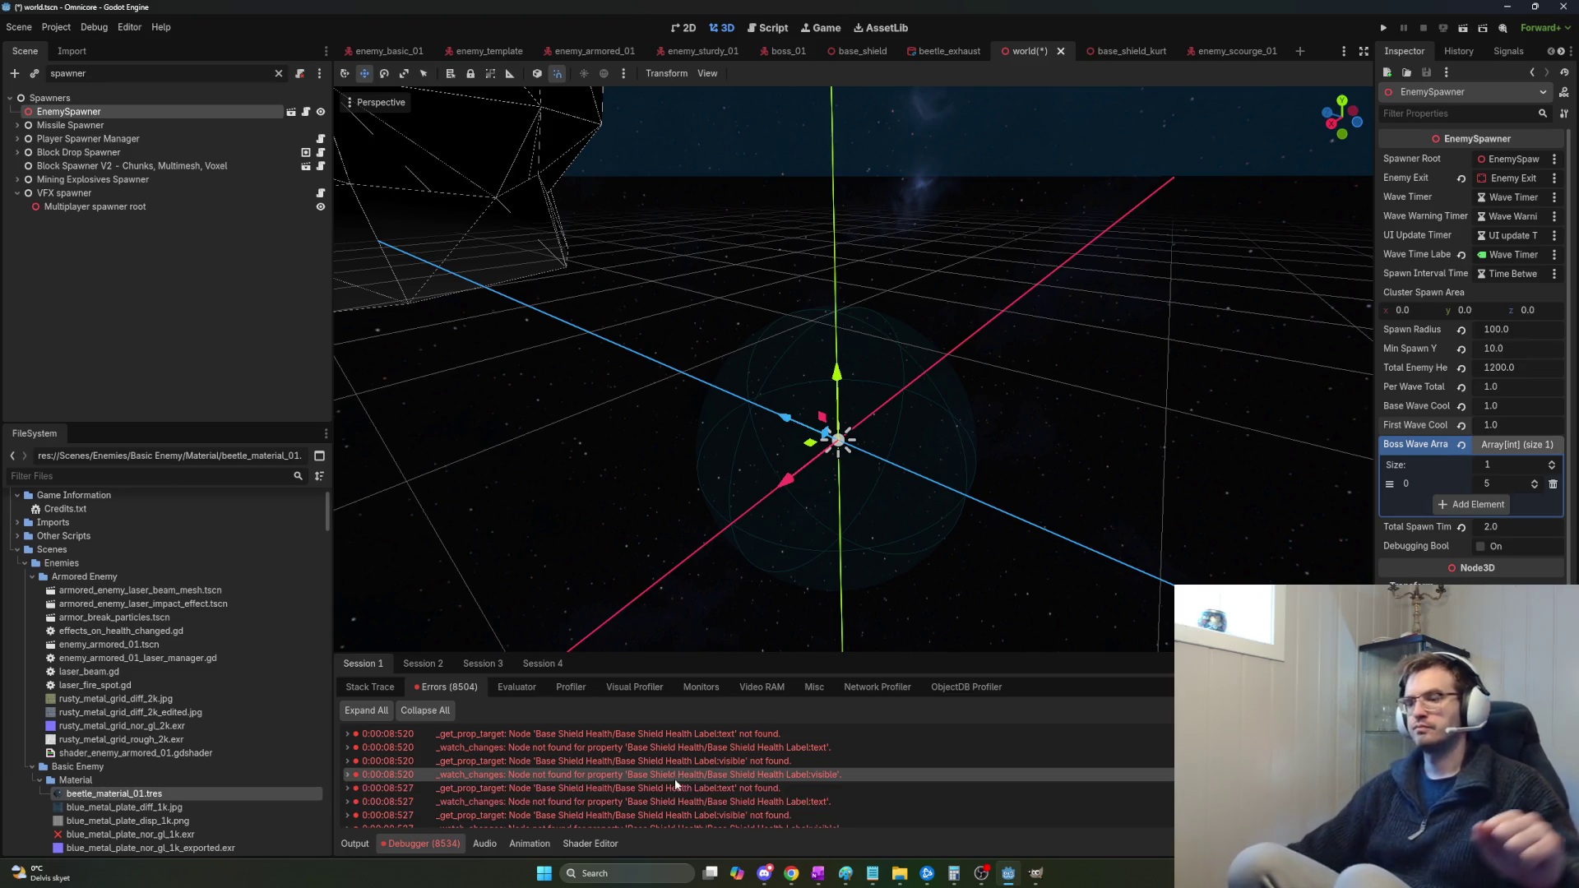